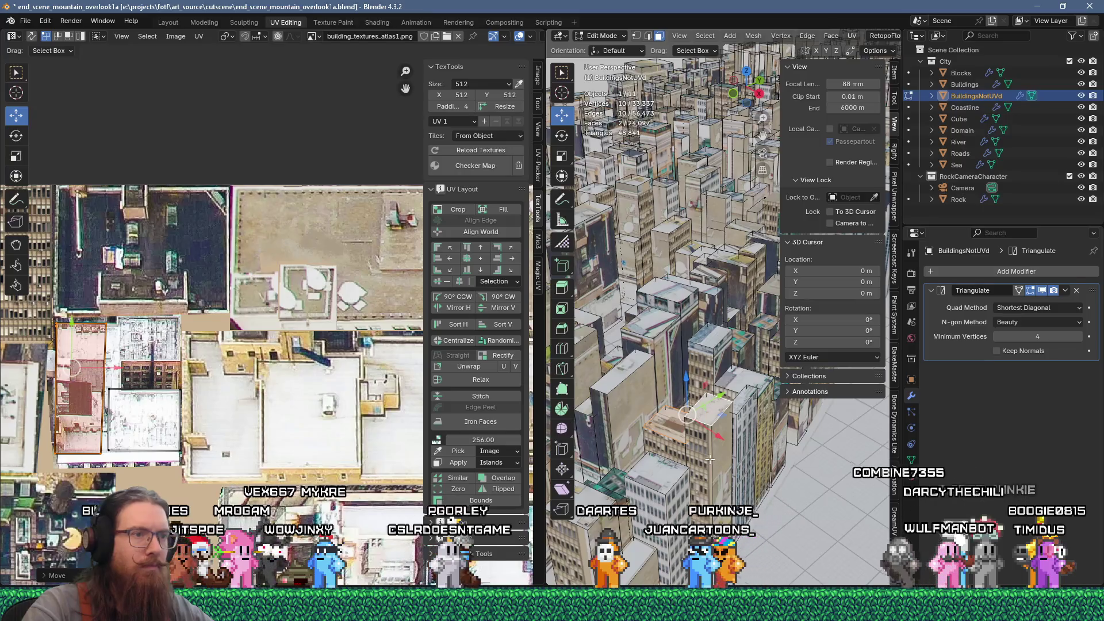
Clear the face selection and select two faces of a tall building in the city
scroll(364, 442, "down", 8)
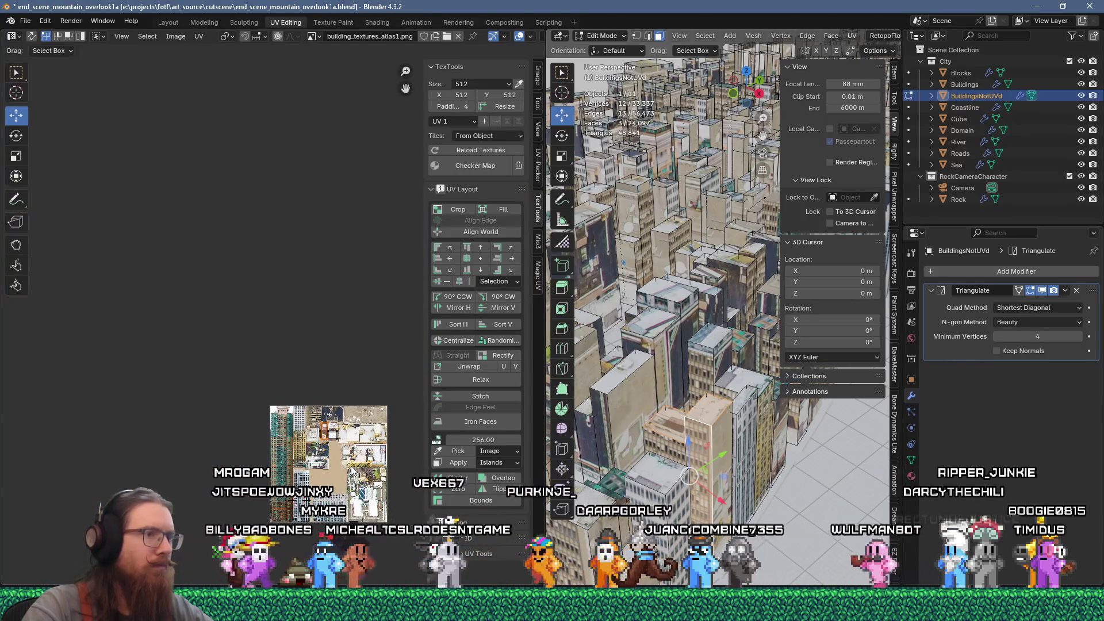
scroll(647, 485, "up", 5)
scroll(662, 471, "down", 4)
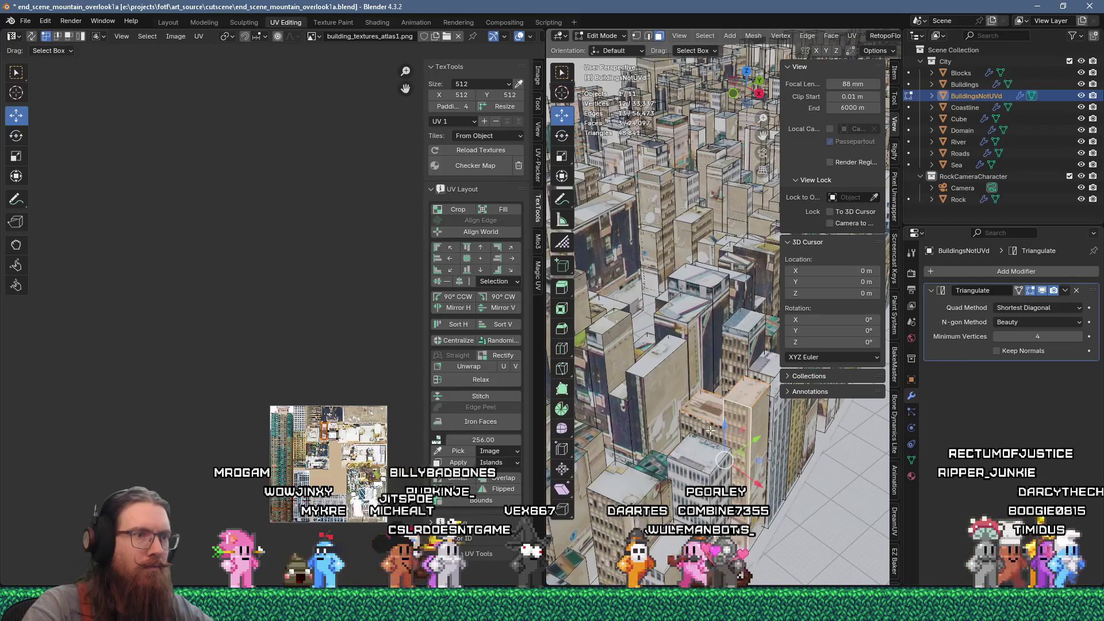
left_click(710, 434)
scroll(719, 437, "up", 5)
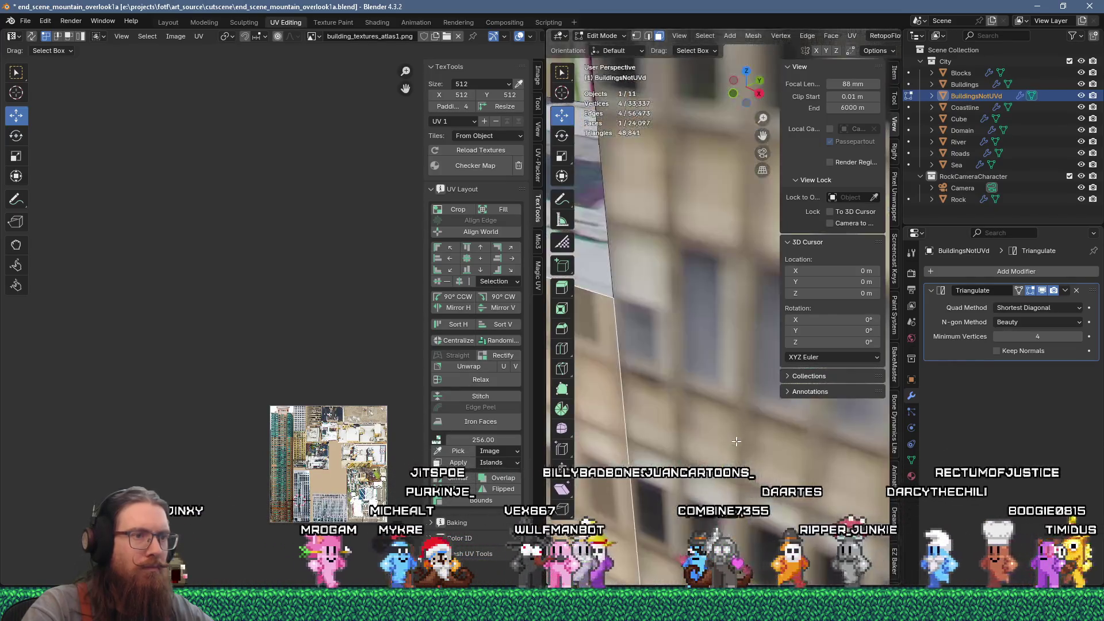
scroll(734, 442, "down", 3)
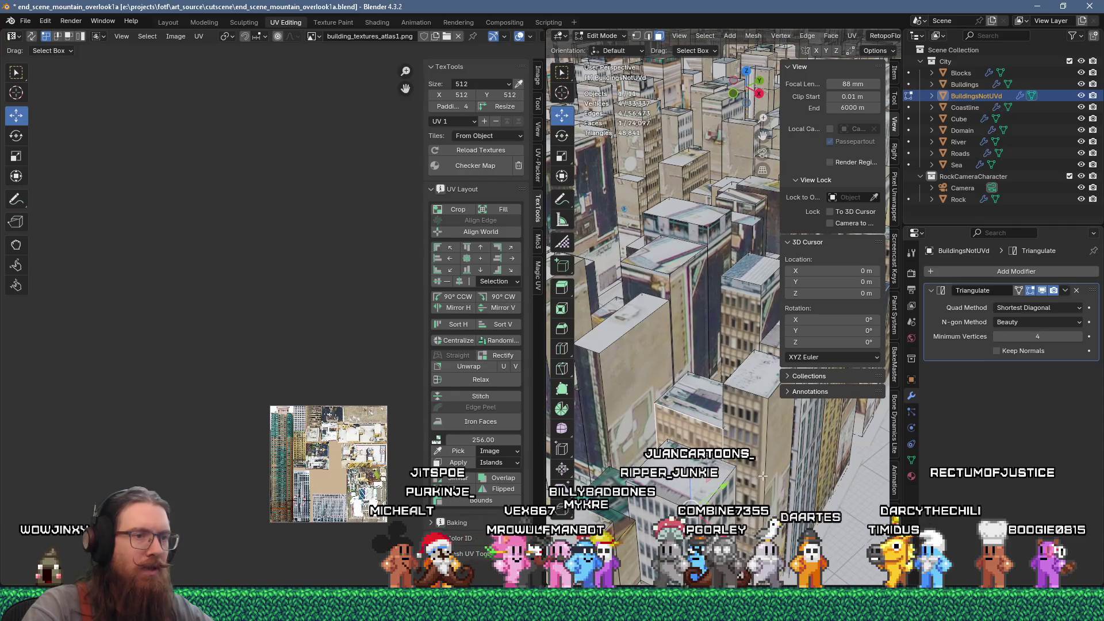
middle_click_drag(763, 475, 740, 446)
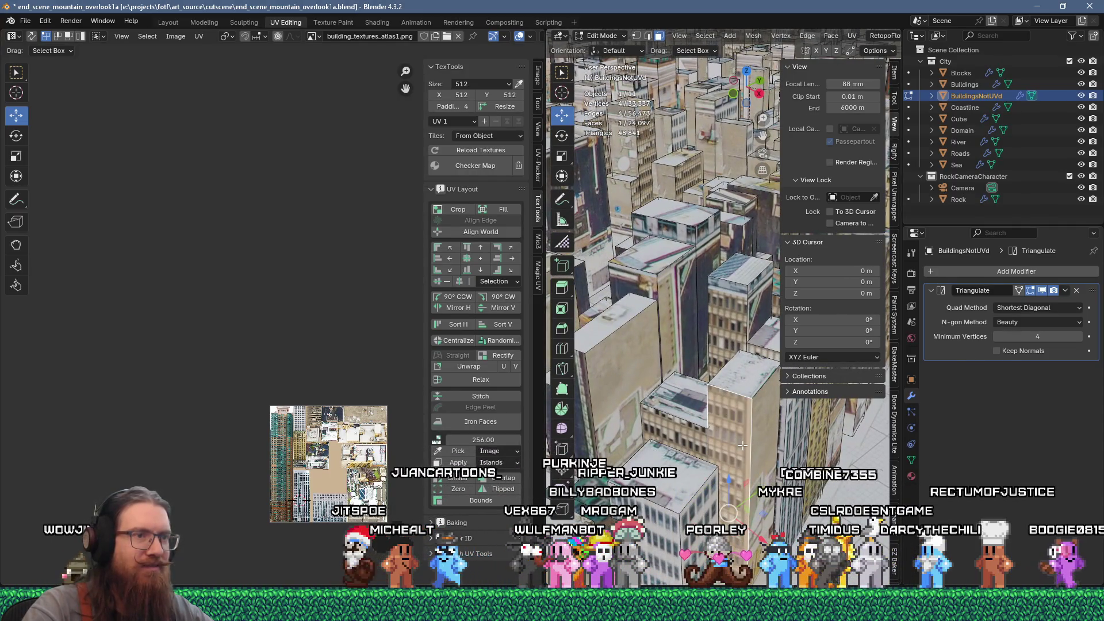
key("alt+a")
left_click(739, 441)
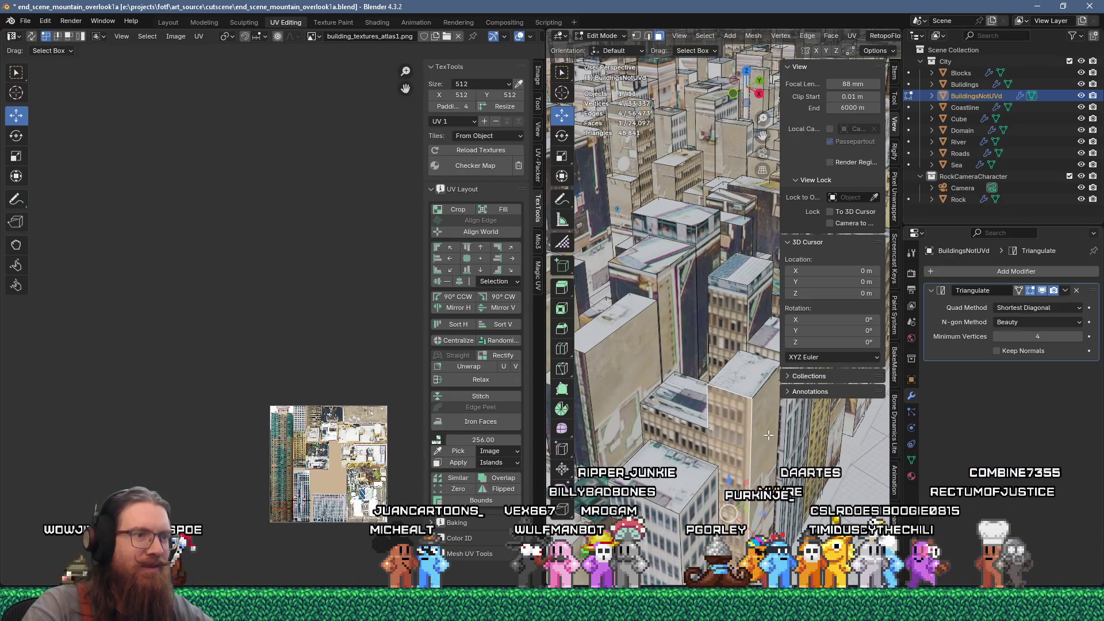
left_click(739, 431, "shift")
Box-select the two faces' UVs and move them onto a tan tower facade in the atlas
scroll(345, 443, "down", 5)
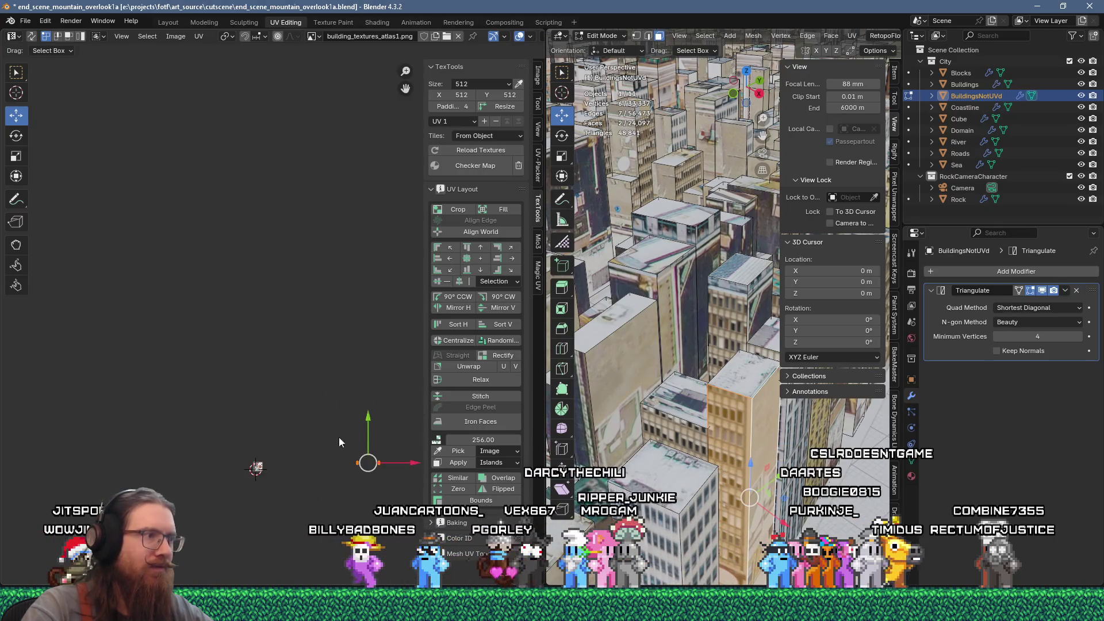
left_click_drag(311, 418, 405, 495)
key("g")
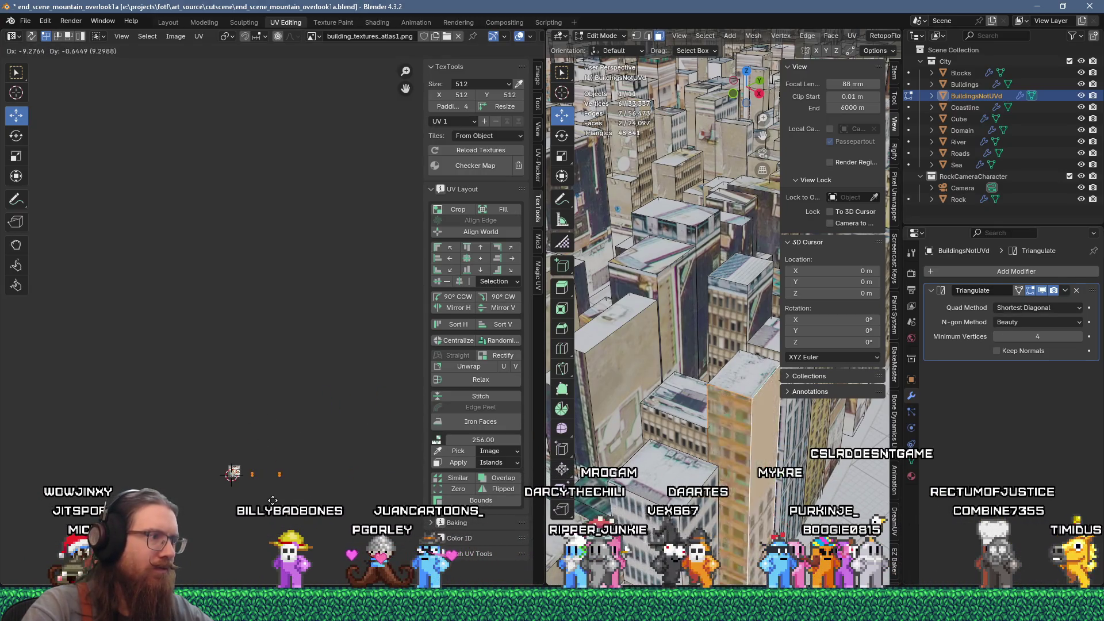
scroll(248, 496, "up", 3)
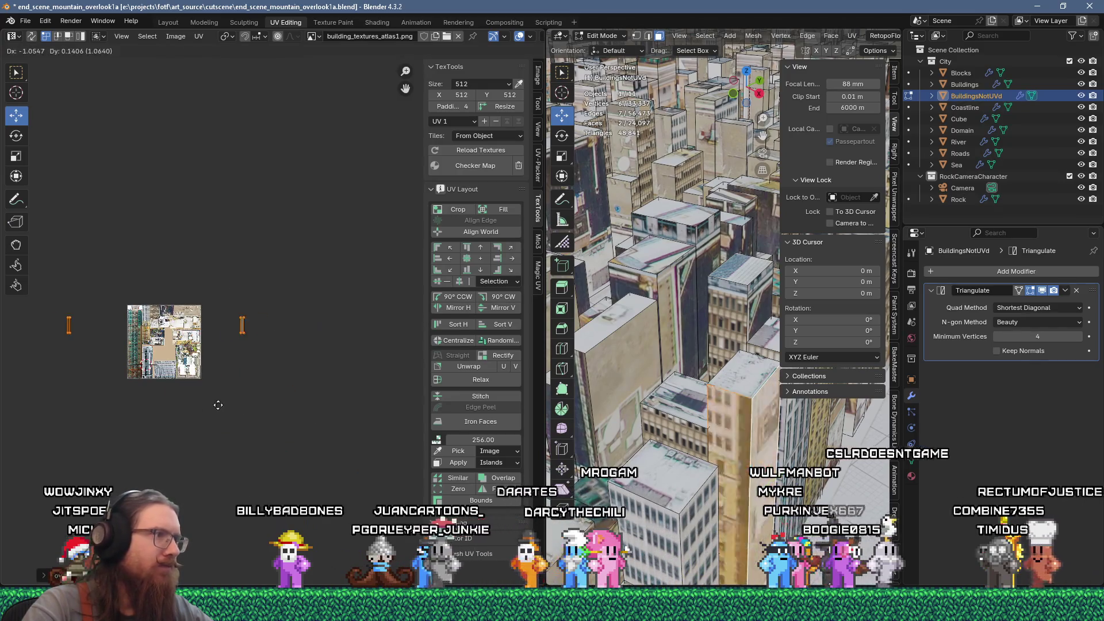
scroll(141, 378, "up", 8)
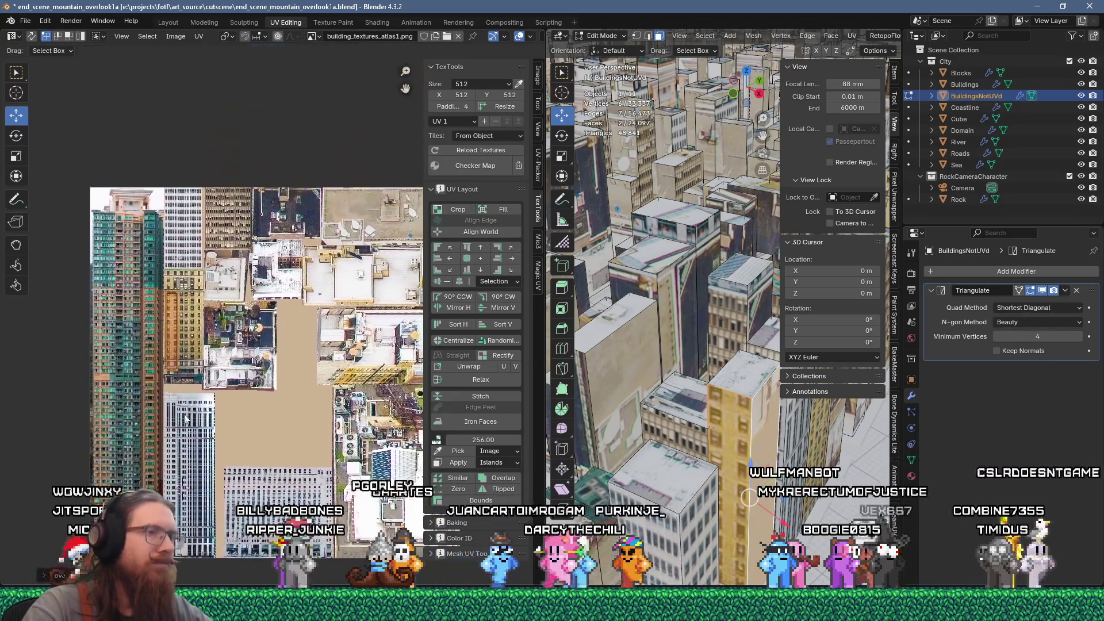
key("g")
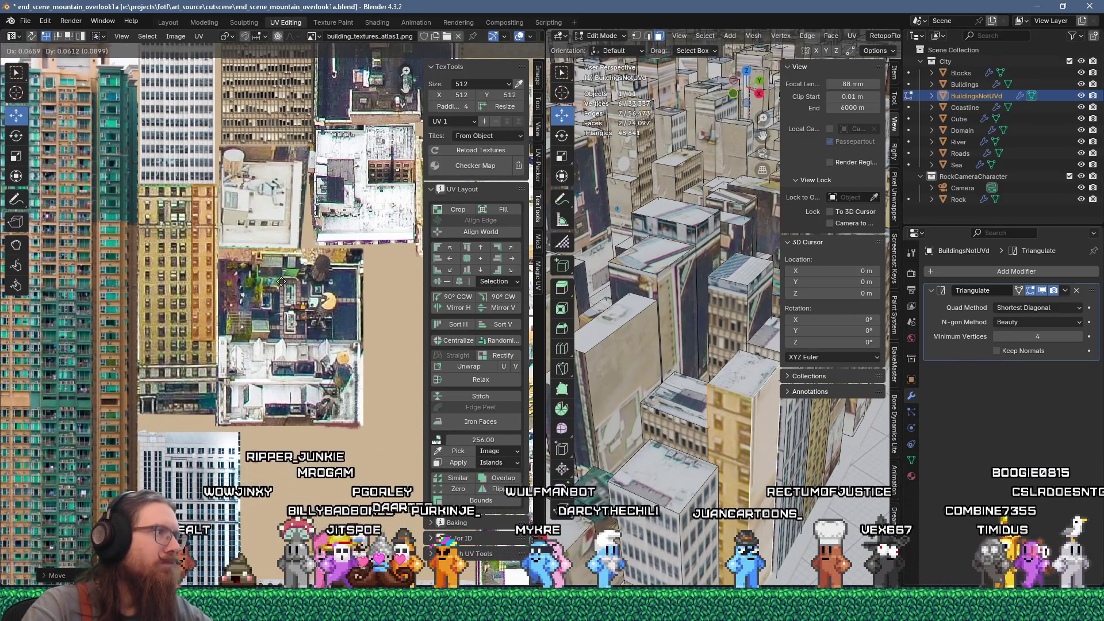
mouse_move(252, 279)
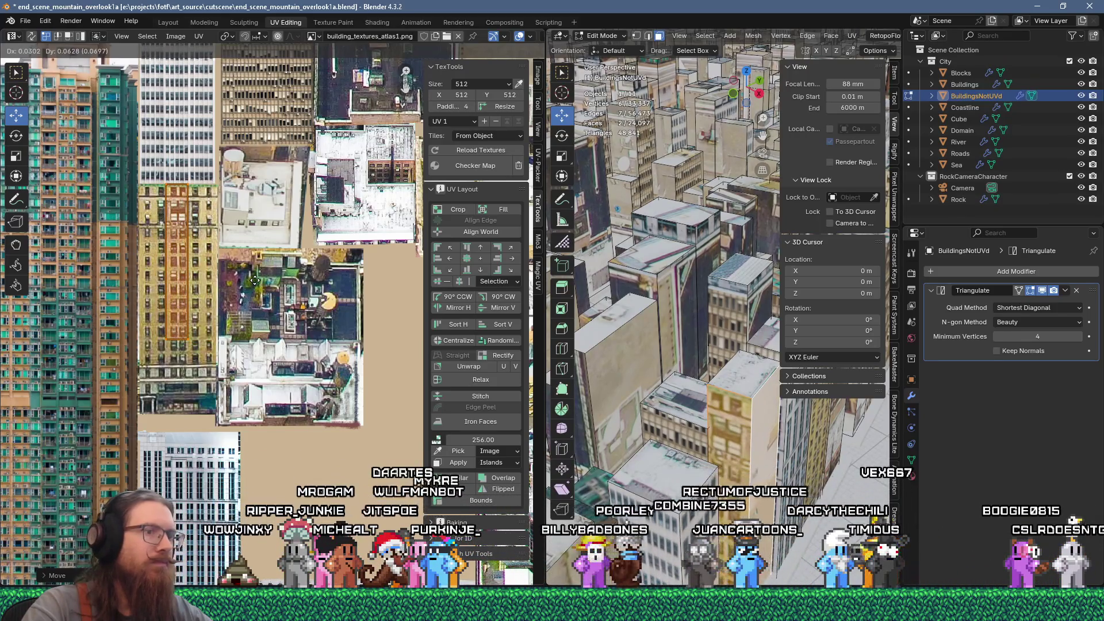
left_click(255, 280)
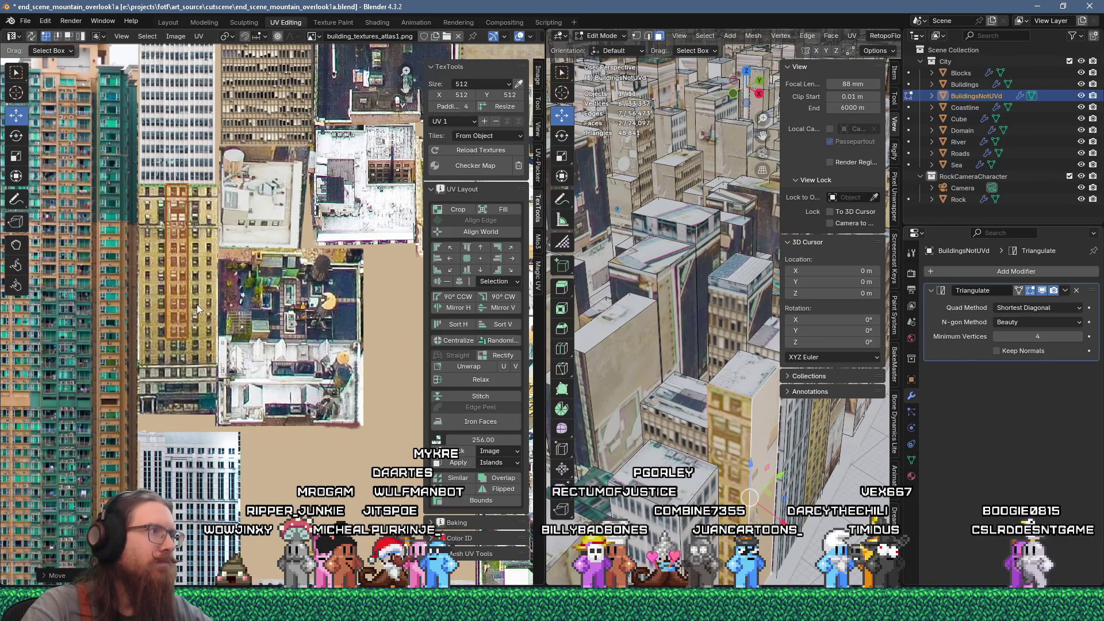
Readjust the UV island's position over the tower facade and confirm the placement
scroll(195, 299, "down", 1)
scroll(195, 299, "up", 2)
middle_click_drag(224, 221, 192, 381)
key("g")
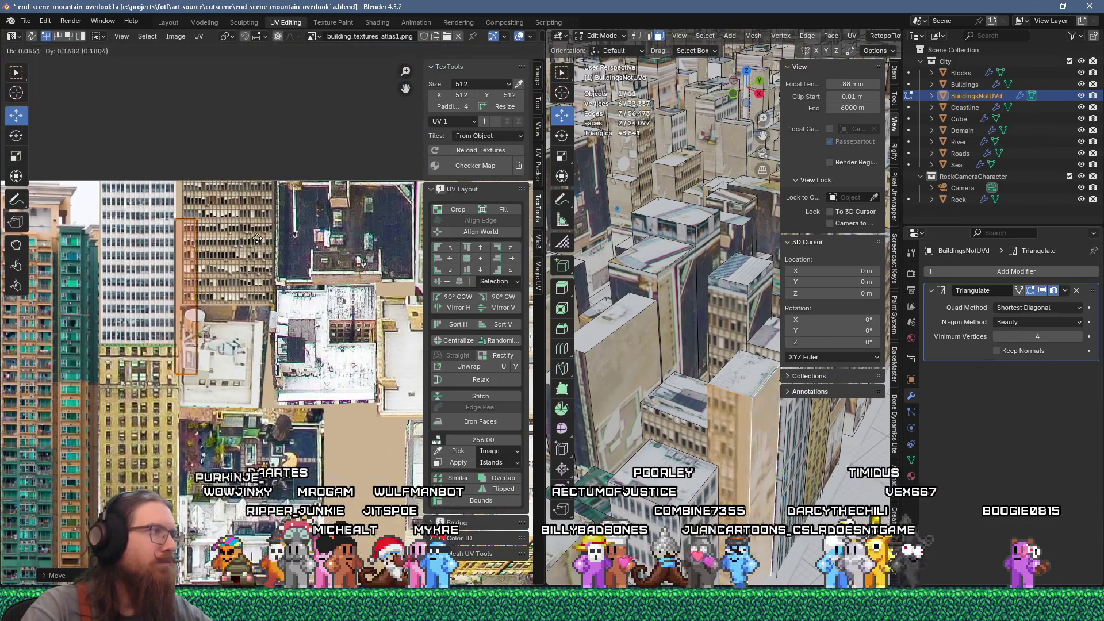
left_click(255, 220)
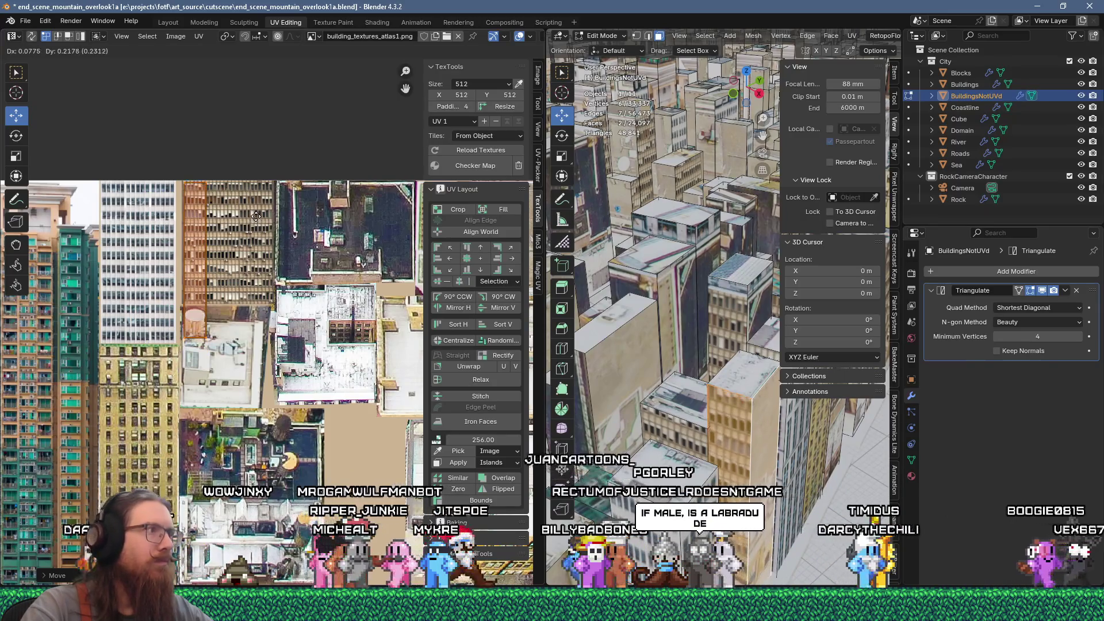
scroll(241, 270, "down", 5)
scroll(241, 285, "down", 1)
middle_click_drag(241, 286, 83, 309)
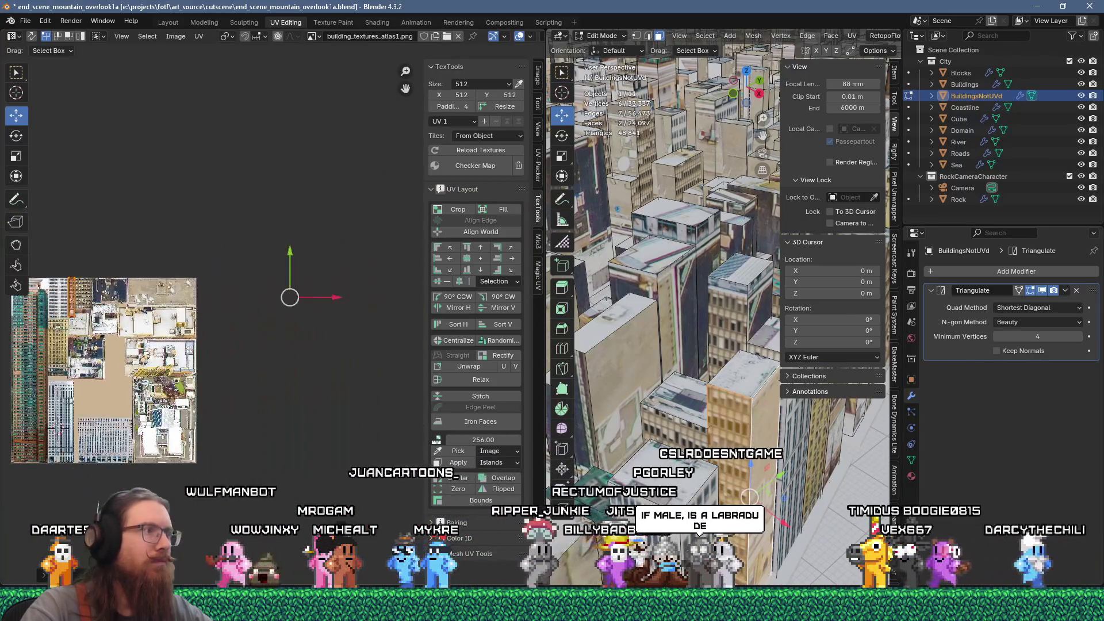
scroll(268, 282, "down", 5)
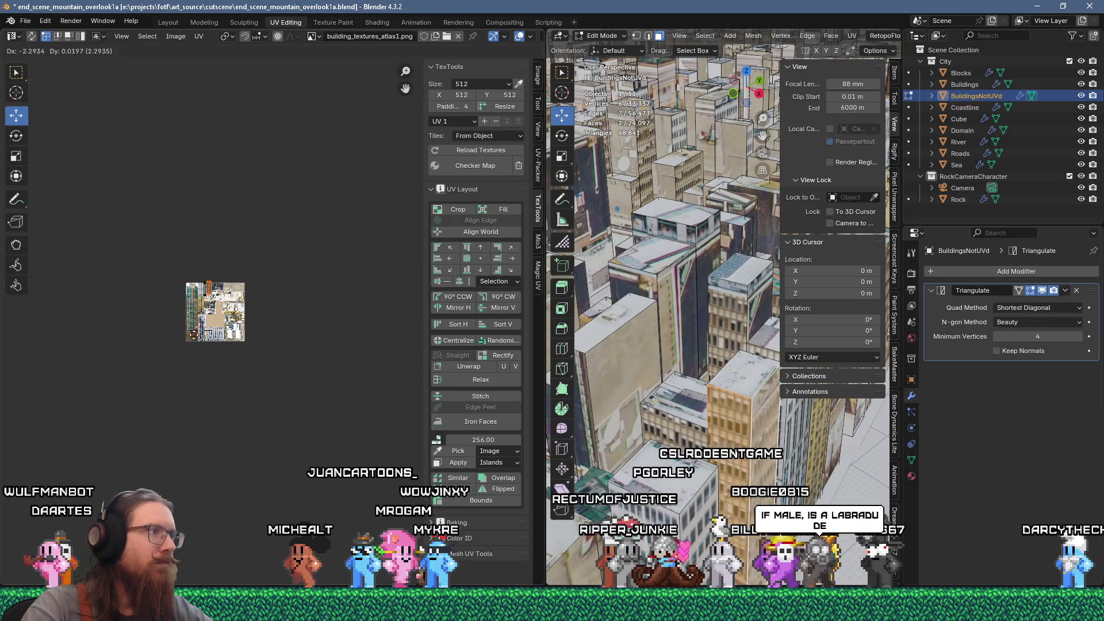
left_click(210, 338)
scroll(174, 288, "up", 10)
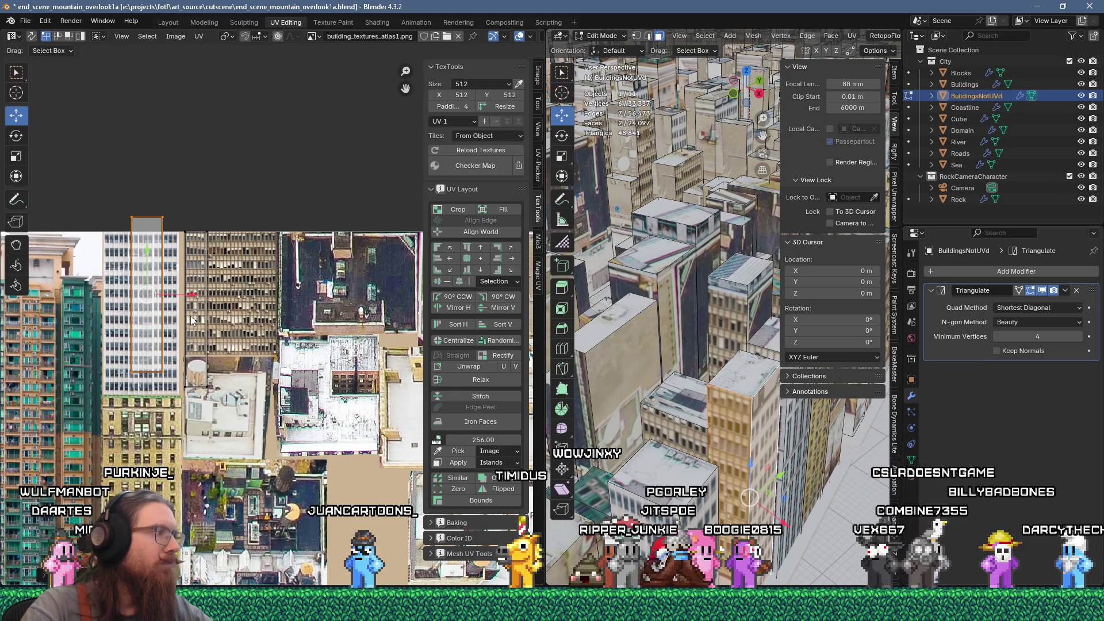
Commit the UV move and zoom into the tower facade in the atlas
scroll(178, 313, "up", 1)
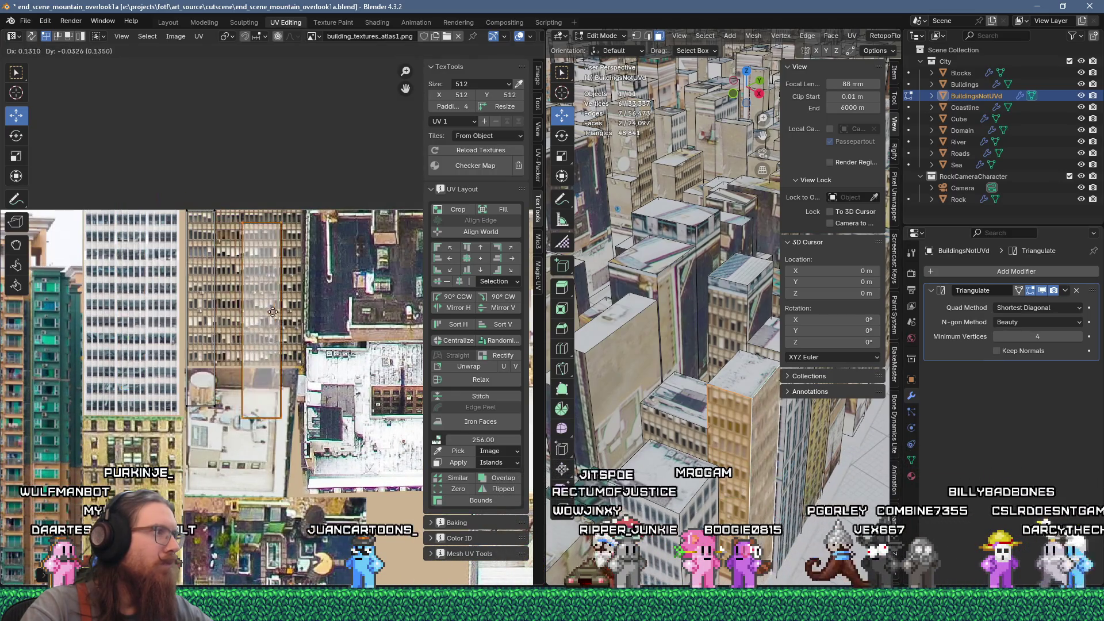
left_click(246, 300)
scroll(191, 305, "up", 3)
scroll(680, 472, "down", 5)
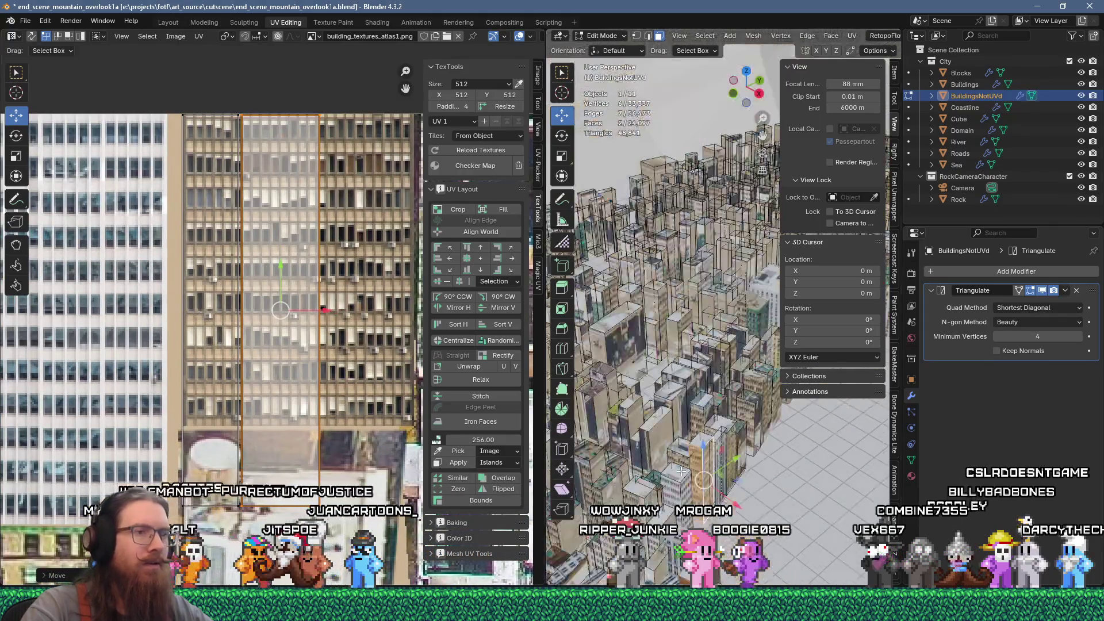
scroll(681, 472, "up", 2)
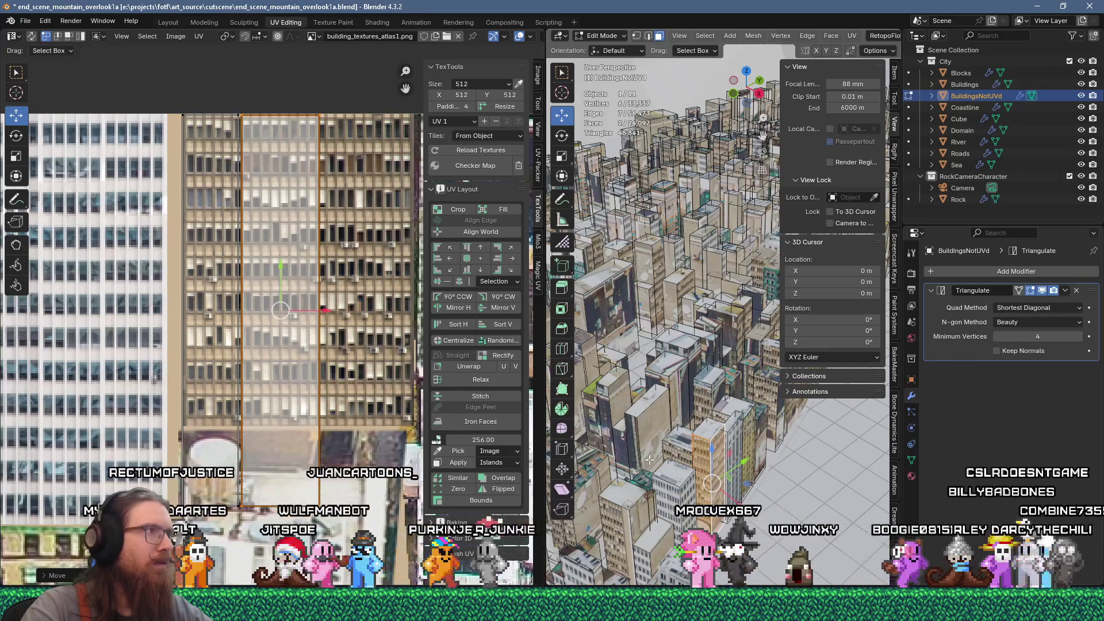
scroll(268, 278, "up", 2)
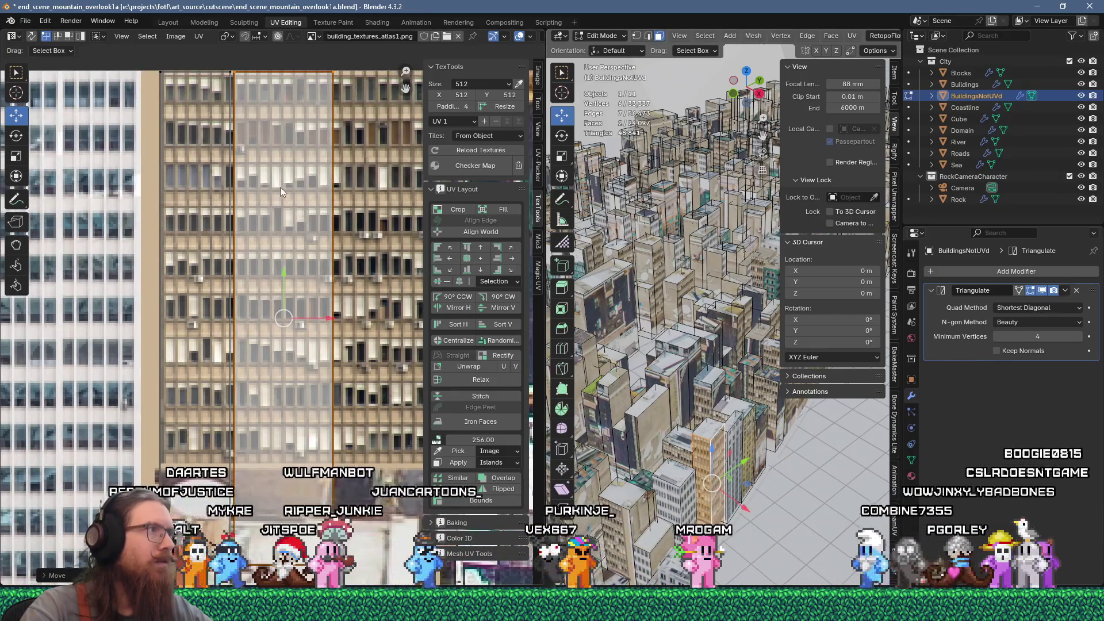
scroll(270, 239, "up", 2)
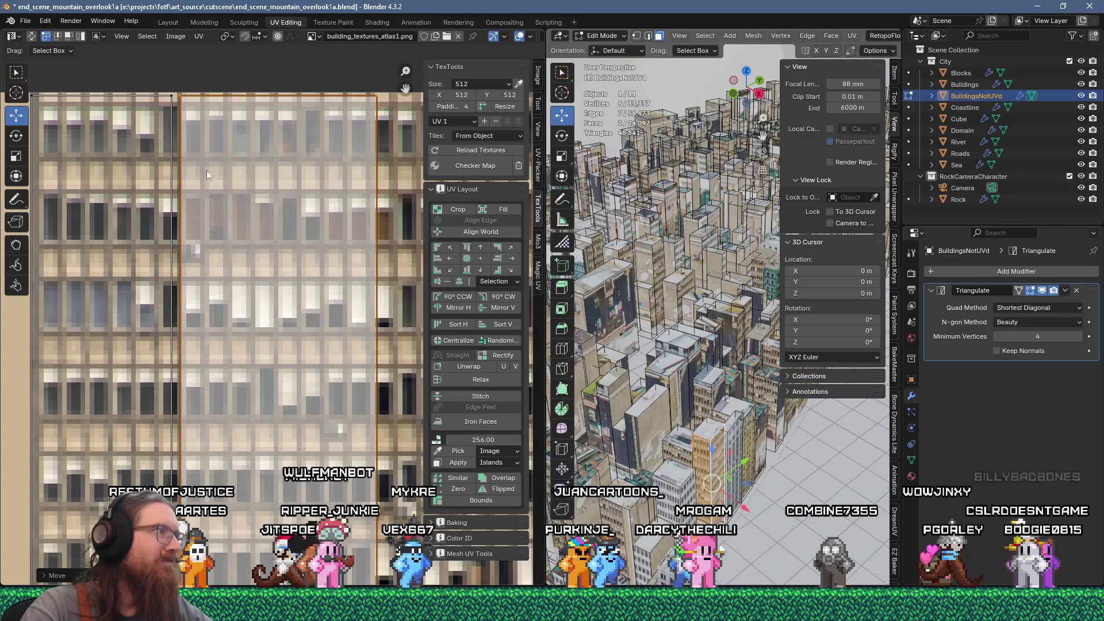
scroll(166, 109, "down", 2)
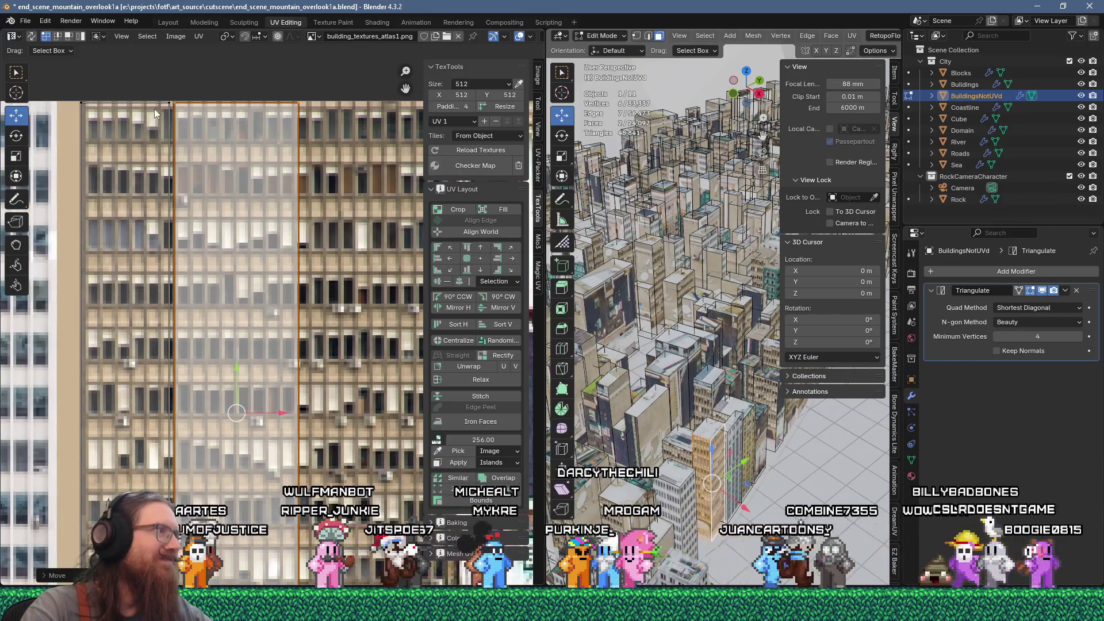
scroll(173, 107, "up", 2)
Nudge the island to line up with the tower's window columns, then select another building face
key("g")
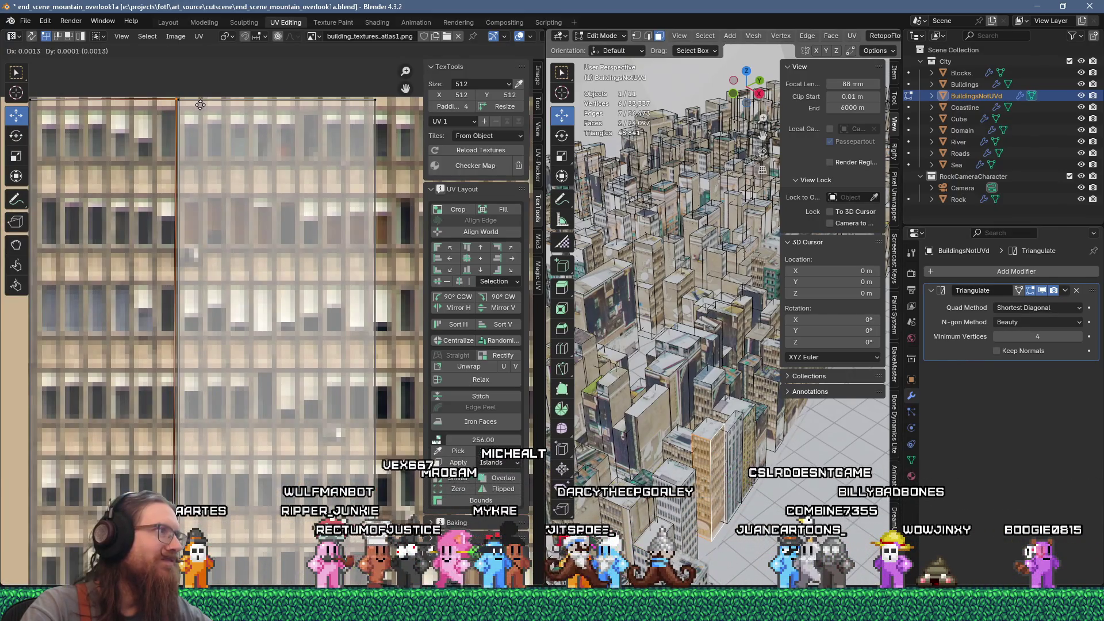
scroll(205, 198, "down", 4)
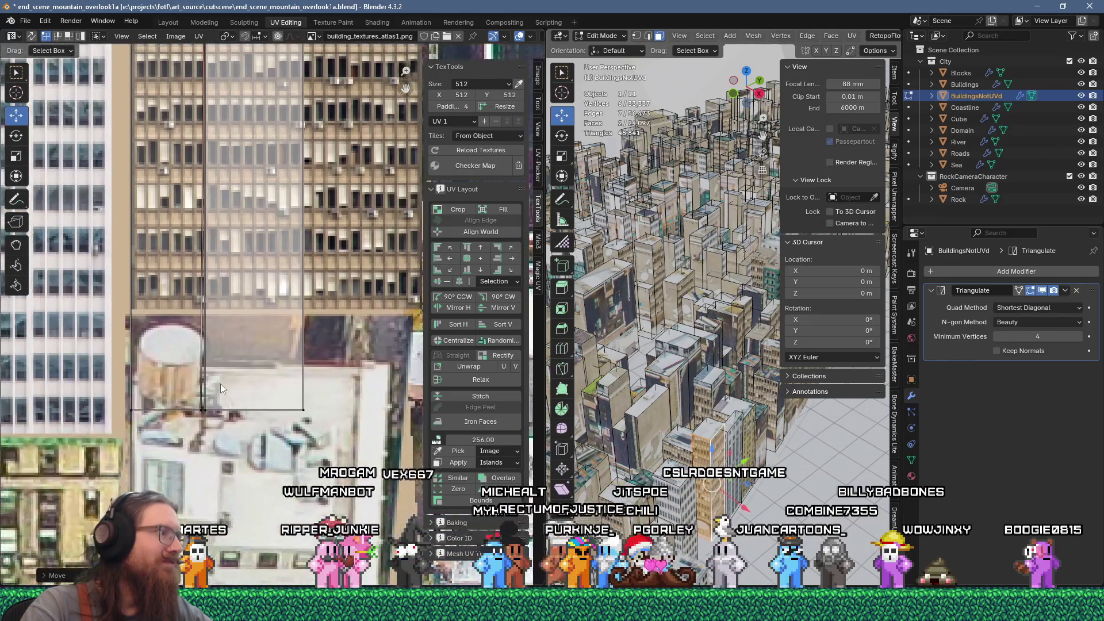
key("g")
left_click(213, 413)
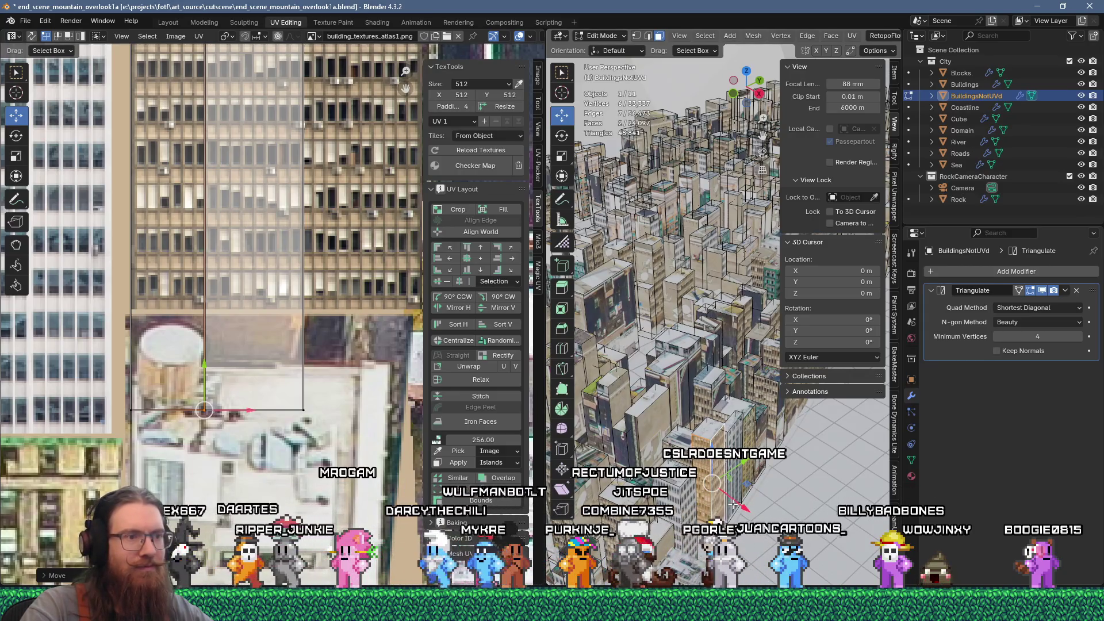
left_click(674, 365, "shift")
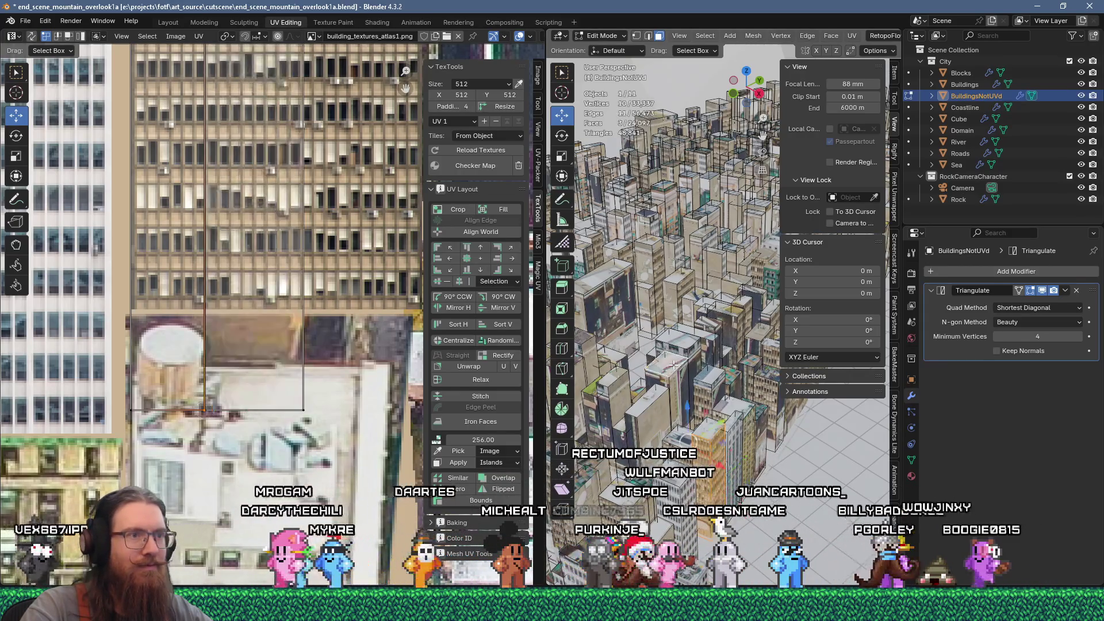
scroll(252, 345, "down", 6)
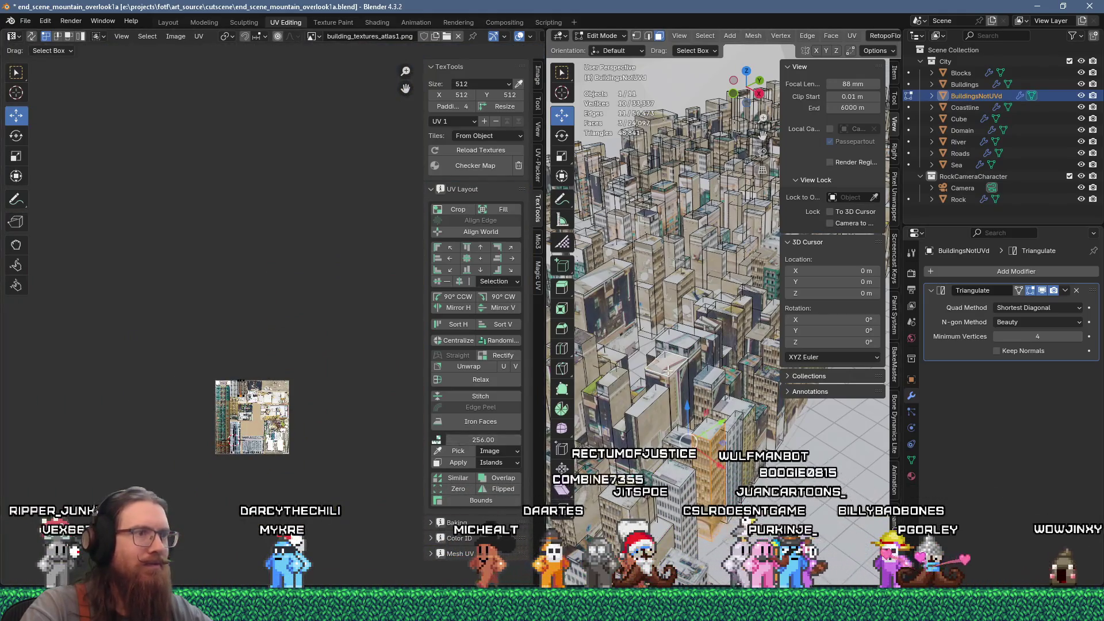
Select a single roof face and move its UV island across the atlas toward a rooftop
left_click(667, 370)
scroll(334, 440, "down", 5)
key("g")
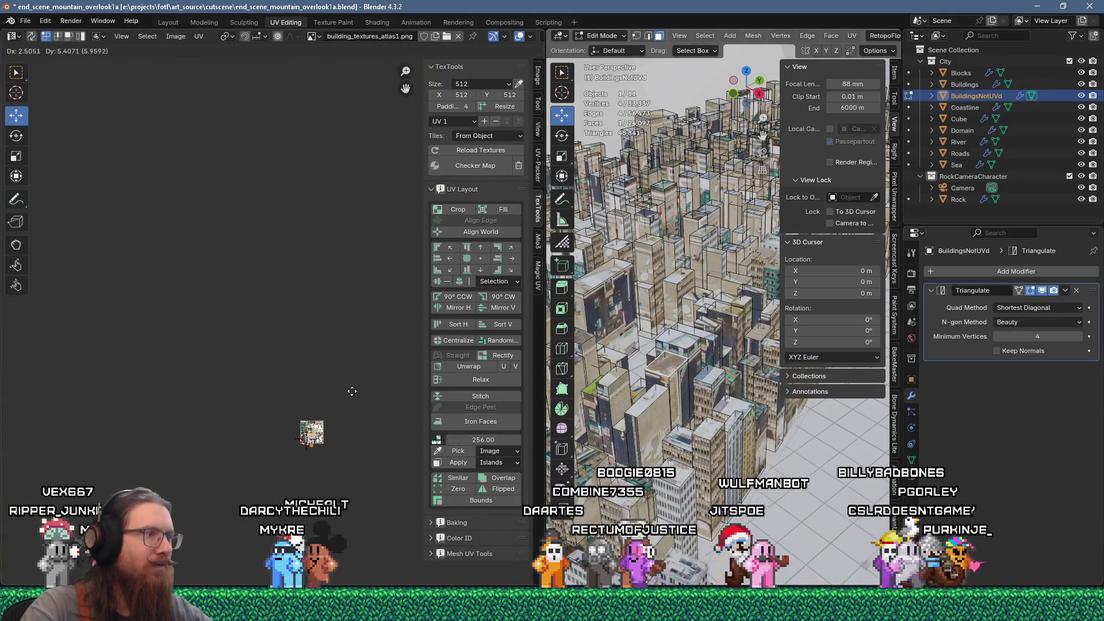
left_click(334, 419)
scroll(334, 419, "up", 15)
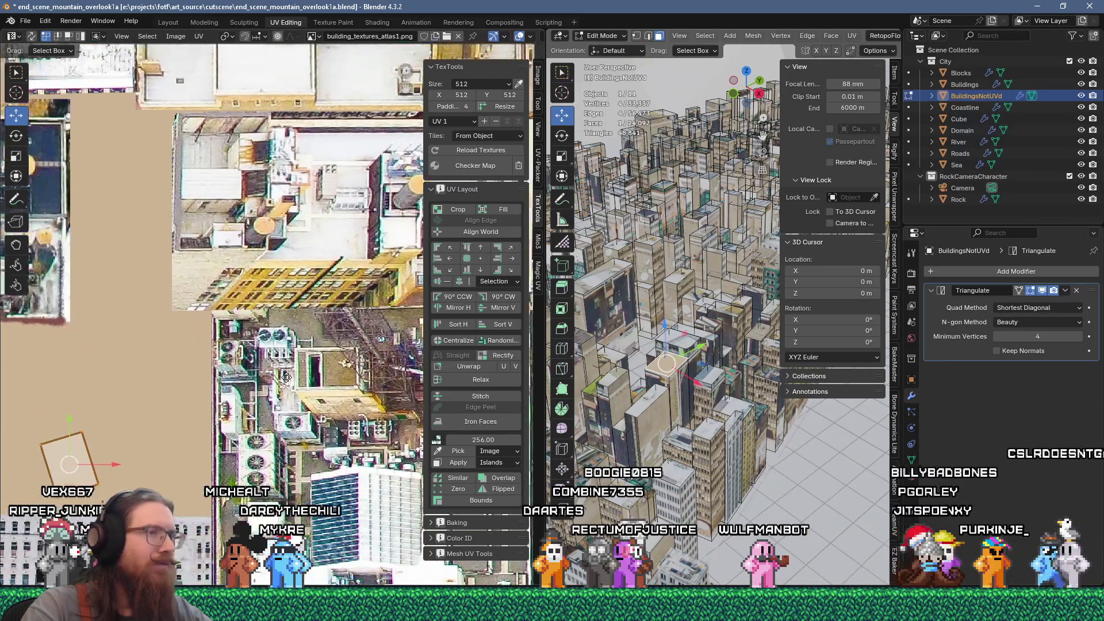
mouse_move(286, 377)
middle_mouse_down()
mouse_move(256, 403)
mouse_move(240, 399)
middle_mouse_up()
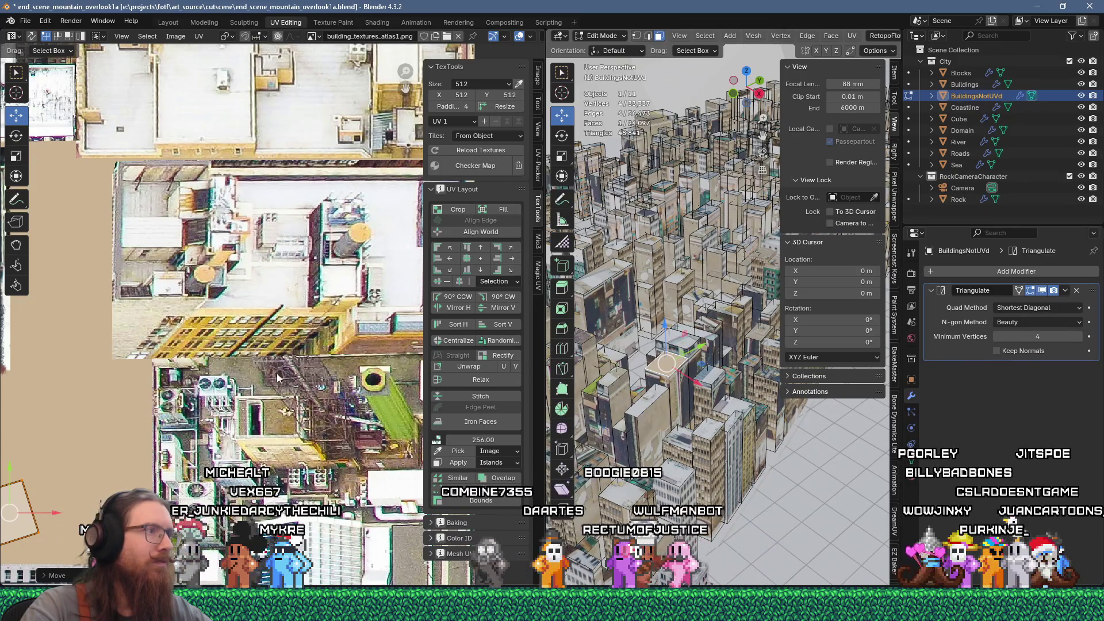
Rotate the roof face's UV island upright and centre the view on it
key("r")
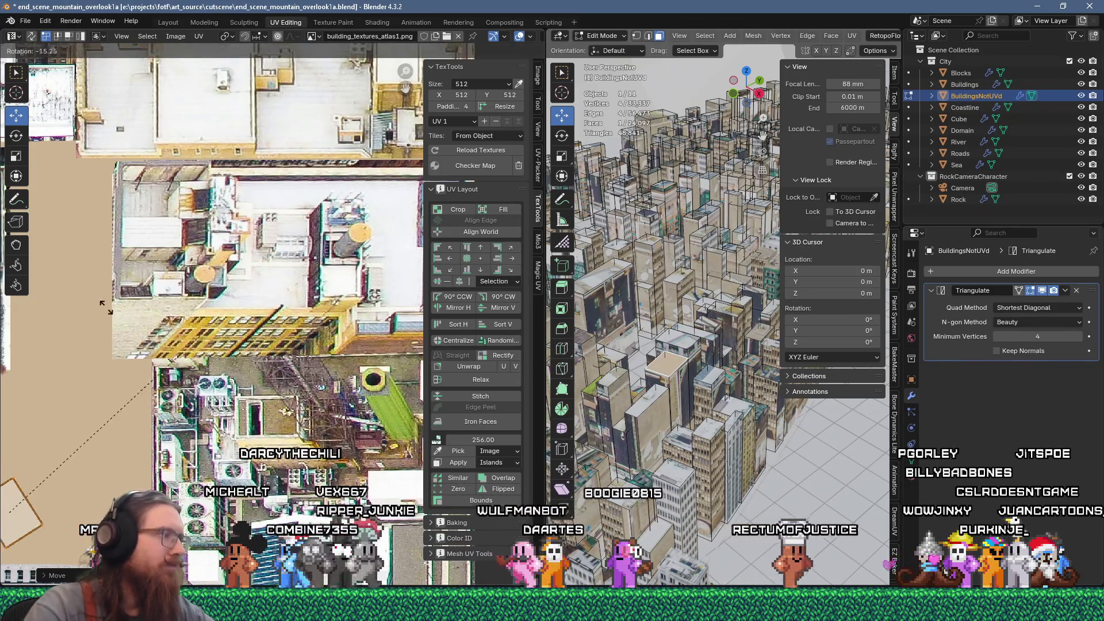
left_click(378, 290)
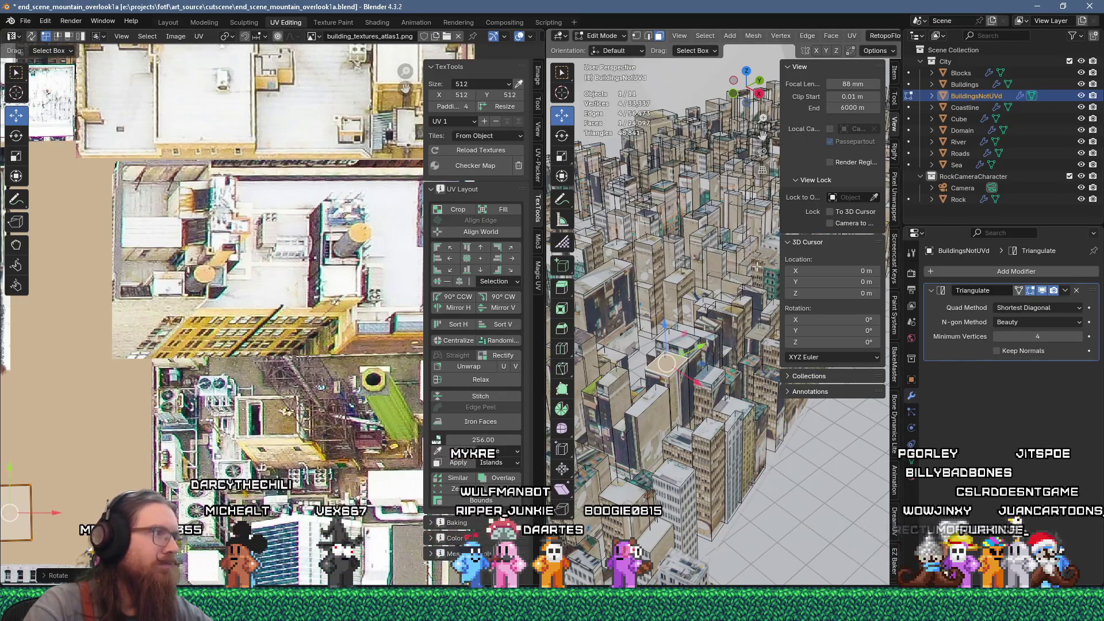
scroll(183, 345, "down", 2)
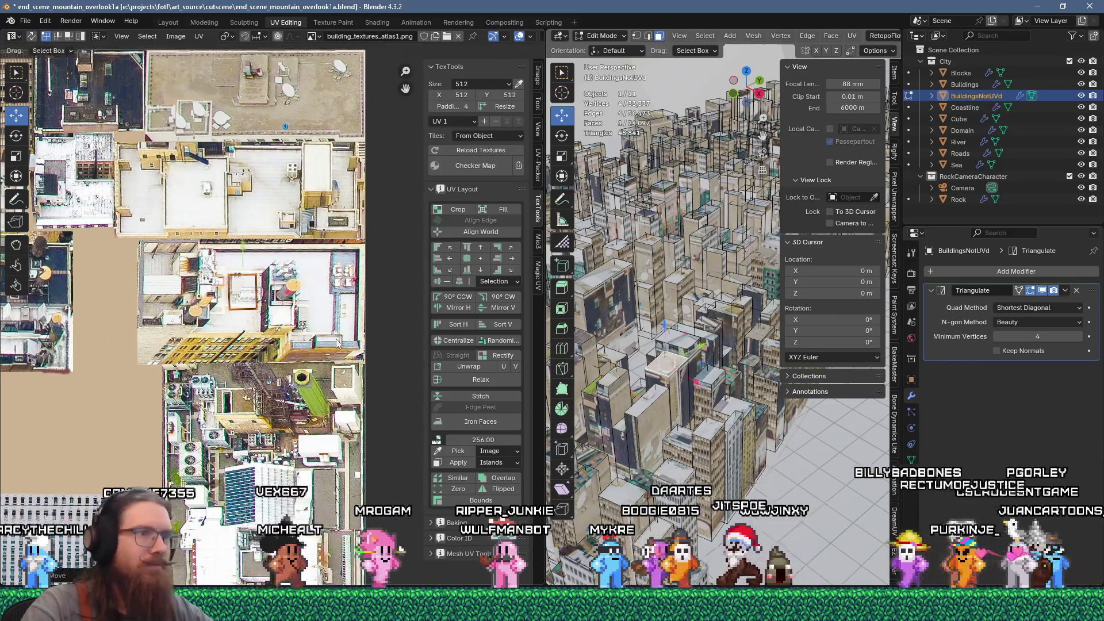
key("KP_Decimal")
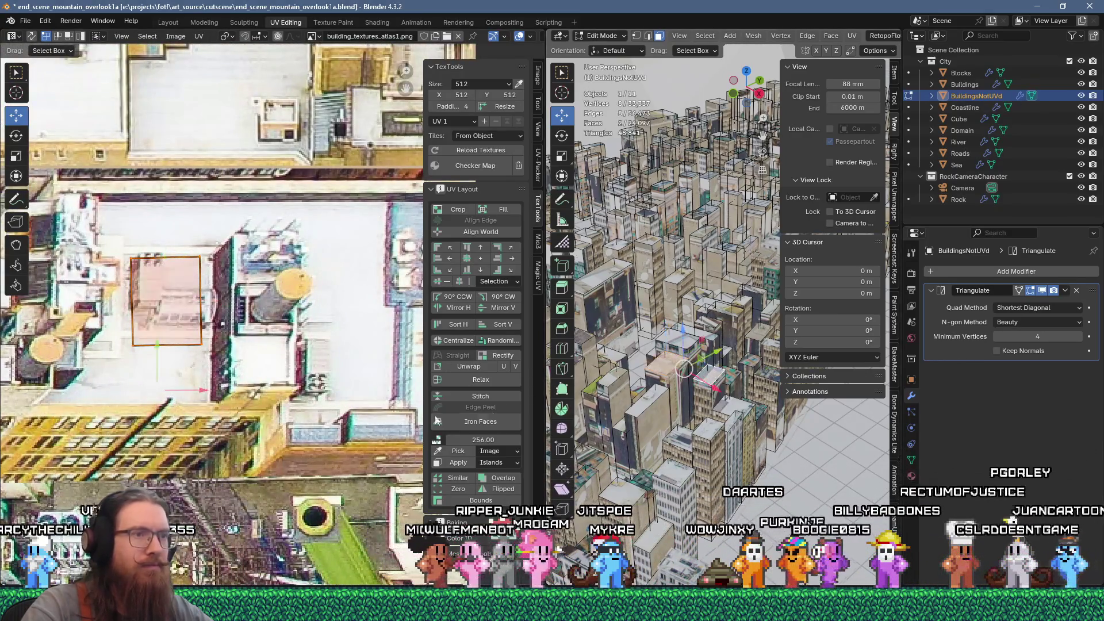
scroll(244, 368, "down", 6)
scroll(245, 368, "down", 5)
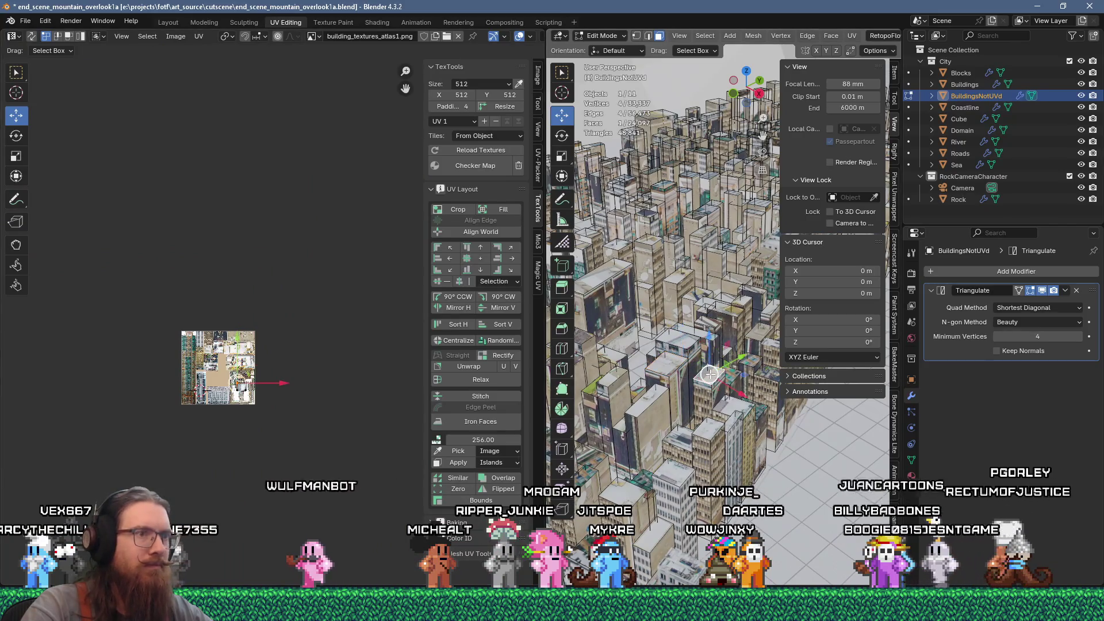
Confirm the island's rotation and shift it up-left onto the pale rooftop beside the water tanks
scroll(279, 428, "down", 8)
scroll(298, 409, "up", 15)
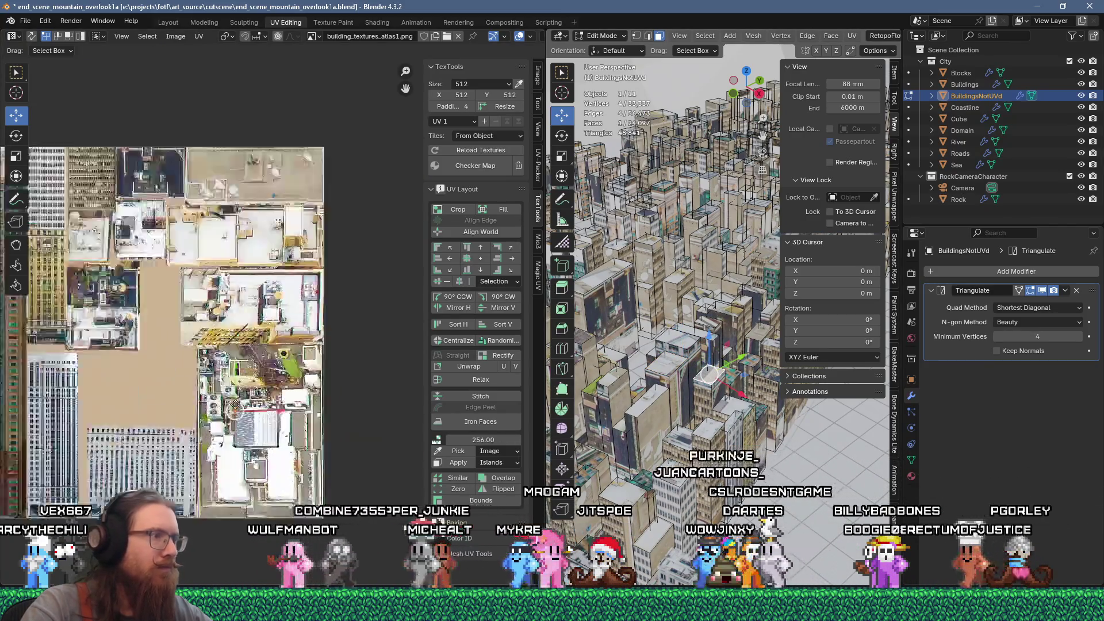
scroll(236, 405, "up", 5)
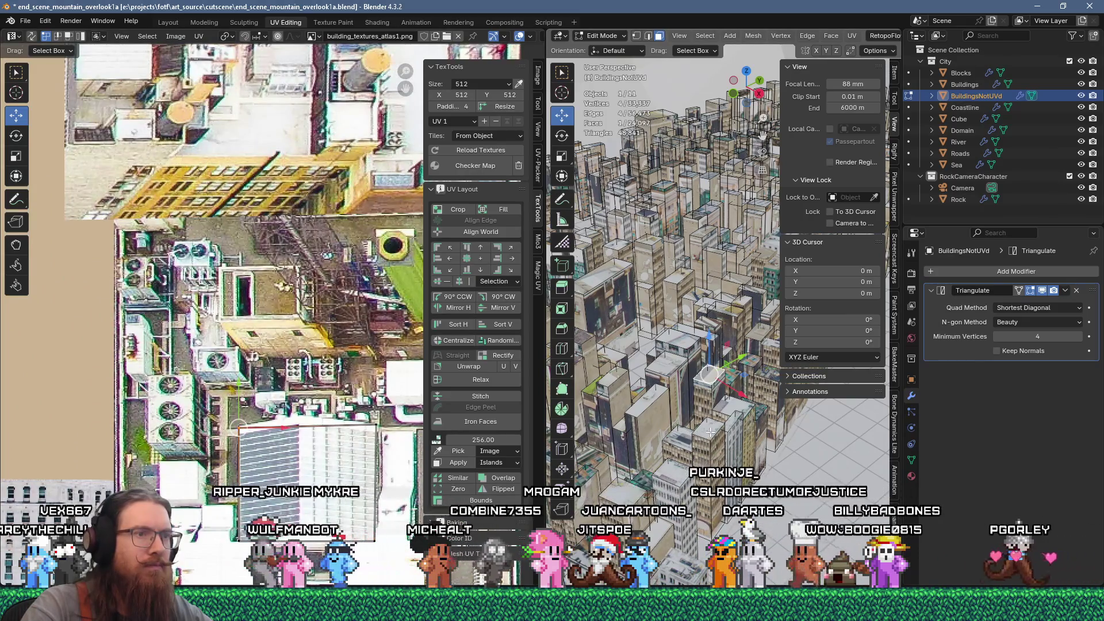
scroll(326, 450, "down", 10)
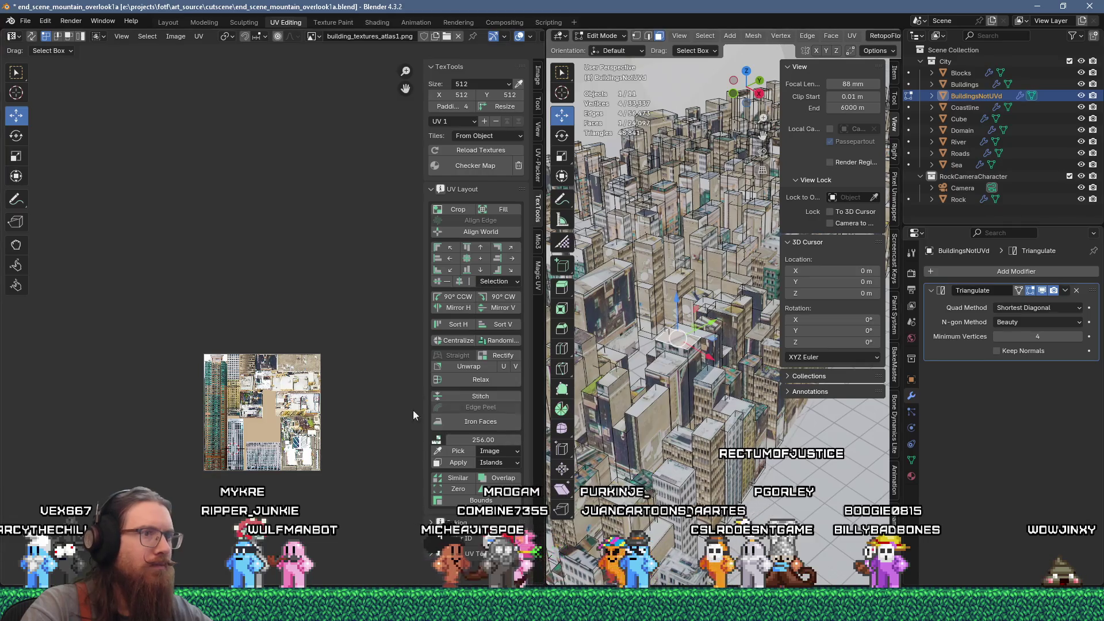
scroll(378, 412, "down", 8)
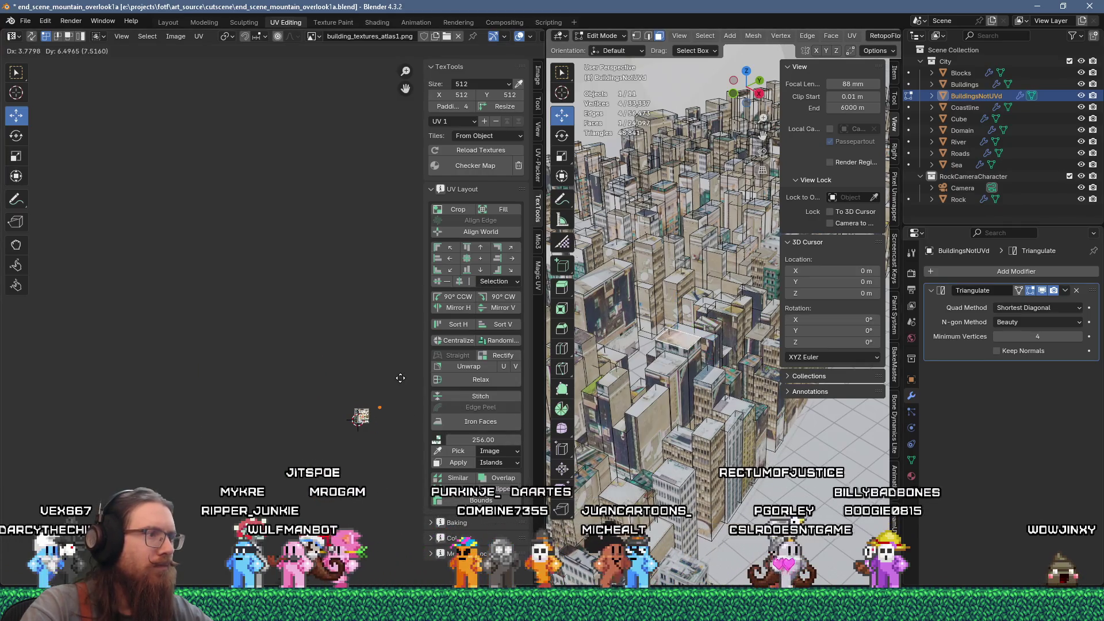
scroll(376, 417, "up", 15)
scroll(300, 397, "up", 3)
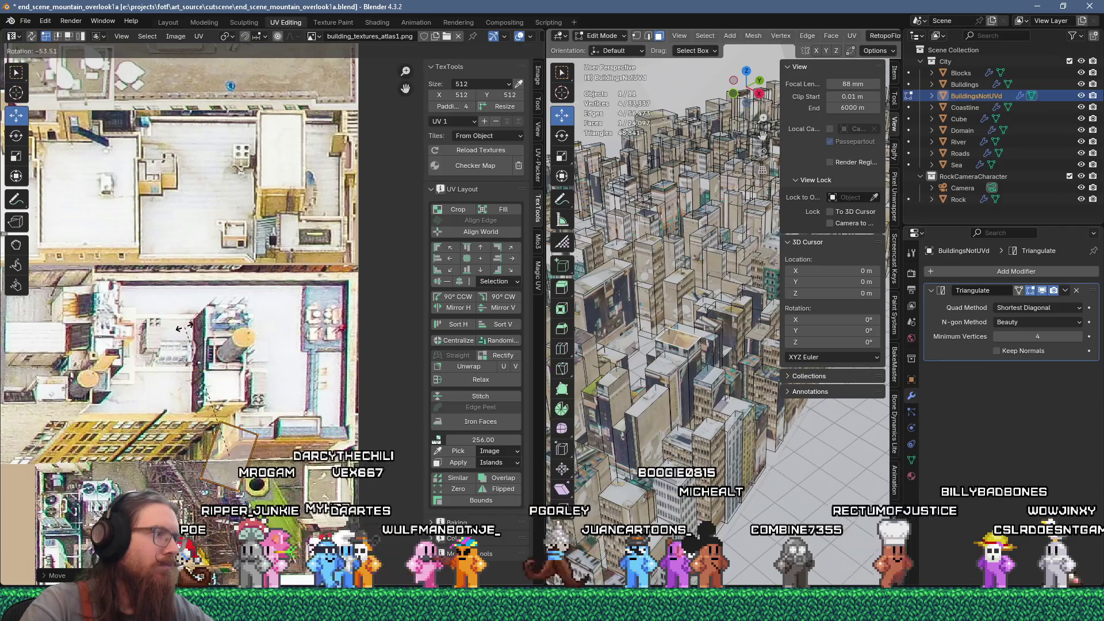
left_click(156, 353)
key("g")
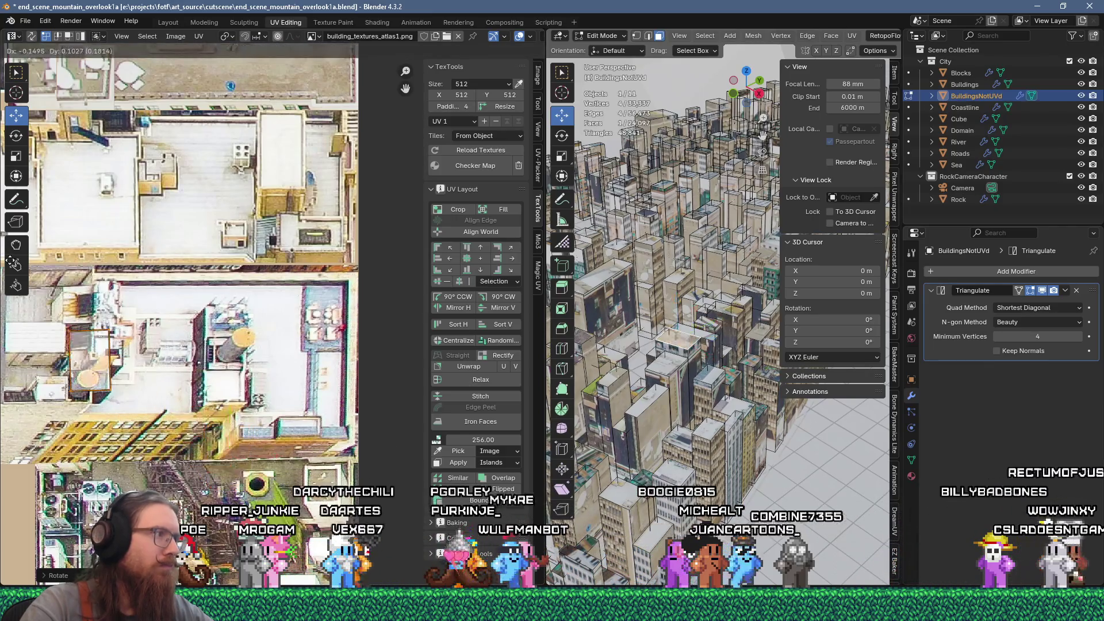
left_click(39, 224)
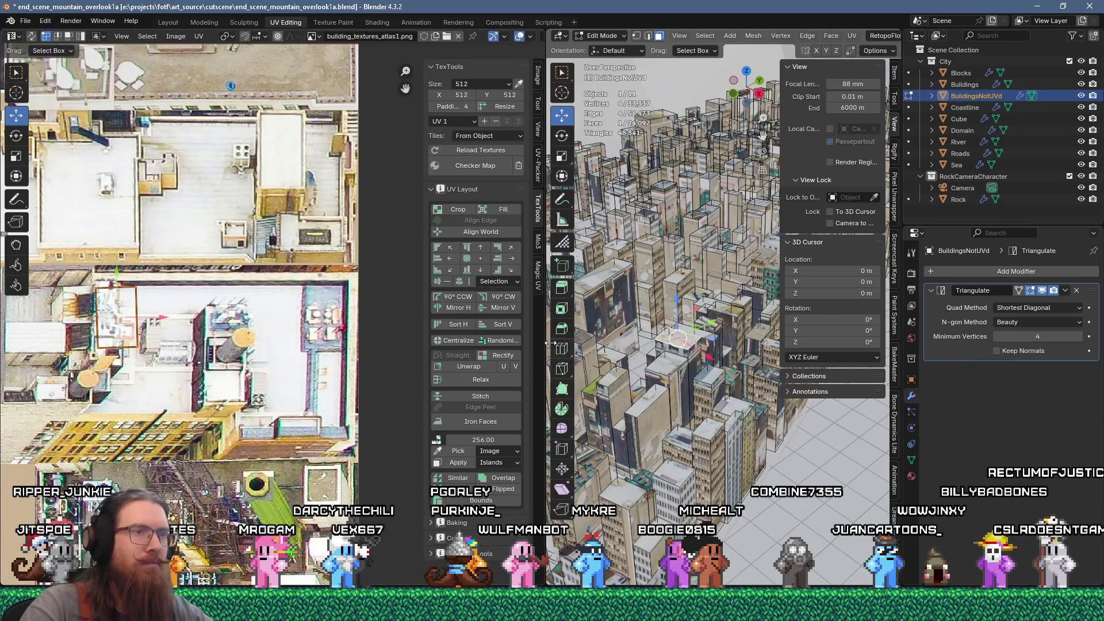
Rotate the island onto the top edge of the beige rooftop terrace with white tables, then select another face
scroll(193, 444, "down", 10)
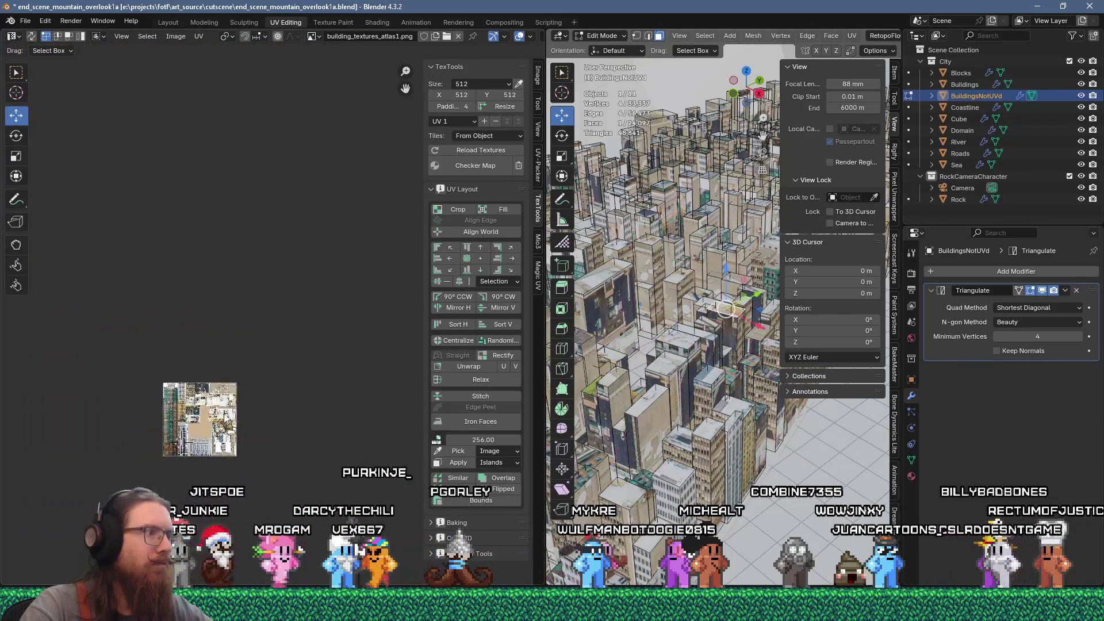
scroll(193, 445, "up", 3)
scroll(193, 445, "down", 8)
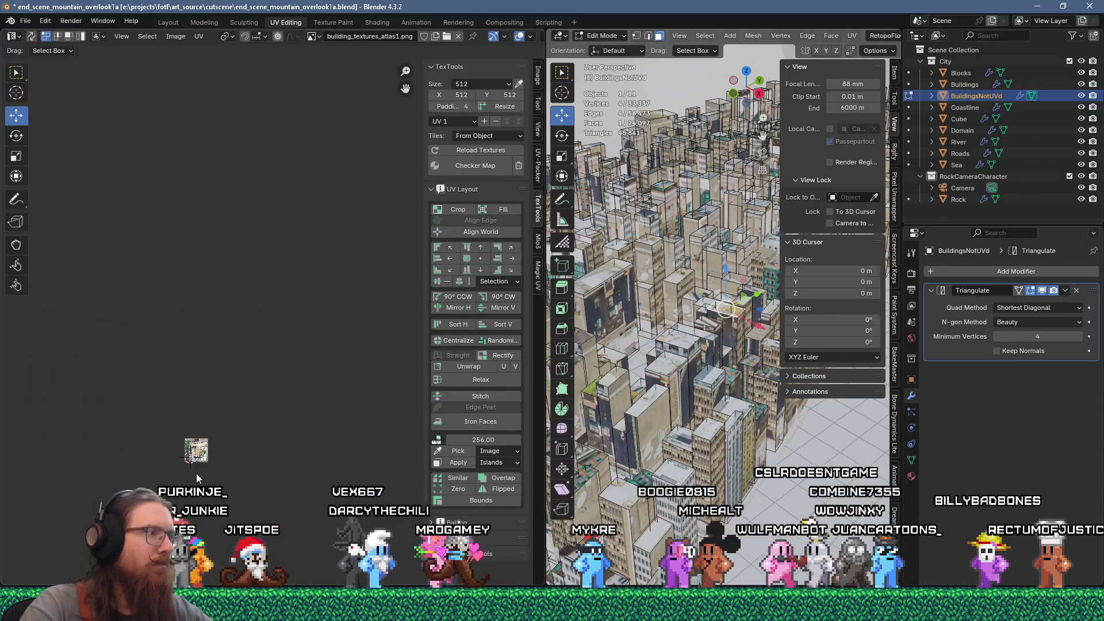
key("g")
scroll(207, 446, "up", 8)
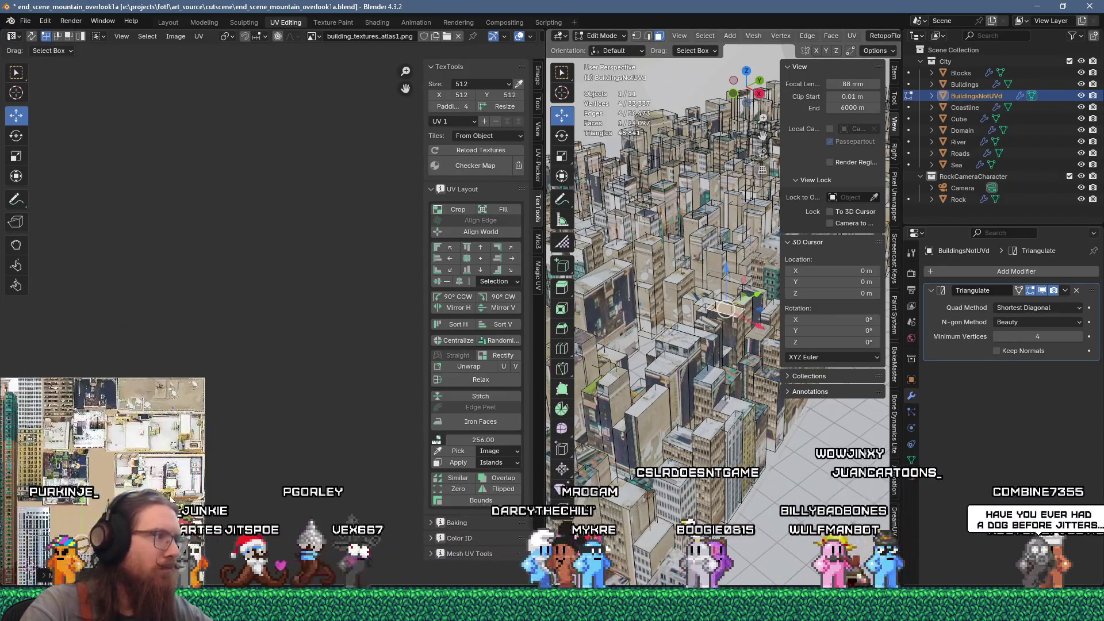
key("r")
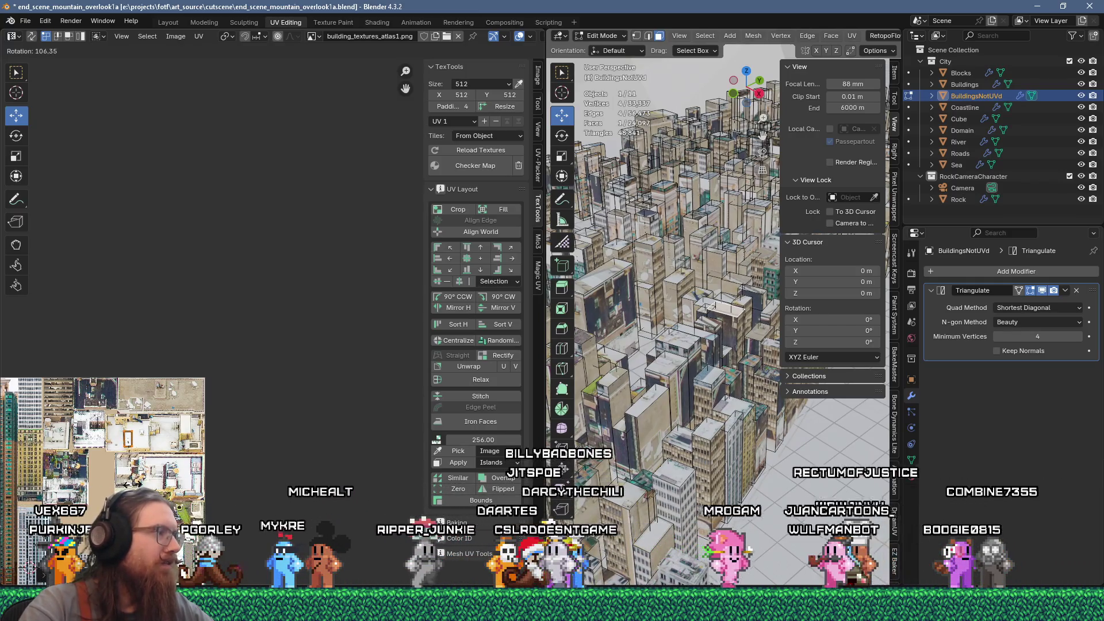
scroll(199, 491, "up", 8)
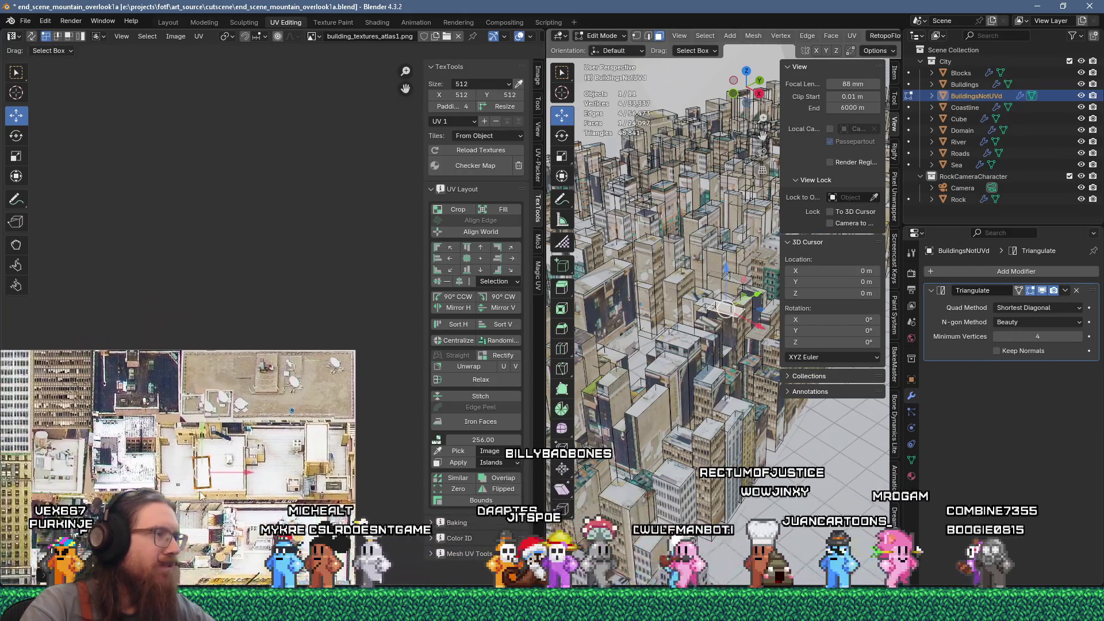
key("g")
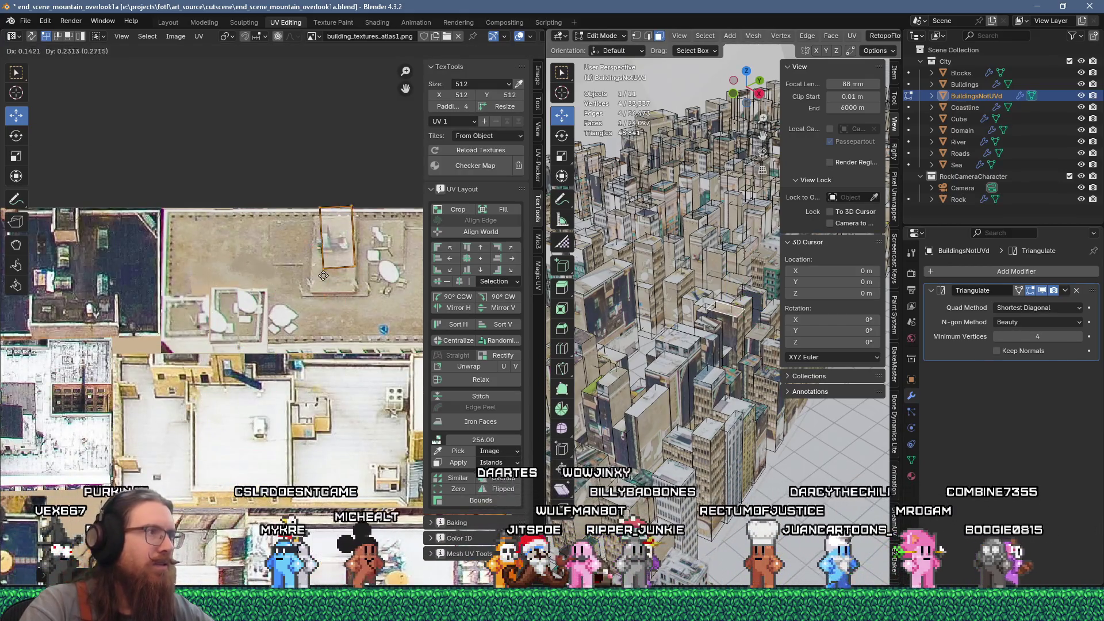
key("g")
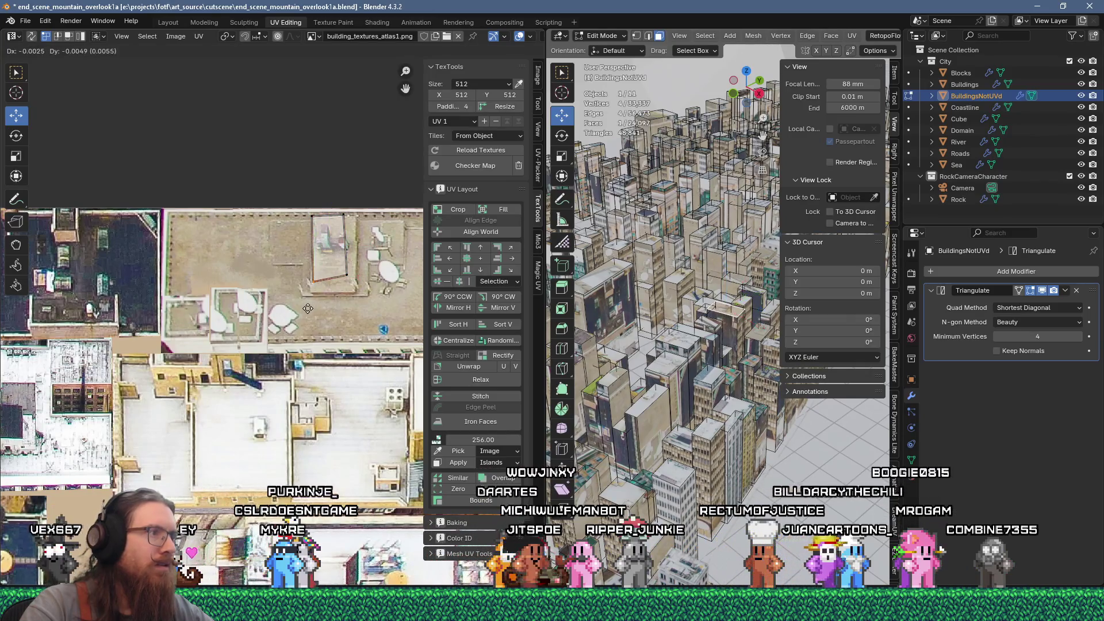
left_click(368, 309)
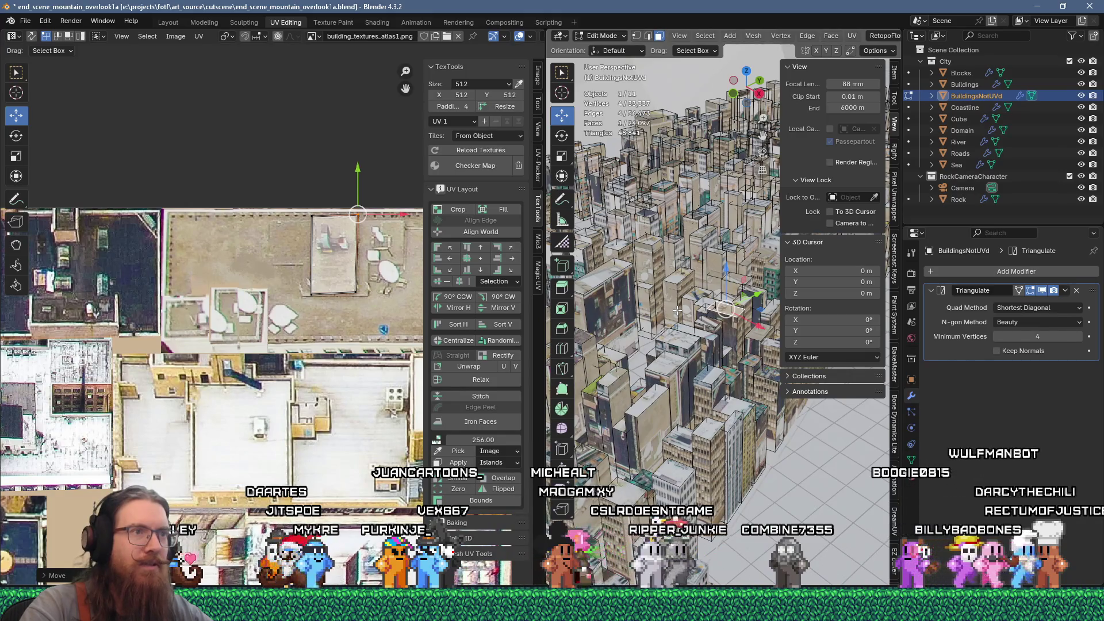
left_click(649, 245)
Move the new face's UV island onto a white square structure on the beige rooftop terrace
scroll(290, 444, "down", 8)
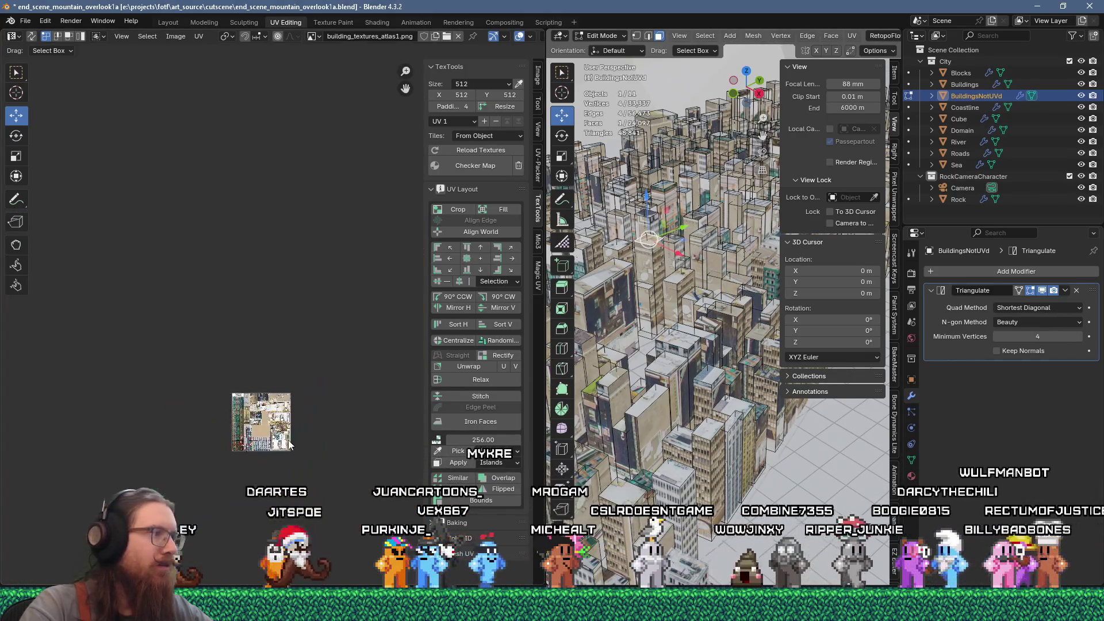
scroll(214, 516, "up", 3)
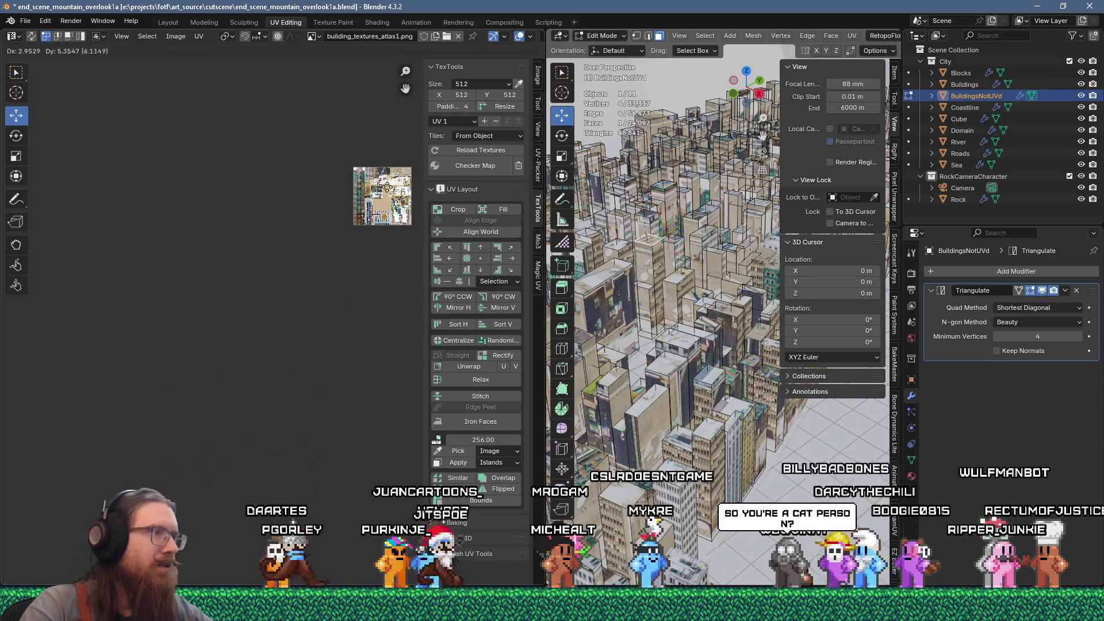
scroll(273, 275, "up", 10)
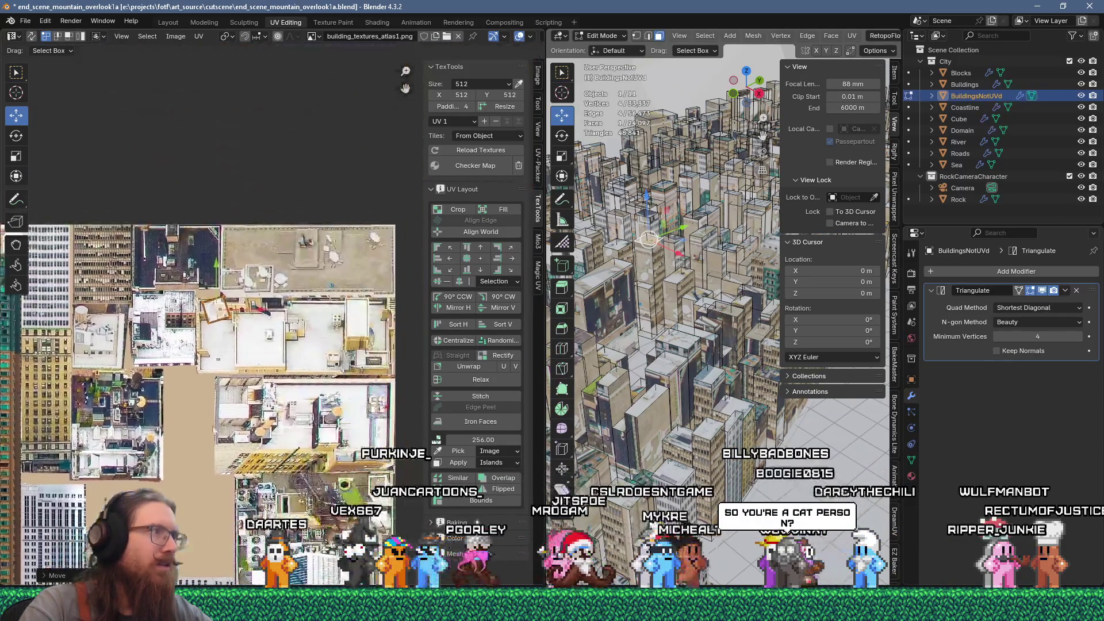
key("g")
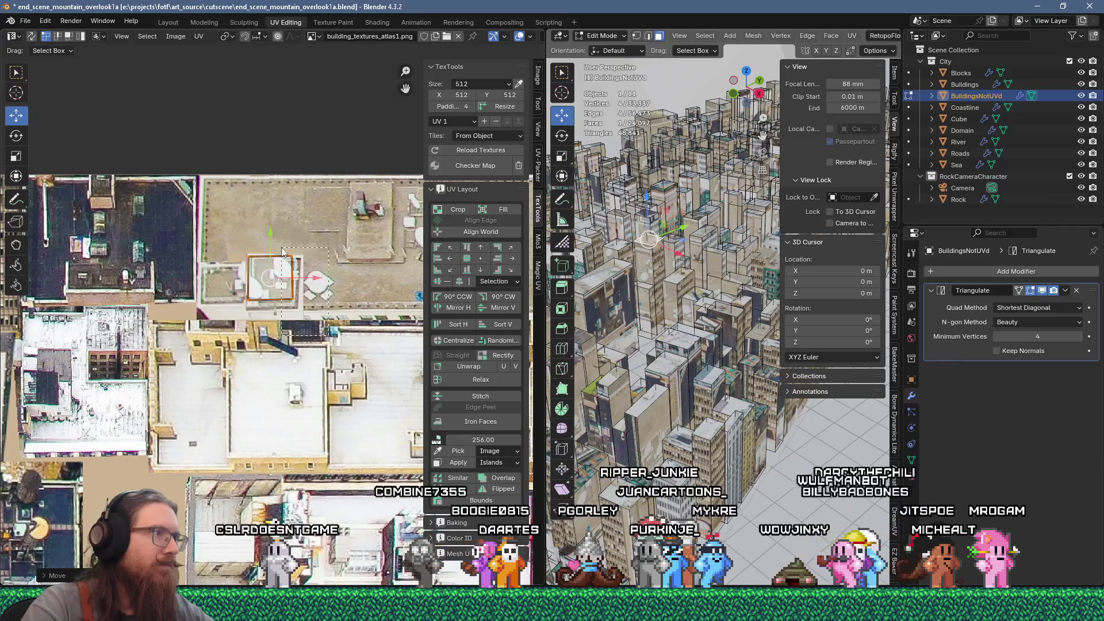
left_click(300, 249)
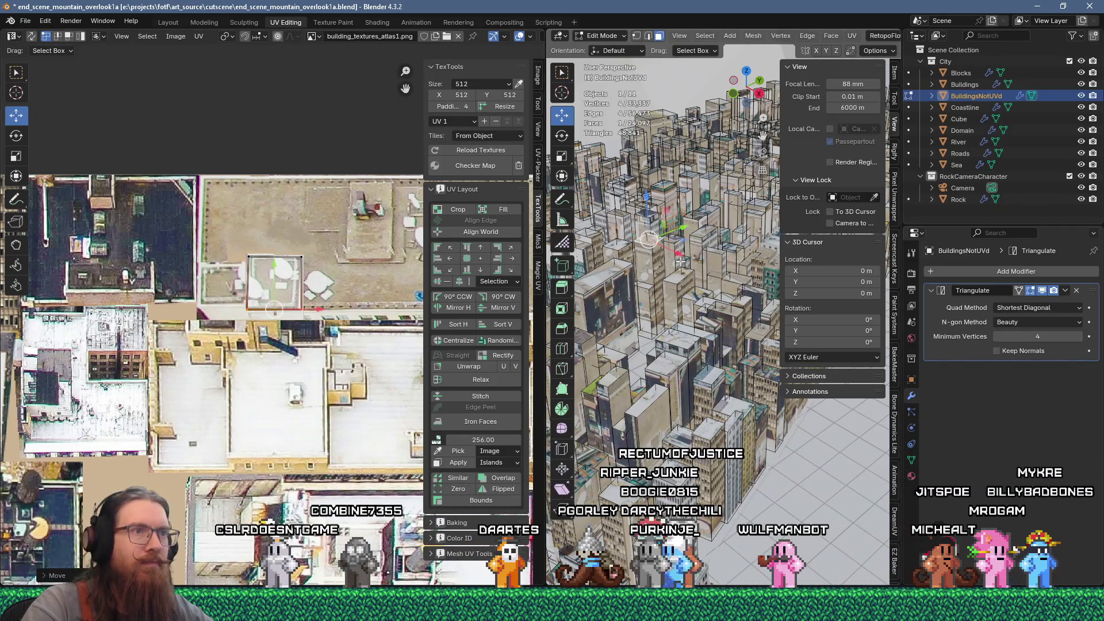
scroll(230, 414, "down", 10)
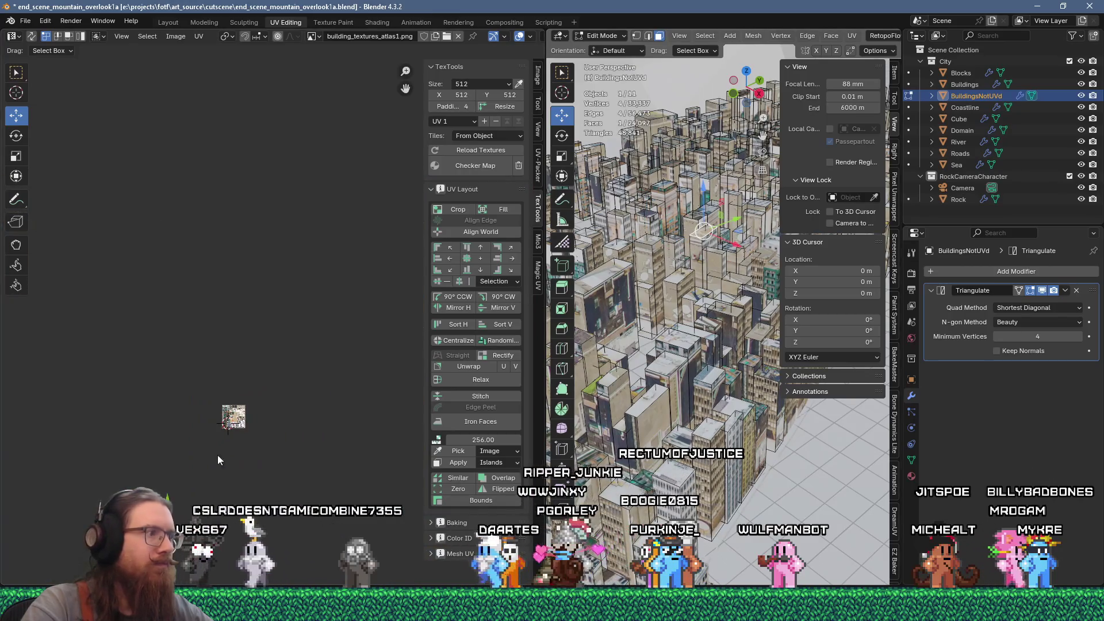
Move the face's UVs up-left over a rooftop region of the atlas
key("g")
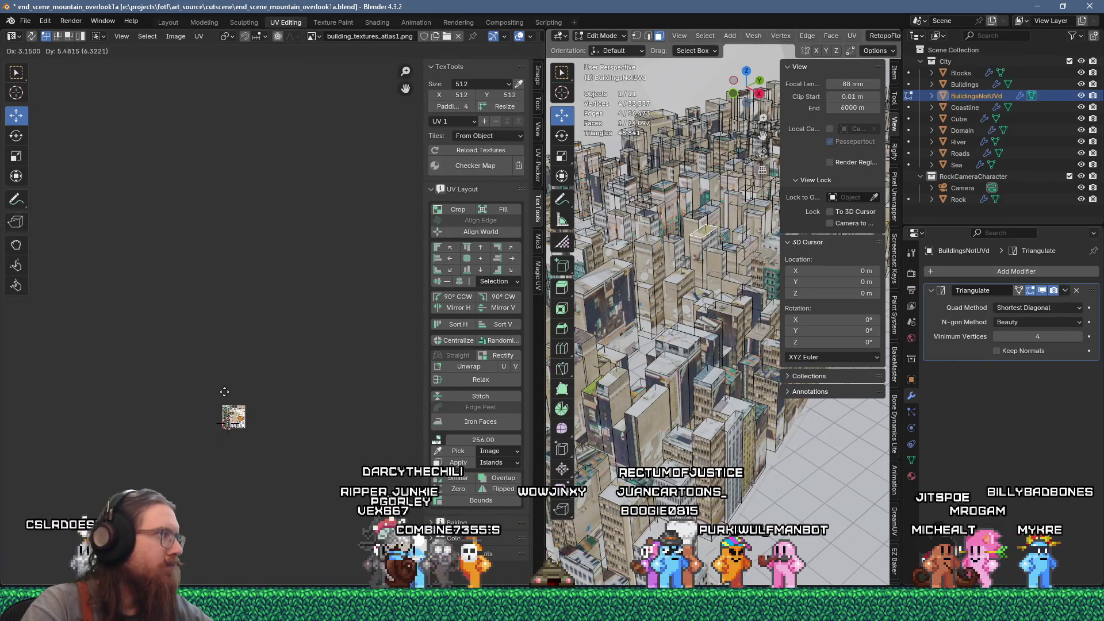
left_click(231, 391)
scroll(230, 426, "up", 9)
scroll(281, 425, "up", 8)
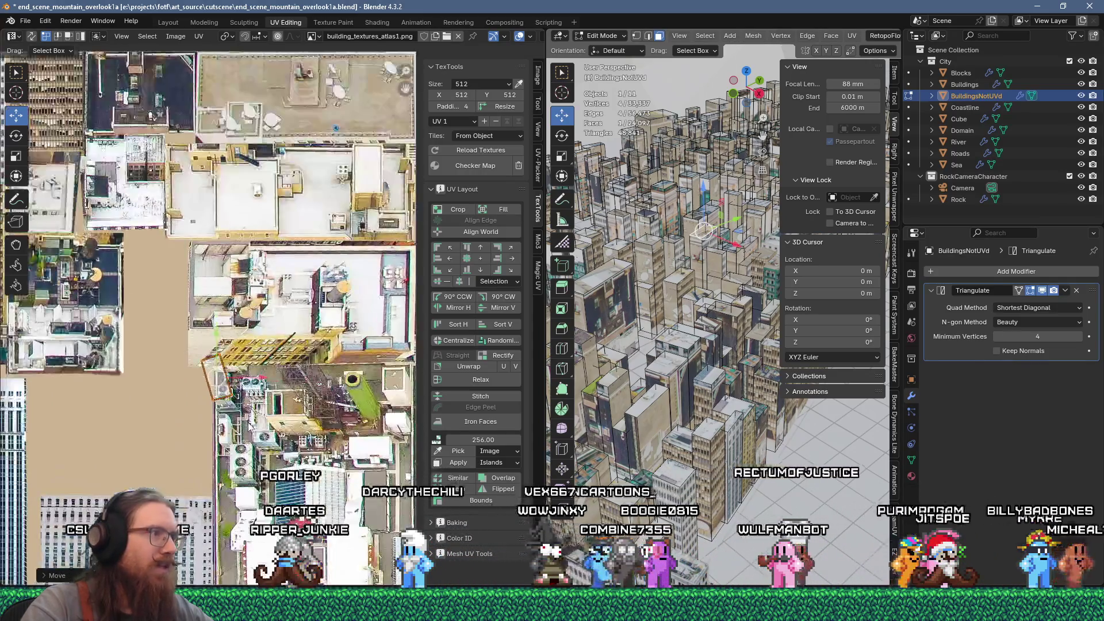
middle_click_drag(191, 347, 264, 369)
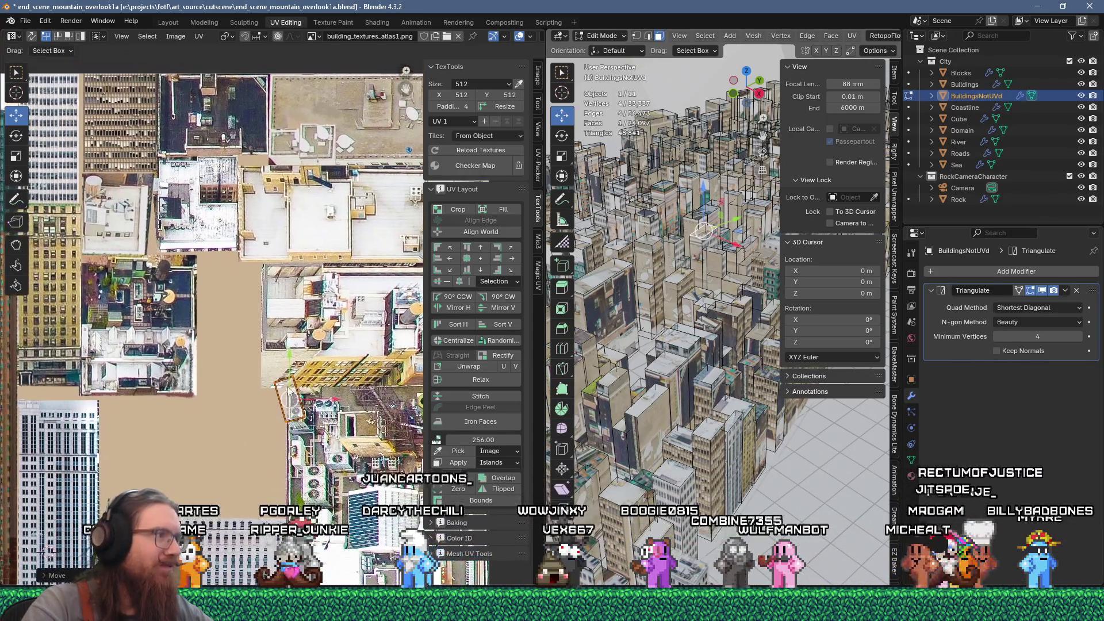
left_click_drag(229, 351, 182, 295)
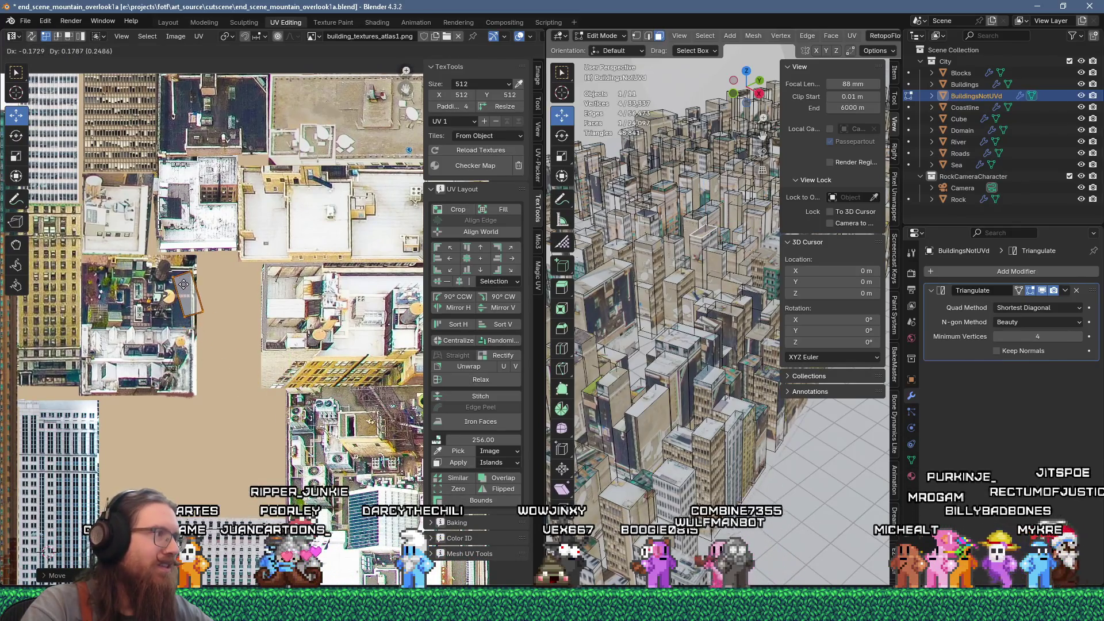
scroll(170, 296, "up", 7)
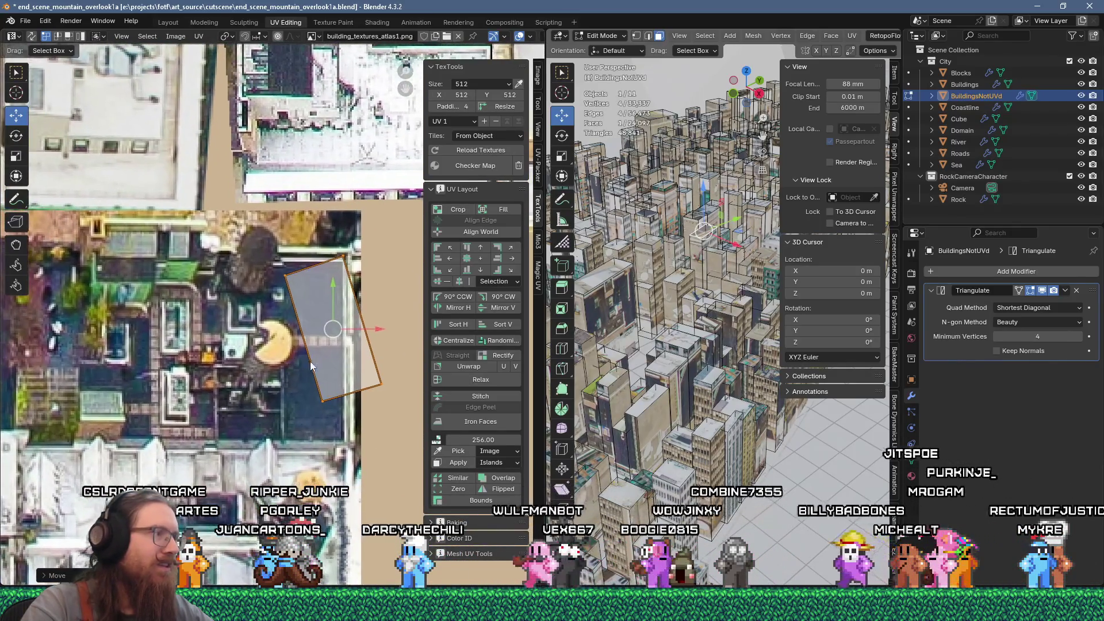
Rotate the UV face upright and place it on the pale rooftop beside the Pac-Man-shaped mark
key("g")
left_click(202, 364)
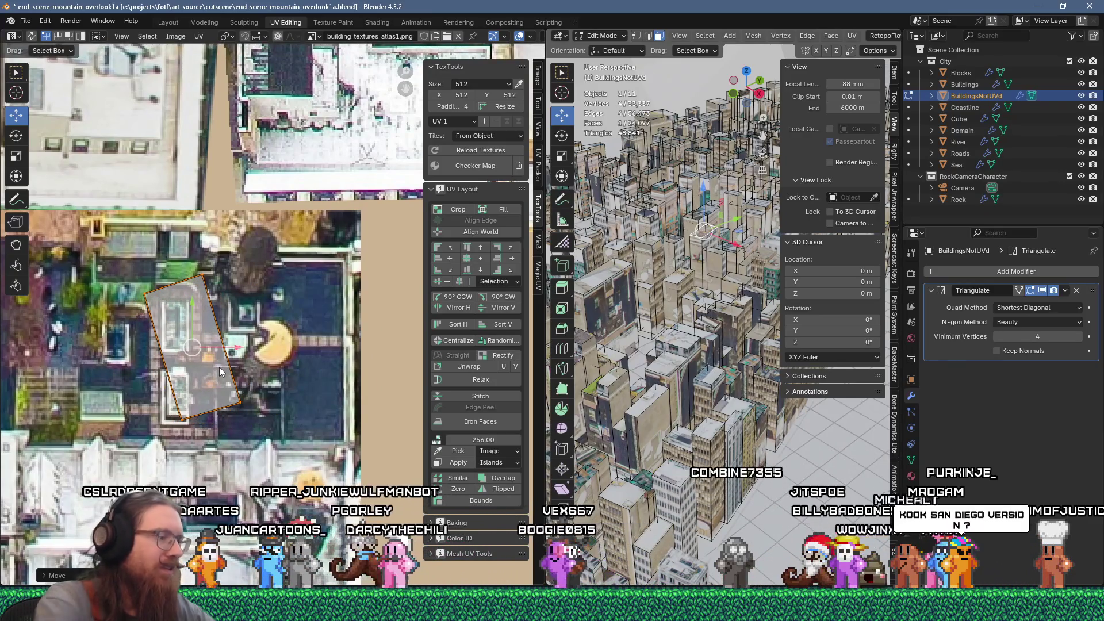
key("r")
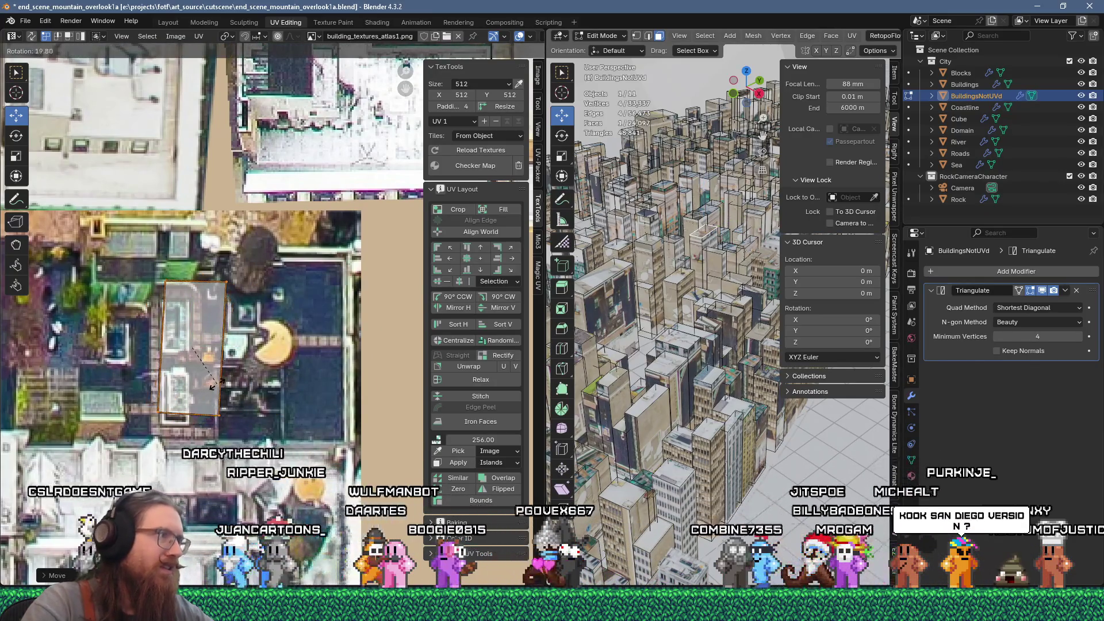
left_click(215, 387)
key("g")
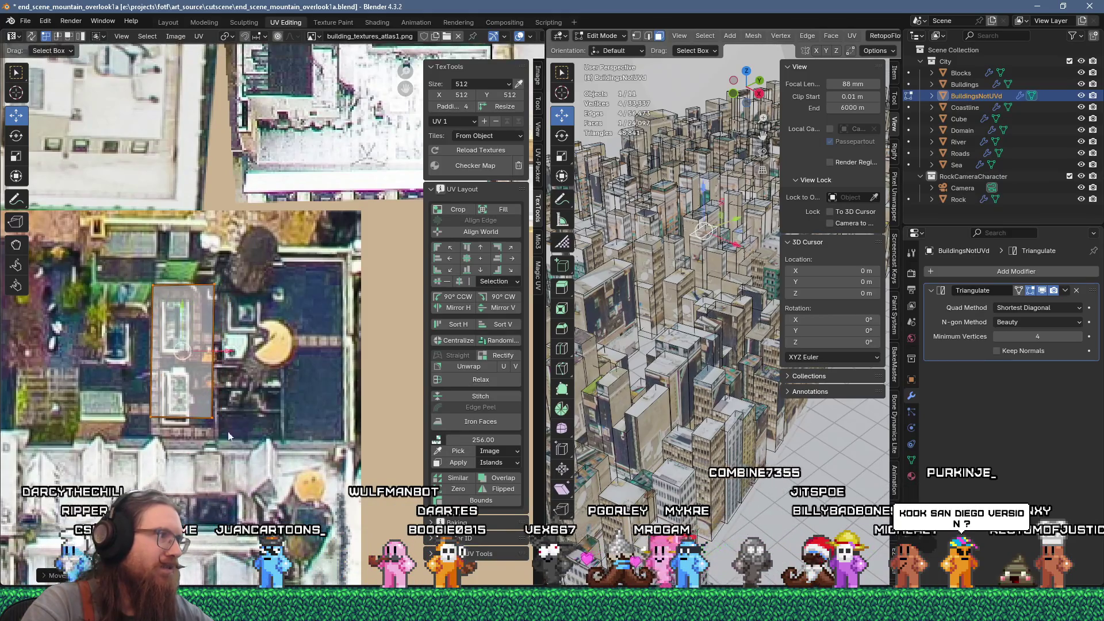
left_click(144, 439)
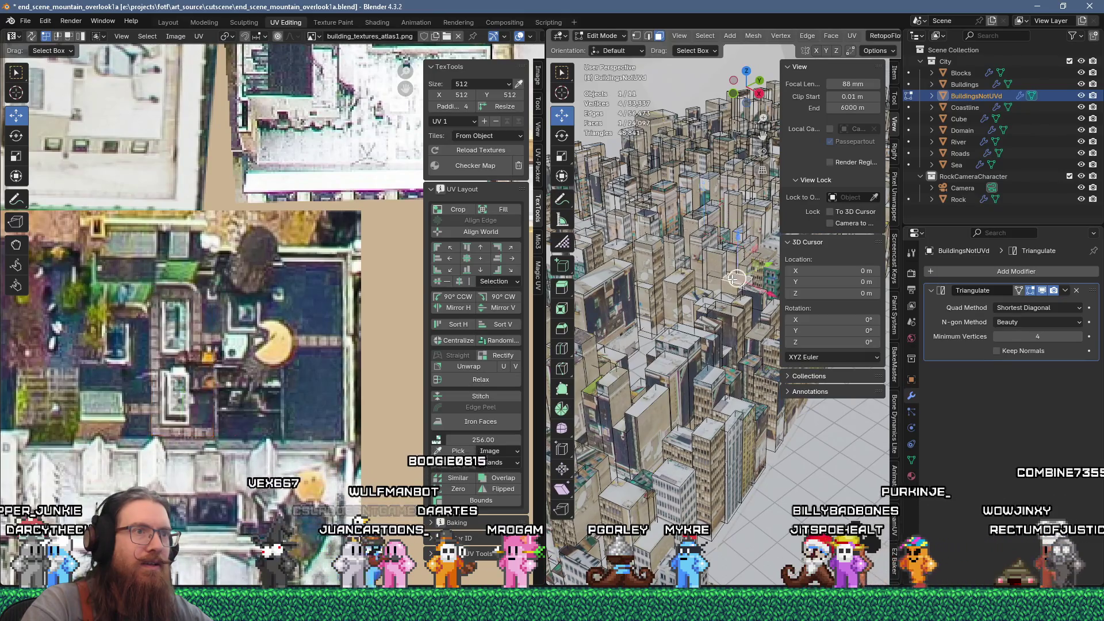
scroll(322, 486, "down", 10)
scroll(323, 486, "up", 4)
scroll(322, 486, "down", 7)
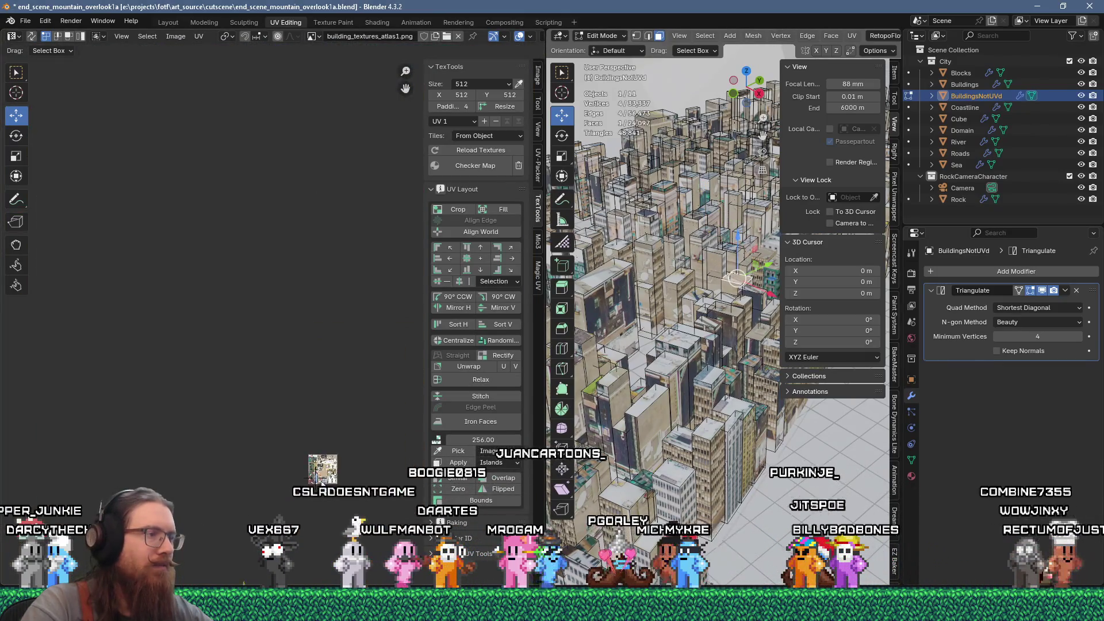
Drop the UV island onto the beige rooftop terrace near the red circular mark, then pick the next face
scroll(324, 495, "up", 10)
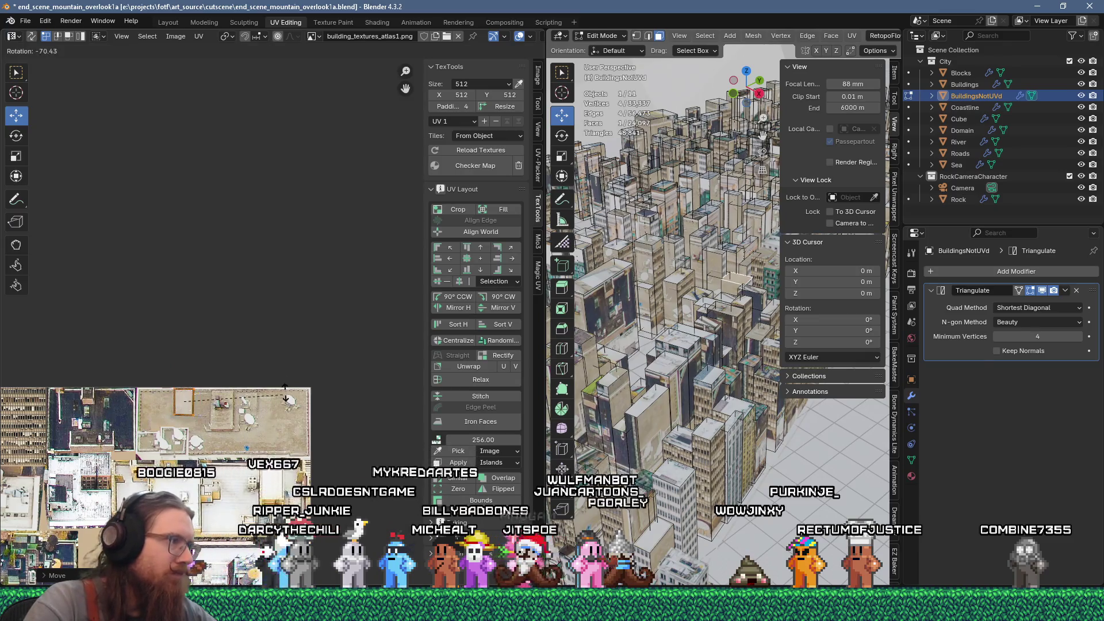
left_click(324, 399)
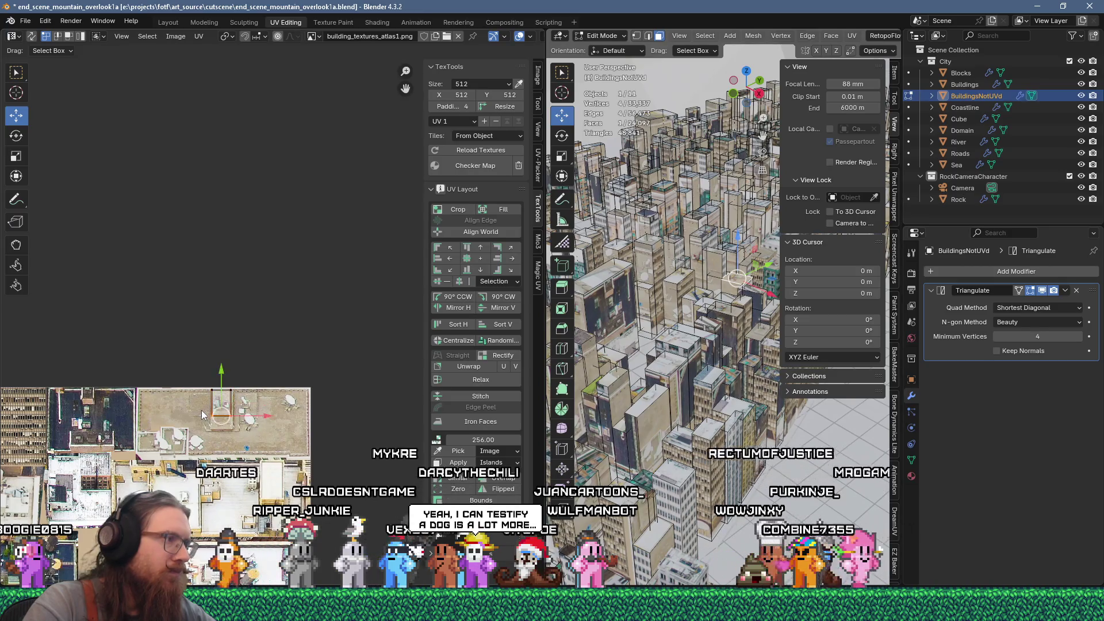
left_click_drag(248, 435, 213, 435)
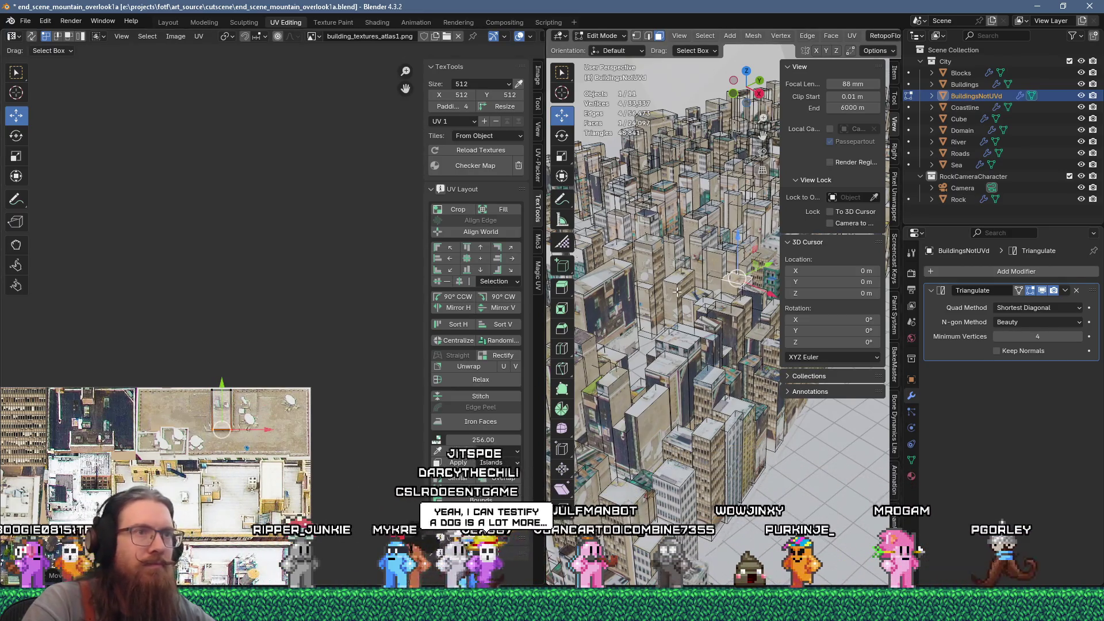
left_click(662, 186)
scroll(312, 450, "down", 8)
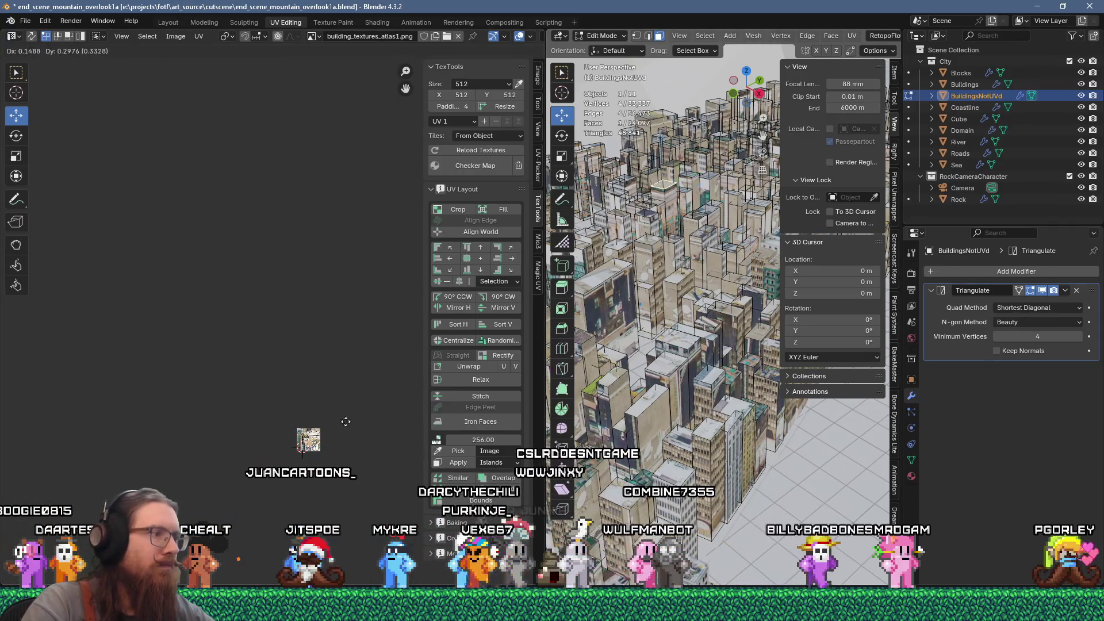
scroll(321, 473, "up", 4)
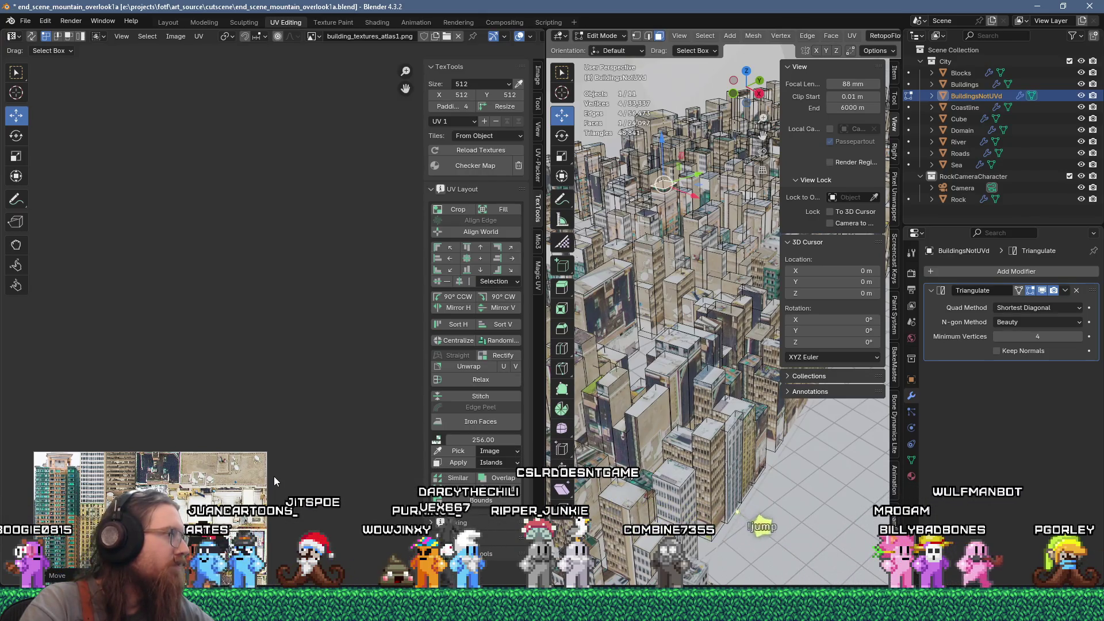
Place the face's UV island unrotated on the pale grey rooftop beside a water tank, then select another face
scroll(274, 477, "up", 6)
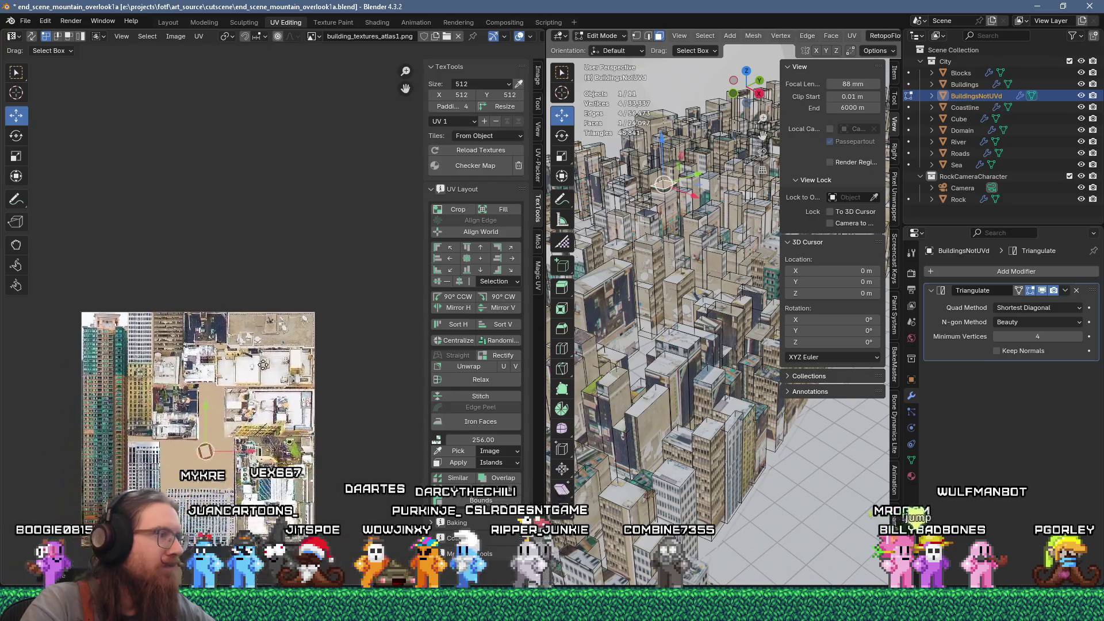
key("g")
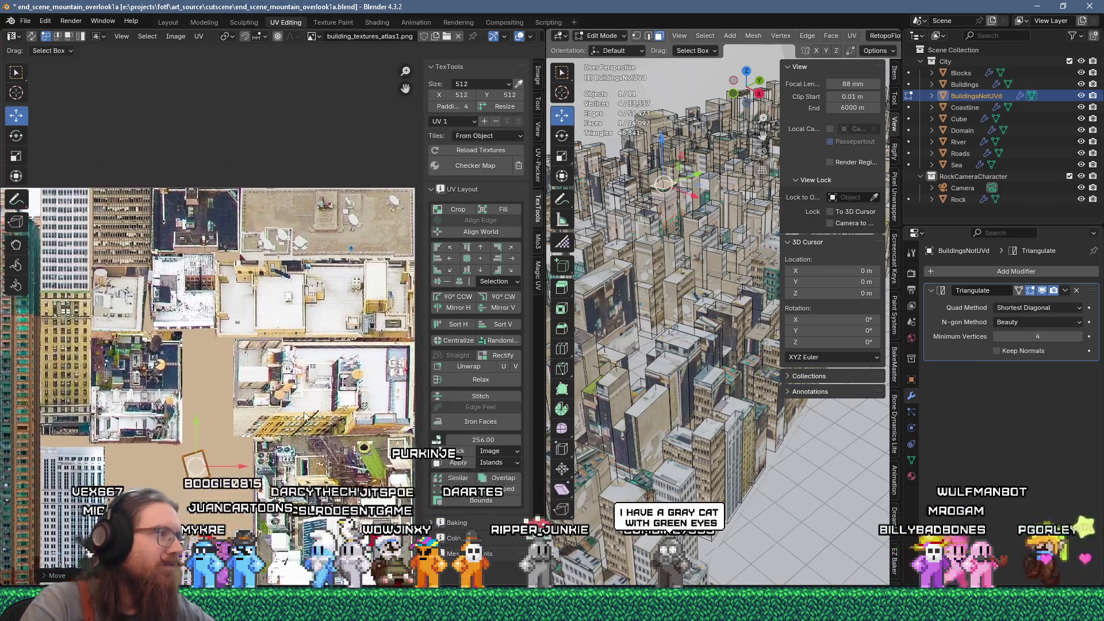
left_click(330, 327)
scroll(305, 351, "up", 5)
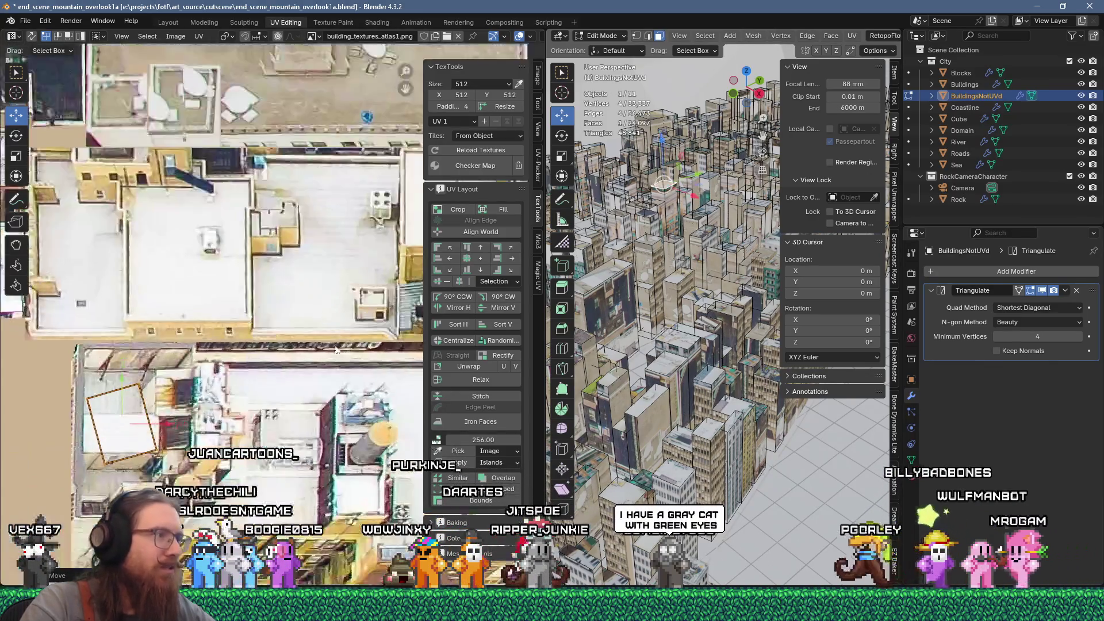
key("r")
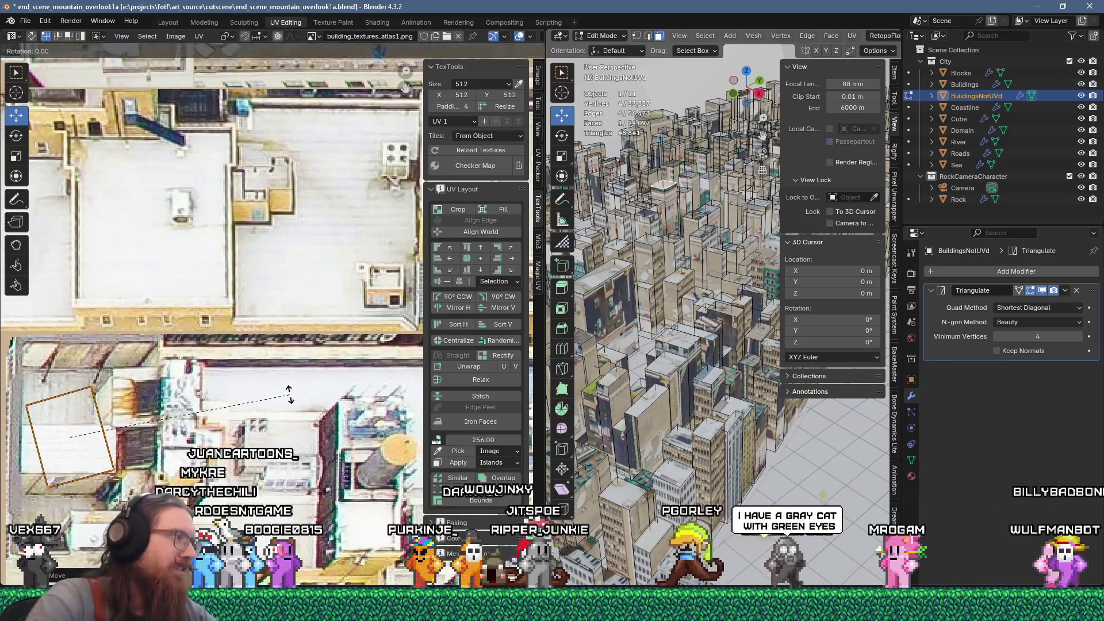
key("Escape")
key("g")
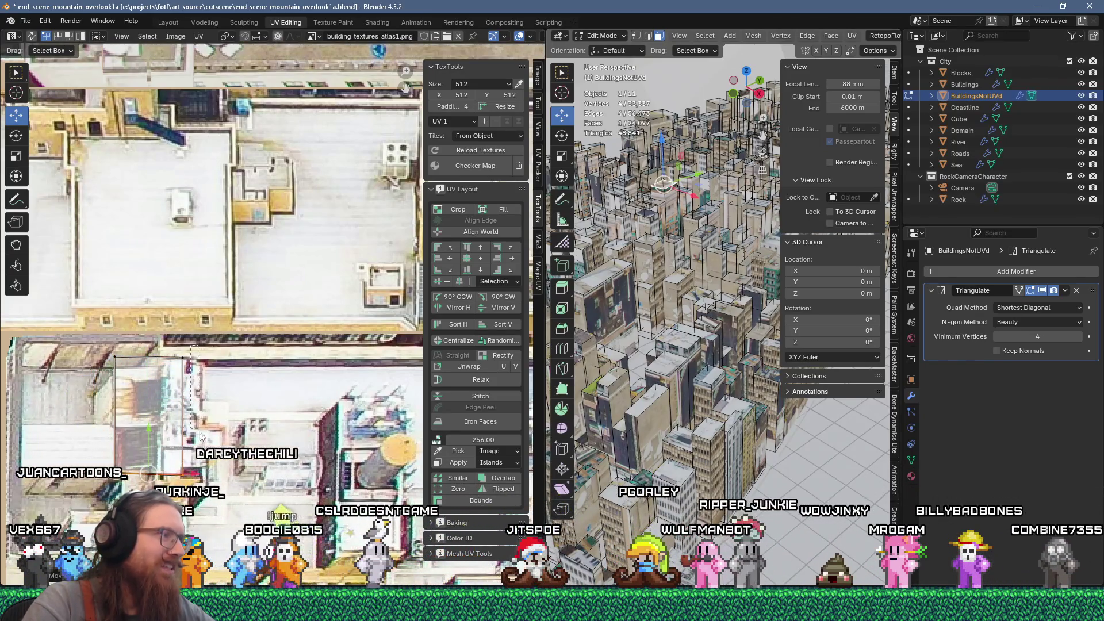
left_click(210, 522)
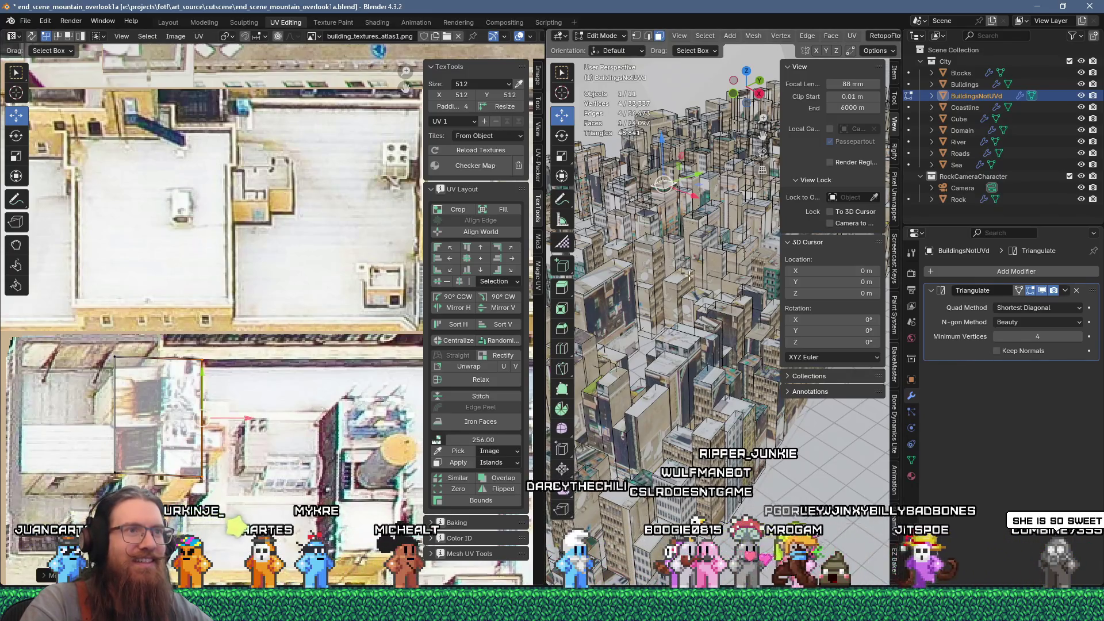
left_click(740, 229)
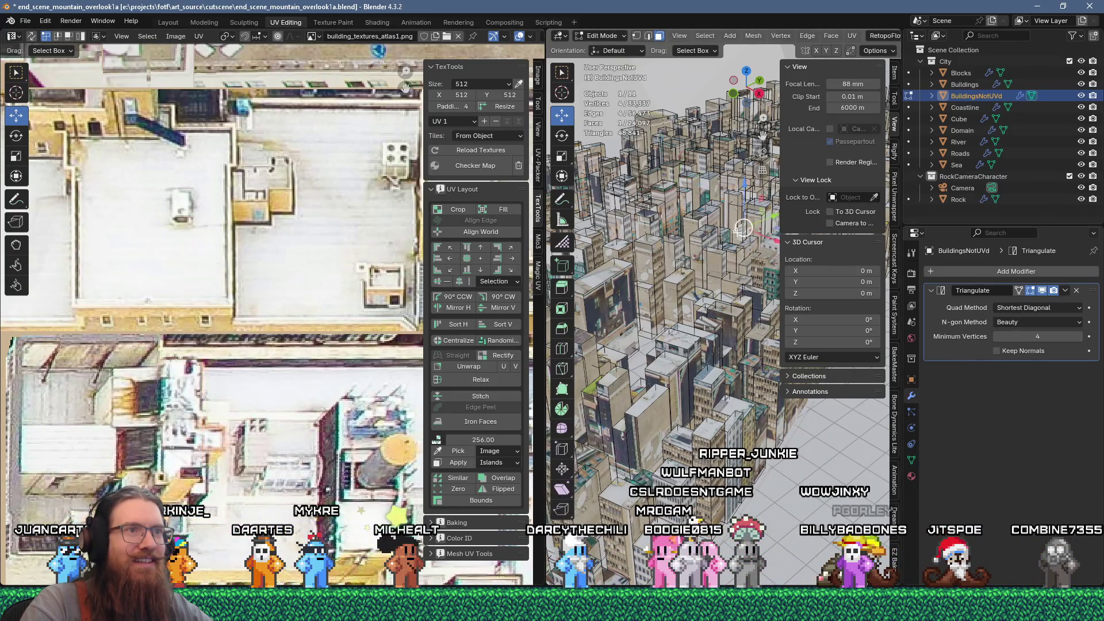
scroll(253, 433, "down", 8)
scroll(232, 431, "up", 2)
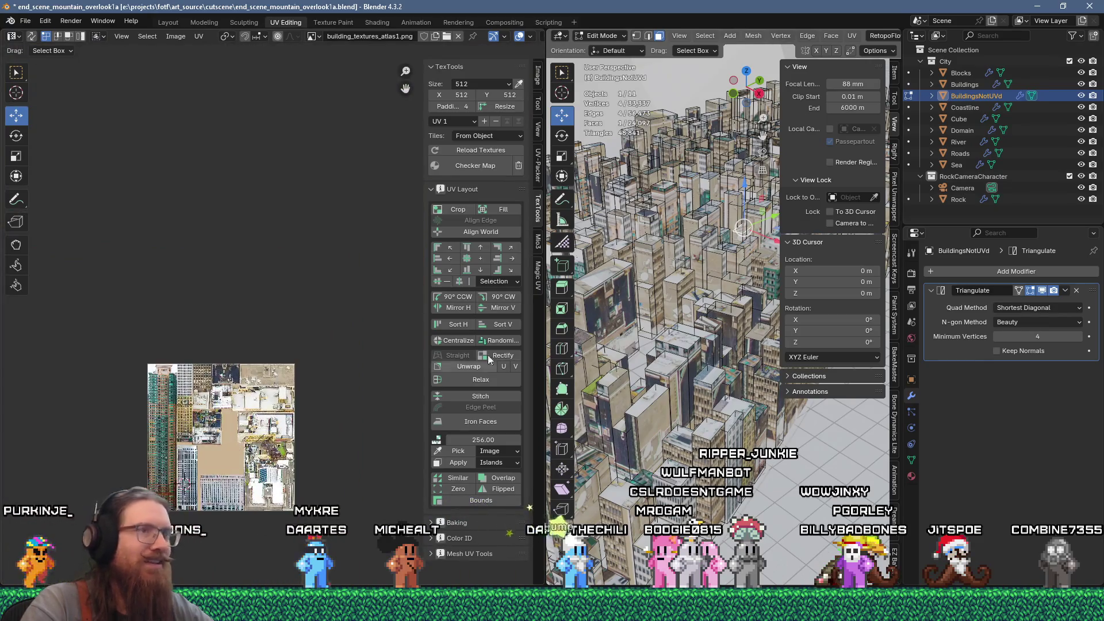
Unwrap the selected faces, move the new UV islands right and shrink them to 0.2 scale
scroll(717, 233, "up", 2)
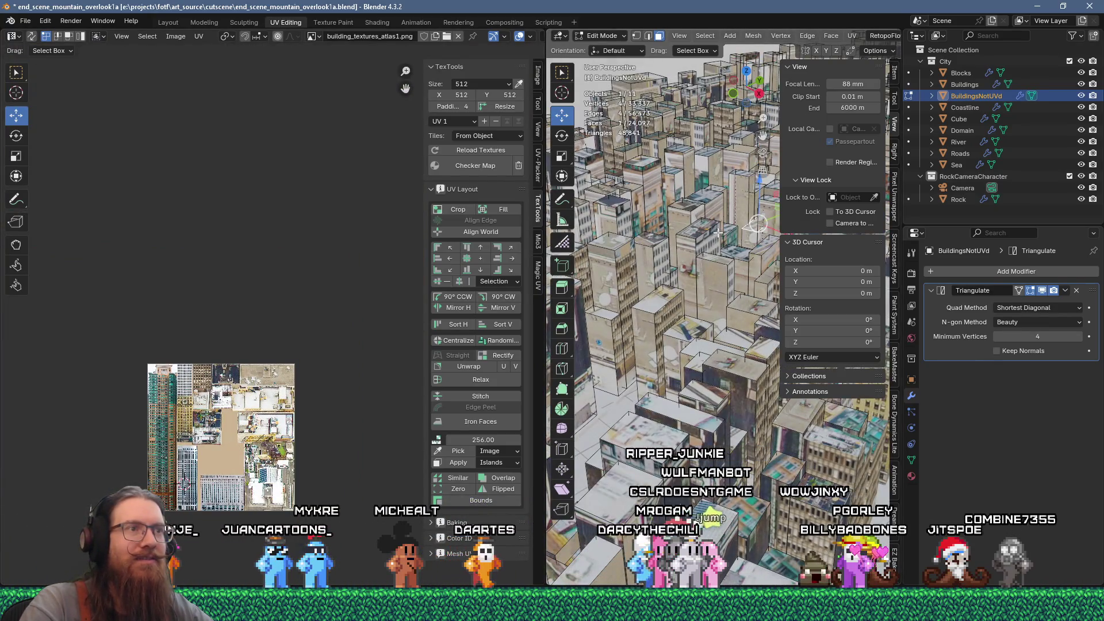
key("u")
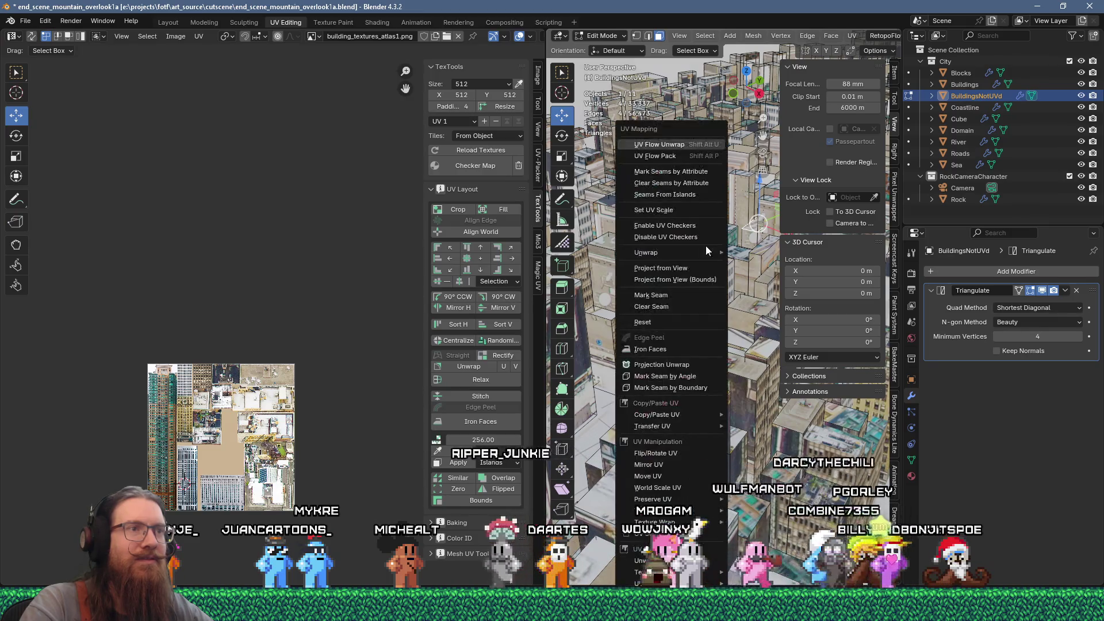
left_click(703, 148)
scroll(278, 426, "up", 5)
middle_click_drag(343, 349, 243, 455)
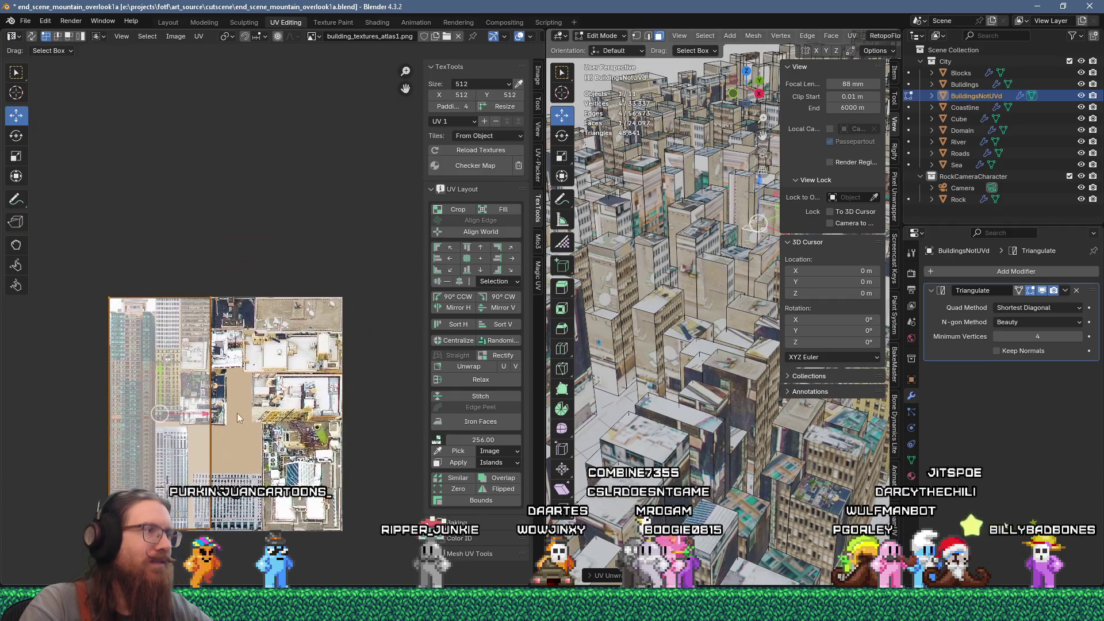
mouse_move(63, 265)
left_mouse_down()
mouse_move(80, 272)
mouse_move(192, 535)
mouse_move(231, 561)
left_mouse_up()
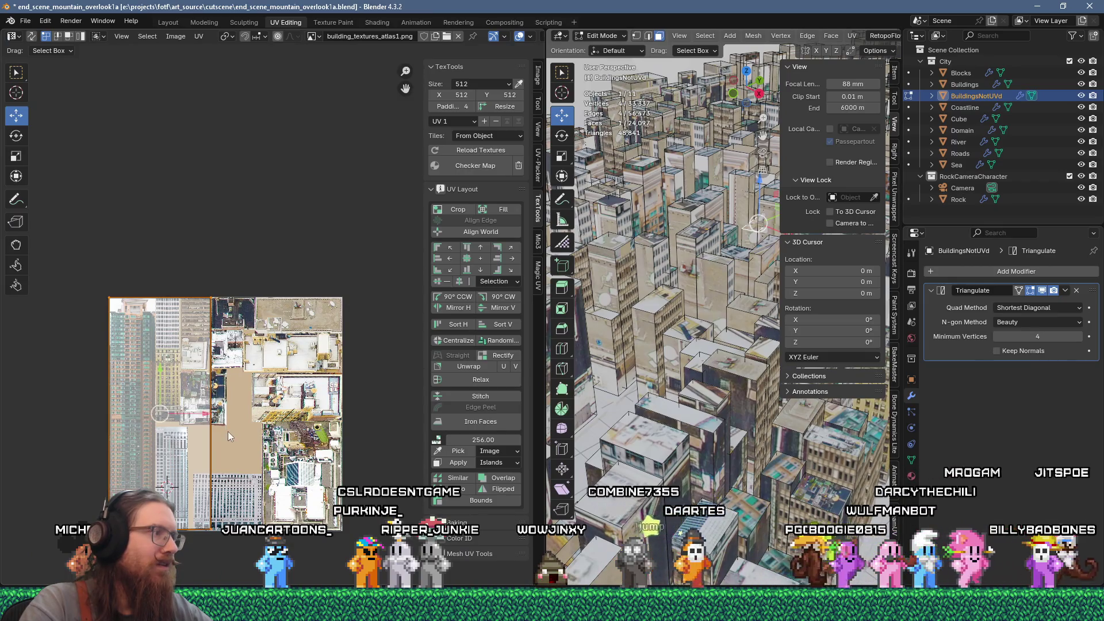
left_click_drag(206, 429, 373, 412)
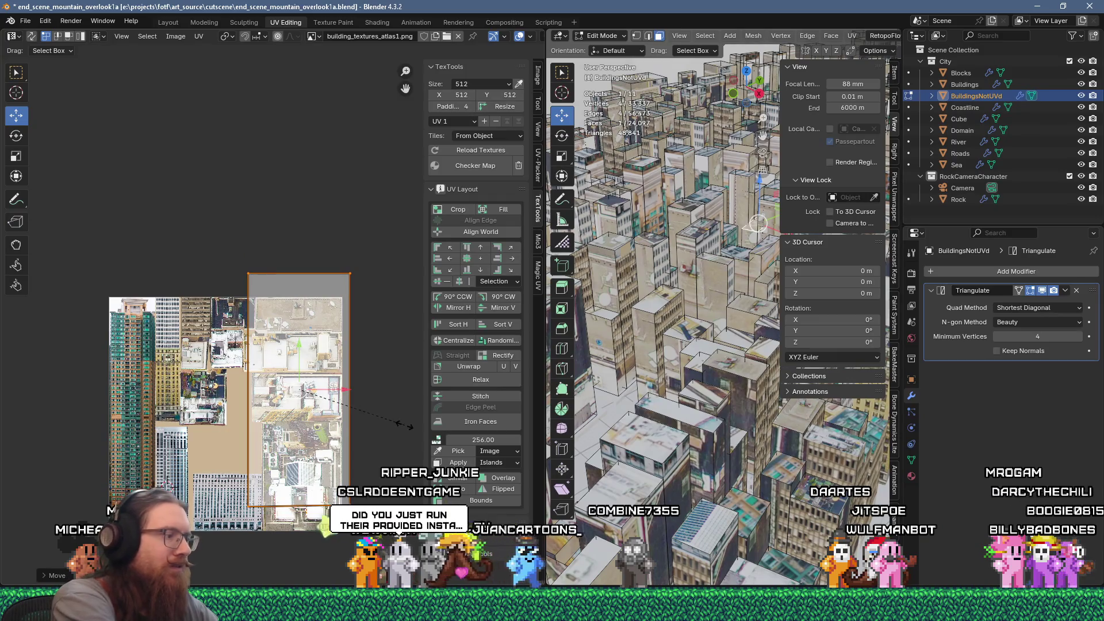
type("s.2")
key("Return")
Scale the face's UV island up slightly and shift it onto a matching region of the atlas
scroll(418, 443, "up", 3)
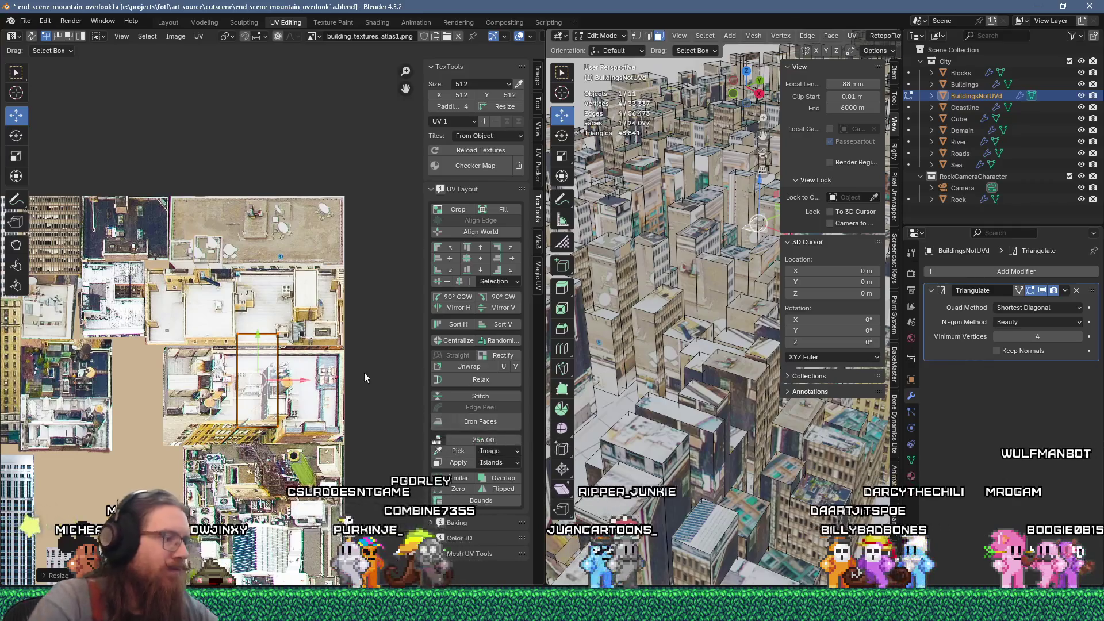
key("s")
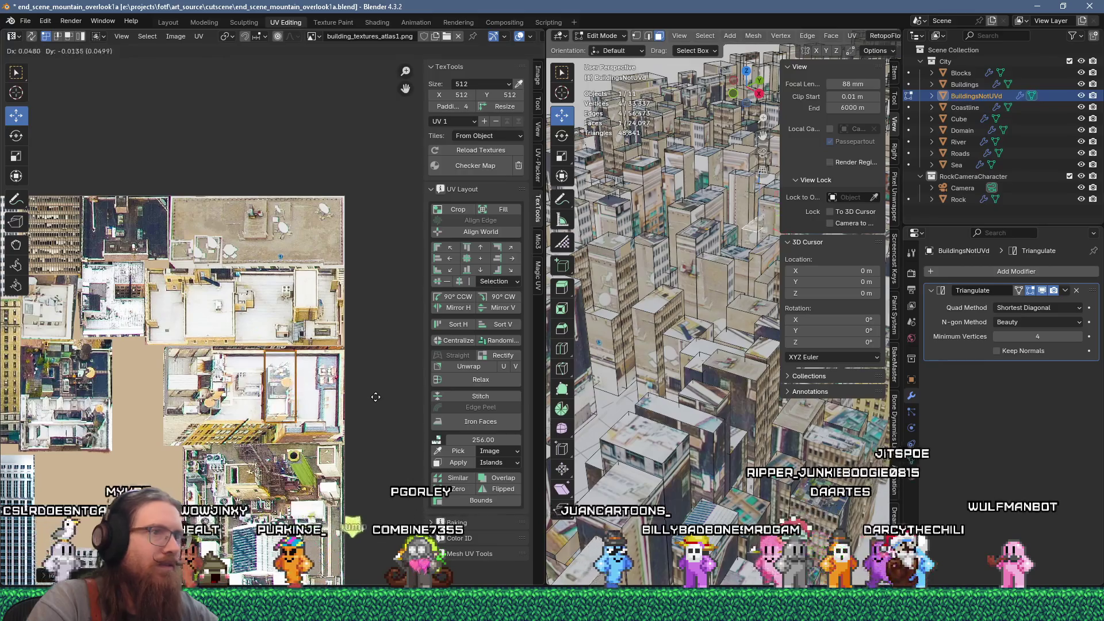
key("g")
left_click(405, 401)
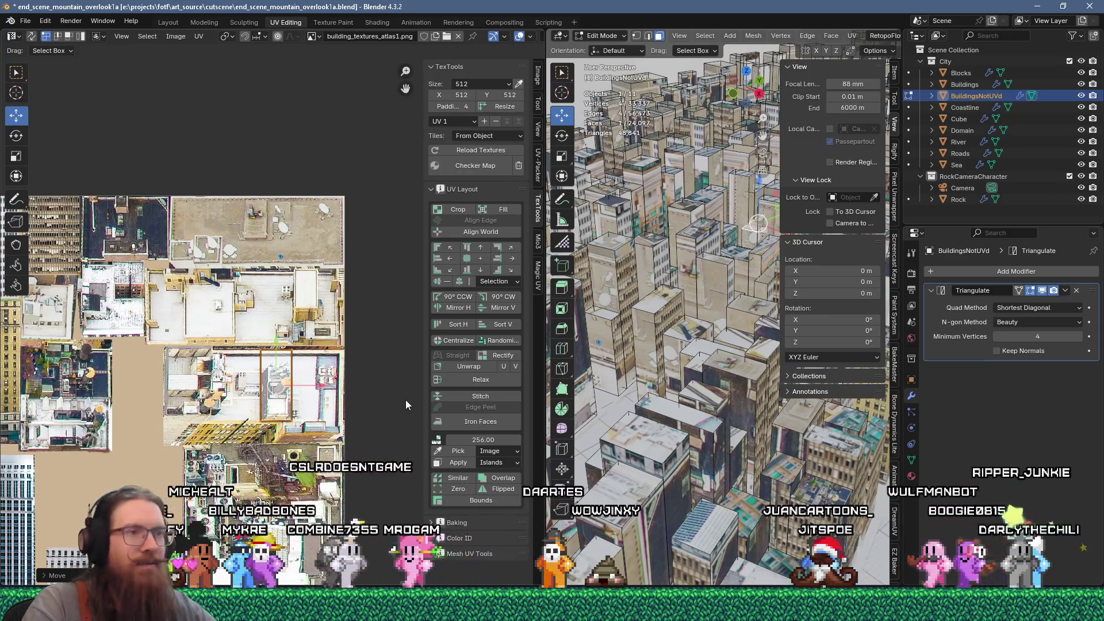
scroll(677, 371, "down", 4)
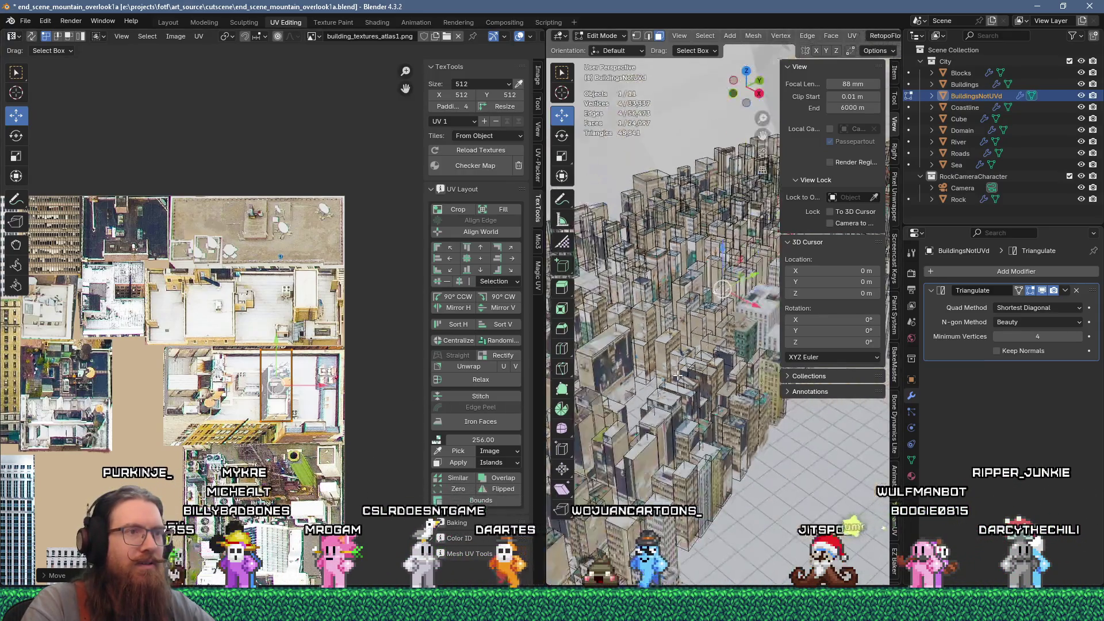
Add the roof faces of the nearby and lower-left buildings to the selection
mouse_move(681, 355)
middle_mouse_down("shift")
mouse_move(663, 399)
mouse_move(697, 420)
mouse_move(739, 490)
mouse_move(713, 471)
middle_mouse_up("shift")
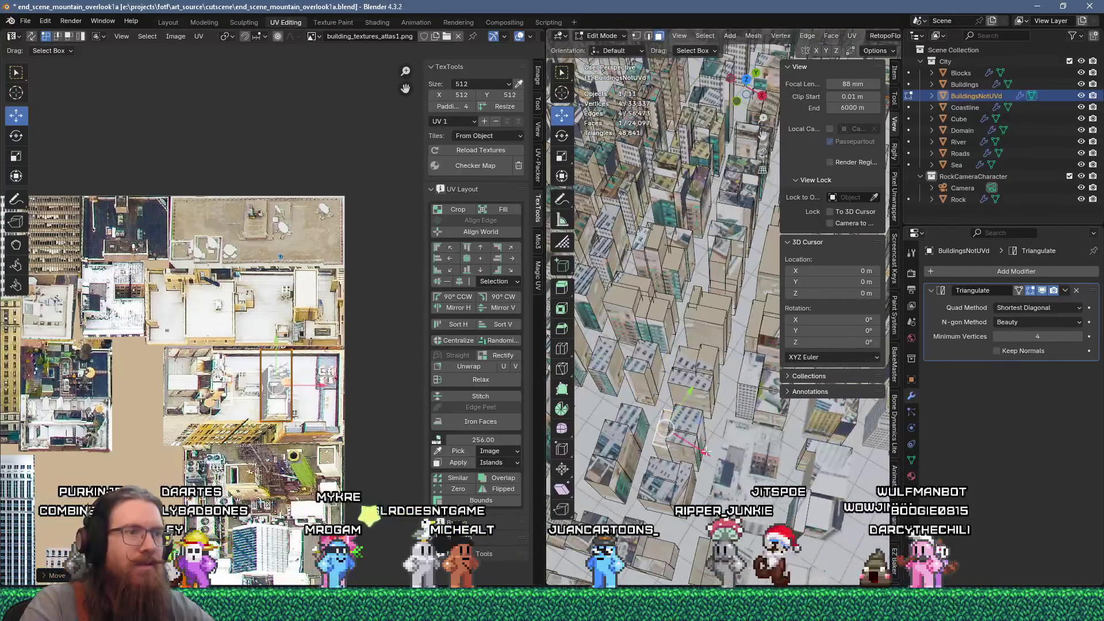
left_click(701, 360, "shift")
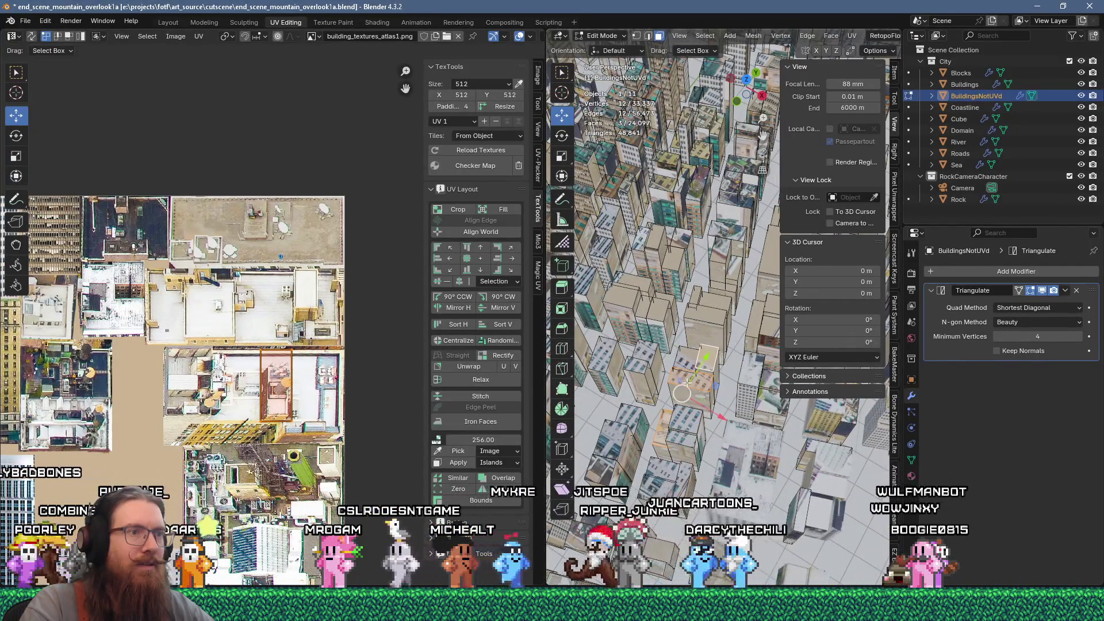
left_click(644, 352, "shift")
left_click(607, 354, "shift")
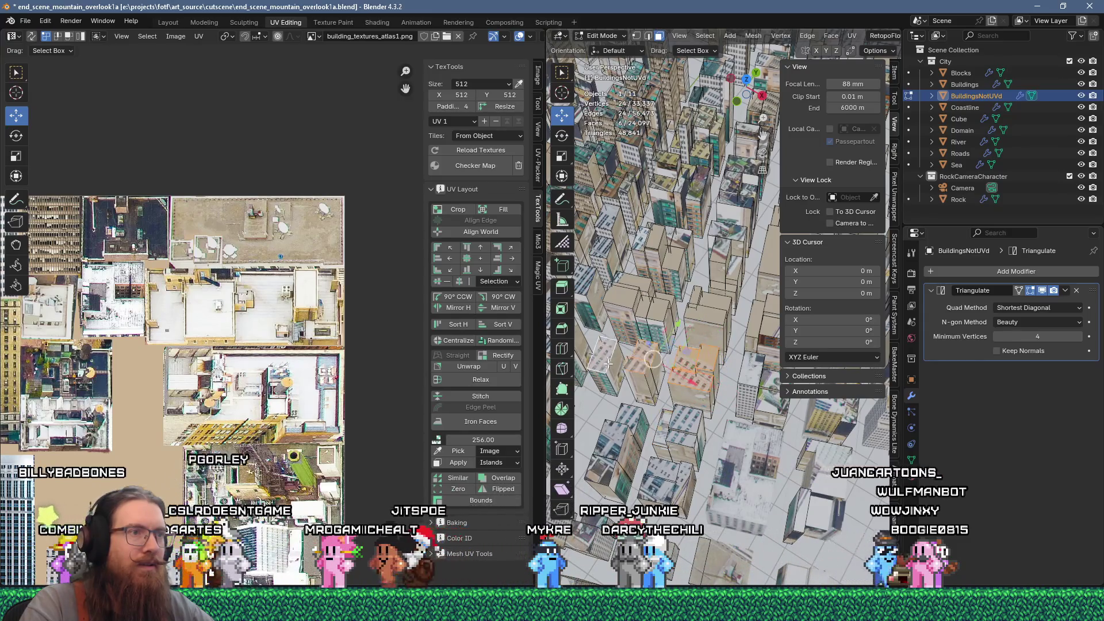
left_click(708, 357, "shift")
left_click(630, 411, "shift")
left_click(616, 443, "shift")
left_click(630, 417, "shift")
left_click(604, 464, "shift")
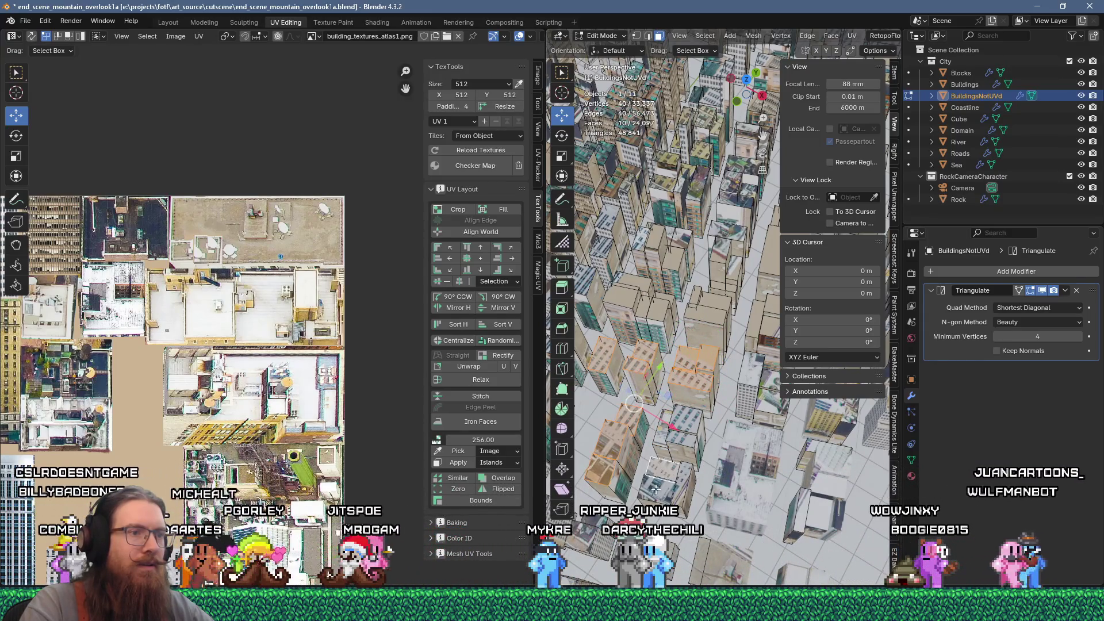
left_click(662, 466, "shift")
left_click(685, 477, "shift")
left_click(680, 443, "shift")
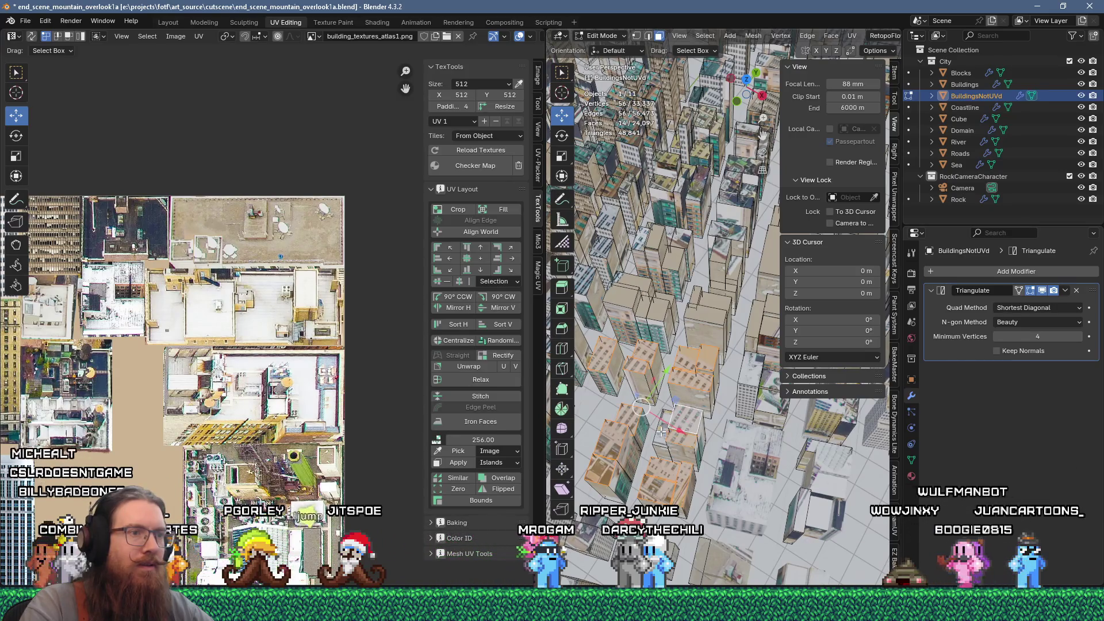
Unwrap the roofs, scale the islands to about 0.15 and place them on the top-right rooftops
key("u")
left_click(674, 145)
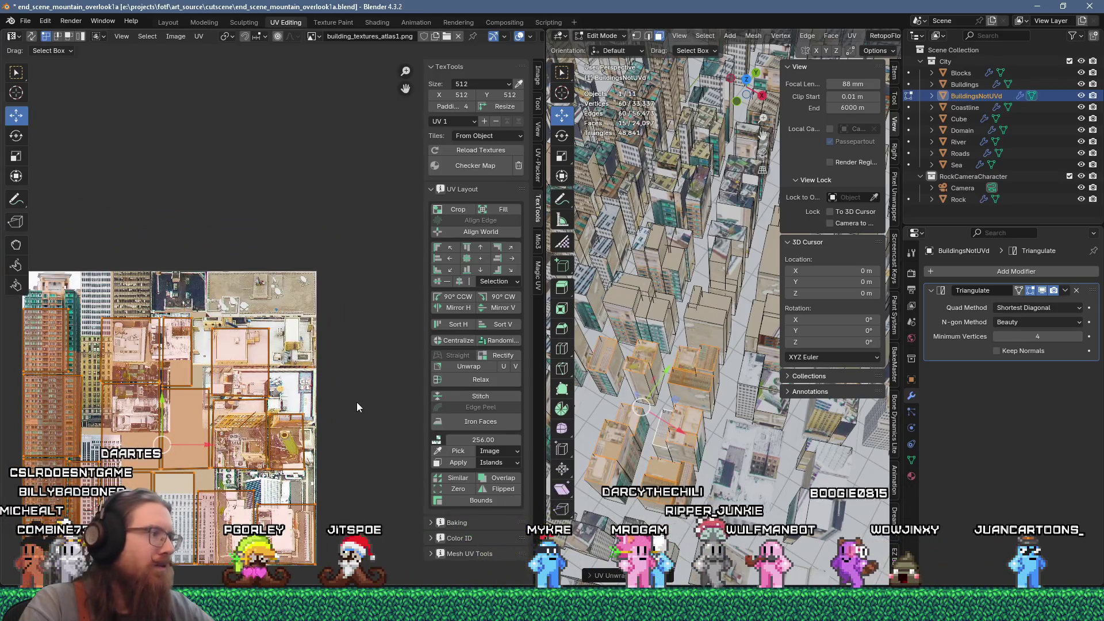
key("s")
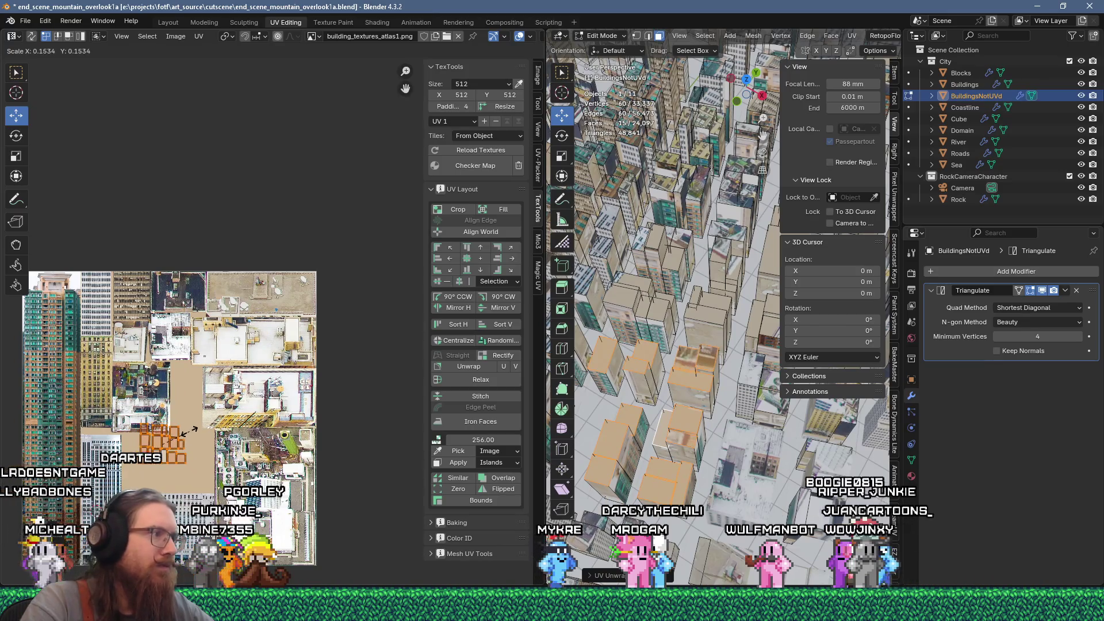
key("g")
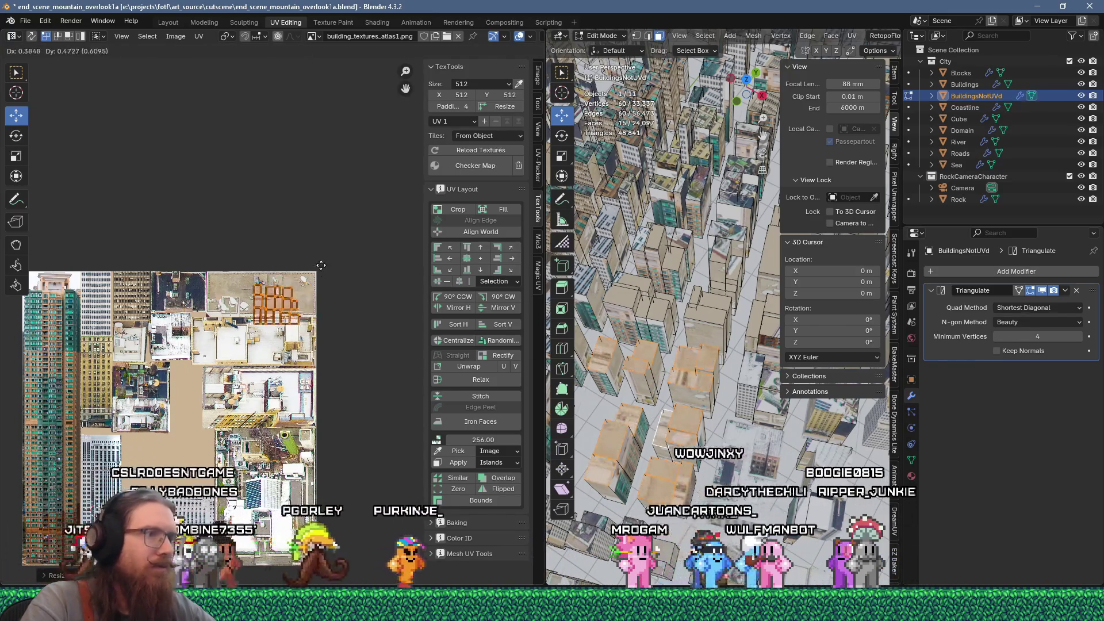
left_click(321, 265)
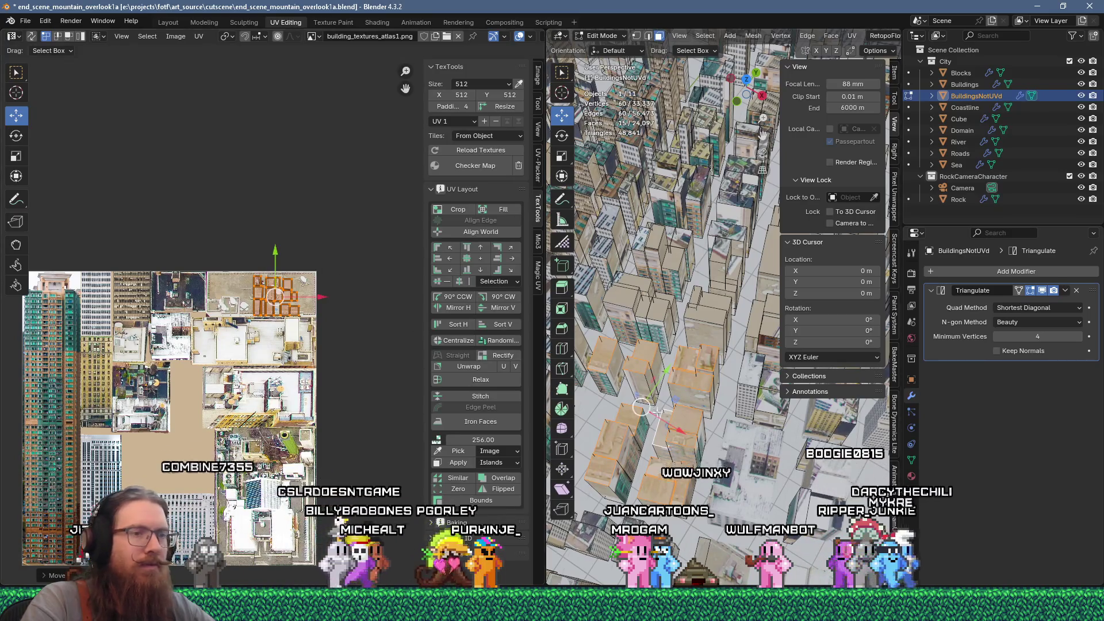
middle_click_drag(658, 413, 698, 467)
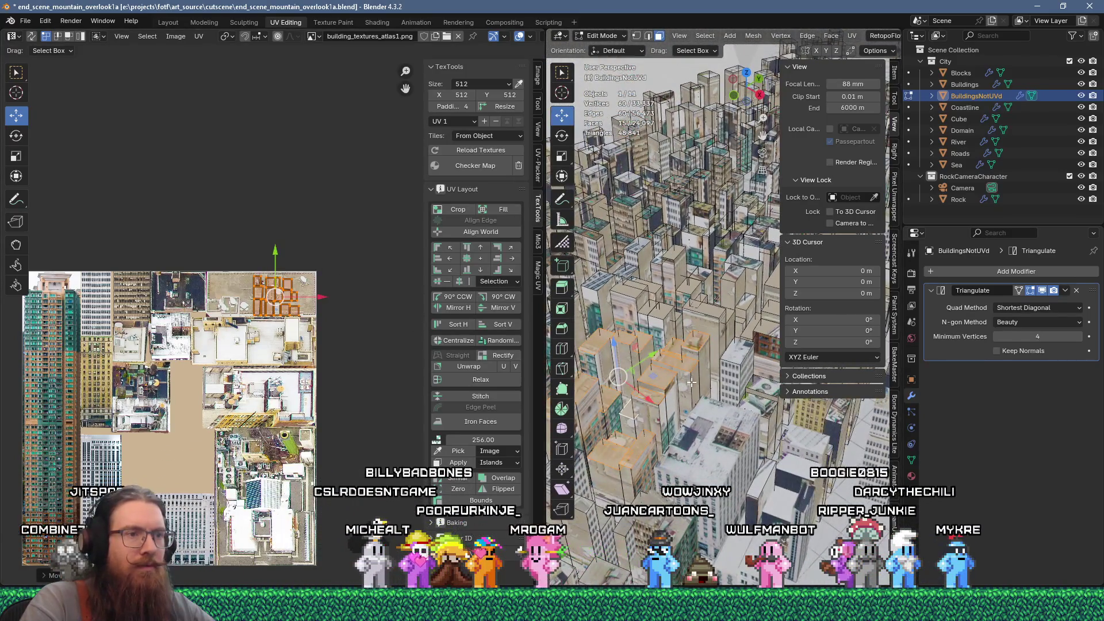
Select a single face on a different building
mouse_move(690, 382)
middle_mouse_down()
mouse_move(690, 339)
mouse_move(690, 364)
middle_mouse_up()
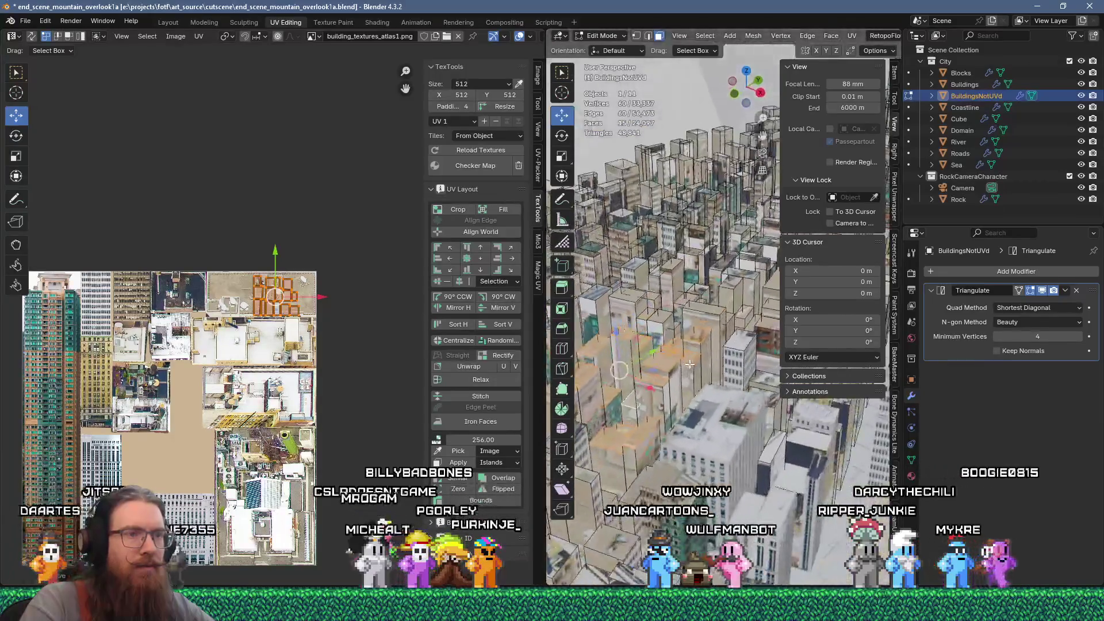
scroll(689, 364, "up", 5)
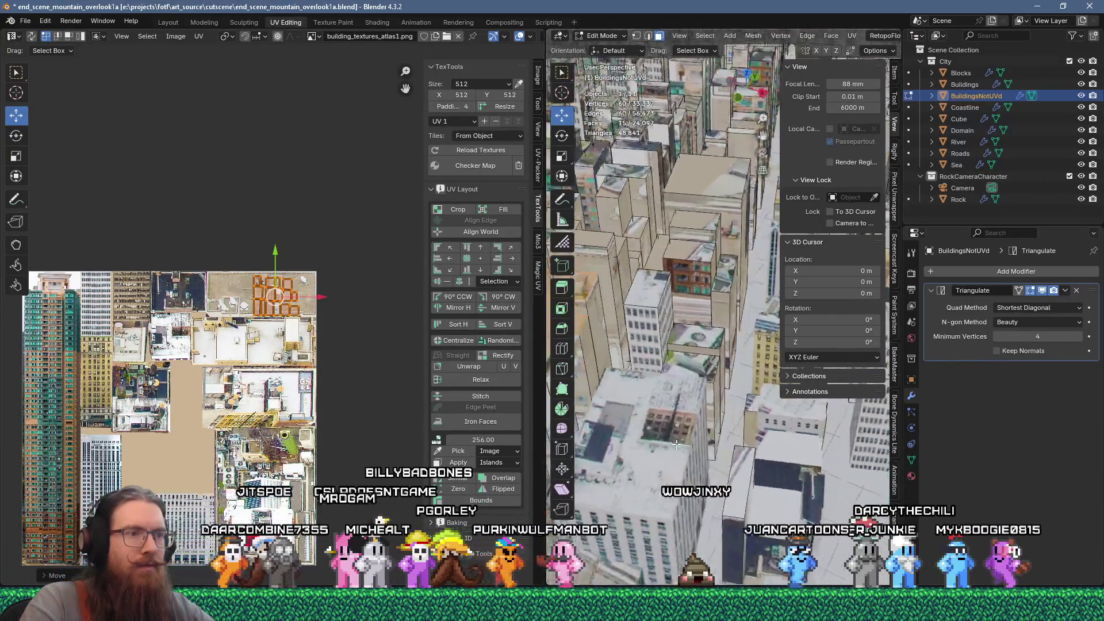
left_click(676, 443)
middle_click_drag(676, 443, 753, 409)
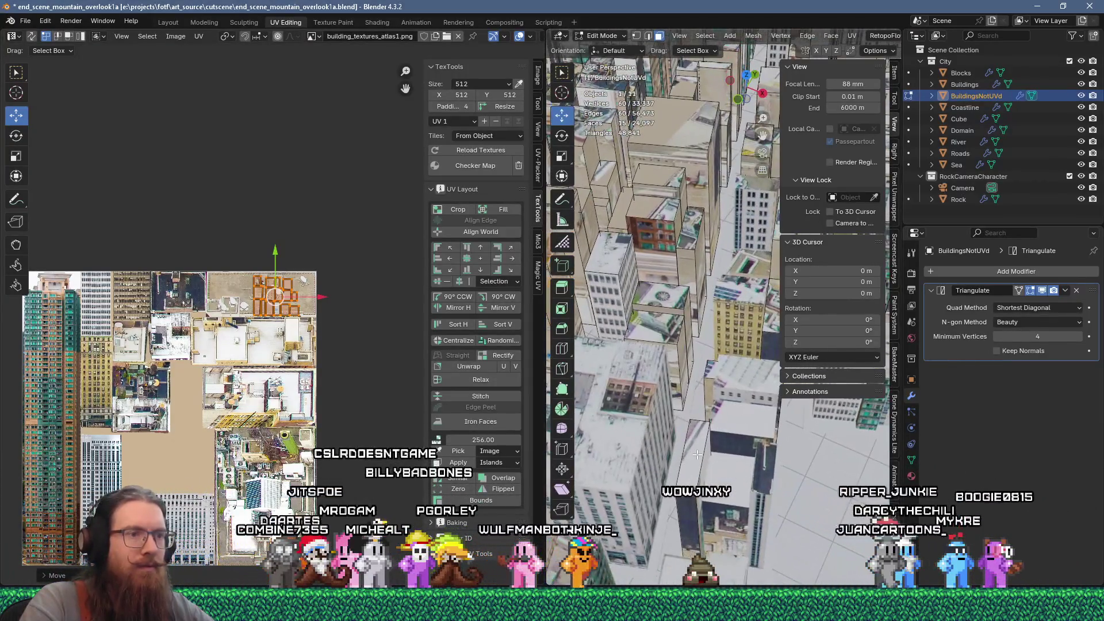
left_click(747, 401)
mouse_move(747, 401)
middle_mouse_down()
mouse_move(748, 461)
mouse_move(718, 452)
mouse_move(692, 408)
mouse_move(721, 396)
middle_mouse_up()
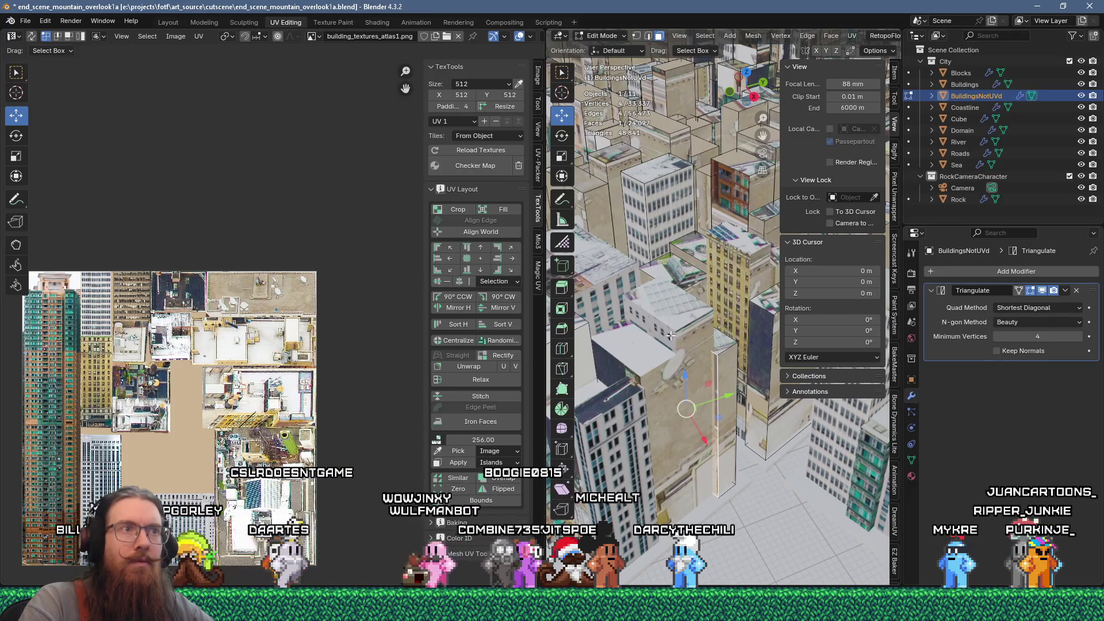
Drag that face with the move gizmo, reshaping the building's surrounding walls
scroll(671, 336, "down", 5)
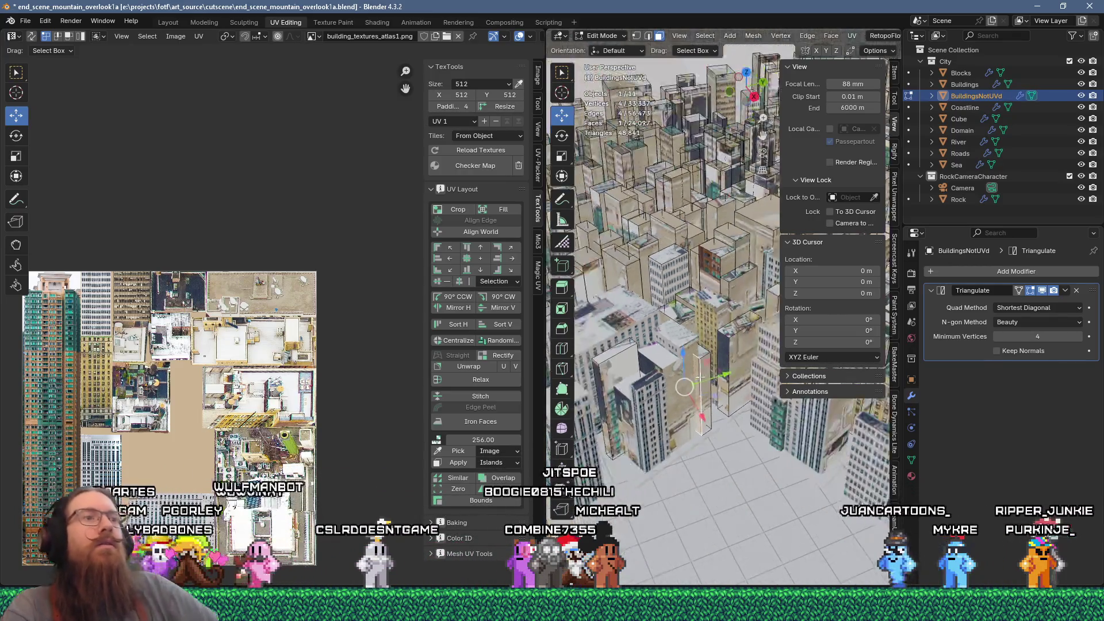
mouse_move(670, 336)
middle_mouse_down()
mouse_move(753, 430)
mouse_move(711, 451)
middle_mouse_up()
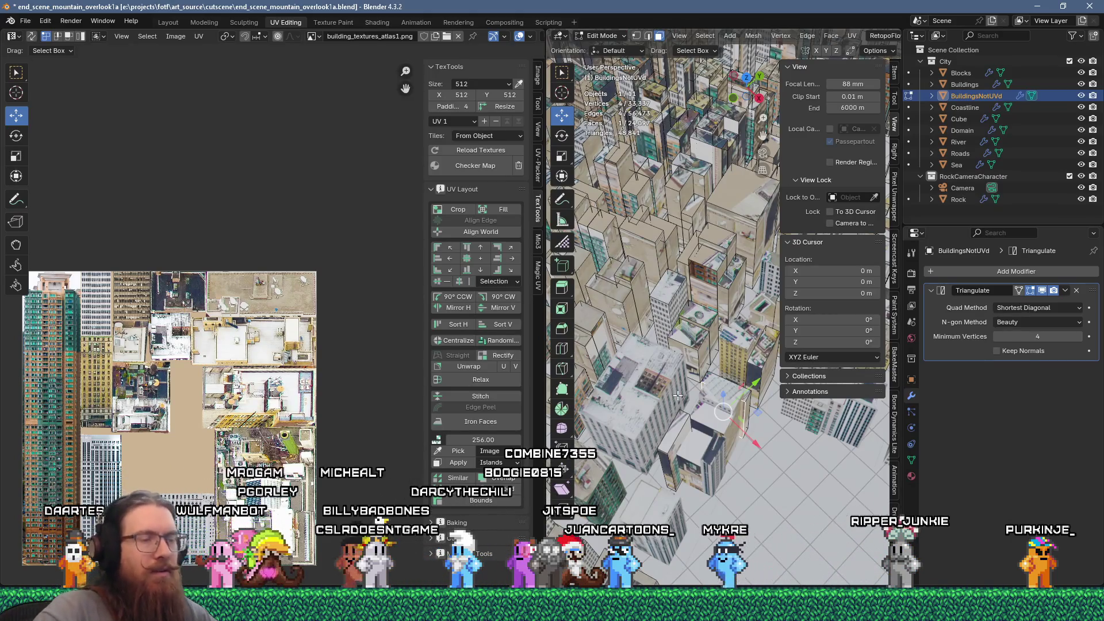
middle_click_drag(678, 395, 682, 412)
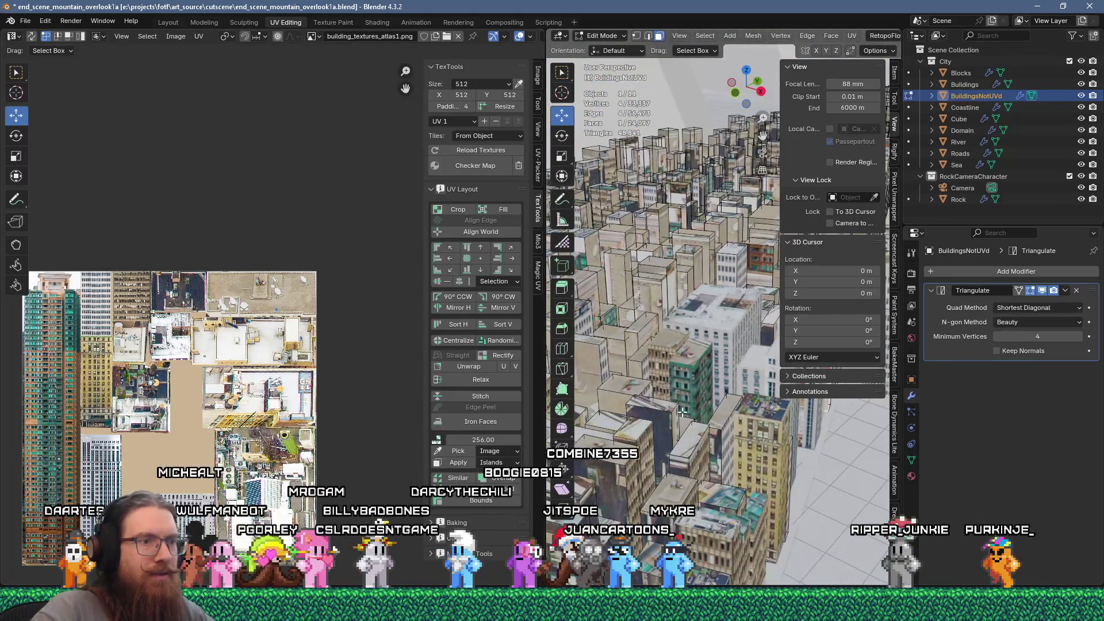
scroll(682, 412, "up", 3)
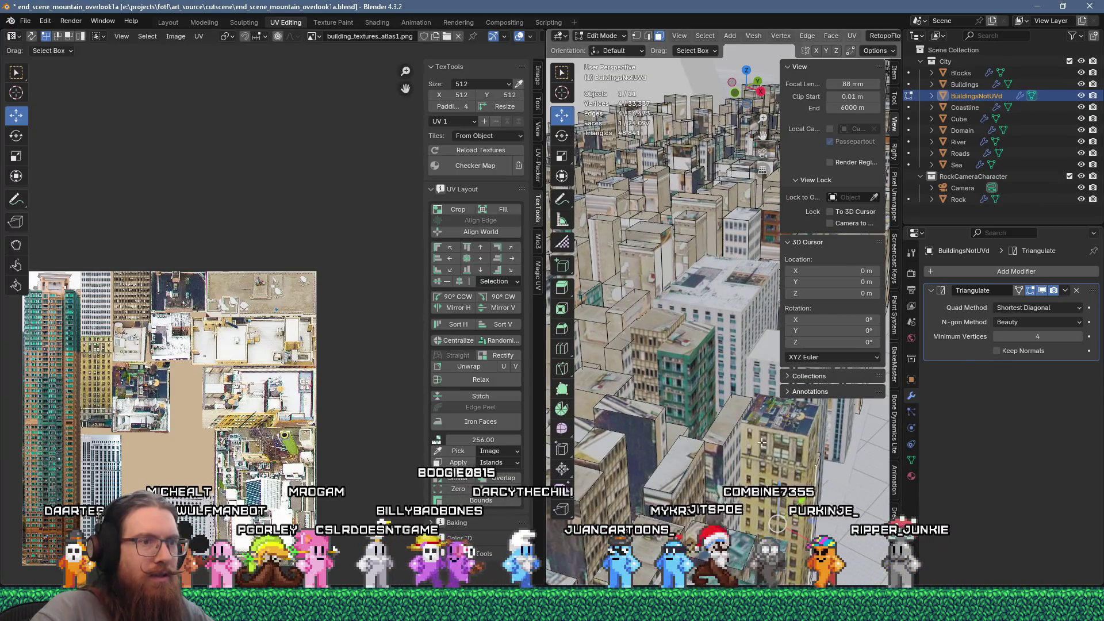
mouse_move(796, 472)
middle_mouse_down("shift")
mouse_move(663, 440)
mouse_move(703, 344)
middle_mouse_up("shift")
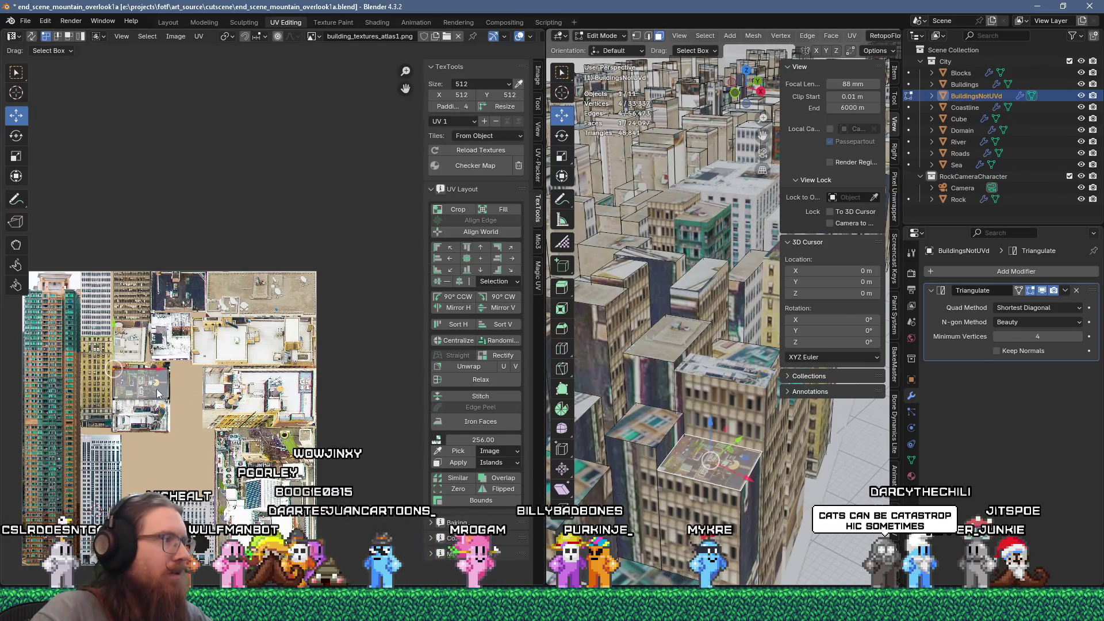
left_click_drag(710, 468, 642, 434)
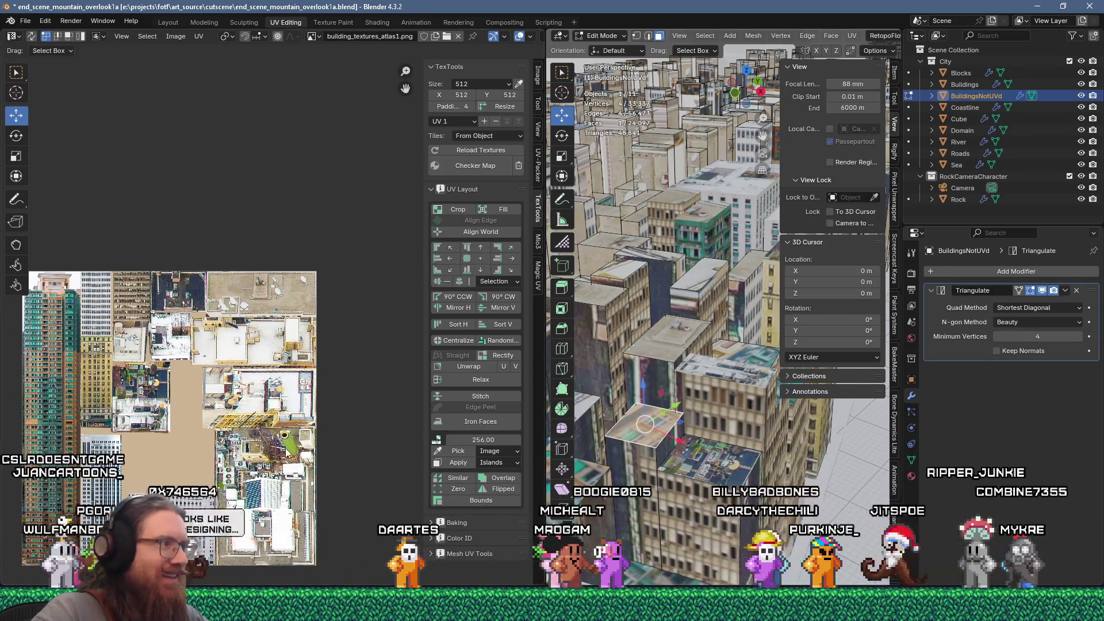
Unwrap the face and place its island, slightly shrunk, on the rooftop patch beside the dish
key("u")
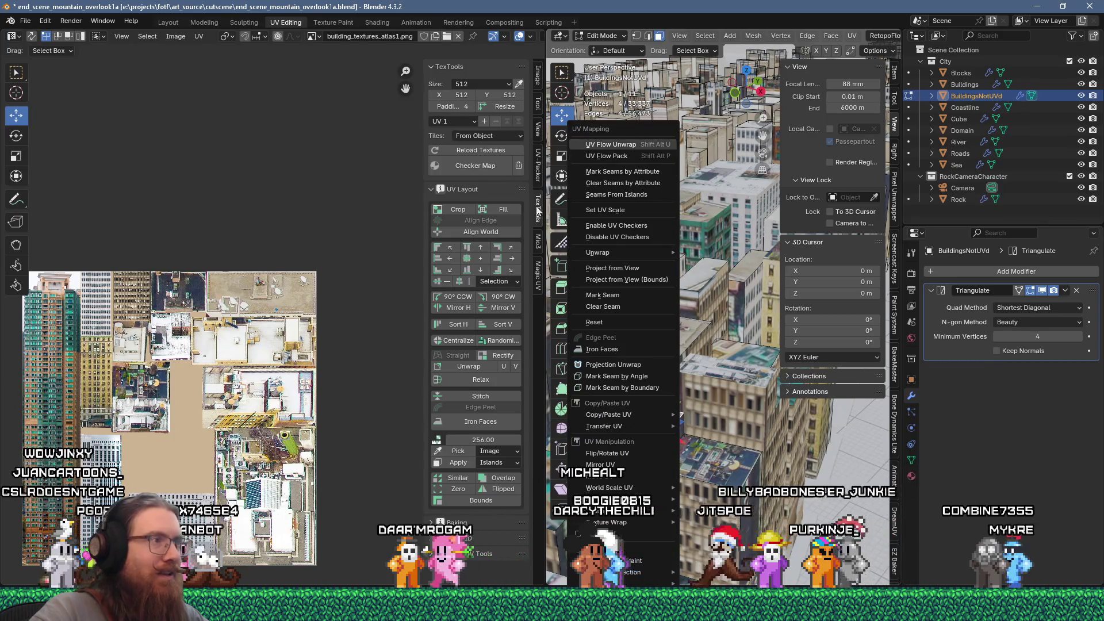
left_click(619, 144)
scroll(204, 322, "down", 2)
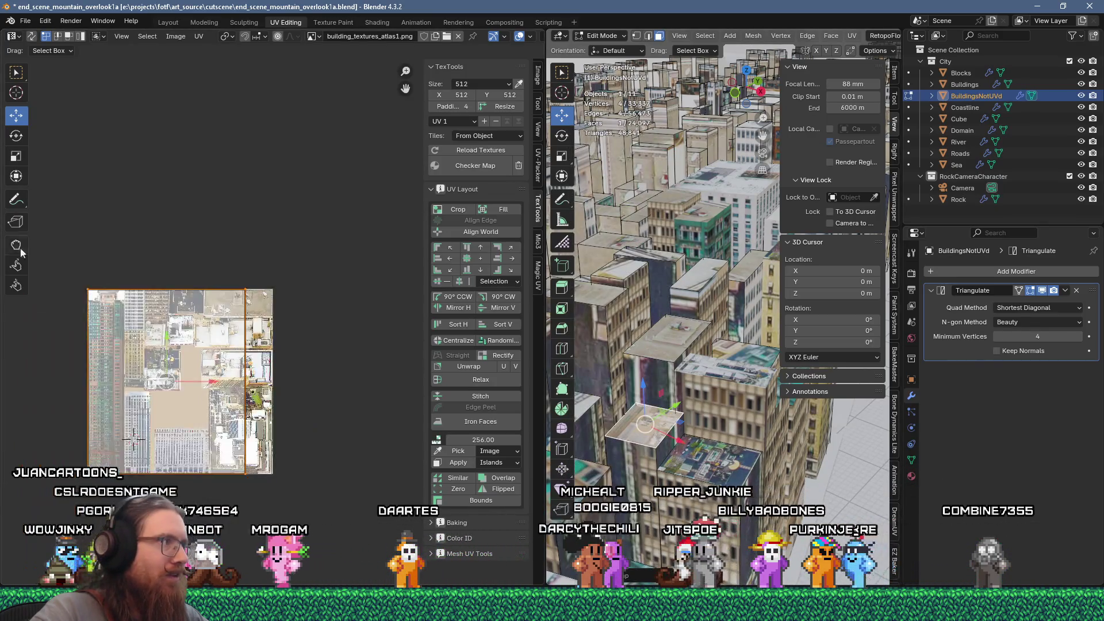
mouse_move(287, 498)
left_mouse_down()
mouse_move(272, 350)
mouse_move(67, 247)
left_mouse_up()
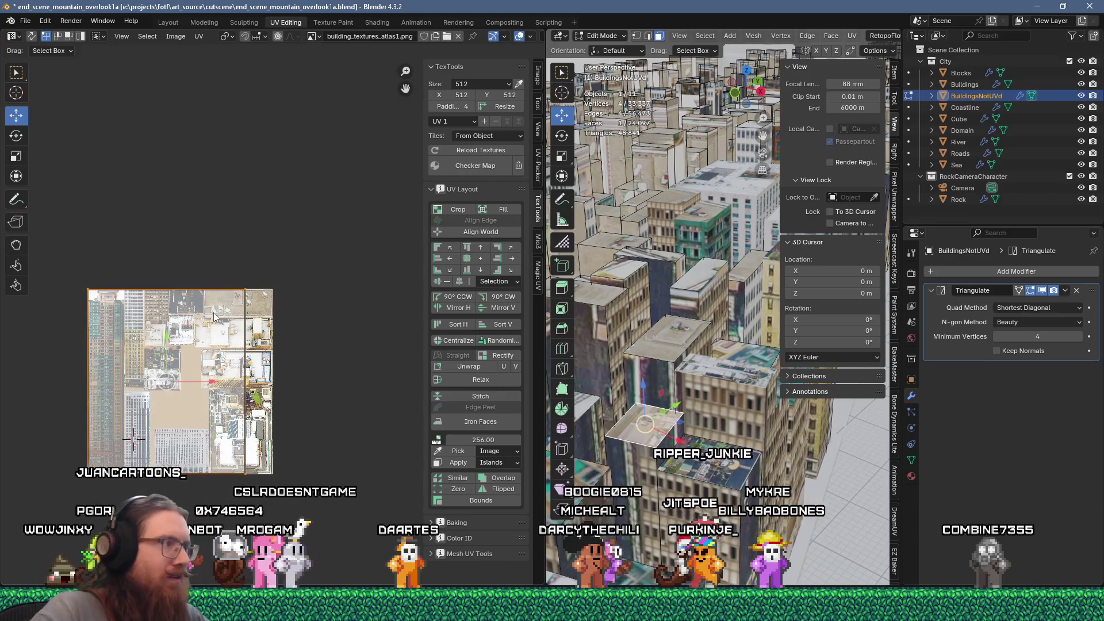
key("alt+a")
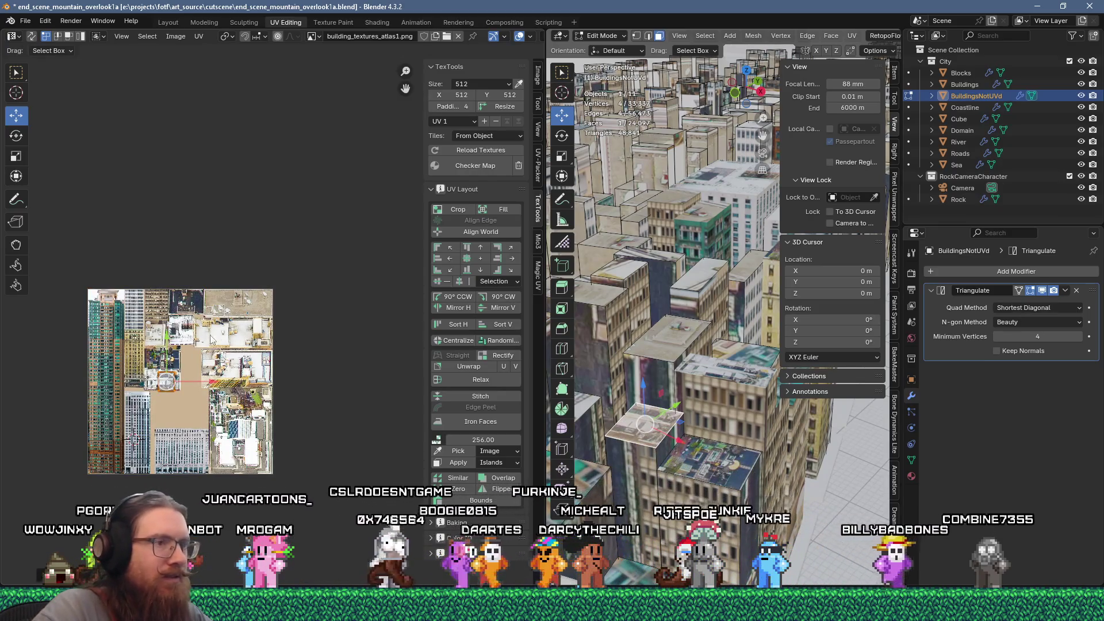
scroll(150, 342, "up", 6)
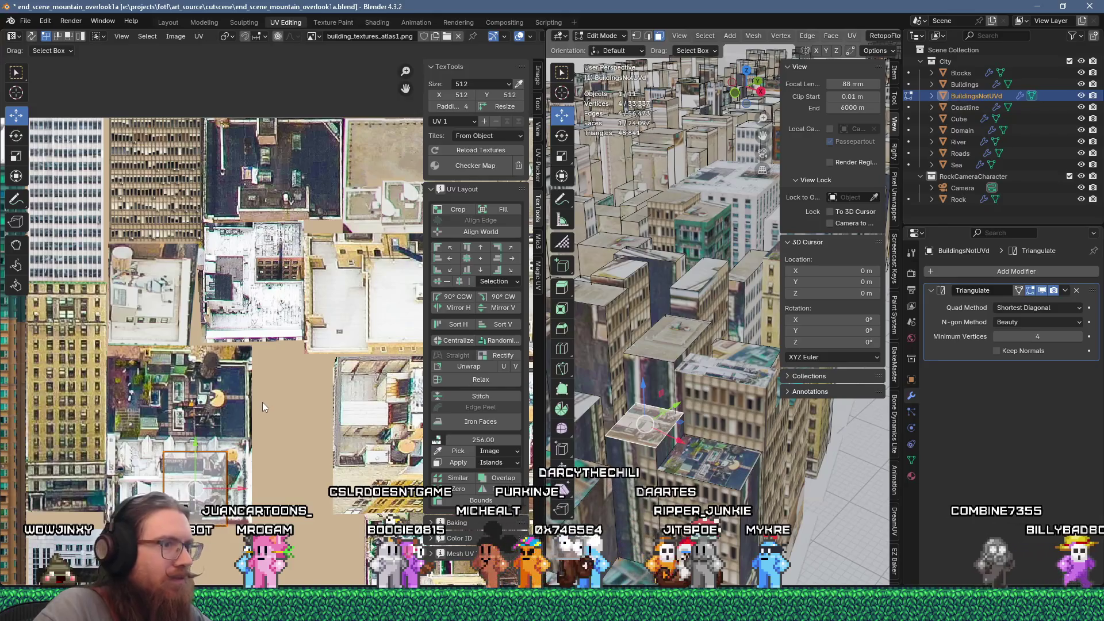
key("g")
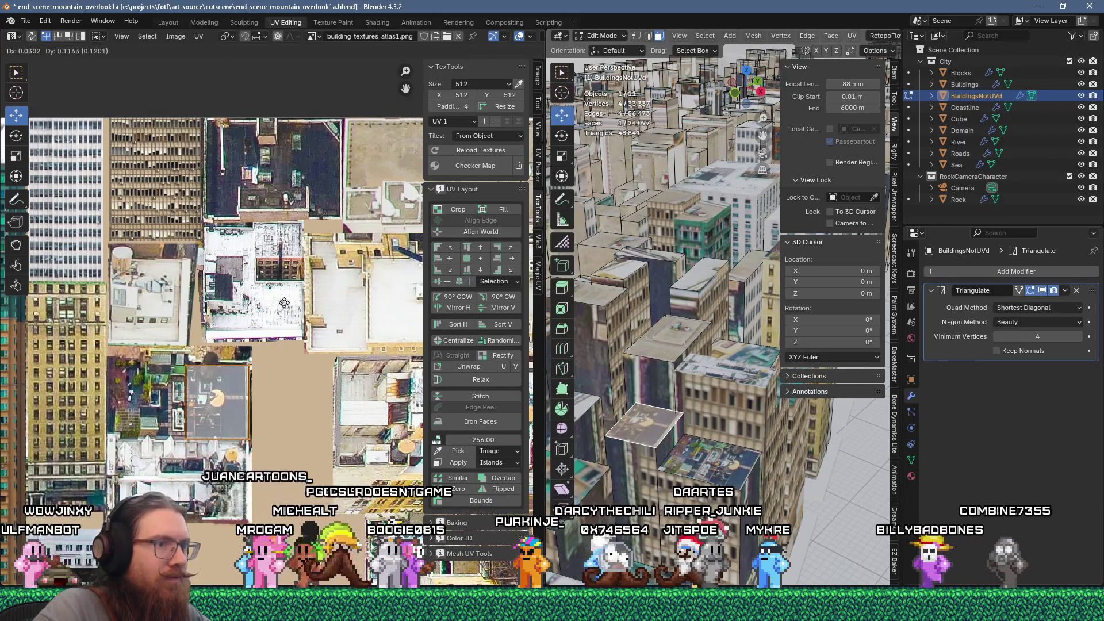
left_click(206, 295)
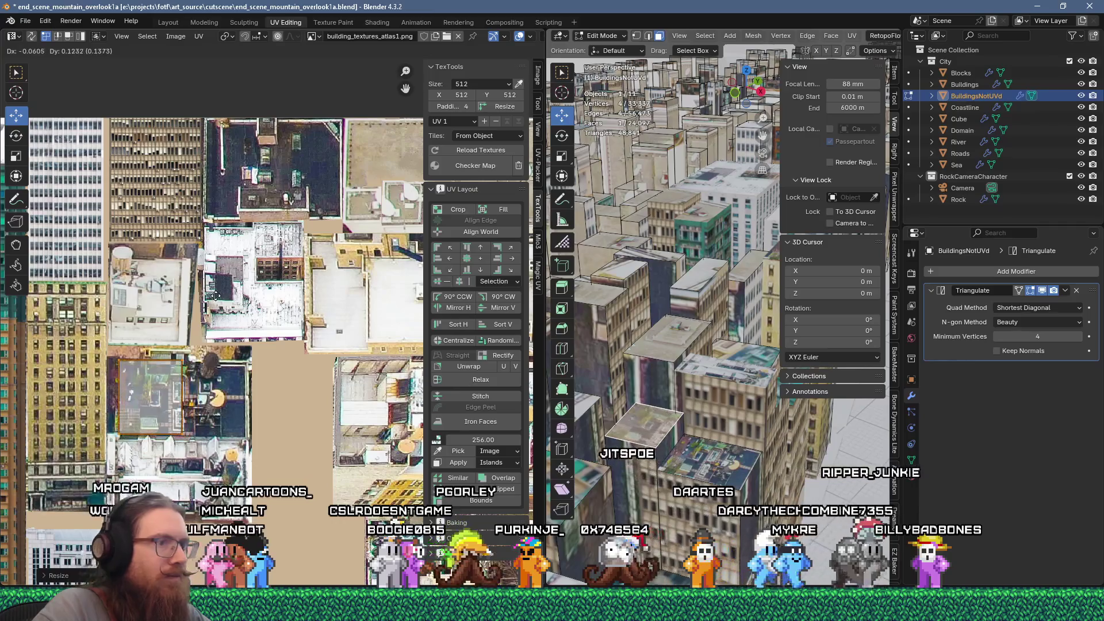
key("s")
left_click(295, 344)
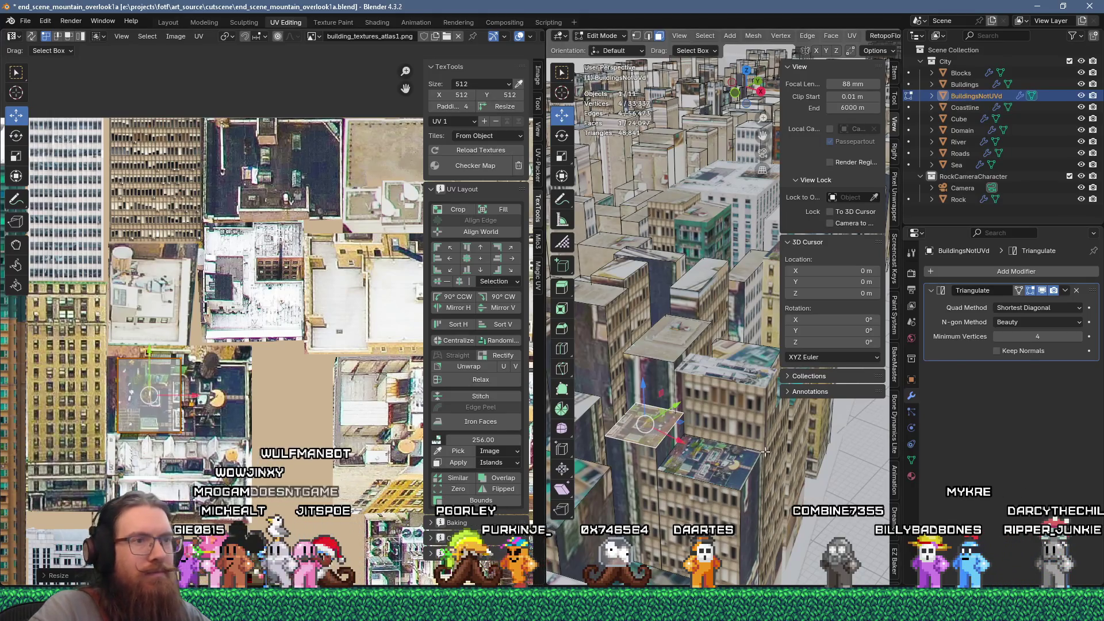
Pick the next building face to texture in the 3D view
middle_click_drag(713, 407, 699, 435, "shift")
left_click(706, 435)
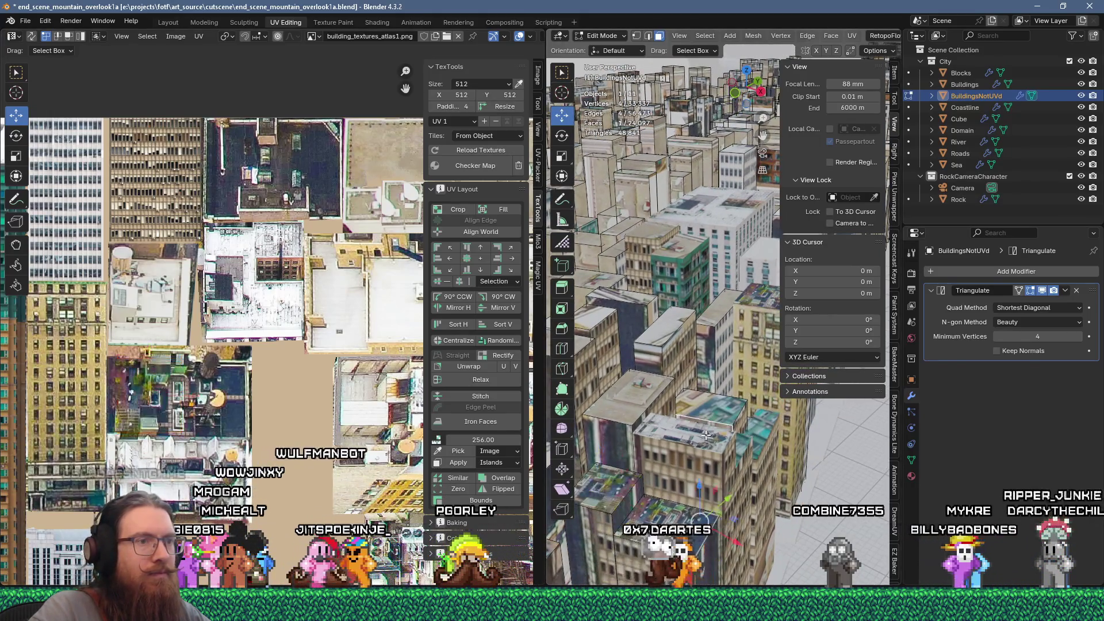
left_click(612, 512)
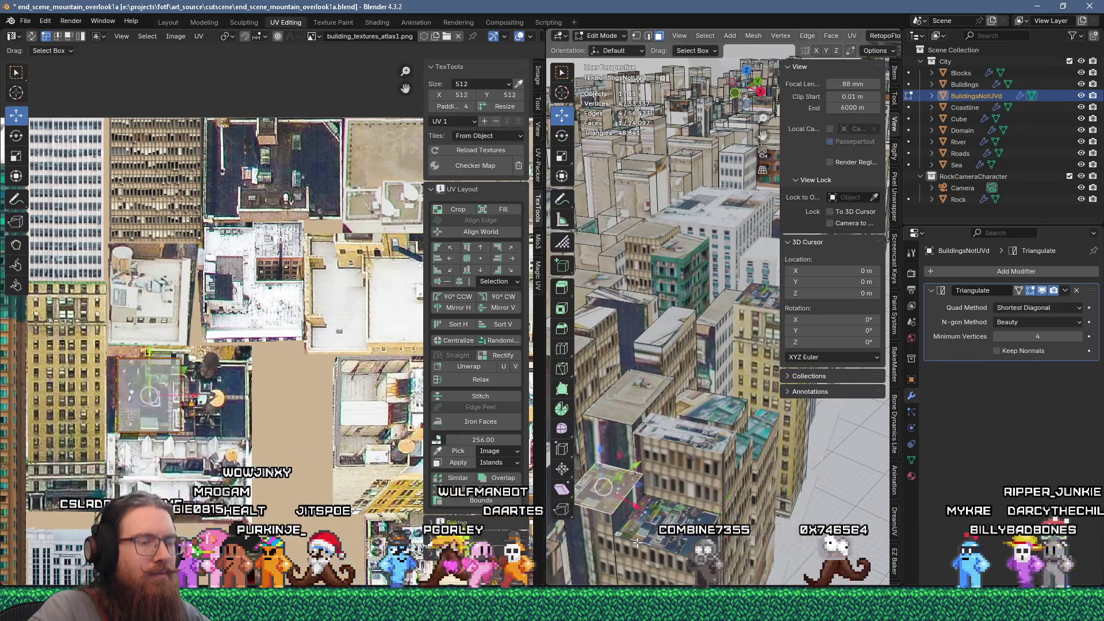
middle_click_drag(612, 511, 667, 442, "shift")
left_click(667, 442, "shift")
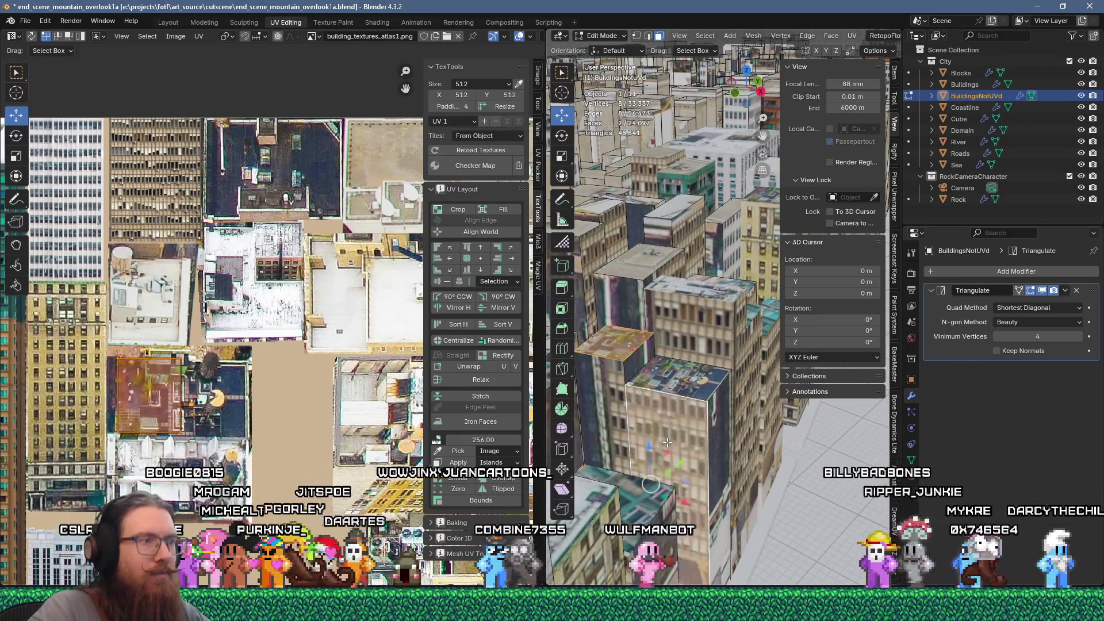
left_click(668, 453)
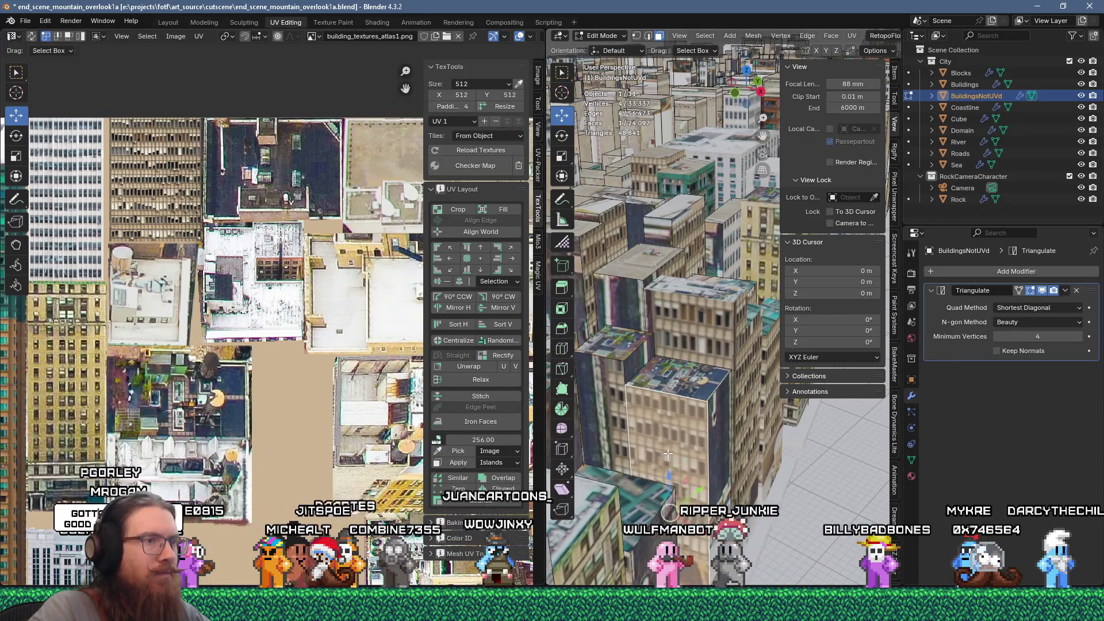
scroll(668, 454, "down", 10)
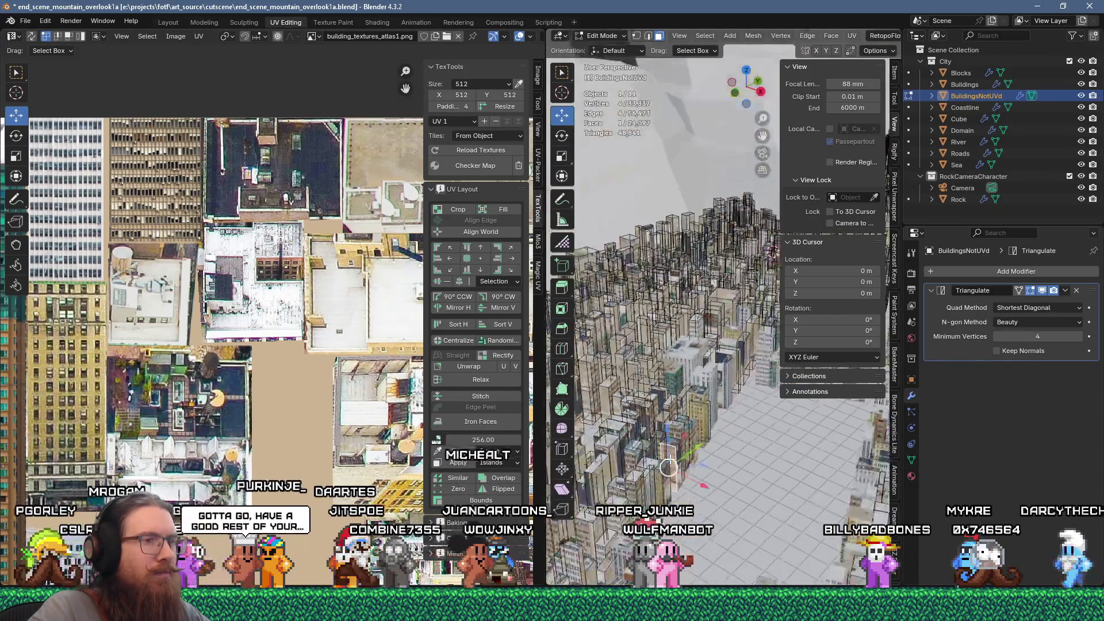
Start moving the face's UV island toward the atlas's top-left corner
scroll(288, 423, "down", 4)
scroll(295, 419, "up", 2)
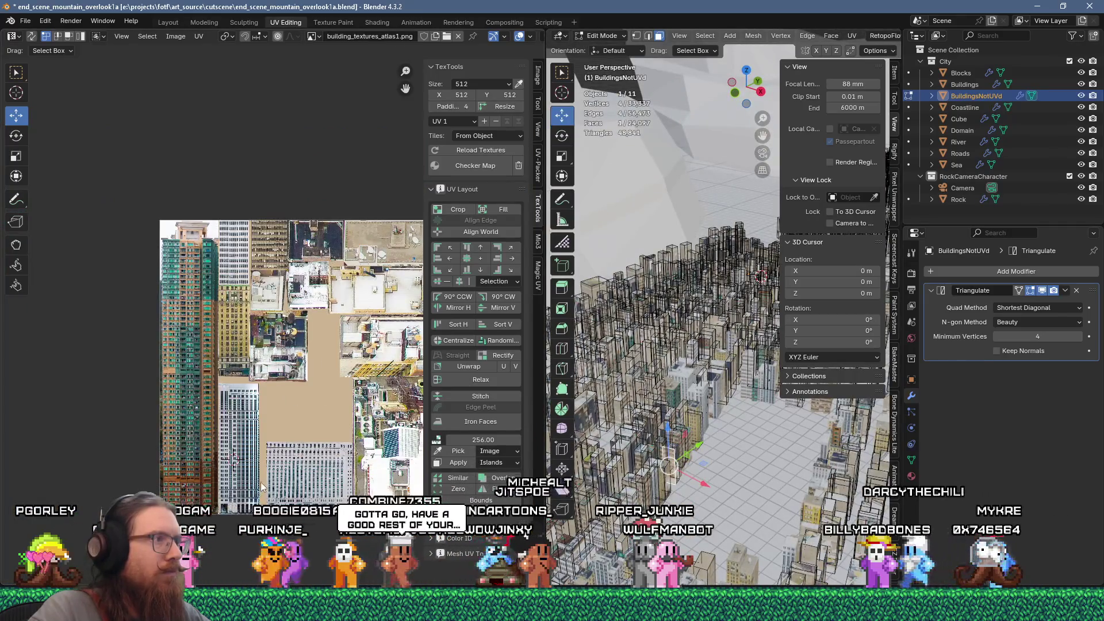
scroll(641, 495, "up", 10)
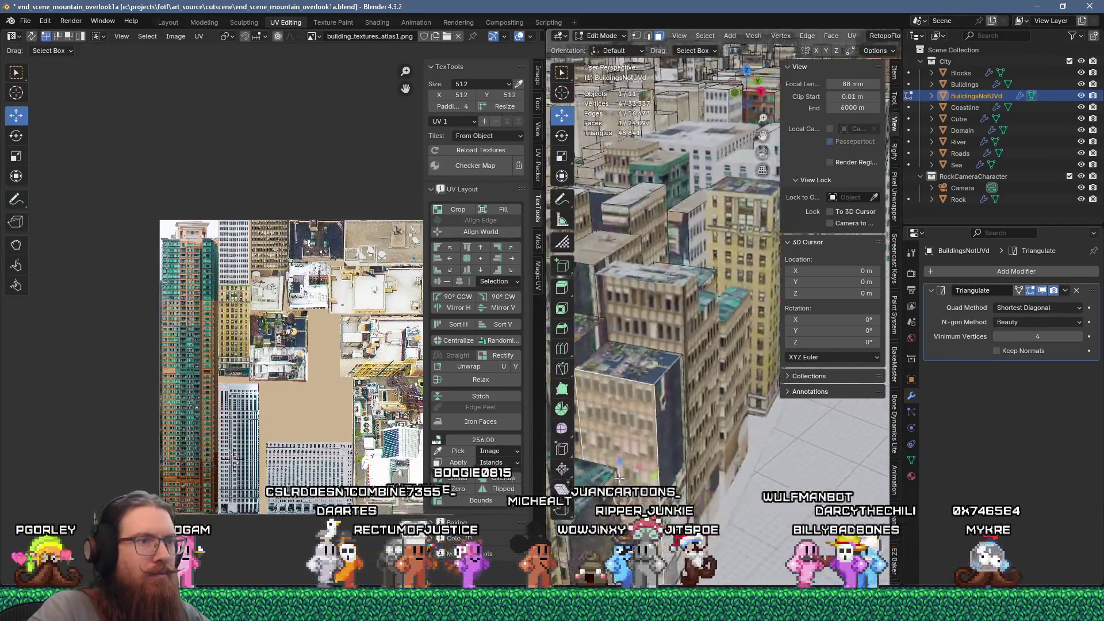
mouse_move(648, 479)
middle_mouse_down("shift")
mouse_move(629, 487)
mouse_move(660, 486)
middle_mouse_up("shift")
scroll(295, 412, "down", 10)
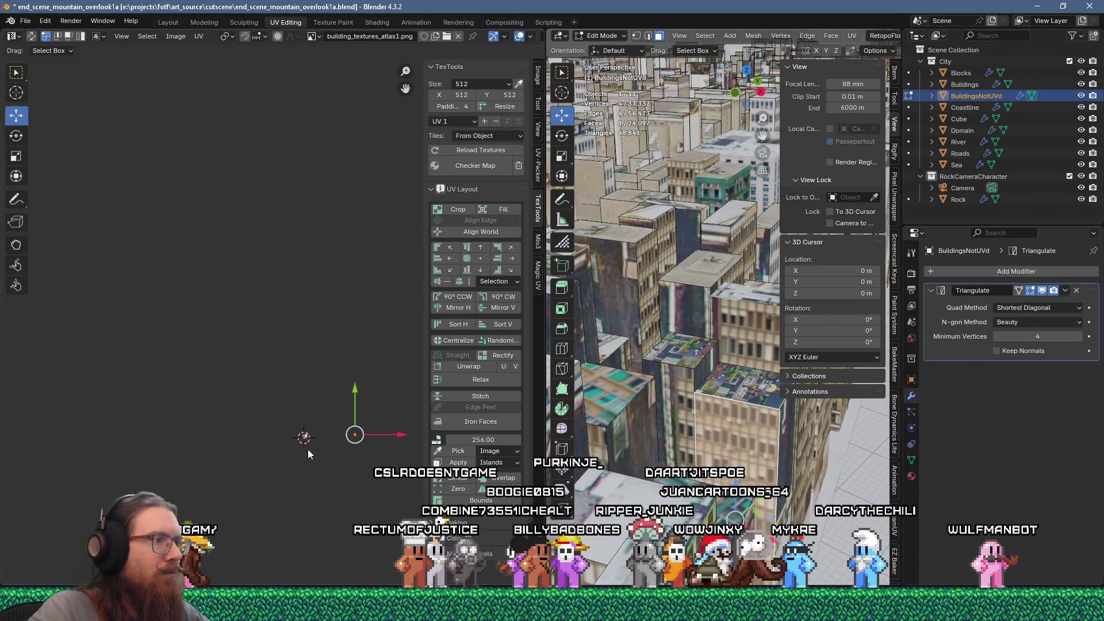
key("g")
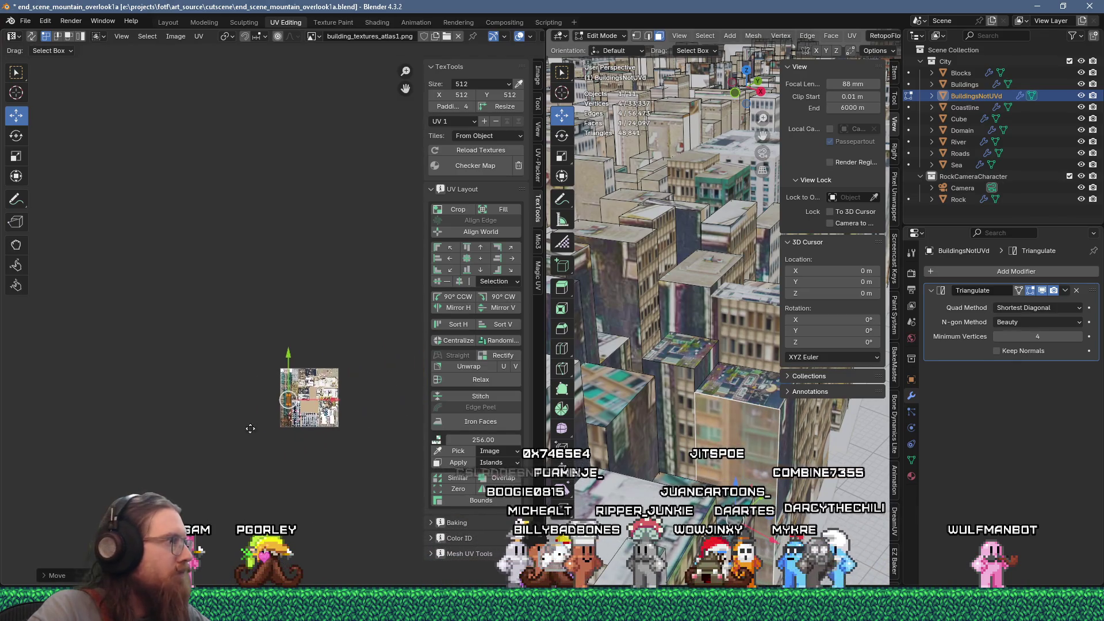
scroll(250, 428, "up", 10)
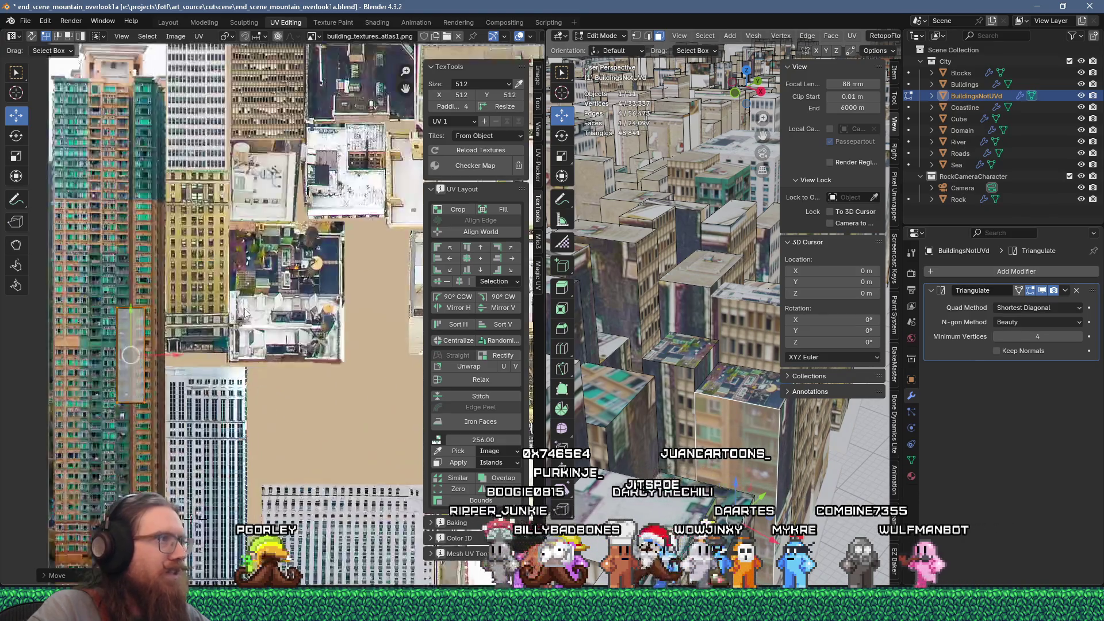
middle_click_drag(246, 314, 264, 422)
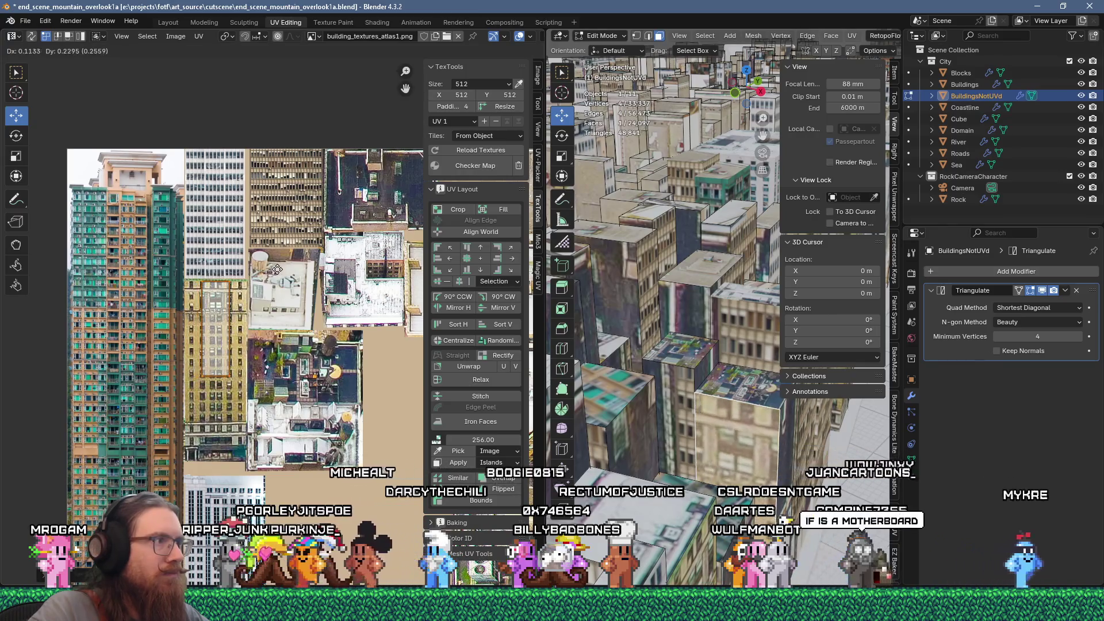
scroll(244, 331, "up", 1)
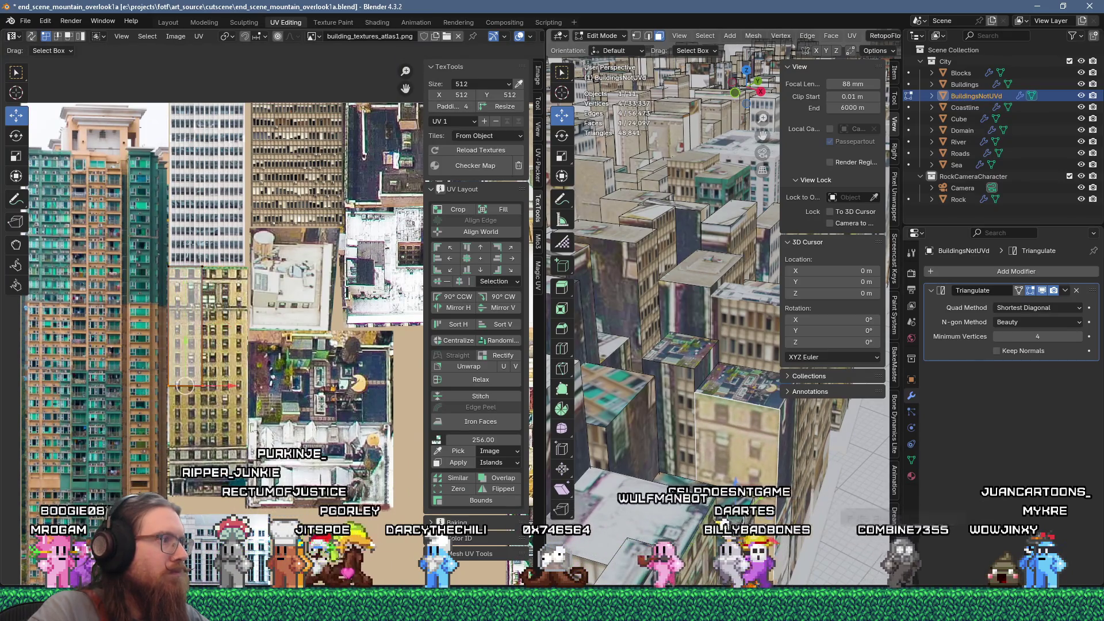
Move the island straight down, stretch it across the beige facade, and select the next face
key("g")
key("y")
left_click_drag(188, 449, 193, 440)
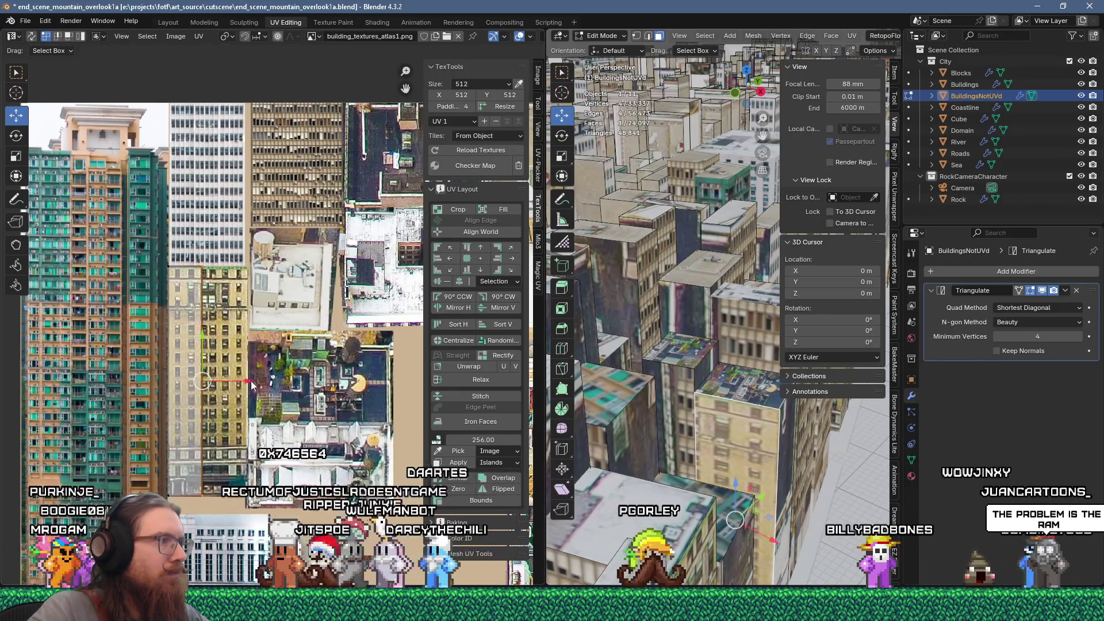
left_click_drag(251, 382, 295, 384)
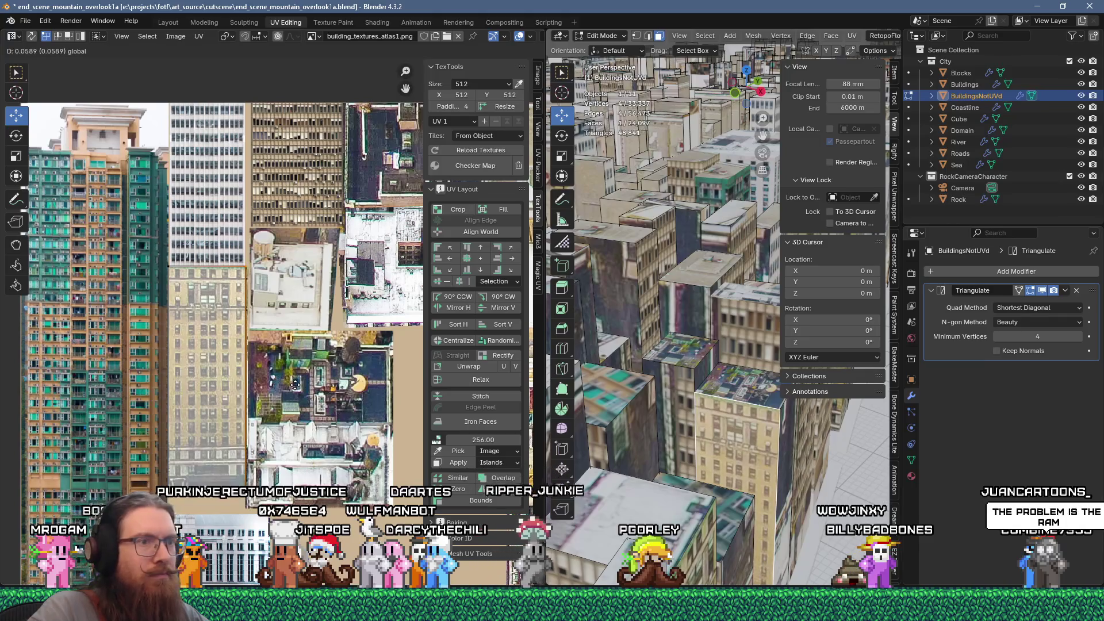
scroll(631, 469, "down", 10)
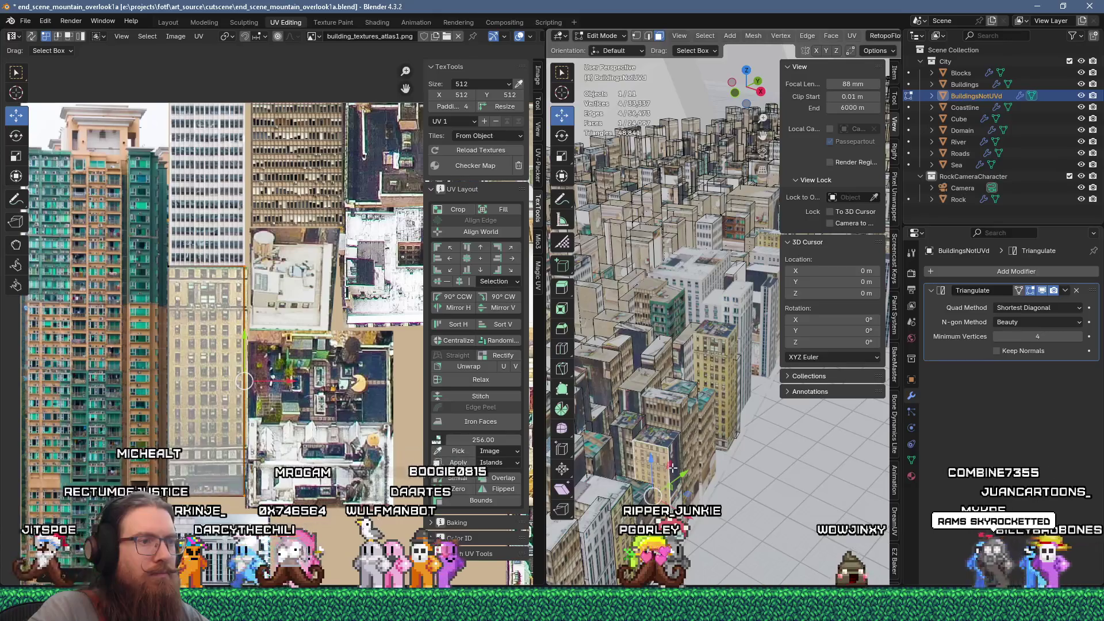
left_click(677, 463)
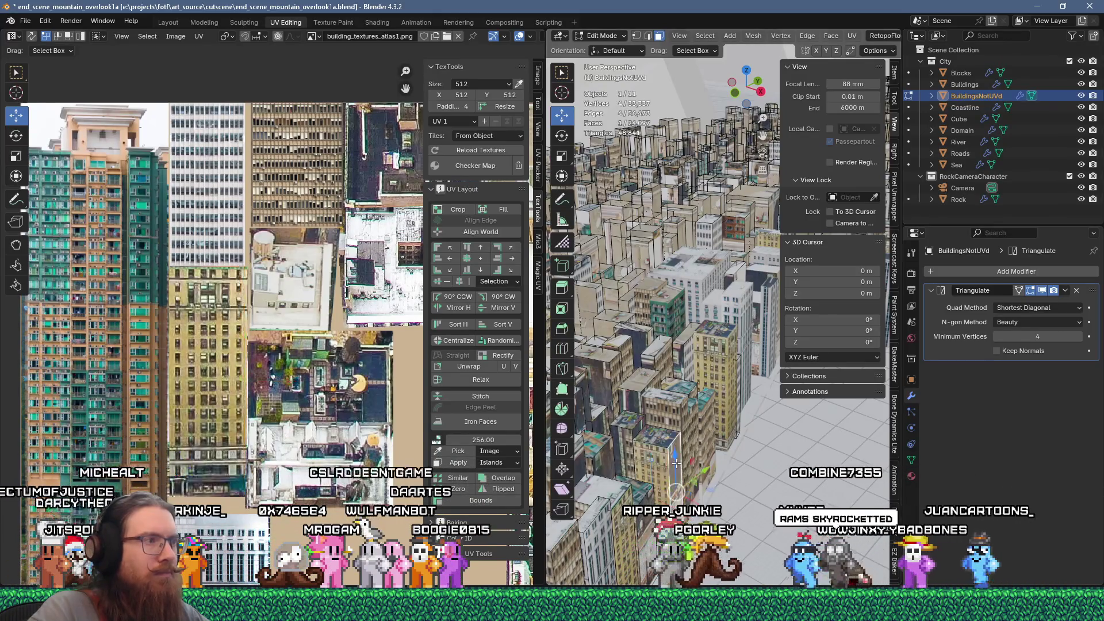
scroll(353, 428, "down", 10)
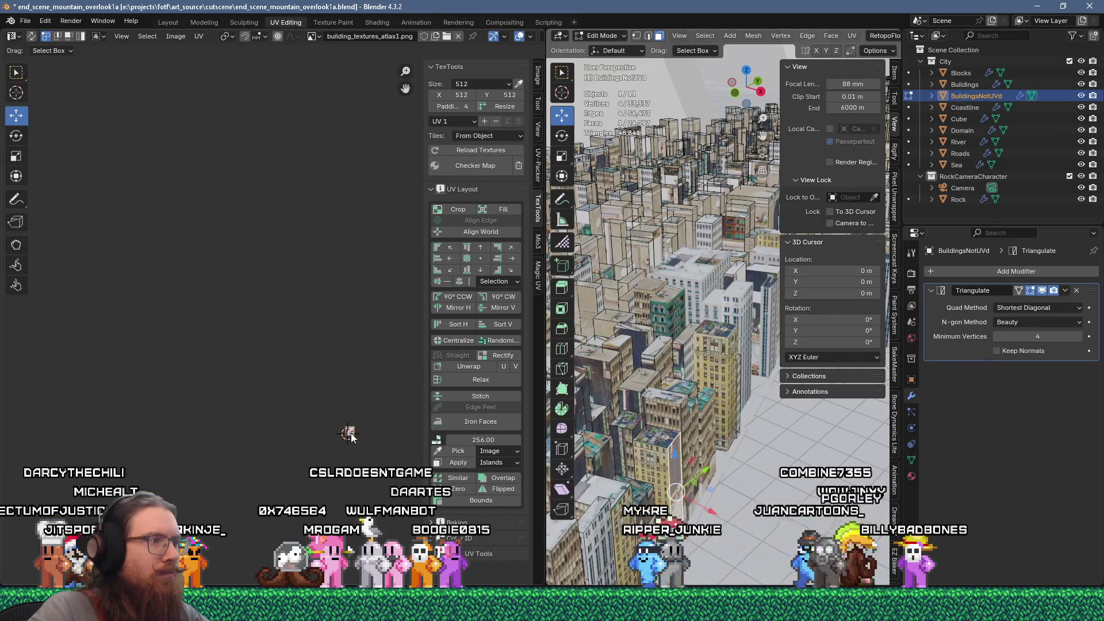
Unwrap the newly selected face and move its island across the atlas
key("u")
left_click(583, 144)
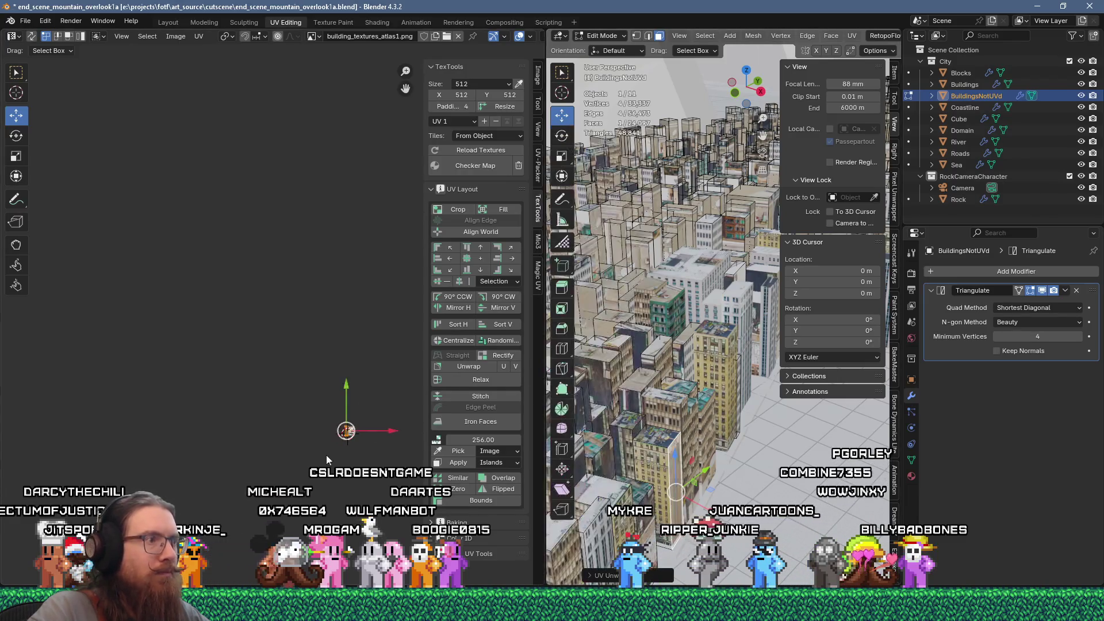
scroll(346, 423, "up", 10)
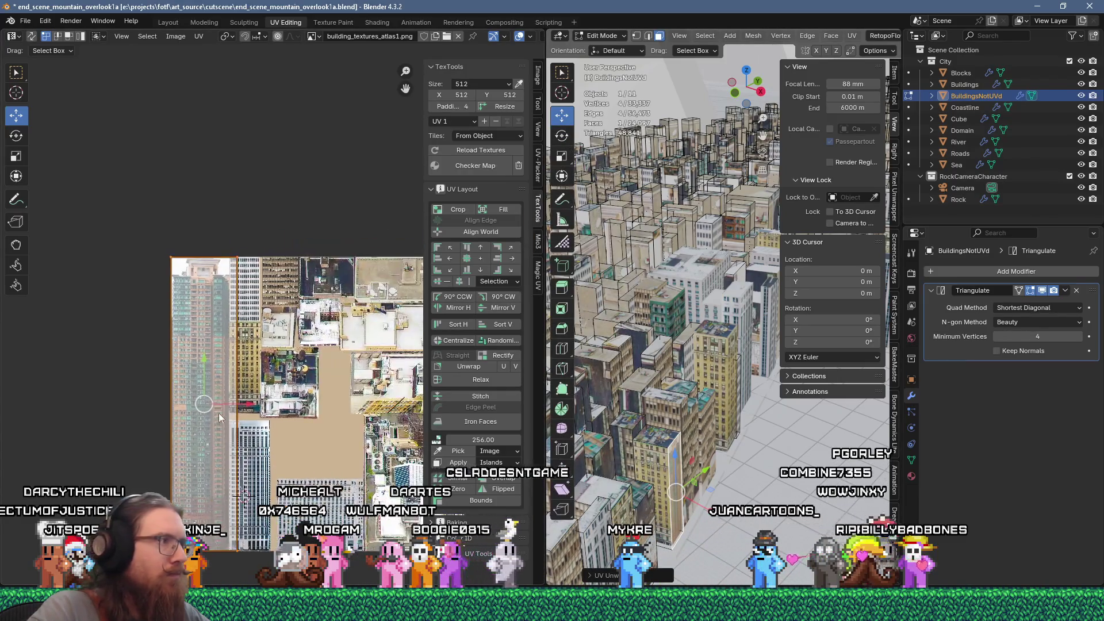
key("g")
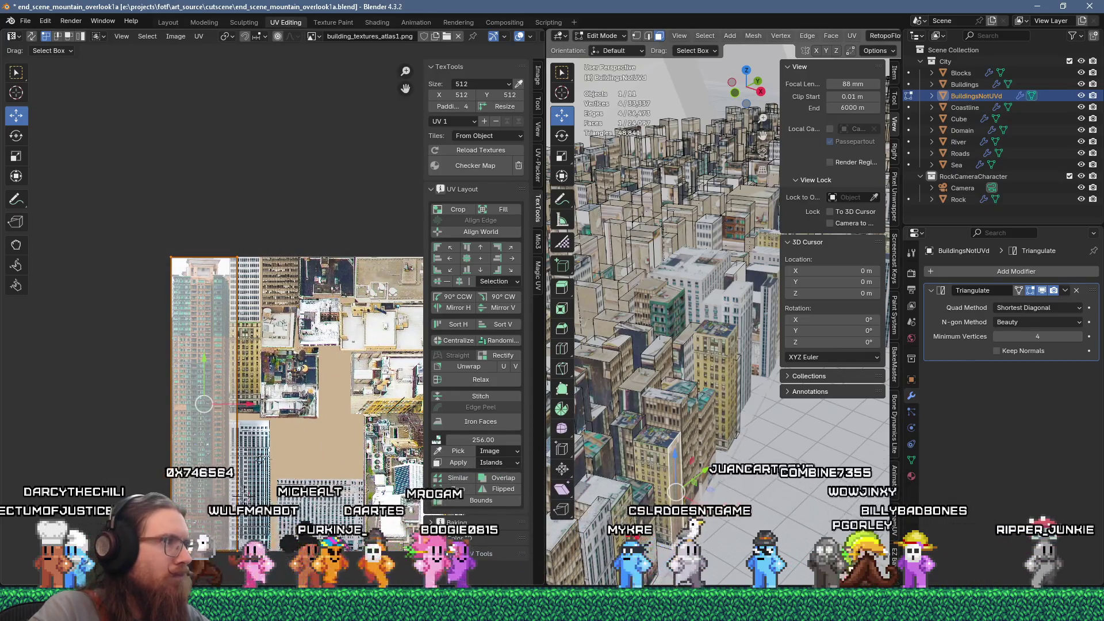
scroll(261, 365, "up", 6)
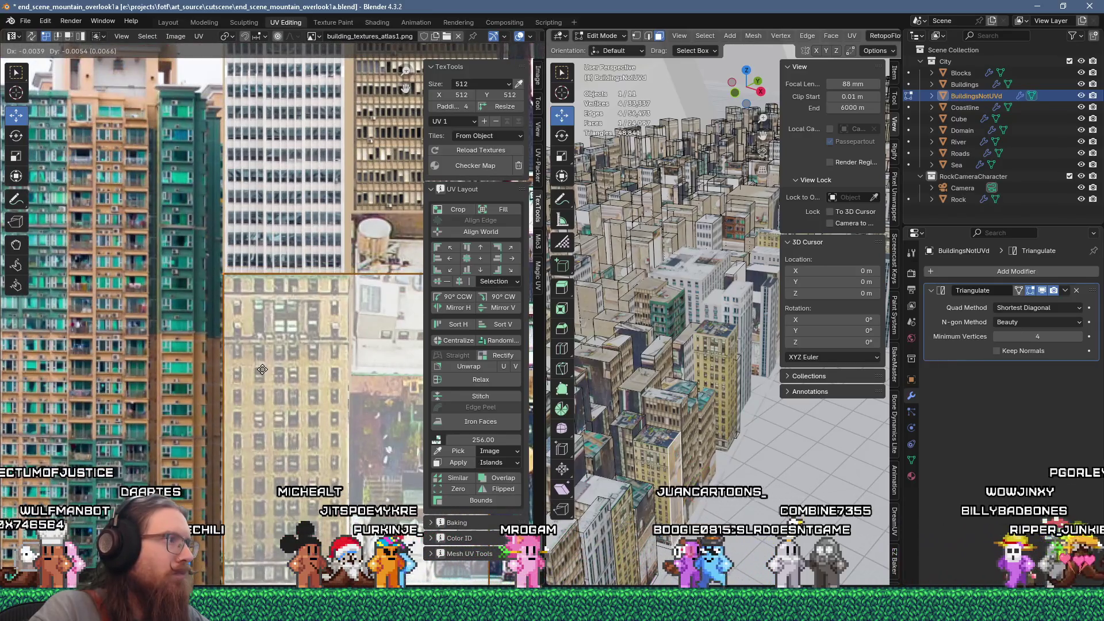
left_click(262, 369)
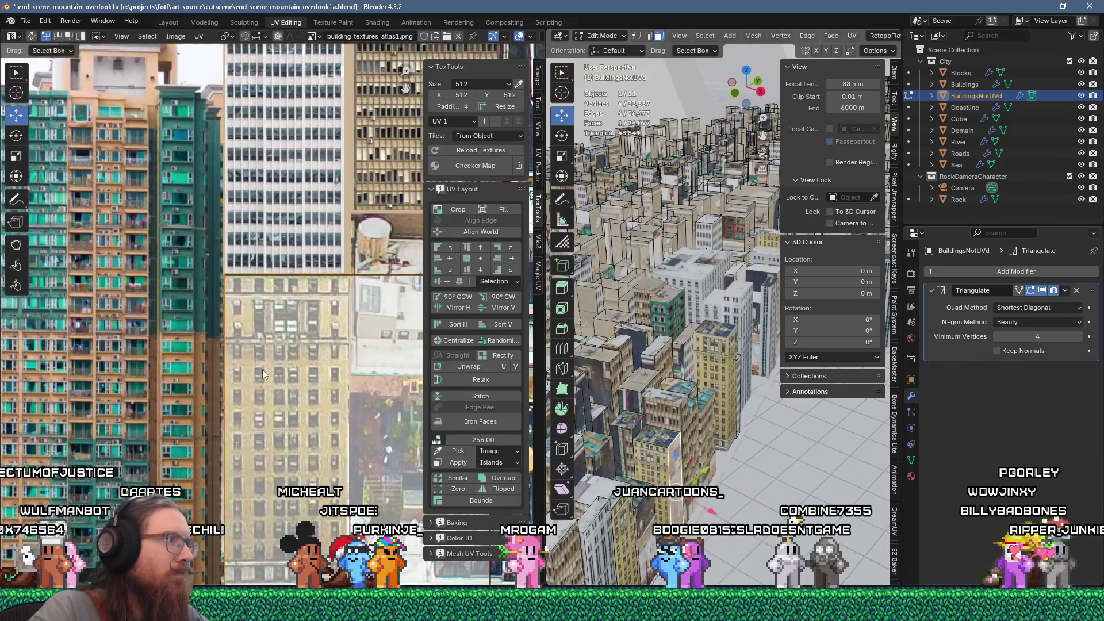
scroll(262, 371, "down", 6)
scroll(260, 389, "down", 6)
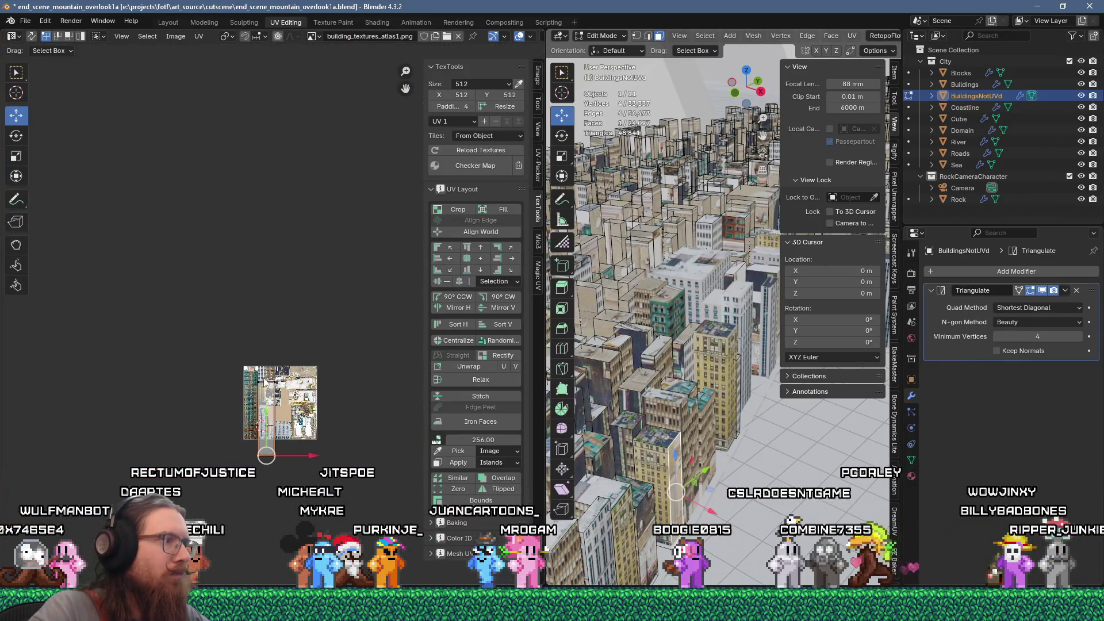
scroll(271, 358, "up", 8)
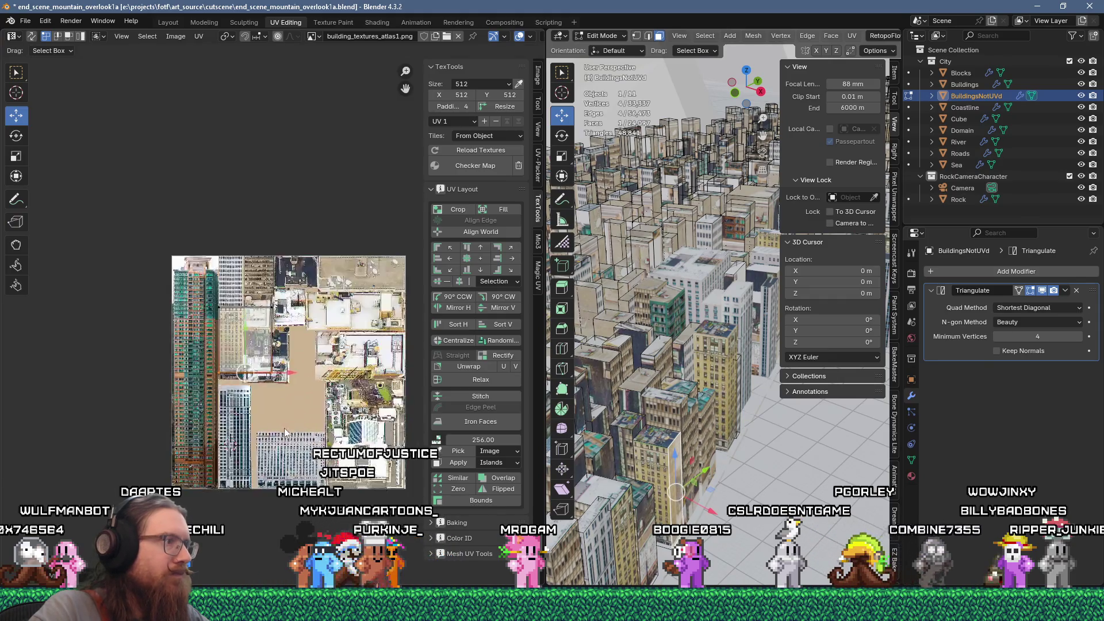
left_click(296, 333)
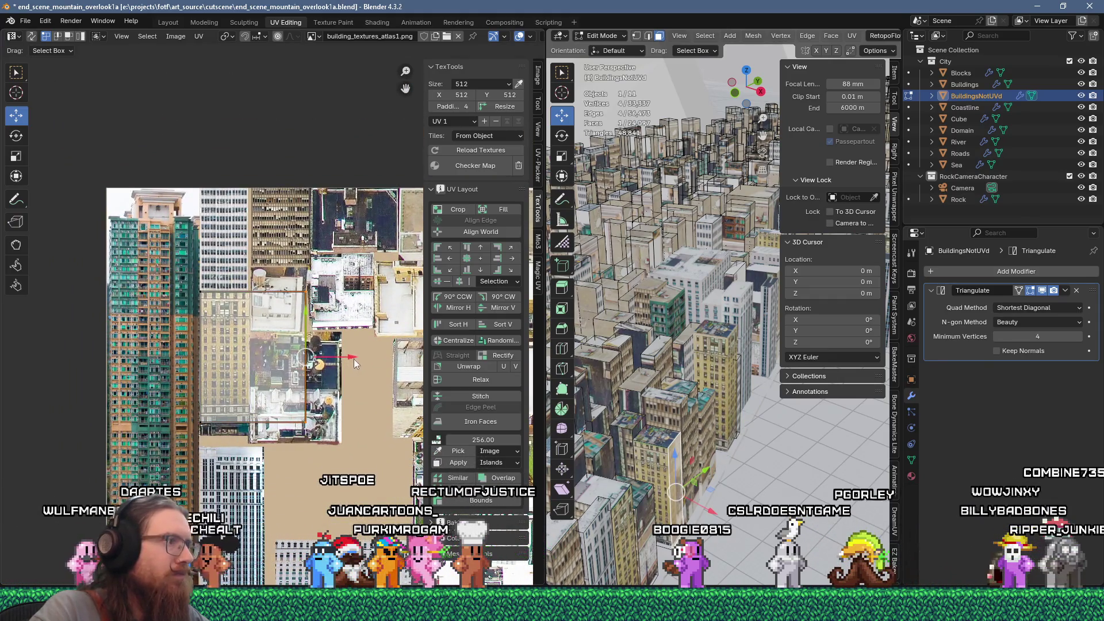
Shift the island lower and slightly left onto the beige tower facade
left_click_drag(353, 359, 296, 358)
scroll(207, 426, "up", 4)
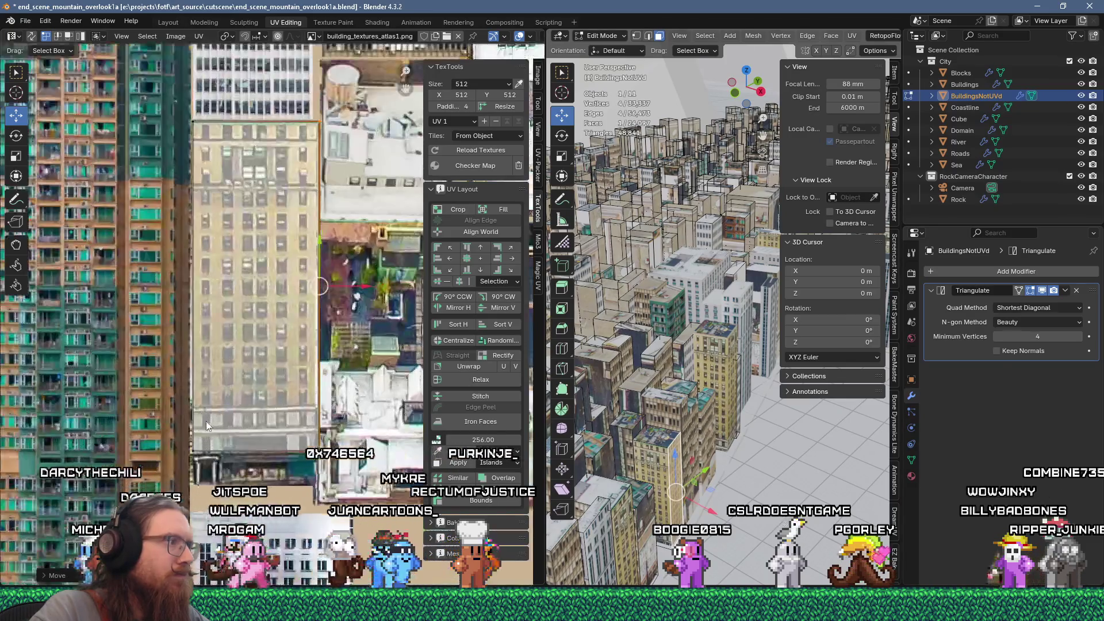
key("g")
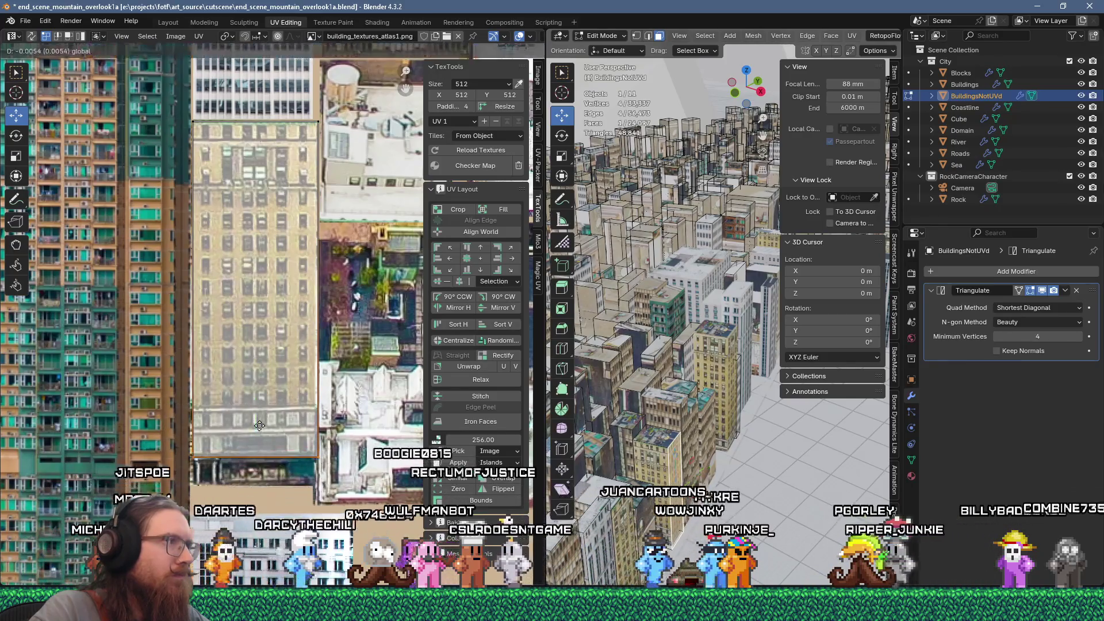
left_click(260, 454)
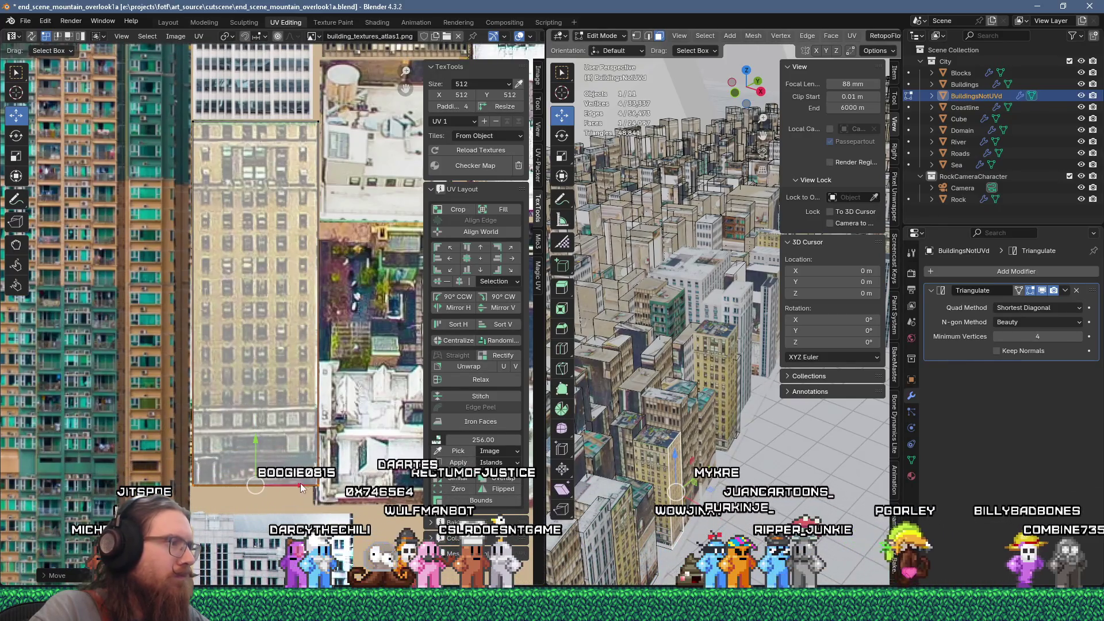
key("g")
left_click(302, 485)
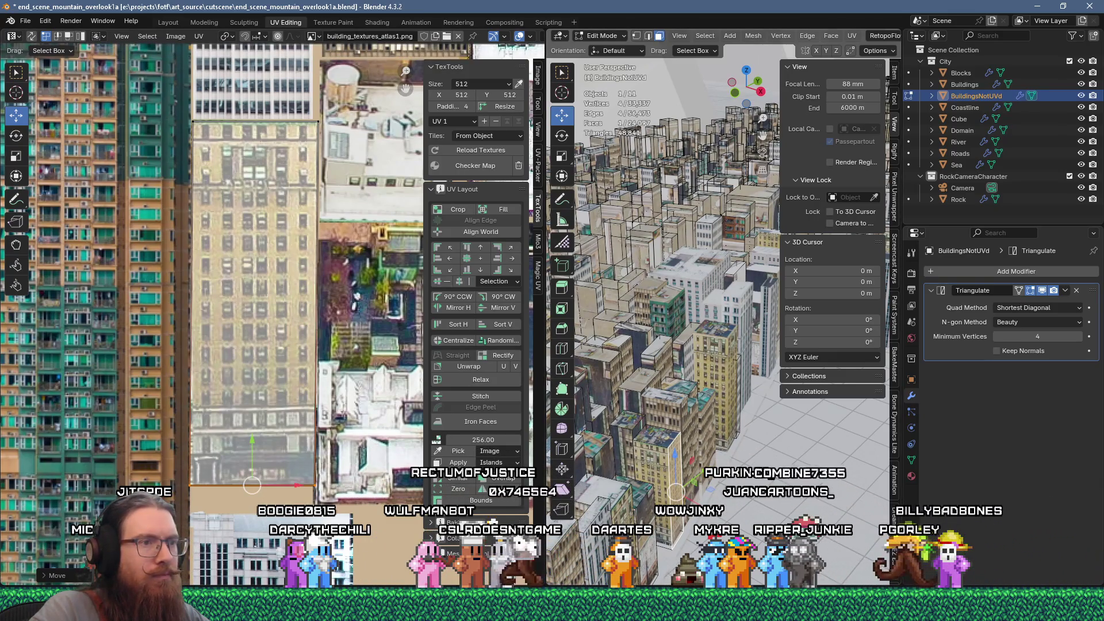
Select another face of the building and bring up the face selection options
left_click(653, 466)
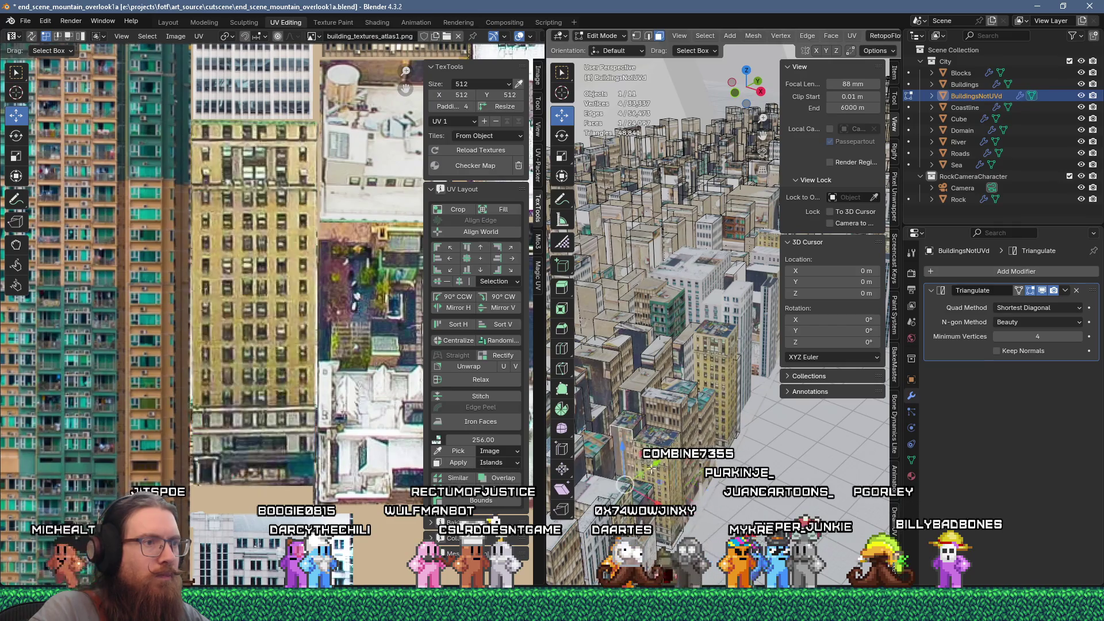
scroll(345, 396, "down", 3)
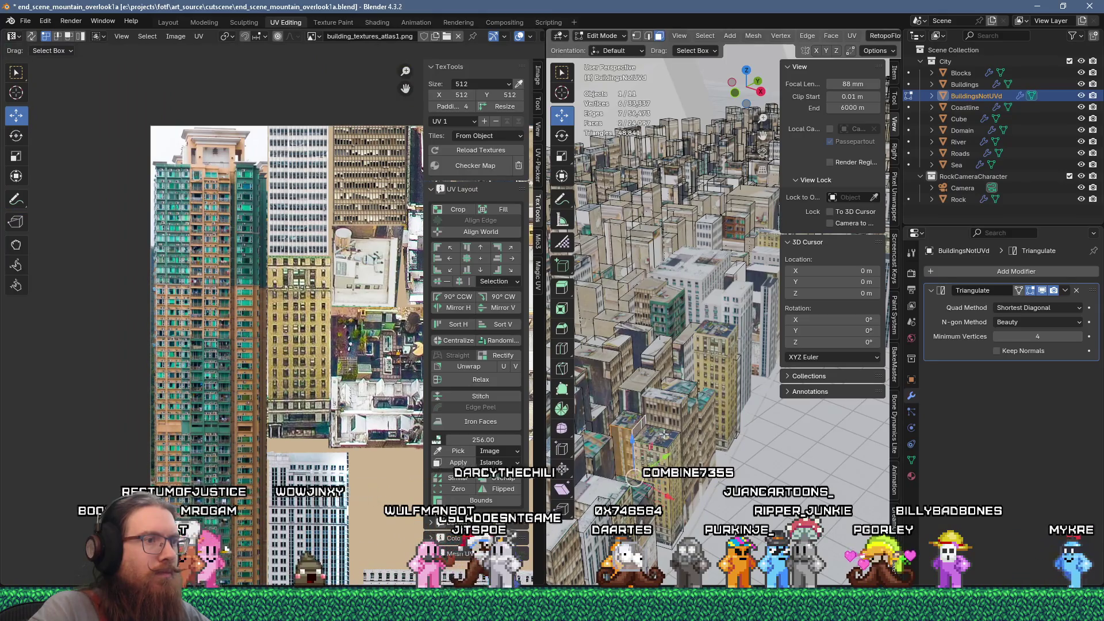
right_click(700, 435)
Grow the selection to the neighbouring face and move both UV strips onto the lower-left tower facades
left_click(689, 145)
scroll(216, 421, "down", 2)
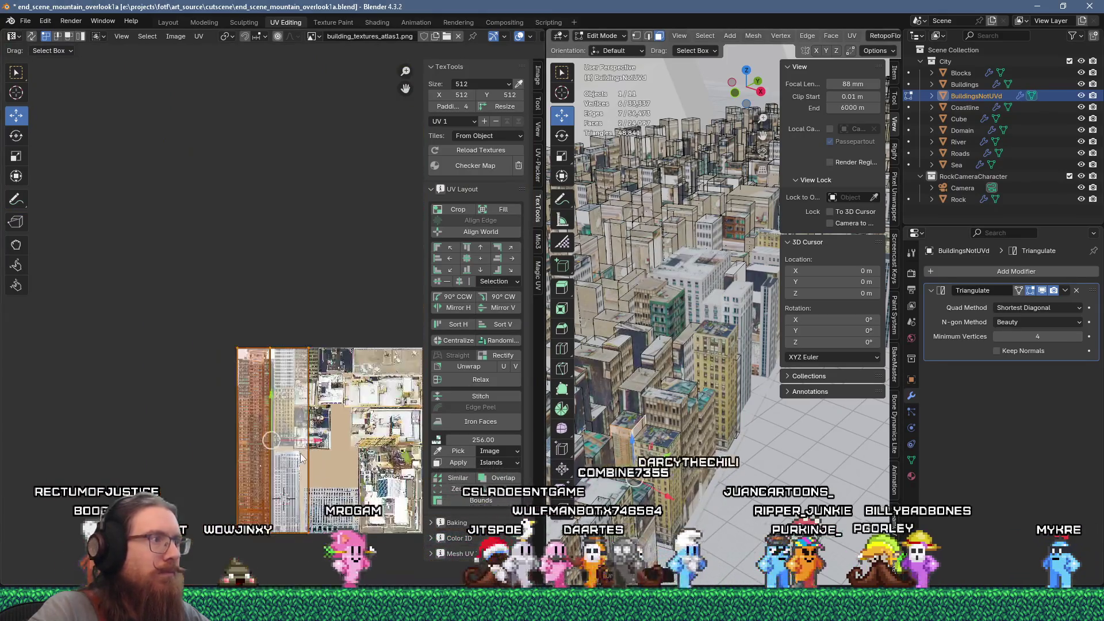
mouse_move(141, 197)
left_mouse_down()
mouse_move(301, 575)
mouse_move(351, 576)
mouse_move(358, 443)
left_mouse_up()
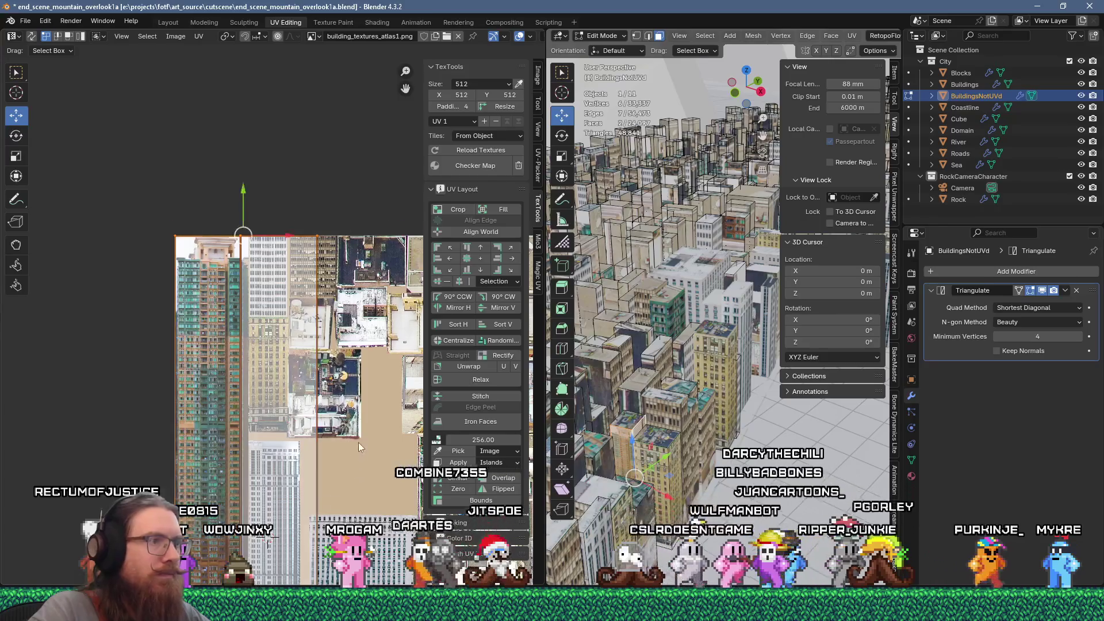
middle_click_drag(358, 443, 357, 326)
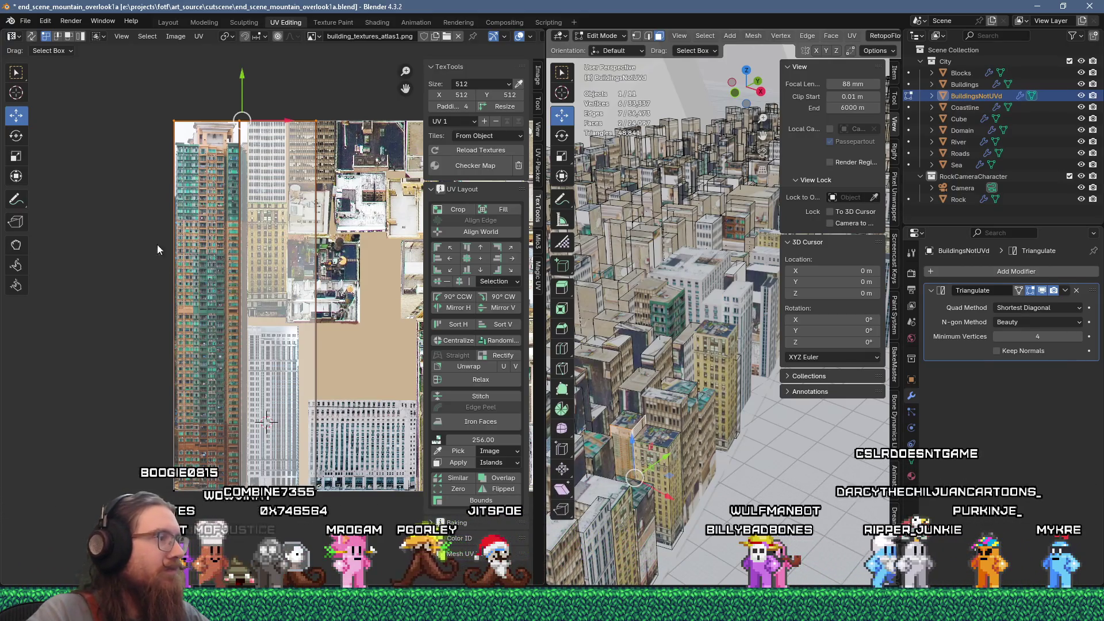
mouse_move(128, 102)
left_mouse_down()
mouse_move(311, 489)
mouse_move(331, 501)
left_mouse_up()
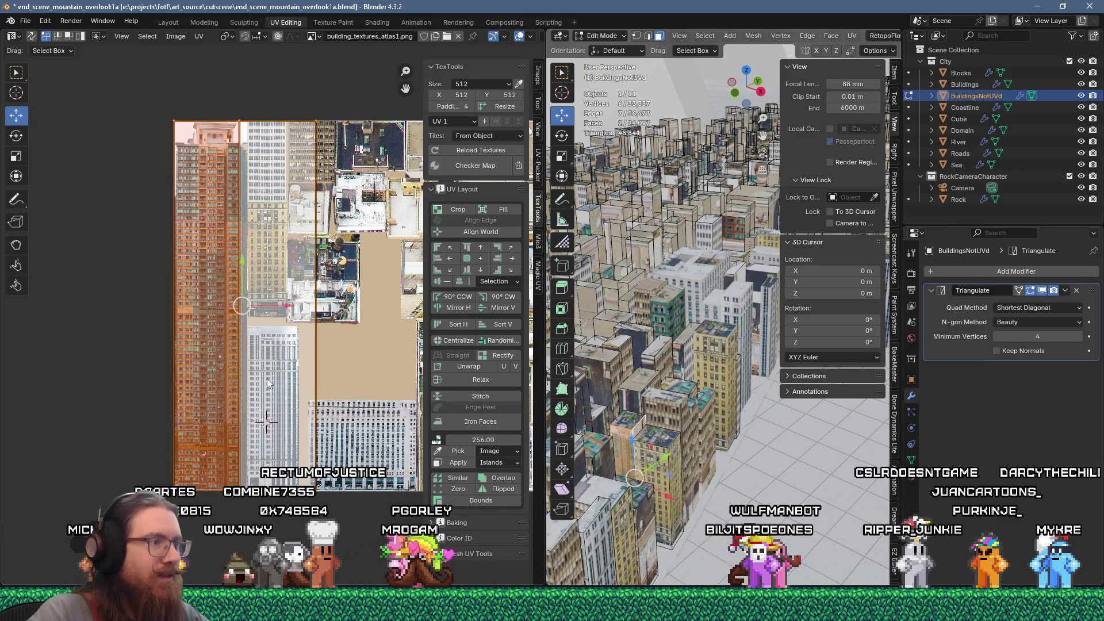
mouse_move(324, 363)
middle_mouse_down()
mouse_move(157, 395)
mouse_move(190, 402)
mouse_move(233, 339)
middle_mouse_up()
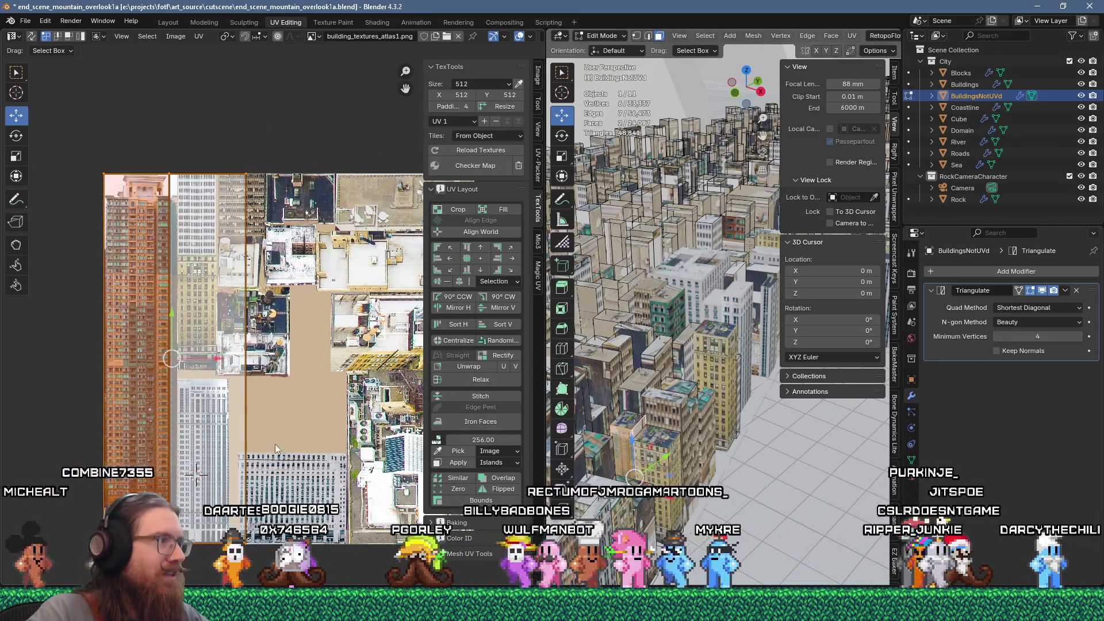
key("g")
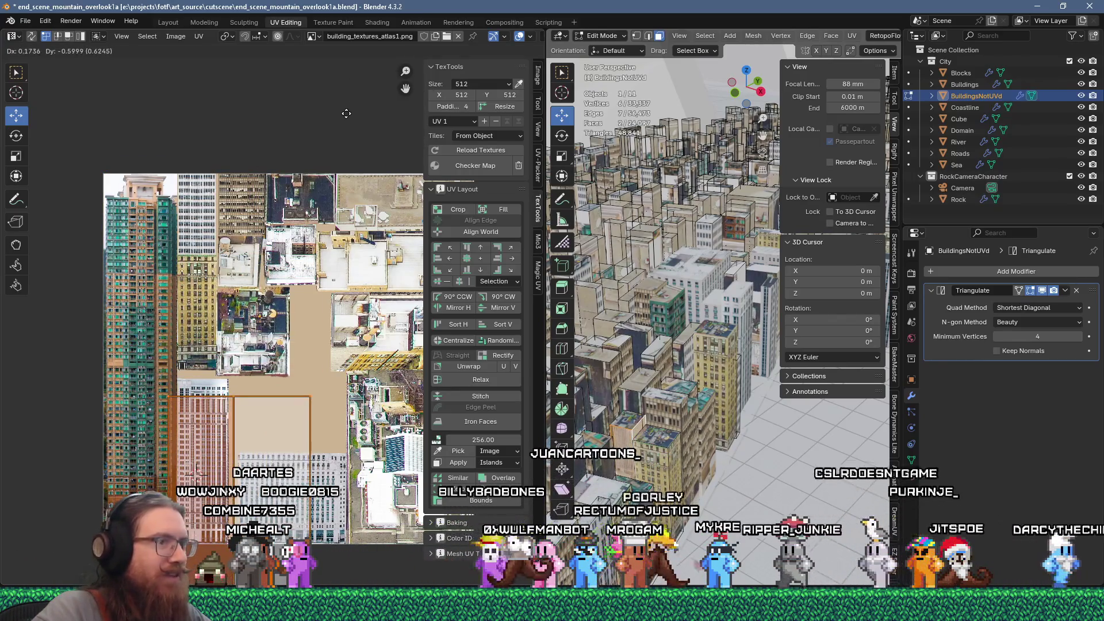
left_click(364, 96)
scroll(244, 277, "up", 4)
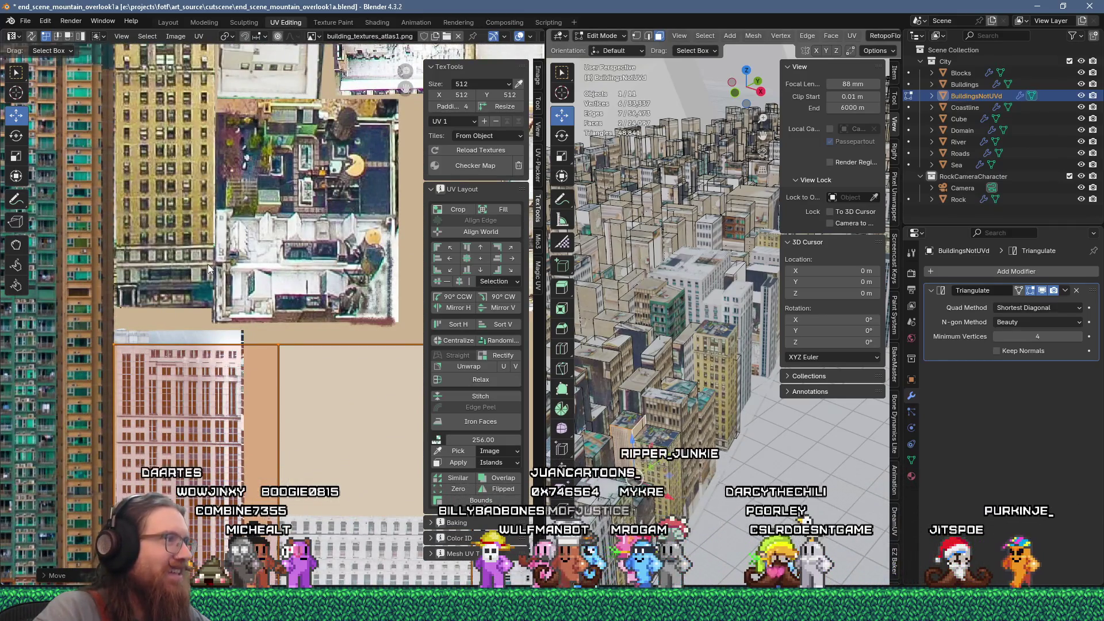
scroll(251, 327, "down", 5)
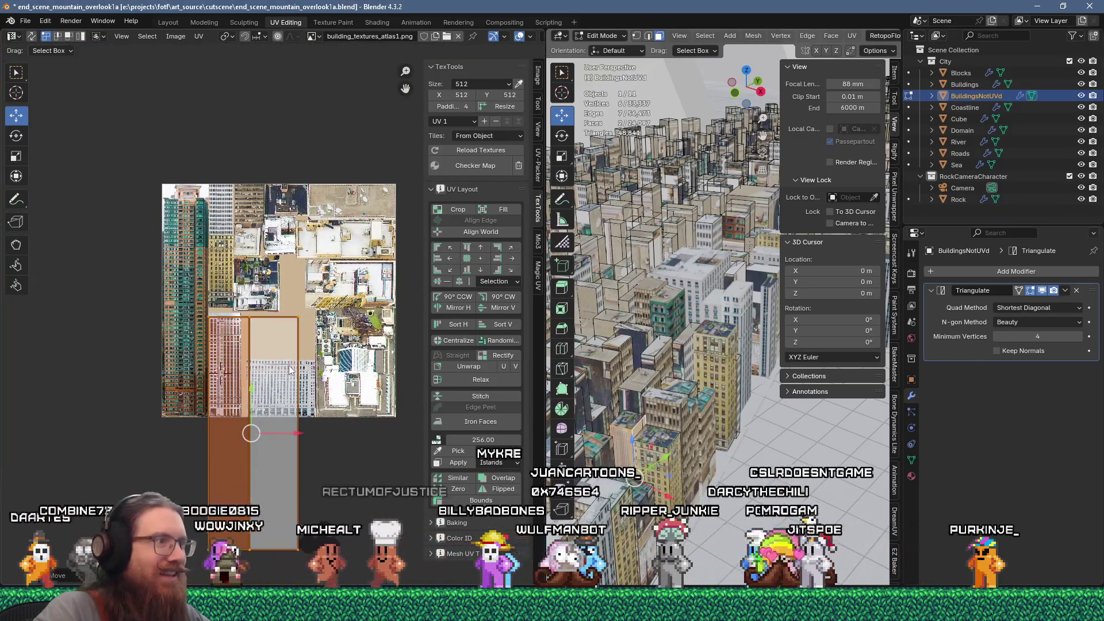
Place the 2D cursor at the island's top-left corner and set the pivot to 2D Cursor
scroll(228, 384, "up", 7)
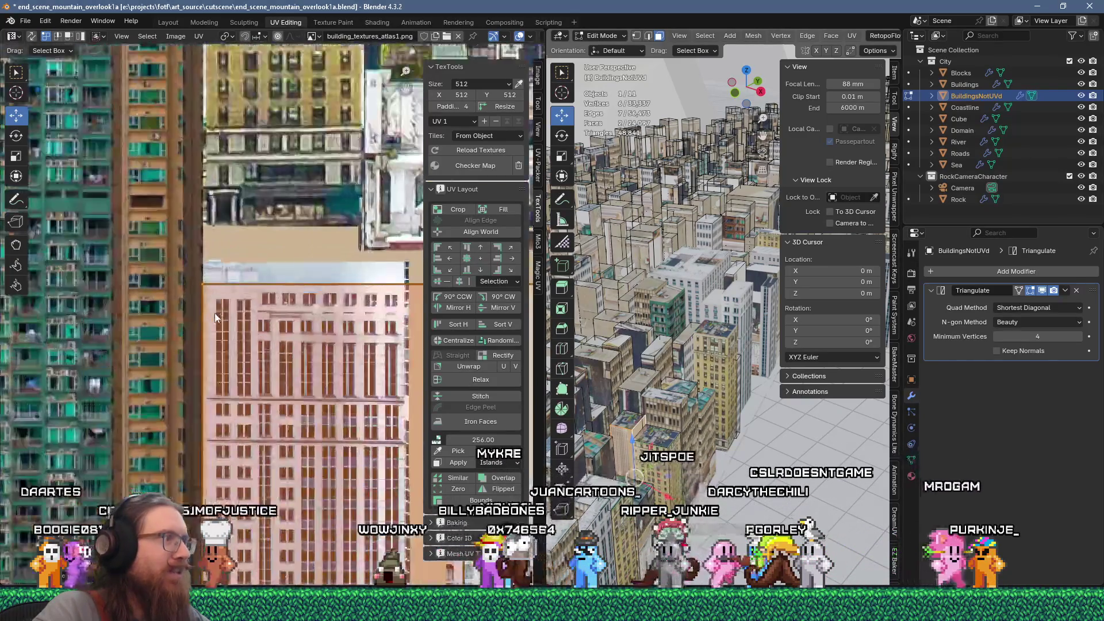
scroll(230, 329, "up", 3)
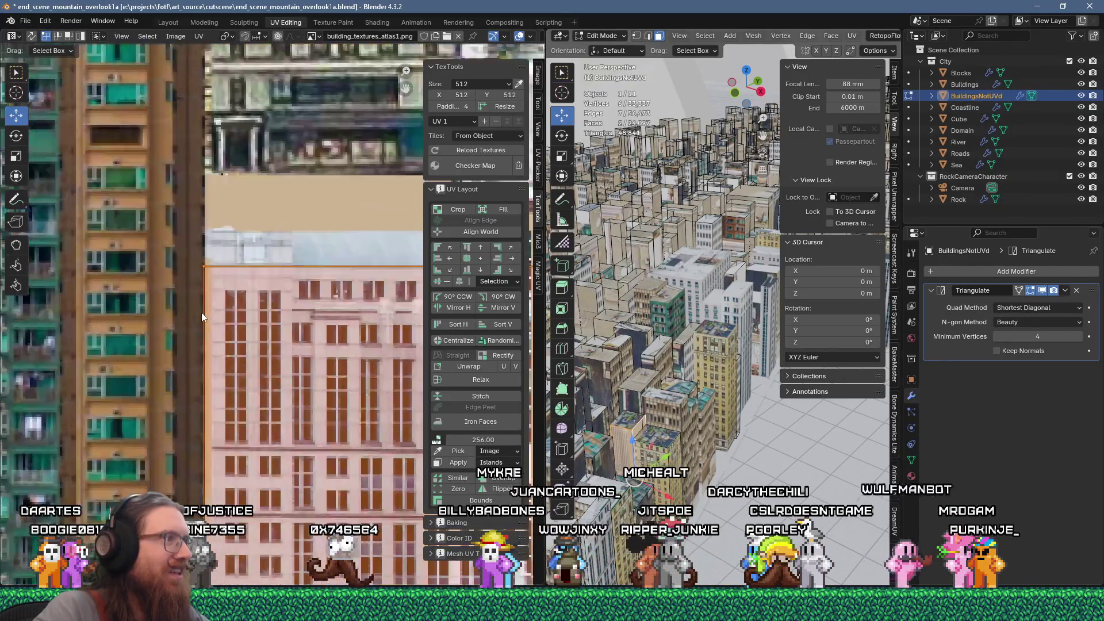
key("g")
left_click(240, 289)
scroll(241, 289, "down", 3)
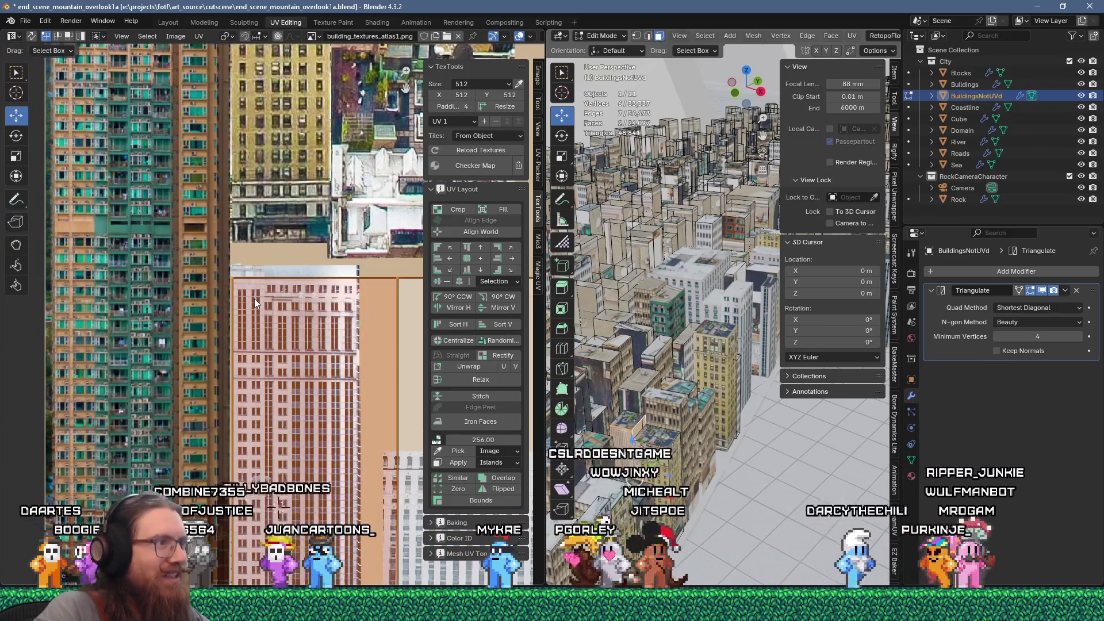
right_click(233, 277, "shift")
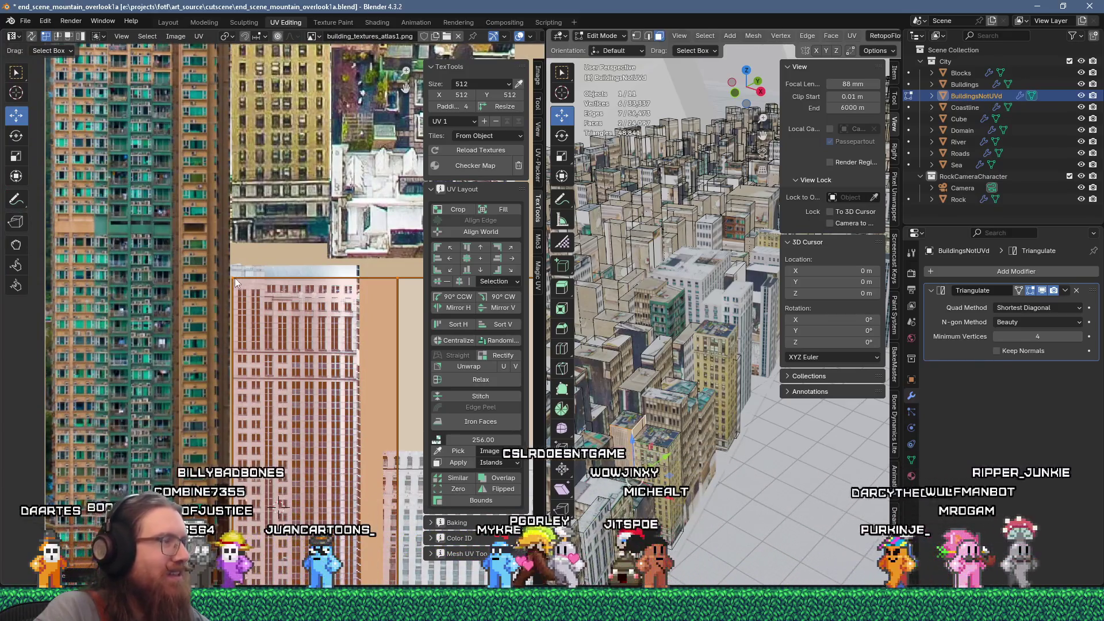
left_click(233, 34)
left_click(256, 90)
scroll(294, 334, "down", 2)
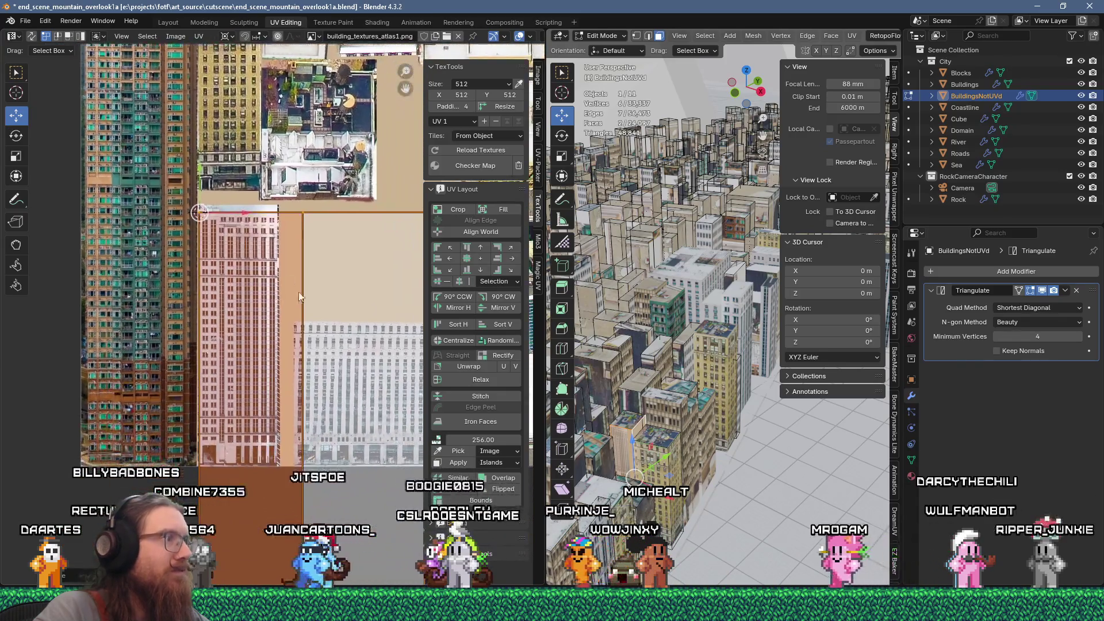
middle_click_drag(299, 292, 214, 211)
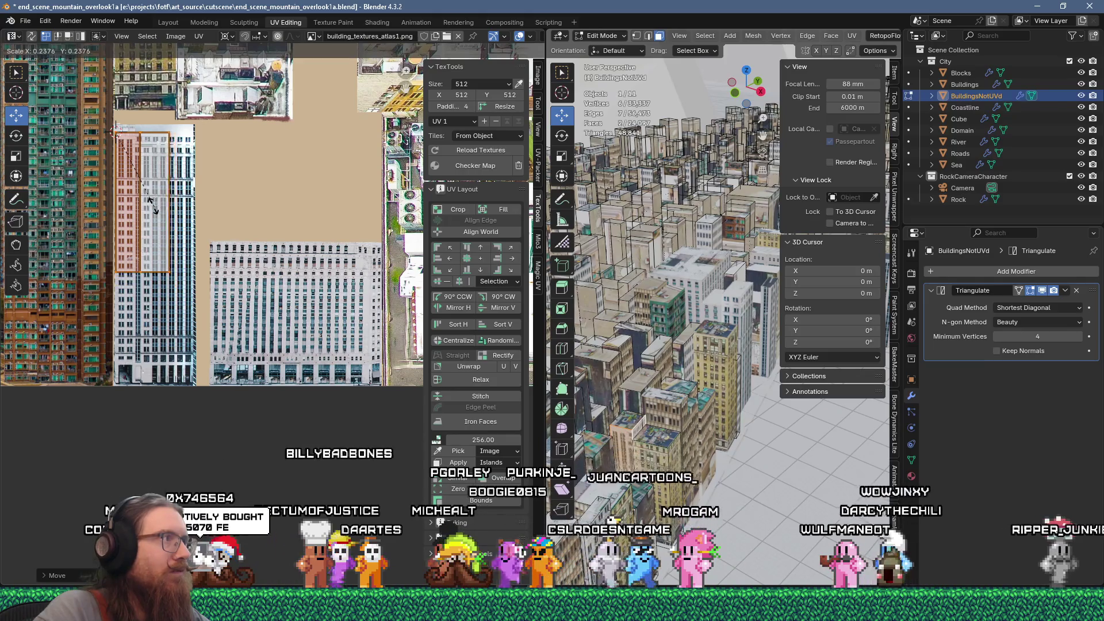
Confirm the 0.24 scale-down and shift the strip's left UV face slightly
left_click(146, 206)
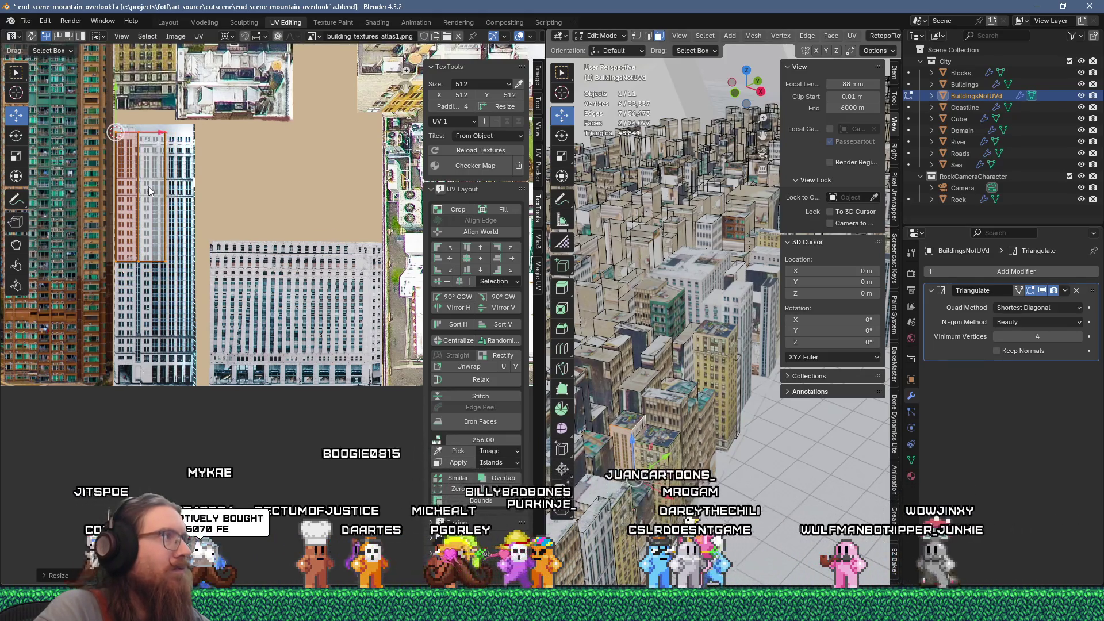
key("KP_Decimal")
scroll(236, 283, "up", 2)
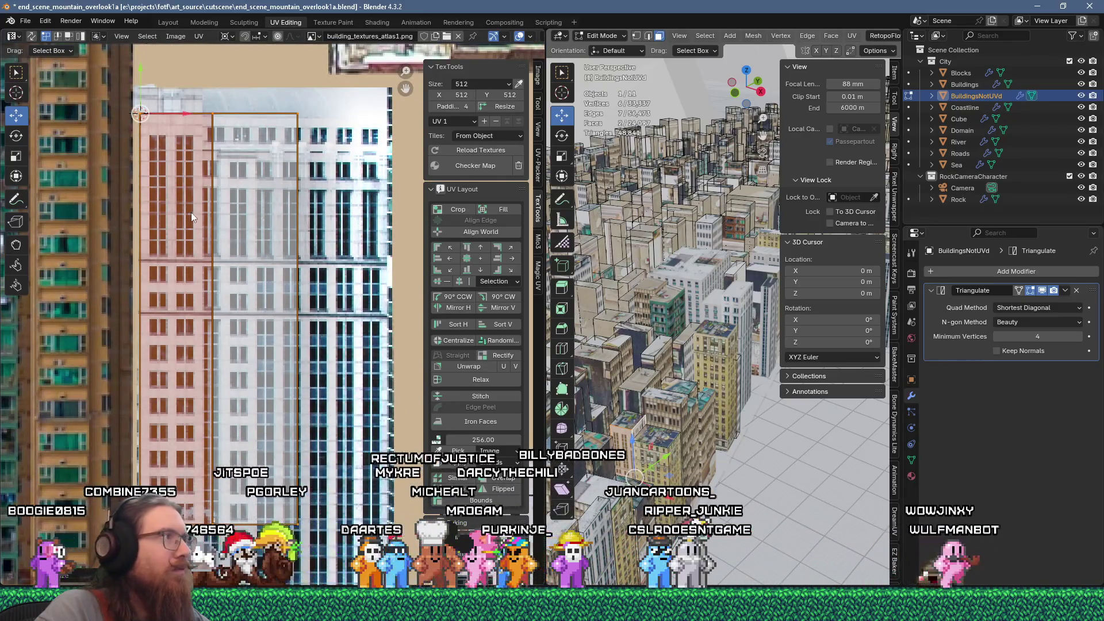
left_click(168, 348)
key("g")
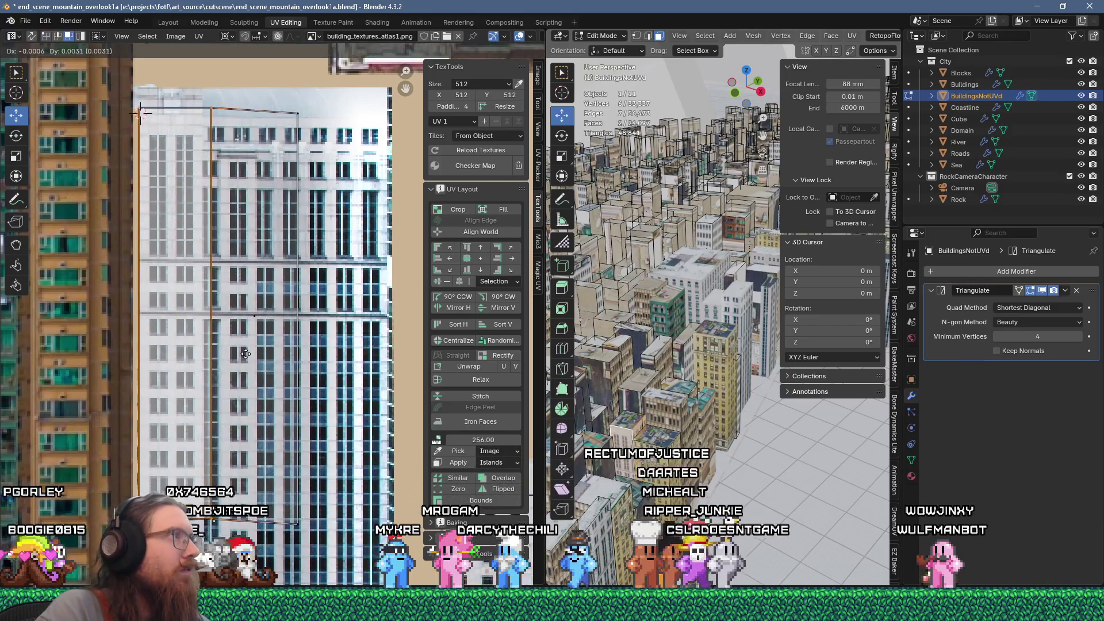
left_click(243, 362)
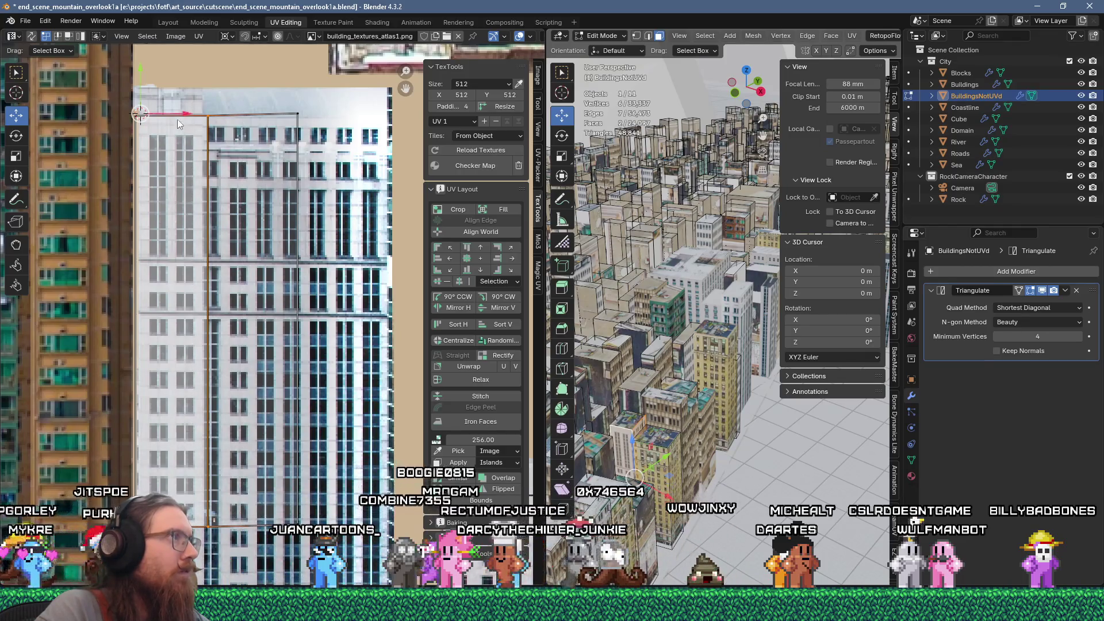
Flatten the UV edge with a Y scale of 0 and slide it left to the building's border
left_click_drag(177, 118, 173, 113)
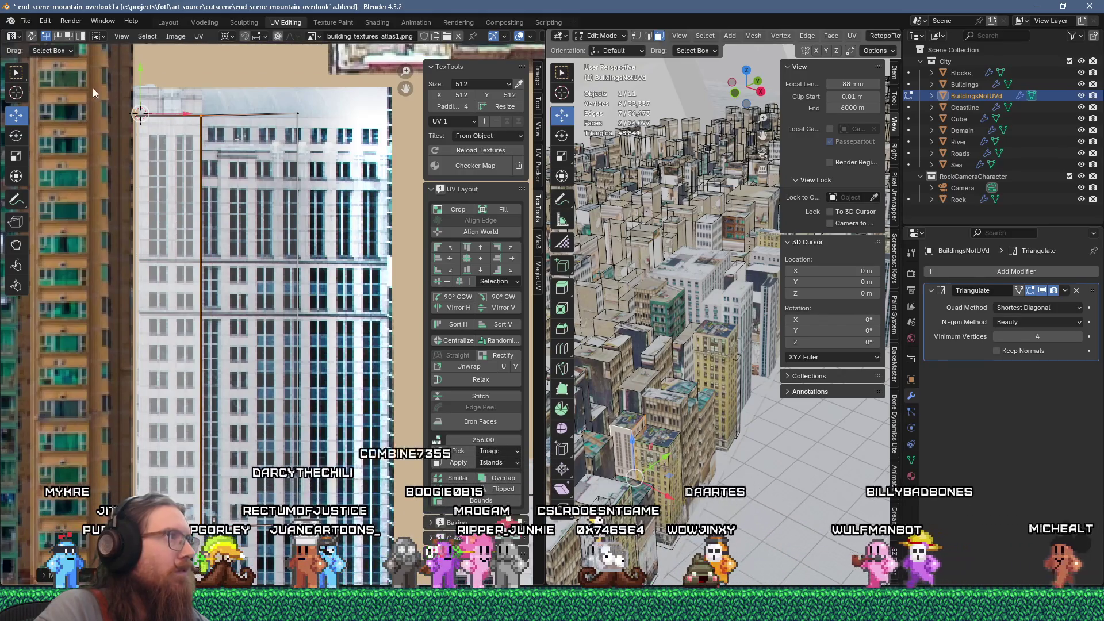
key("s")
key("y")
key("0")
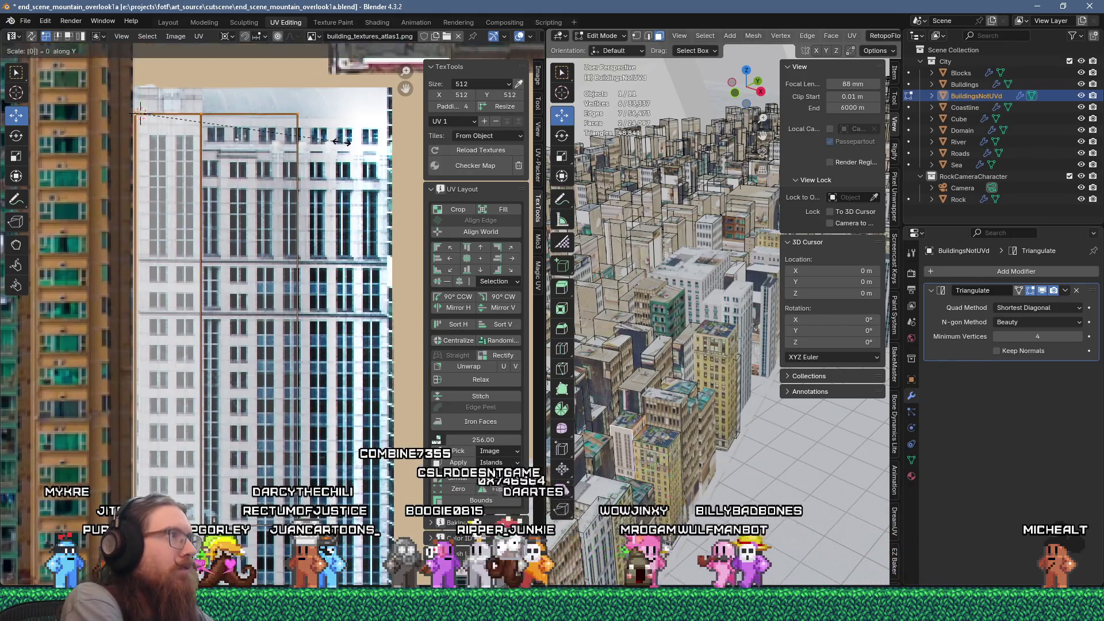
key("Return")
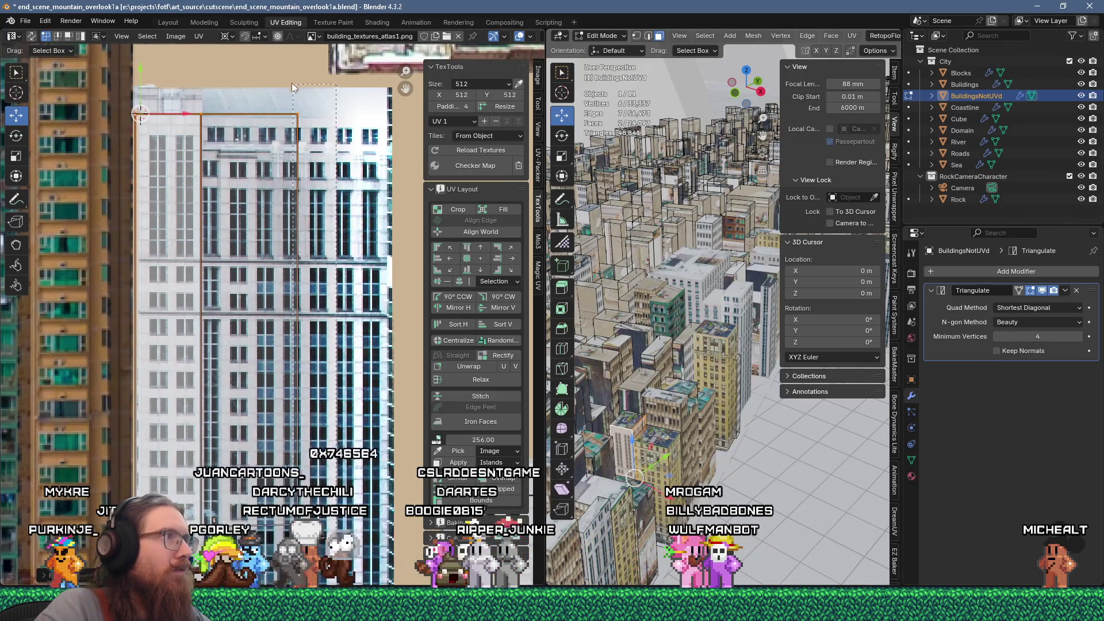
left_click_drag(188, 111, 102, 110)
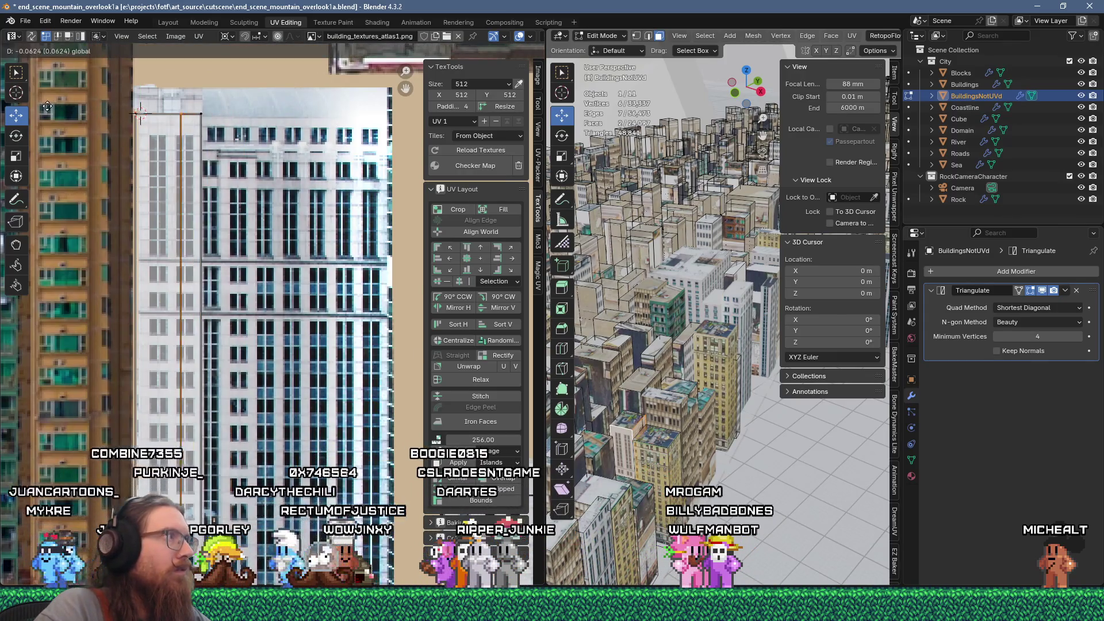
left_click_drag(30, 107, 27, 110)
Shift the inner vertical UV edge and nudge the whole strip down on the texture
left_click_drag(88, 74, 138, 443)
left_click_drag(141, 487, 143, 486)
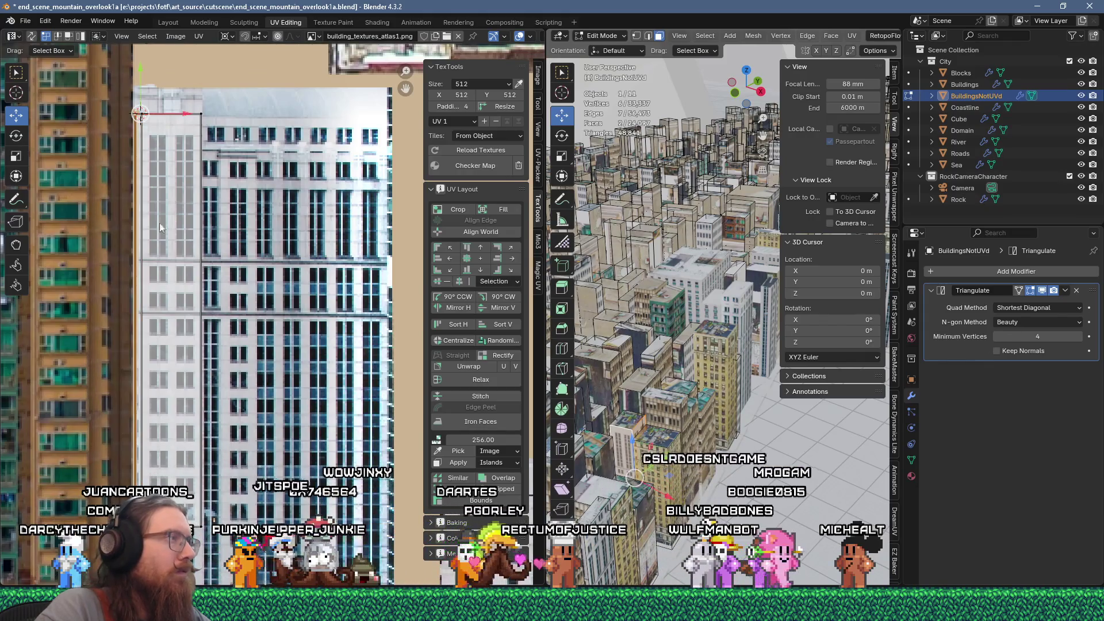
left_click_drag(181, 113, 193, 115)
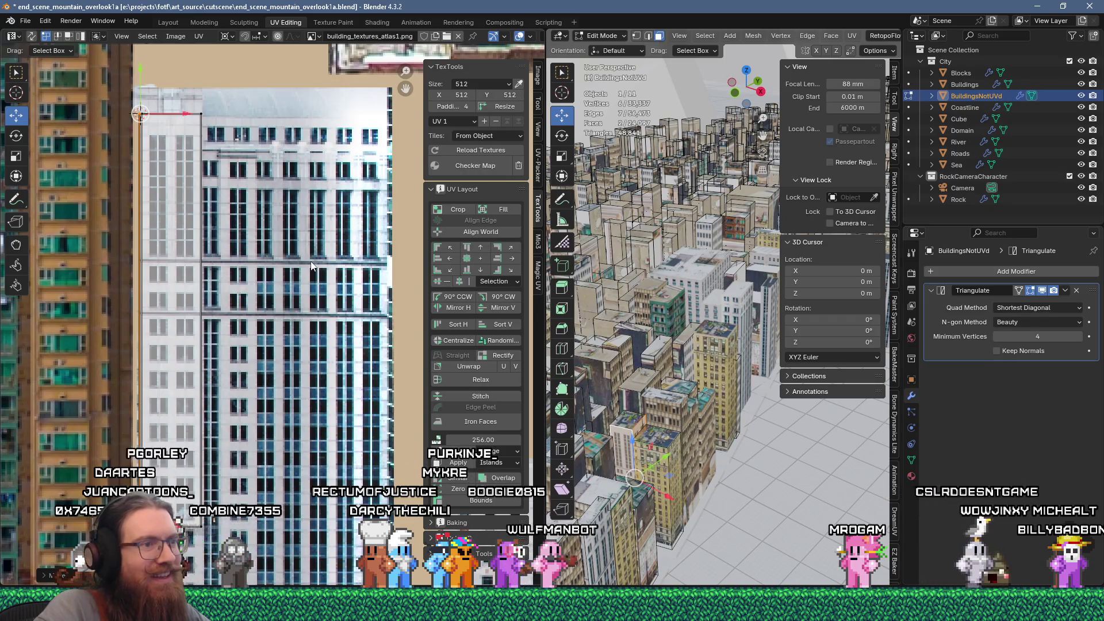
mouse_move(199, 146)
left_mouse_down()
mouse_move(212, 179)
mouse_move(211, 469)
left_mouse_up()
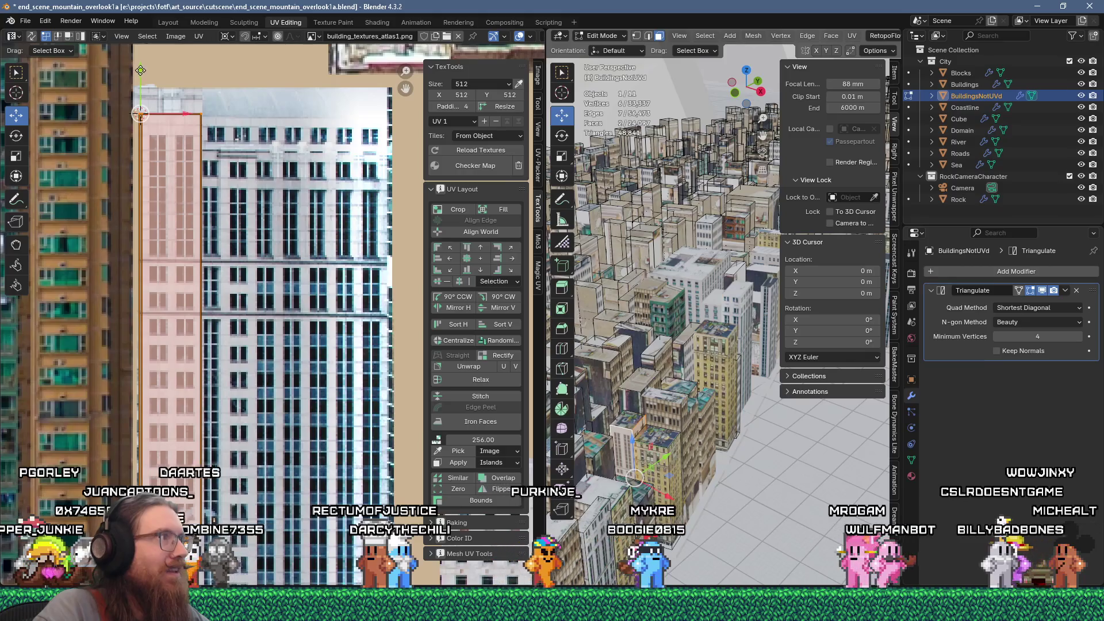
mouse_move(139, 67)
left_mouse_down()
mouse_move(139, 82)
mouse_move(137, 72)
left_mouse_up()
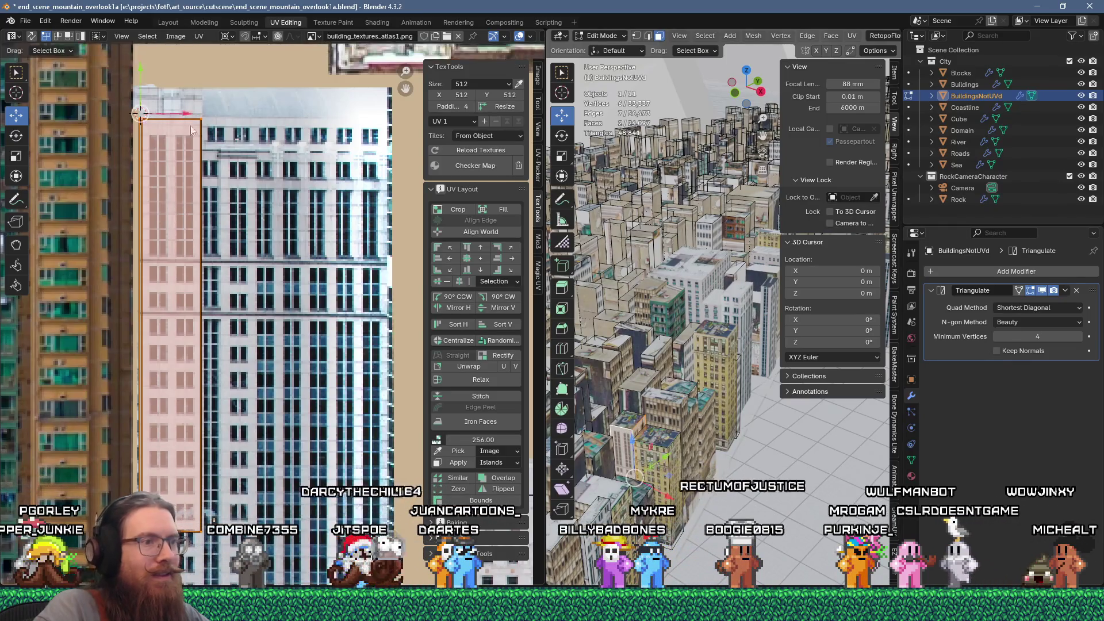
Separate the whole connected building into its own object, BuildingsNotUVd.001
left_click(647, 496)
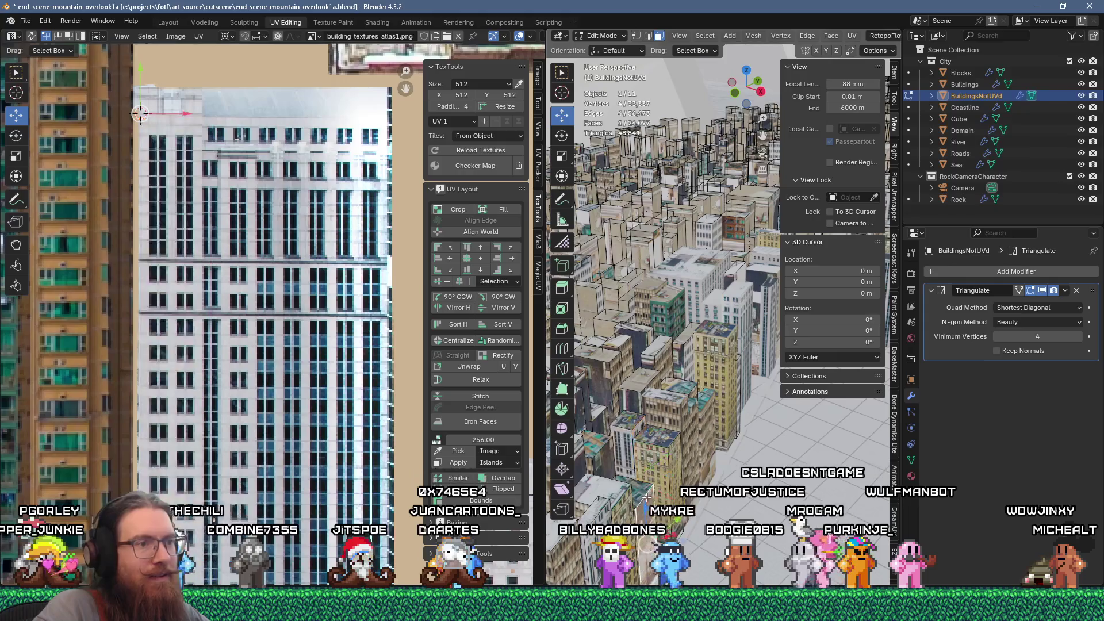
left_click(627, 435)
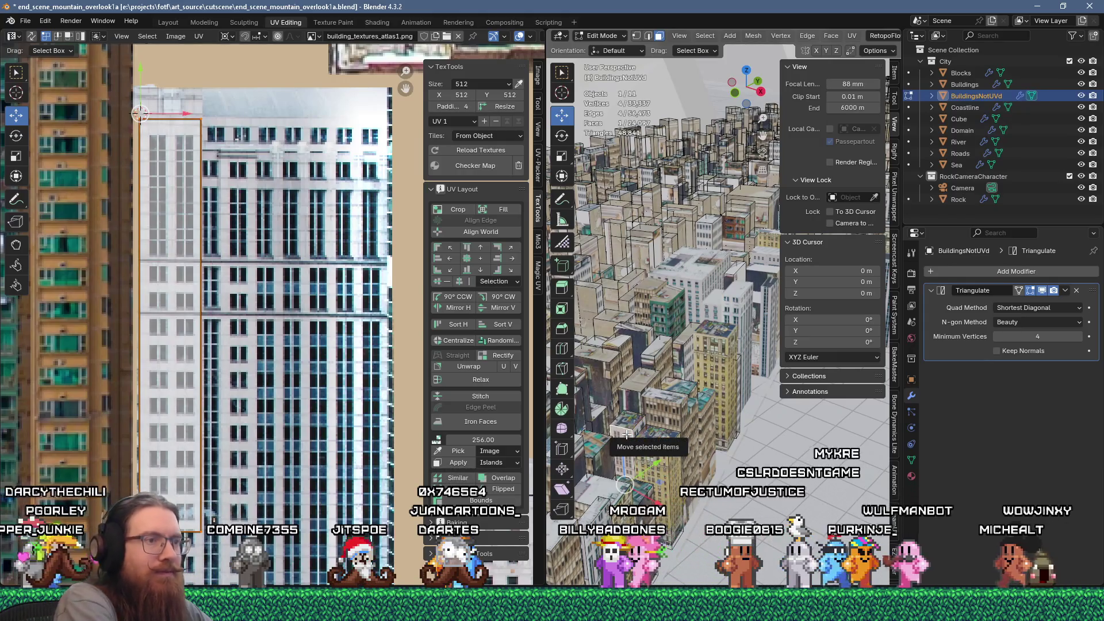
key("ctrl+l")
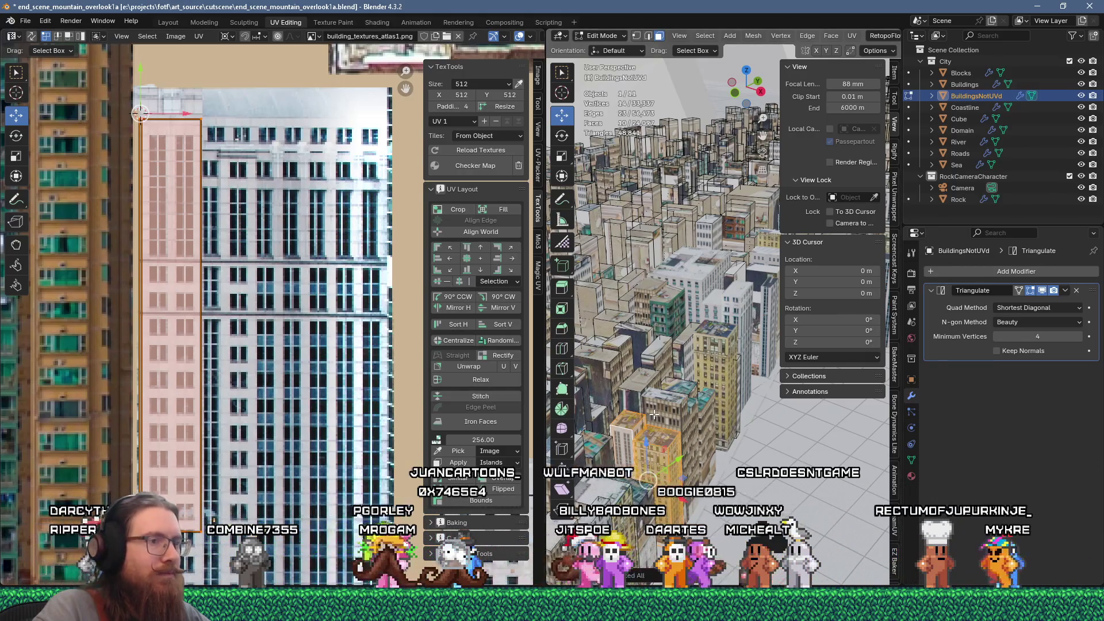
key("p")
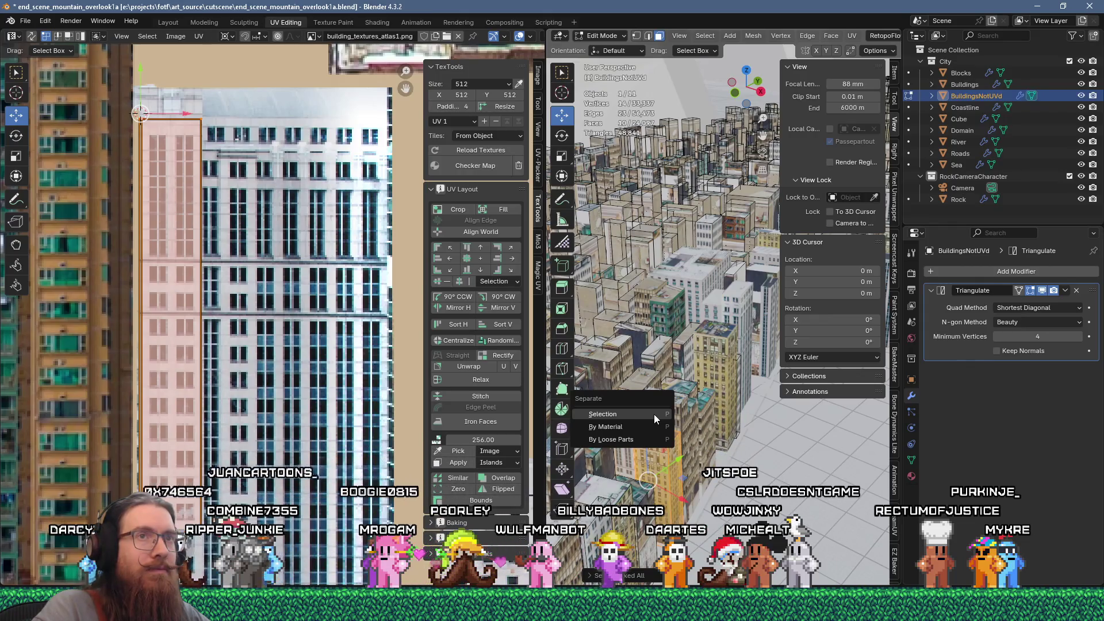
left_click(654, 414)
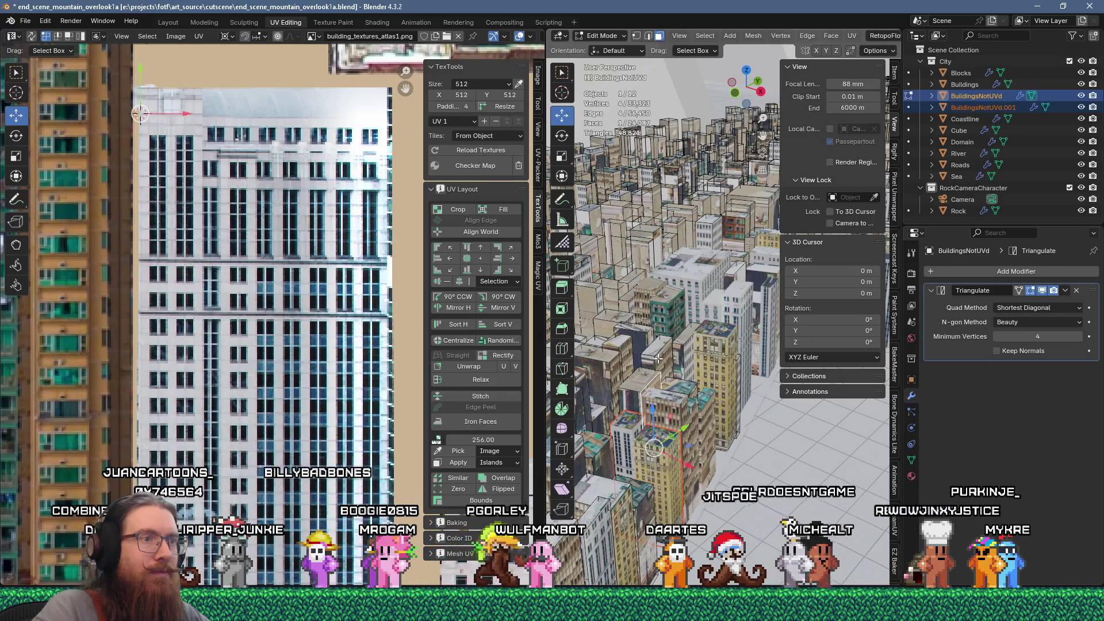
scroll(314, 415, "down", 5)
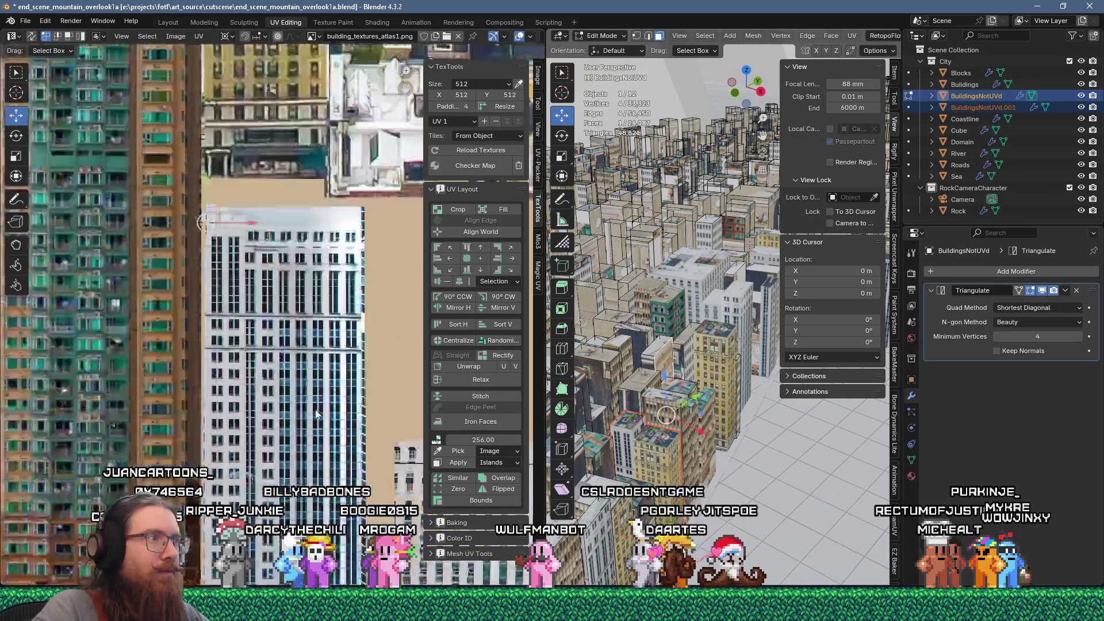
Unwrap the selected building faces
scroll(314, 414, "down", 7)
scroll(314, 414, "up", 3)
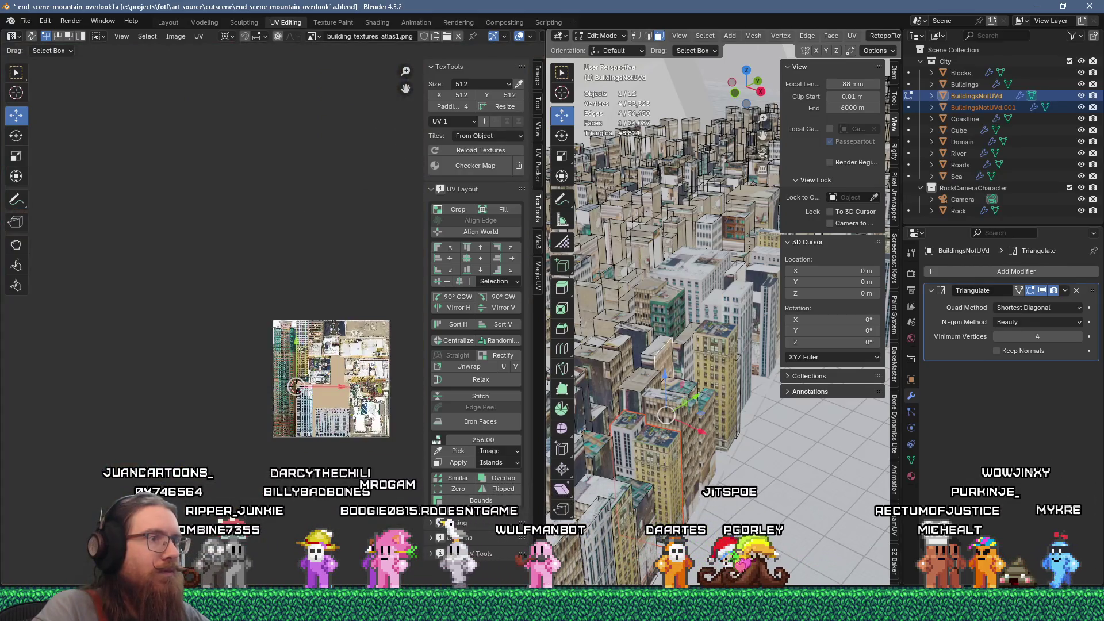
key("u")
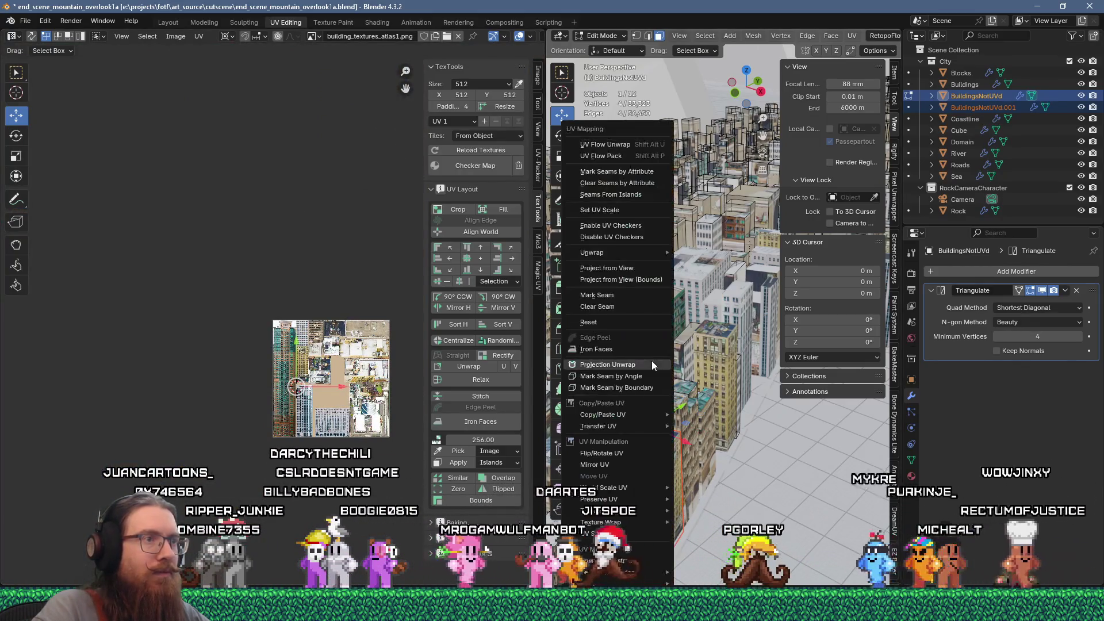
scroll(624, 331, "up", 5)
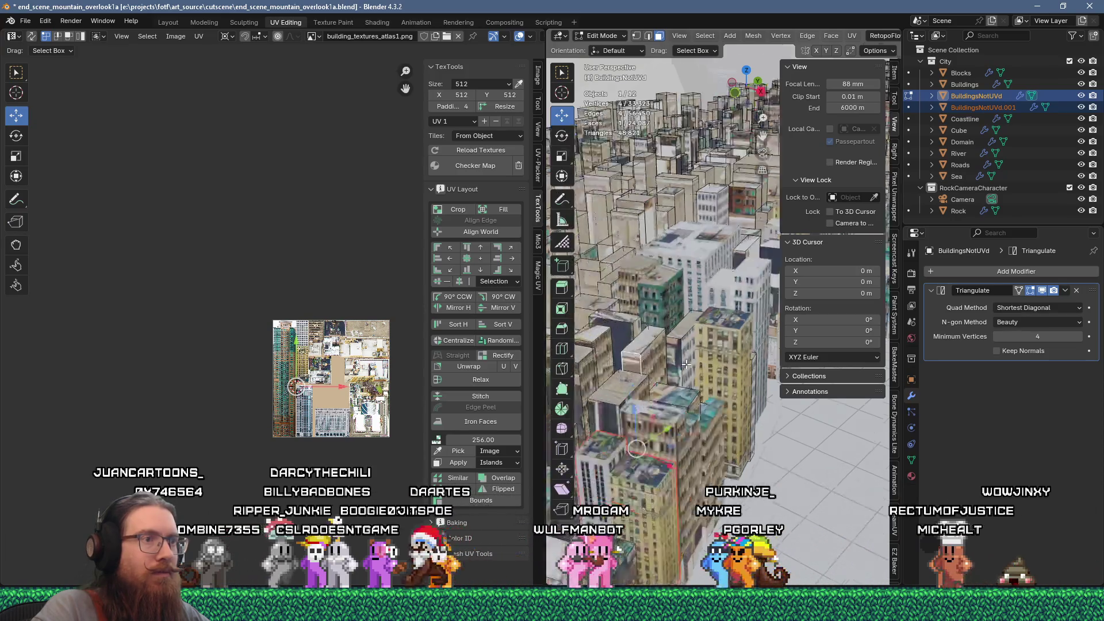
key("u")
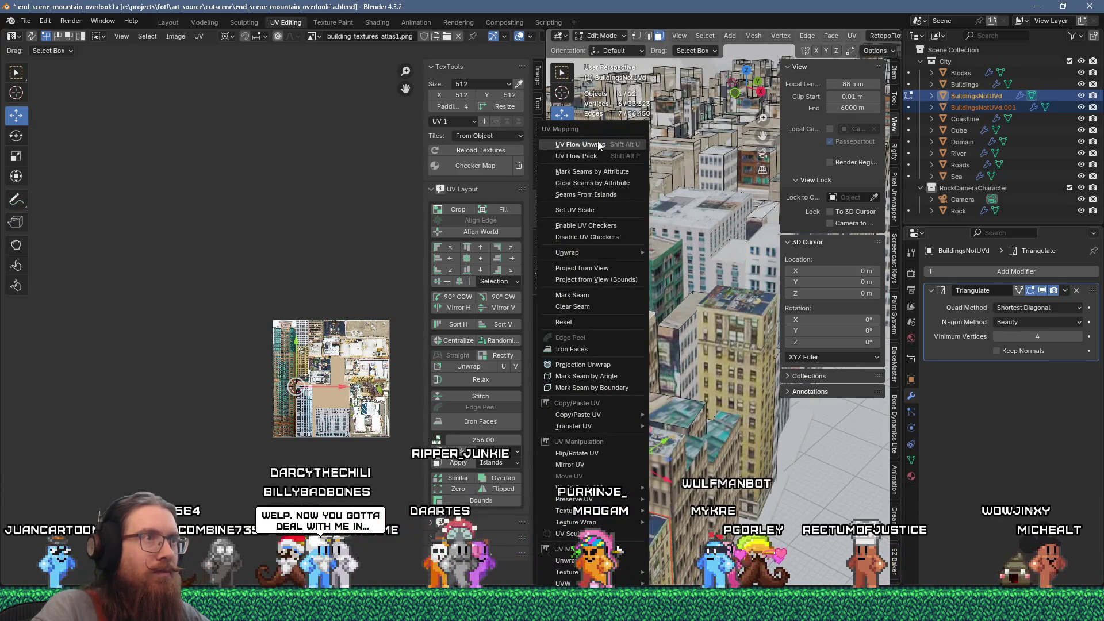
left_click(593, 150)
Flow-unwrap the leftmost building strip island into a straight strip
scroll(269, 324, "up", 5)
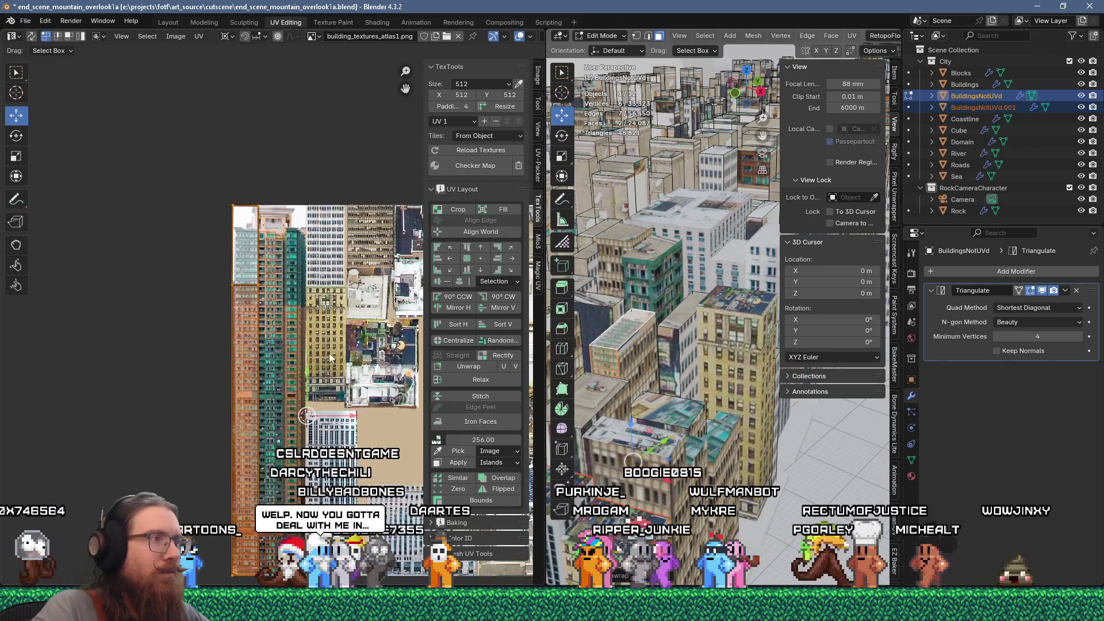
middle_click_drag(269, 324, 303, 331)
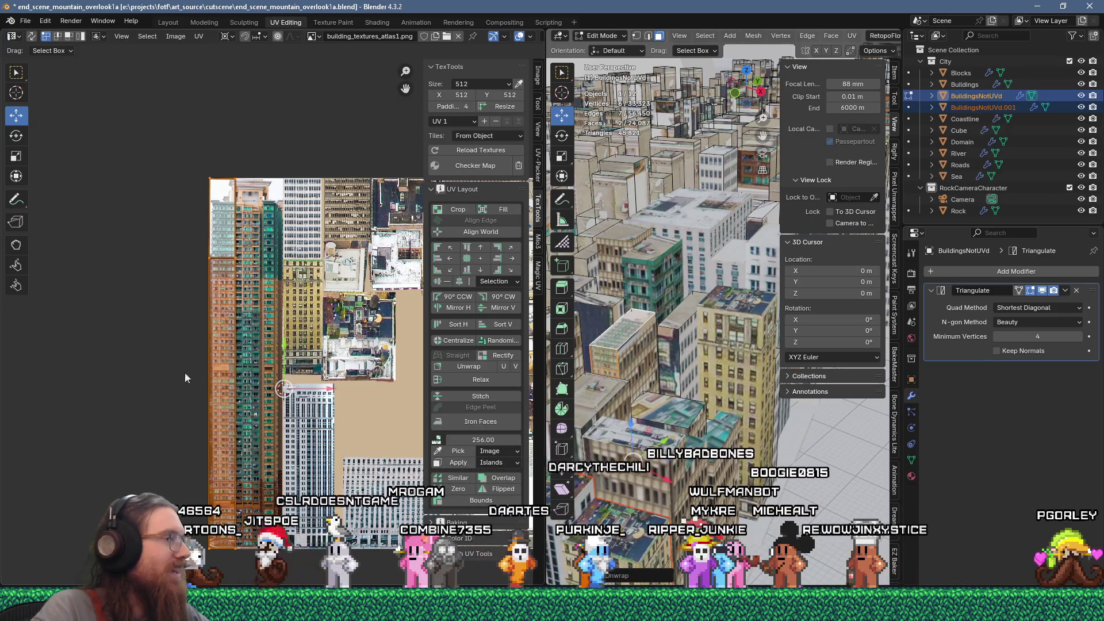
left_click(224, 398)
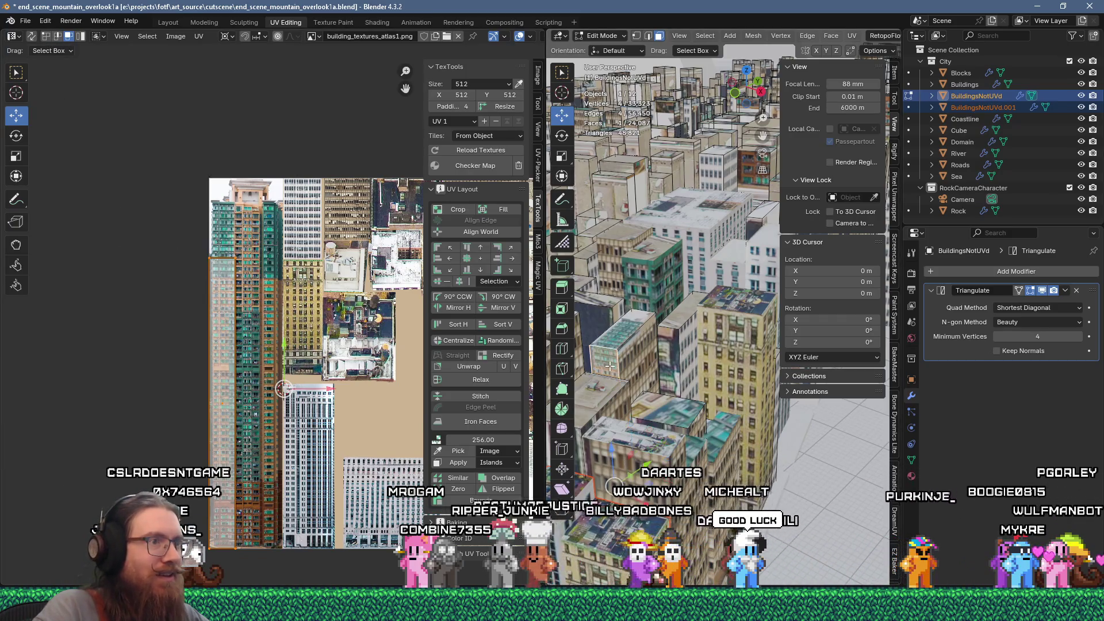
key("u")
left_click(587, 146)
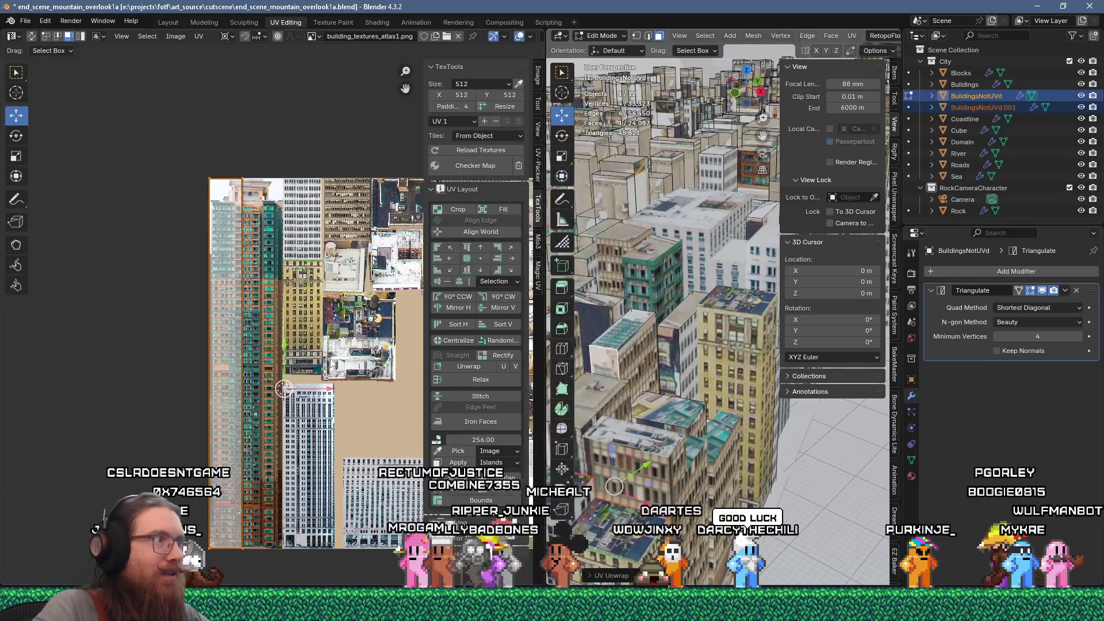
Box-select the left UV strip and move it to the right across the atlas
middle_click_drag(361, 344, 301, 344)
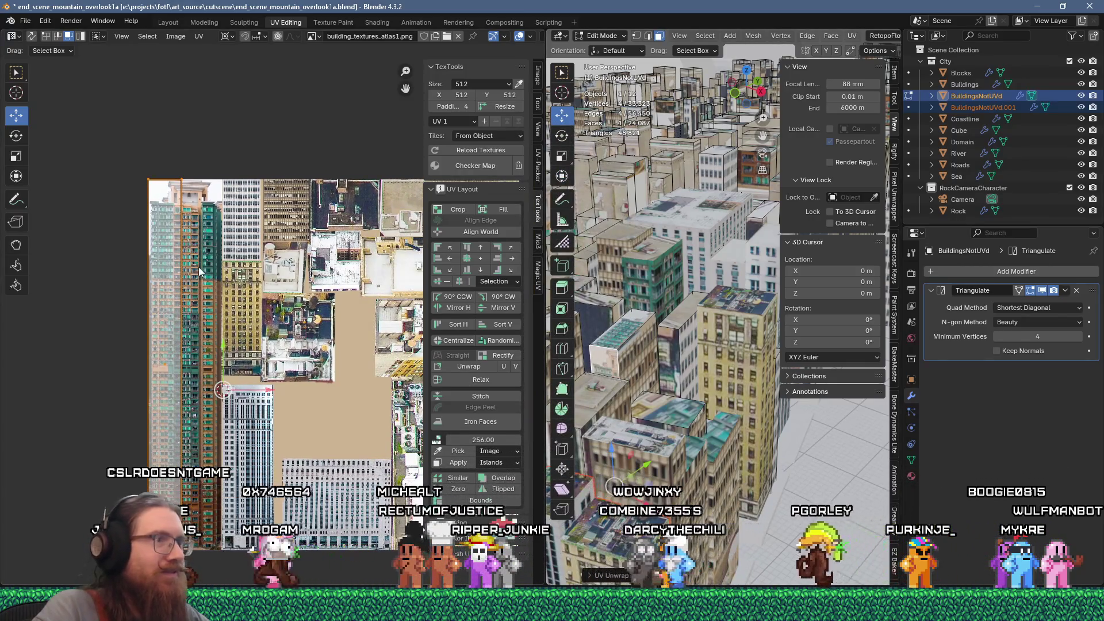
left_click_drag(108, 137, 207, 518)
left_click_drag(206, 558, 202, 556)
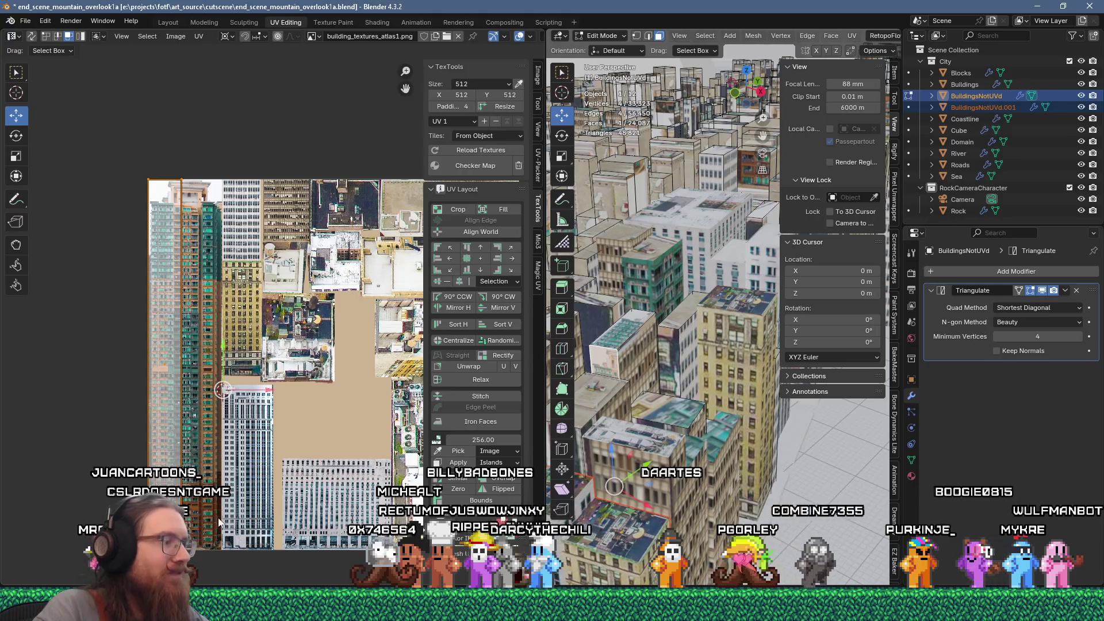
key("g")
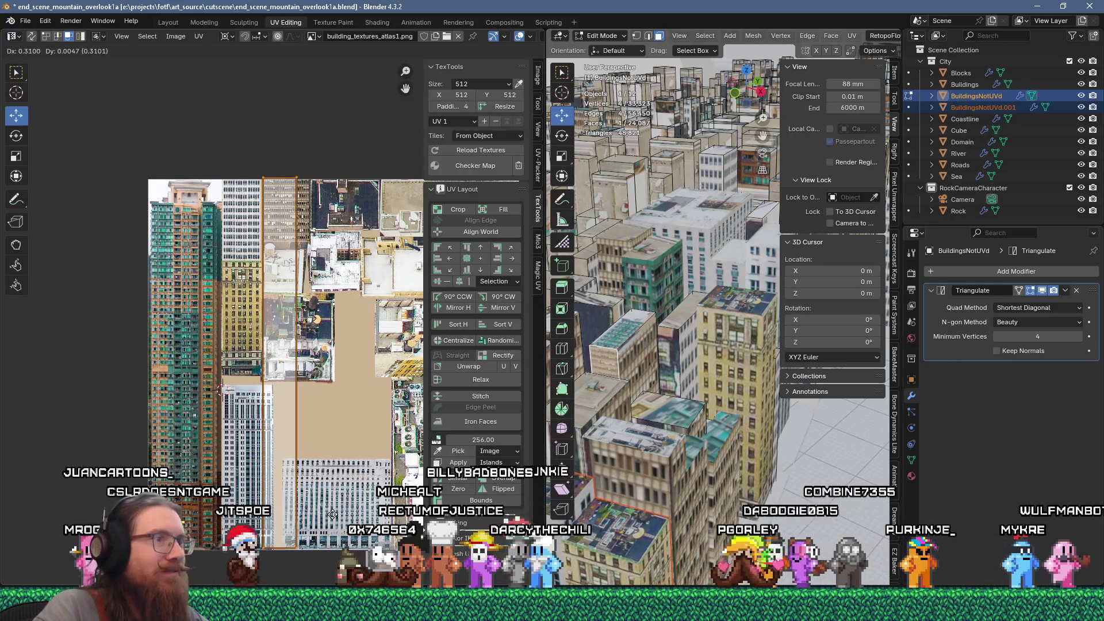
left_click(335, 517)
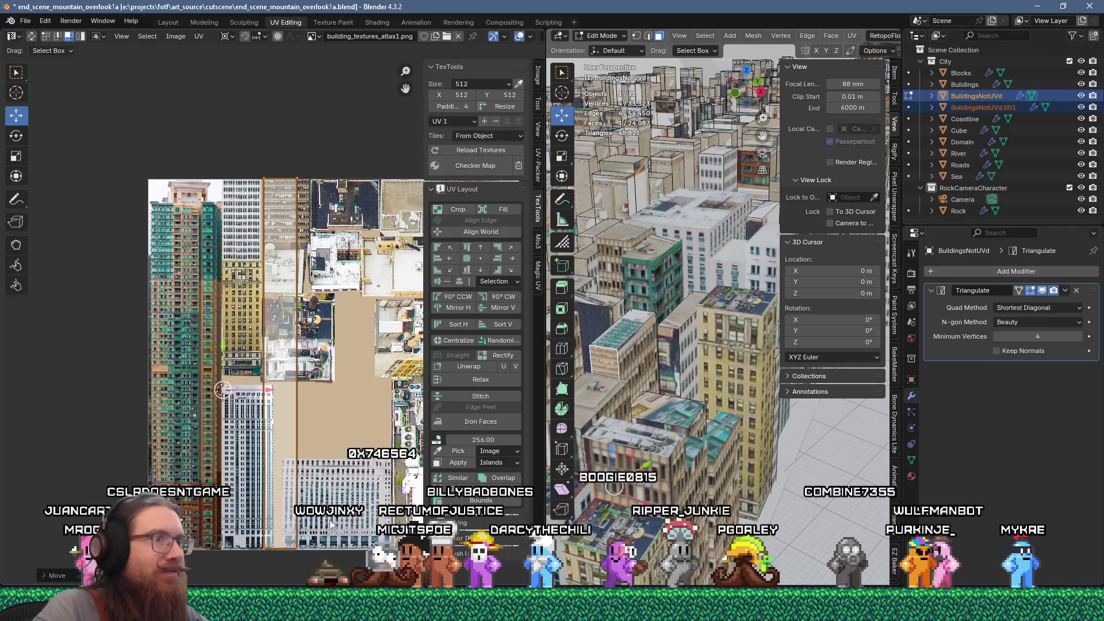
scroll(322, 521, "down", 1)
left_click(237, 500)
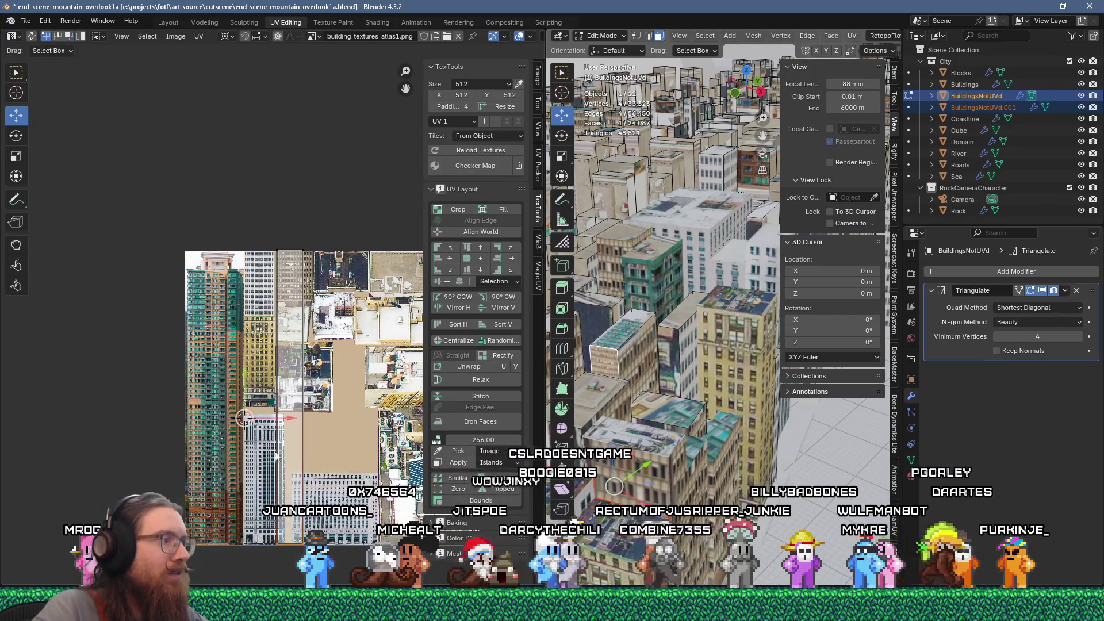
Align the building strip's UV island over the brown-windowed office facade, then select one building face
left_click_drag(263, 262, 261, 211)
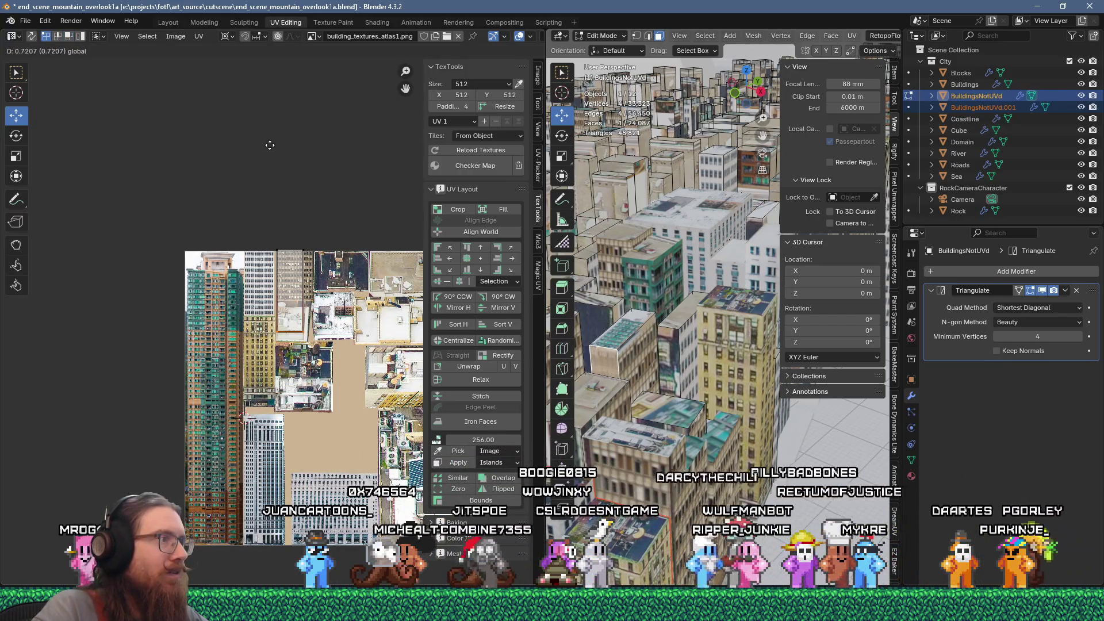
left_click_drag(266, 136, 266, 133)
scroll(299, 269, "up", 6)
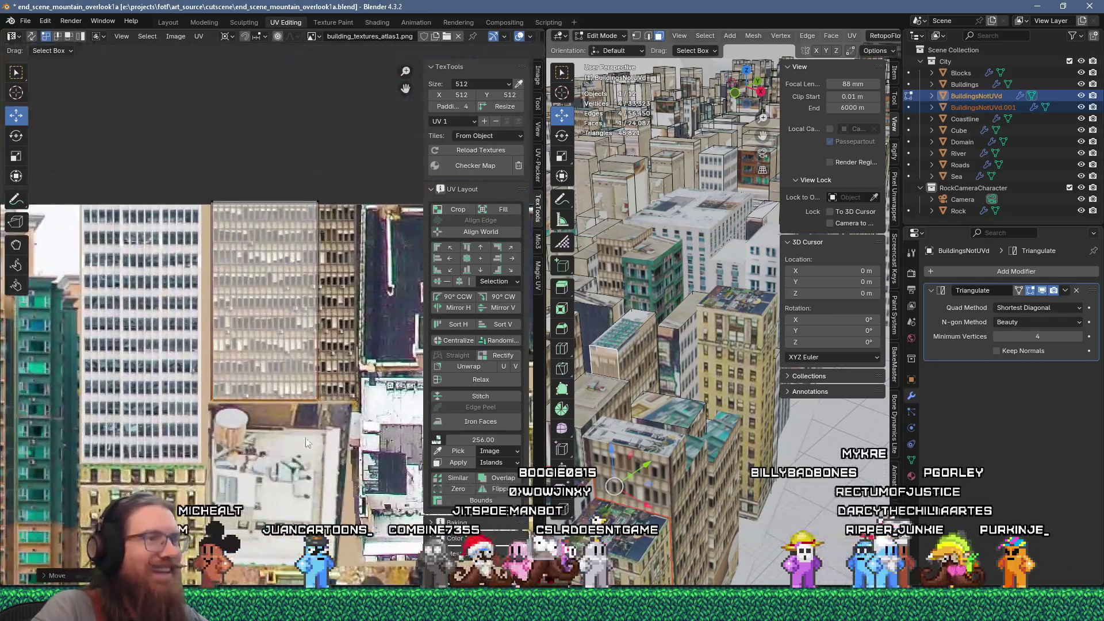
scroll(306, 443, "up", 1)
middle_click_drag(260, 345, 312, 476)
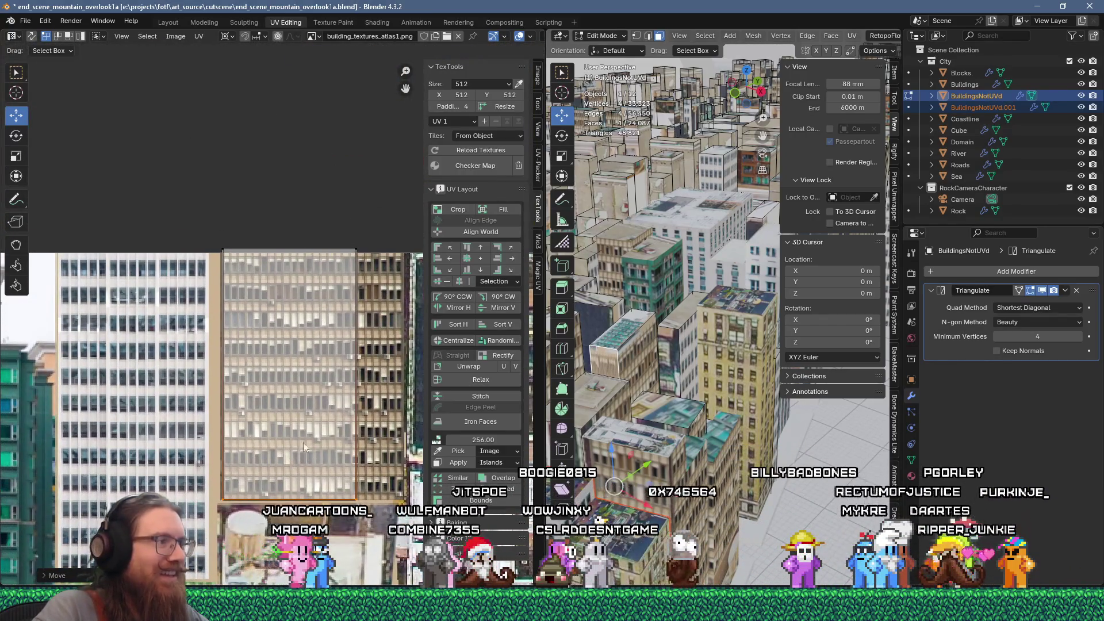
left_click(368, 269)
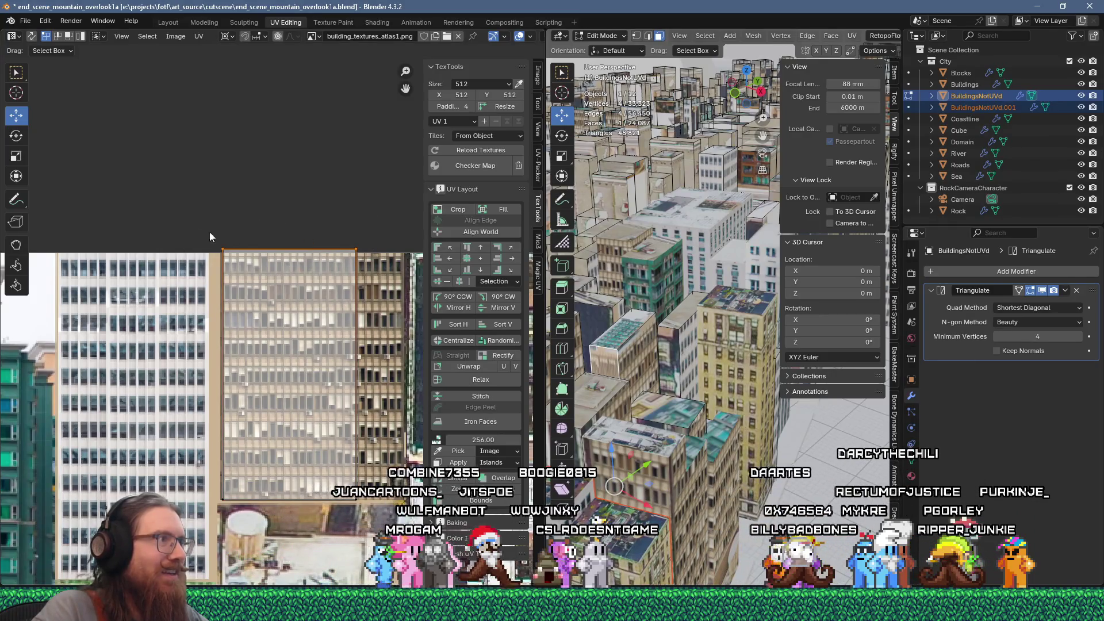
left_click_drag(223, 223, 224, 229)
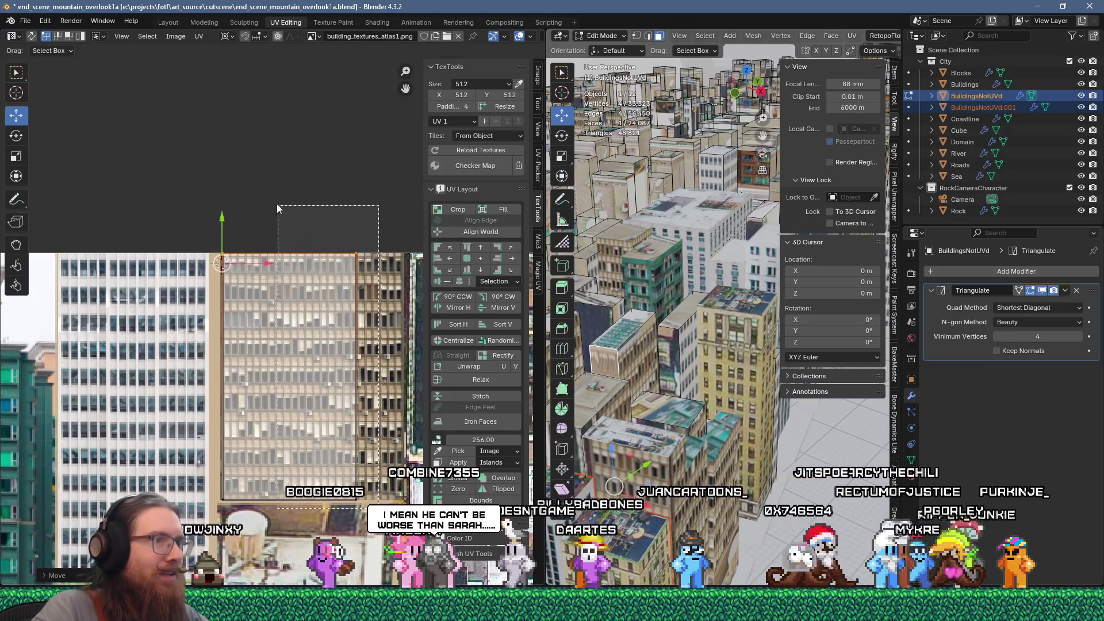
left_click_drag(251, 262, 168, 259)
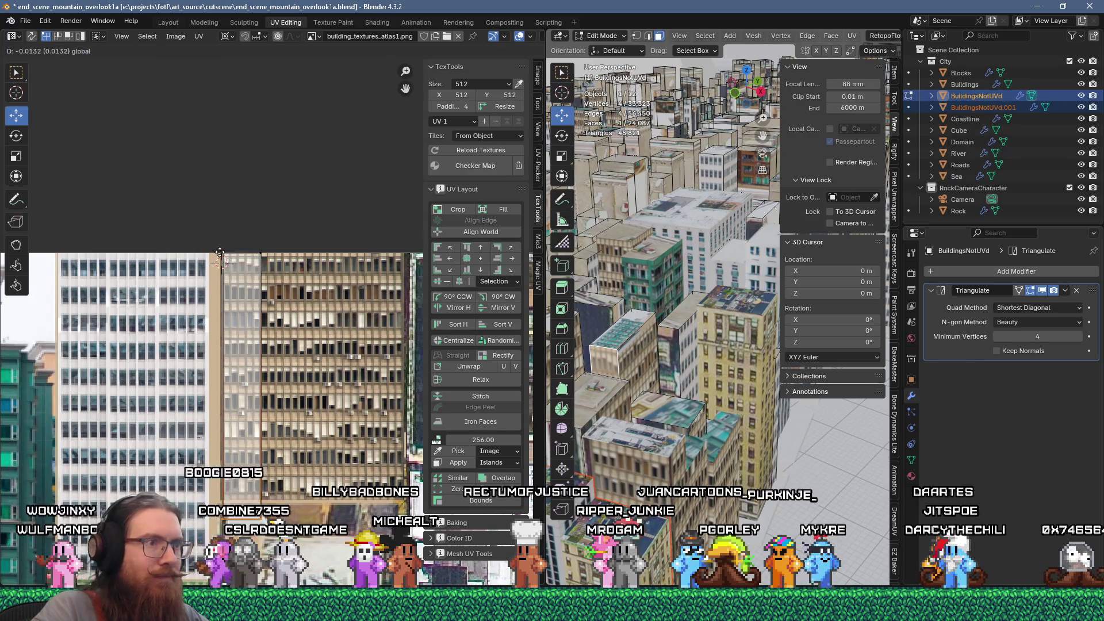
mouse_move(214, 286)
left_mouse_down()
mouse_move(210, 302)
mouse_move(210, 280)
left_mouse_up()
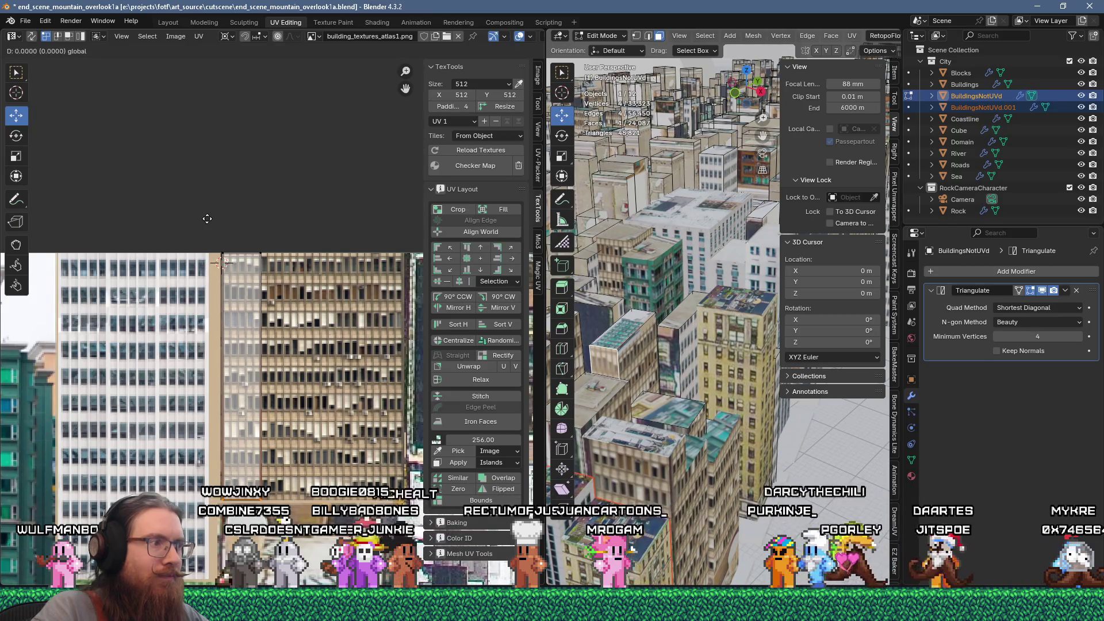
left_click(608, 360, "shift")
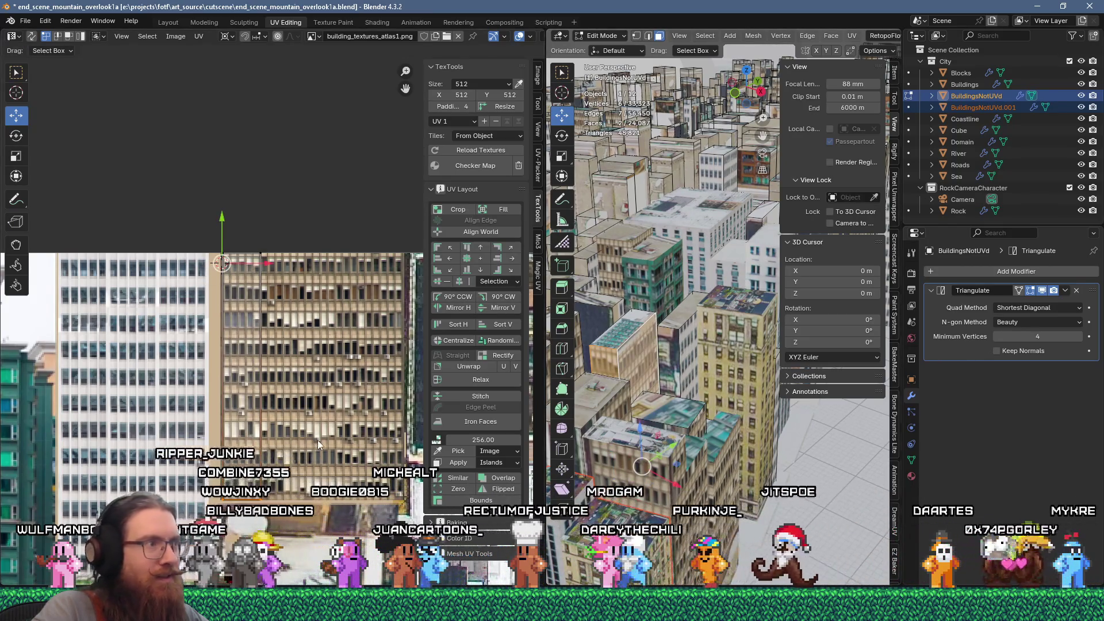
left_click(608, 360, "shift")
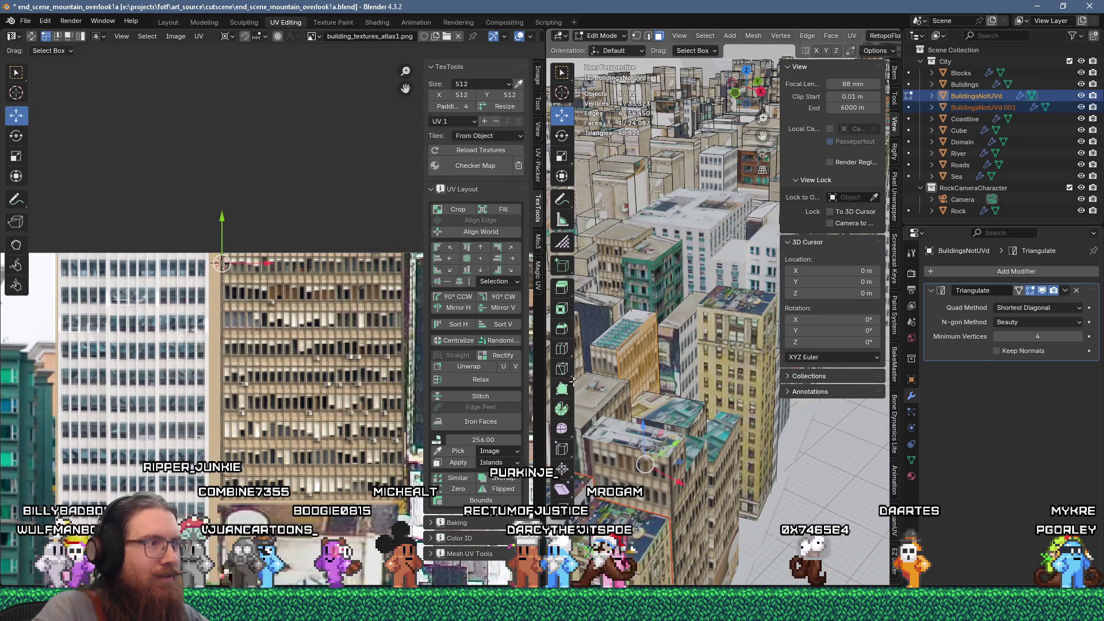
Re-unwrap the selected face from the U menu and bring its island into view
scroll(311, 447, "down", 8)
middle_click_drag(310, 447, 224, 293)
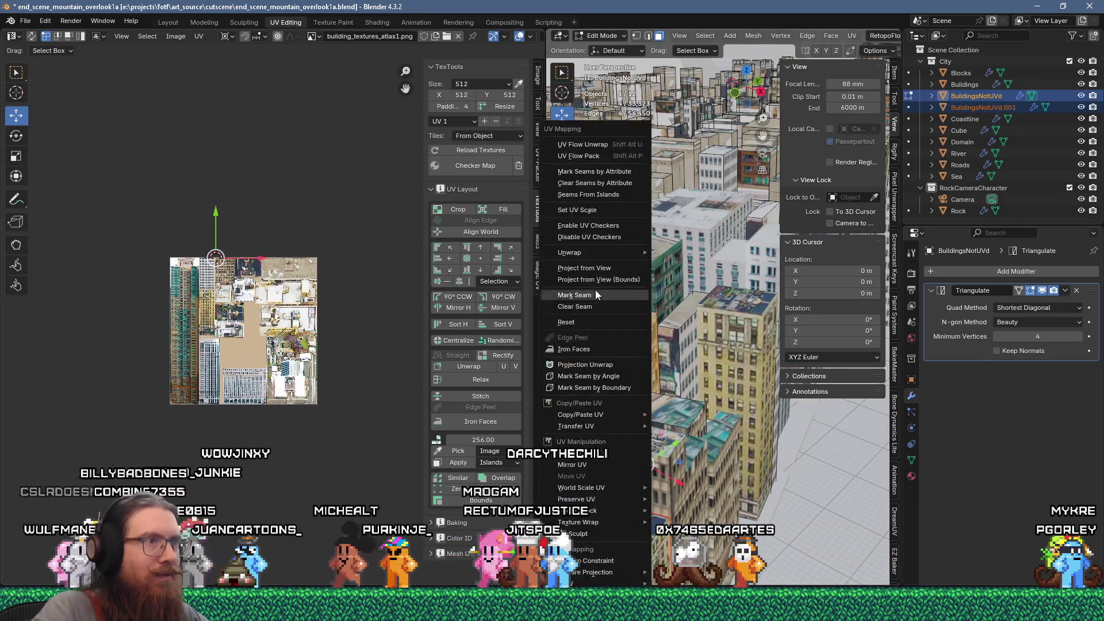
key("u")
scroll(175, 292, "up", 5)
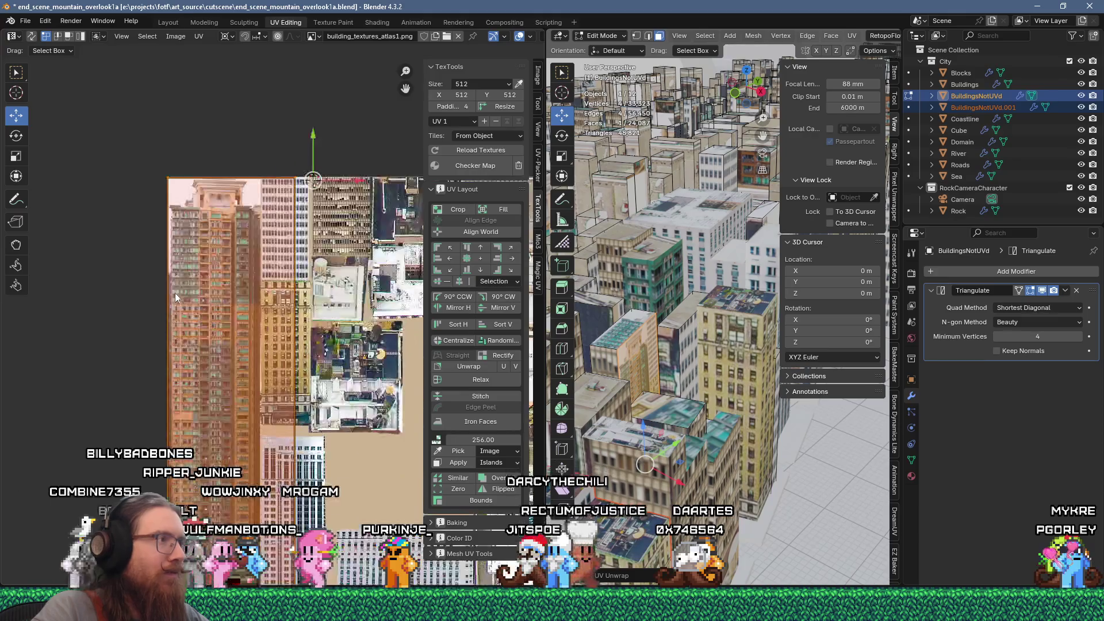
scroll(295, 521, "down", 2)
middle_click_drag(295, 522, 248, 348)
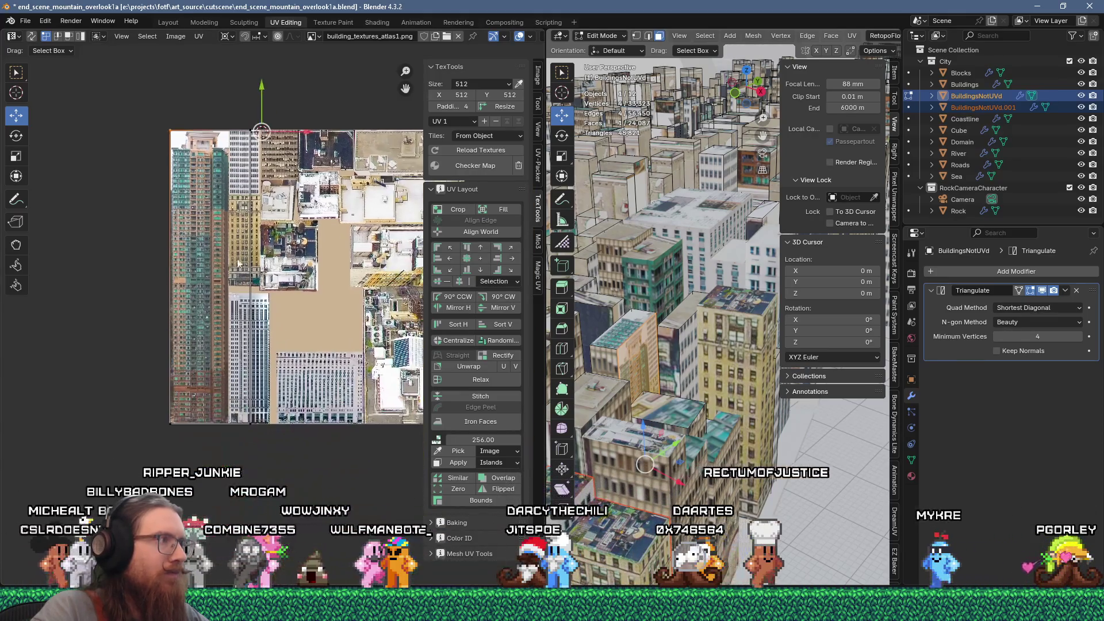
Move the face's UV island onto the brown windowed facade, nudging it into place
key("g")
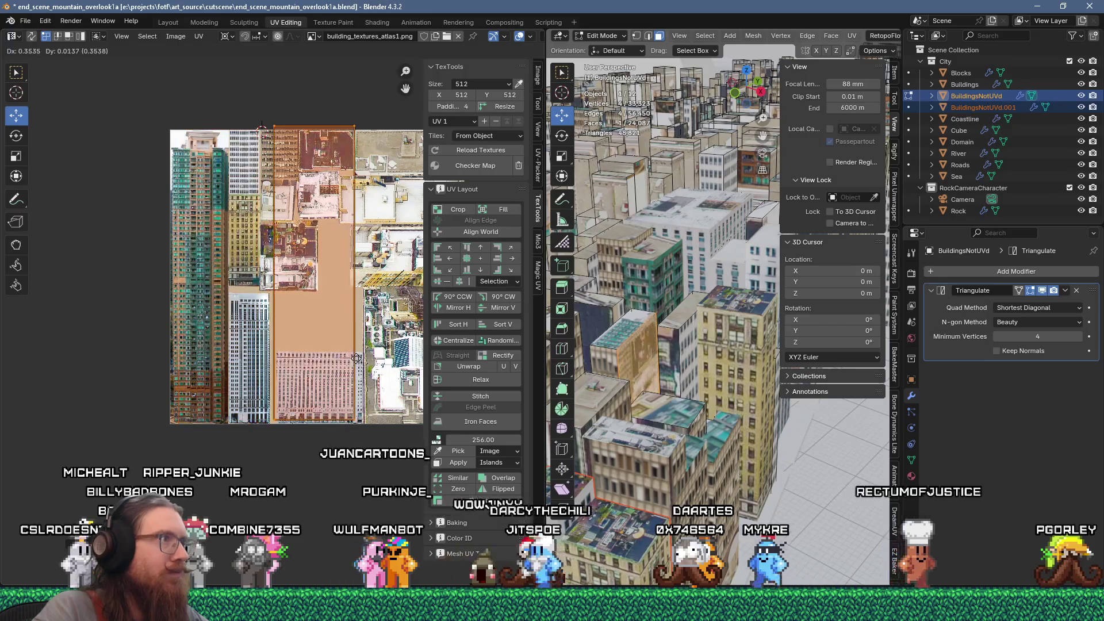
left_click(346, 414)
scroll(254, 429, "up", 3)
scroll(253, 429, "up", 2)
key("g")
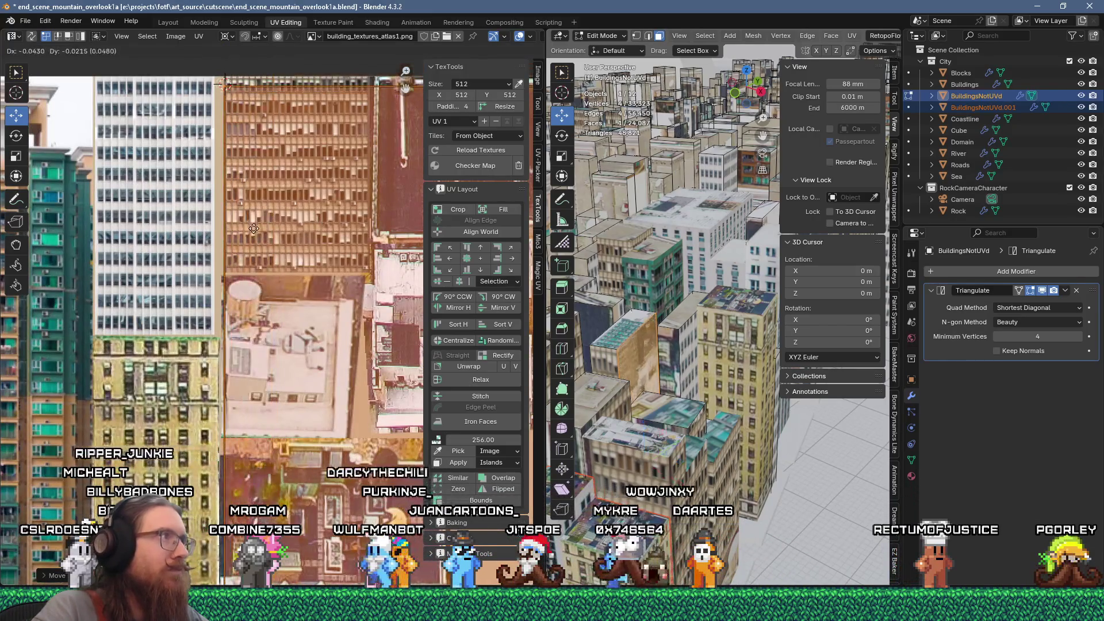
left_click(265, 236)
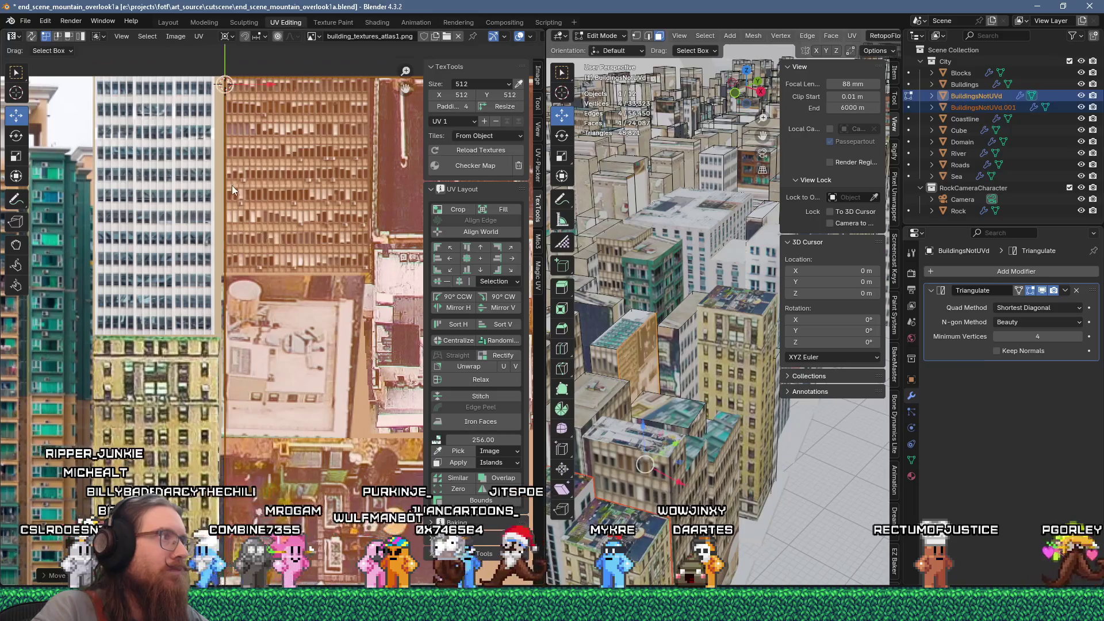
scroll(237, 253, "up", 8)
key("g")
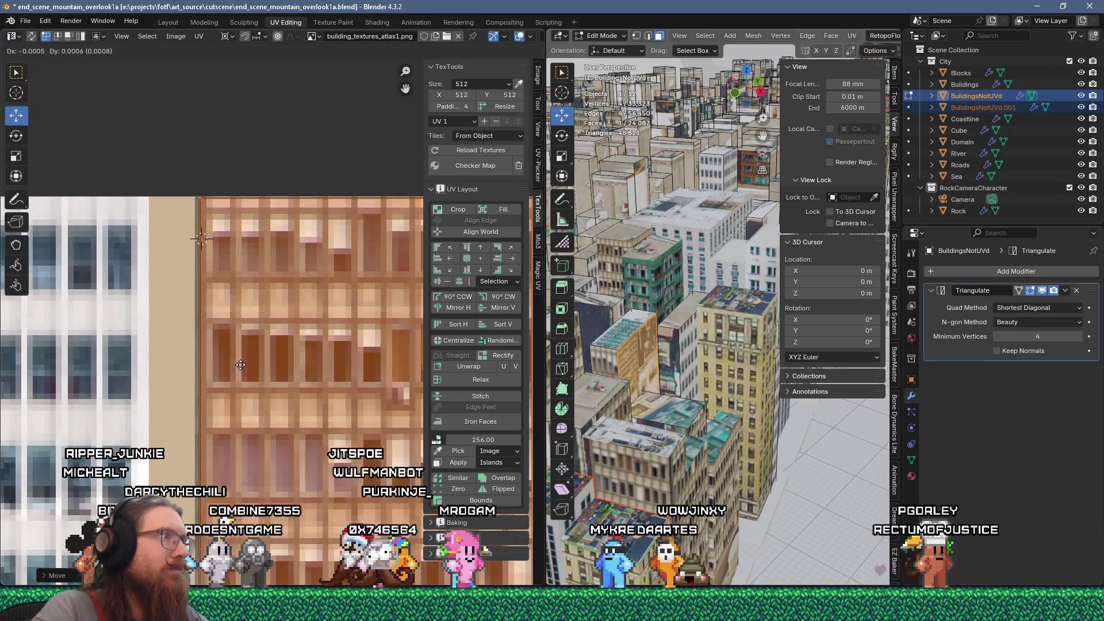
scroll(237, 412, "down", 4)
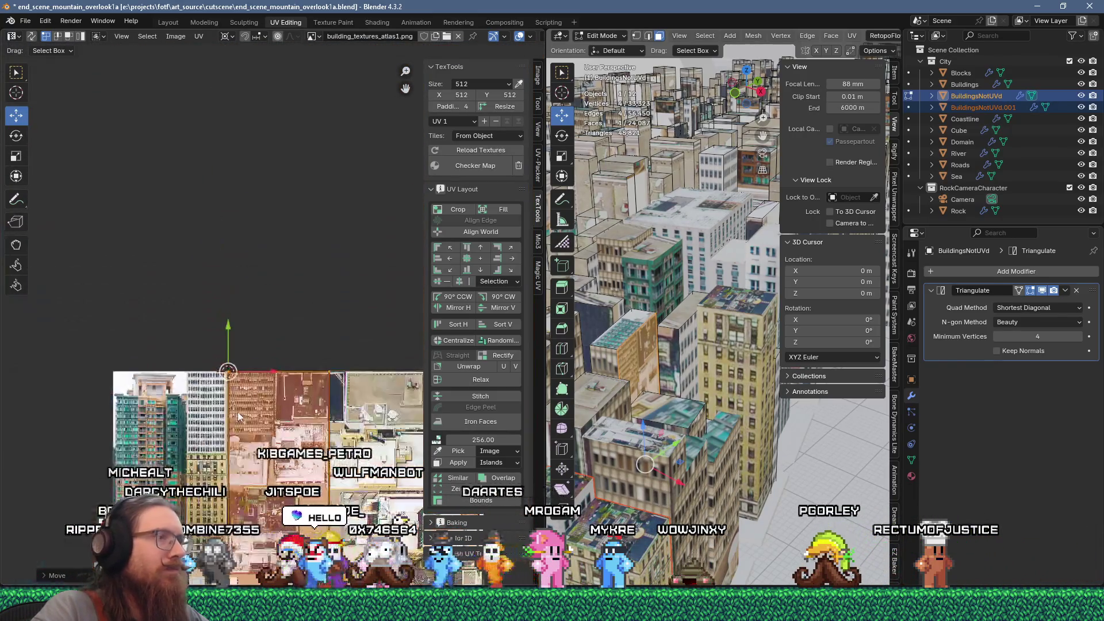
Add a second wall face and scale its UV island up about 1.54 times over the facade
scroll(283, 394, "down", 2)
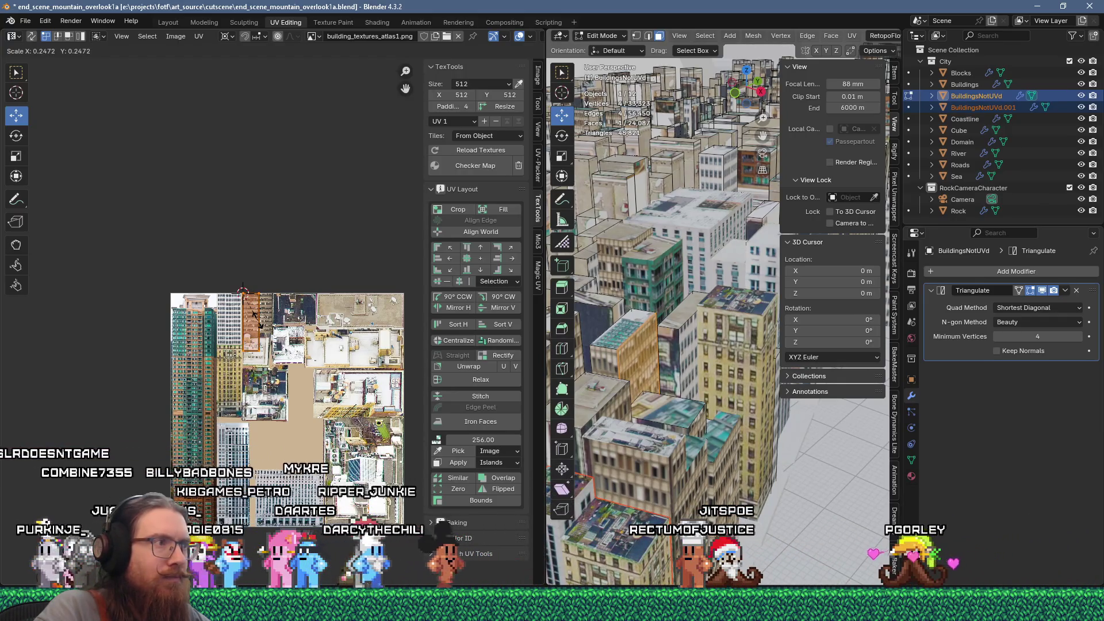
scroll(241, 311, "up", 5)
scroll(261, 337, "up", 4)
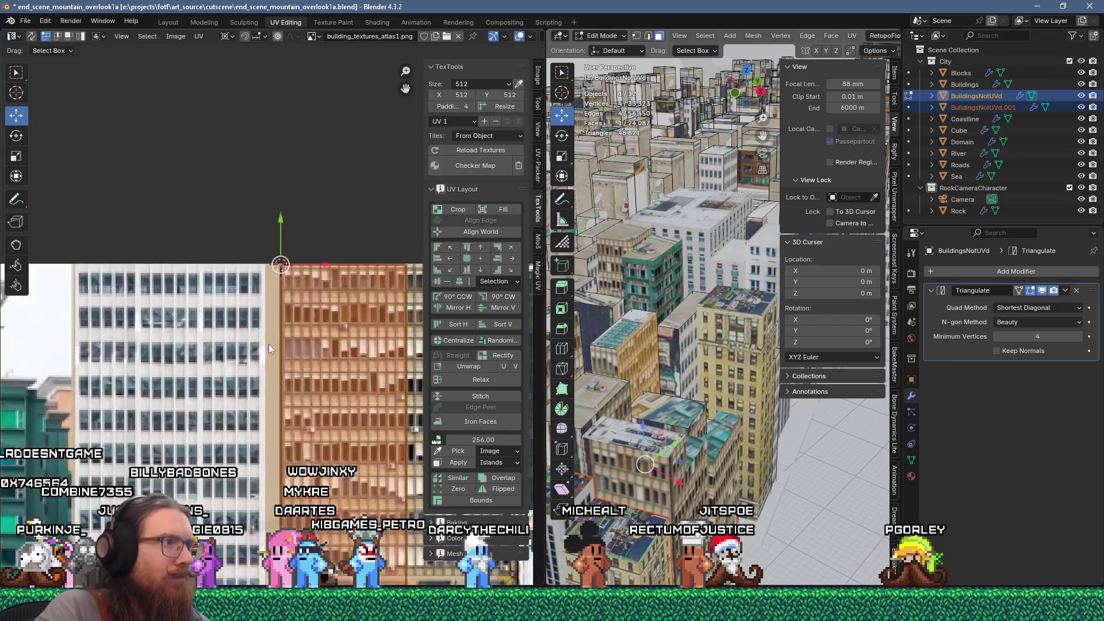
left_click(608, 367, "shift")
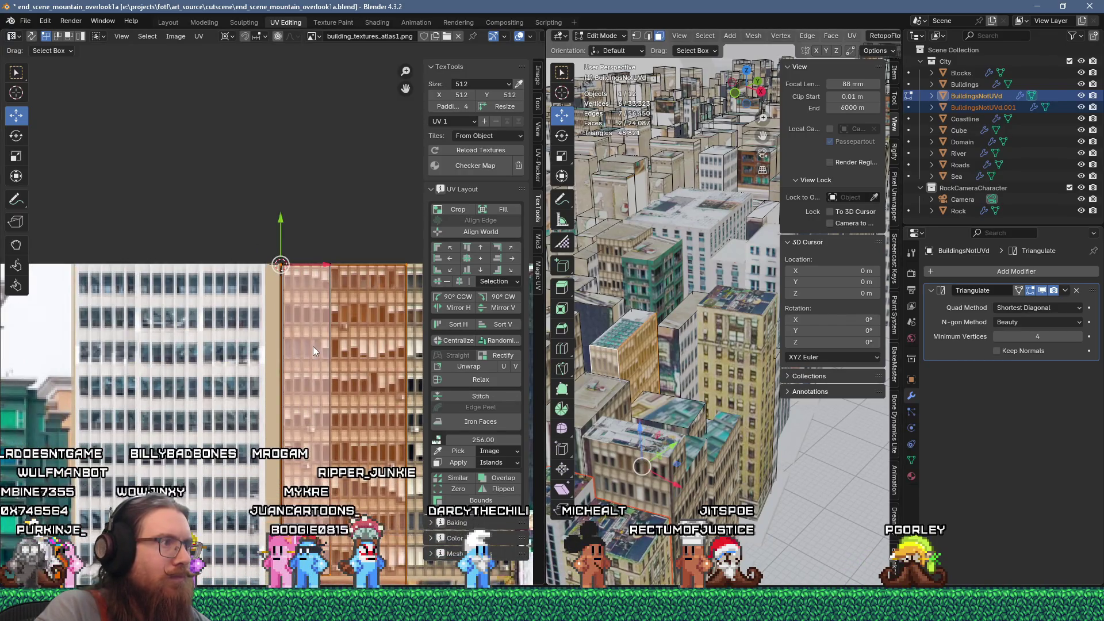
scroll(306, 395, "down", 2)
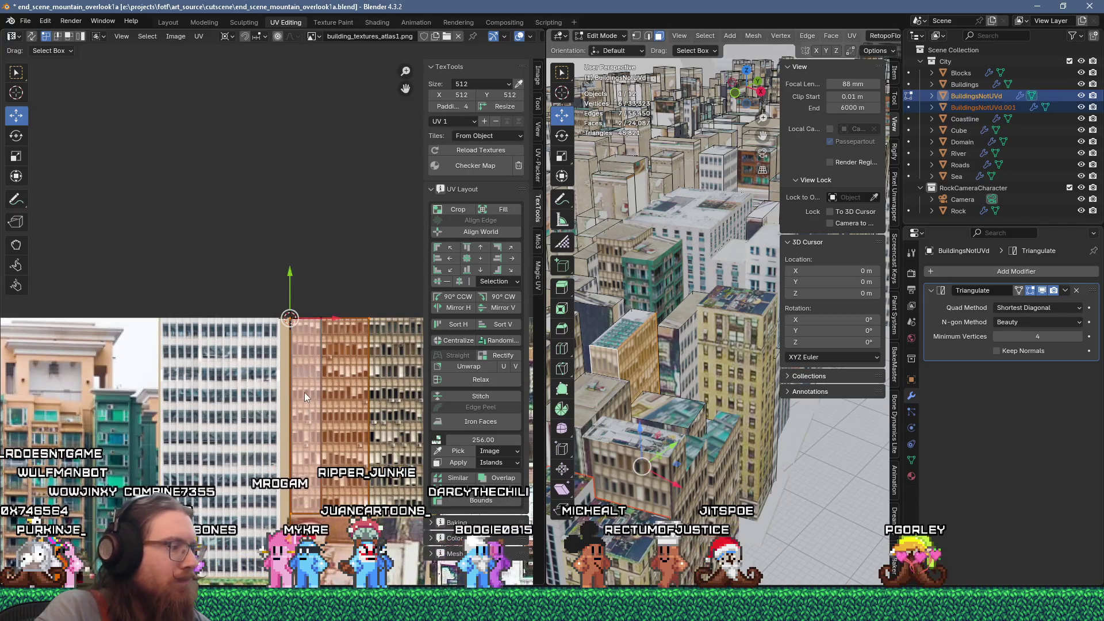
key("3")
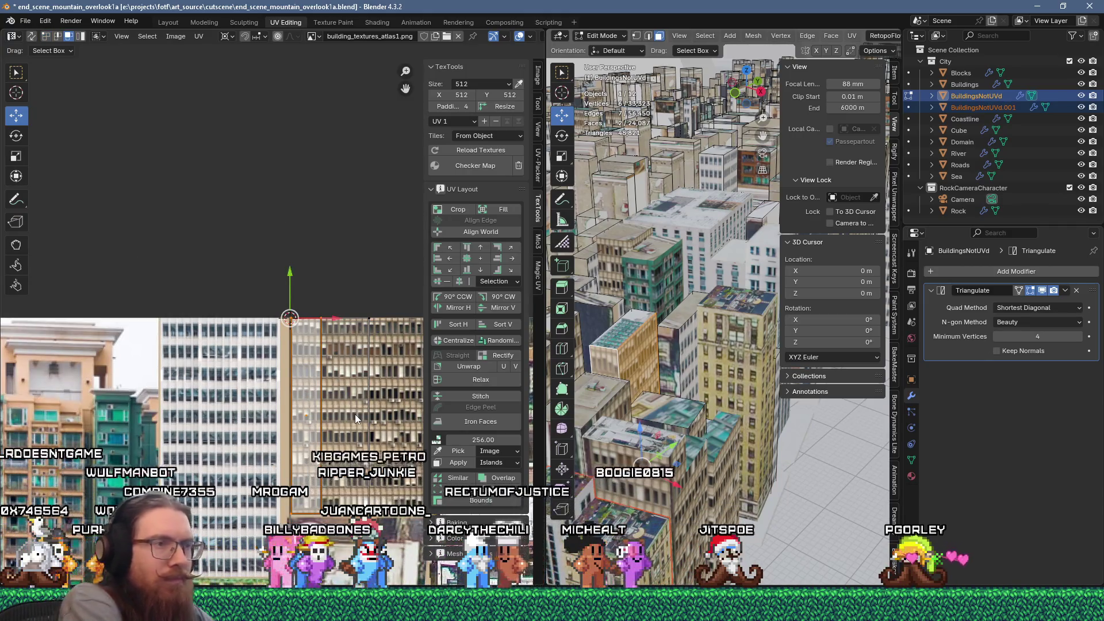
key("s")
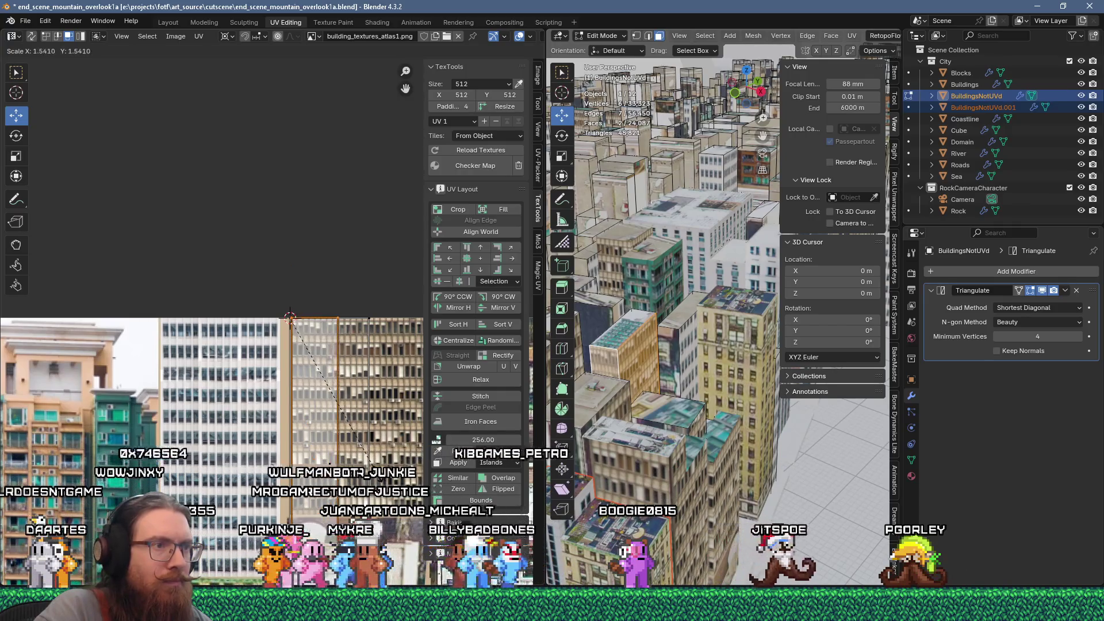
left_click(373, 461)
Select just one rooftop face on the building
scroll(347, 385, "up", 2)
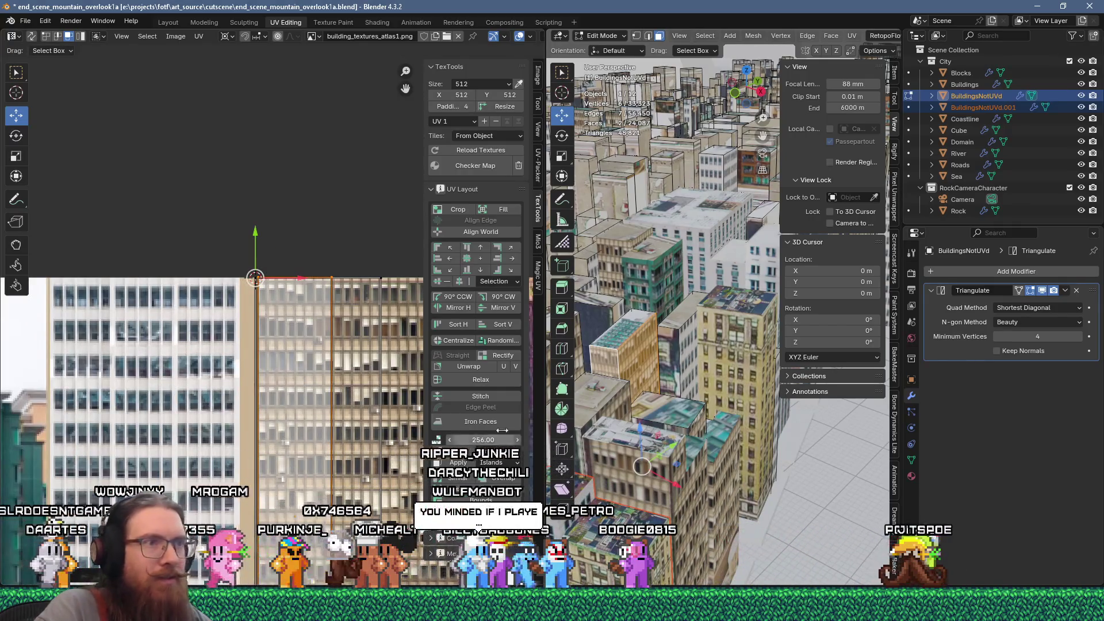
left_click(630, 339, "shift")
scroll(242, 456, "down", 5)
middle_click_drag(241, 457, 174, 323)
left_click(627, 327)
scroll(218, 444, "down", 2)
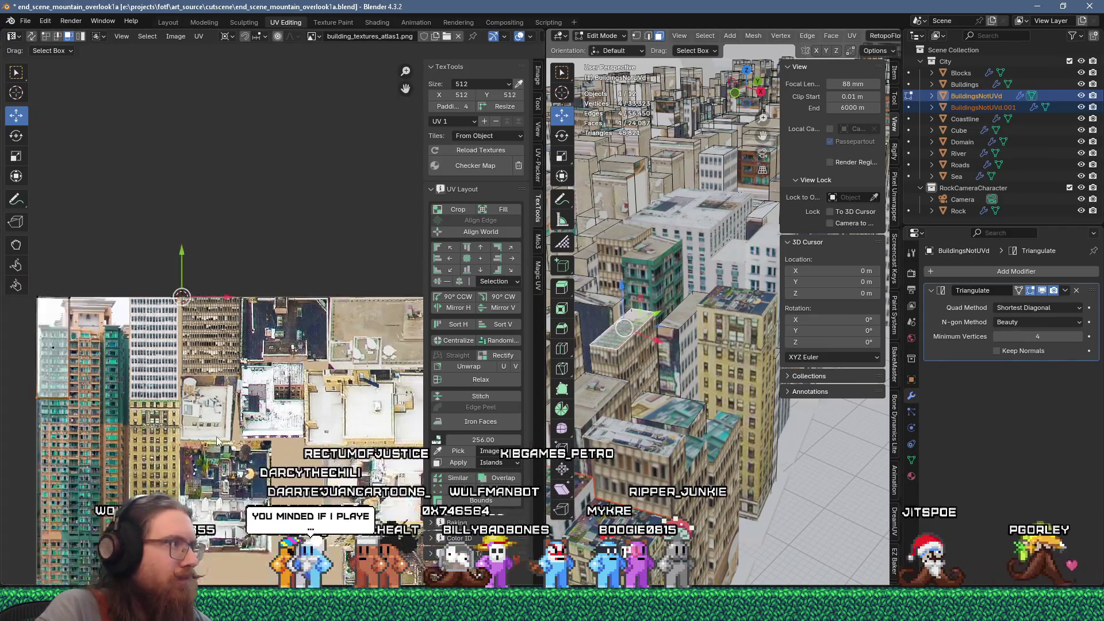
Unwrap the rooftop face, then move and resize its UV island on the atlas's right side
key("u")
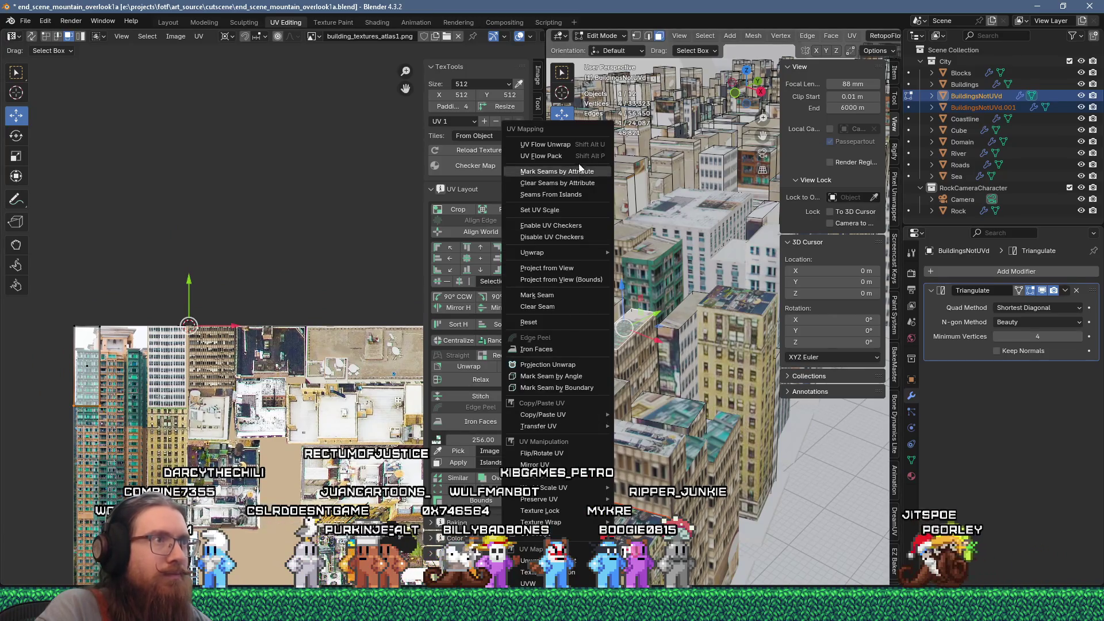
left_click(574, 145)
middle_click_drag(190, 454, 152, 301)
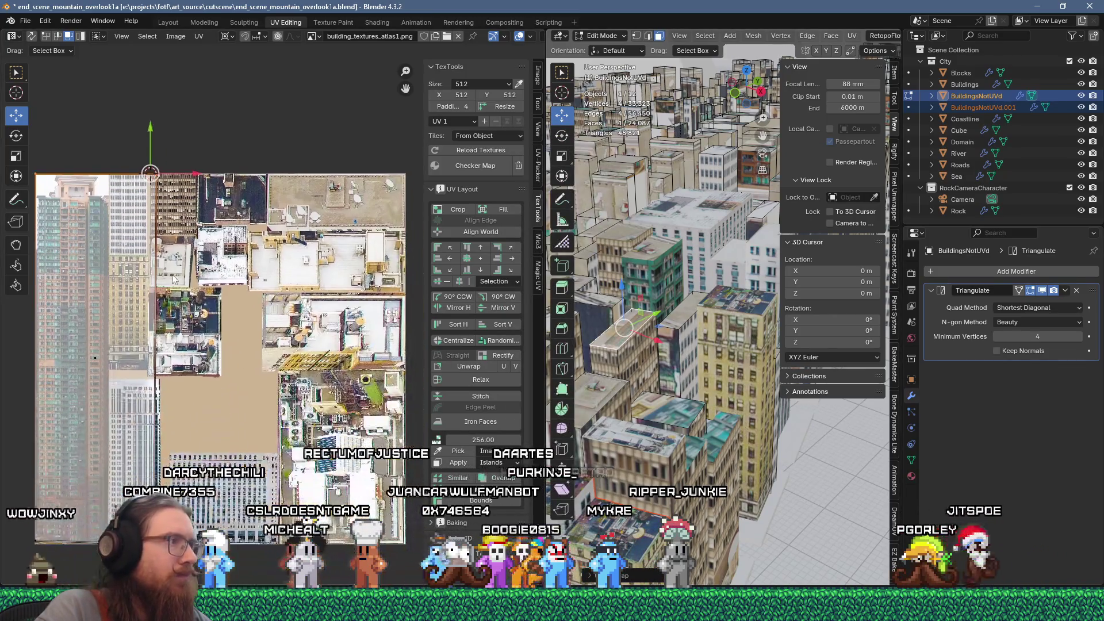
middle_click_drag(136, 243, 185, 224)
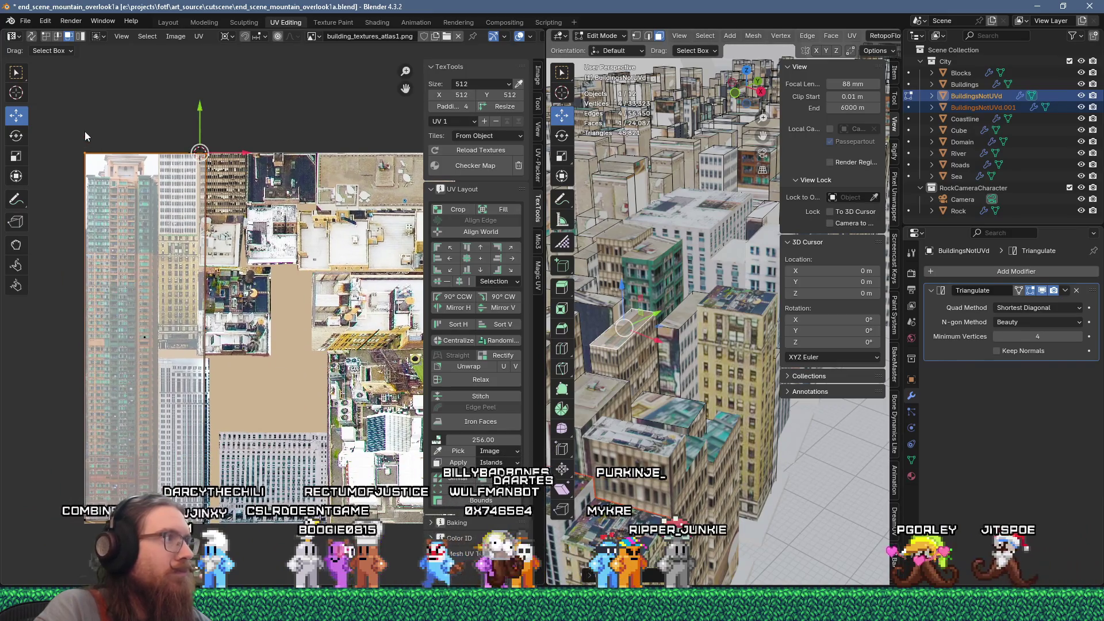
left_click_drag(85, 132, 218, 439)
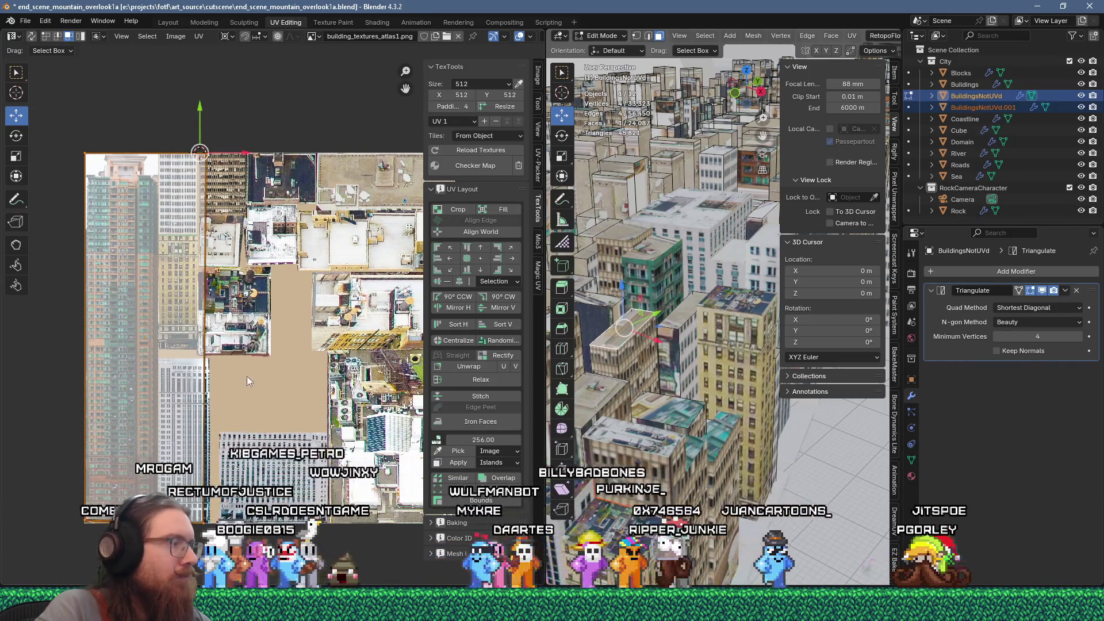
middle_click_drag(246, 376, 181, 402)
key("g")
left_click(336, 385)
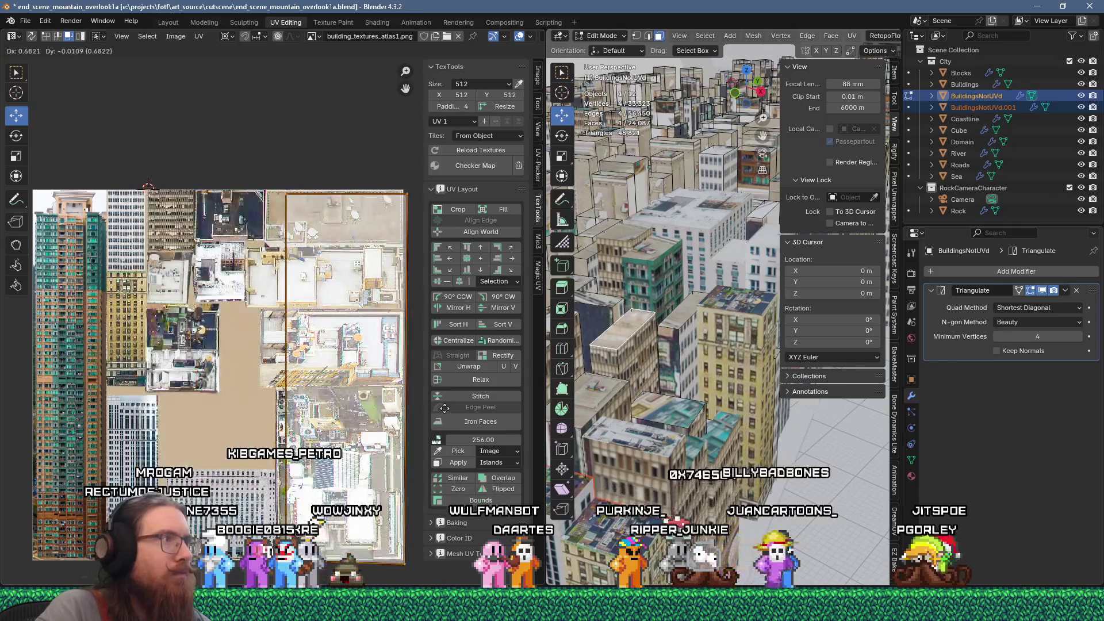
key("s")
left_click(337, 385)
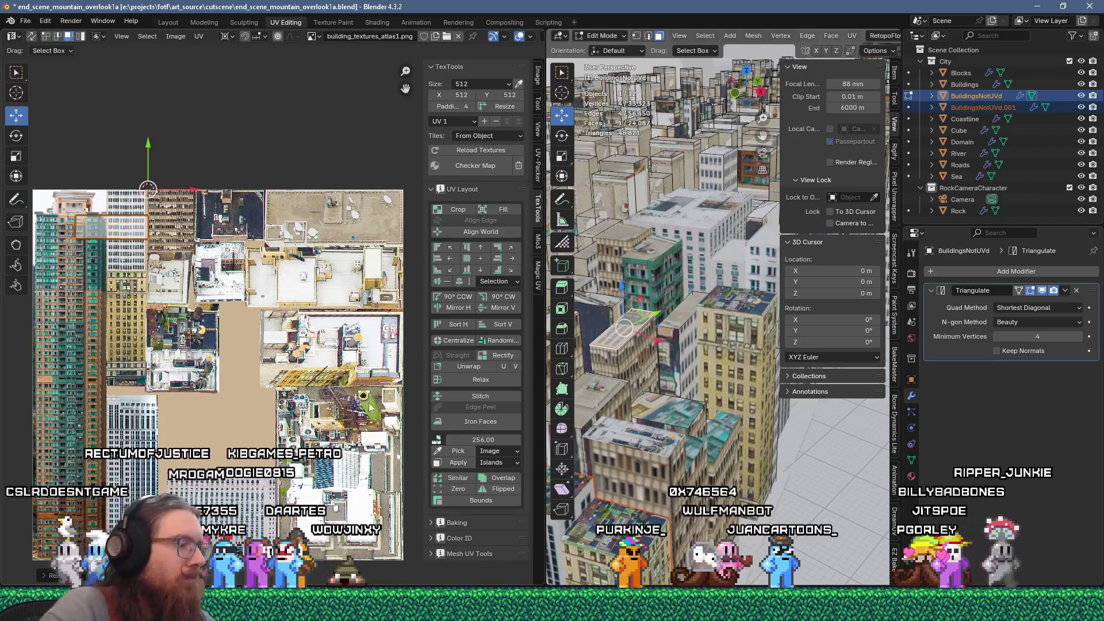
Place the rooftop island over the pale rooftop section below the beige table terrace
key("g")
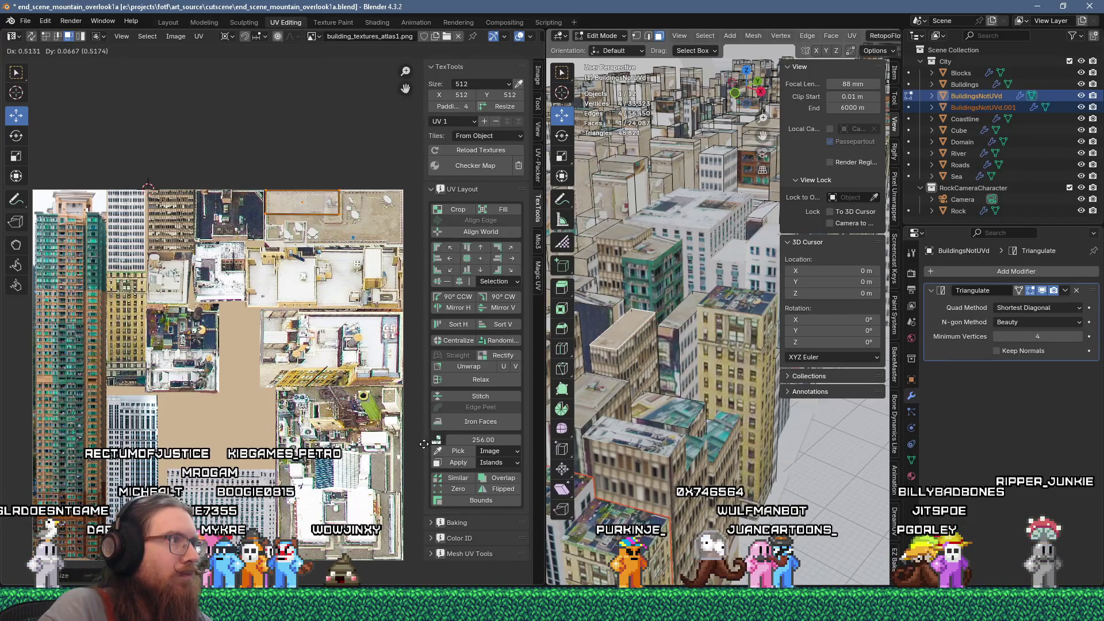
left_click(424, 444)
scroll(303, 485, "up", 3)
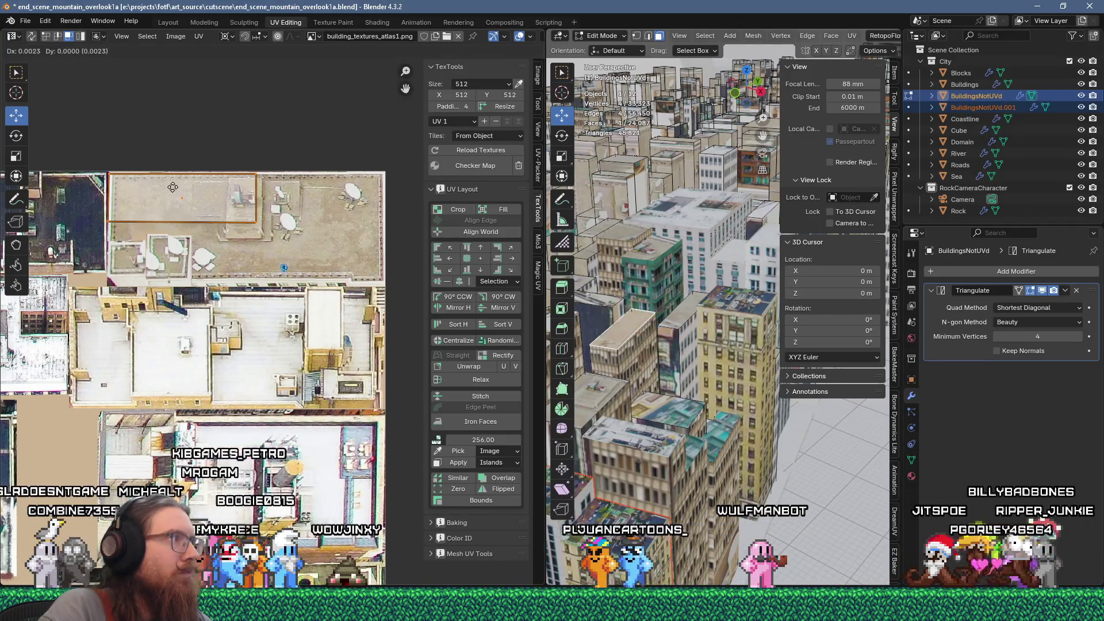
left_click_drag(90, 203, 317, 283)
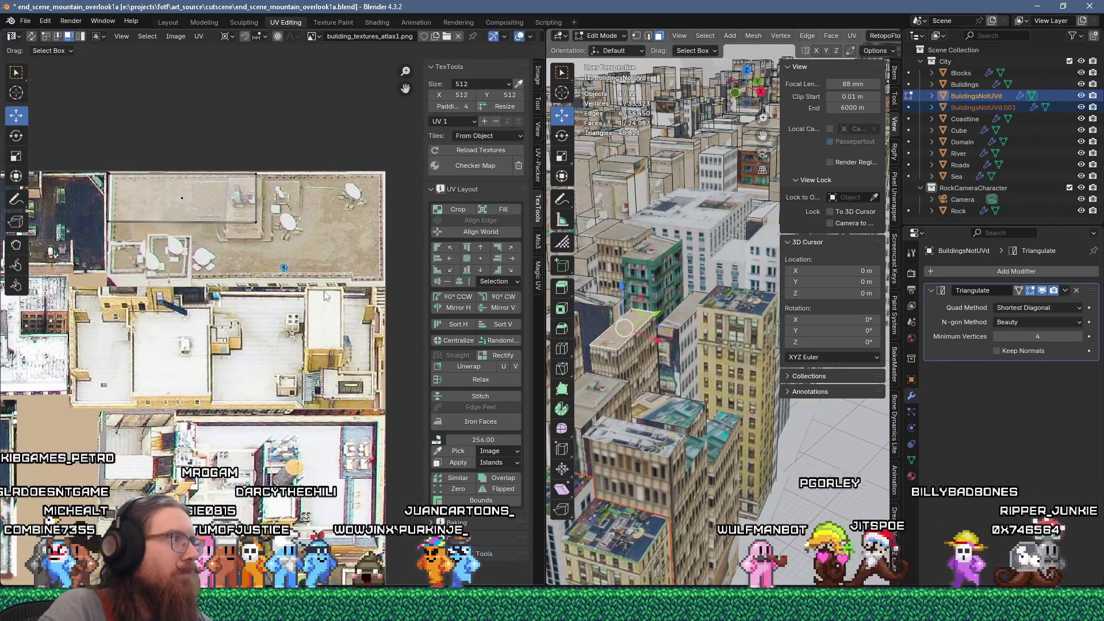
left_click(260, 187)
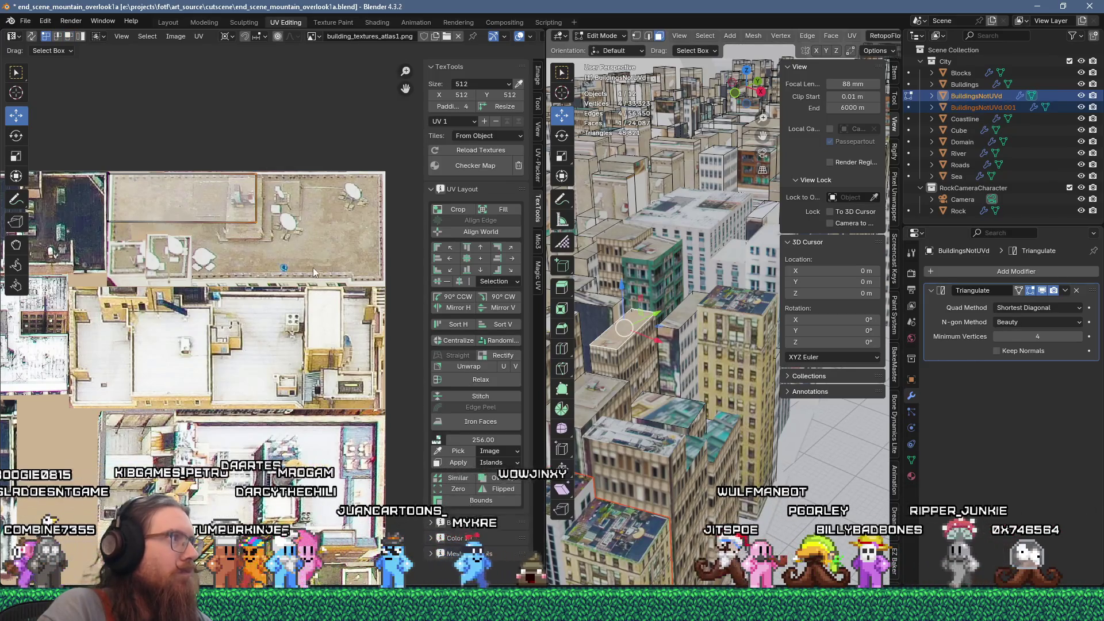
key("g")
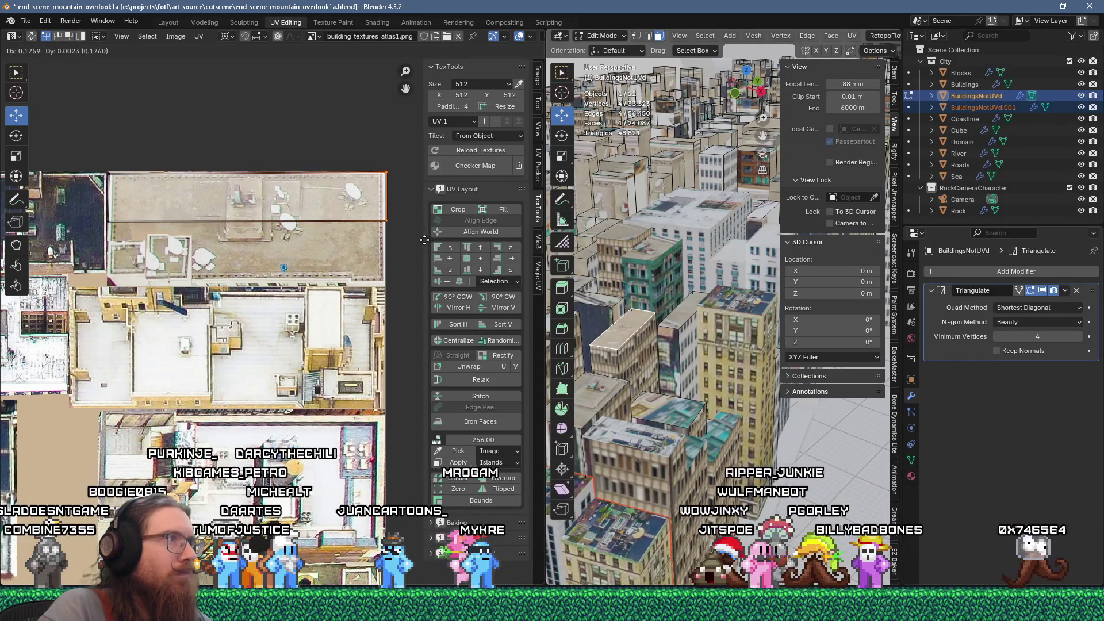
key("g")
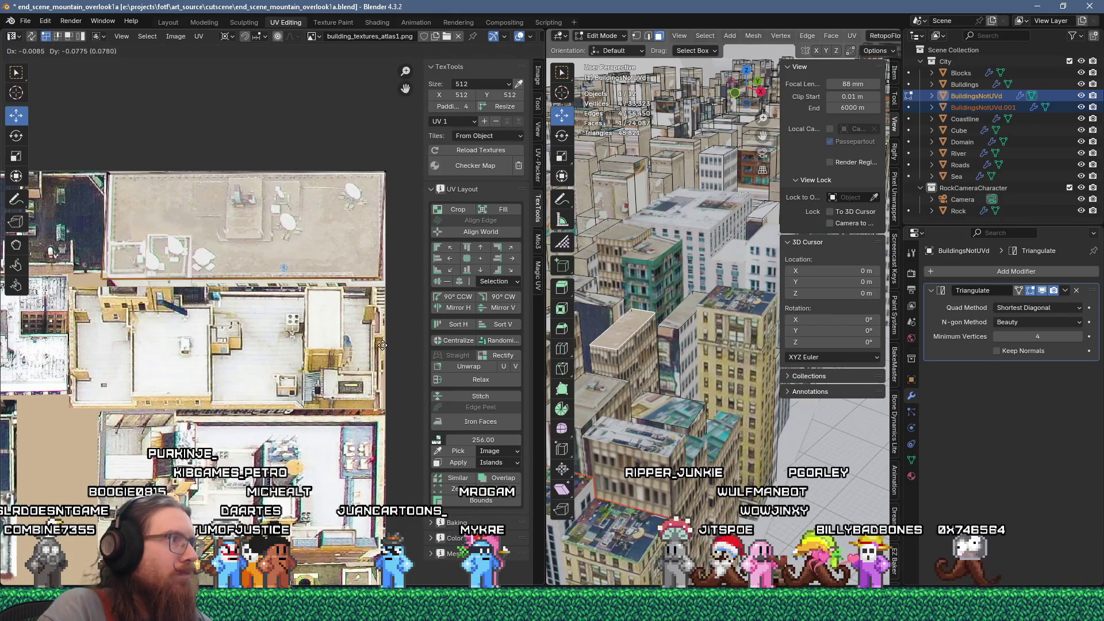
left_click(388, 342)
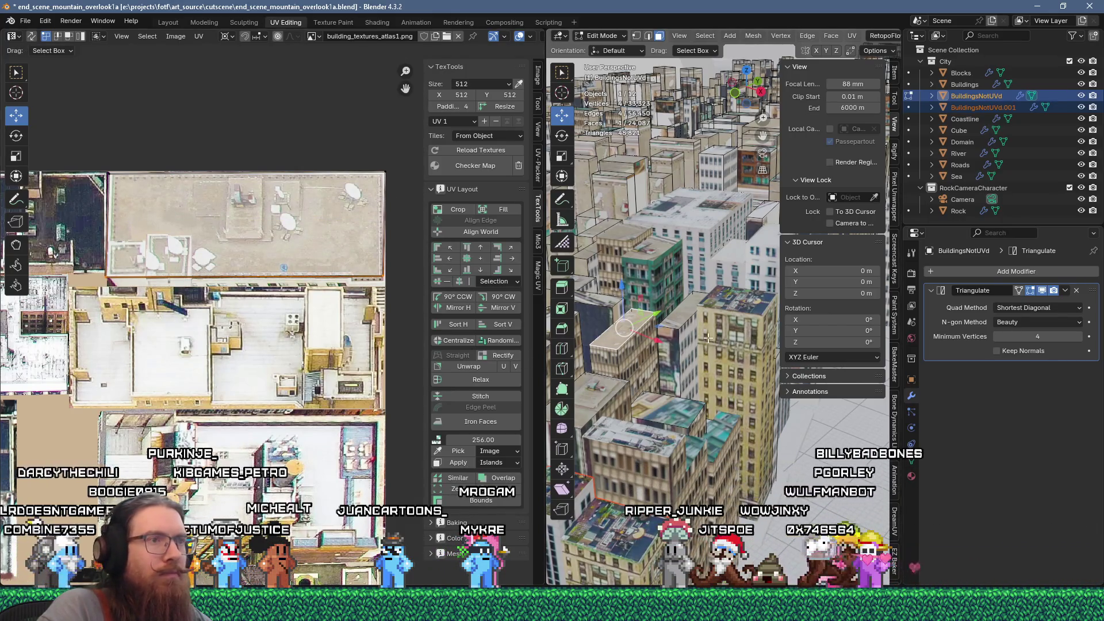
left_click(670, 419)
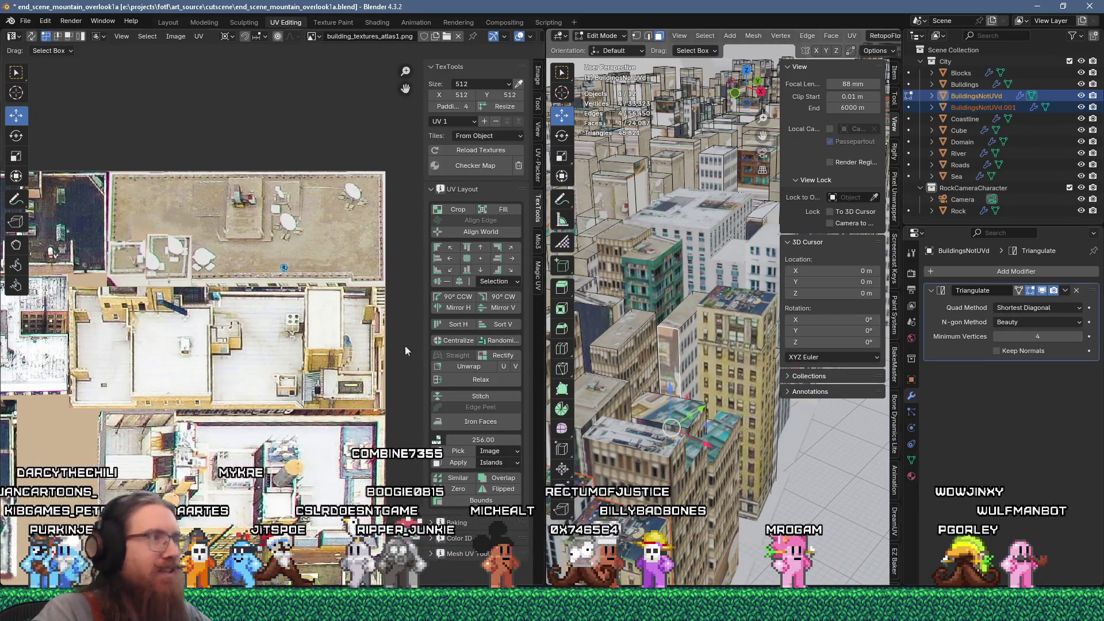
Save end_scene_mountain_overlook1a.blend, then extend the building face selection and UV Flow Unwrap it
left_click(23, 22)
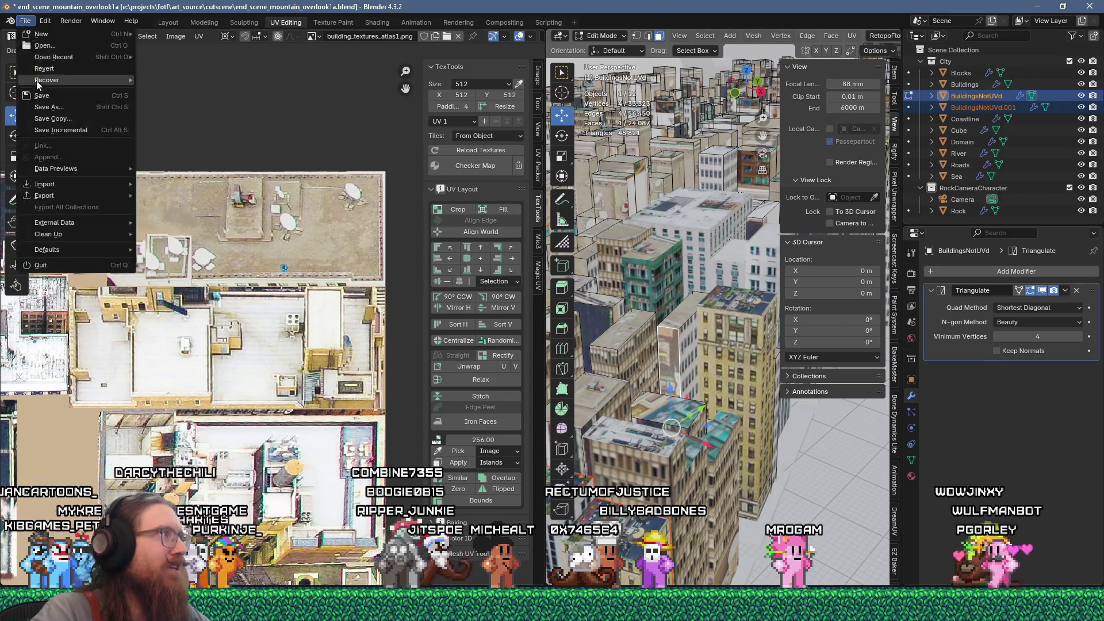
key("ctrl+s")
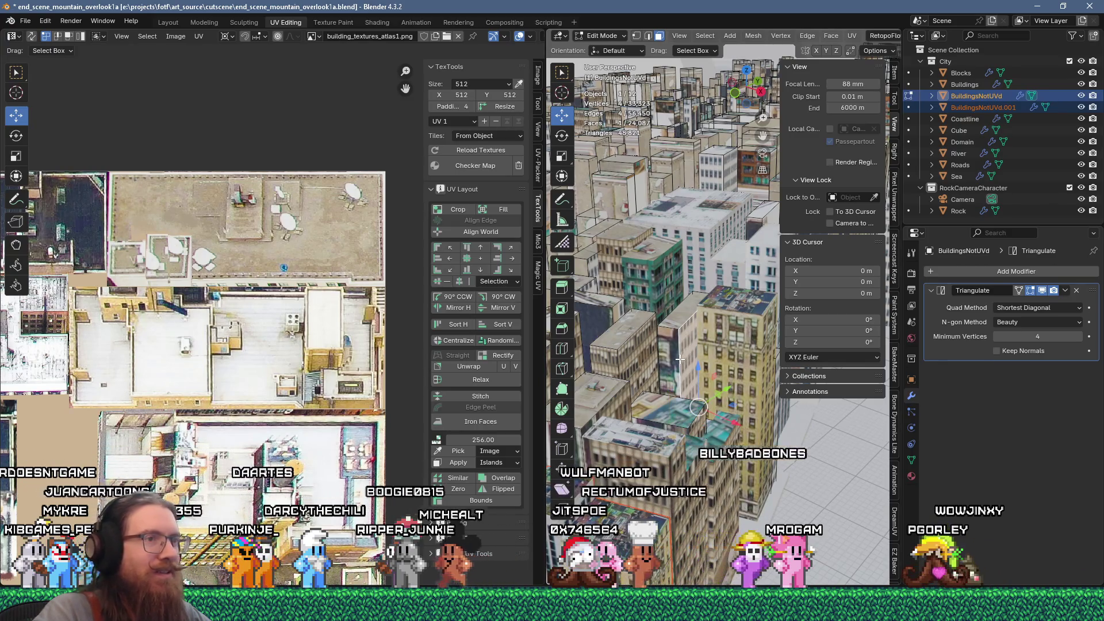
left_click(680, 352, "shift")
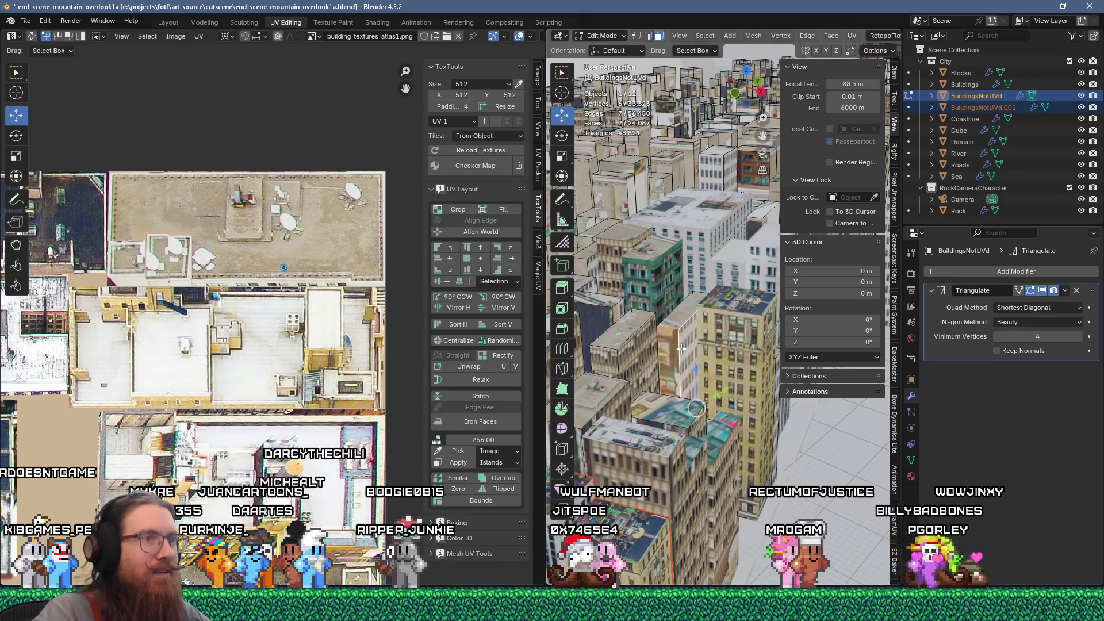
key("u")
left_click(648, 149)
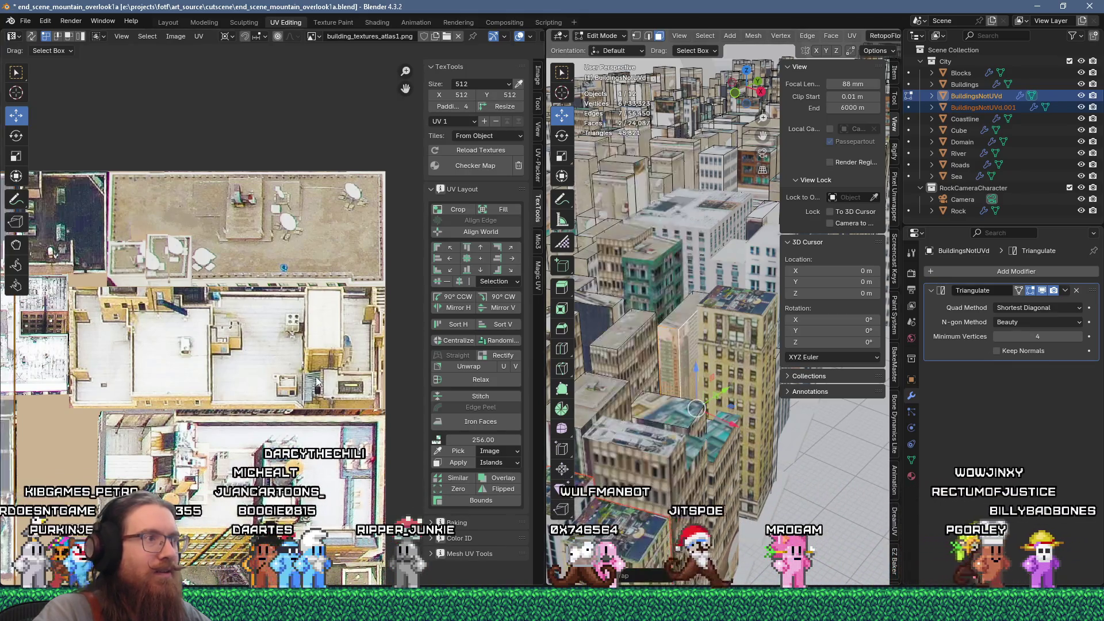
Box-select the newly unwrapped UV islands and move them onto the building facade region
scroll(240, 329, "down", 5)
mouse_move(240, 329)
middle_mouse_down()
mouse_move(332, 262)
mouse_move(328, 248)
middle_mouse_up()
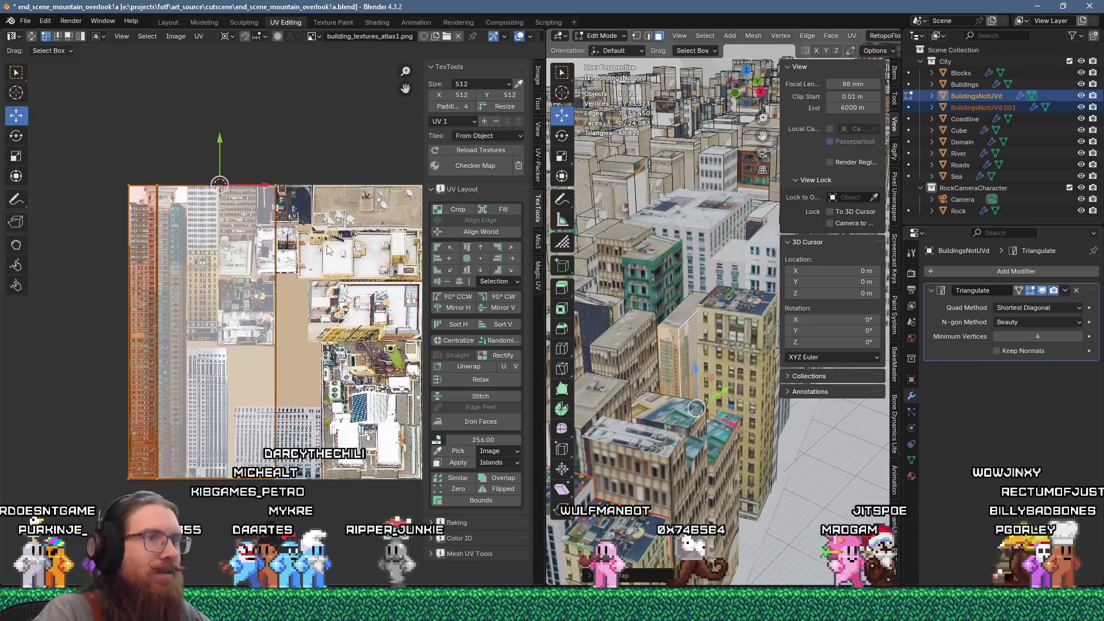
mouse_move(101, 146)
left_mouse_down()
mouse_move(193, 381)
mouse_move(271, 505)
mouse_move(304, 522)
left_mouse_up()
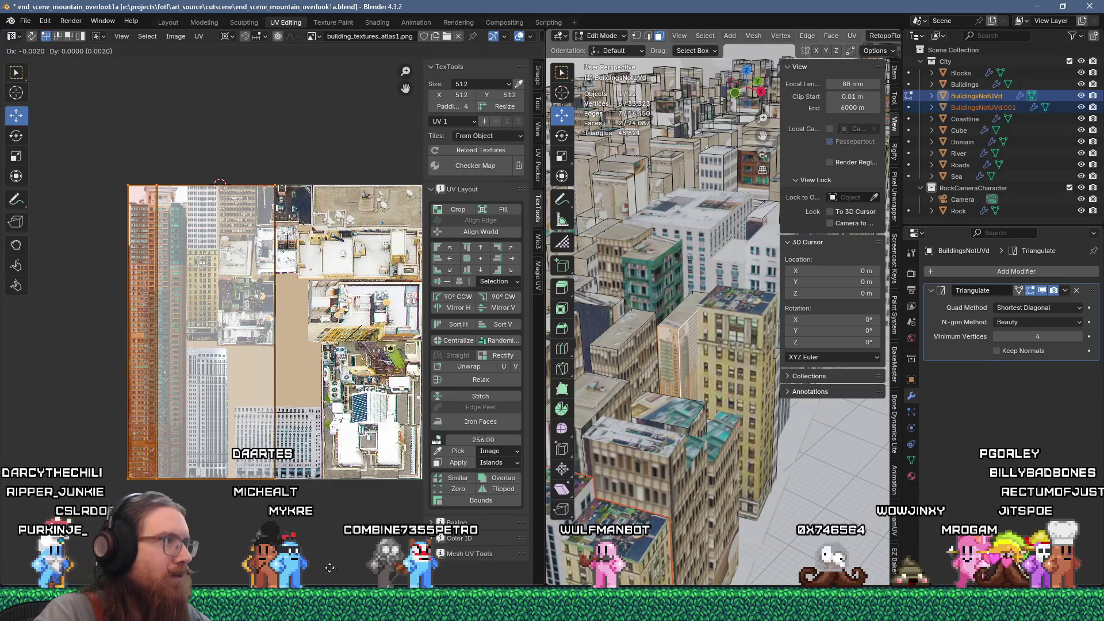
scroll(275, 353, "up", 3)
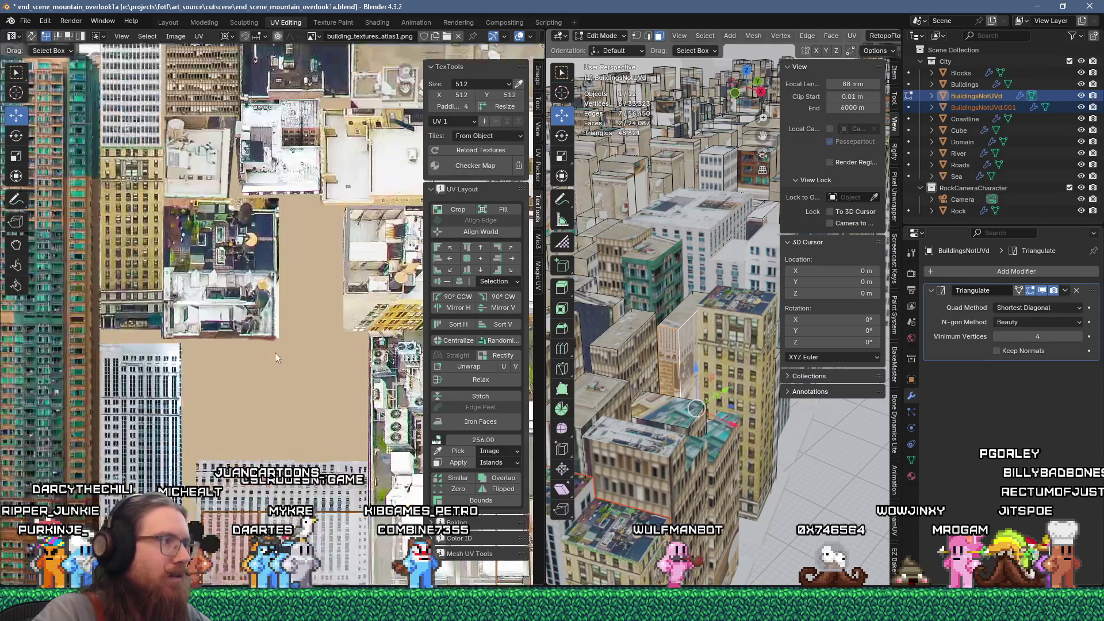
middle_click_drag(268, 348, 280, 196)
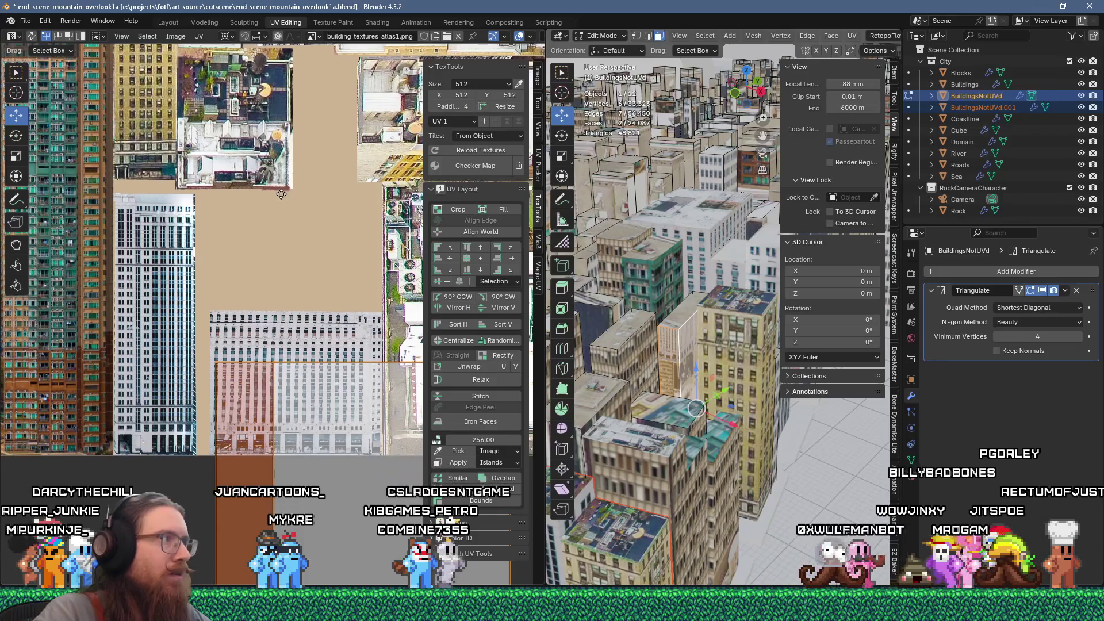
key("g")
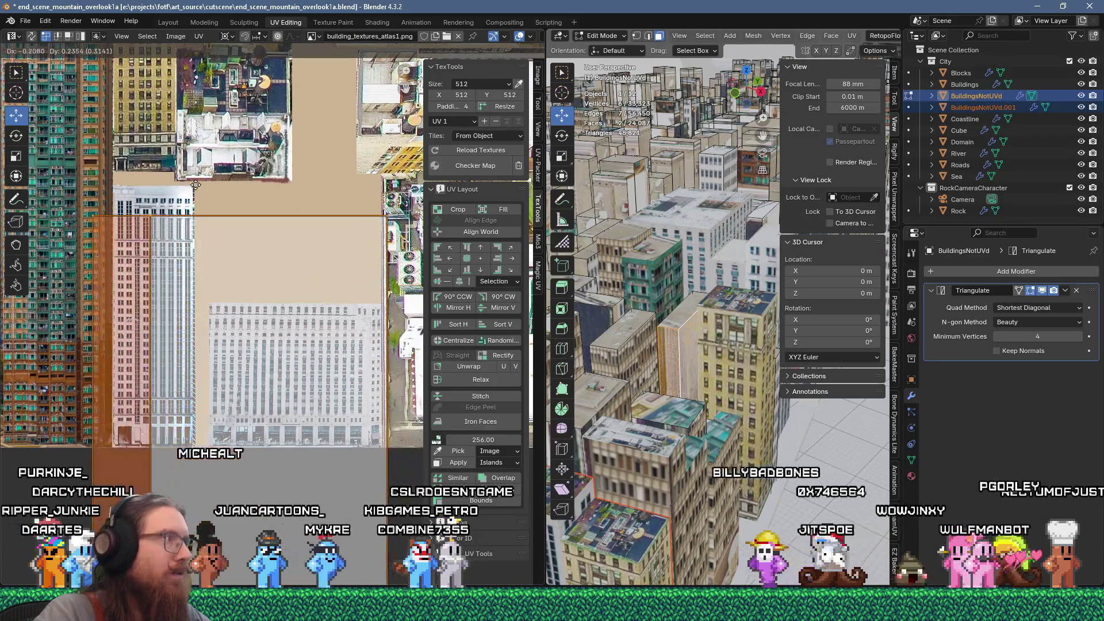
left_click(205, 169)
Nudge the island upward and scale it to fit the white window-grid skyscraper facade
scroll(201, 276, "up", 5)
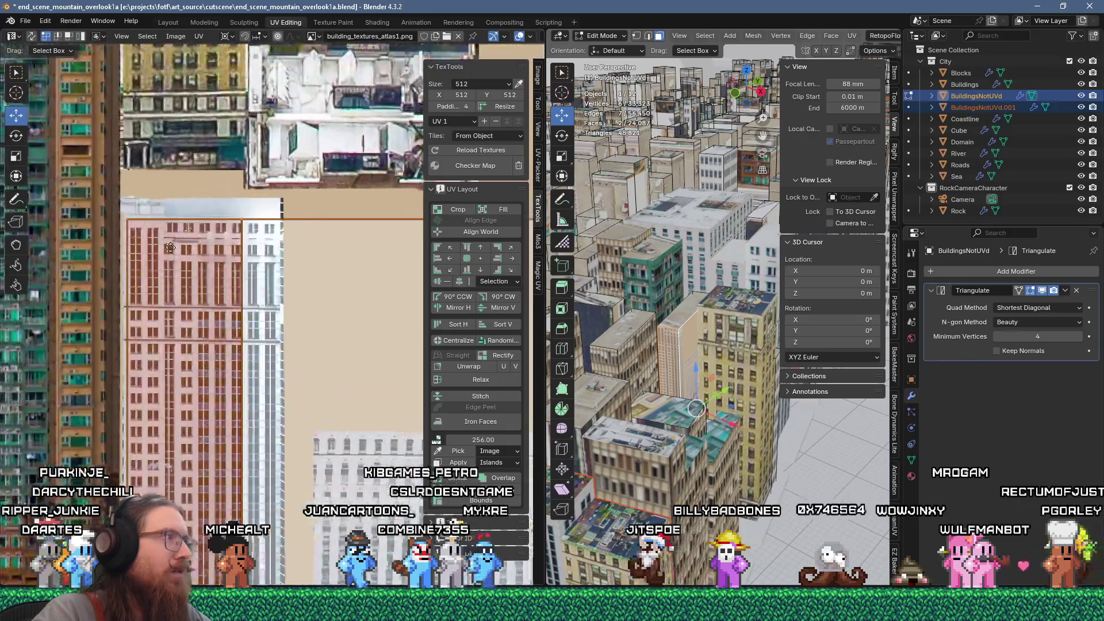
key("g")
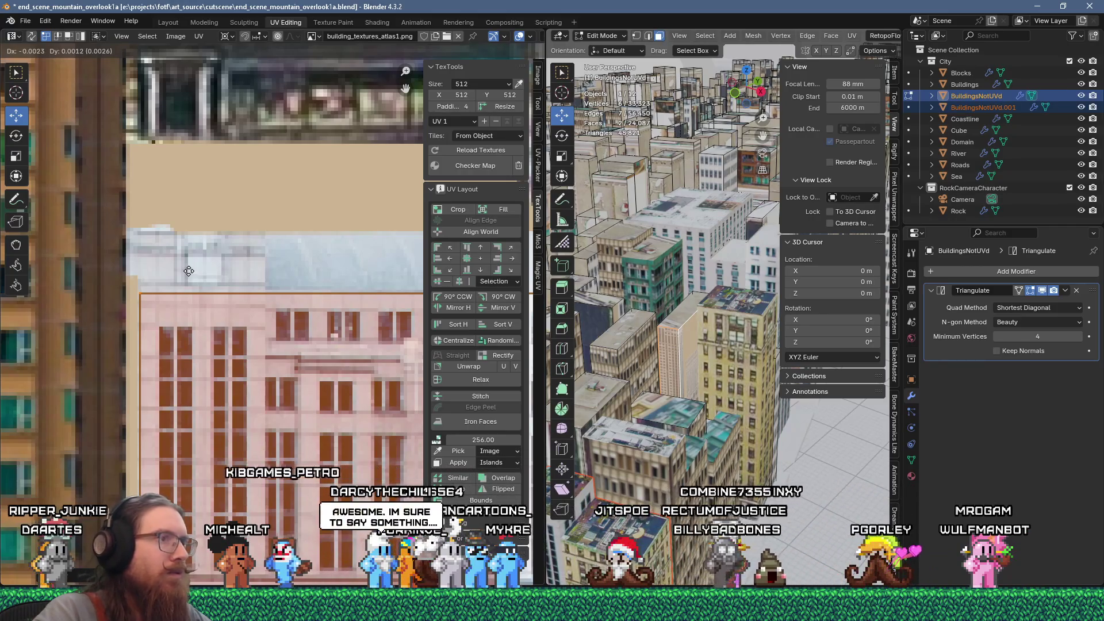
left_click(162, 278)
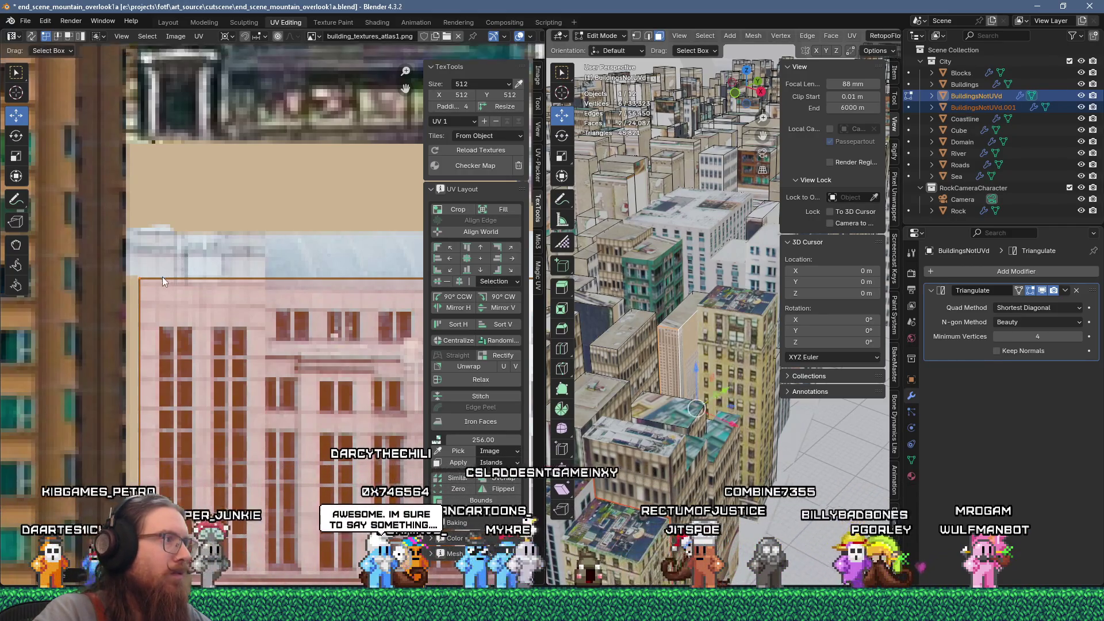
key("g")
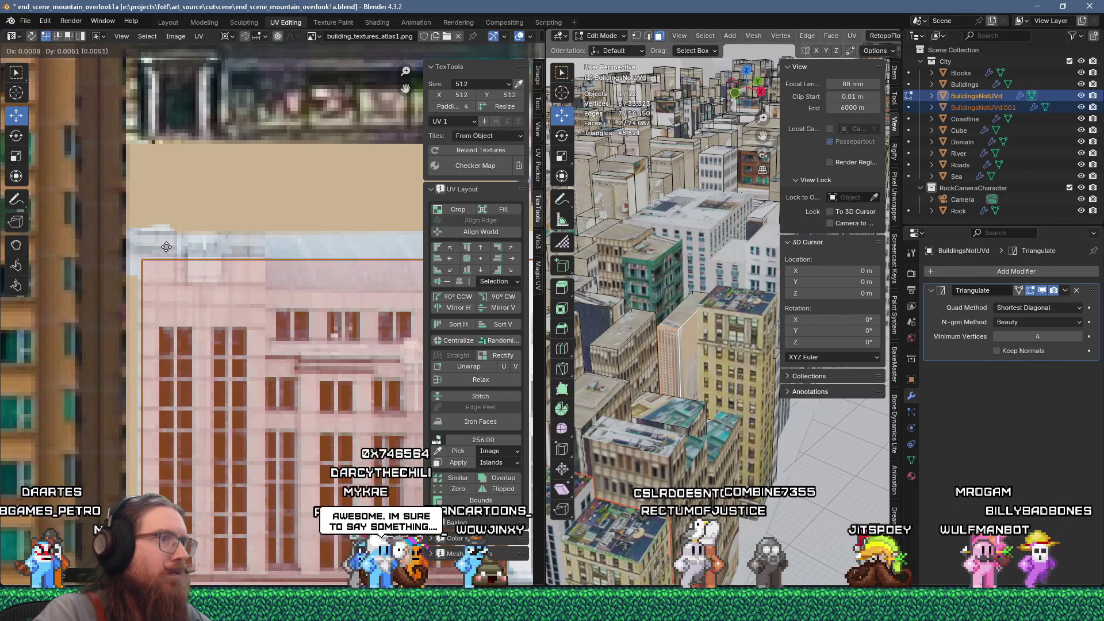
left_click(167, 247)
key("g")
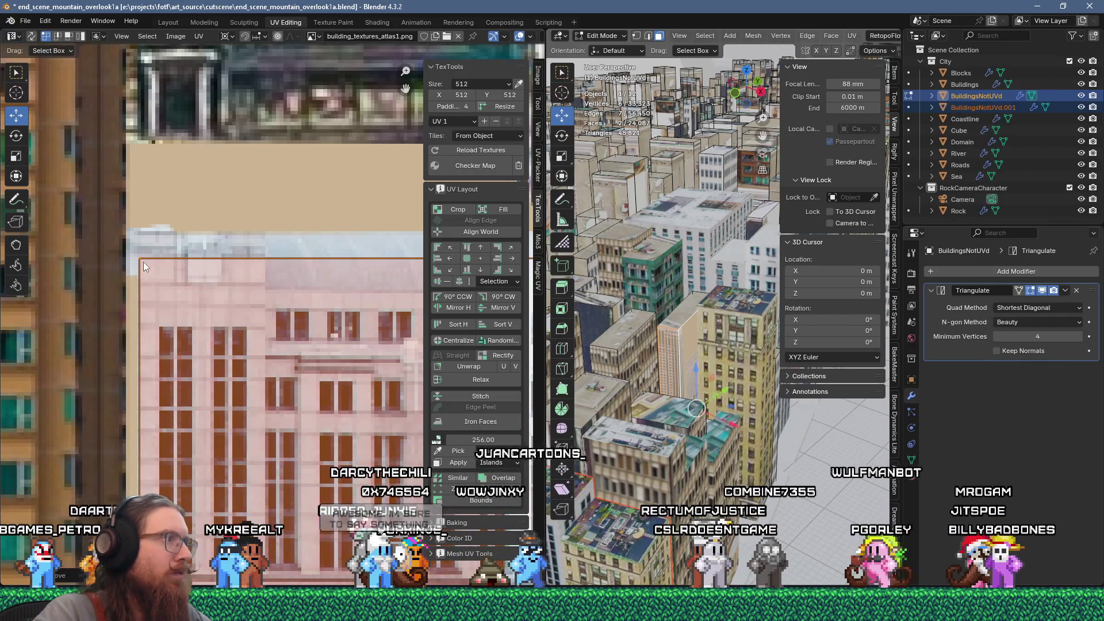
scroll(141, 260, "down", 5)
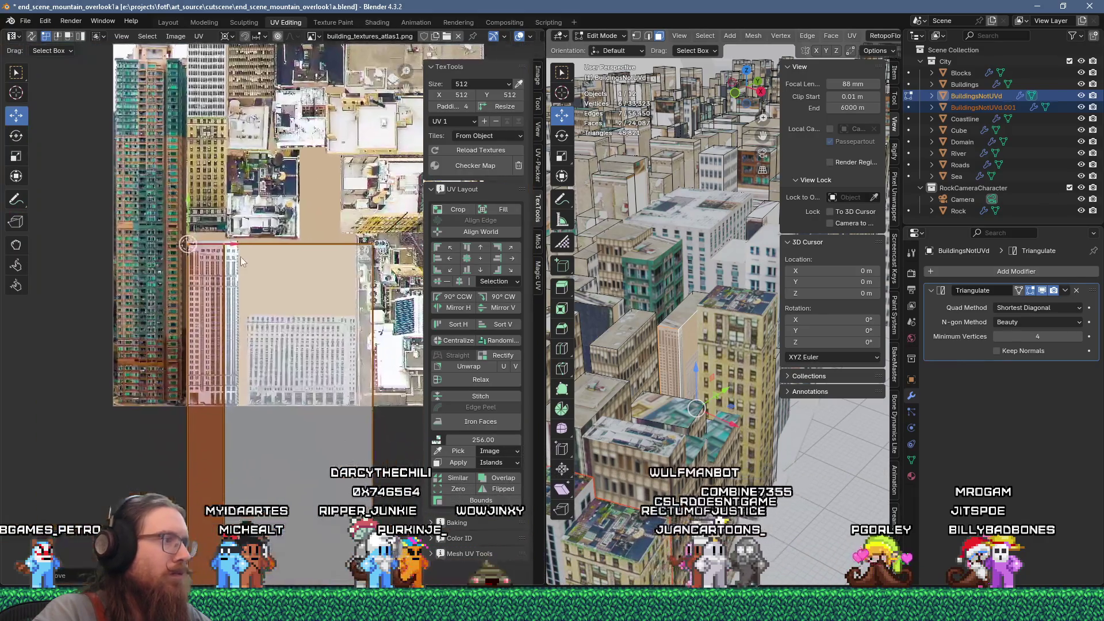
key("s")
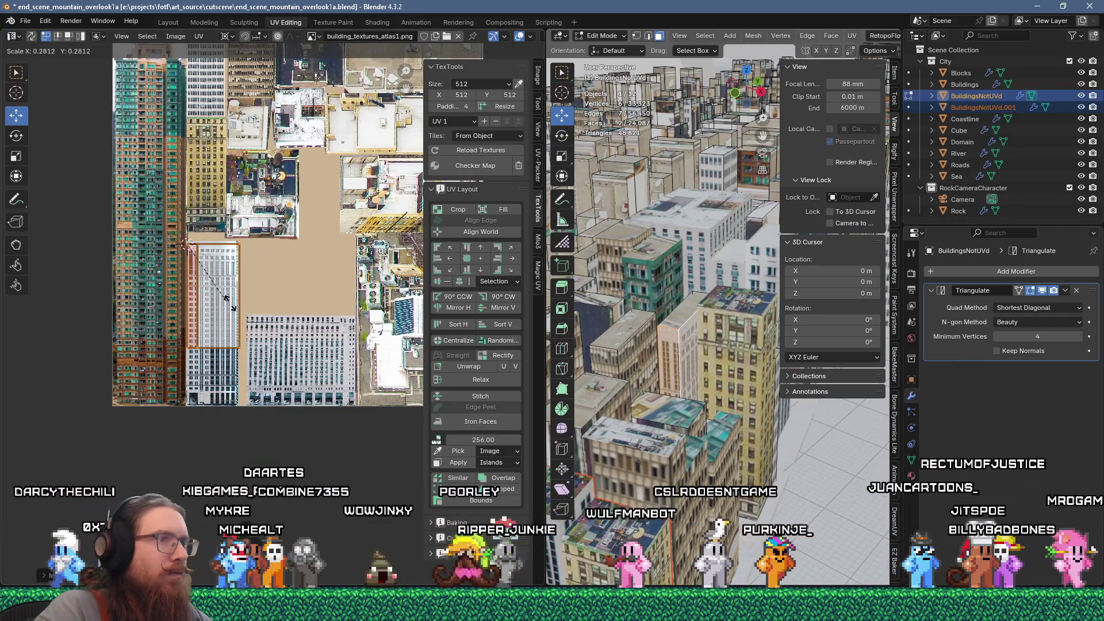
left_click(239, 307)
Narrow the selection to one face and slide its UVs slightly left onto the facade
scroll(247, 299, "up", 5)
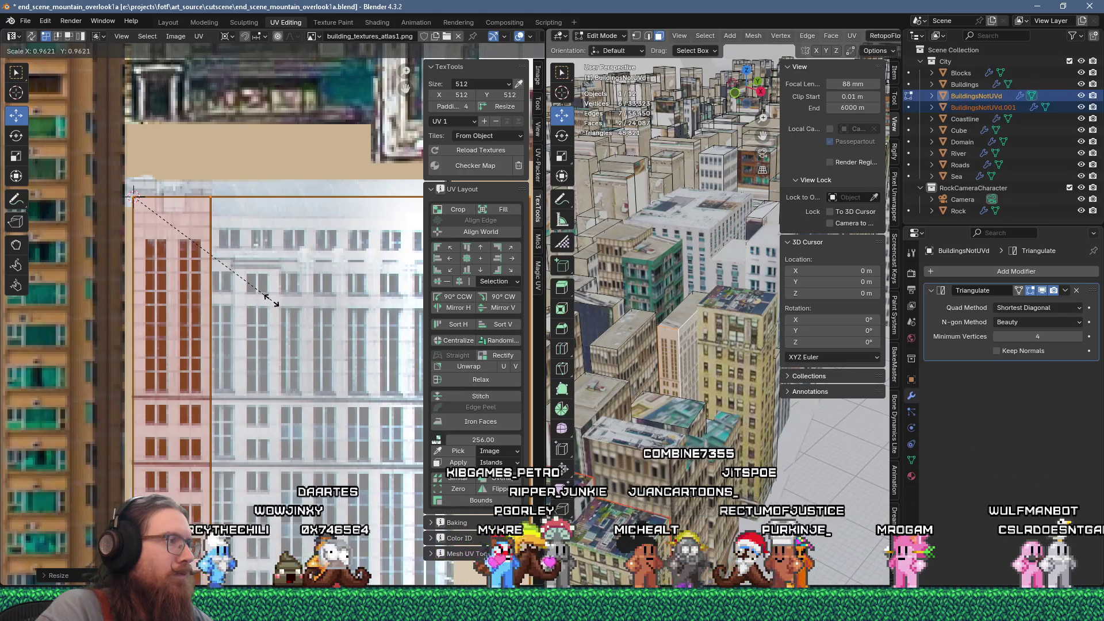
scroll(271, 303, "down", 3)
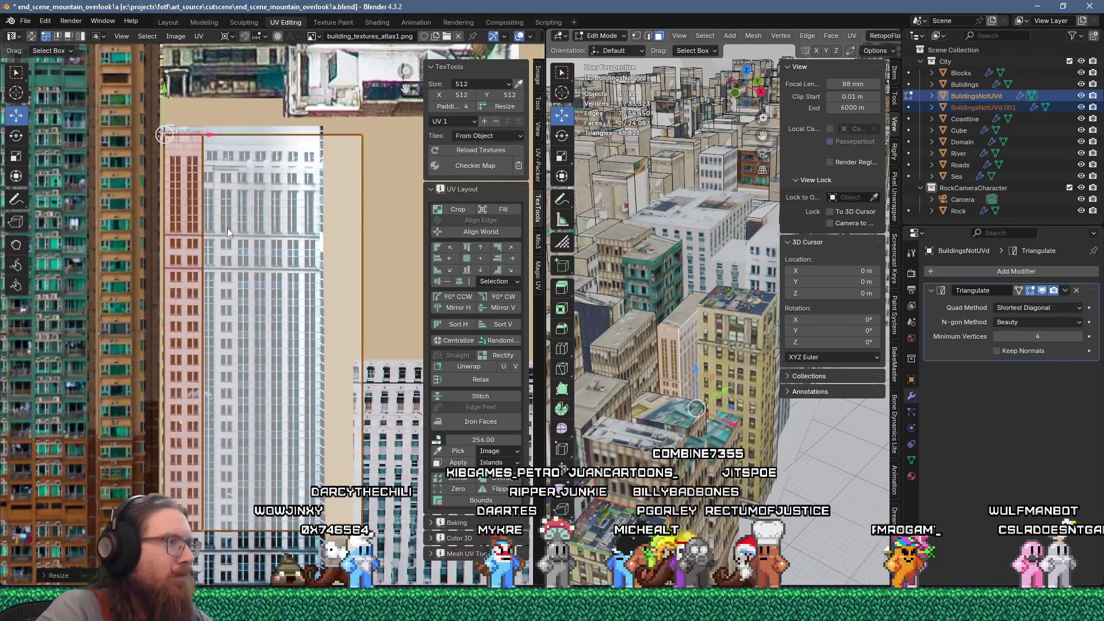
left_click(676, 353)
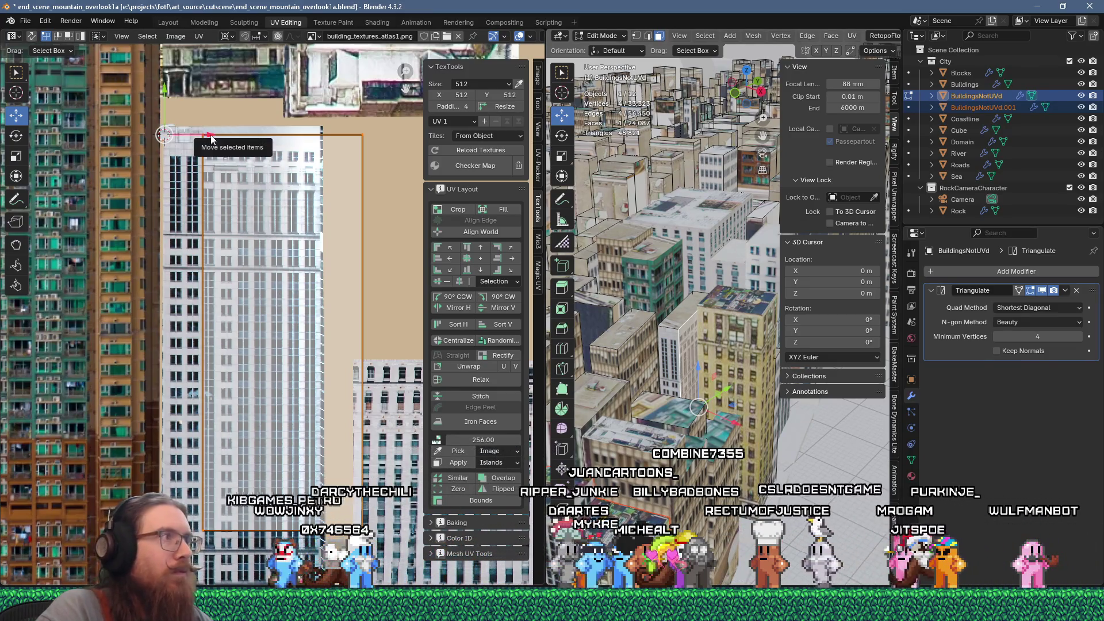
left_click_drag(211, 138, 206, 135)
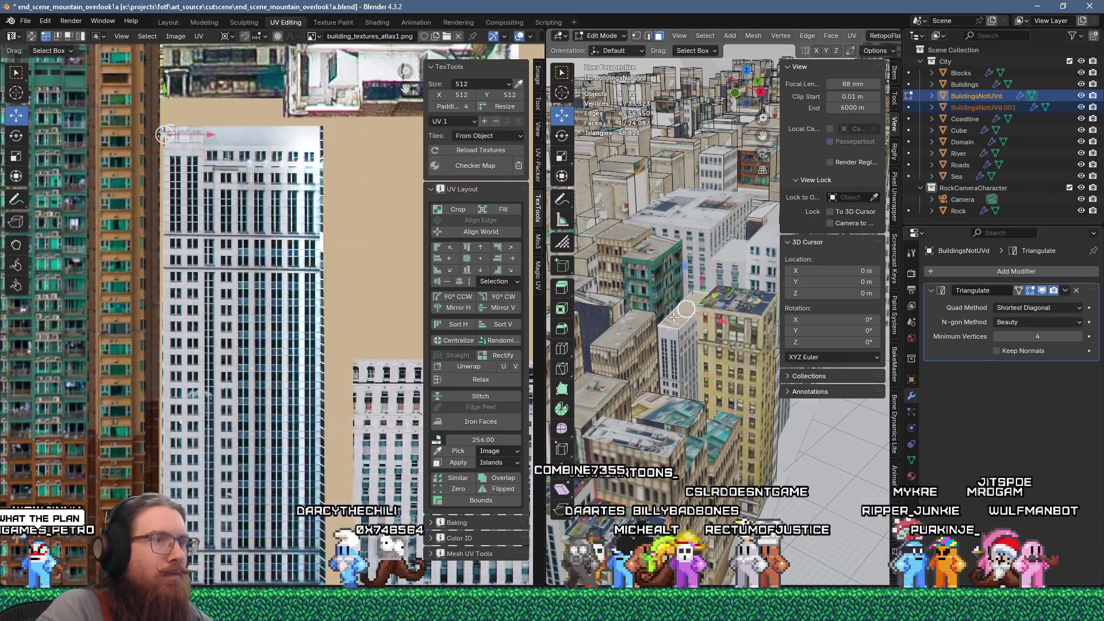
scroll(253, 264, "down", 5)
Flow-unwrap the building face again, scale its island to 0.2, and move it toward the rooftops
key("u")
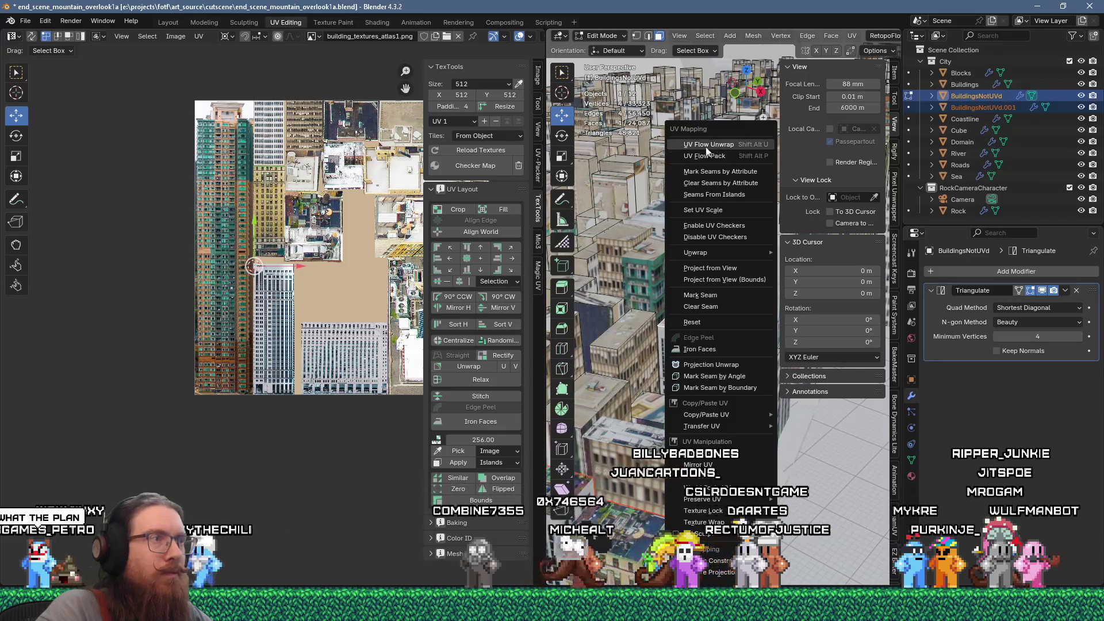
left_click(707, 156)
scroll(222, 300, "up", 6)
scroll(209, 299, "down", 3)
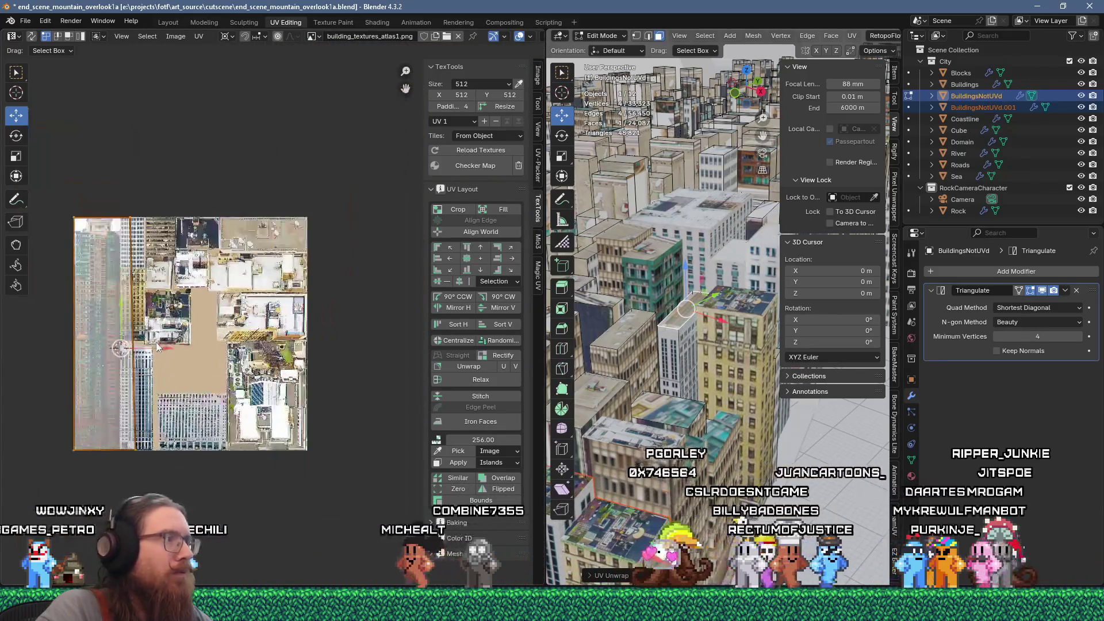
scroll(209, 299, "up", 1)
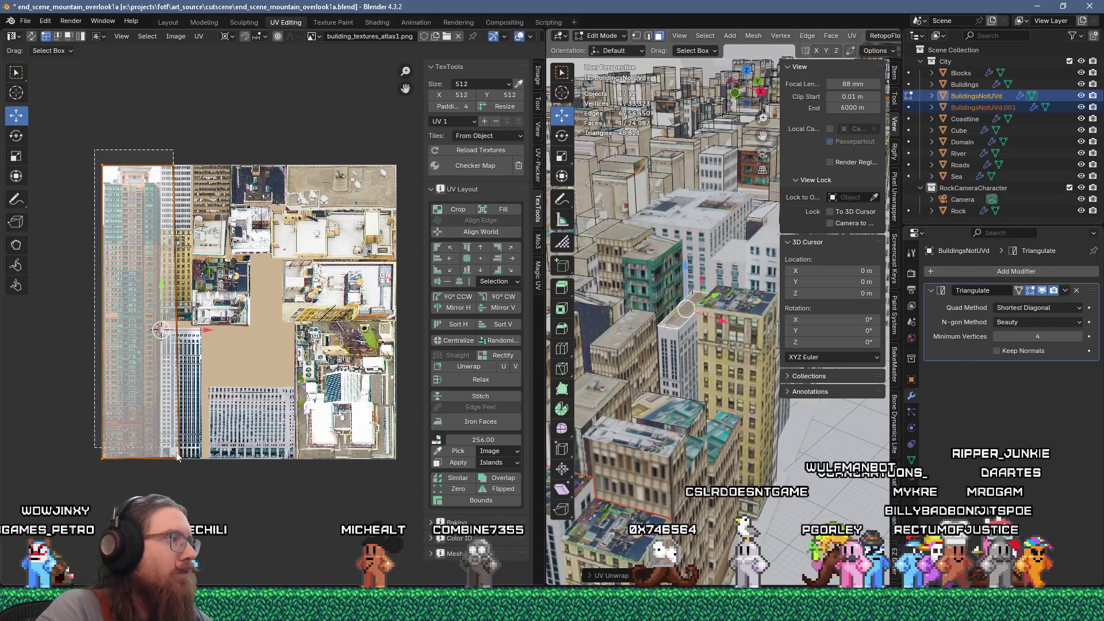
type(".2")
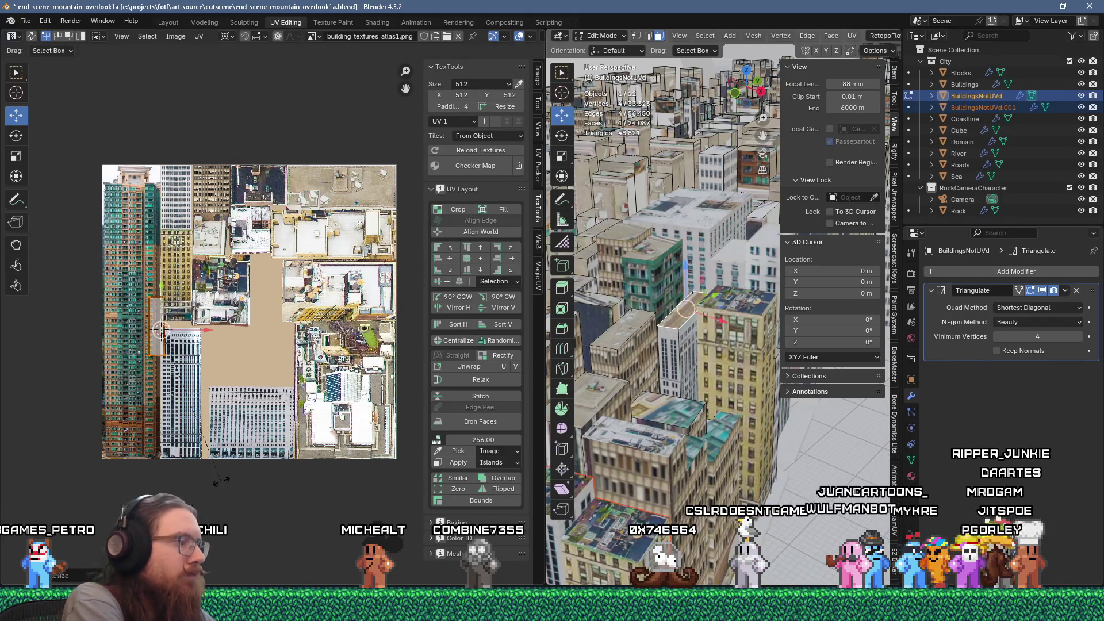
type("g")
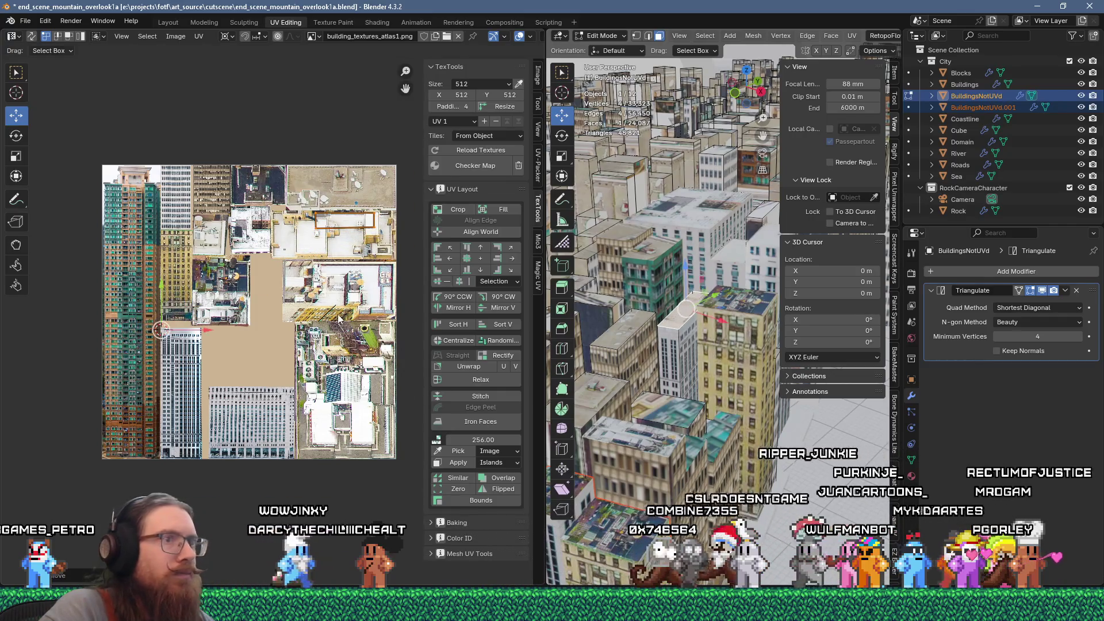
scroll(339, 318, "up", 4)
key("g")
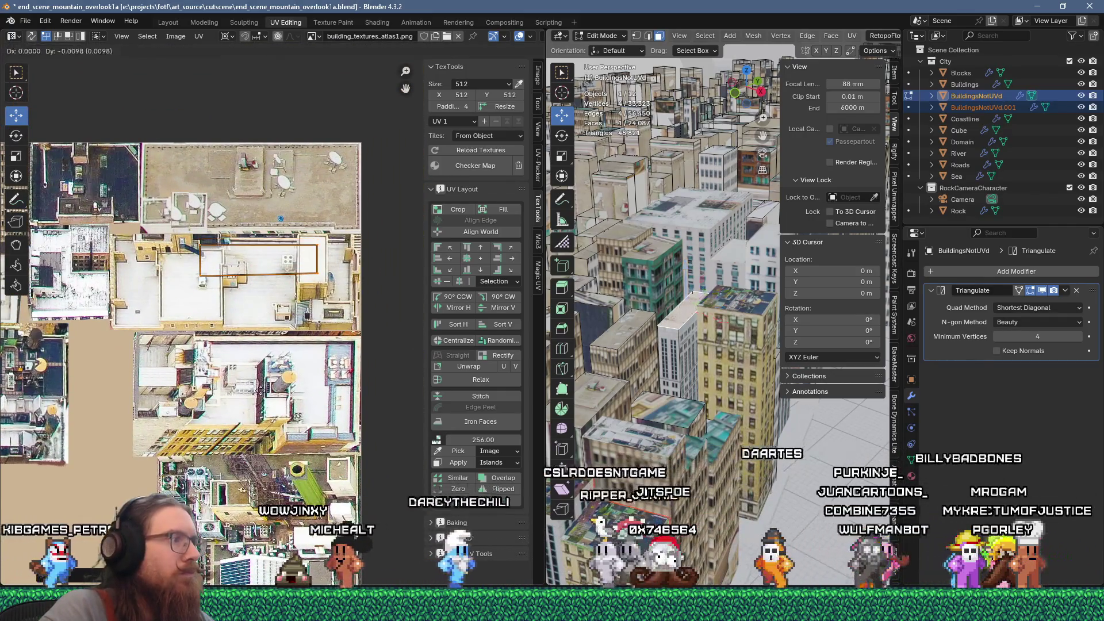
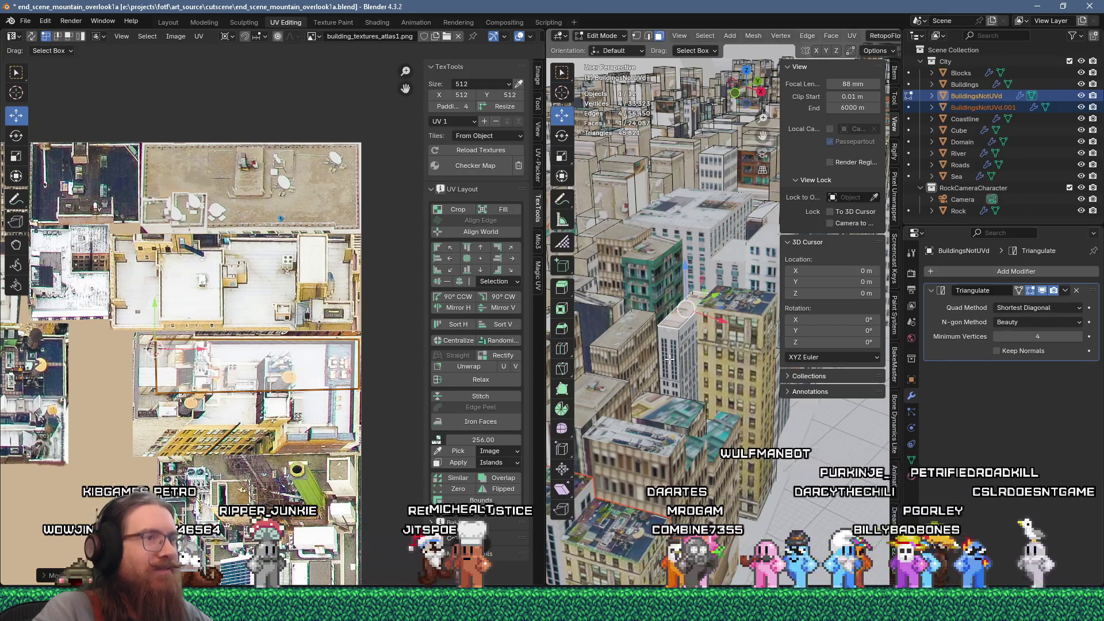
Select the next building's linked faces, separate them into BuildingsNotUVd.002, and pick the tall building
left_click(660, 356)
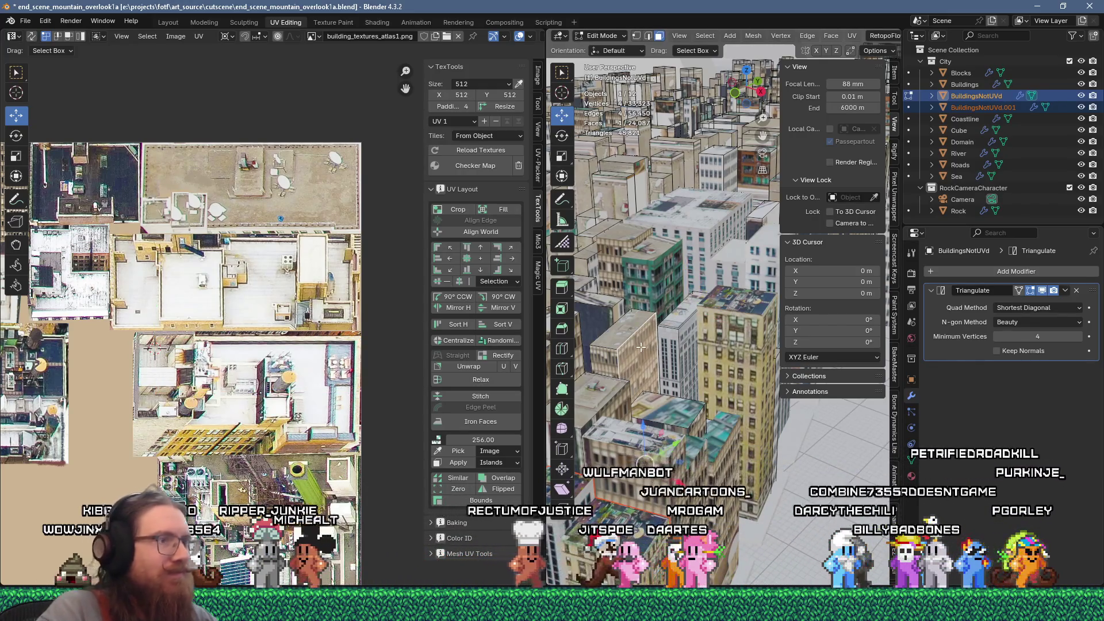
key("ctrl+l")
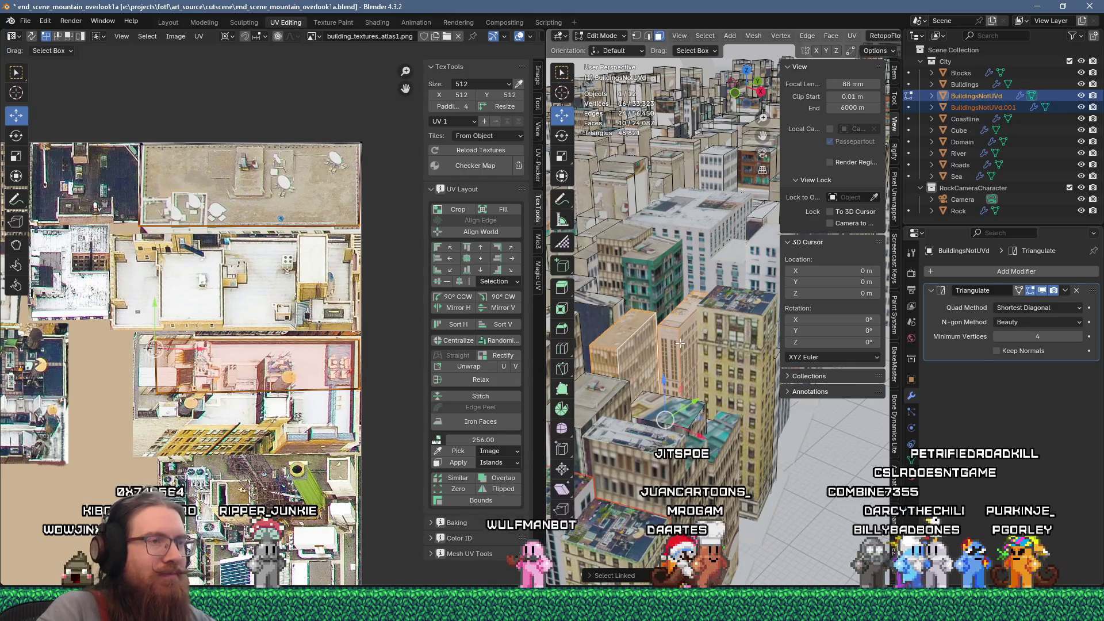
left_click(679, 343)
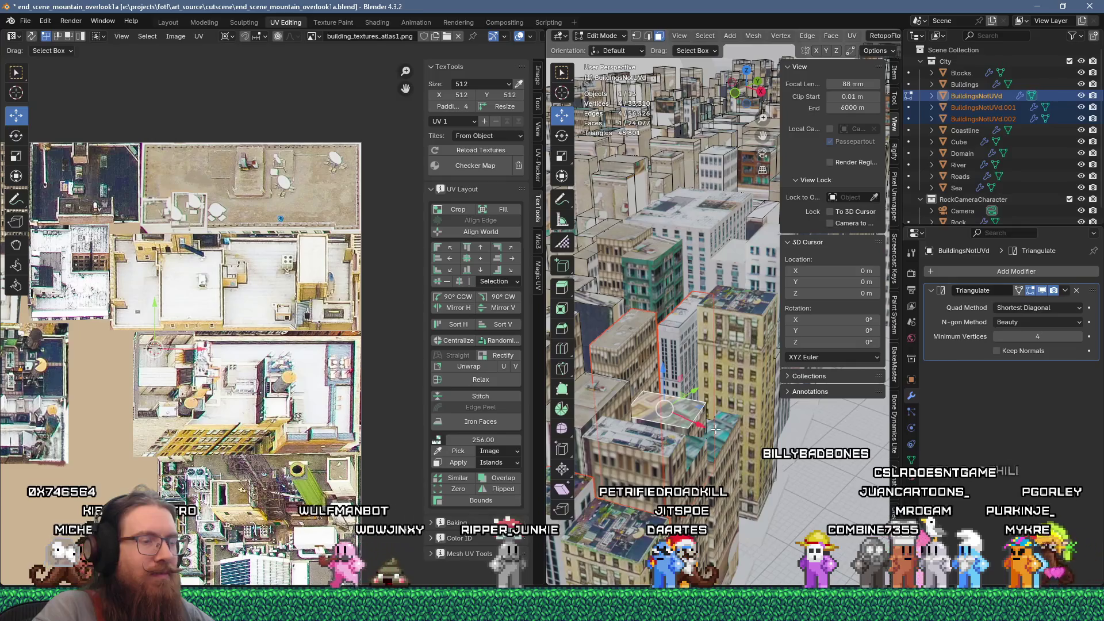
middle_click_drag(715, 429, 742, 389)
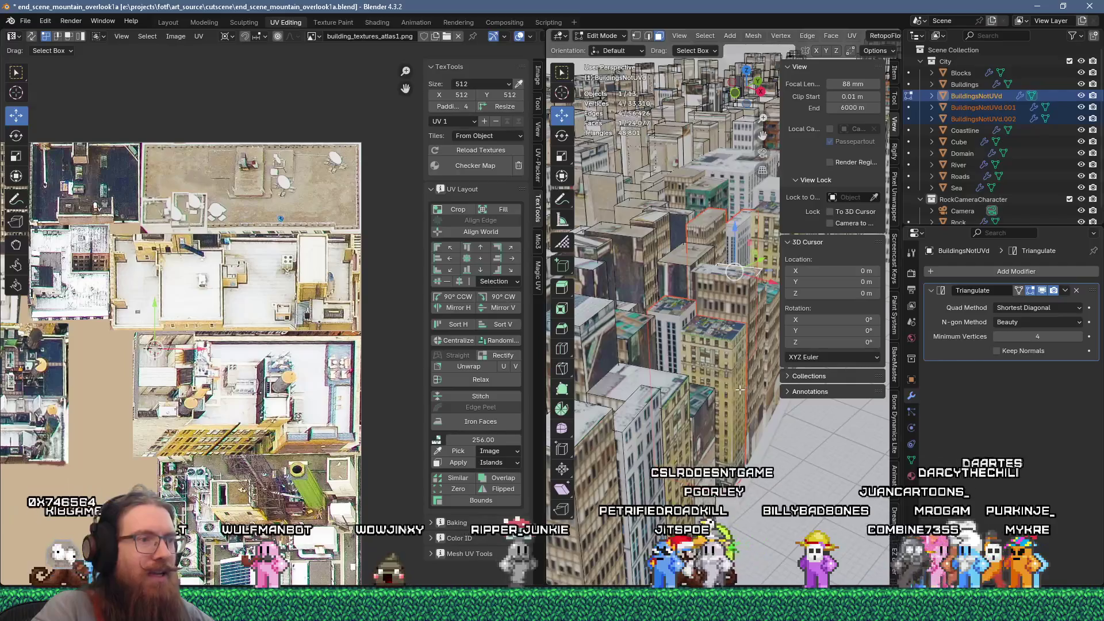
left_click(654, 425)
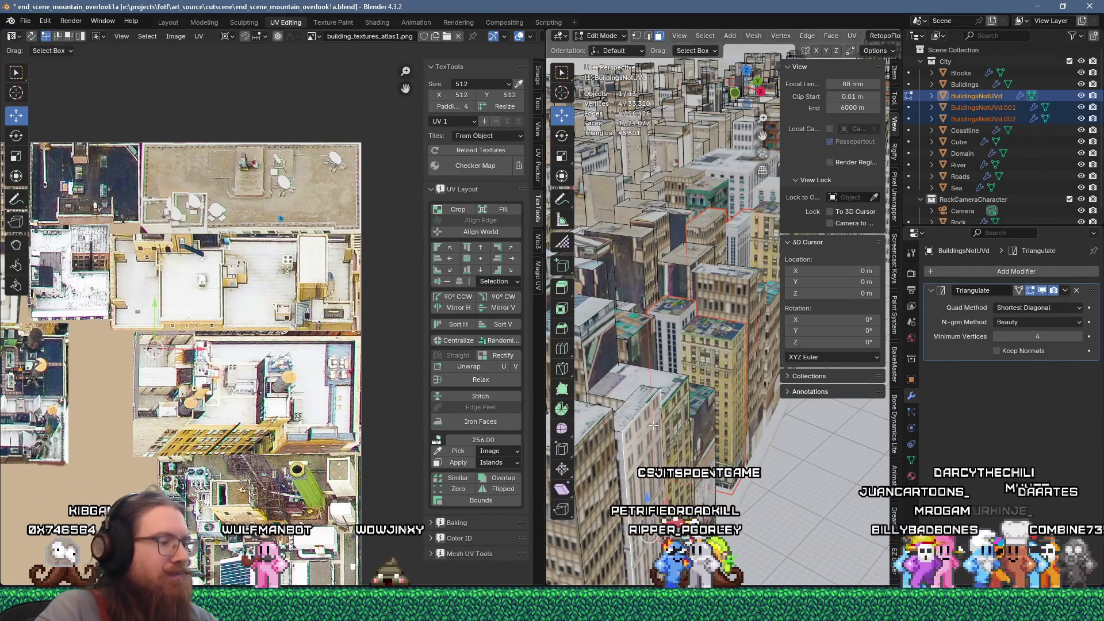
Separate the tall building into its own object, BuildingsNotUVd.003
key("p")
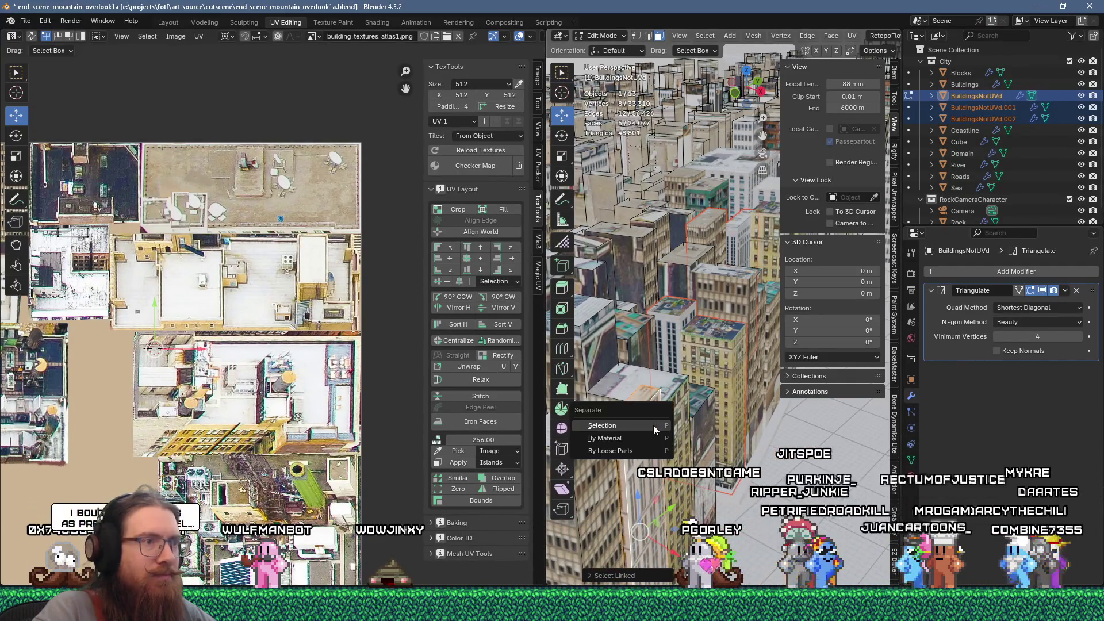
left_click(654, 427)
scroll(679, 428, "up", 5)
middle_click_drag(703, 430, 681, 418)
Projection-unwrap the tall building's front and side faces
left_click(619, 359)
left_click(641, 327, "shift")
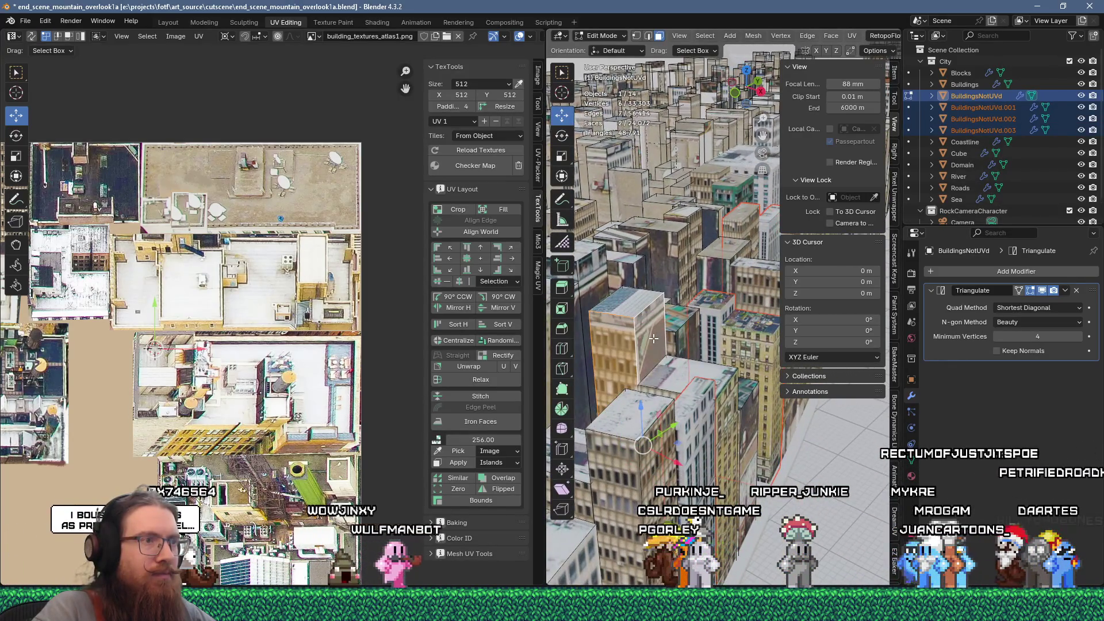
key("u")
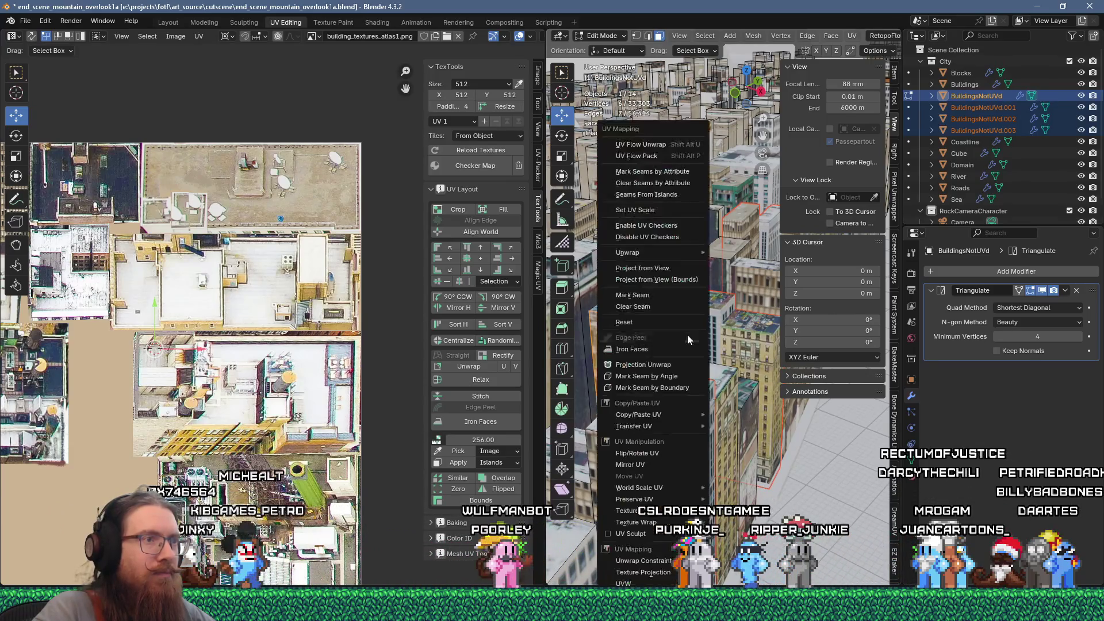
left_click(640, 144)
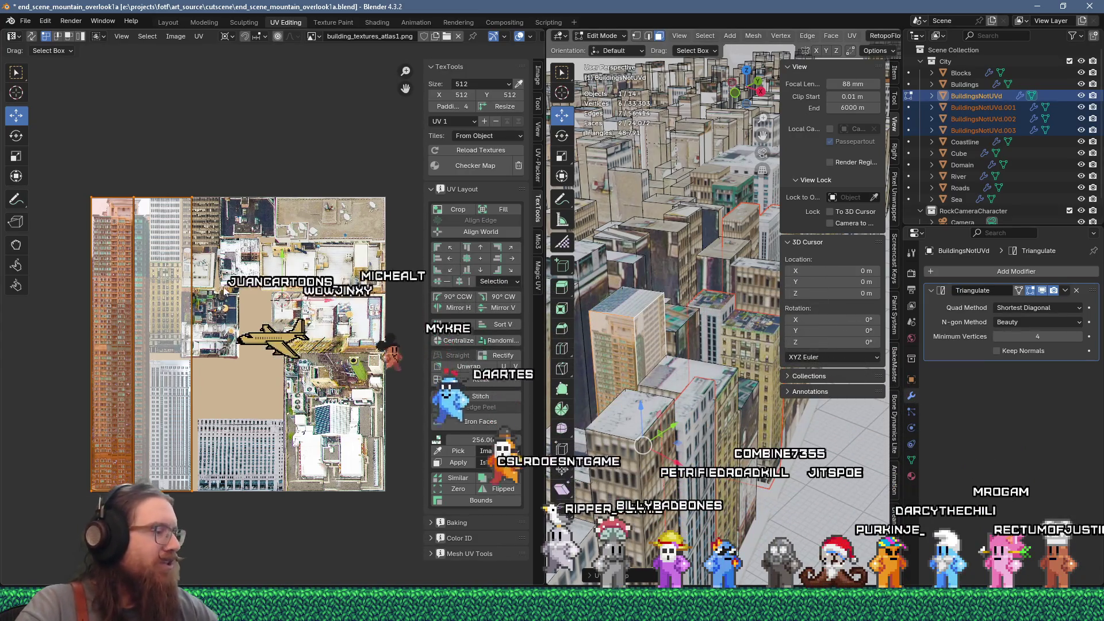
Move the unwrapped island over a pale office facade in the atlas and shrink it
key("g")
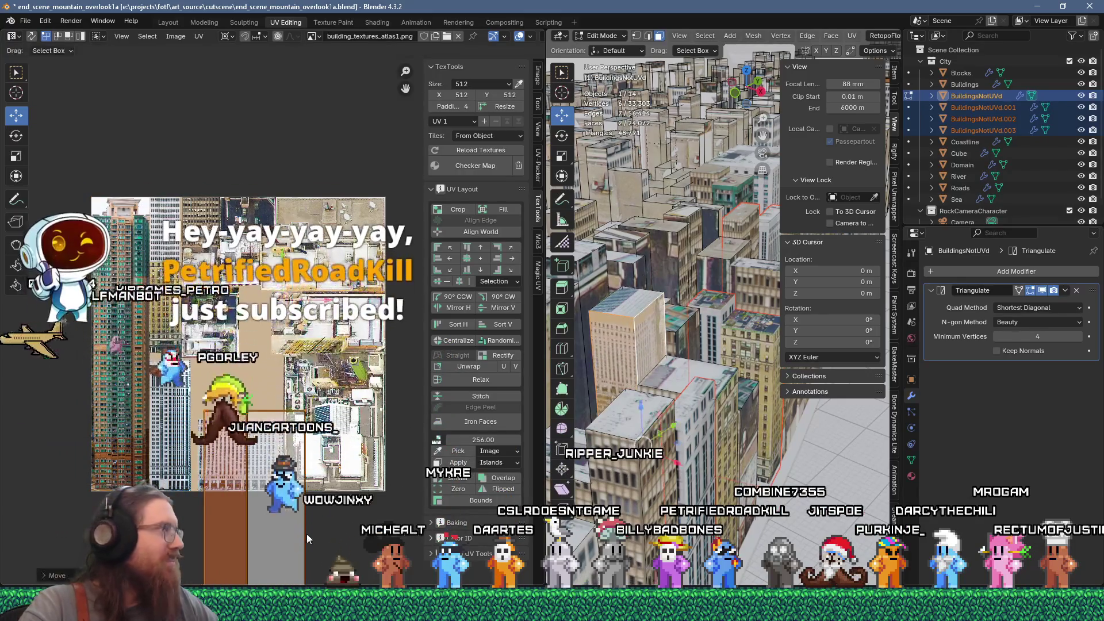
left_click(306, 534)
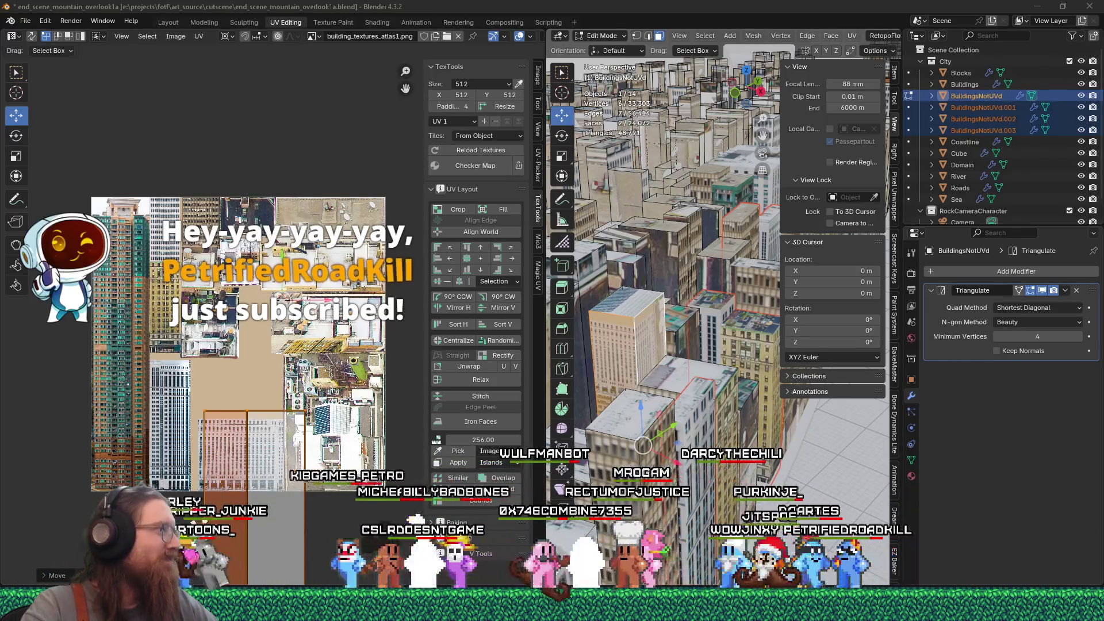
scroll(220, 500, "up", 3)
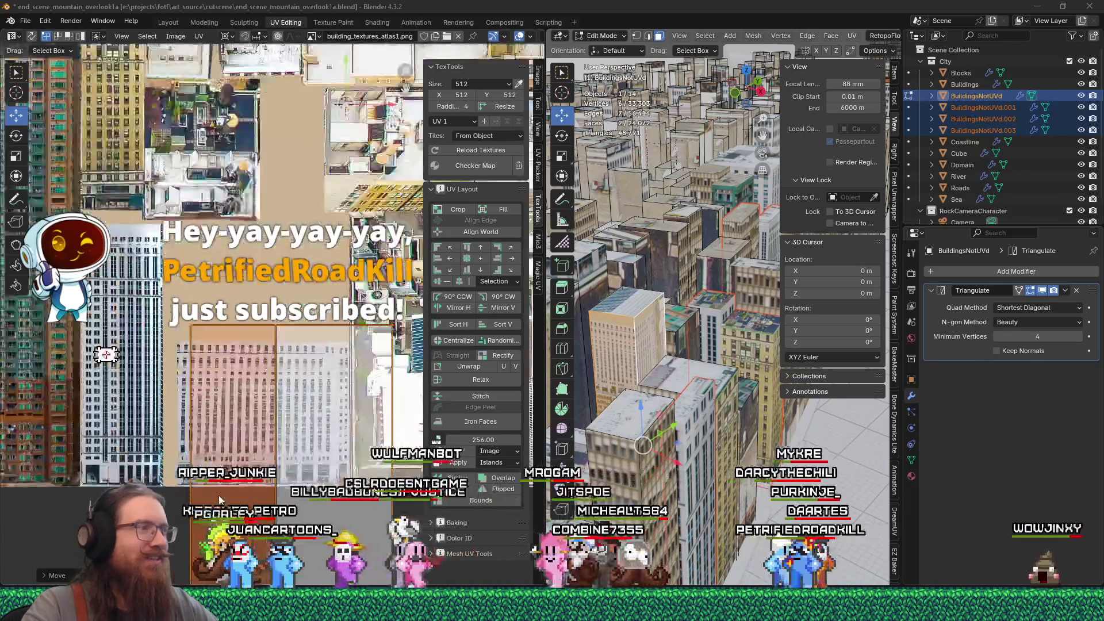
scroll(219, 389, "up", 3)
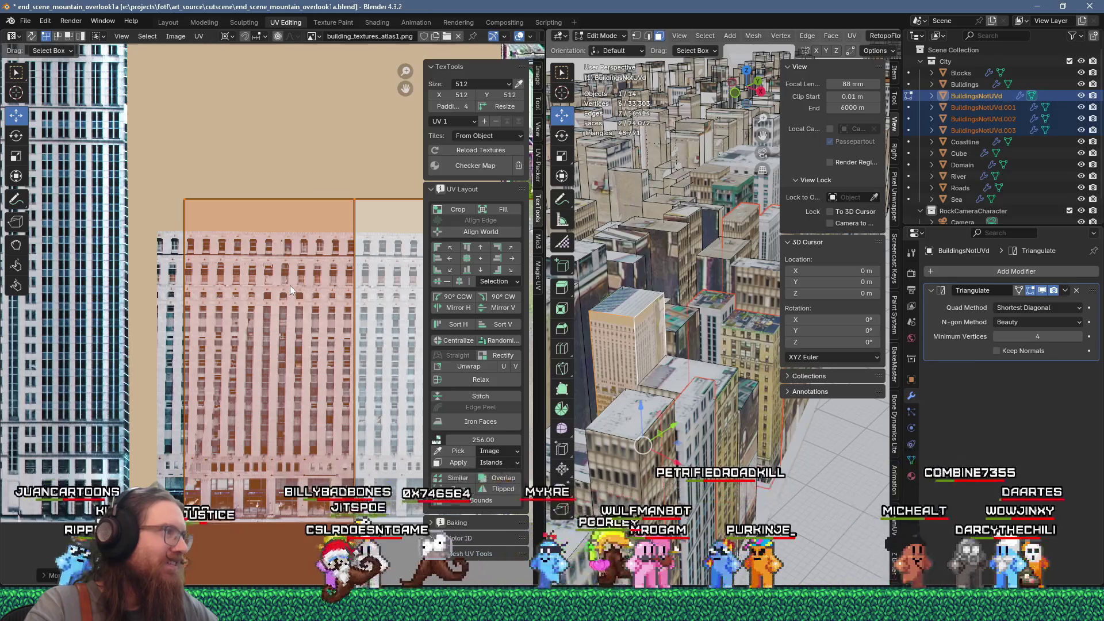
left_click_drag(290, 285, 268, 327)
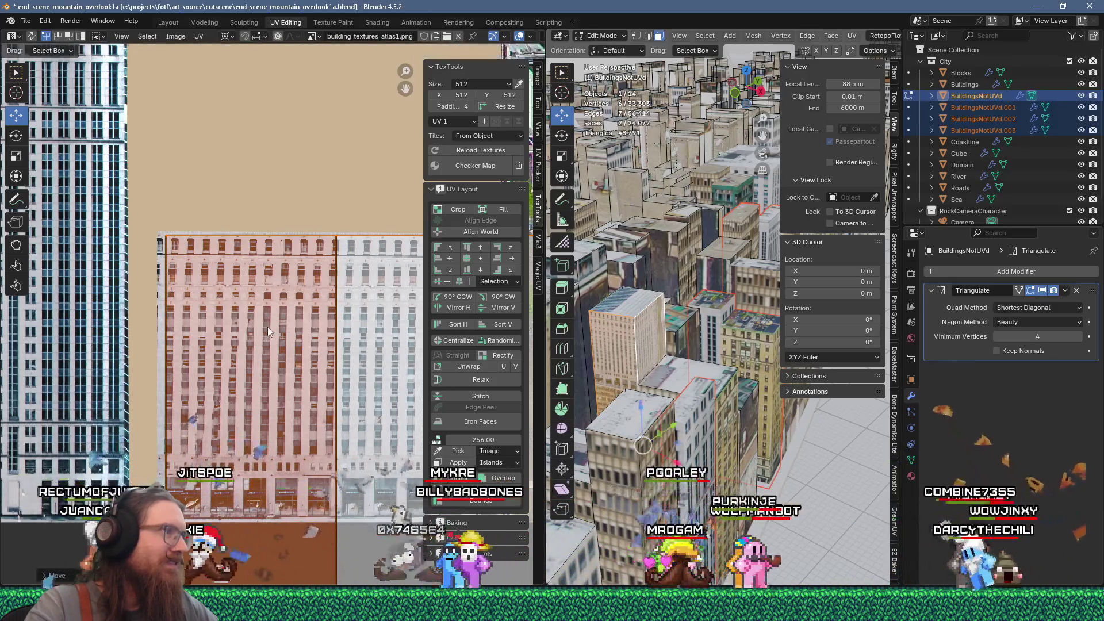
scroll(289, 384, "down", 7)
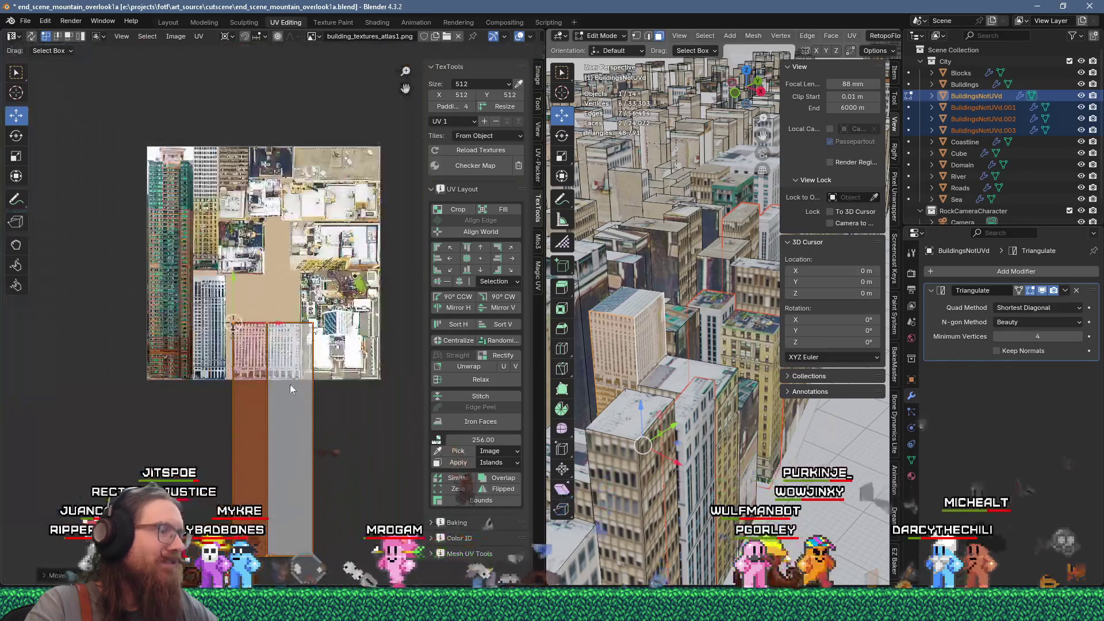
key("s")
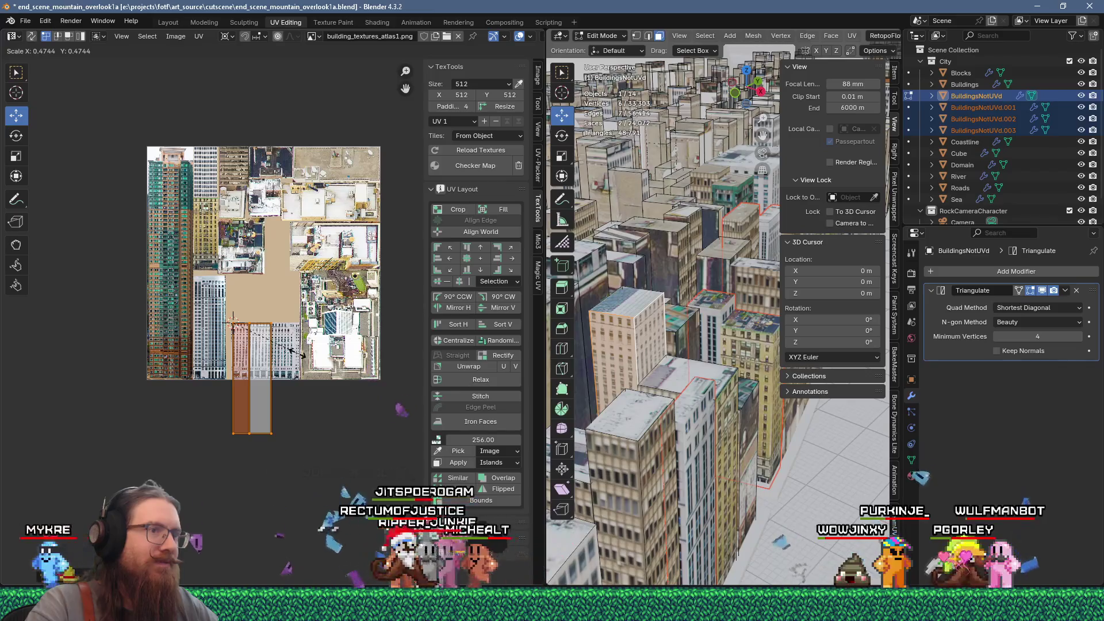
left_click(296, 352)
scroll(245, 391, "up", 8)
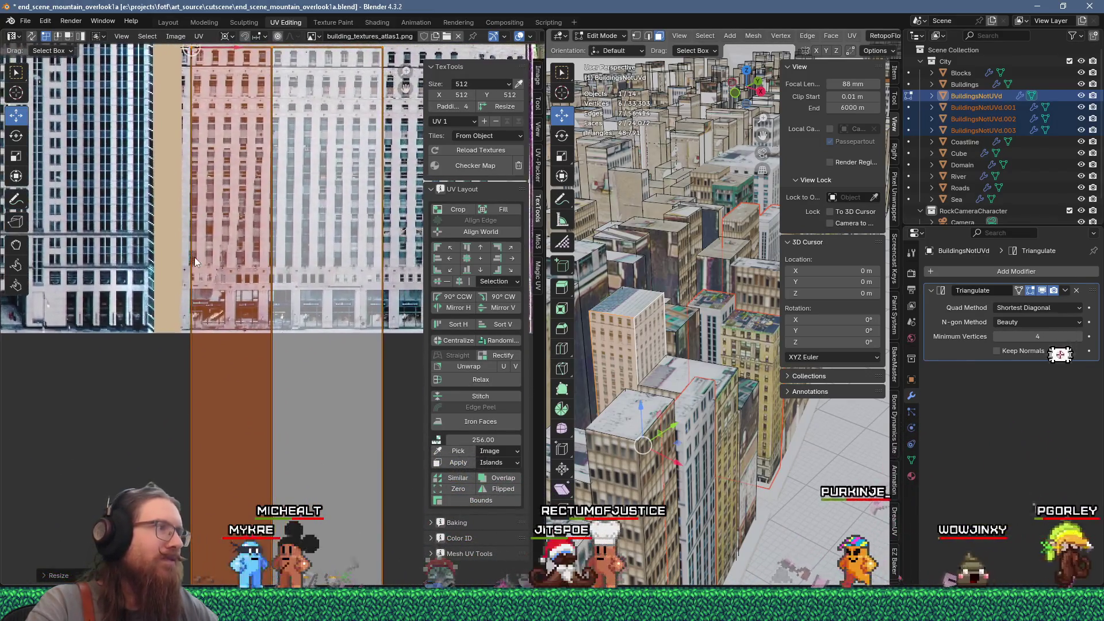
scroll(213, 264, "down", 1)
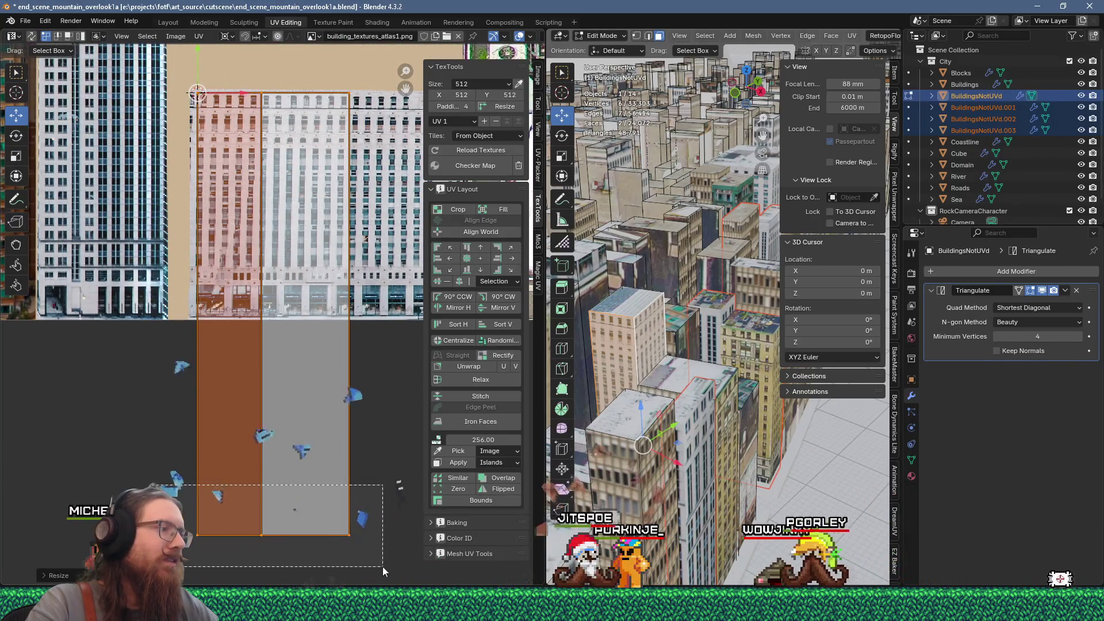
Shift the remaining UVs so the island's vertical edge lines up with the facade
left_click(339, 519)
key("g")
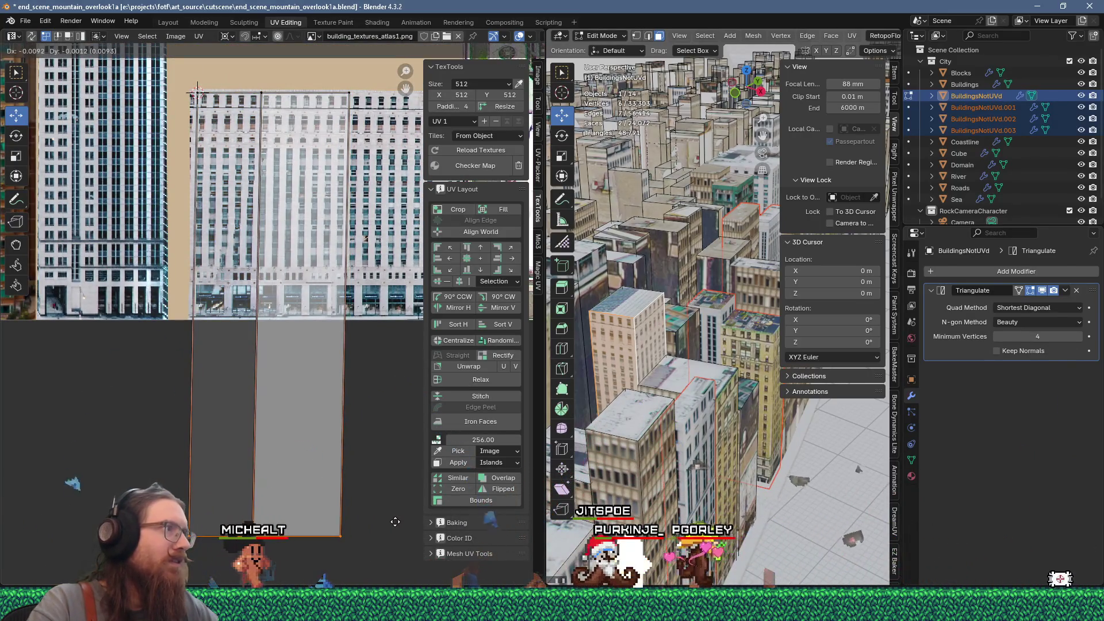
left_click(393, 522)
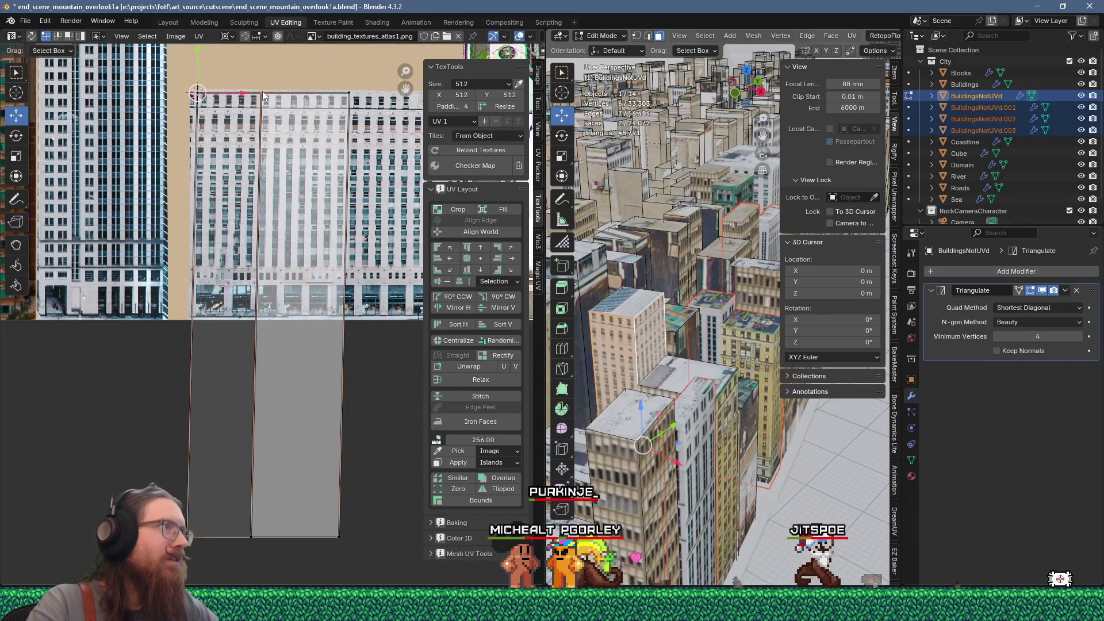
left_click_drag(263, 96, 262, 96)
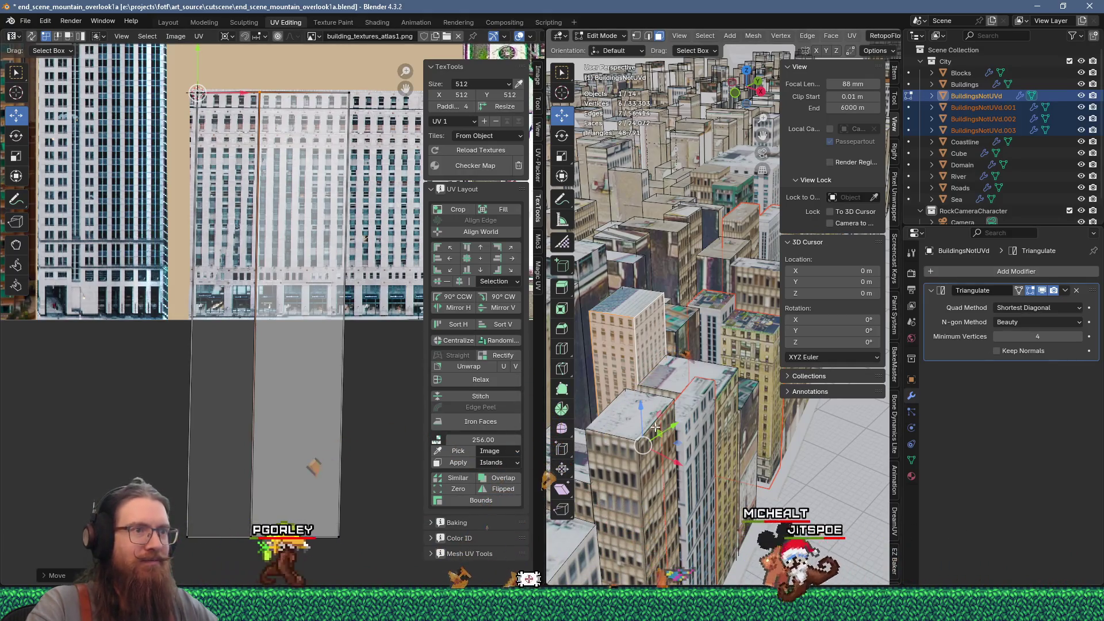
scroll(667, 428, "down", 3)
scroll(688, 421, "up", 6)
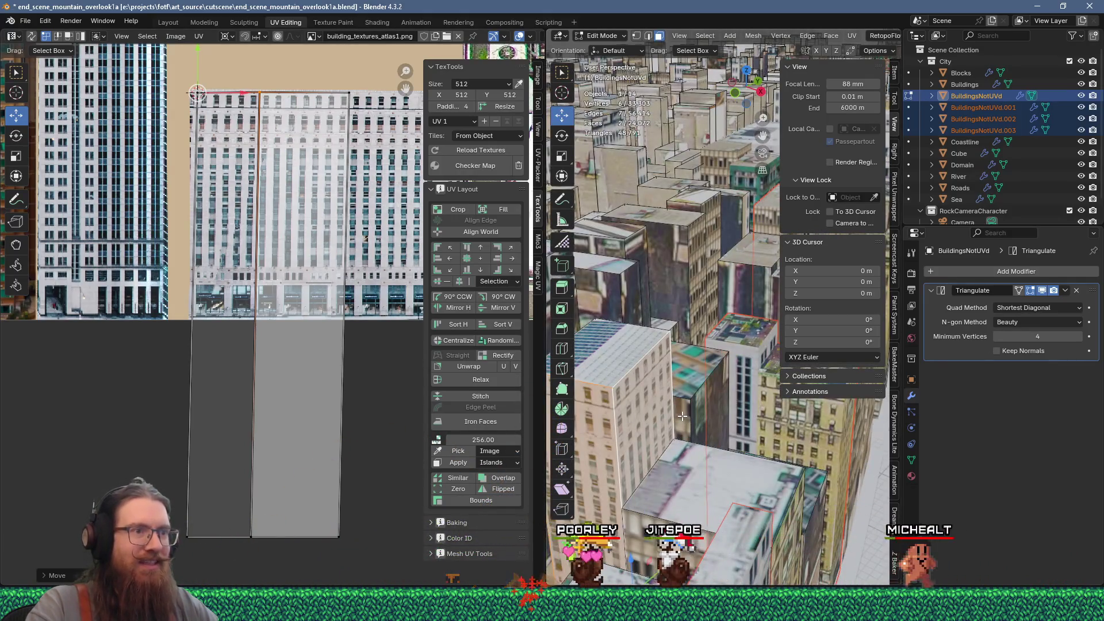
Select the whole left building and separate it into a new object
left_click(639, 406)
key("ctrl+l")
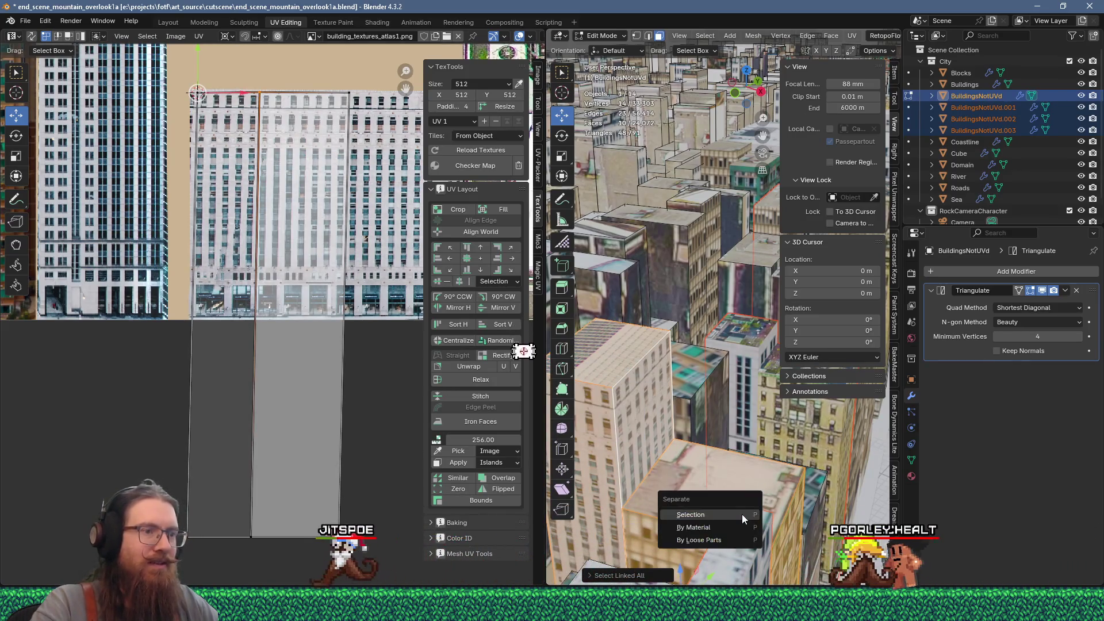
scroll(778, 488, "down", 5)
scroll(779, 488, "up", 8)
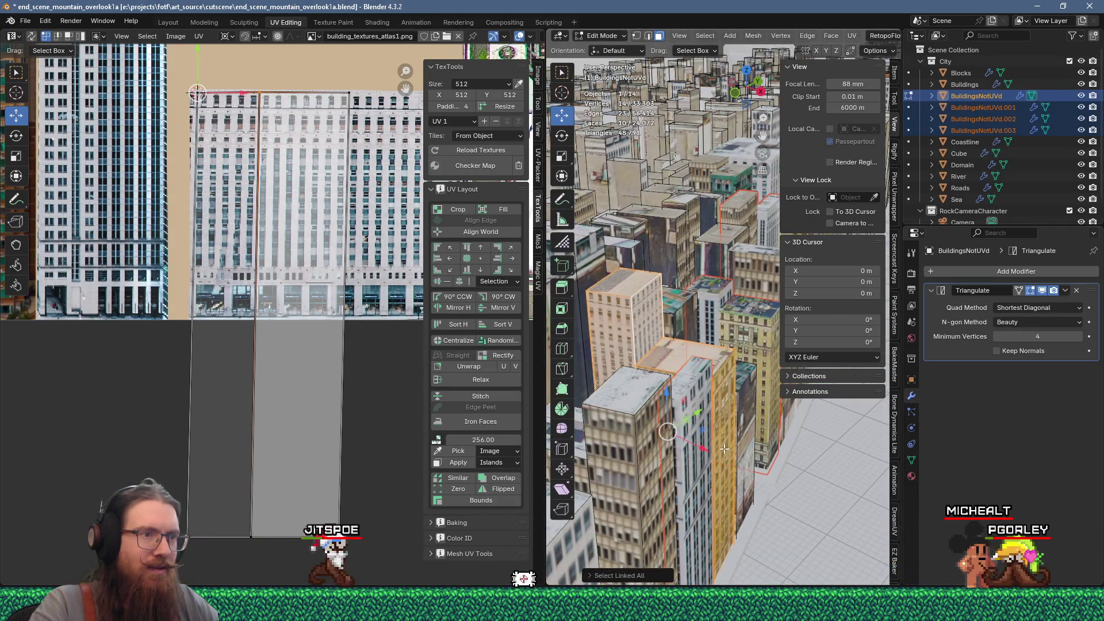
key("p")
left_click(651, 458)
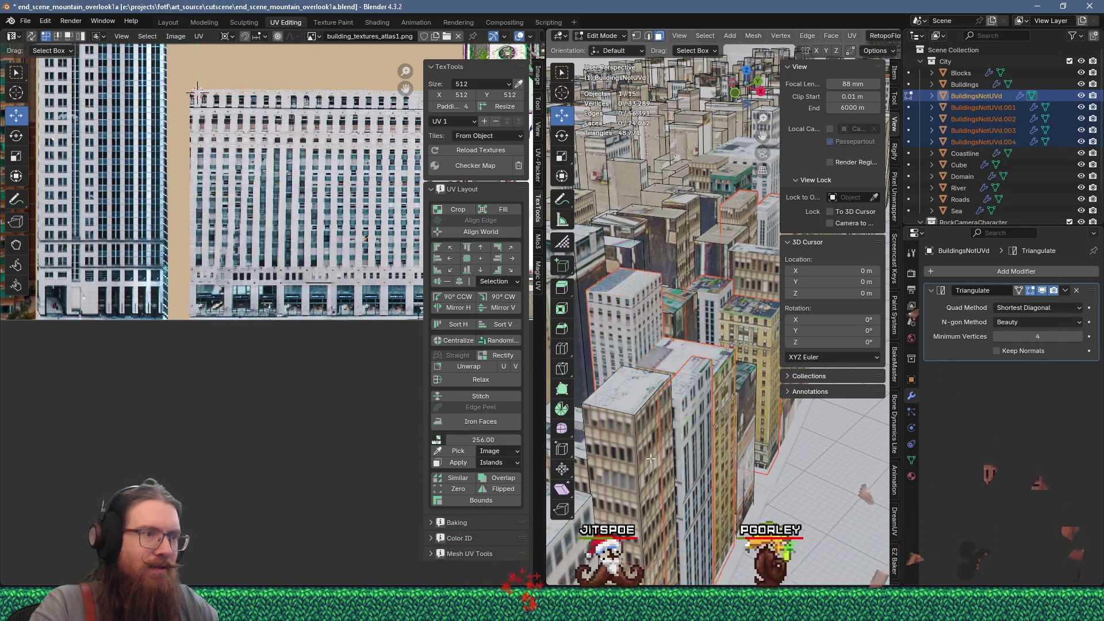
left_click(651, 458)
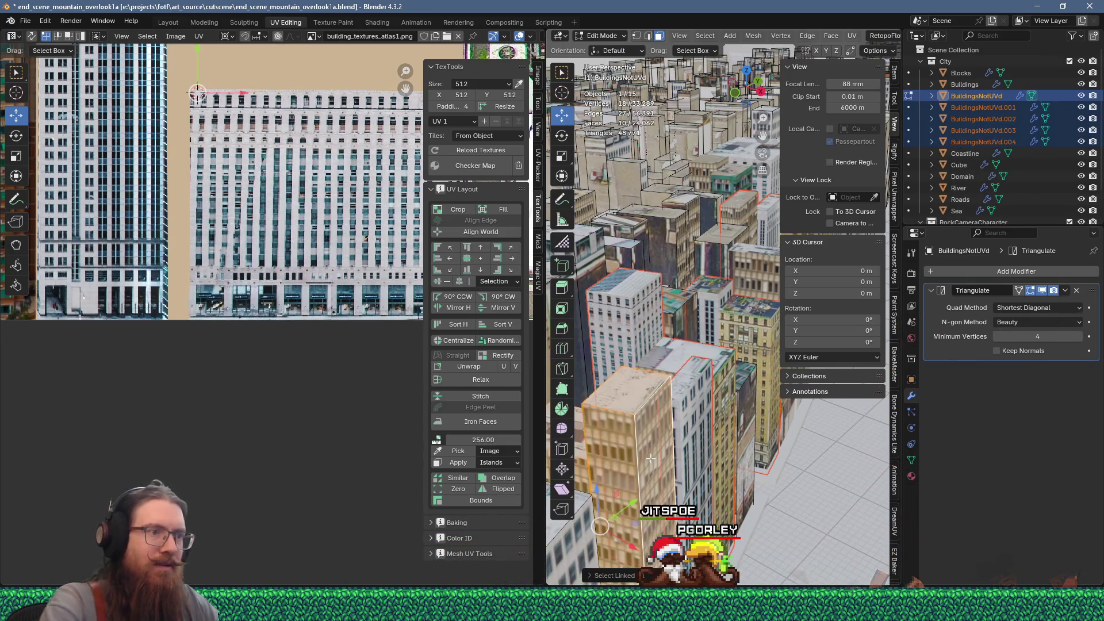
left_click(651, 459)
Projection-unwrap the chosen building faces, undo it, and bring the UV mapping list back up
scroll(647, 452, "down", 5)
scroll(644, 448, "up", 5)
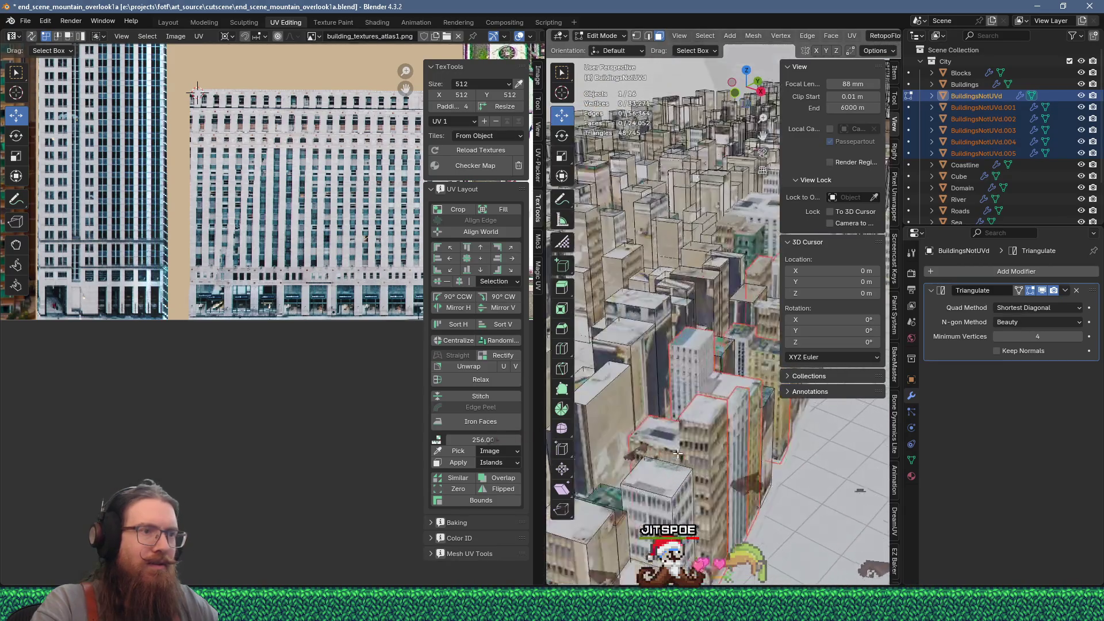
scroll(642, 445, "up", 5)
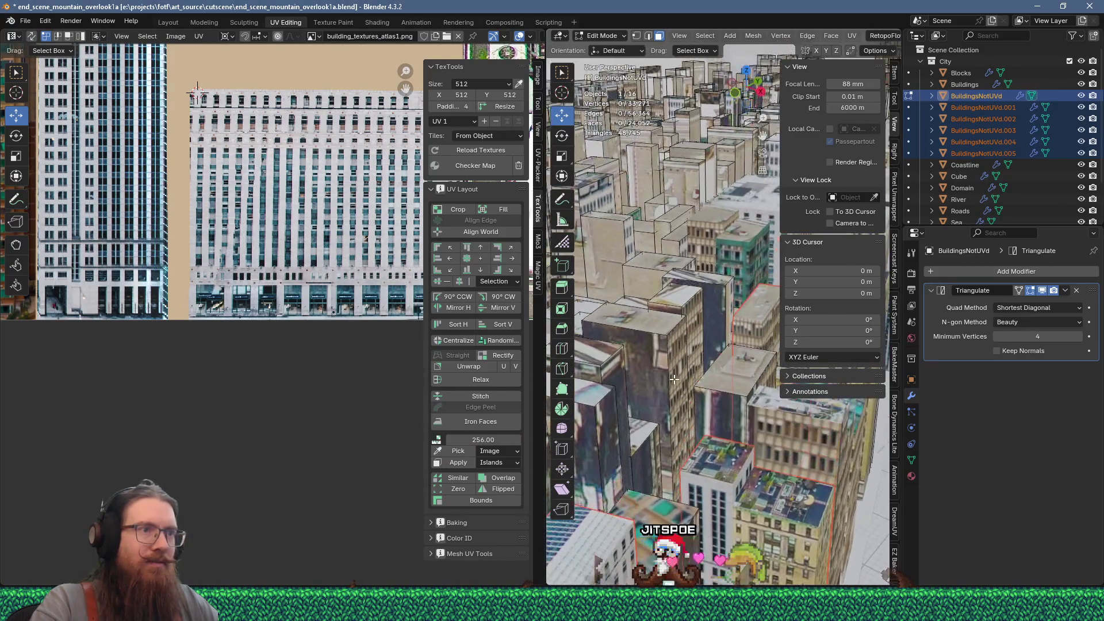
left_click(658, 375, "shift")
scroll(661, 371, "down", 5)
scroll(670, 367, "up", 5)
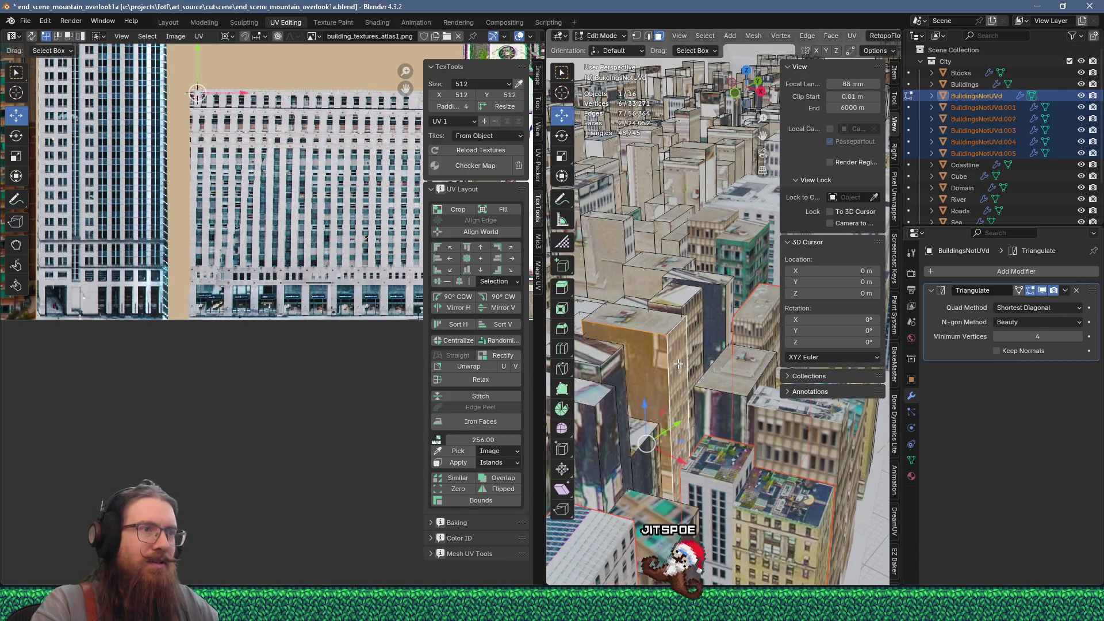
key("u")
key("Return")
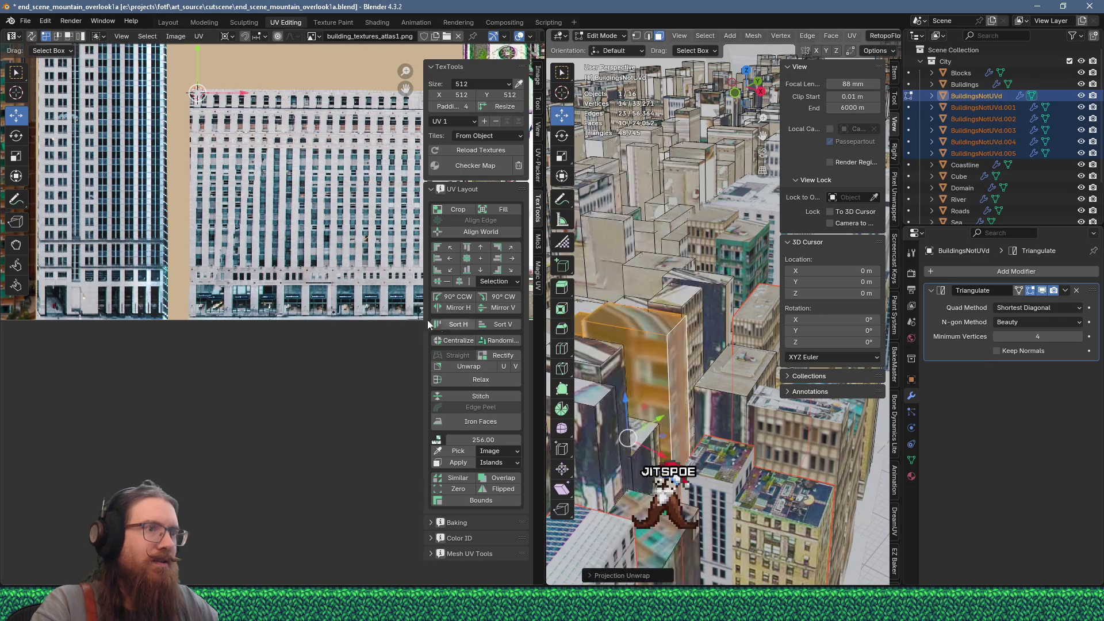
key("ctrl+z")
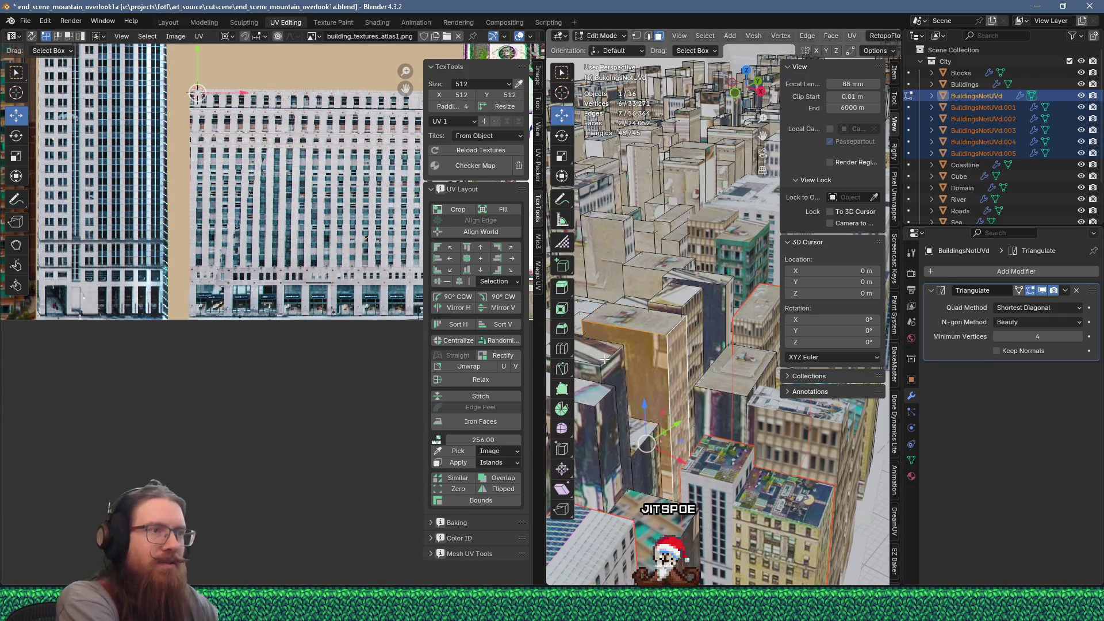
key("u")
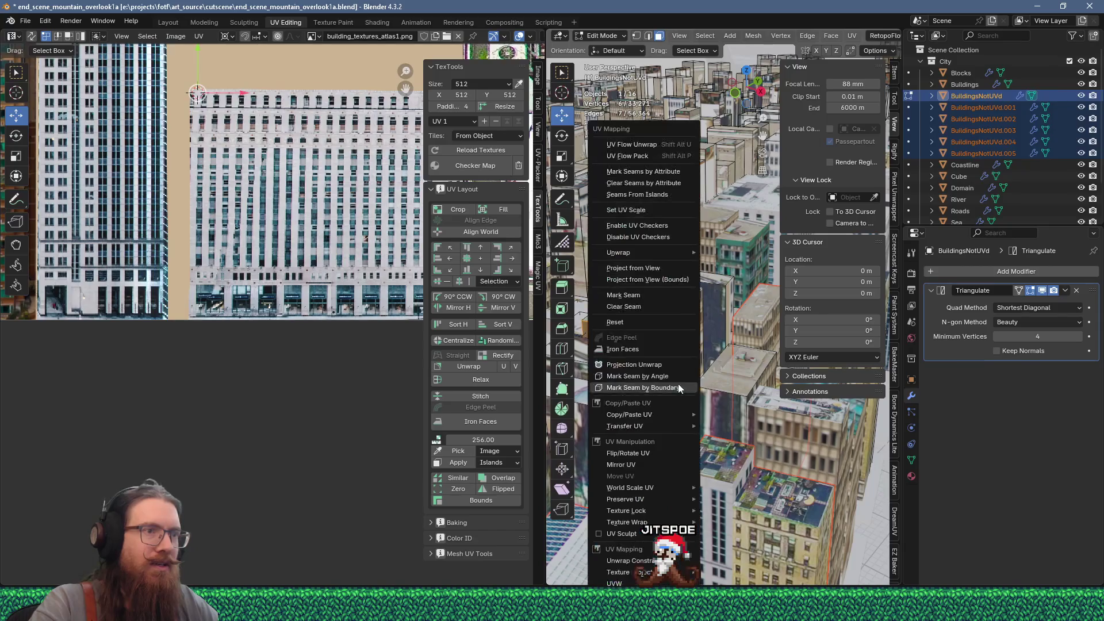
Flow-unwrap the building faces and frame the tall island over the atlas's left-side facade photos
left_click(660, 144)
middle_click_drag(247, 239, 303, 521)
scroll(225, 341, "down", 3)
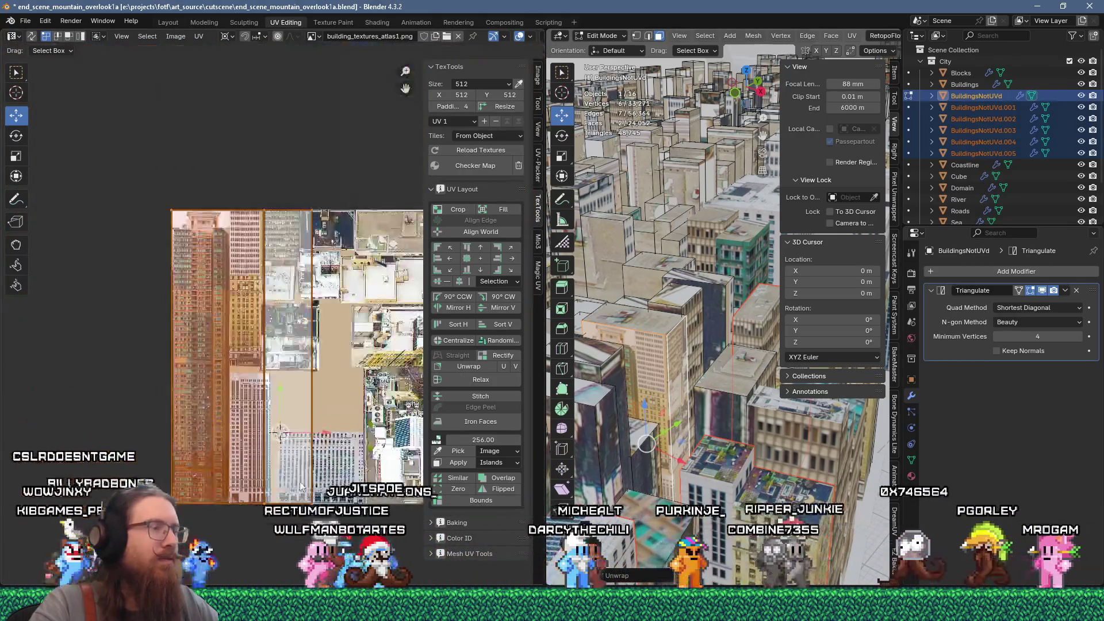
scroll(225, 341, "up", 2)
mouse_move(225, 341)
middle_mouse_down()
mouse_move(115, 369)
mouse_move(135, 344)
mouse_move(136, 282)
mouse_move(192, 241)
mouse_move(253, 379)
mouse_move(243, 402)
middle_mouse_up()
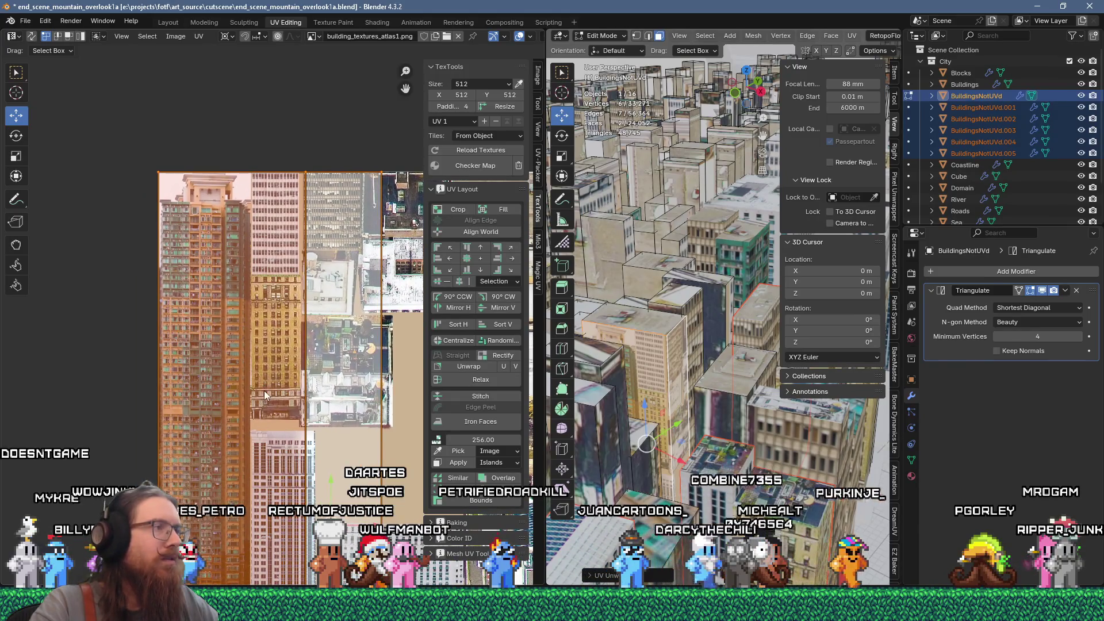
Move the UV island down over the orange tower facade photo, undoing a trial resize
scroll(177, 257, "up", 2)
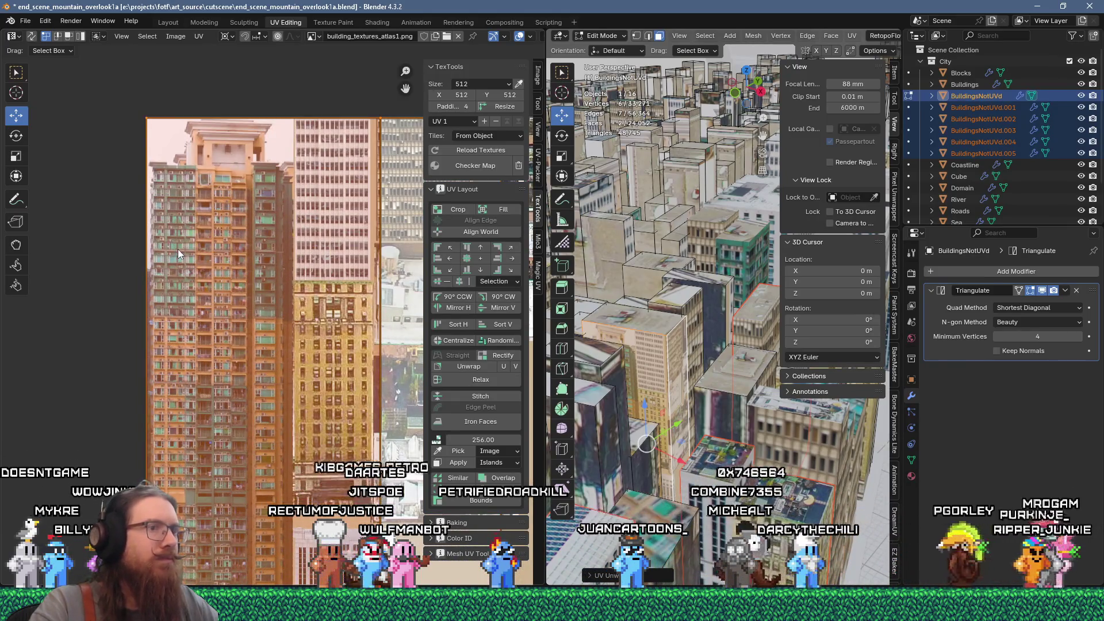
scroll(244, 253, "down", 1)
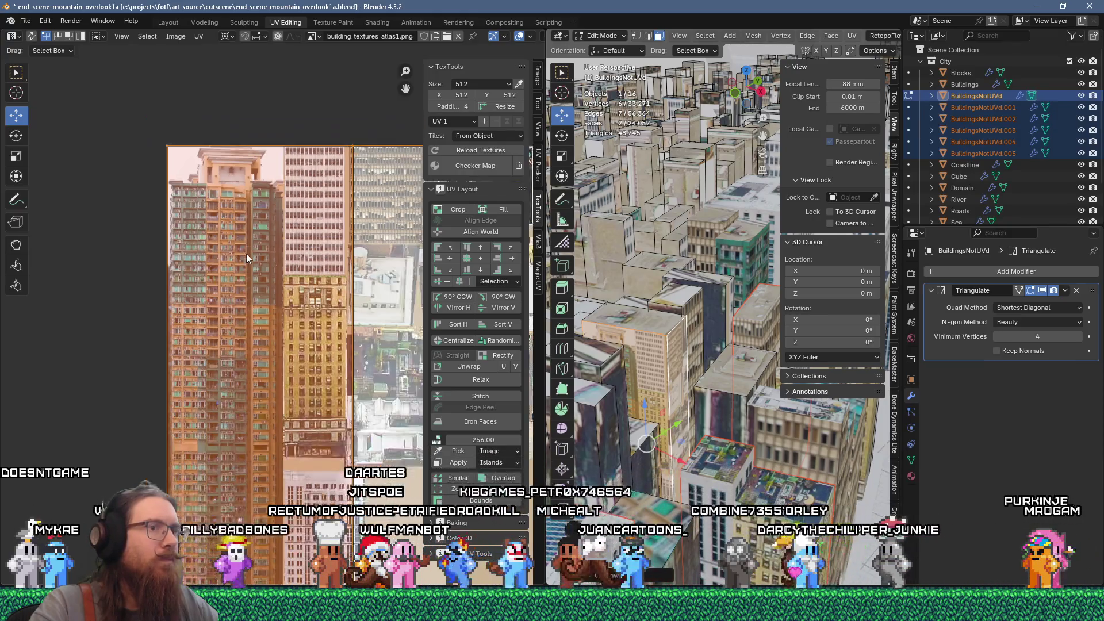
key("g")
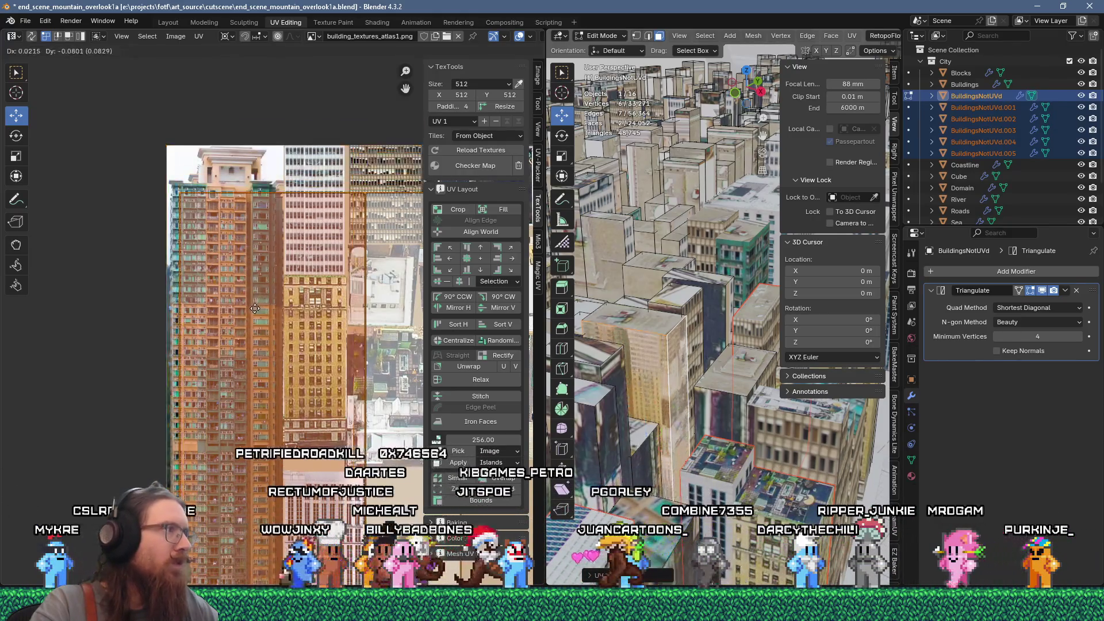
left_click(250, 298)
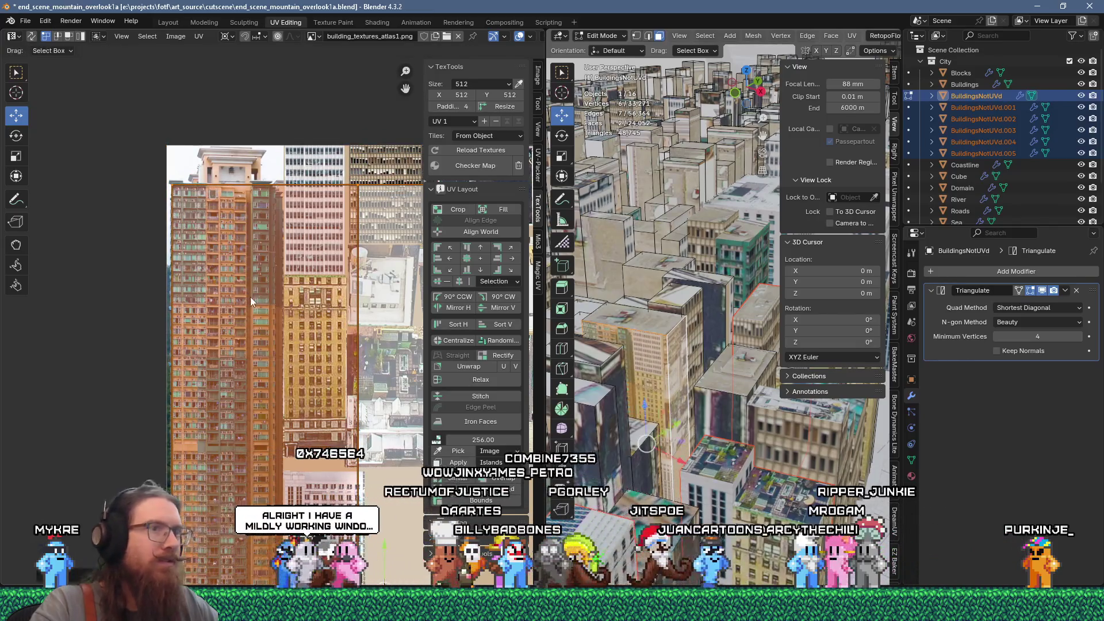
scroll(172, 203, "up", 5)
scroll(175, 216, "down", 4)
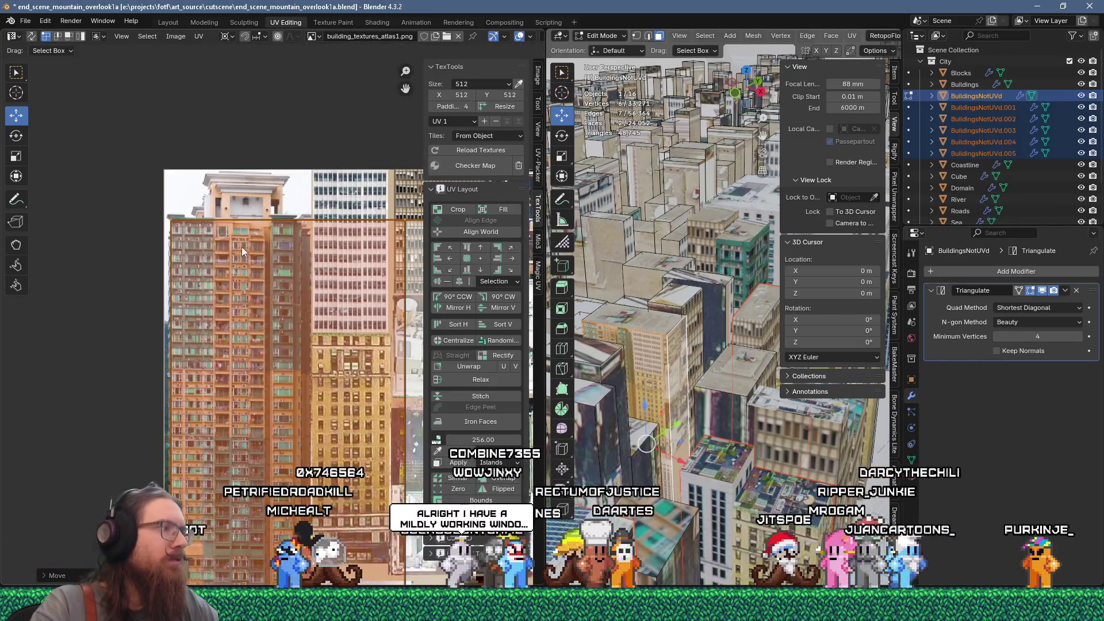
key("g")
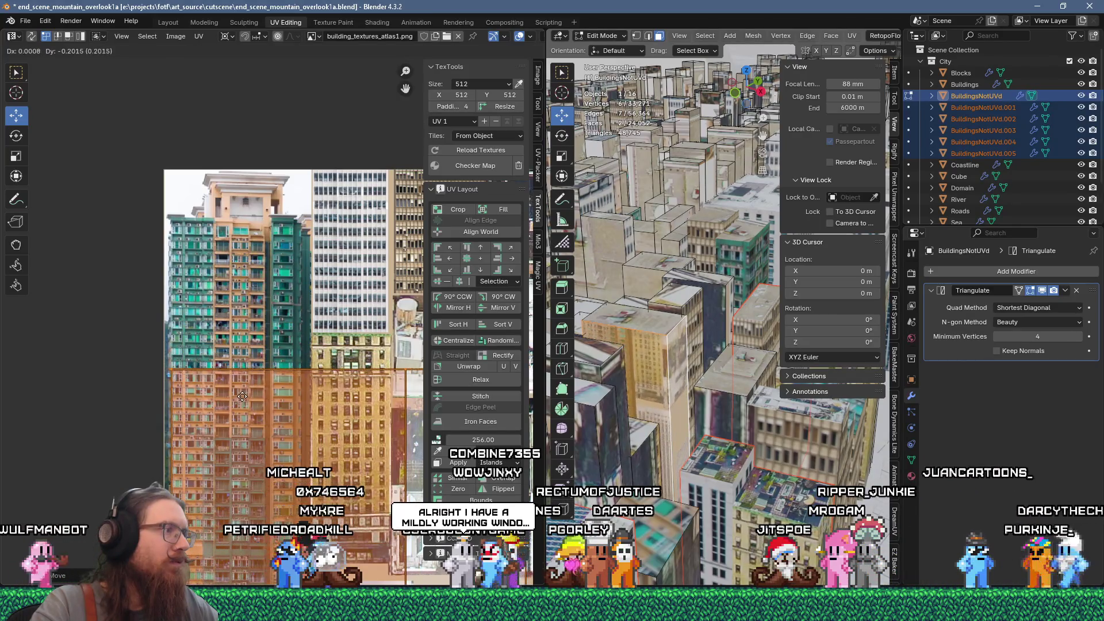
scroll(182, 377, "up", 3)
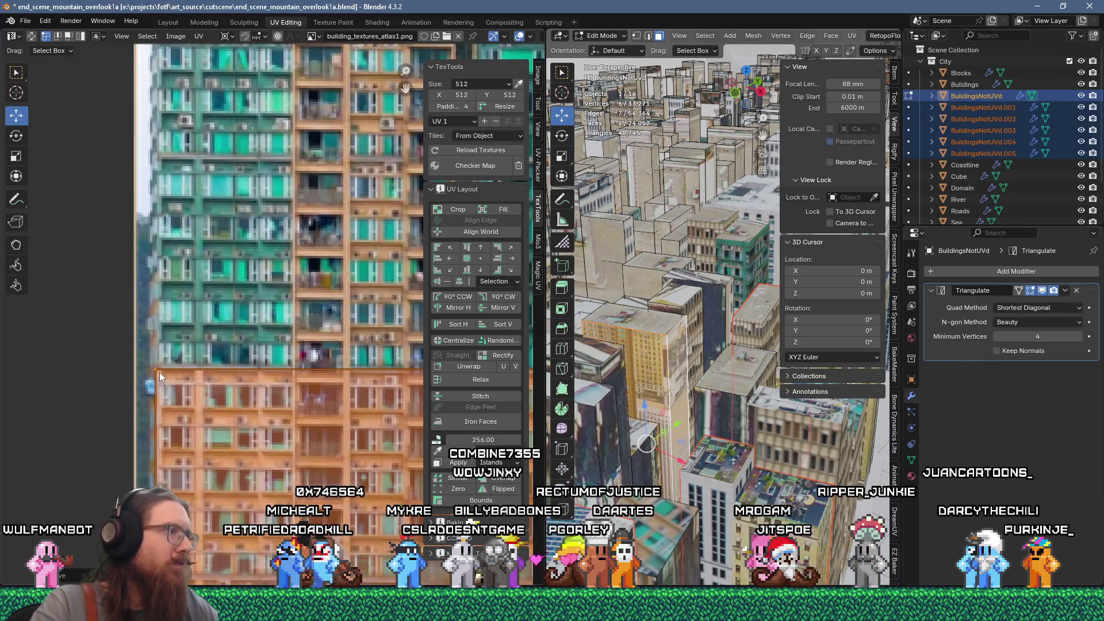
scroll(258, 398, "down", 3)
scroll(315, 379, "up", 3)
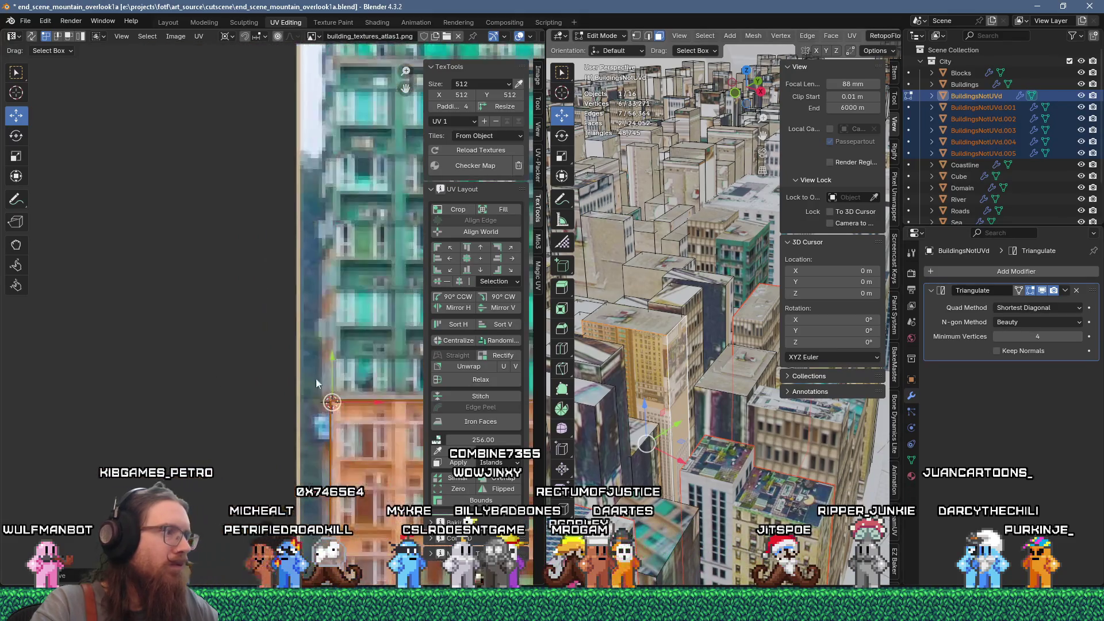
scroll(341, 420, "down", 5)
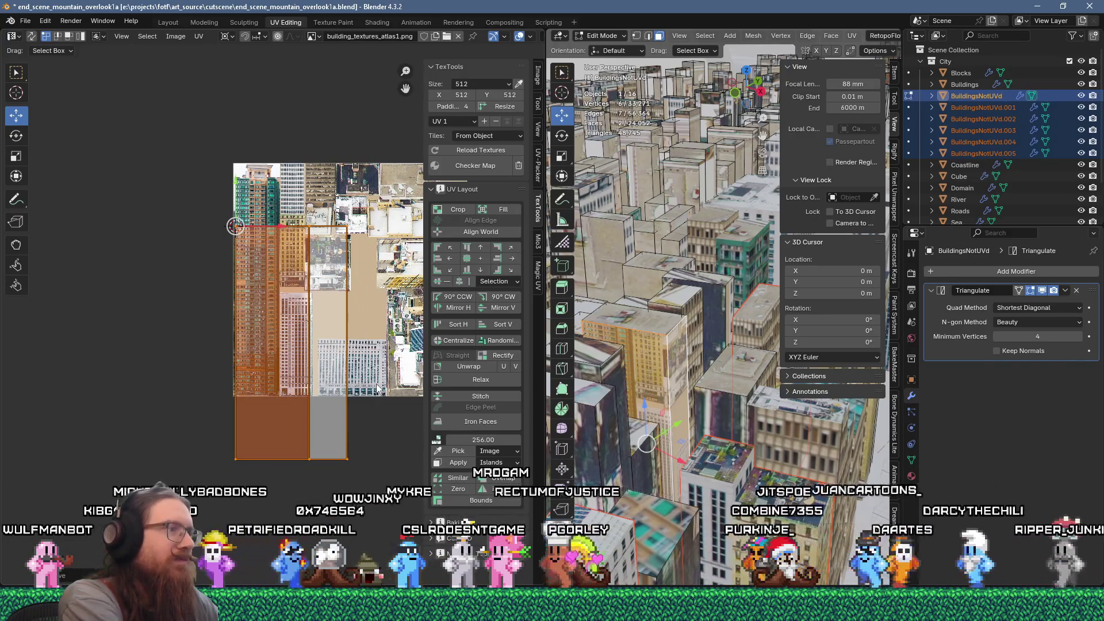
key("s")
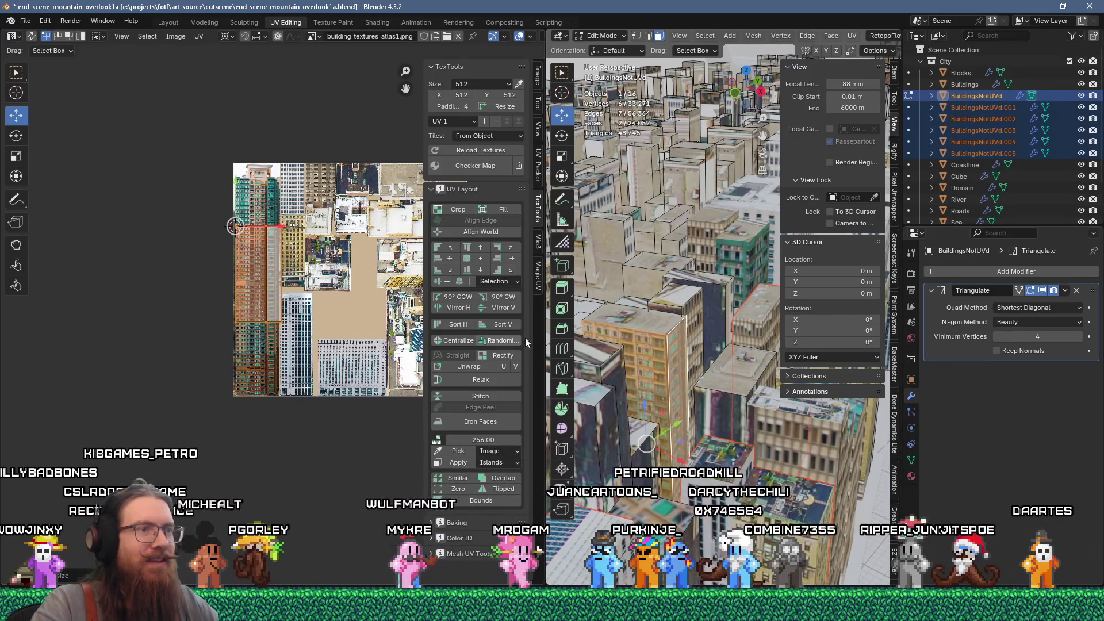
key("ctrl+z")
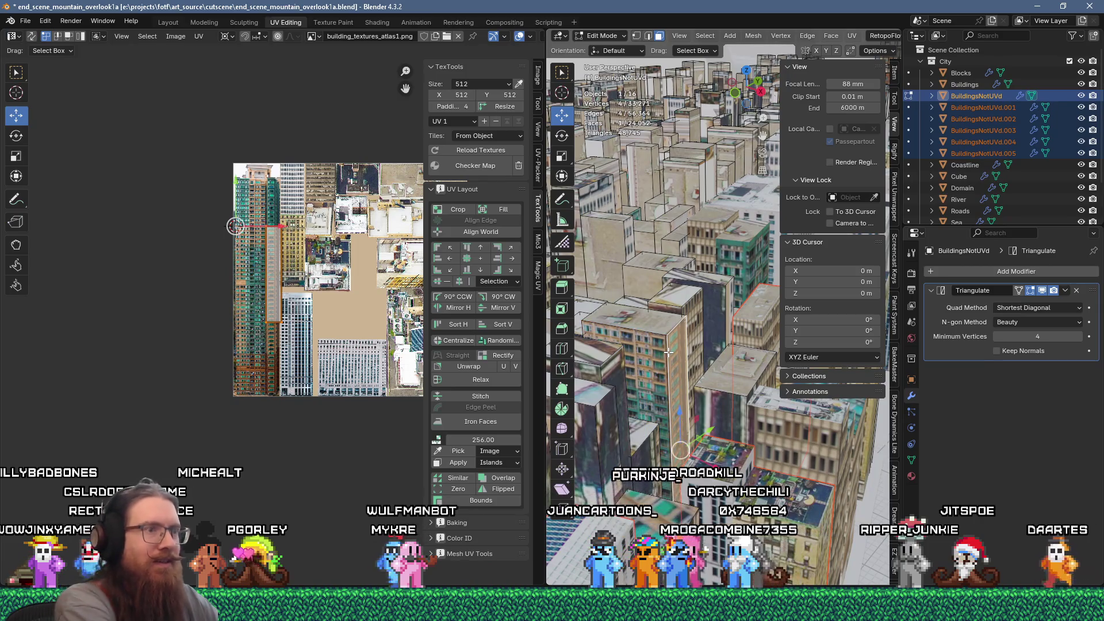
Select the building's connected faces, then pick a single face on the orange building
key("ctrl+l")
middle_click_drag(669, 353, 630, 357)
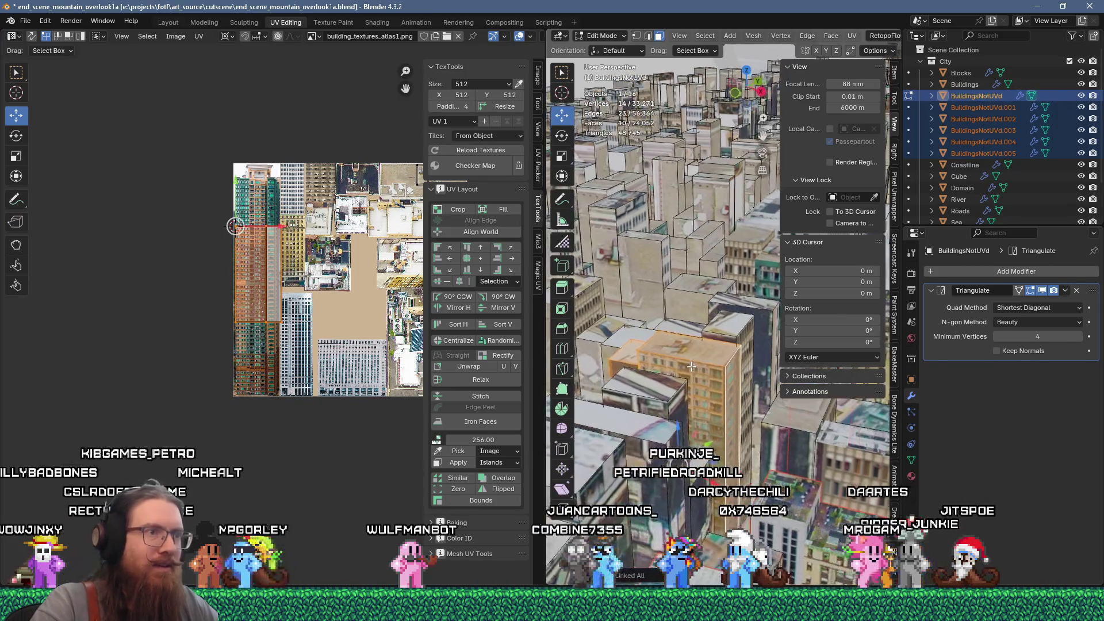
scroll(652, 372, "up", 2)
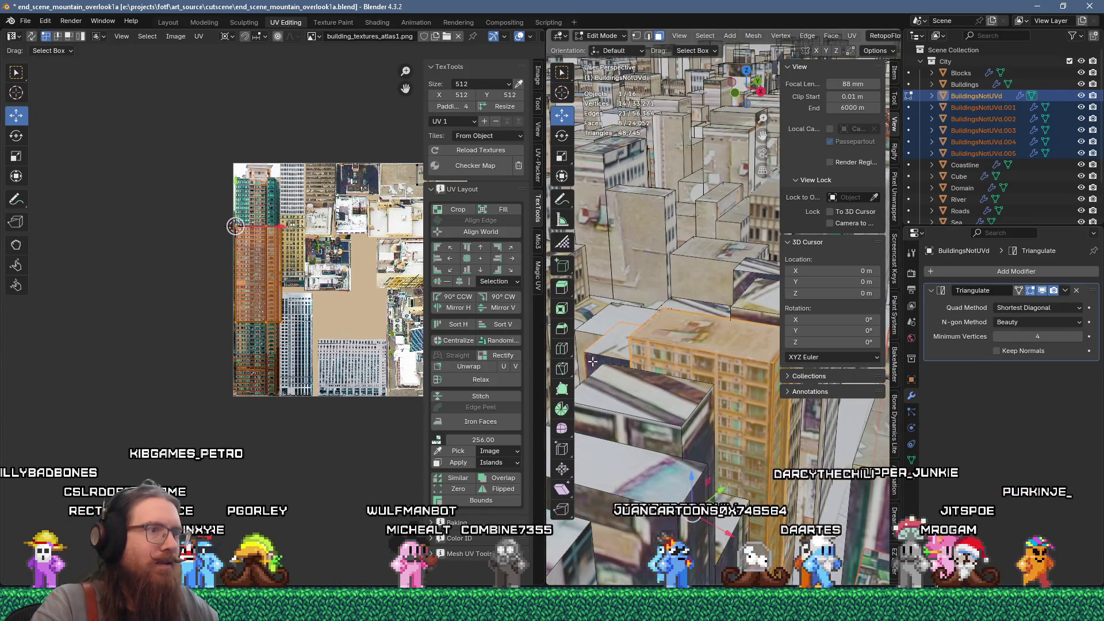
left_click(592, 361)
scroll(375, 344, "down", 4)
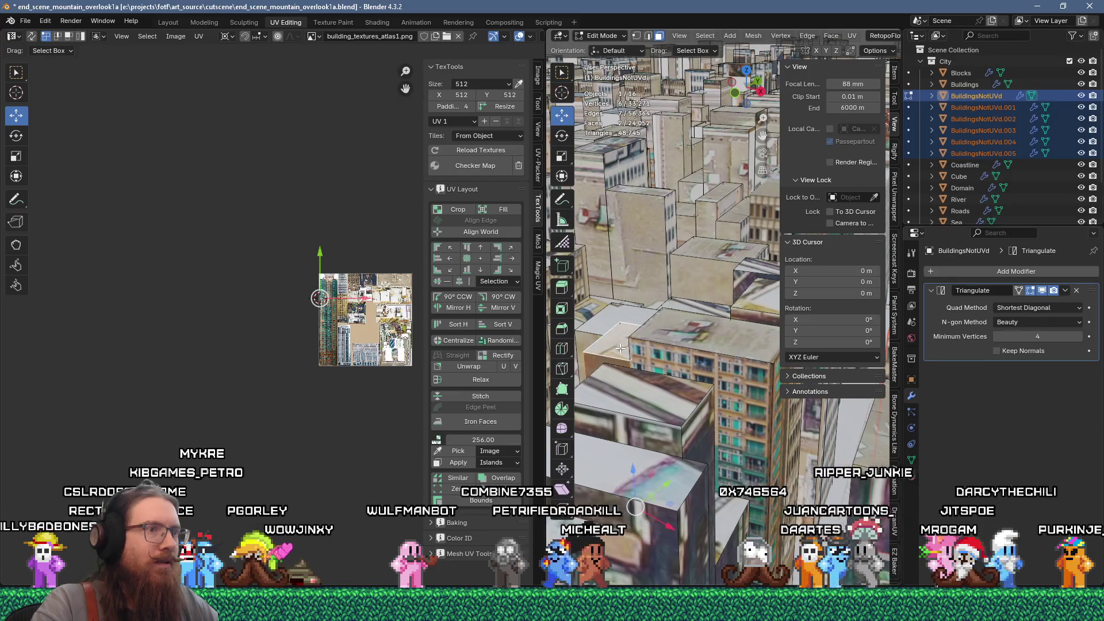
Unwrap one face of the orange building and scale its UV island to 0.2
right_click(620, 348)
left_click(610, 350)
left_click(662, 340)
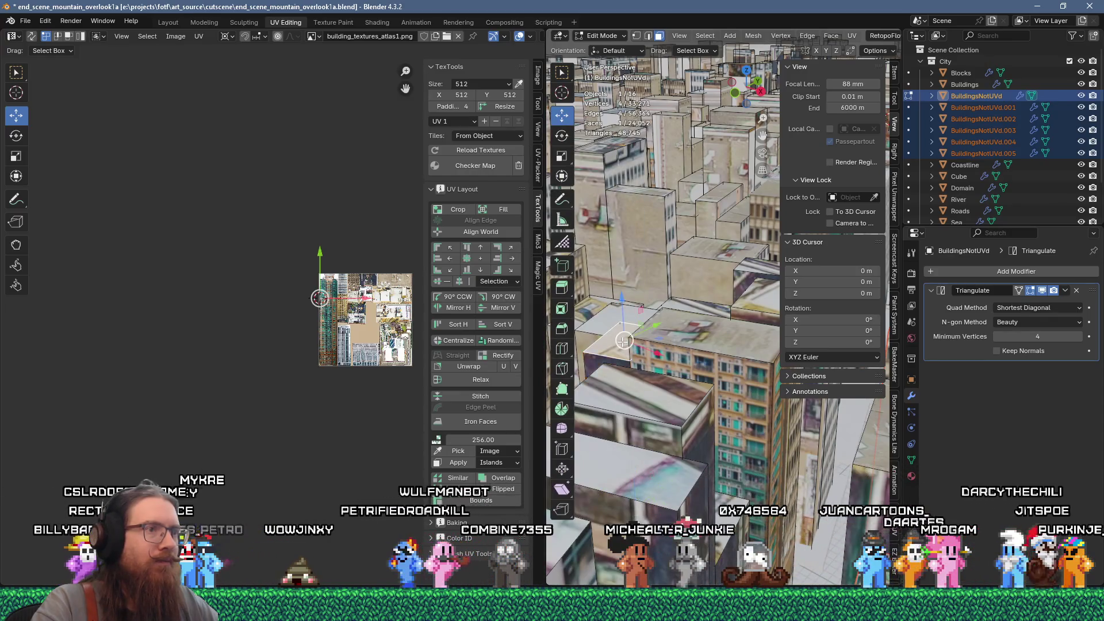
key("u")
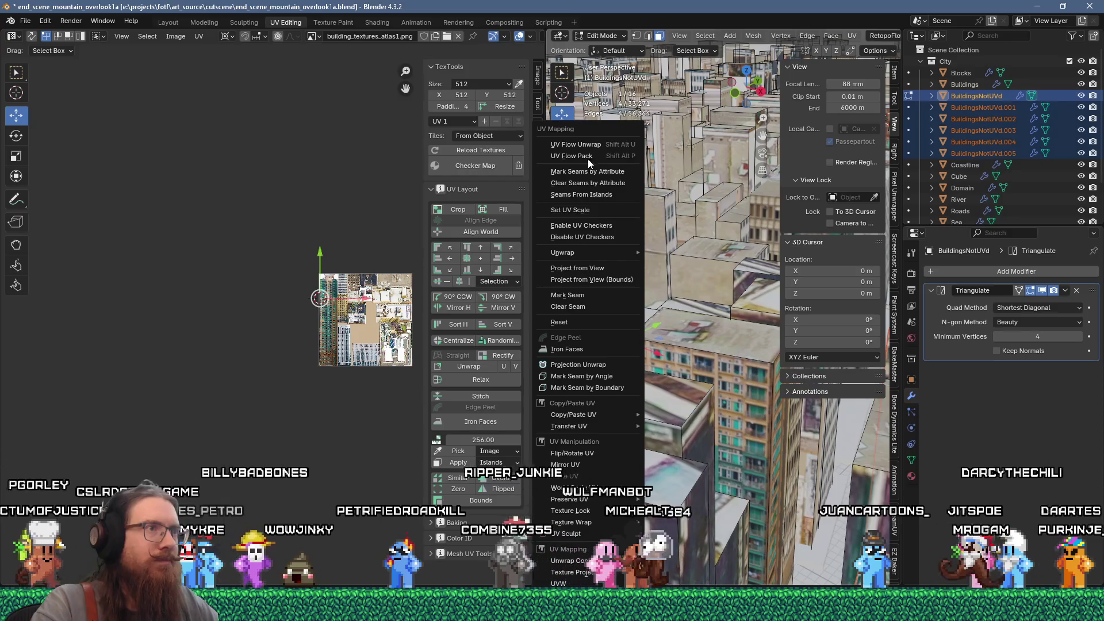
left_click(576, 144)
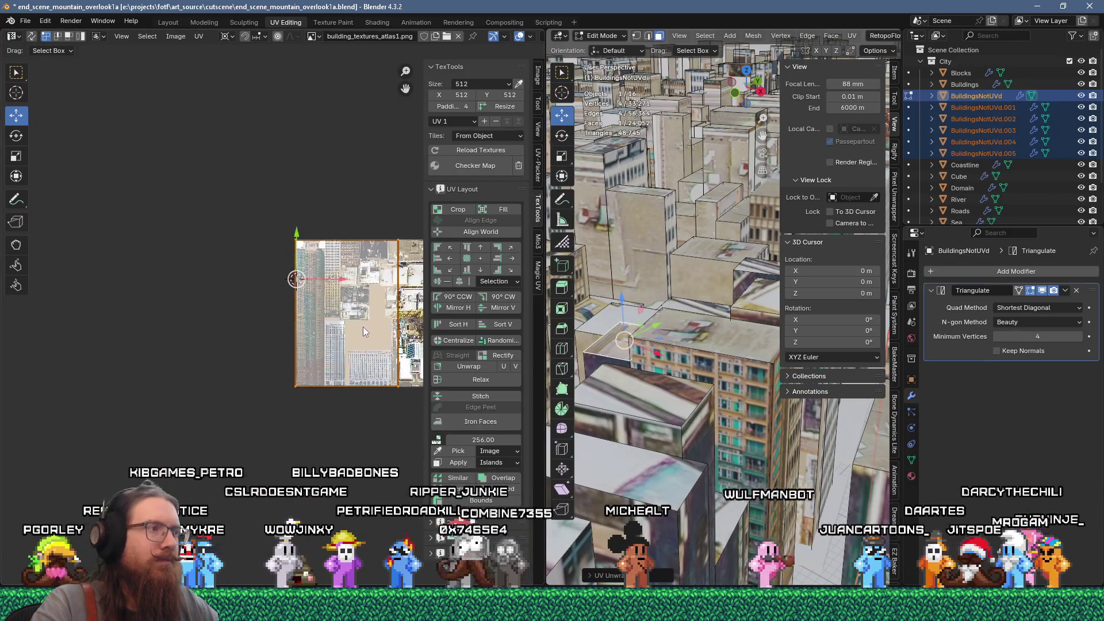
scroll(364, 327, "up", 2)
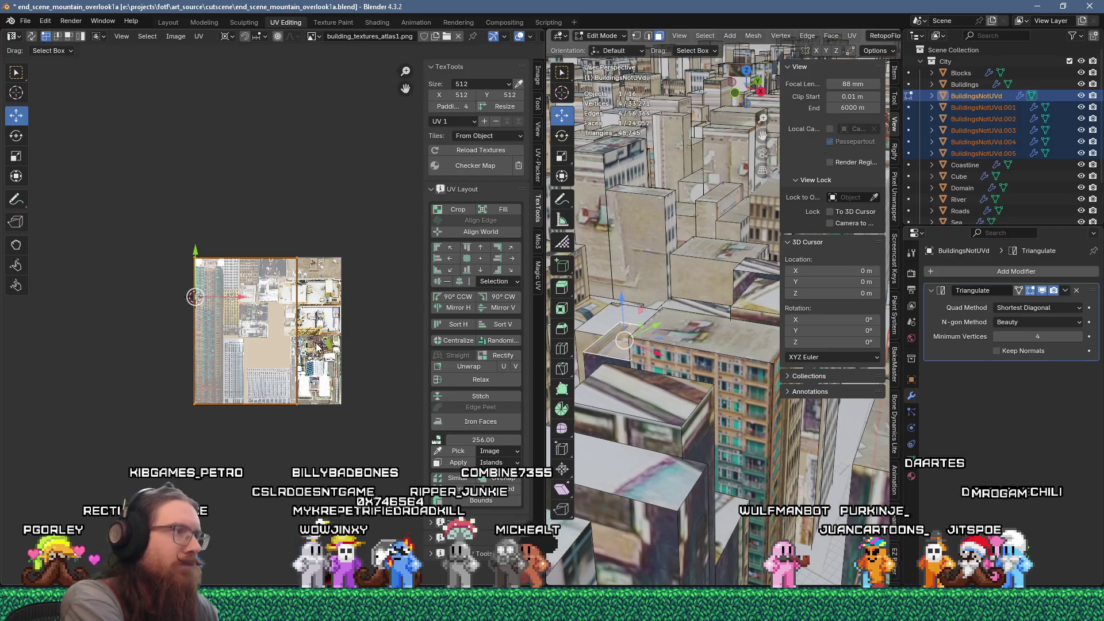
type("s.2")
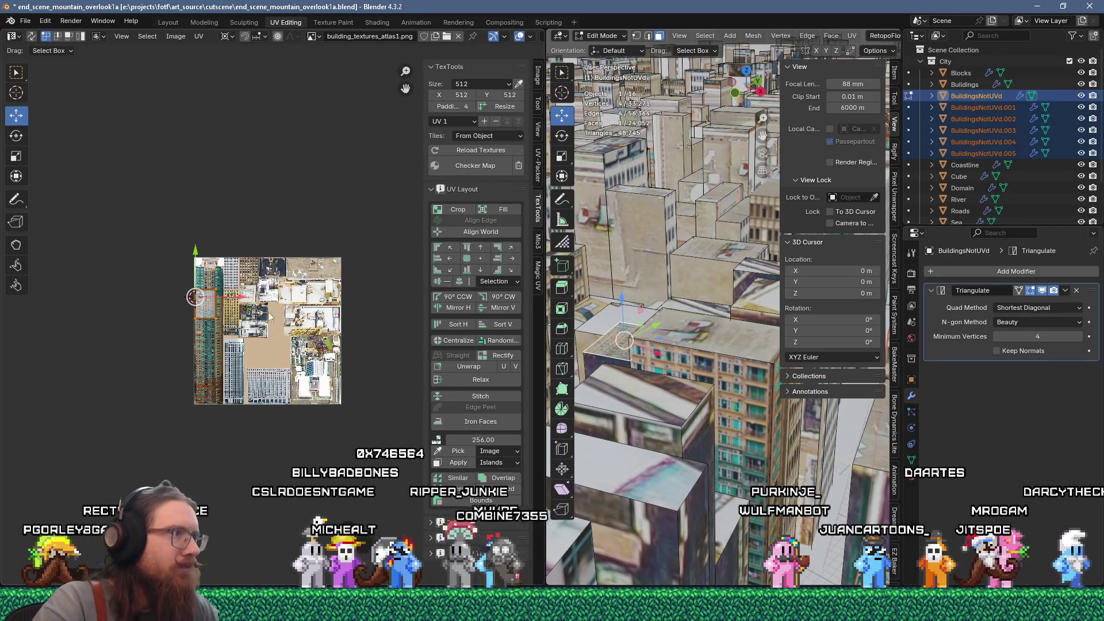
scroll(270, 317, "up", 3)
key("g")
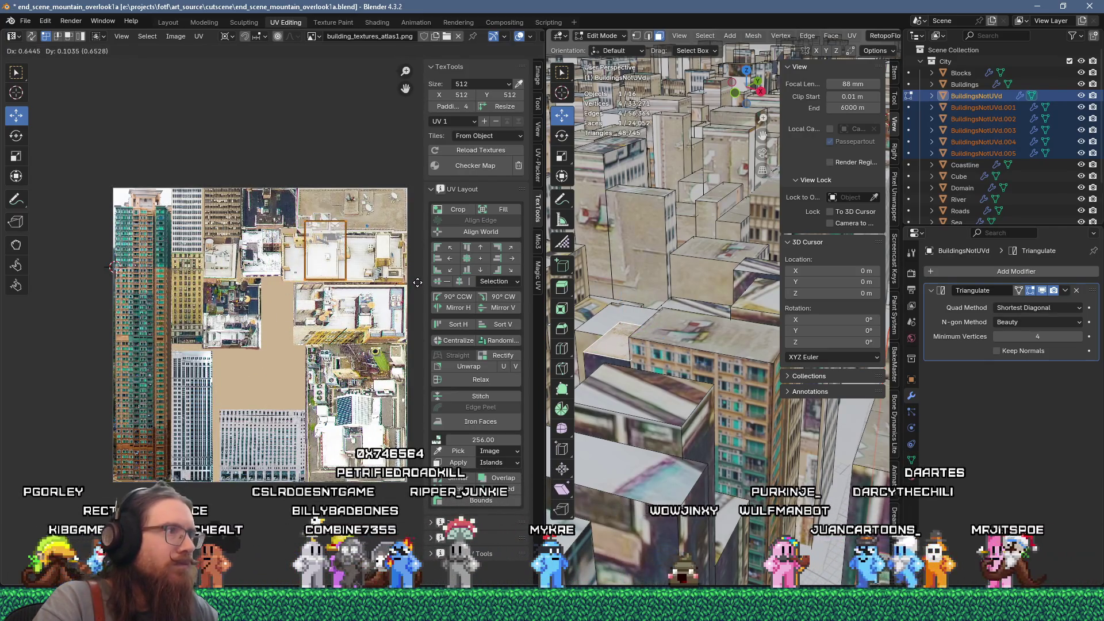
key("Escape")
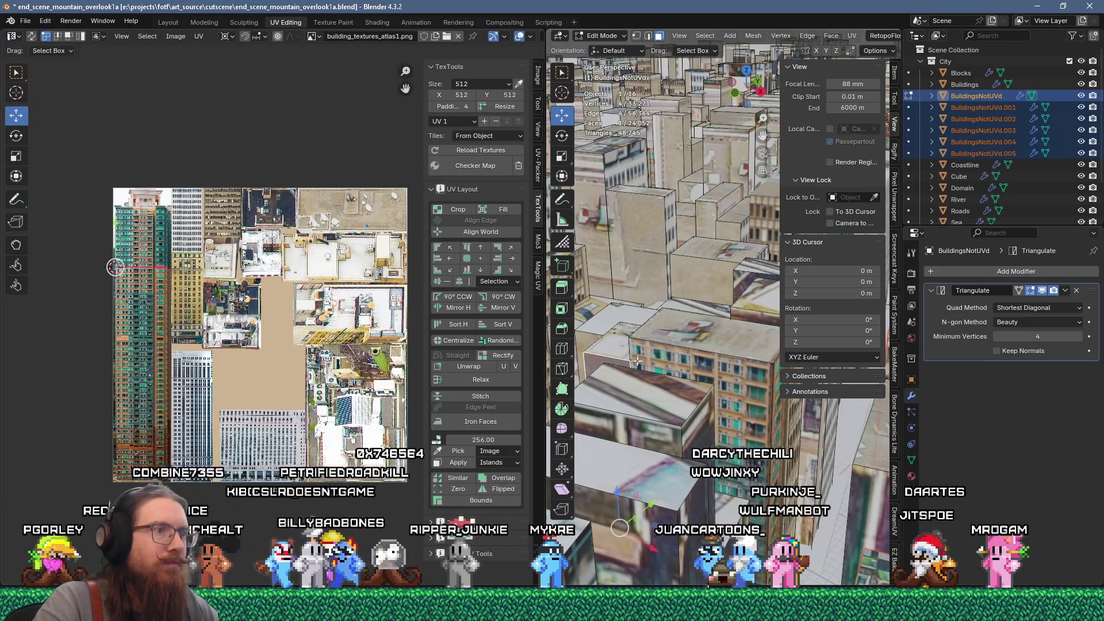
Try a flow unwrap, undo it, and move the UV strip to the right
key("u")
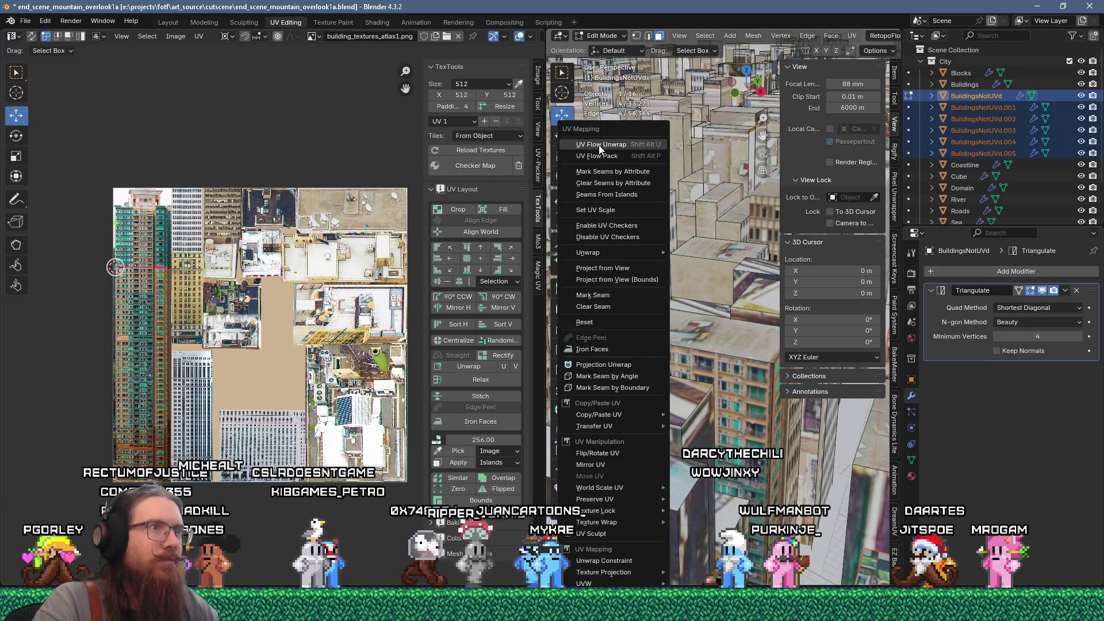
left_click(600, 149)
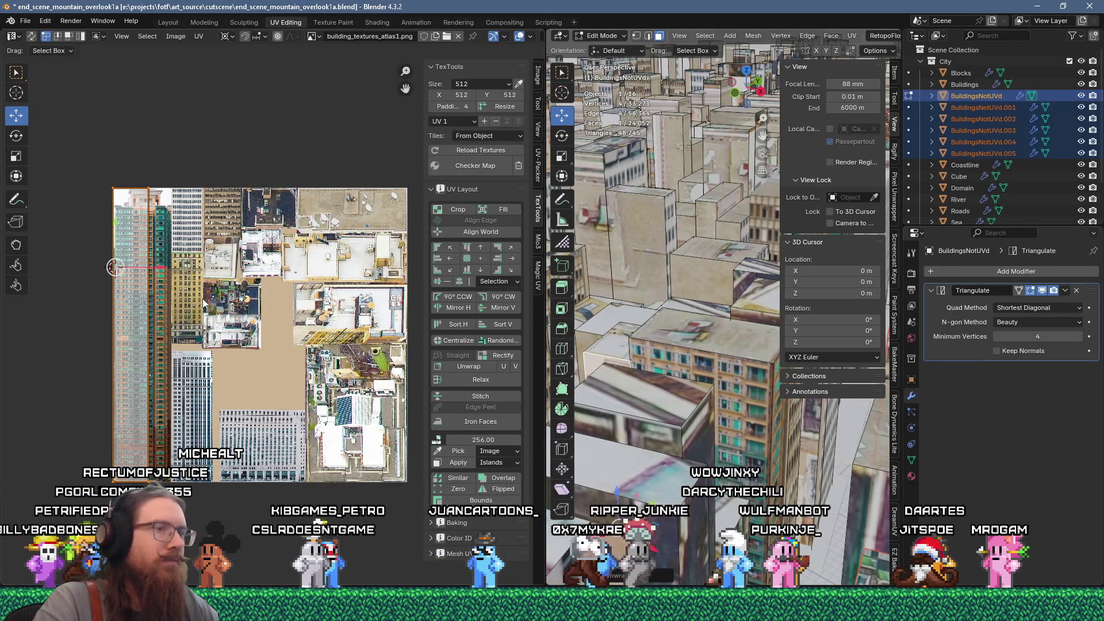
key("ctrl+z")
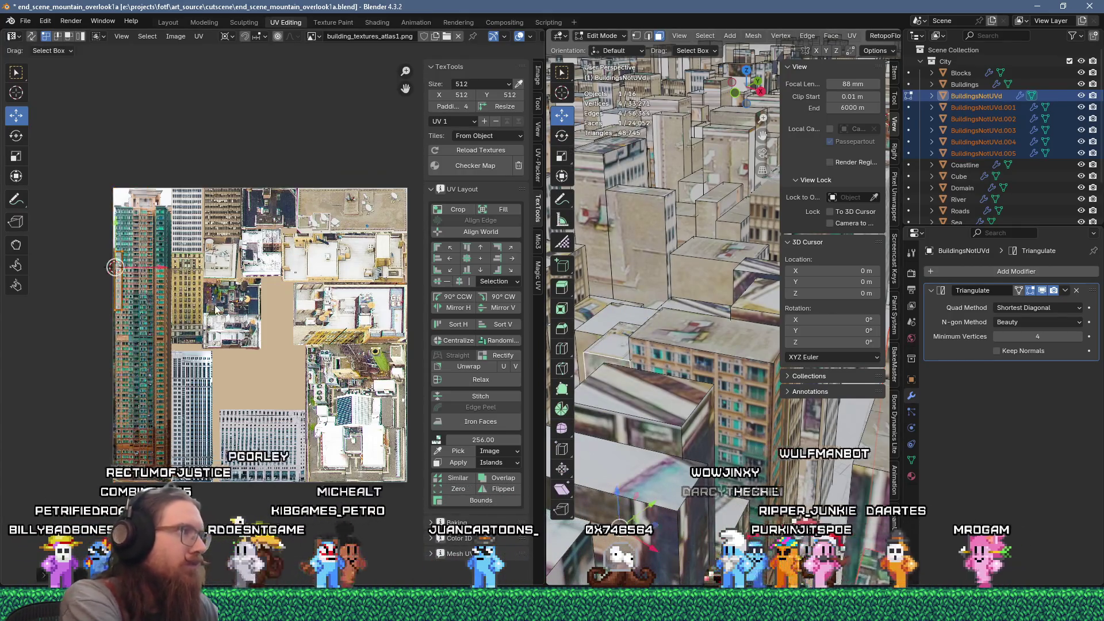
key("g")
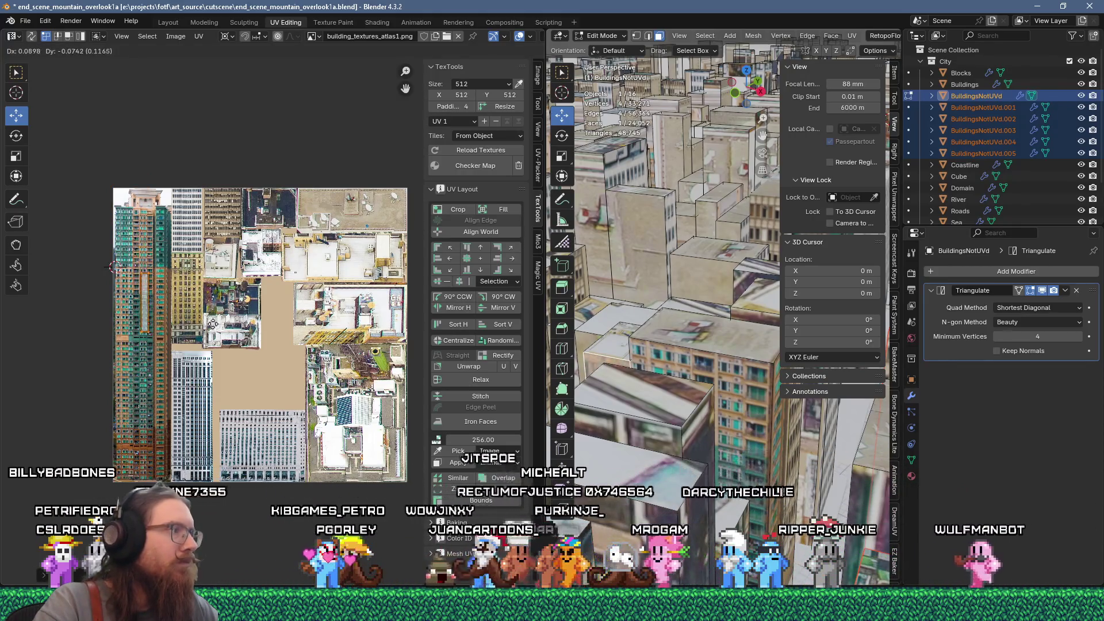
left_click(224, 371)
scroll(169, 357, "up", 5)
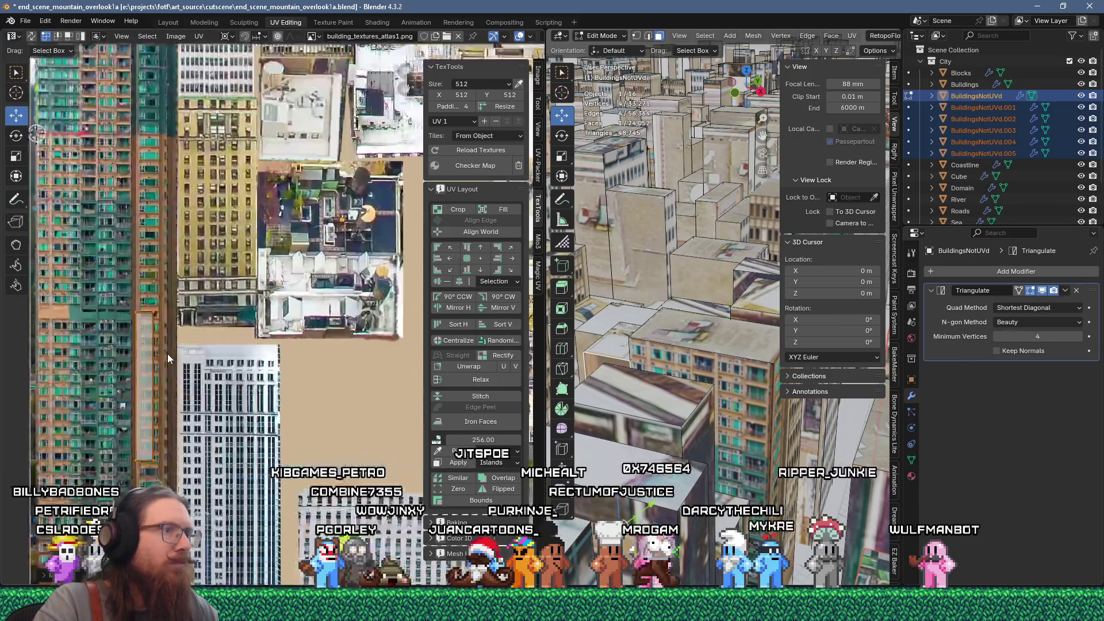
Nudge the UV strip up and enlarge it about 1.5x from its top-left corner
key("g")
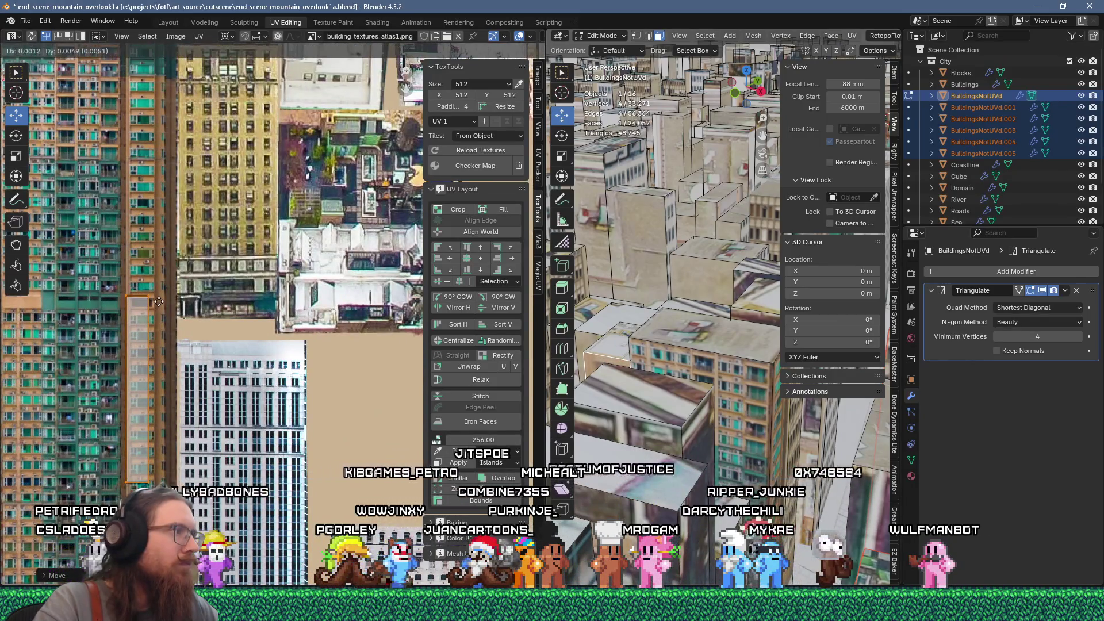
left_click(161, 309)
right_click(126, 294, "shift")
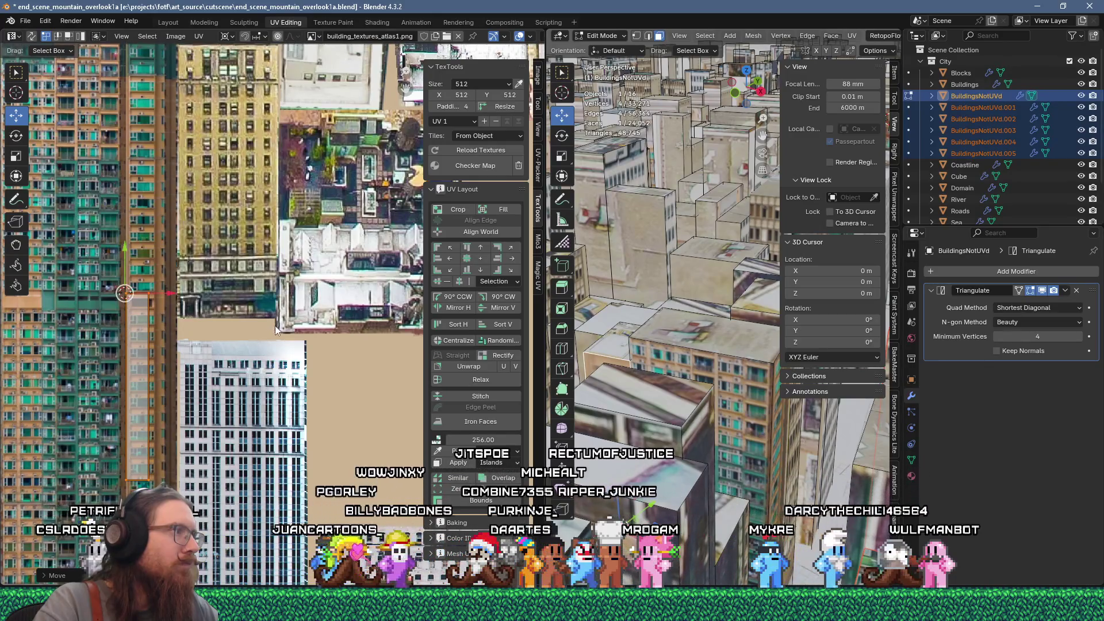
key("s")
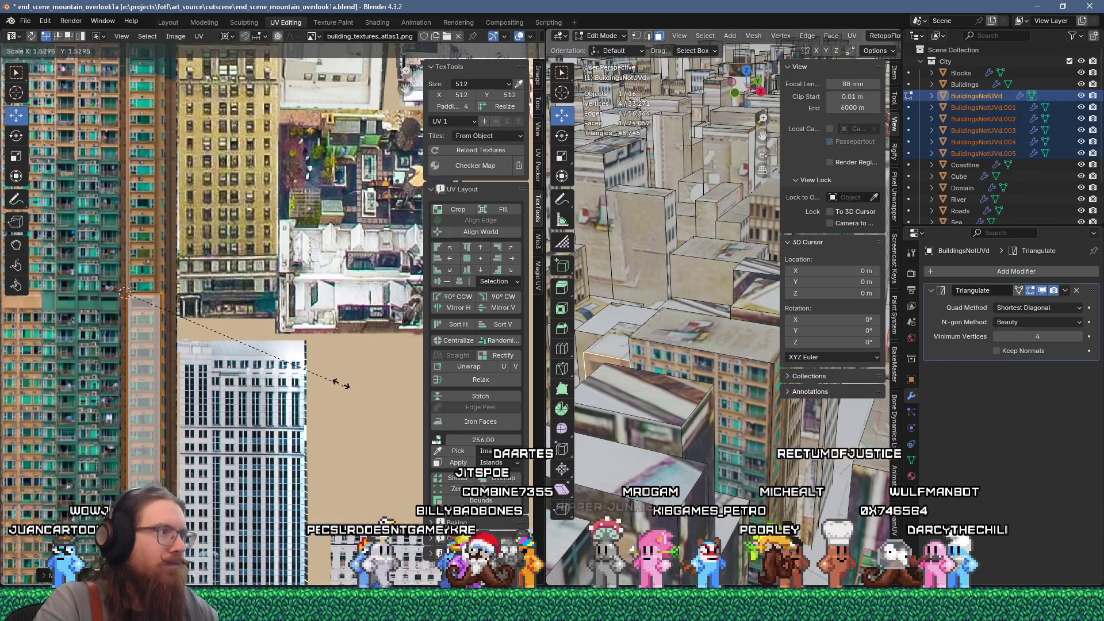
left_click(338, 383)
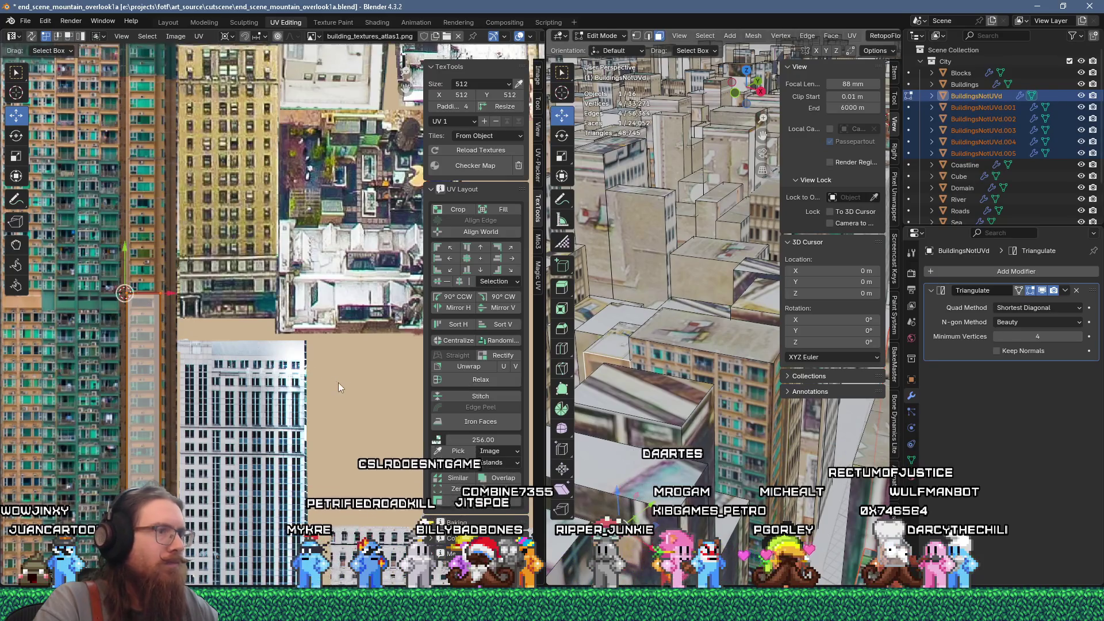
scroll(338, 382, "down", 5)
scroll(617, 395, "down", 3)
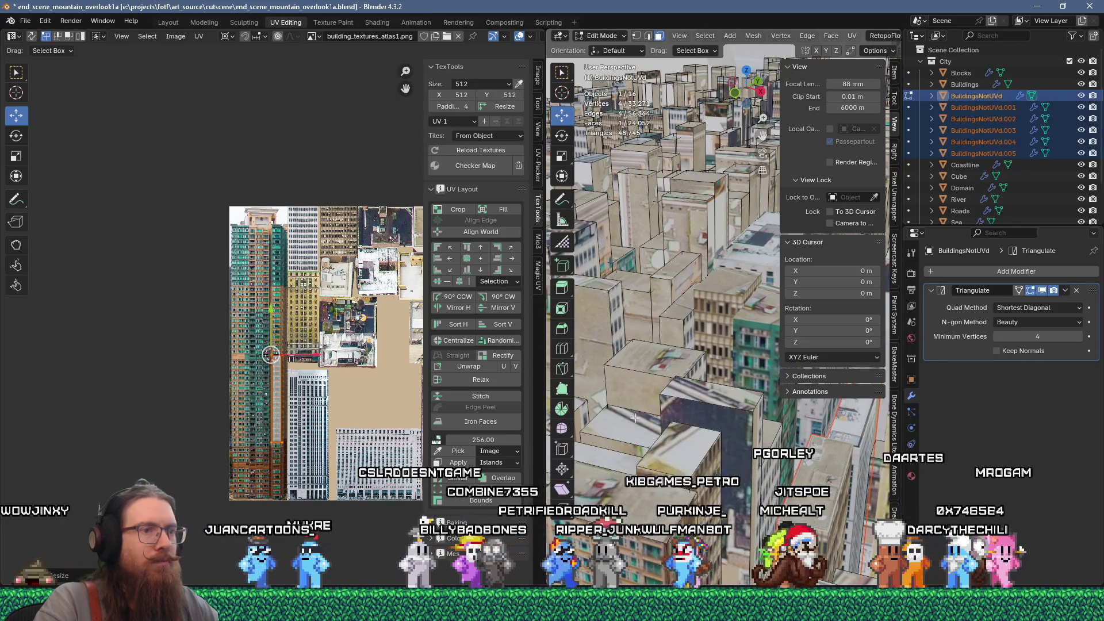
Select the next building's linked faces and separate them into BuildingsNotUVd.006
scroll(625, 431, "up", 2)
left_click(681, 398, "shift")
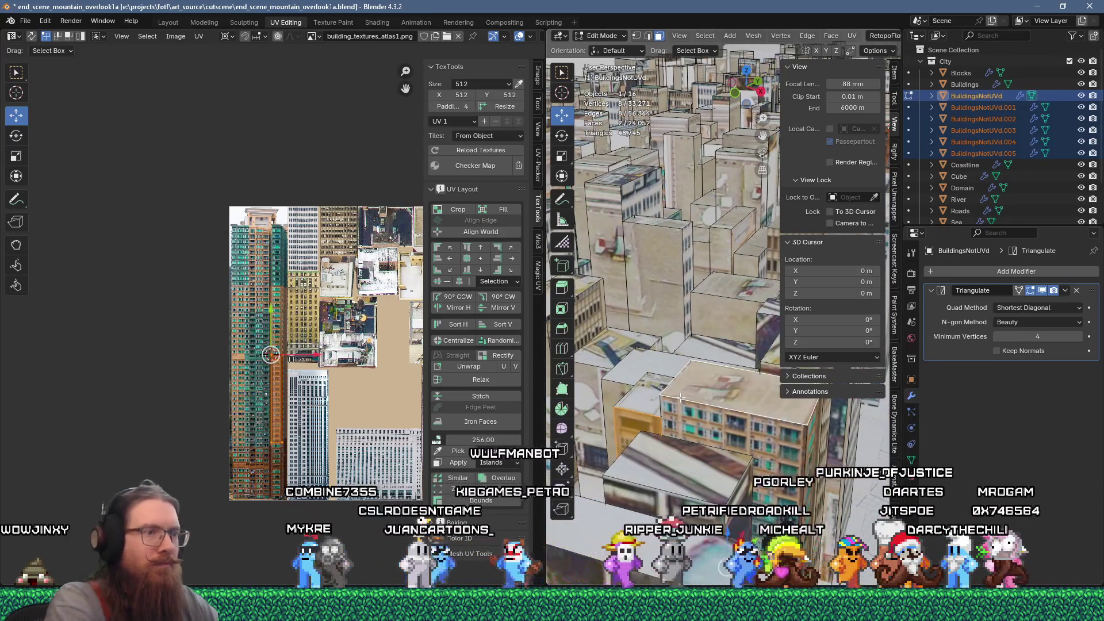
key("ctrl+l")
key("p")
left_click(682, 398)
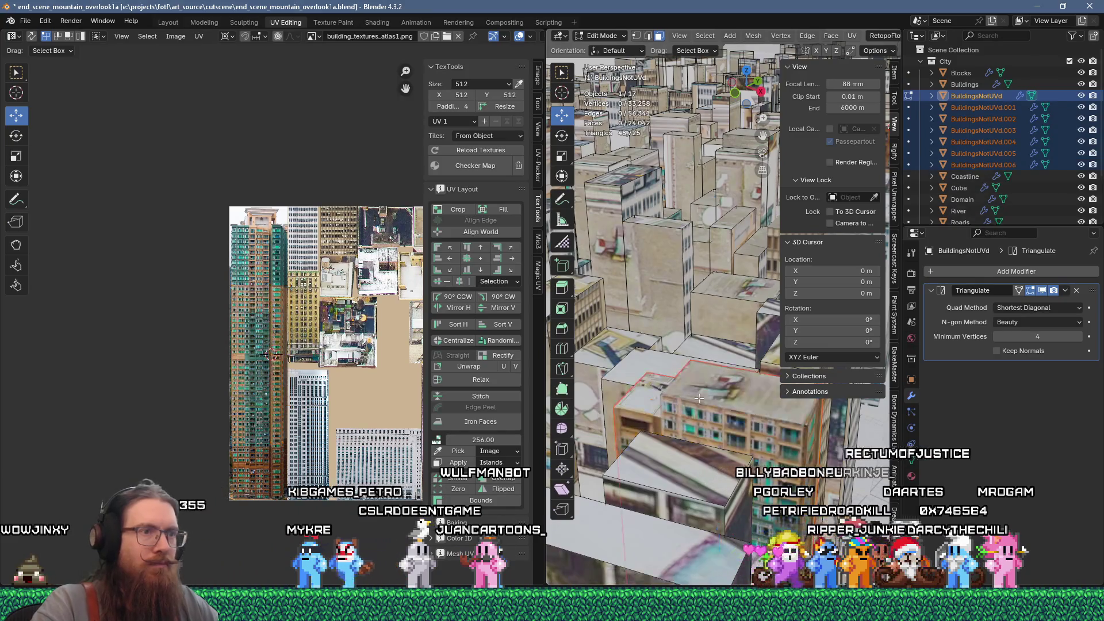
scroll(690, 414, "down", 3)
Unwrap two of its faces and scale the resulting UV island by 2
left_click(696, 422)
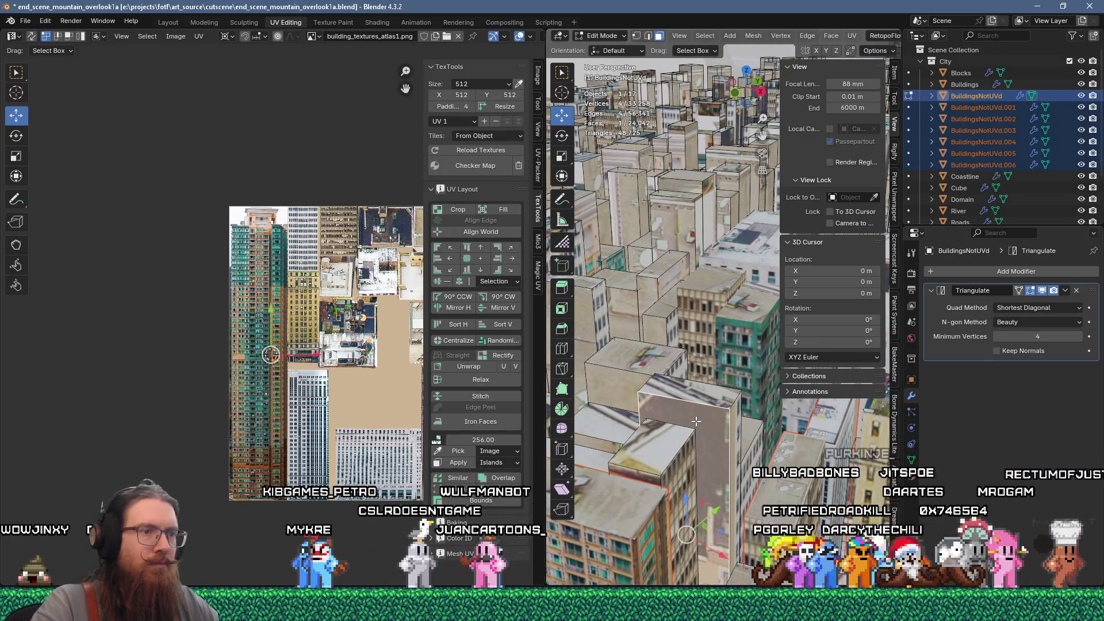
left_click(735, 416, "shift")
key("u")
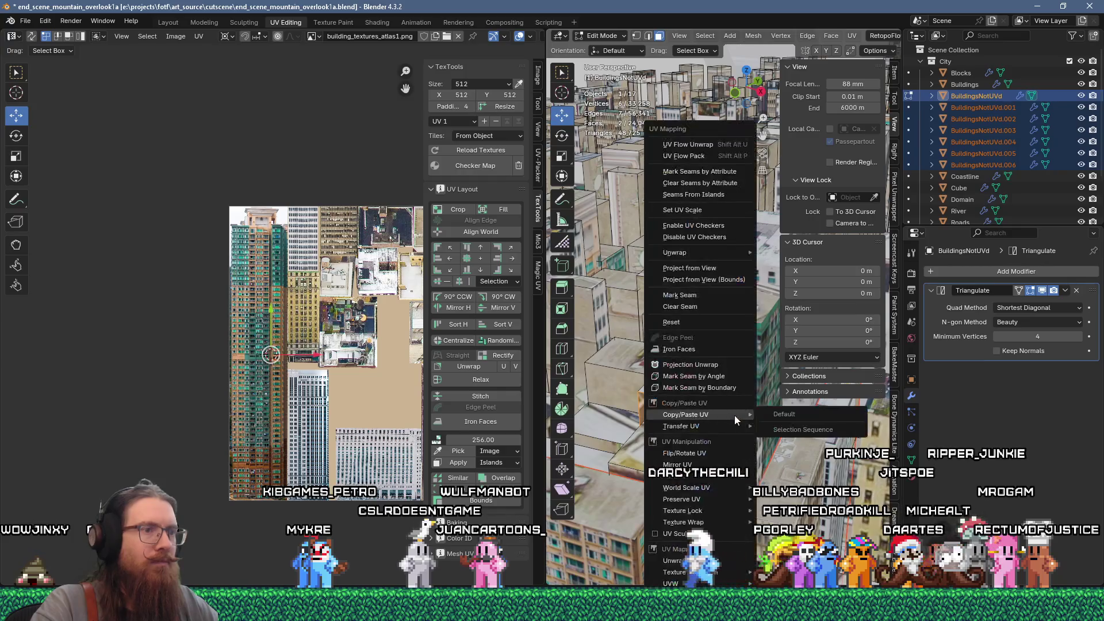
left_click(674, 151)
key("s")
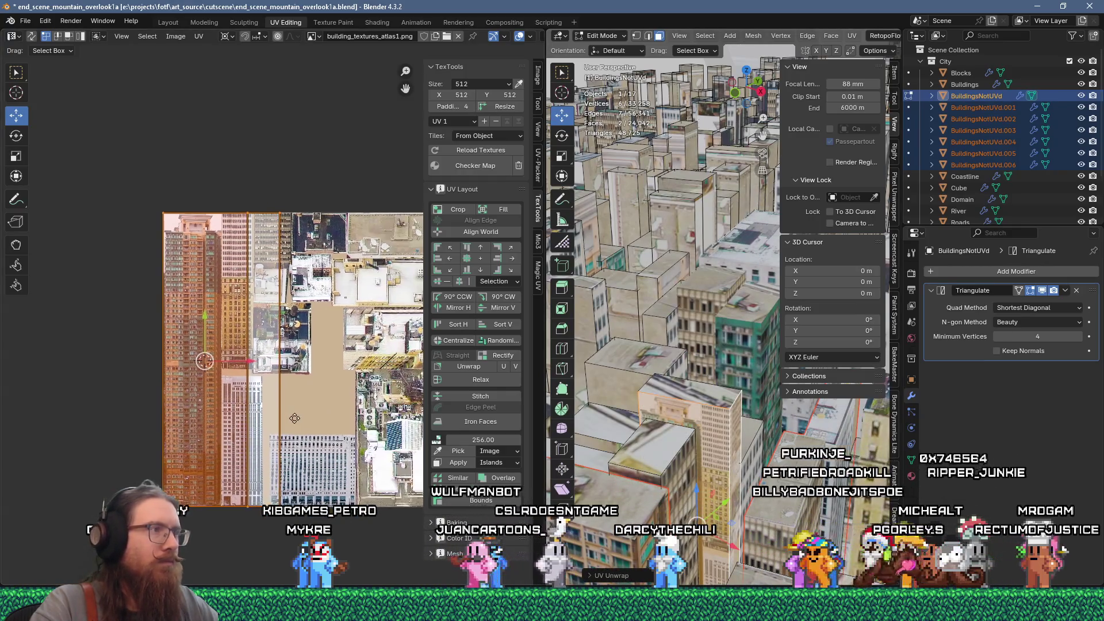
left_click(347, 423)
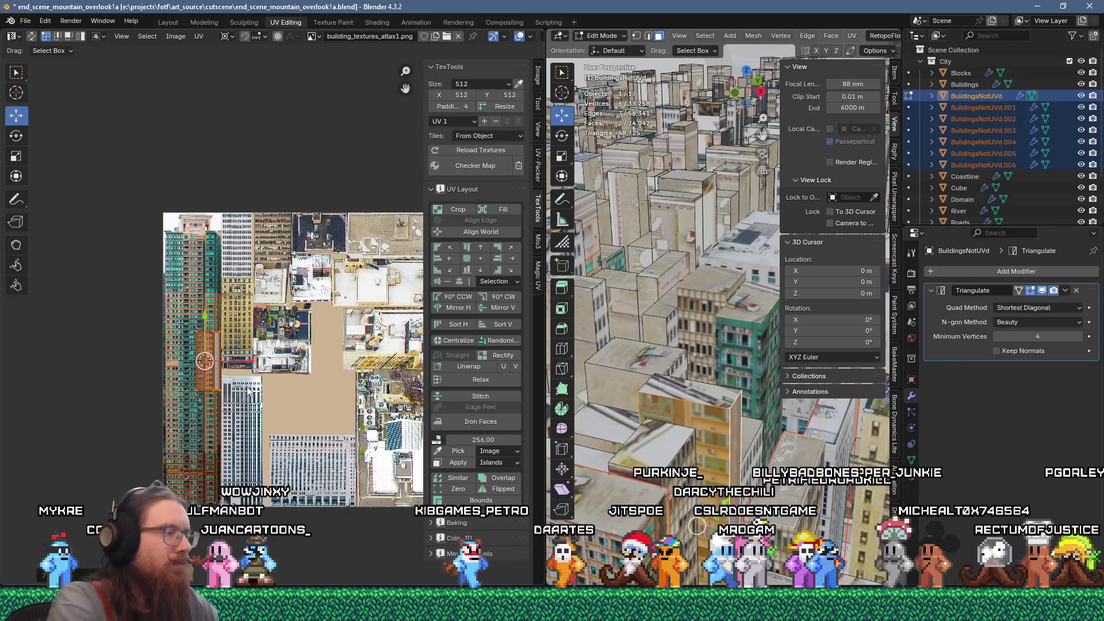
type("2")
key("Return")
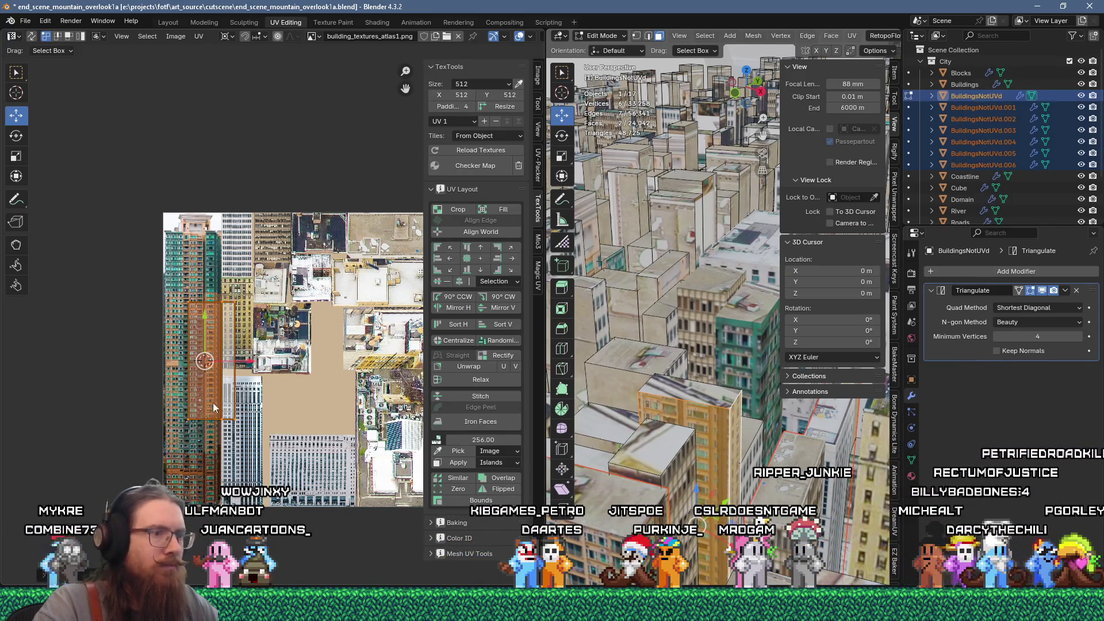
Move the island over the orange brick facade strip, sliding it left to align, then pick a rooftop face
scroll(220, 382, "up", 3)
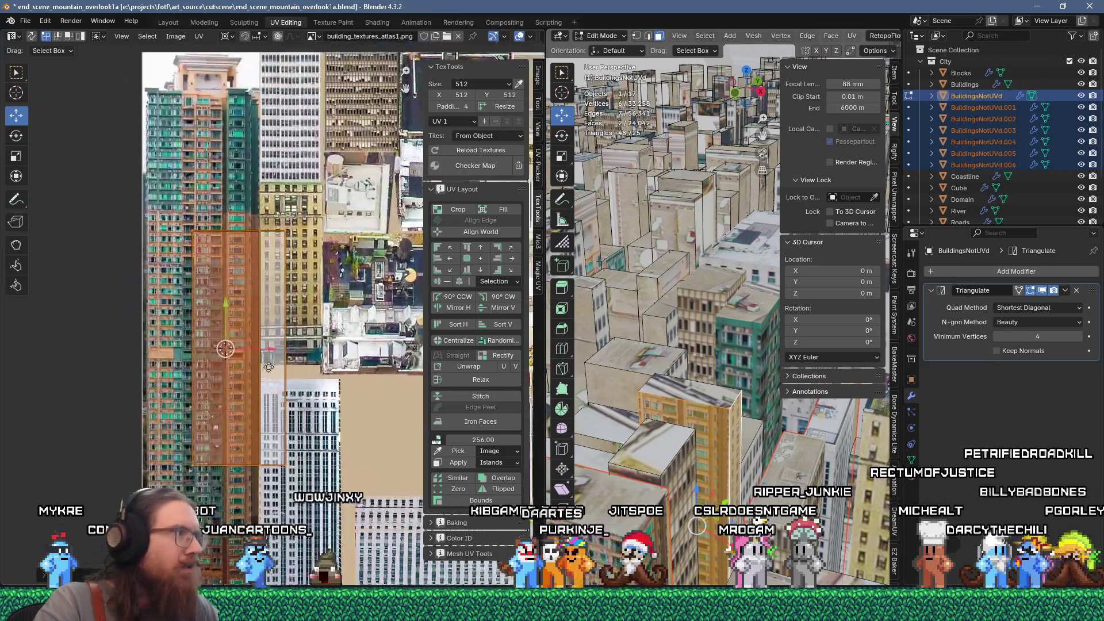
scroll(268, 367, "up", 2)
key("g")
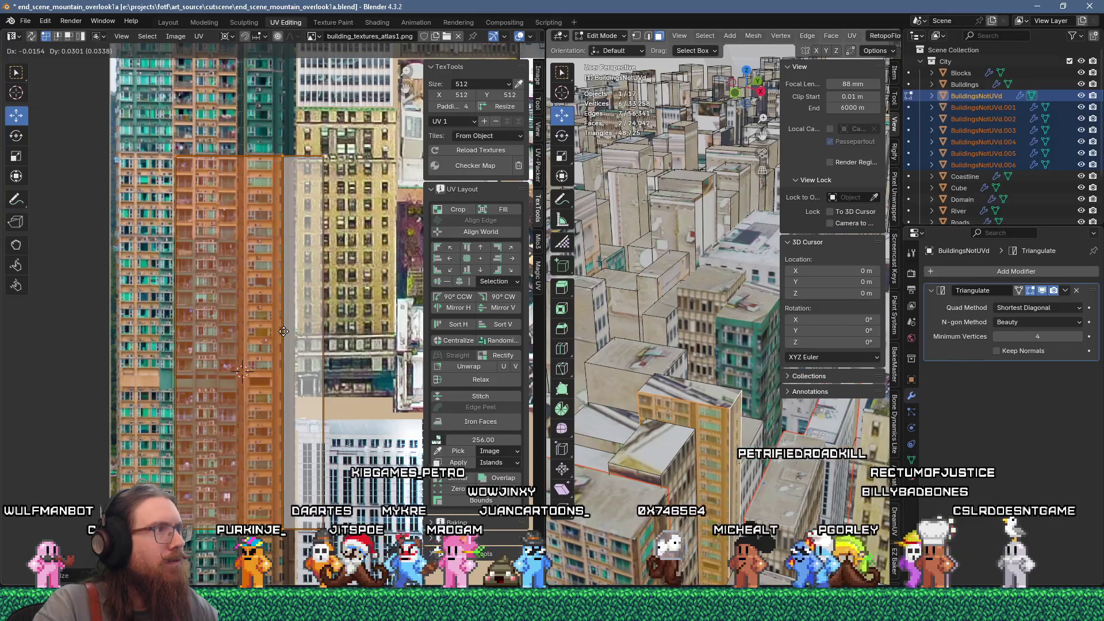
left_click(283, 330)
left_click(315, 153)
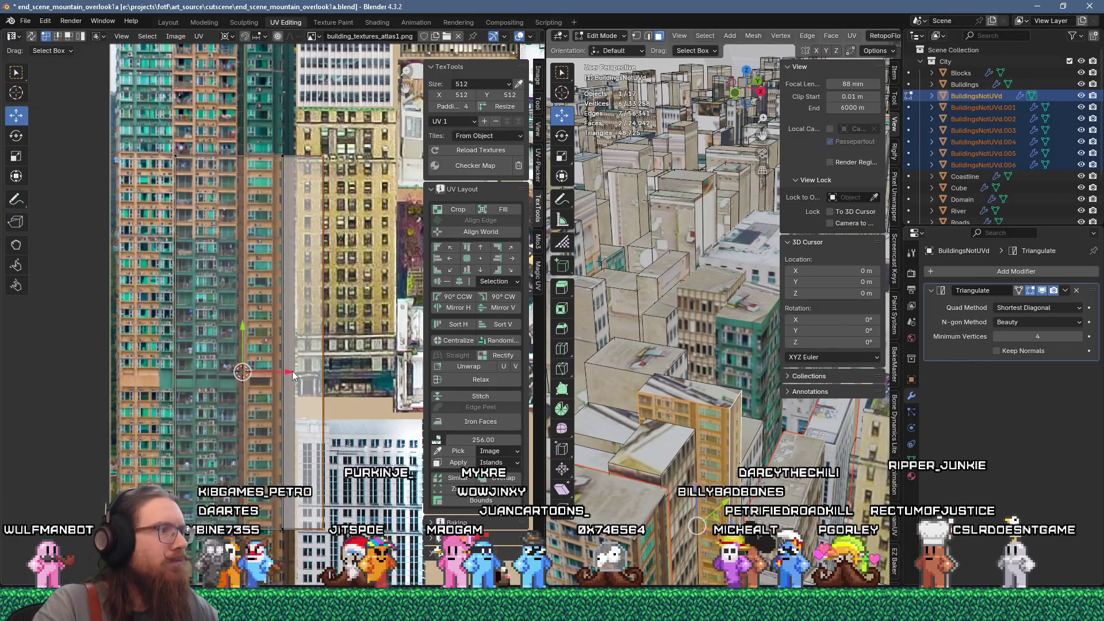
left_click_drag(293, 376, 202, 353)
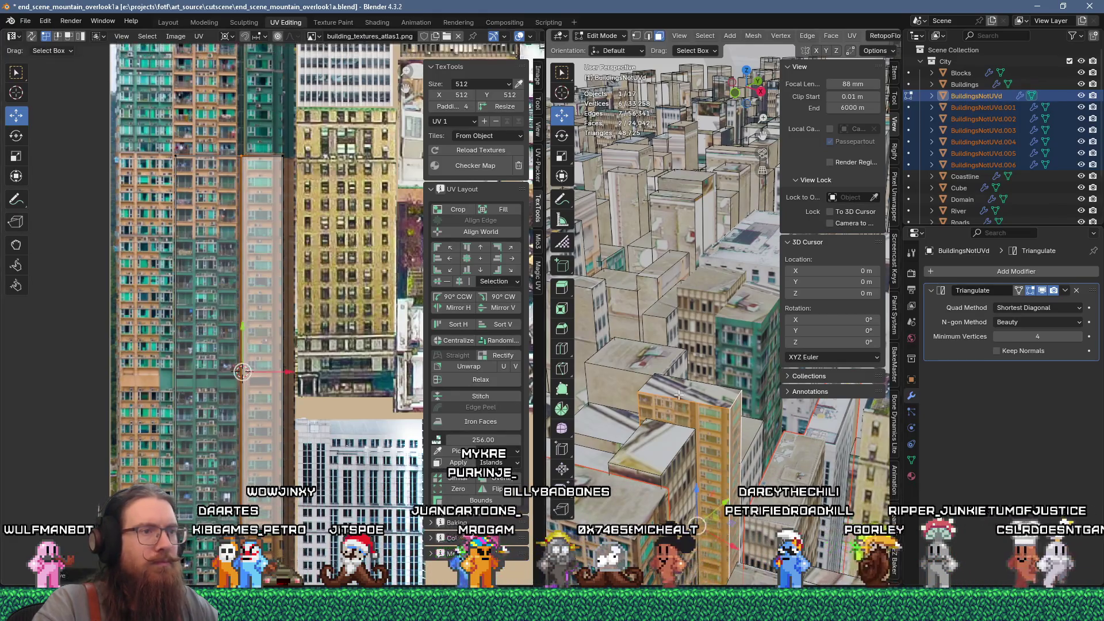
left_click(678, 395)
Unwrap the rooftop face, scale it to 0.4, rotate 90° and move it onto rooftop imagery
key("u")
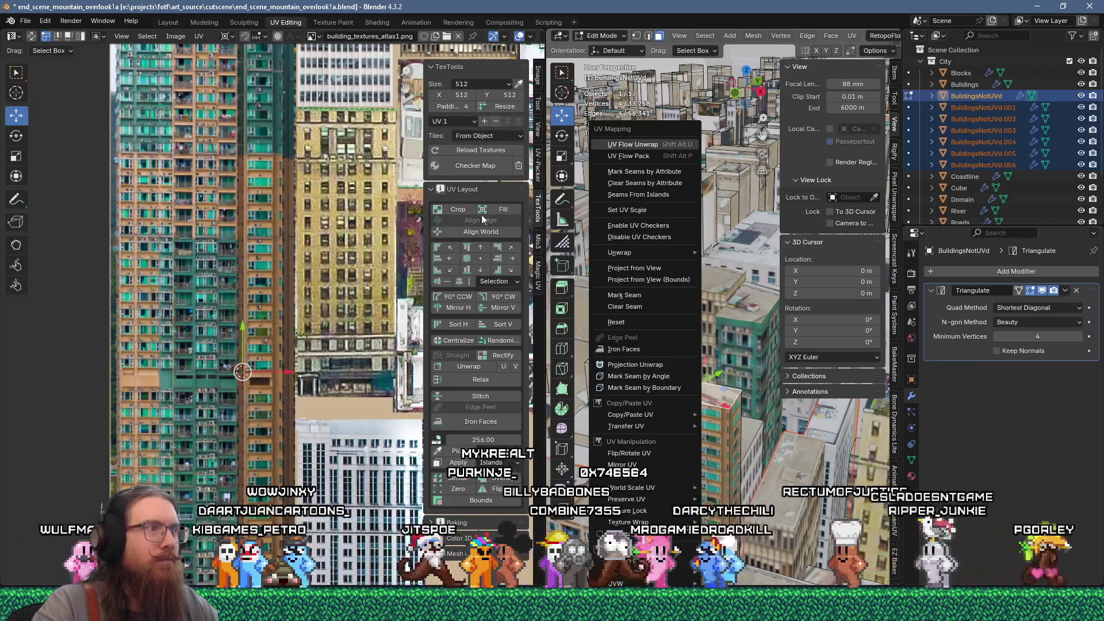
left_click(620, 252)
scroll(303, 333, "down", 5)
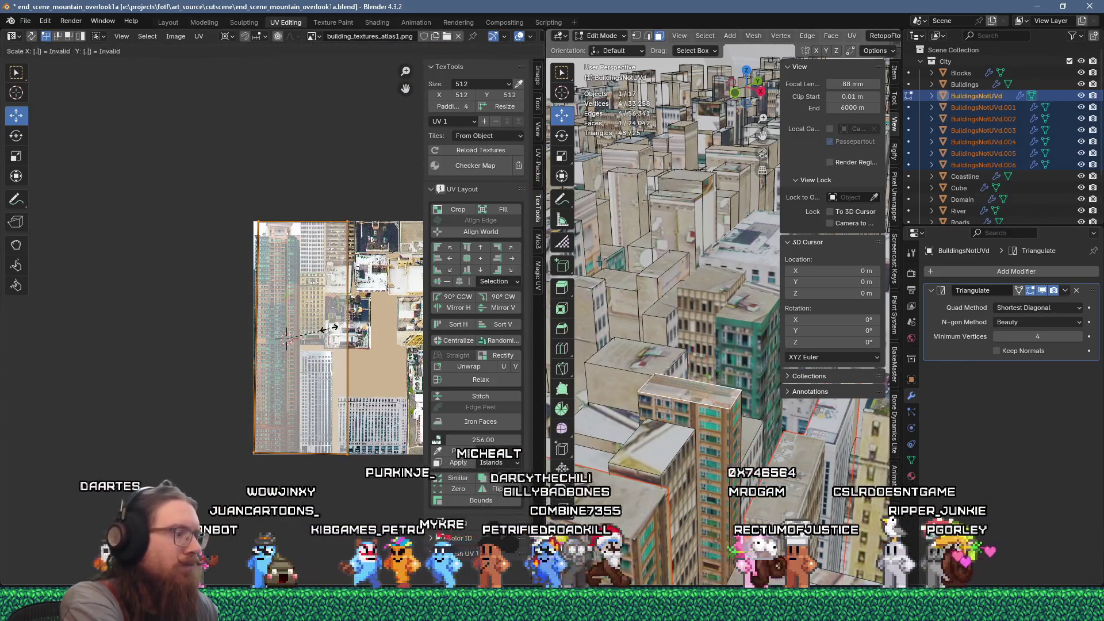
type("4")
key("Return")
scroll(335, 332, "up", 2)
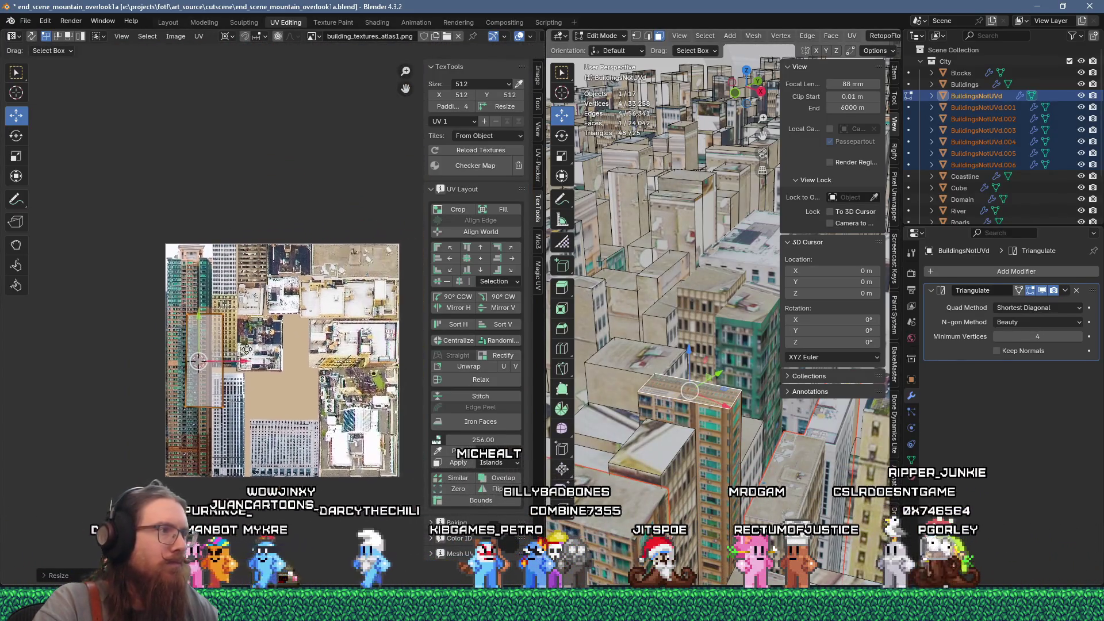
type("r90")
key("Return")
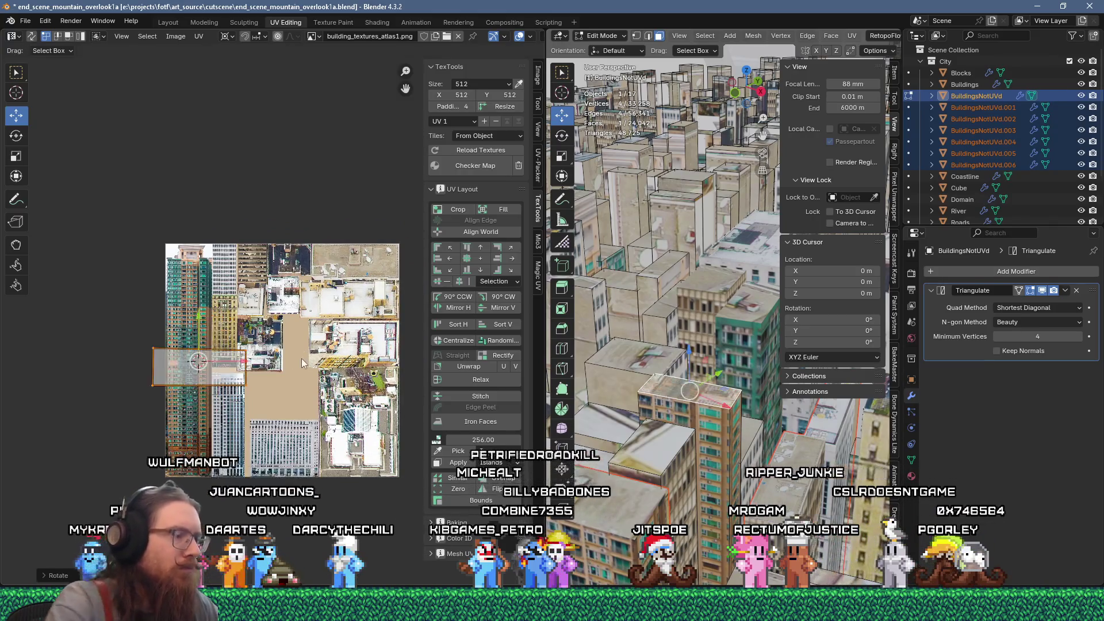
key("g")
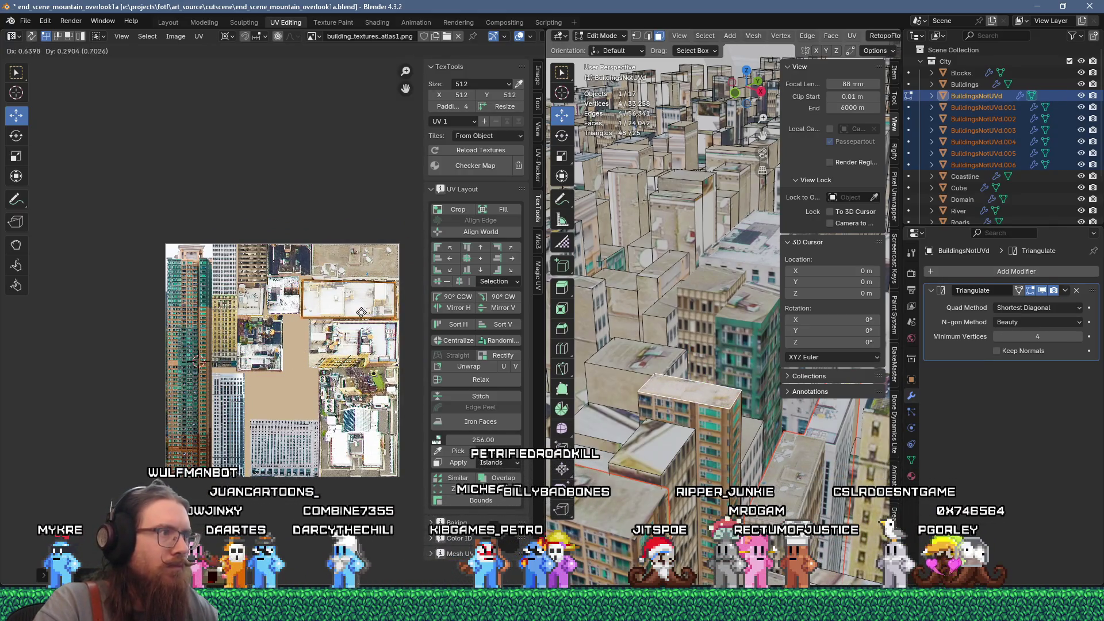
left_click(652, 439)
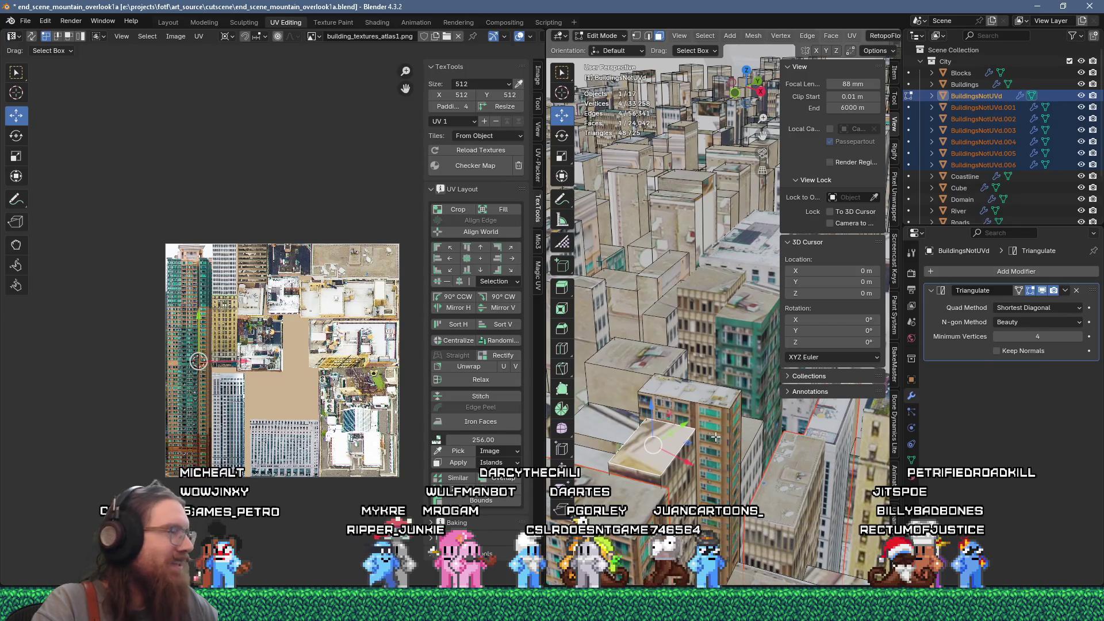
Unwrap the neighbouring roof face, shrink it to 0.3 and place it over lower-right rooftop imagery
key("u")
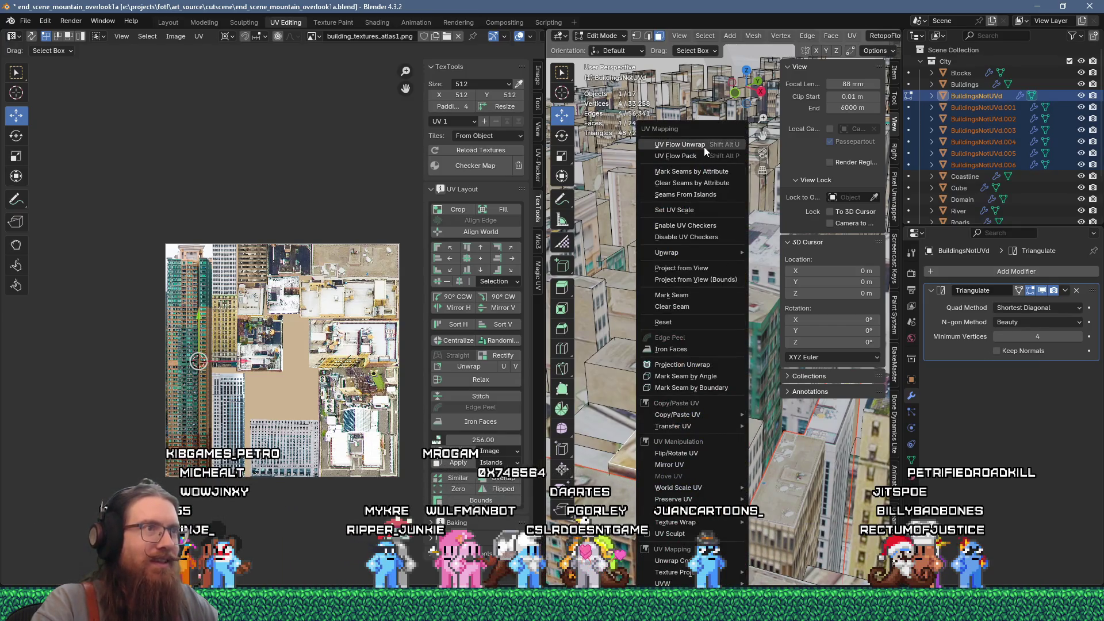
left_click(704, 147)
left_click(238, 349)
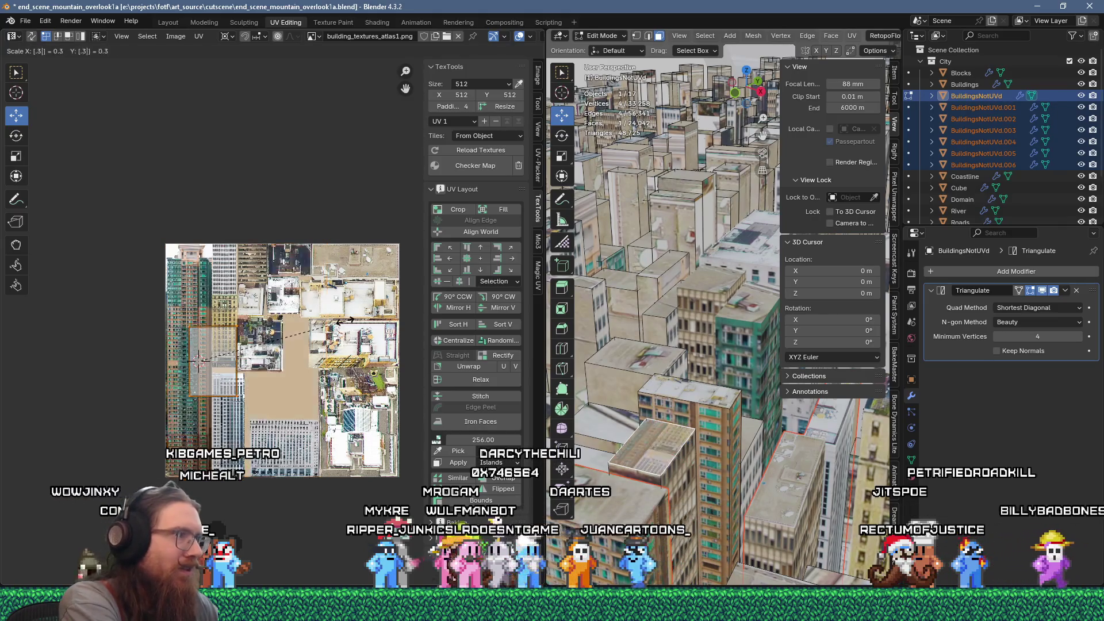
key("g")
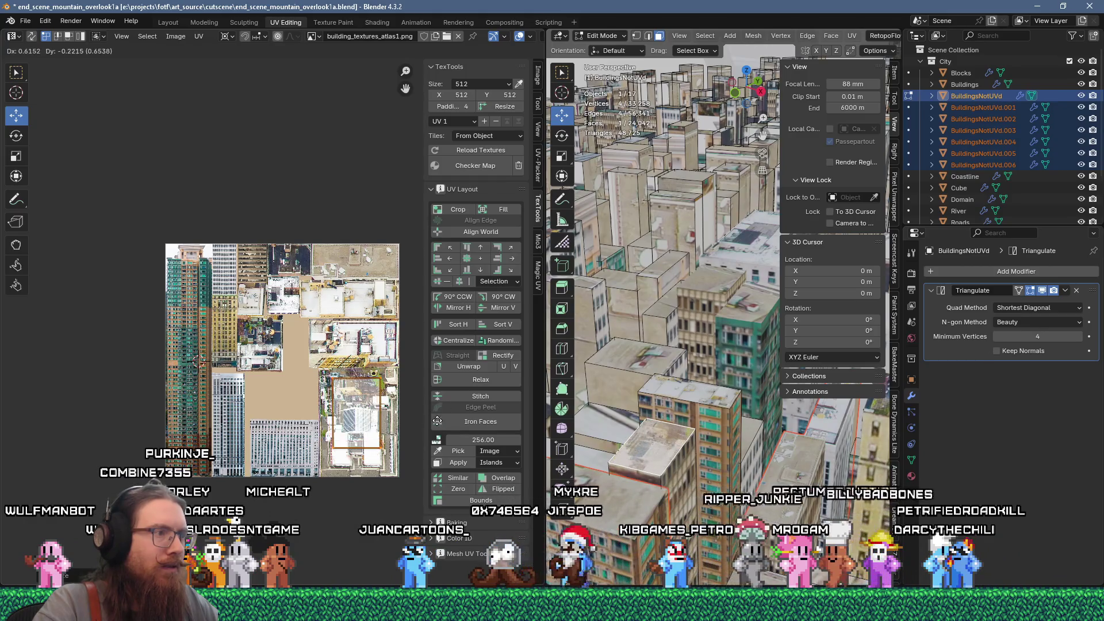
left_click(441, 420)
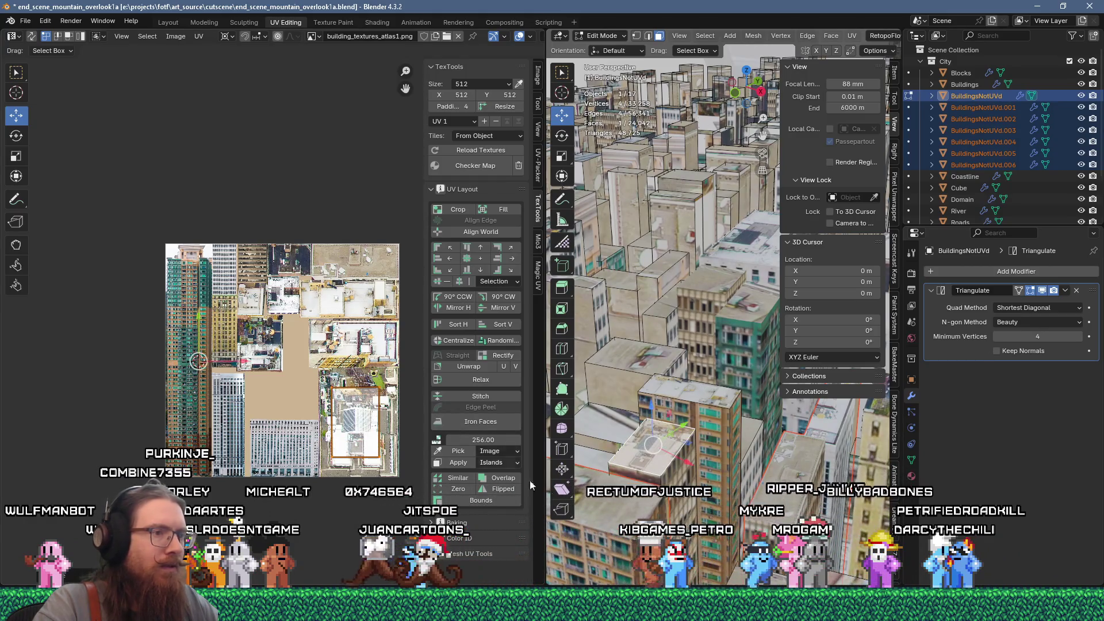
Add the front side face to the rooftop selection, unwrap both together and shrink the island
left_click(673, 478, "shift")
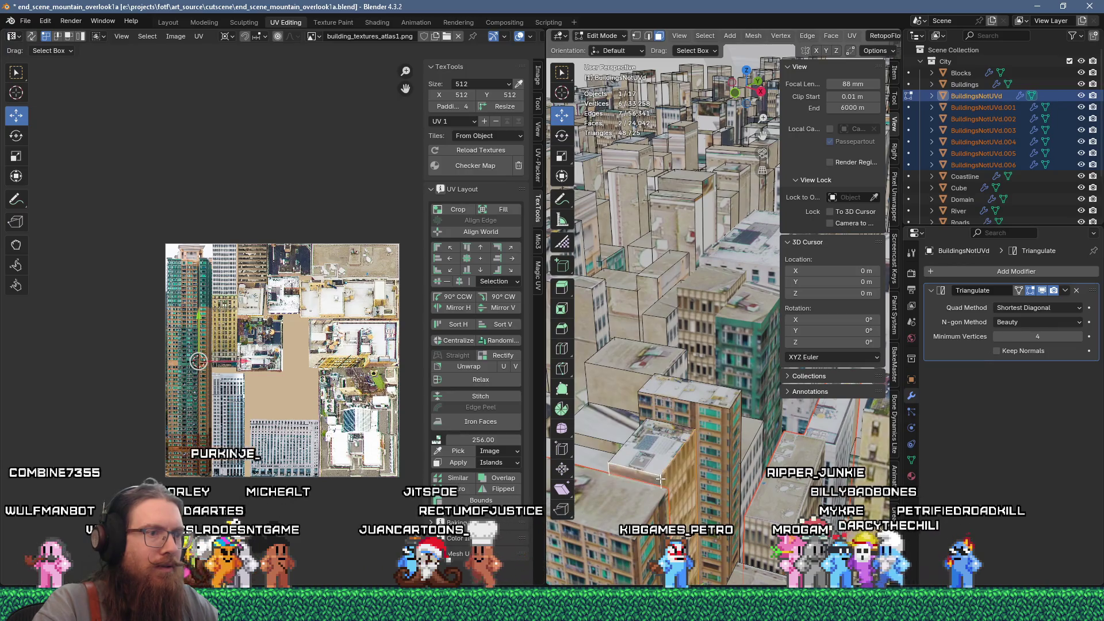
key("u")
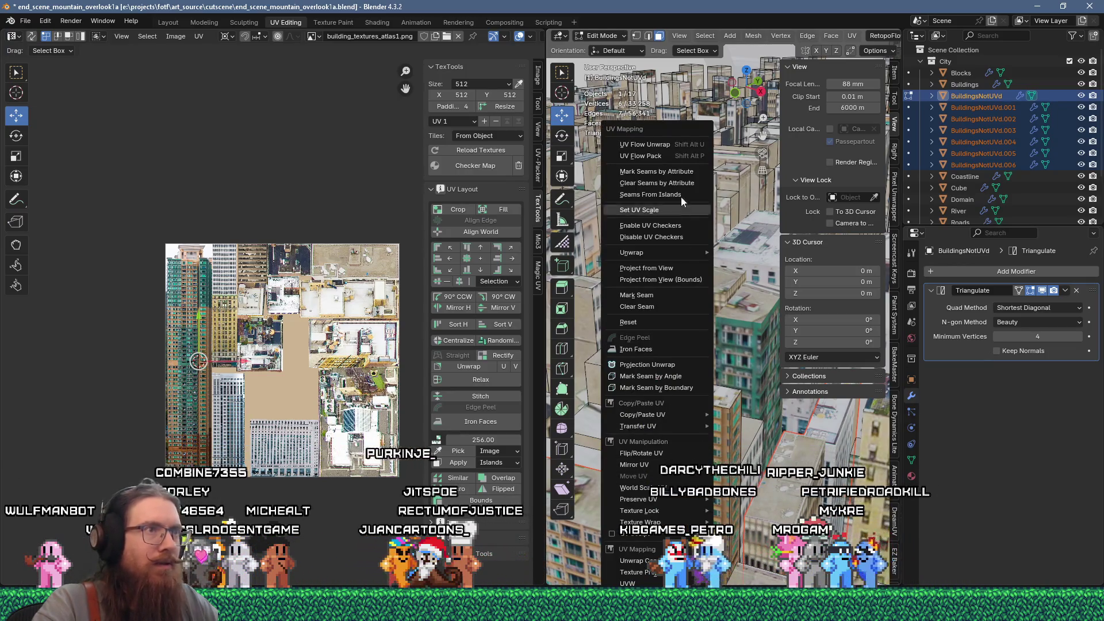
left_click(668, 146)
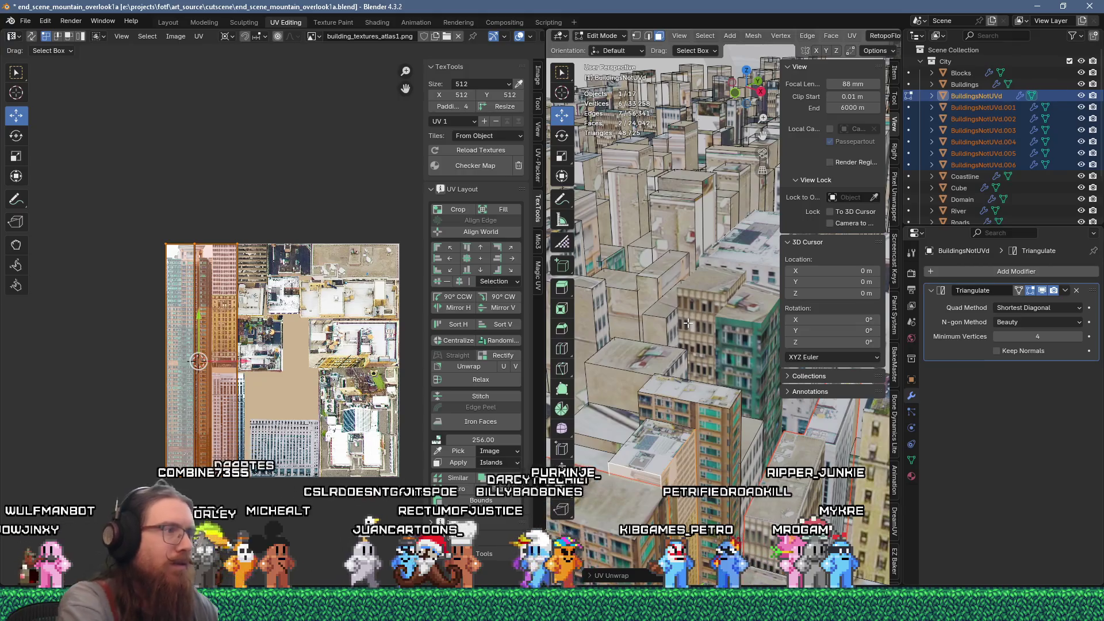
key("s")
left_click(237, 358)
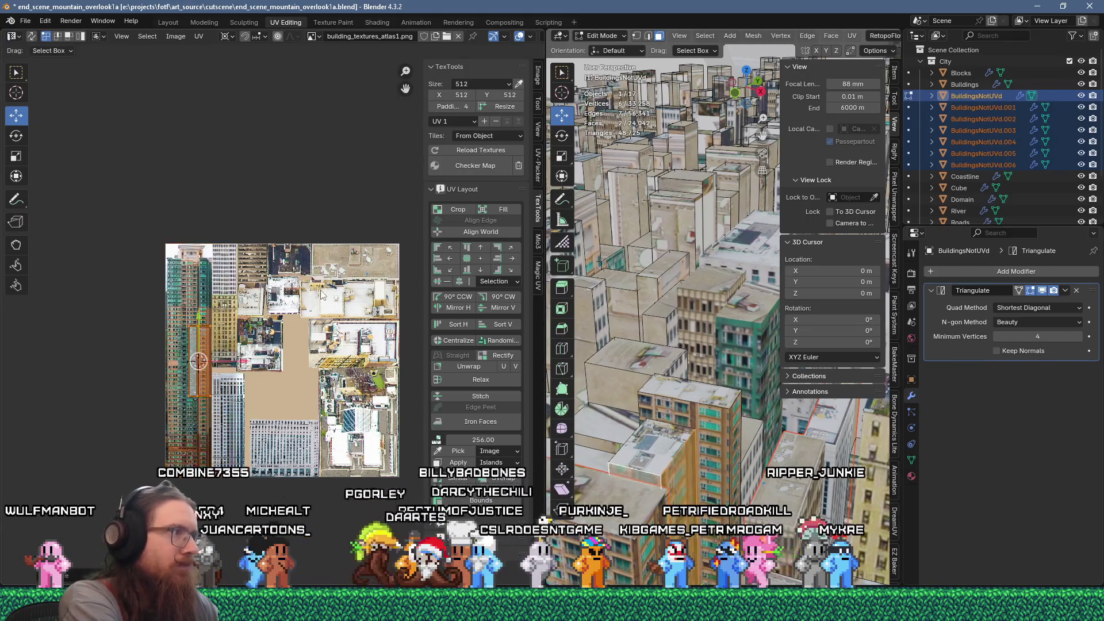
scroll(237, 358, "up", 1)
scroll(237, 358, "up", 1)
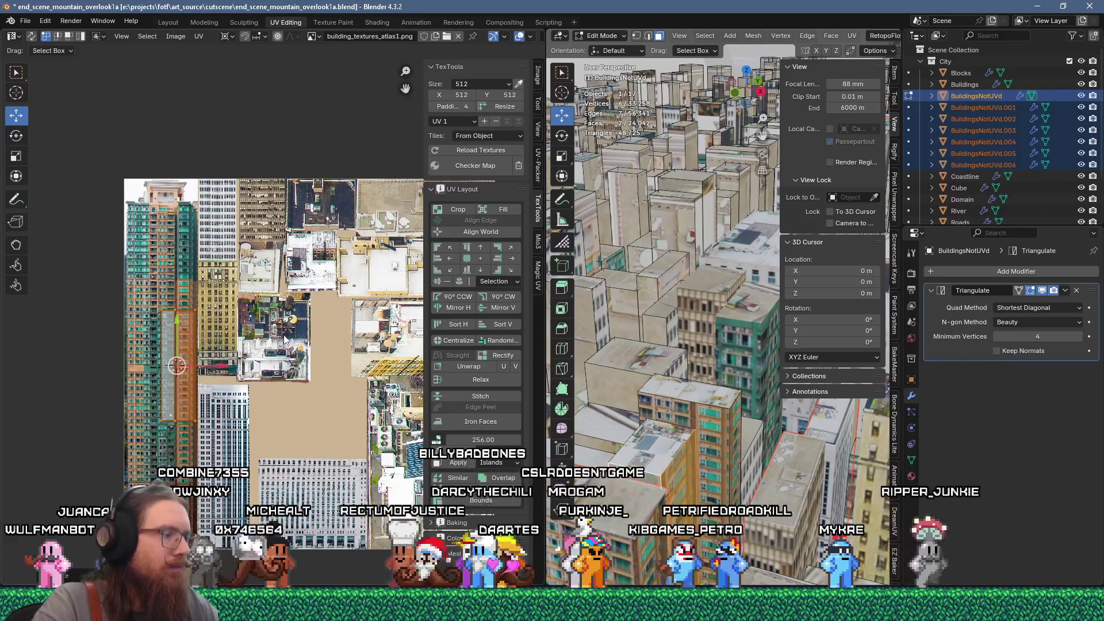
Move the island onto the tan brick facade imagery, nudging it right to line up
key("g")
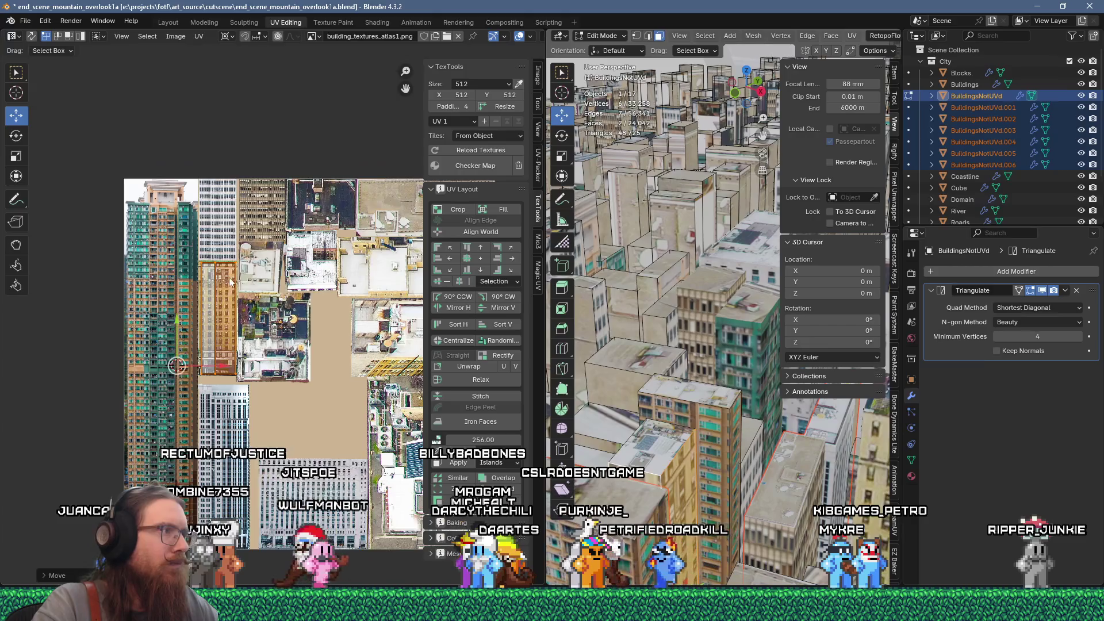
scroll(229, 276, "up", 7)
key("g")
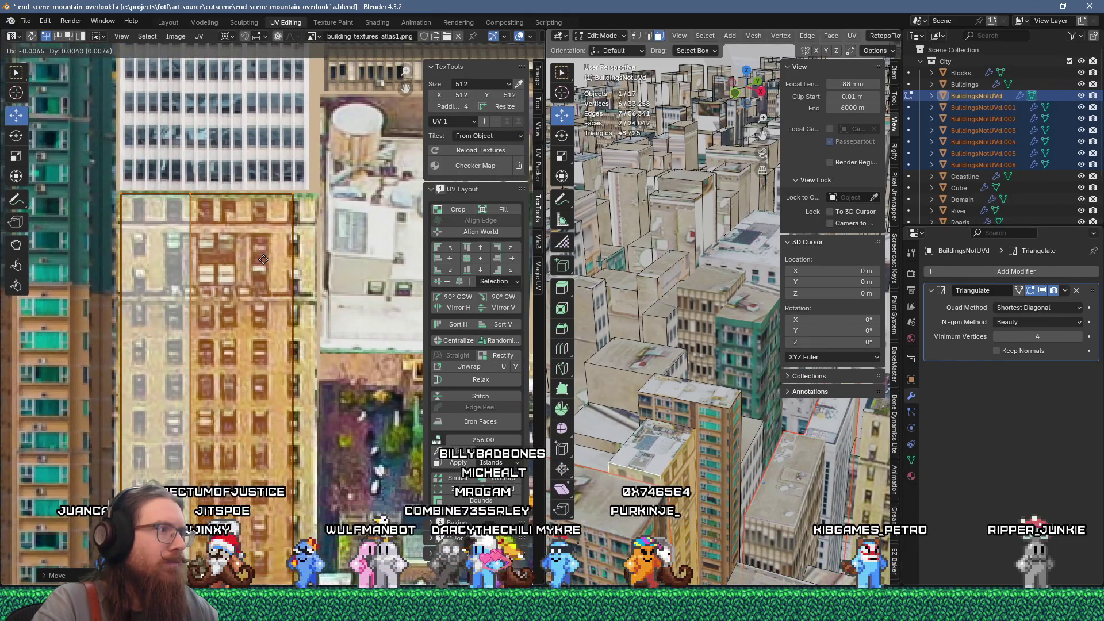
left_click(263, 259)
scroll(270, 287, "down", 4)
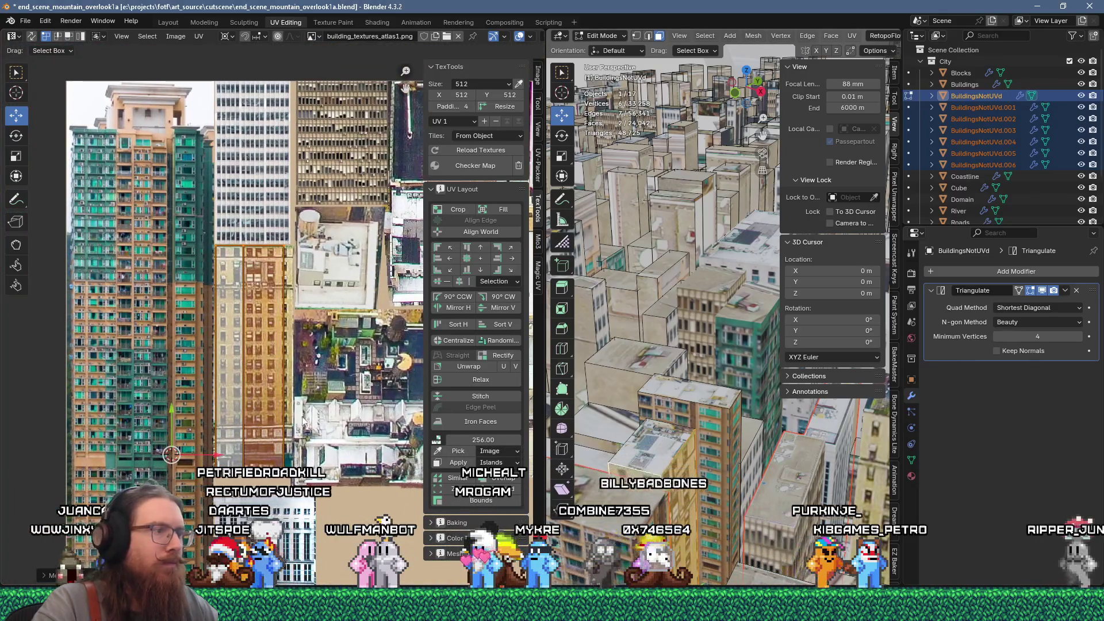
scroll(297, 305, "up", 2)
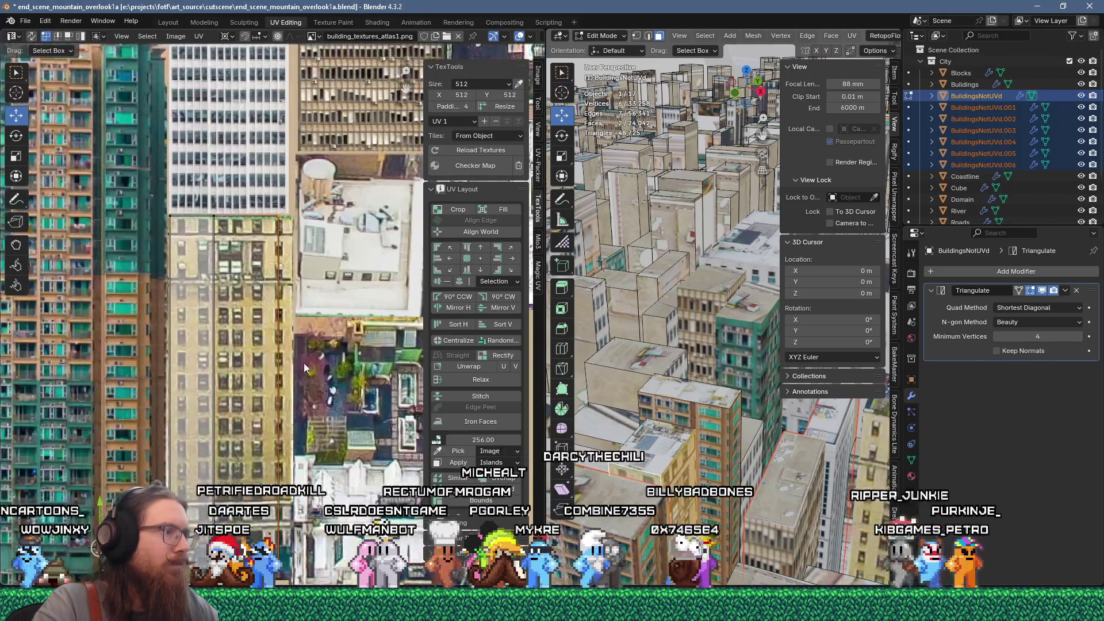
key("g")
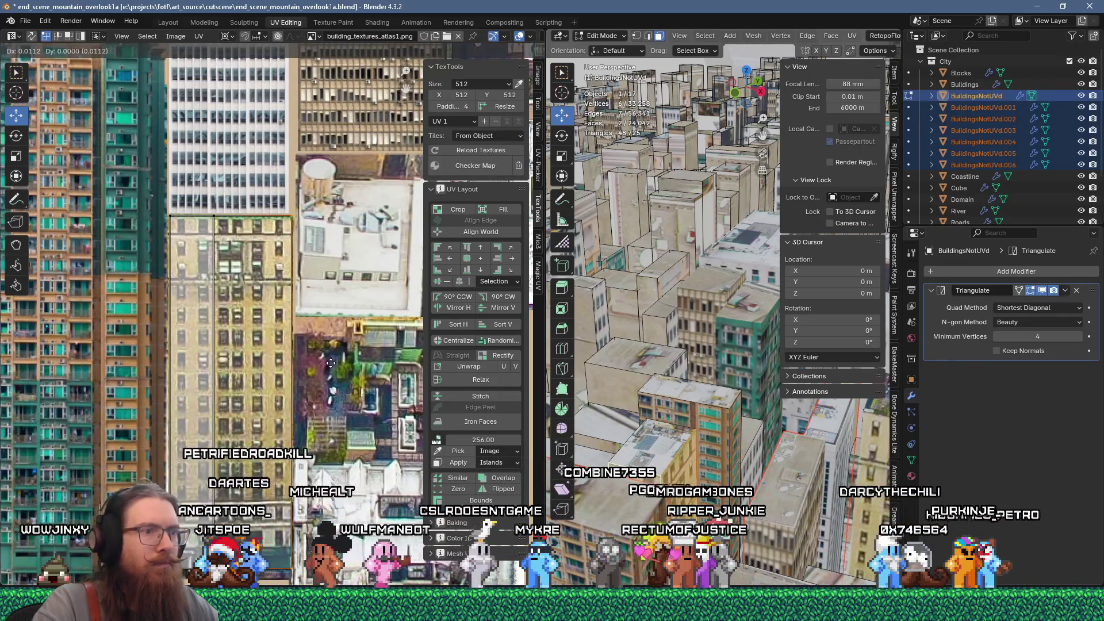
left_click(331, 362)
scroll(658, 460, "down", 4)
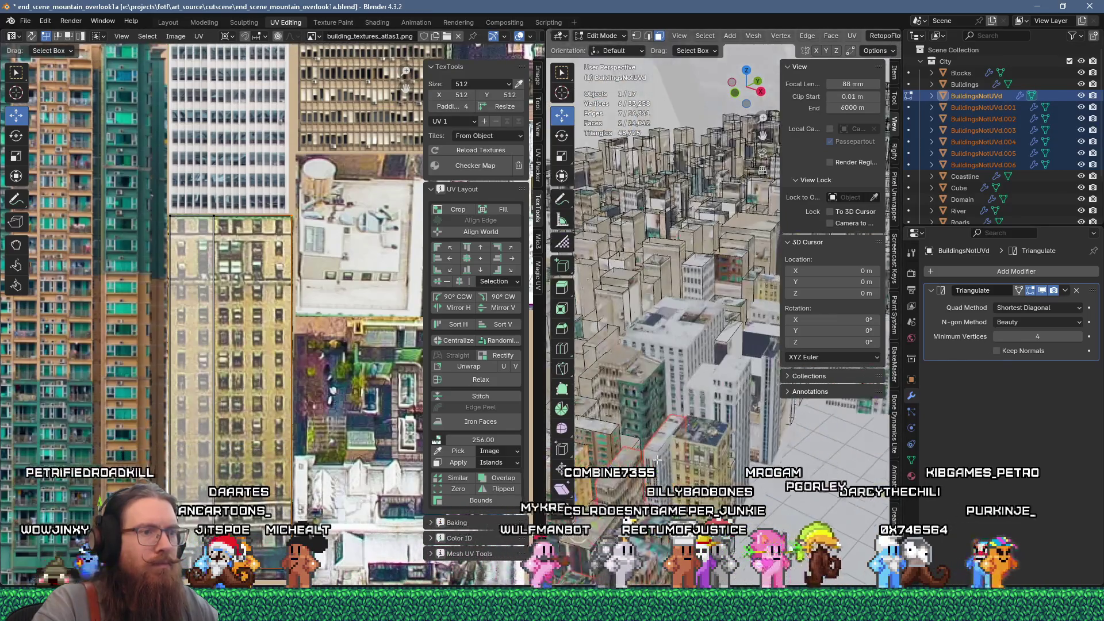
Separate two more buildings into BuildingsNotUVd.007 and BuildingsNotUVd.008
middle_click_drag(650, 435, 680, 502)
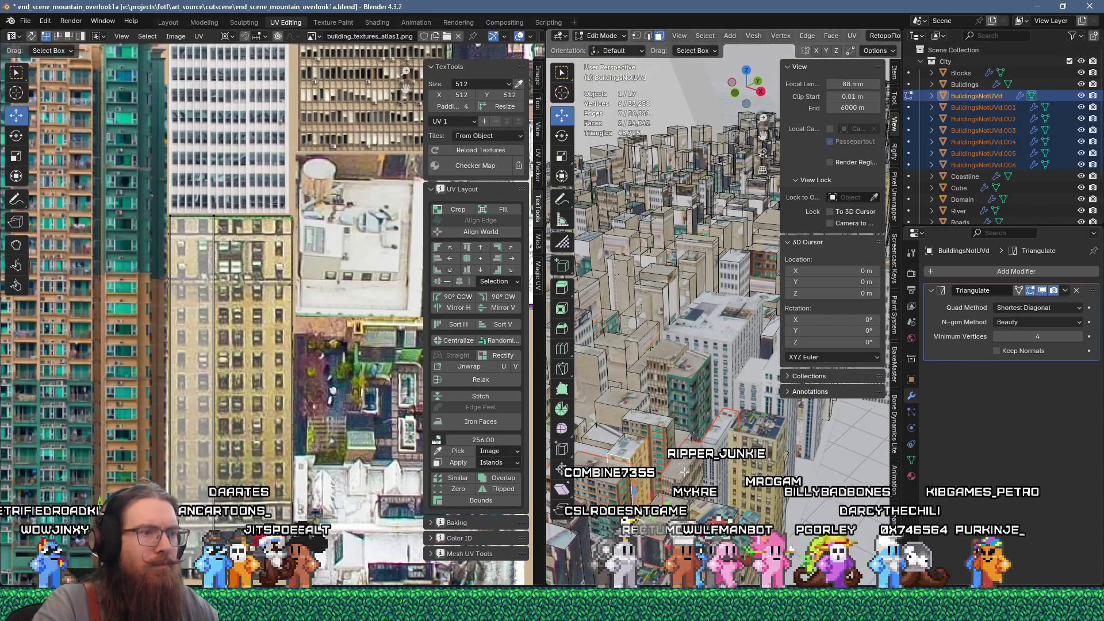
scroll(679, 502, "up", 4)
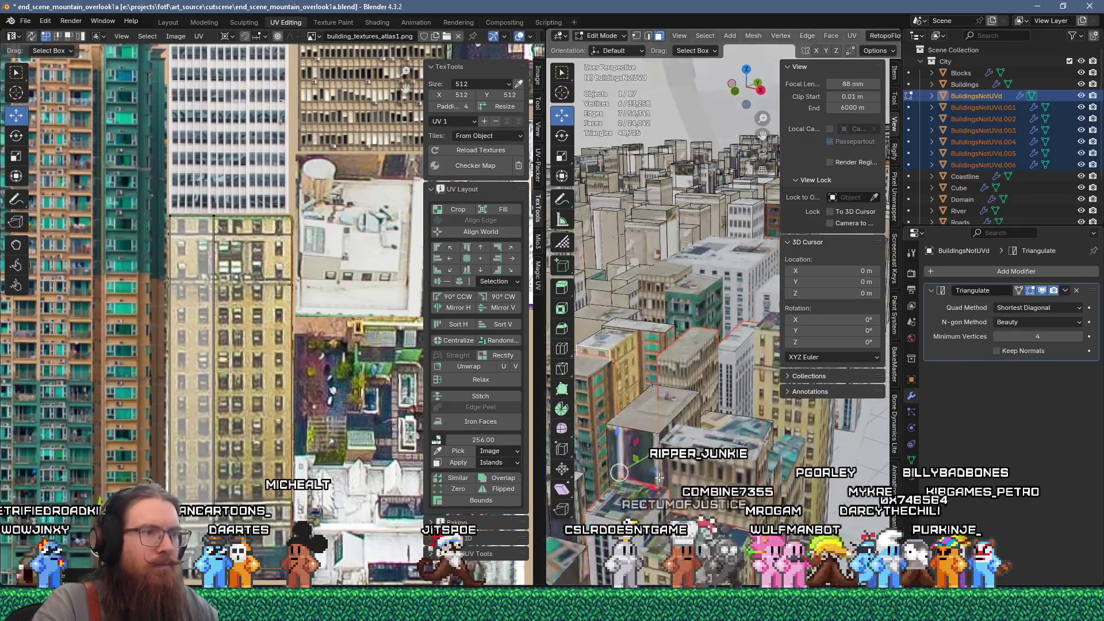
left_click(659, 440)
left_click(627, 363)
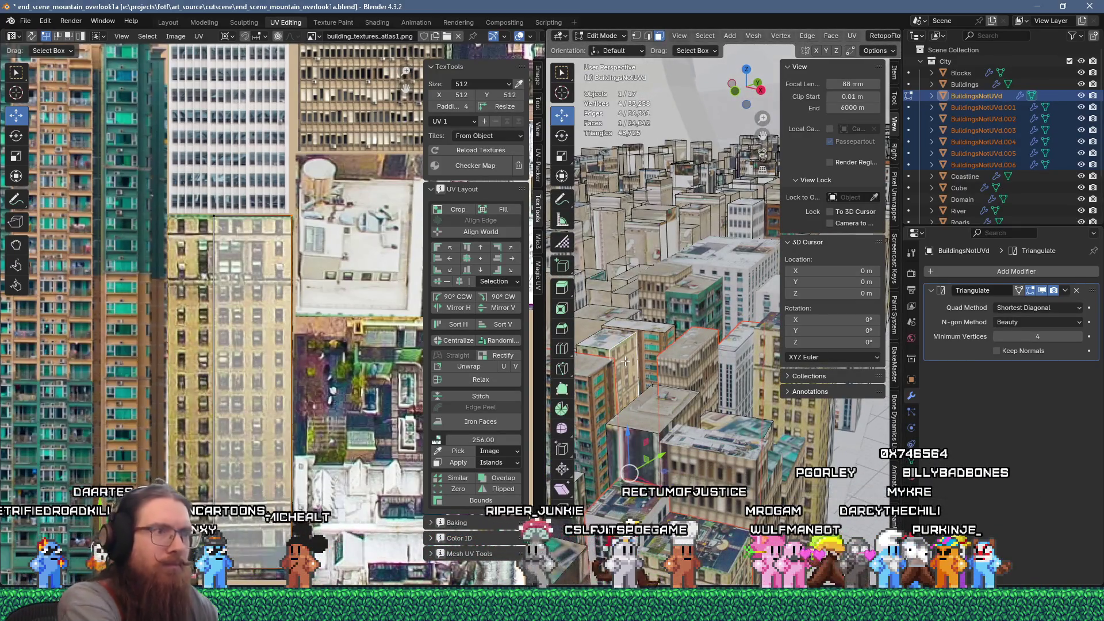
left_click(626, 360)
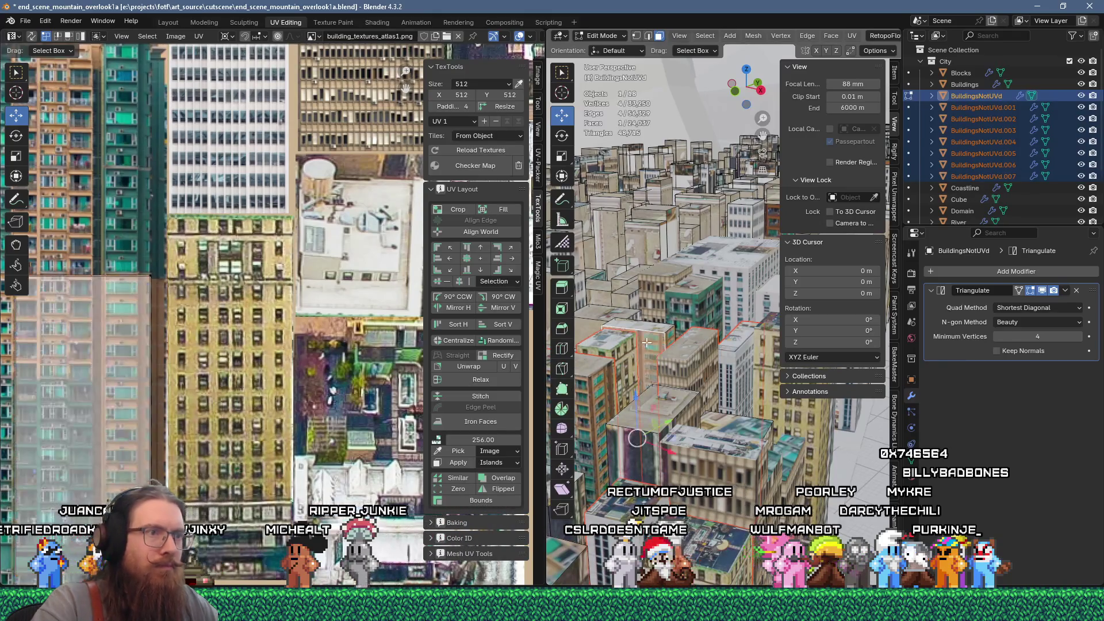
key("p")
left_click(647, 342)
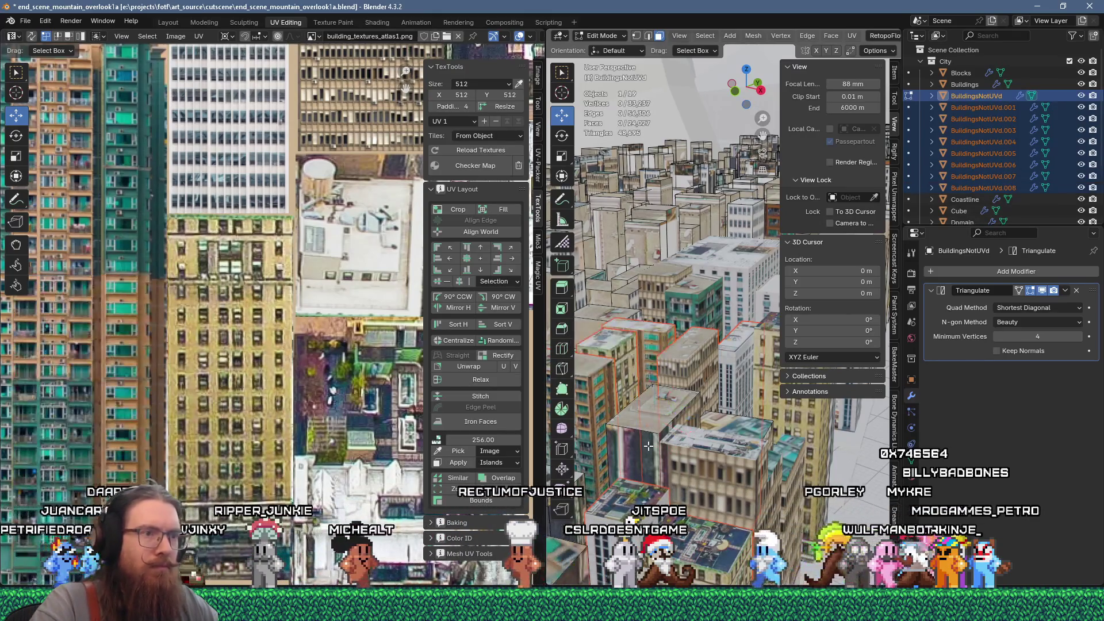
Unwrap and pack the new building's facade and roof faces, then scale the islands to 0.3
left_click(648, 446)
left_click(683, 413, "shift")
key("u")
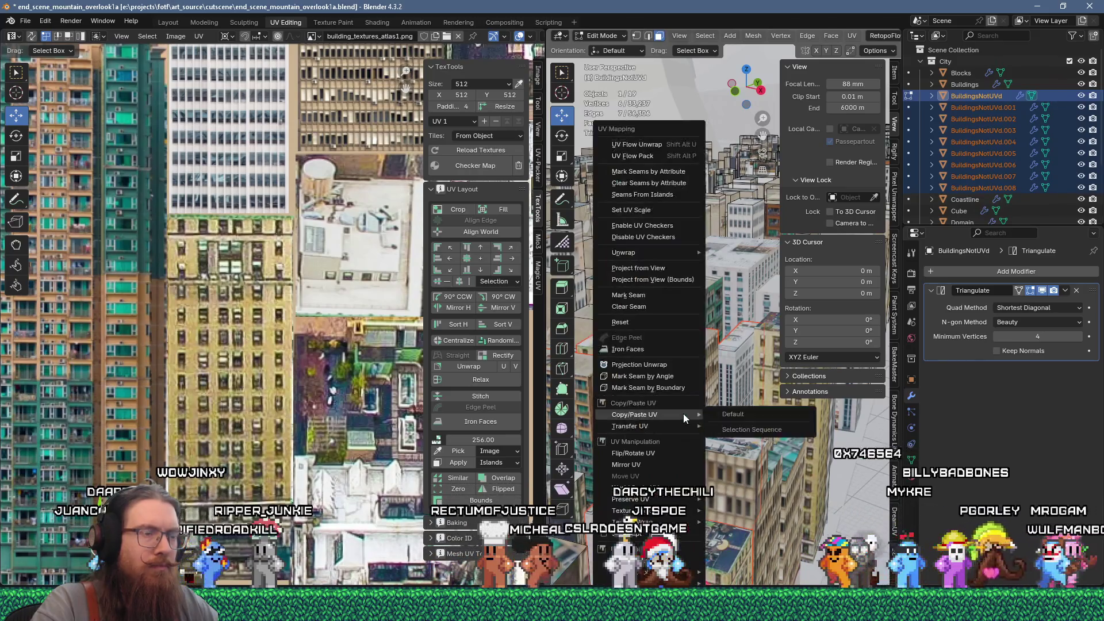
left_click(654, 157)
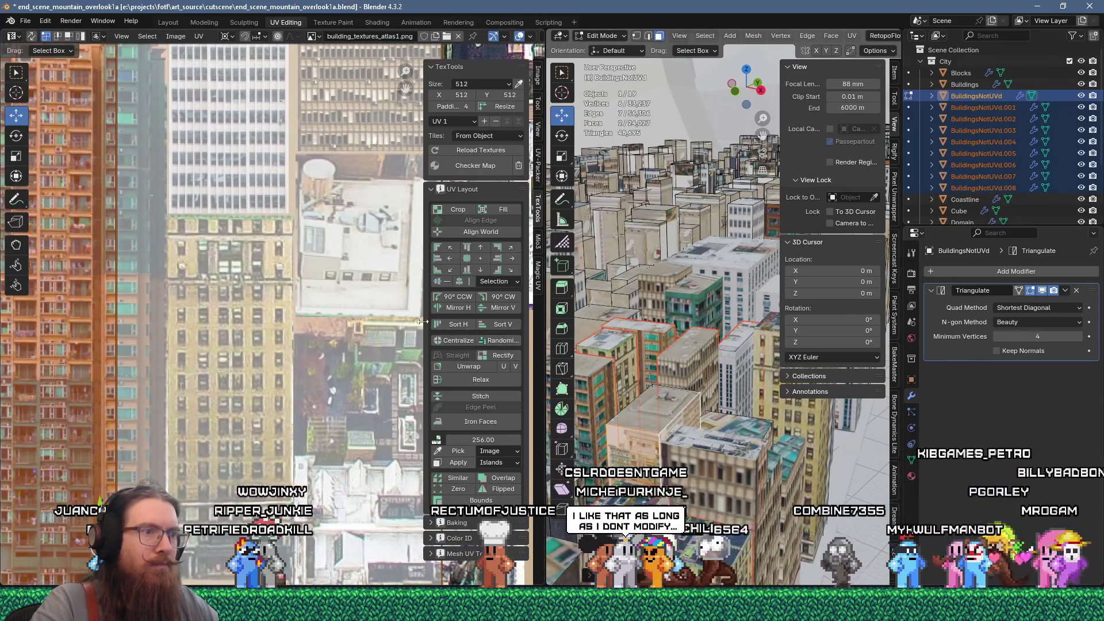
scroll(295, 326, "down", 3)
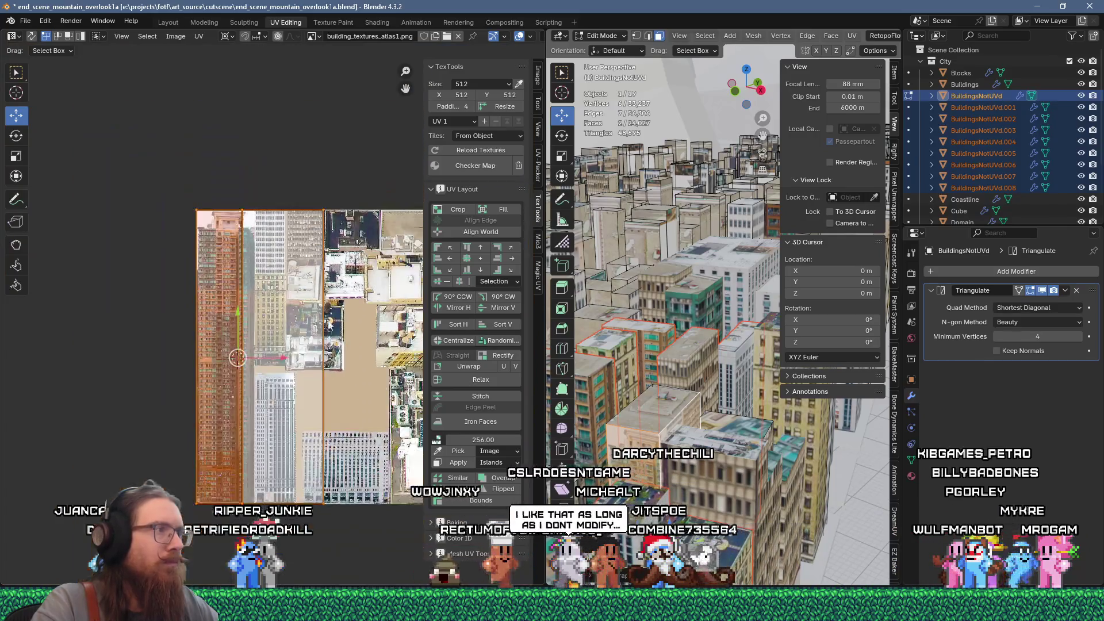
type("s0.3")
key("Return")
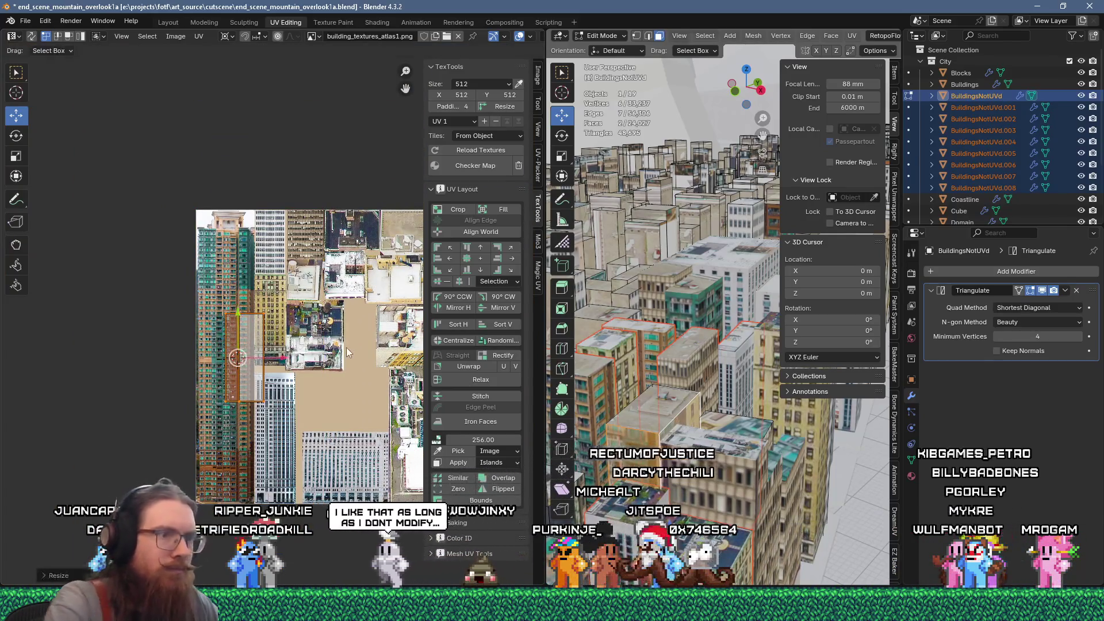
Move the islands onto the pale stone office facade in the lower atlas
key("g")
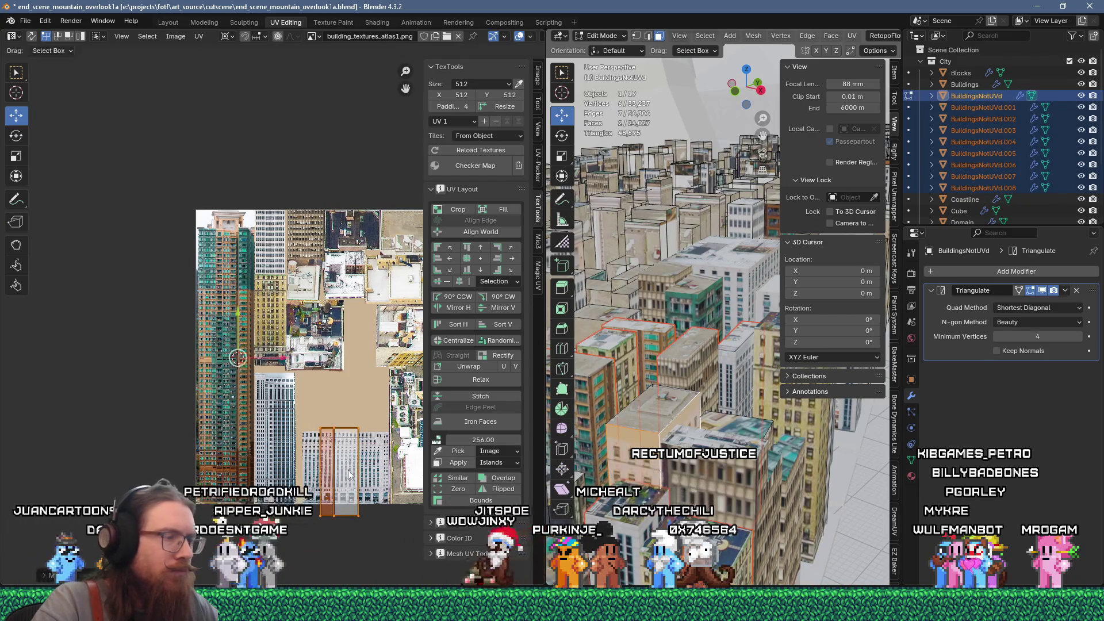
scroll(349, 473, "up", 5)
middle_click_drag(333, 377, 332, 316)
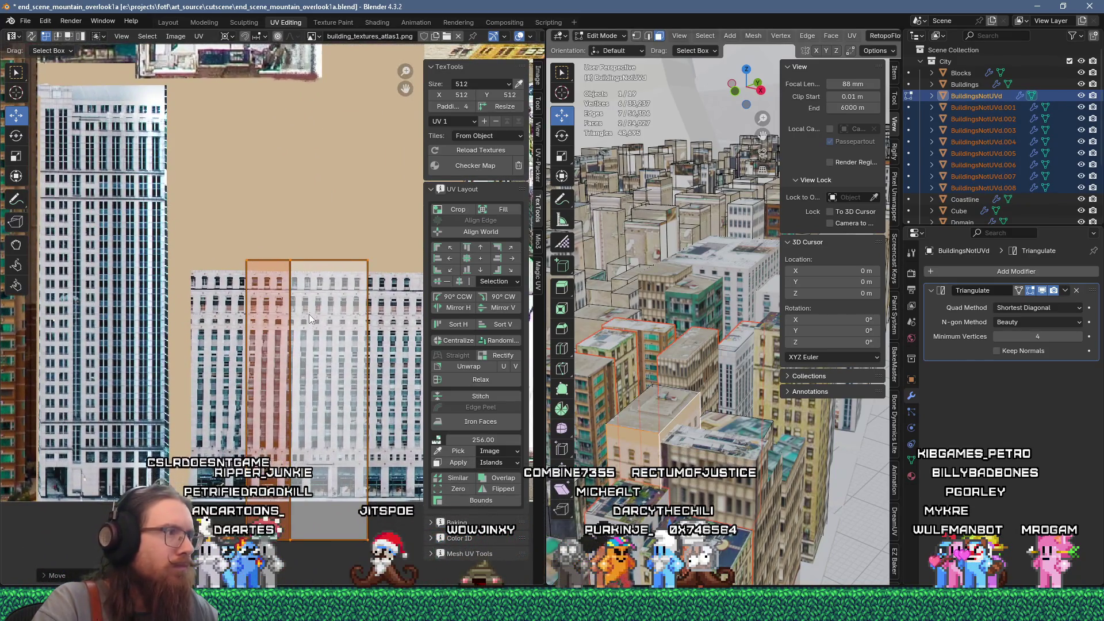
key("g")
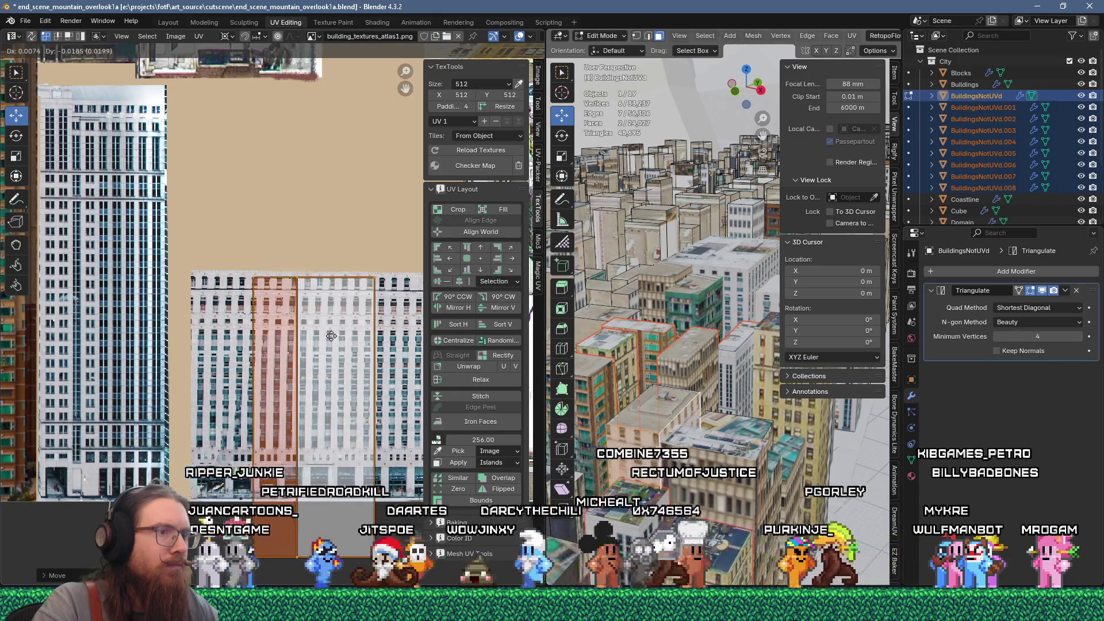
scroll(323, 316, "up", 3)
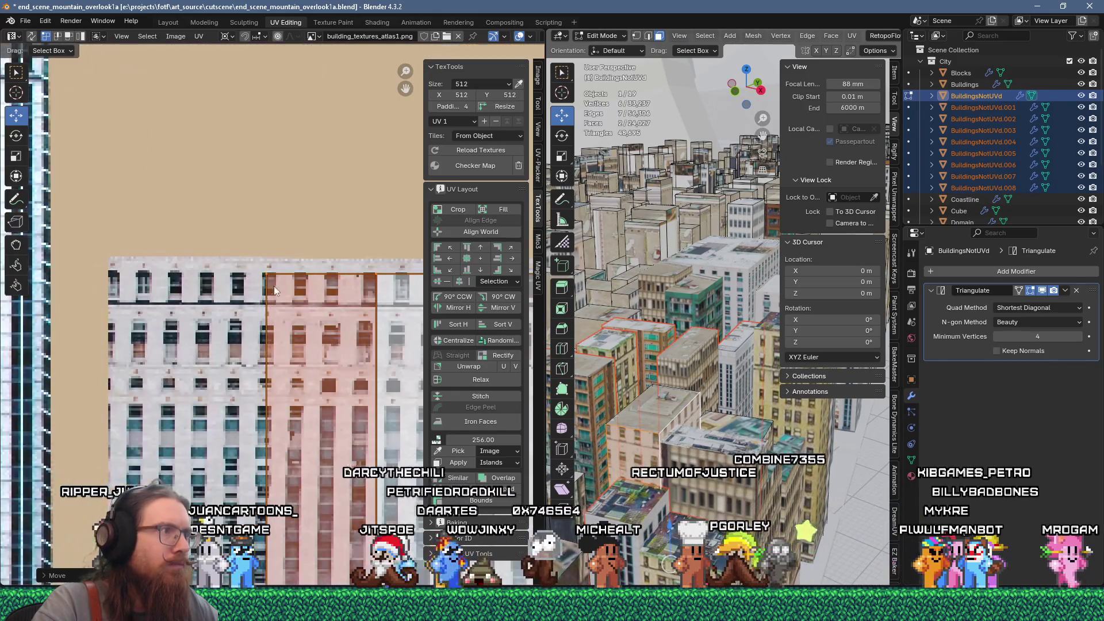
left_click(319, 297)
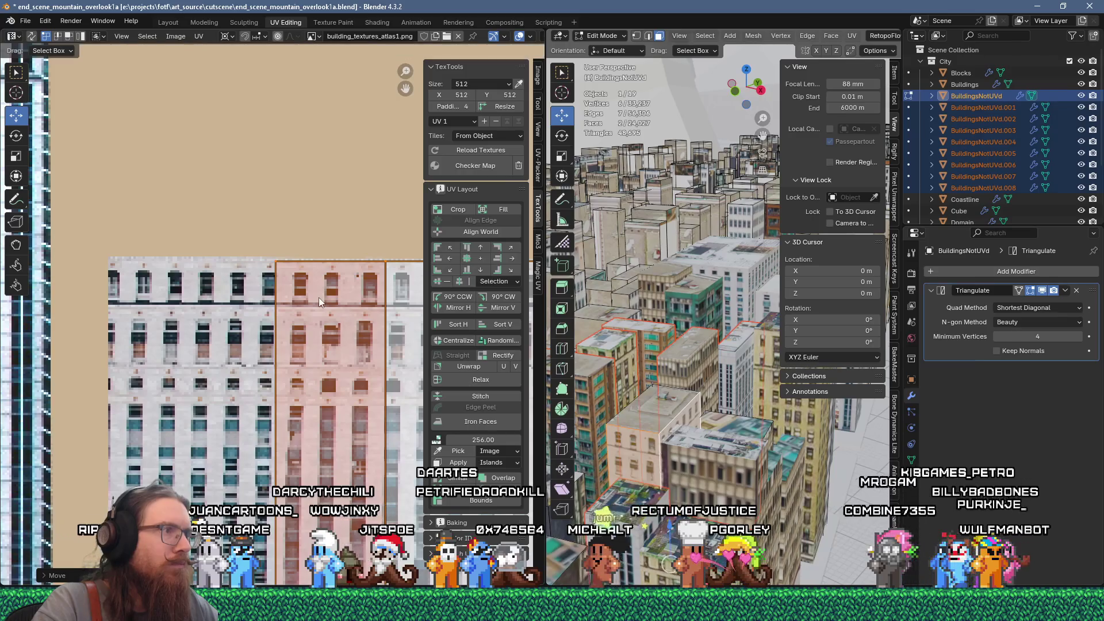
scroll(340, 321, "down", 3)
middle_click_drag(339, 321, 231, 120)
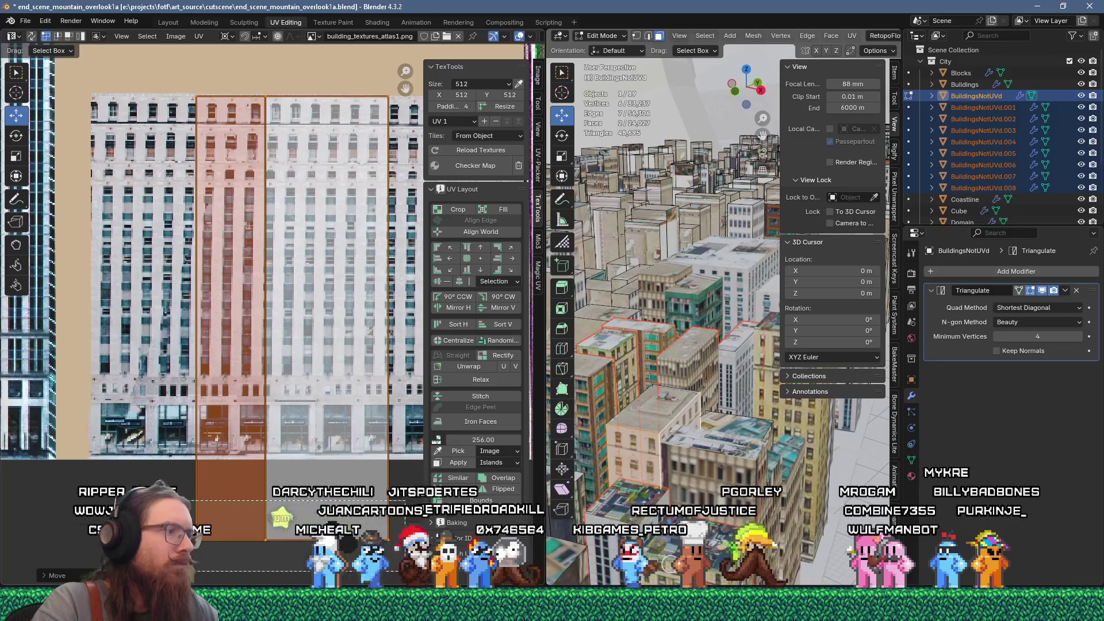
Nudge the facade island left and stretch its right edge to match the window columns
left_click(360, 537)
key("g")
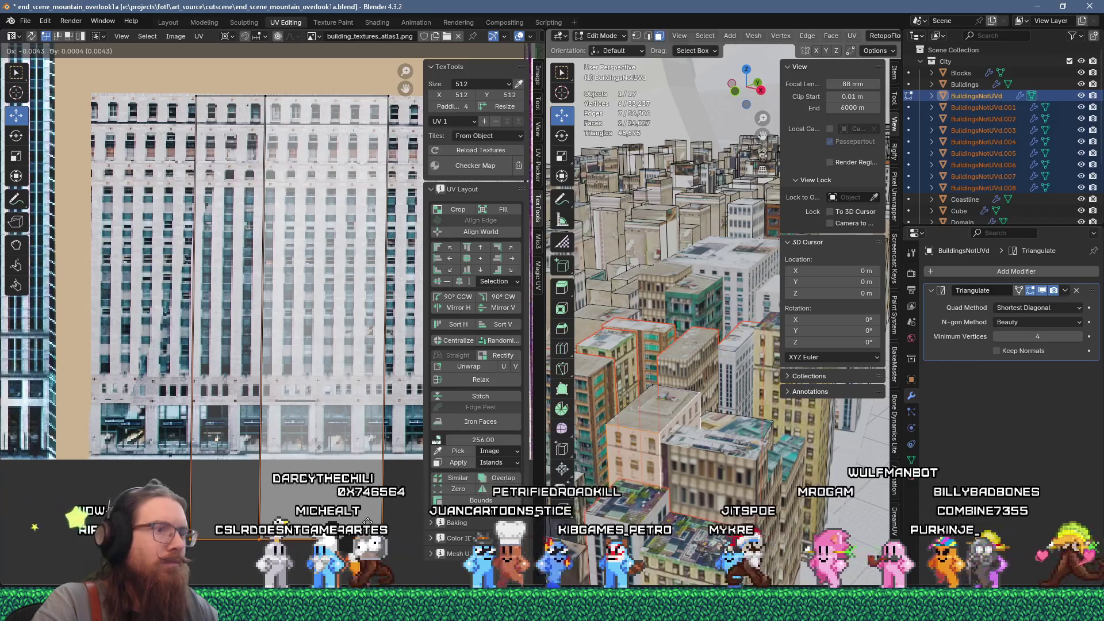
left_click(368, 523)
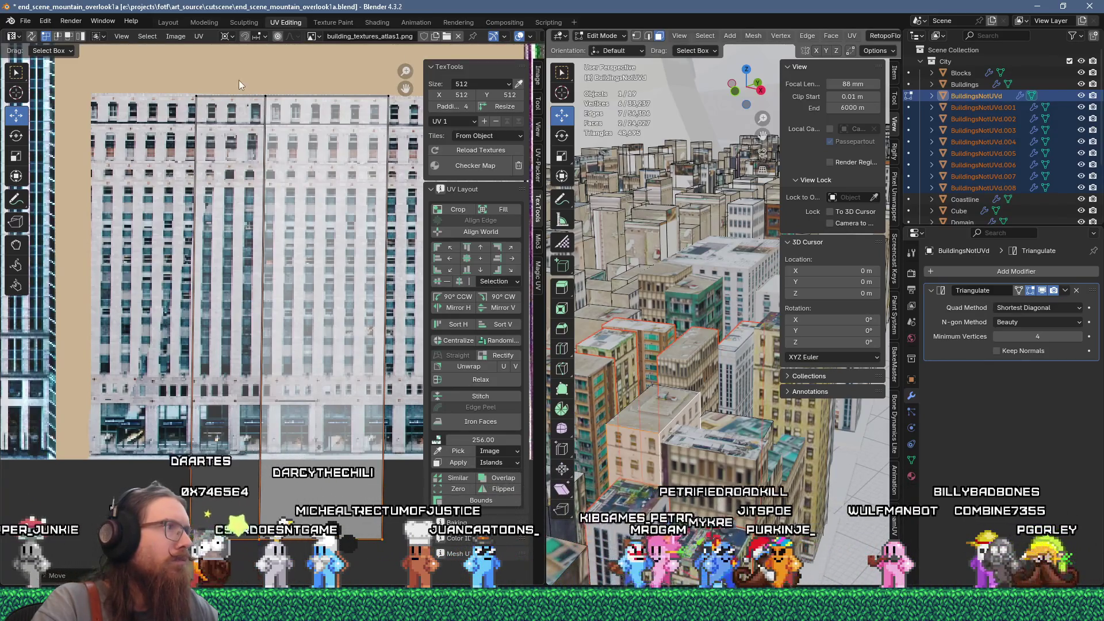
left_click_drag(302, 566, 302, 570)
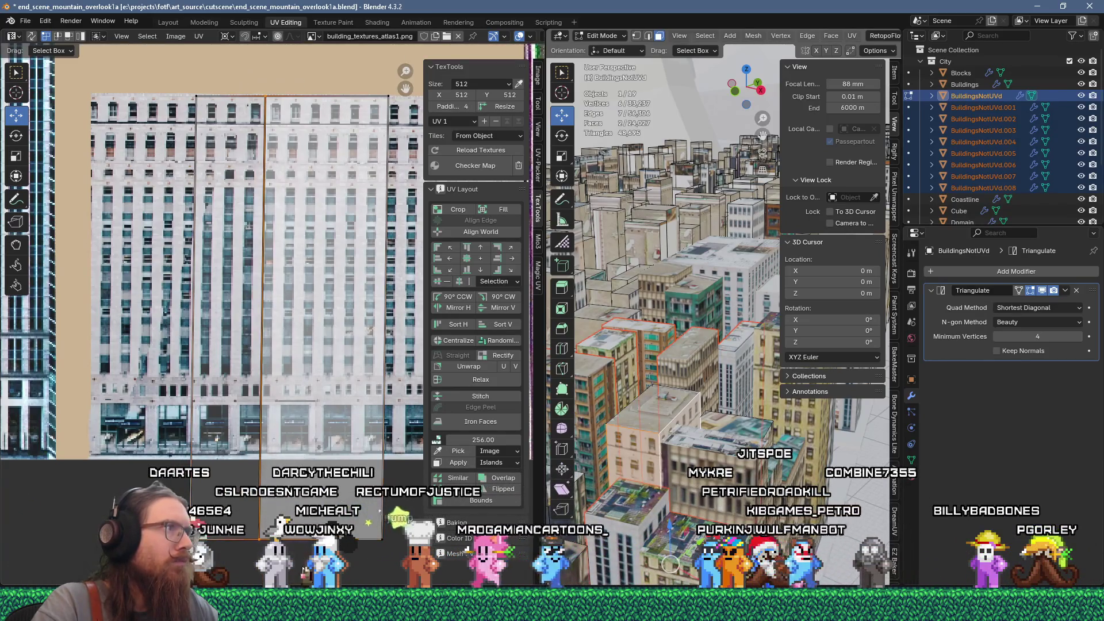
key("g")
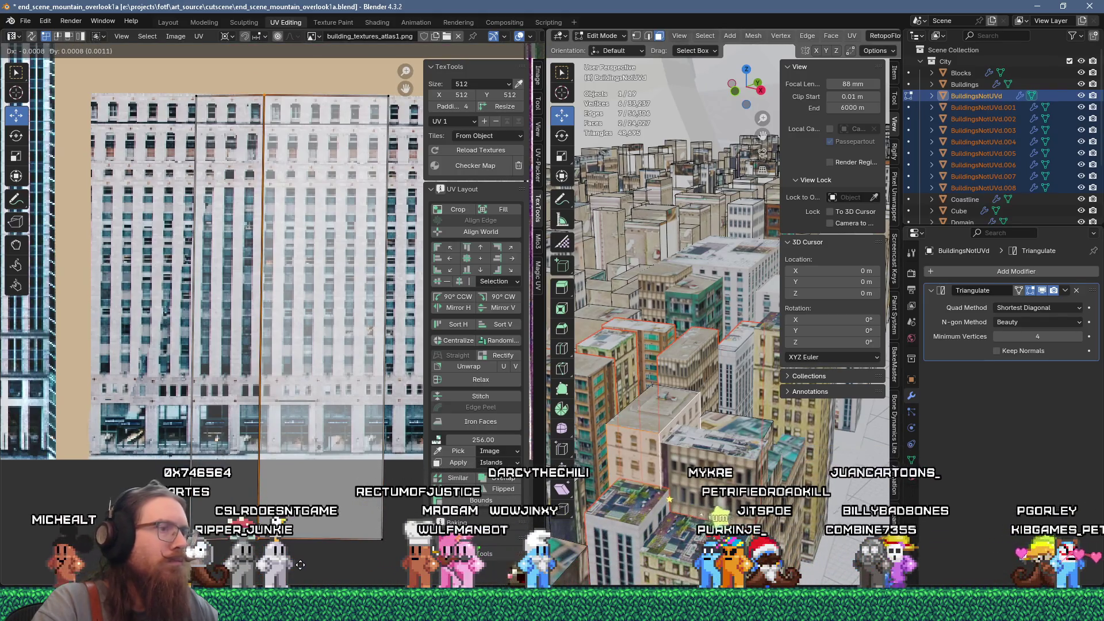
left_click(302, 568)
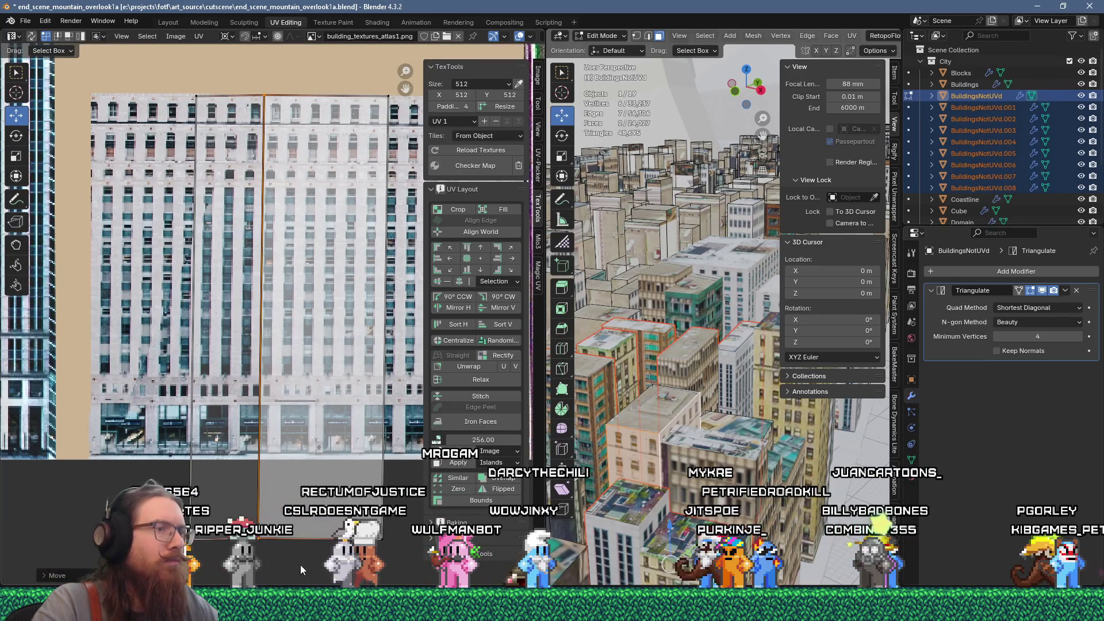
scroll(743, 500, "down", 3)
scroll(743, 500, "up", 5)
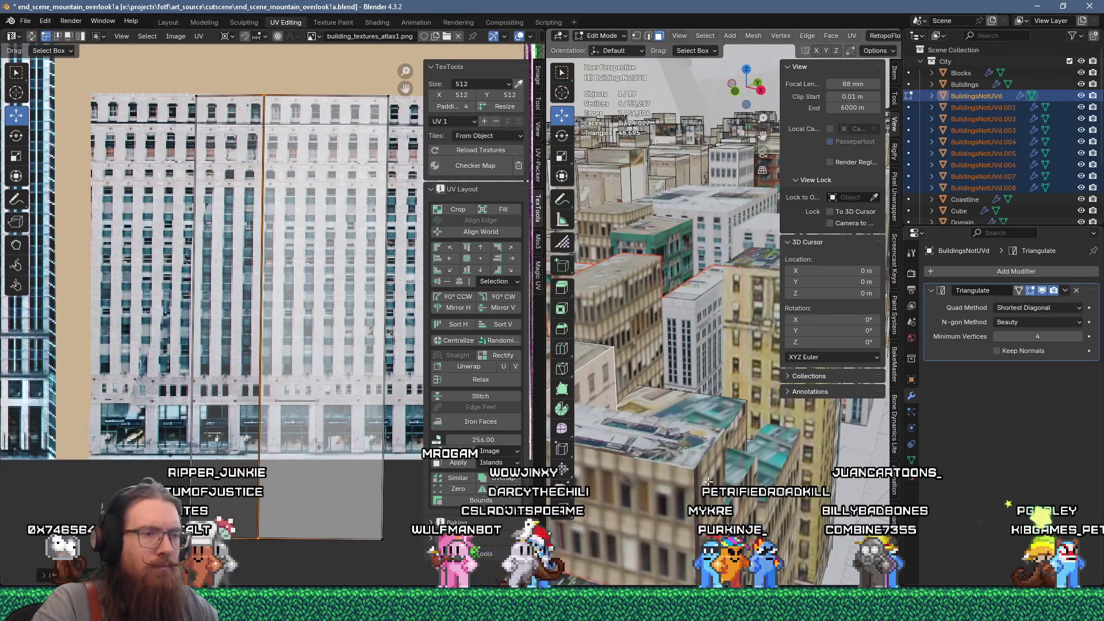
scroll(708, 481, "down", 4)
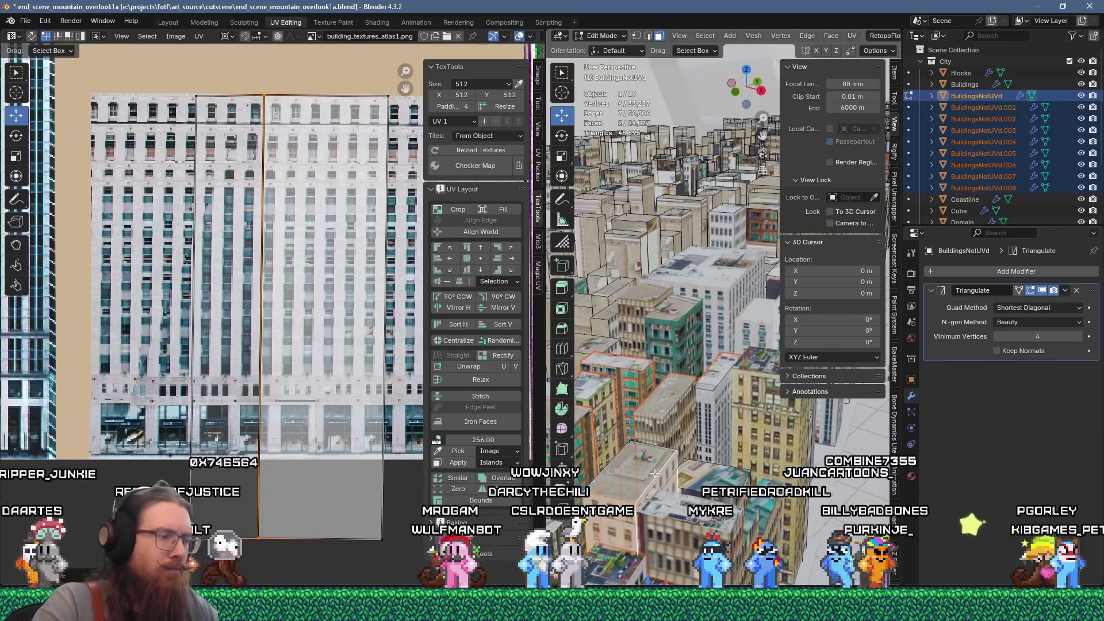
Separate the linked building into BuildingsNotUVd.009, unwrap it, shrink to a third and place over facade imagery
key("ctrl+l")
left_click(662, 473)
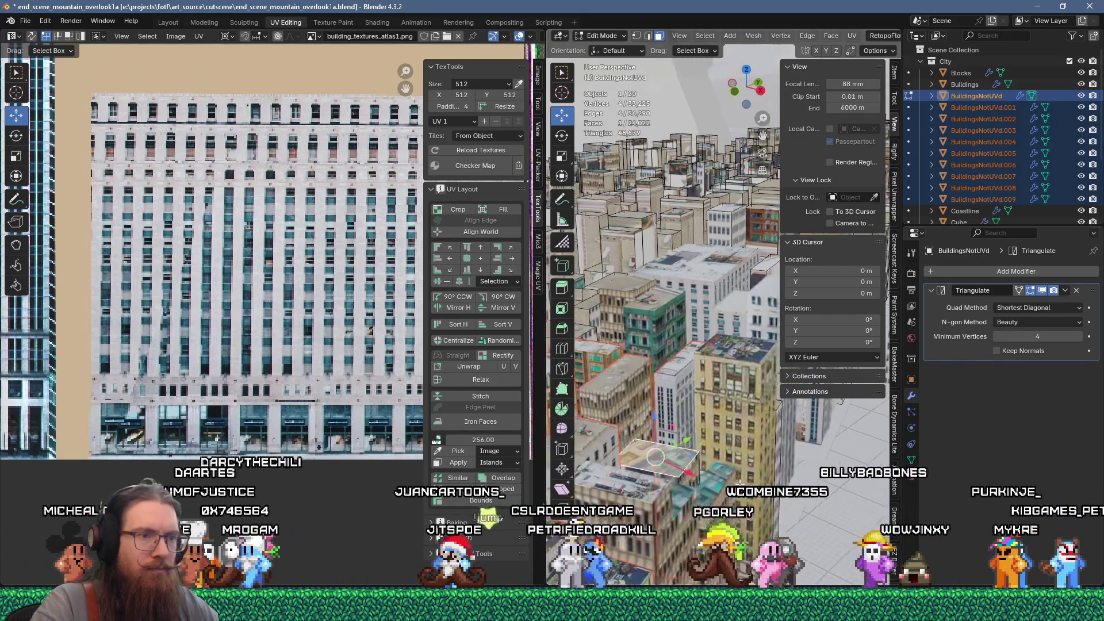
key("u")
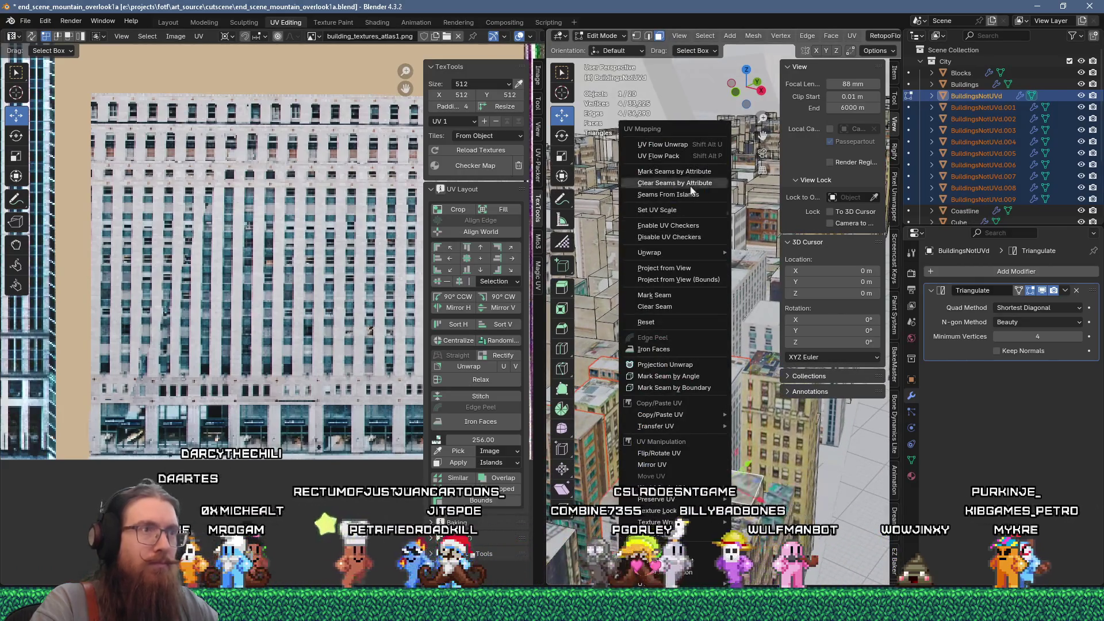
left_click(661, 144)
key("Home")
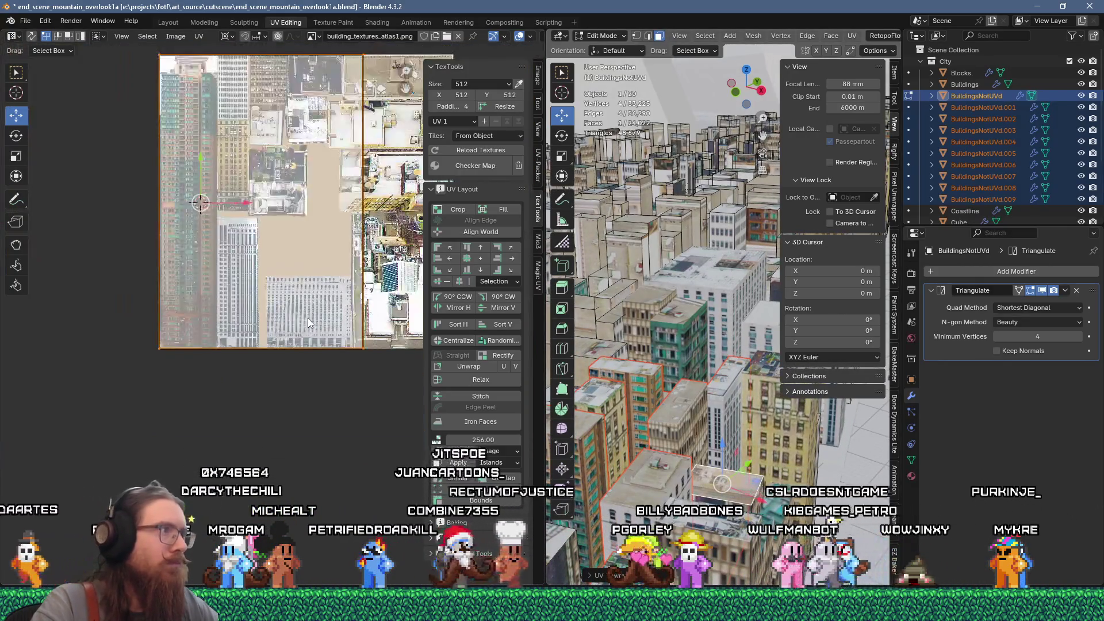
type("s3")
key("Return")
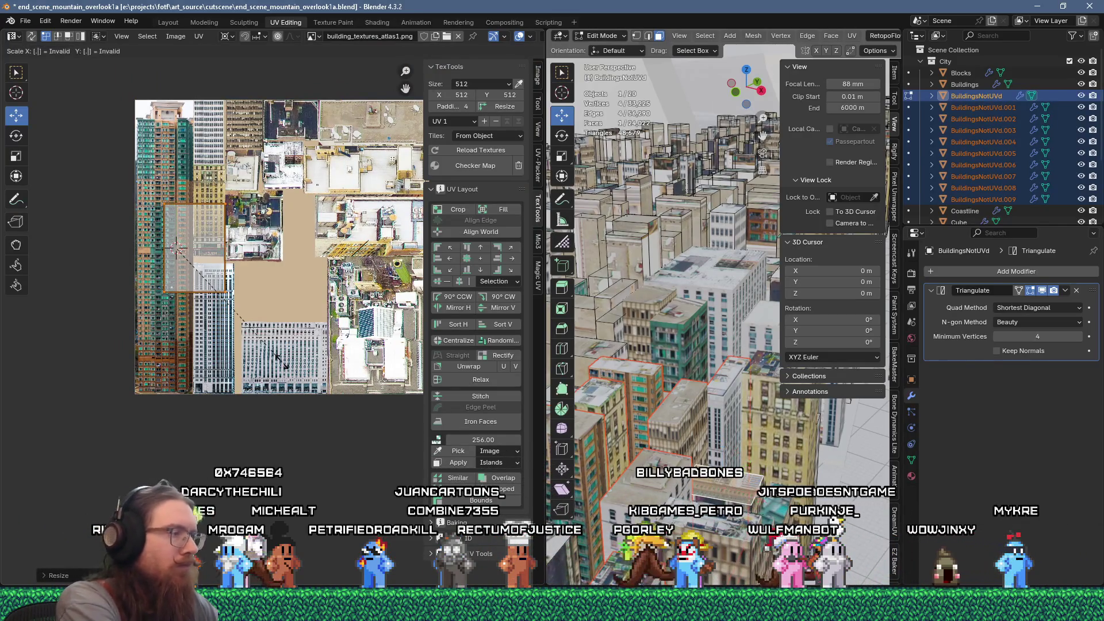
type("3")
key("Return")
key("g")
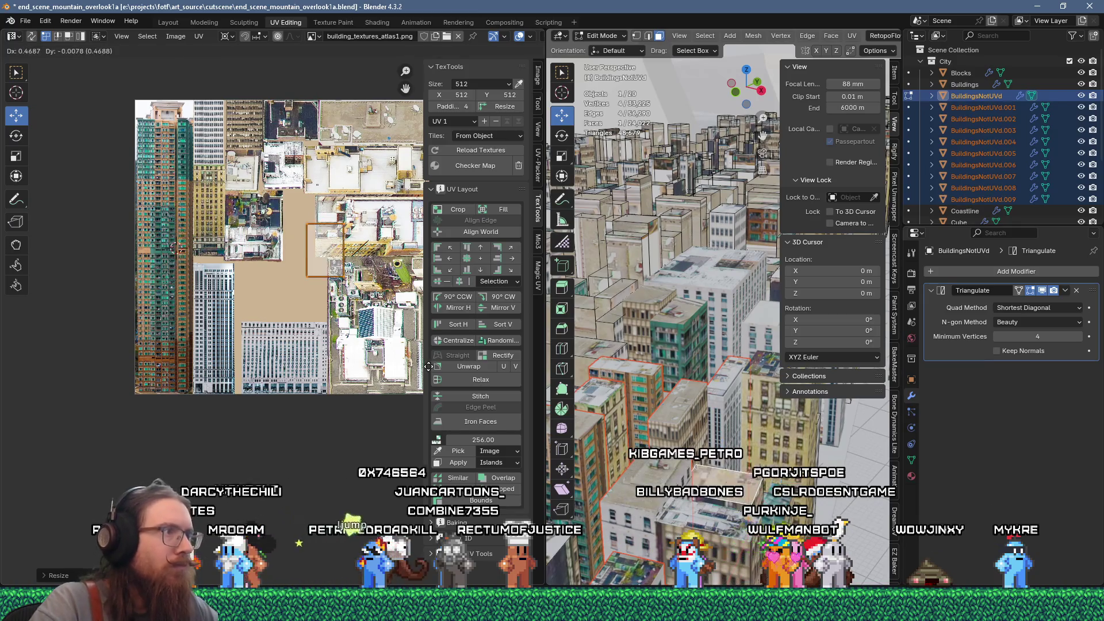
key("Return")
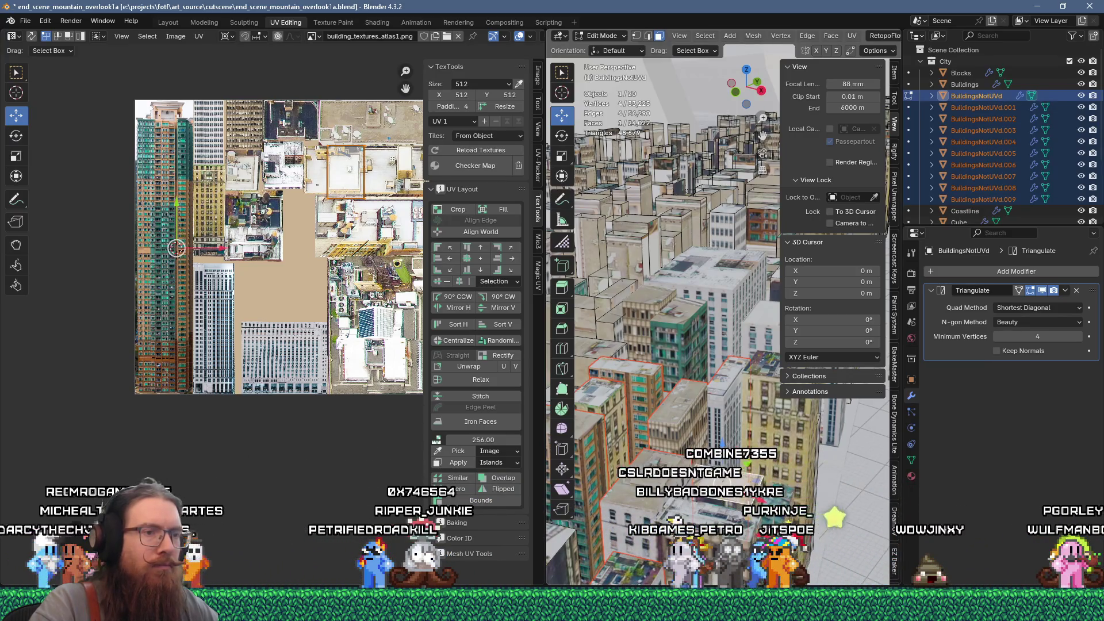
Unwrap another building face, scale it to 0.125 and resize it to fit the facade
left_click(702, 339)
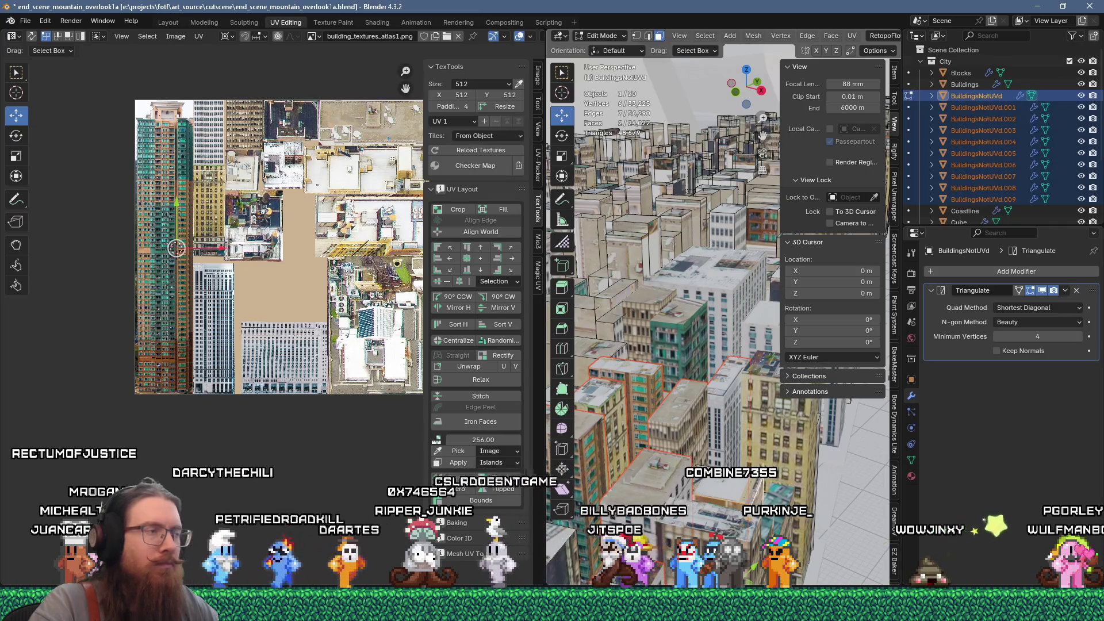
key("u")
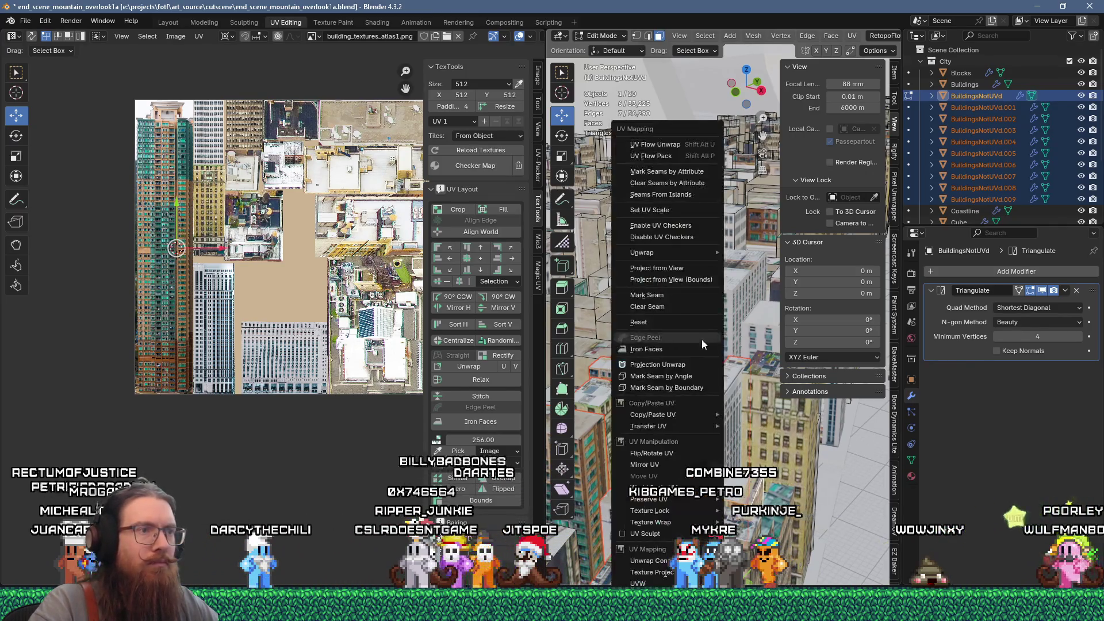
left_click(651, 144)
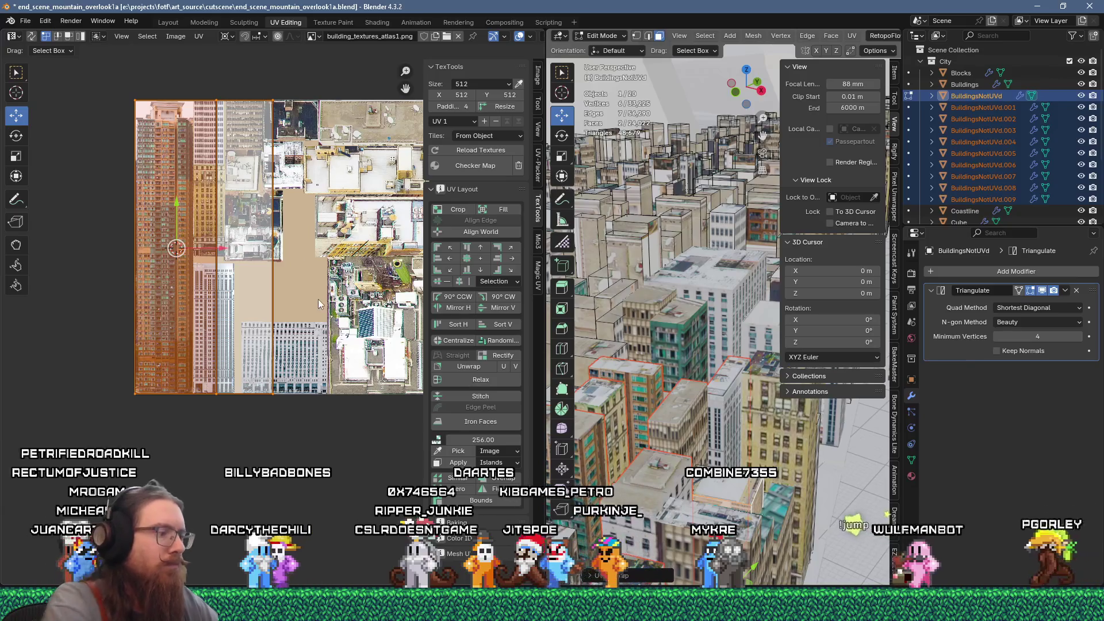
type("s.125")
key("Return")
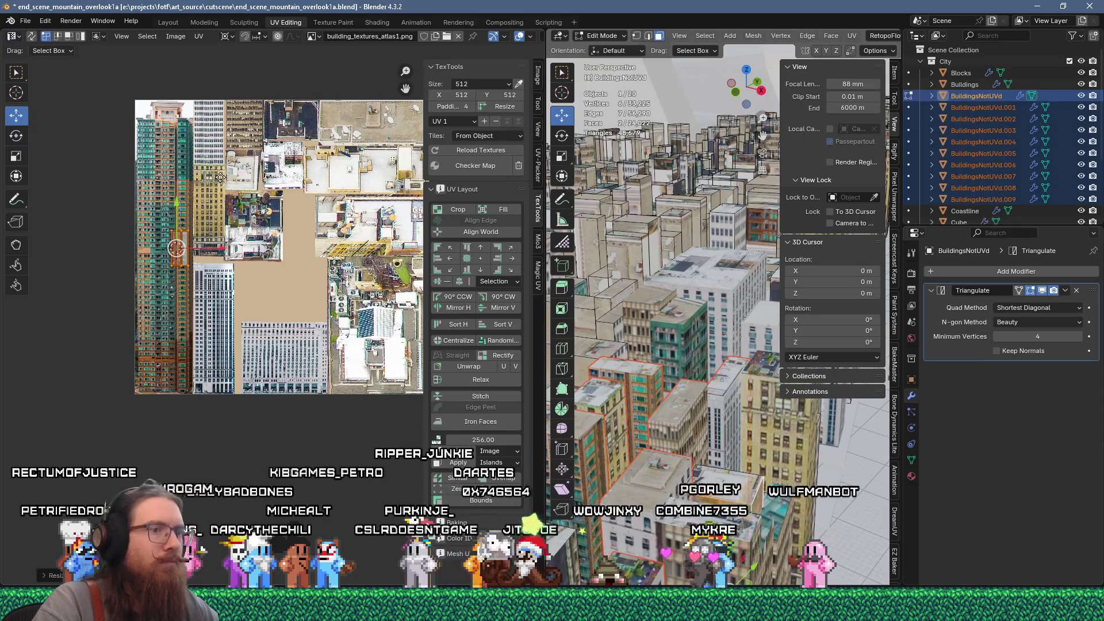
scroll(220, 176, "up", 2)
key("g")
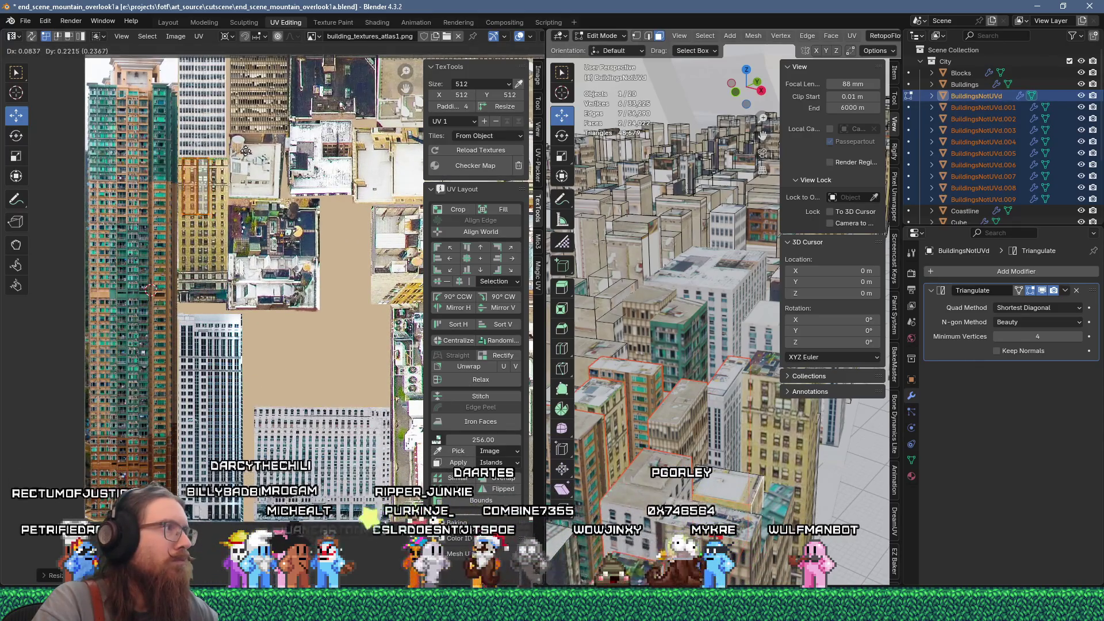
scroll(182, 158, "up", 3)
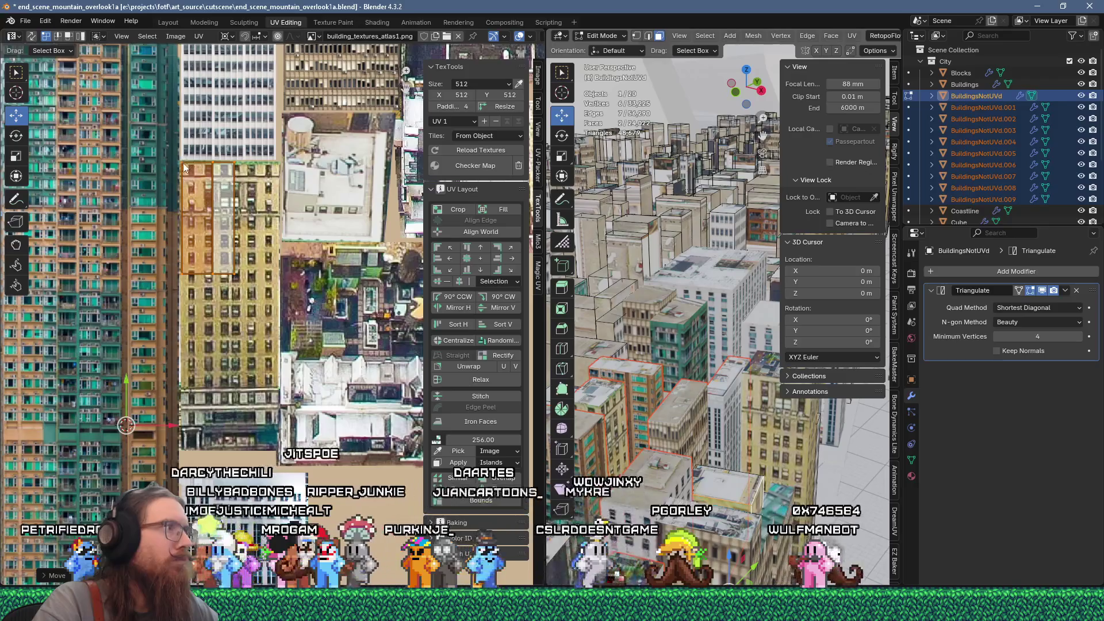
key("s")
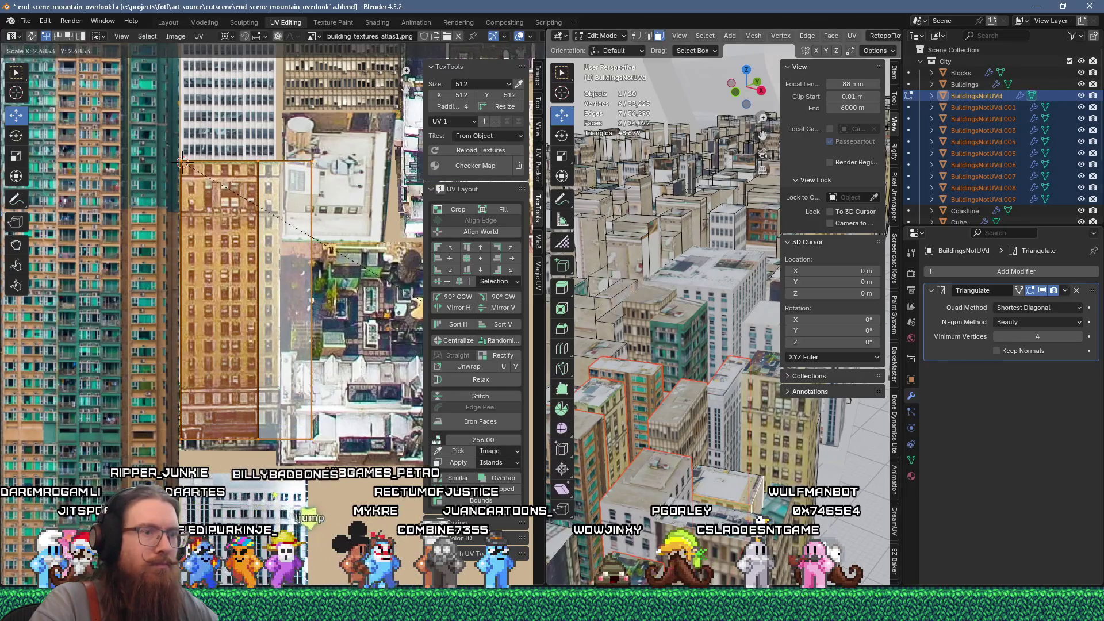
left_click(182, 161)
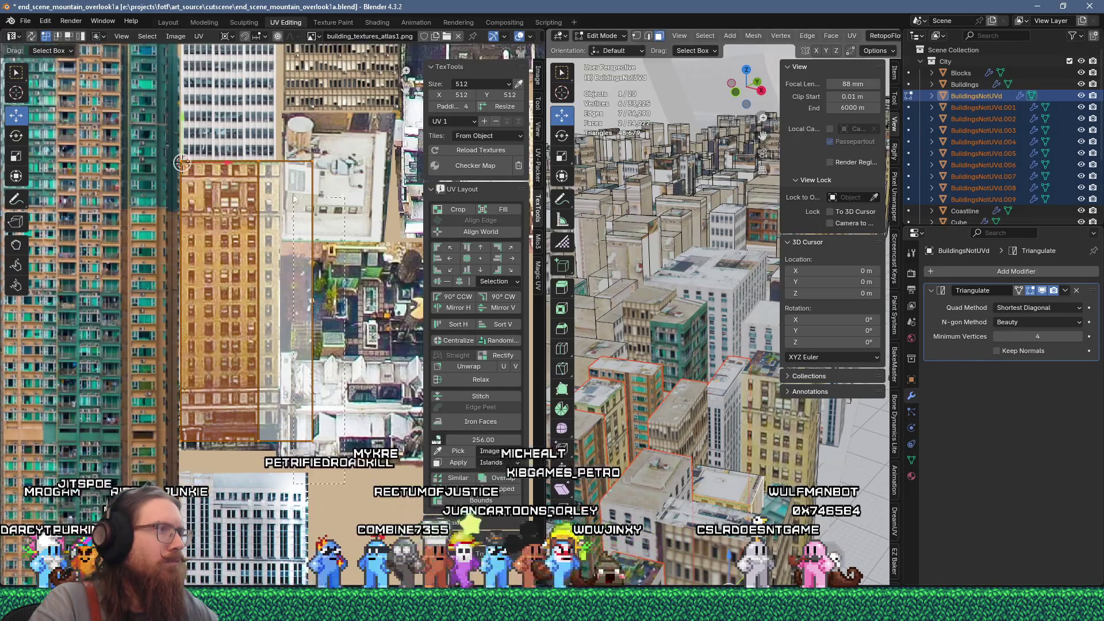
Slide the island left along X onto the matching tan facade
left_click_drag(294, 199, 308, 155)
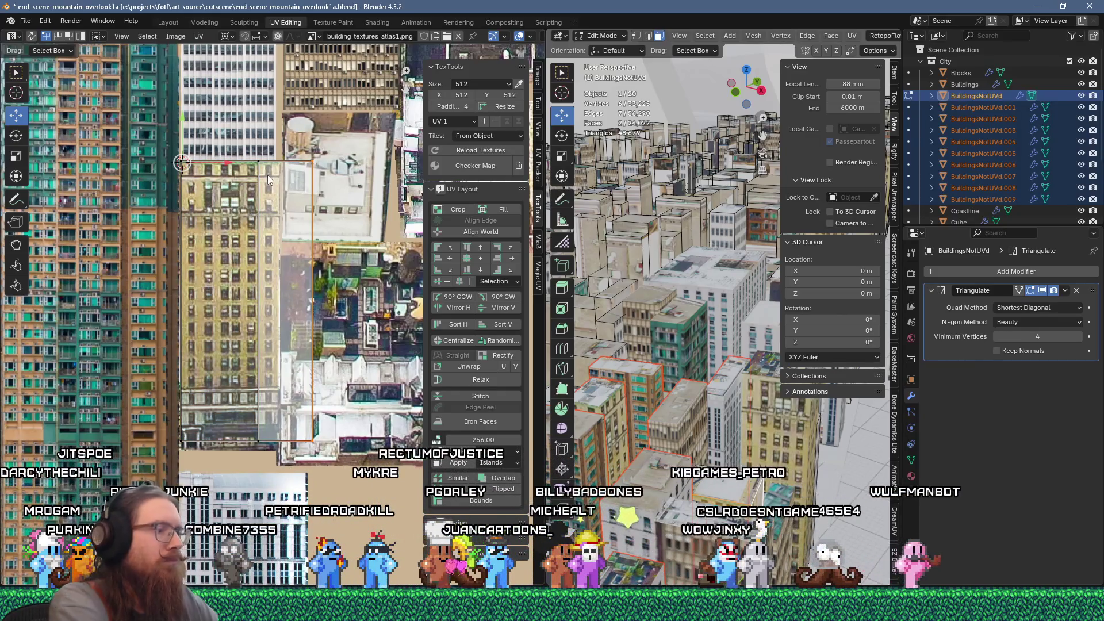
key("g")
key("x")
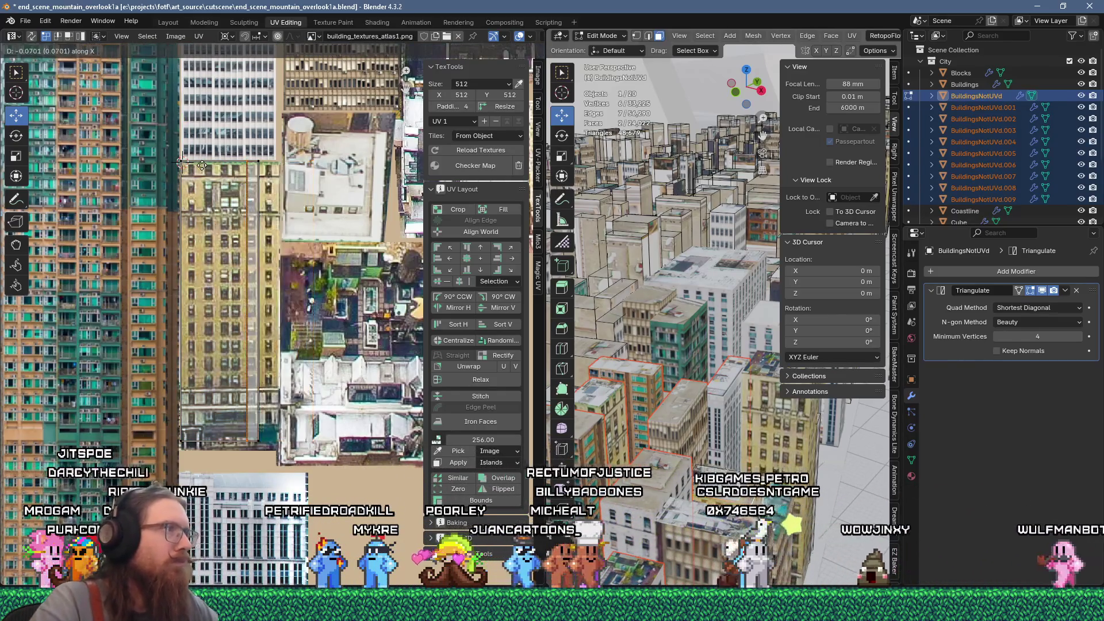
left_click(174, 164)
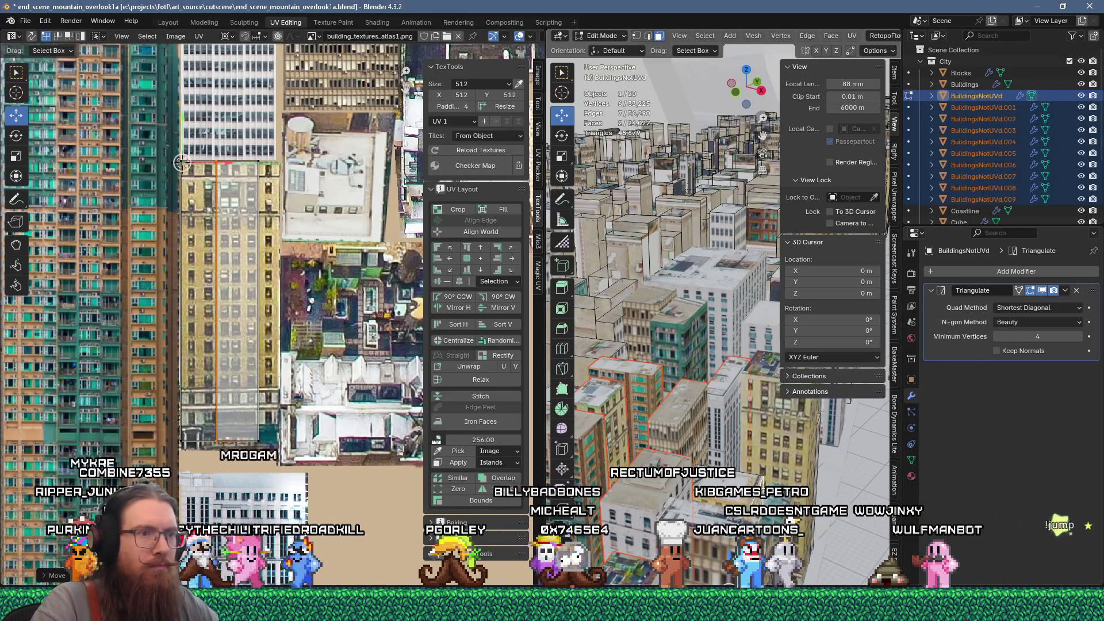
Make the Buildings object active and enter its Edit Mode
left_click(760, 490)
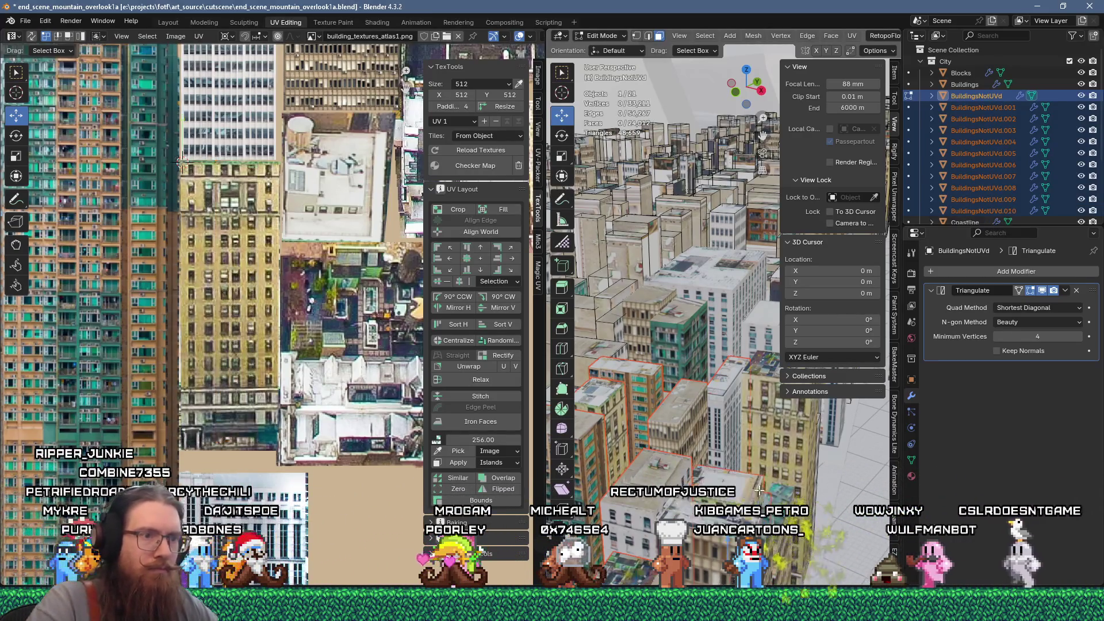
key("Tab")
left_click(783, 516)
key("Tab")
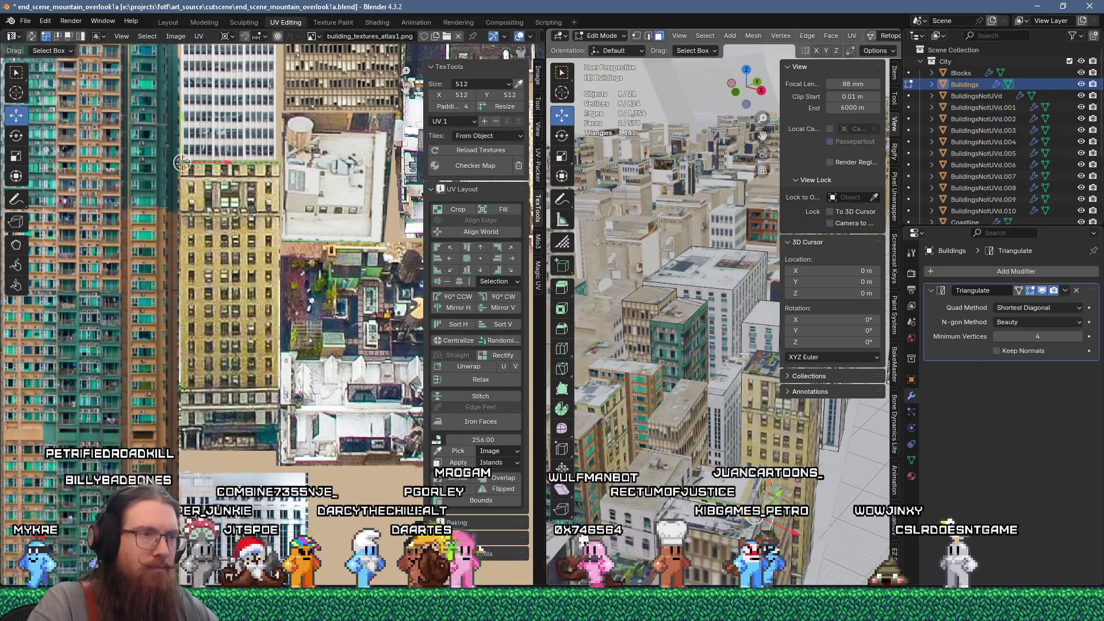
Re-unwrap the selected Buildings faces and pick out a small UV island
key("u")
left_click(667, 144)
scroll(271, 317, "down", 5)
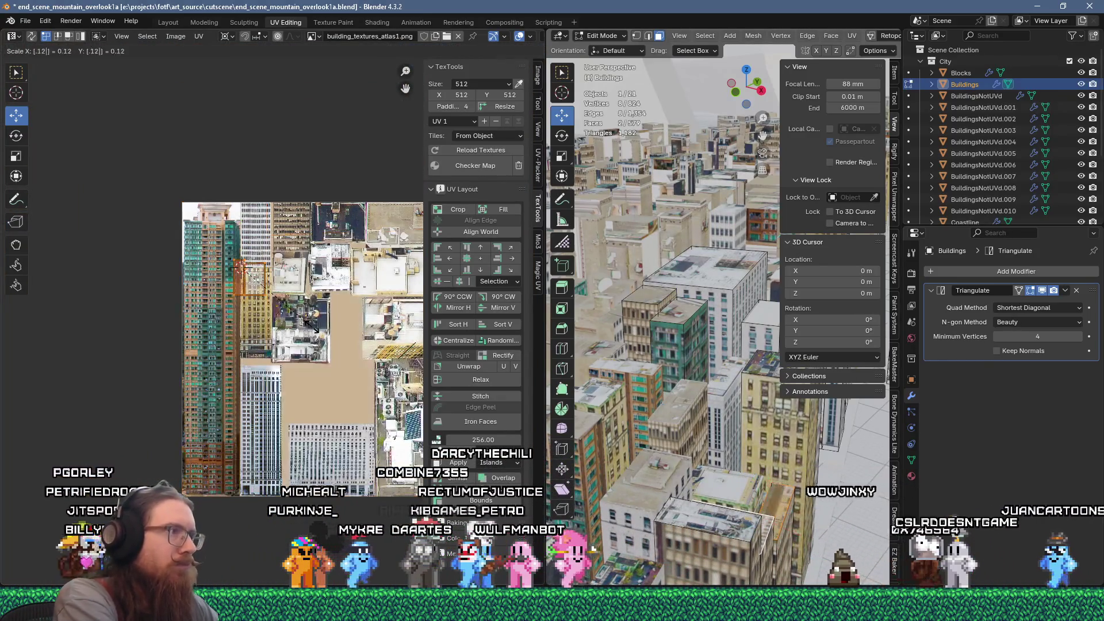
left_click(253, 276)
scroll(316, 348, "up", 3)
middle_click_drag(315, 348, 199, 349)
Rotate the island 90° and set it down over a rooftop image
key("g")
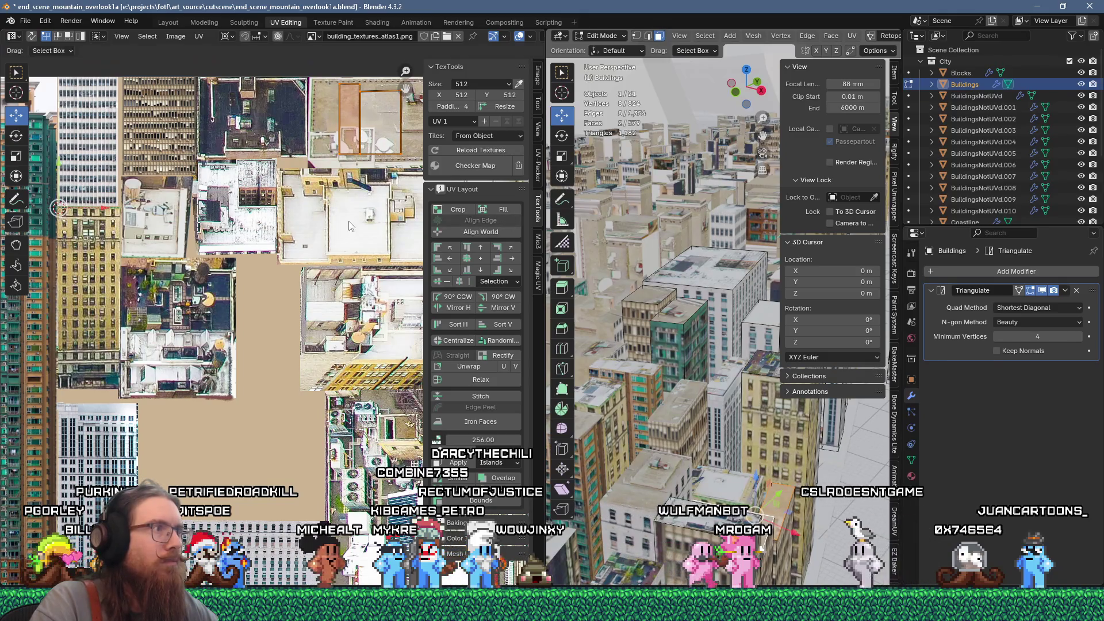
middle_click_drag(350, 225, 259, 278)
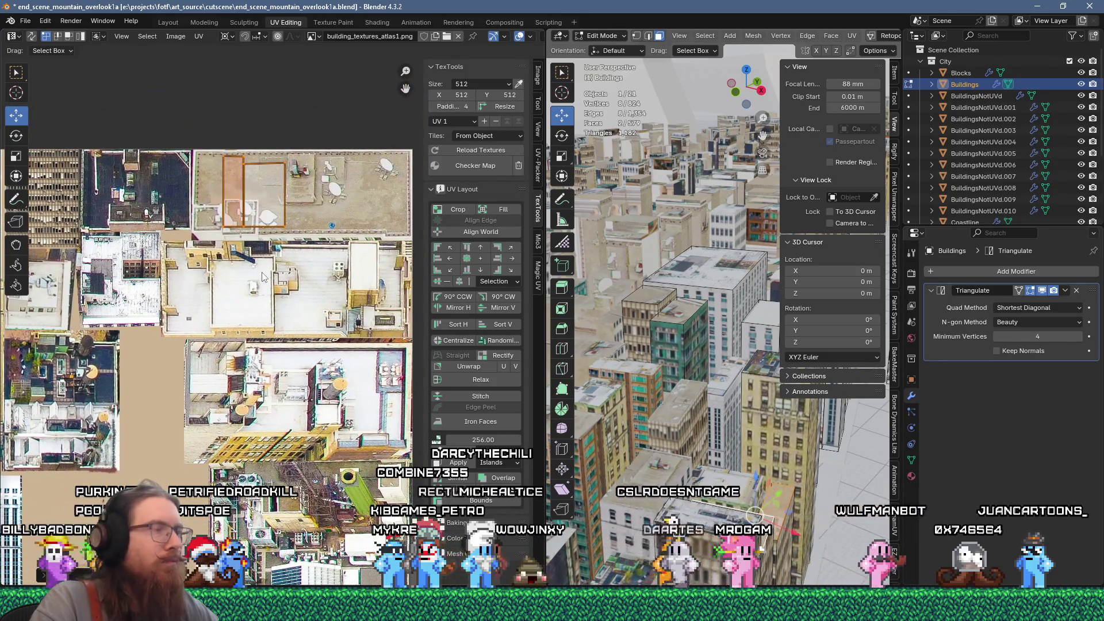
key("g")
scroll(121, 334, "up", 2)
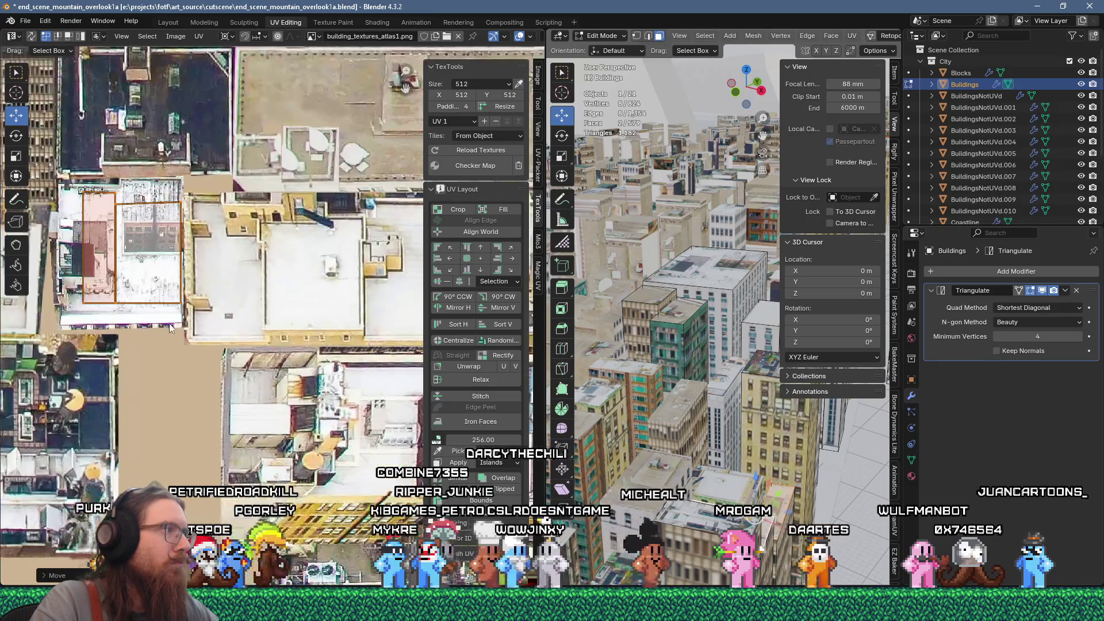
type("r90")
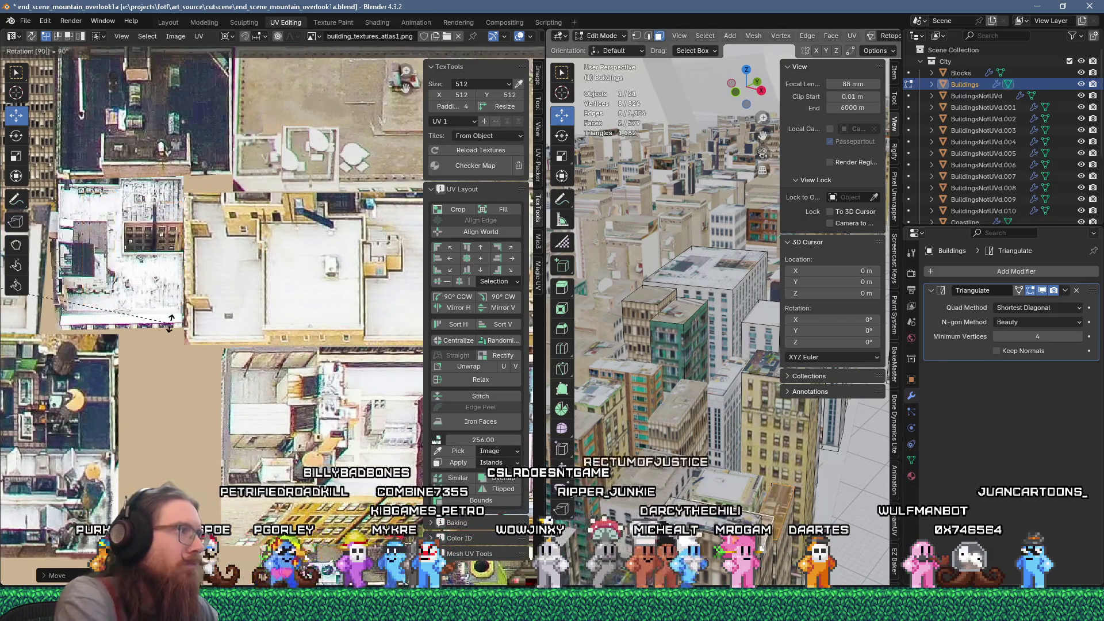
key("Return")
scroll(167, 326, "down", 3)
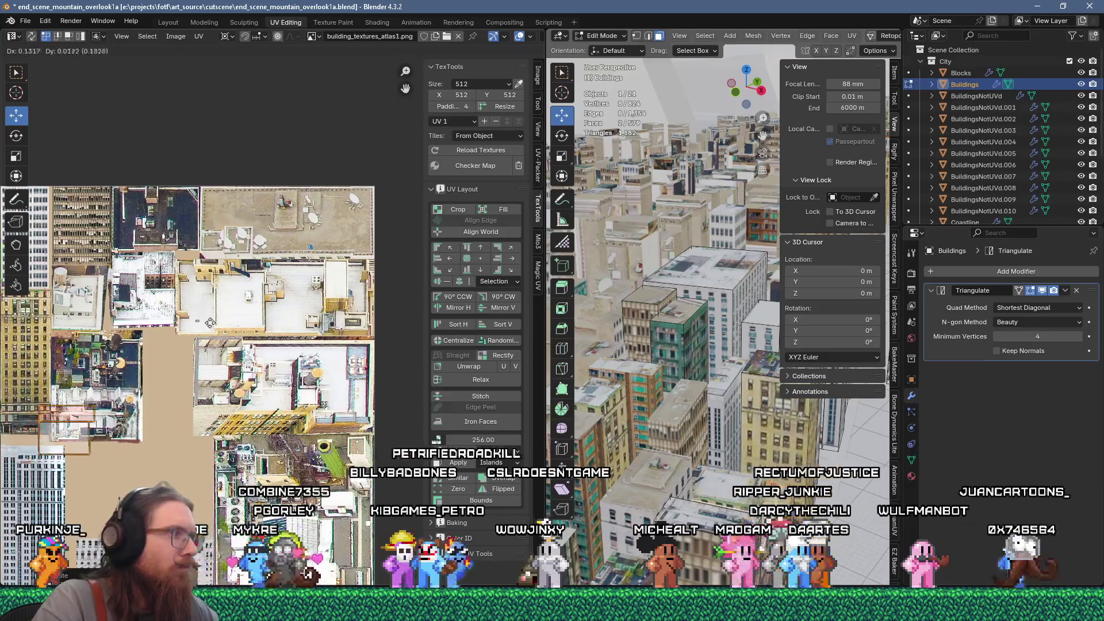
key("g")
scroll(225, 345, "up", 4)
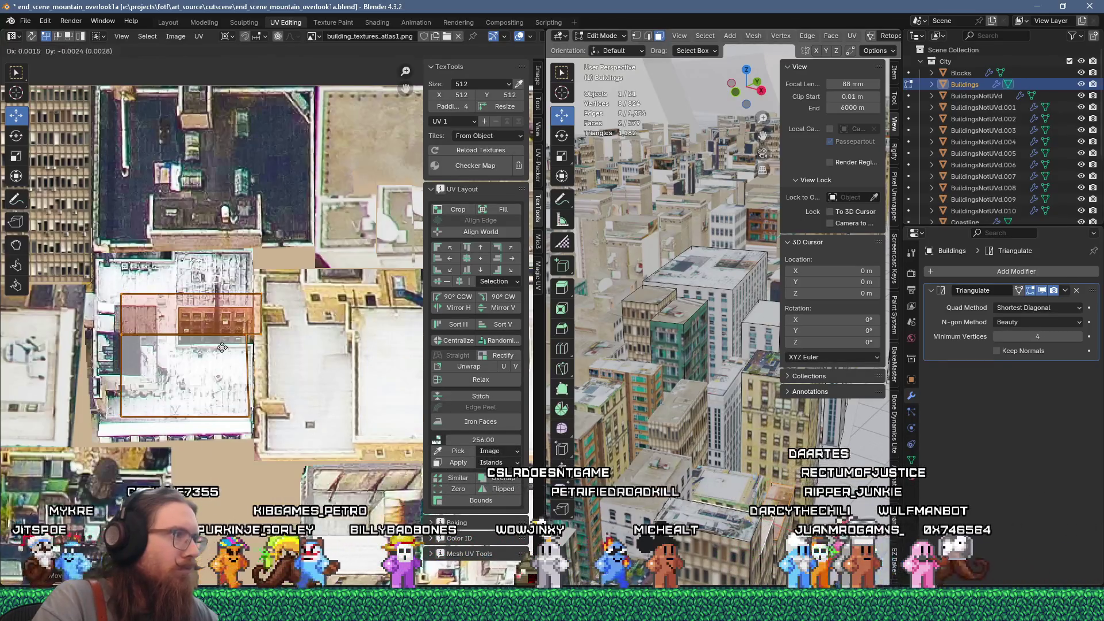
left_click(226, 358)
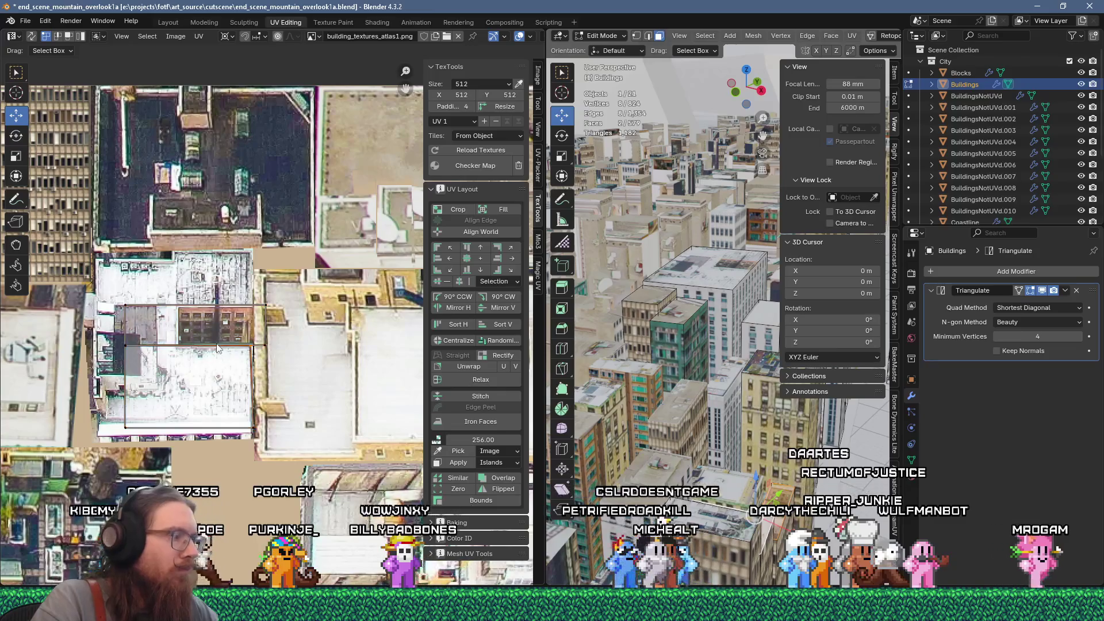
Move a single face's UVs over rooftop imagery near the top of the atlas
left_click(158, 345)
scroll(167, 351, "right", 3)
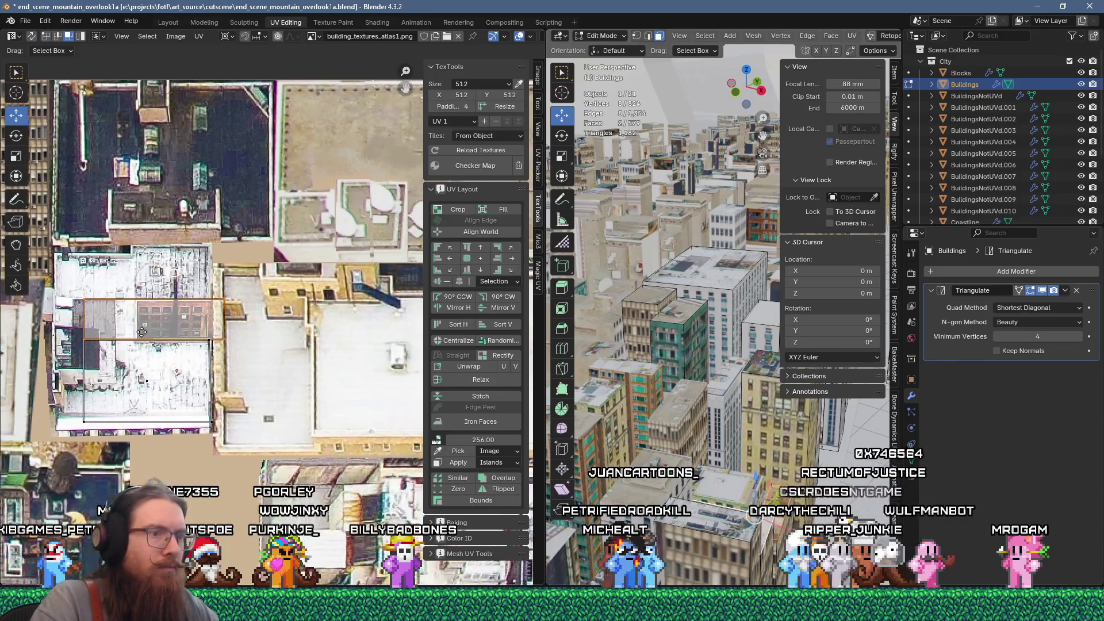
key("g")
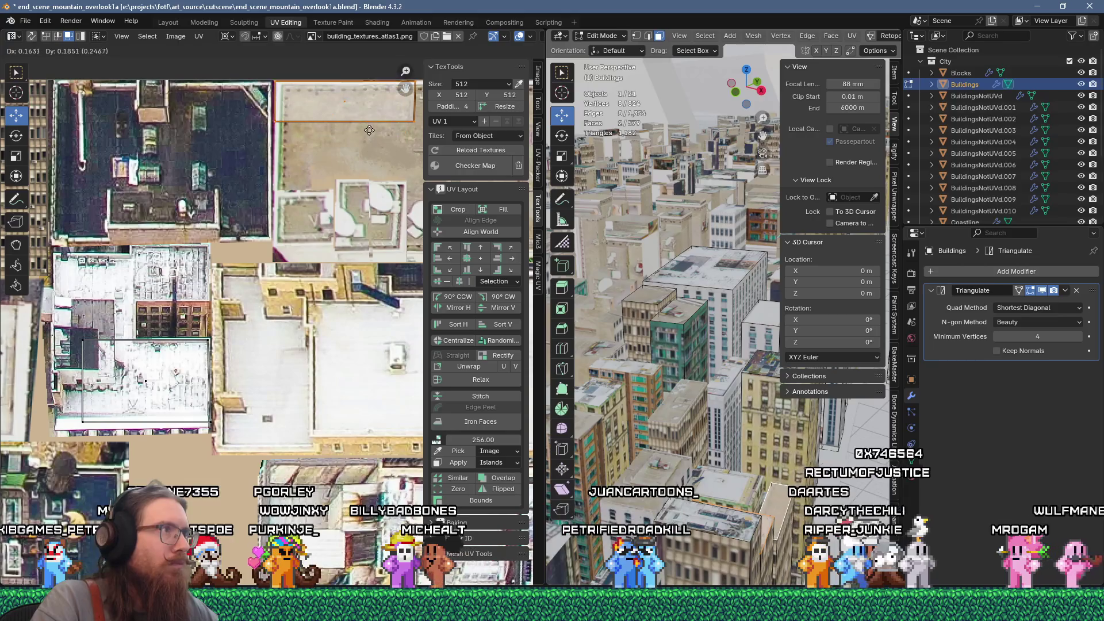
scroll(367, 209, "down", 1)
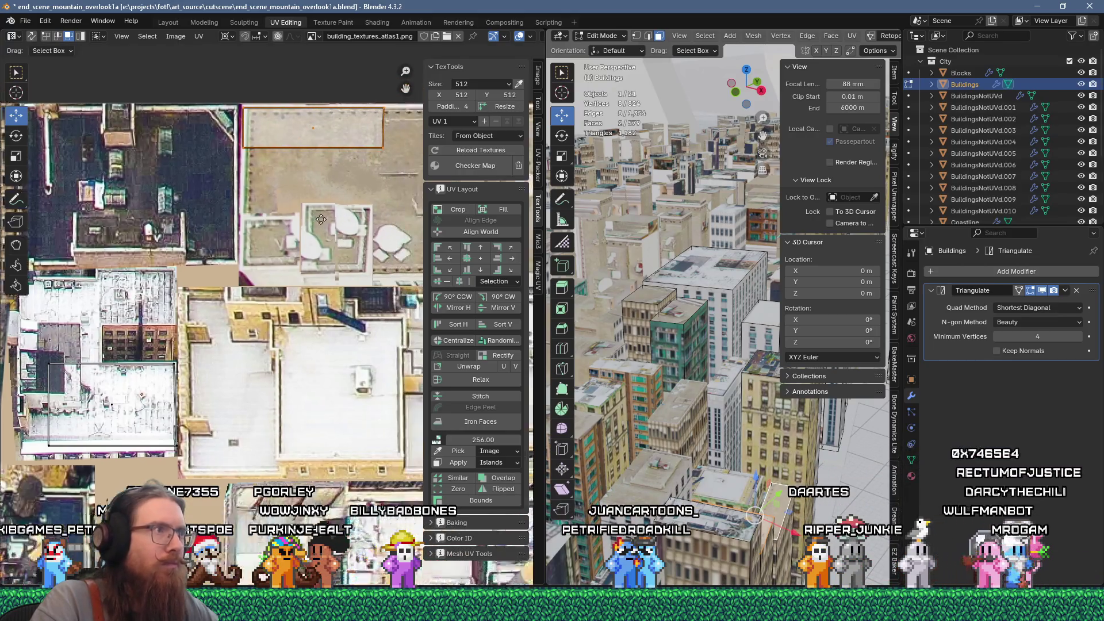
middle_click_drag(367, 210, 212, 201)
scroll(212, 202, "down", 1)
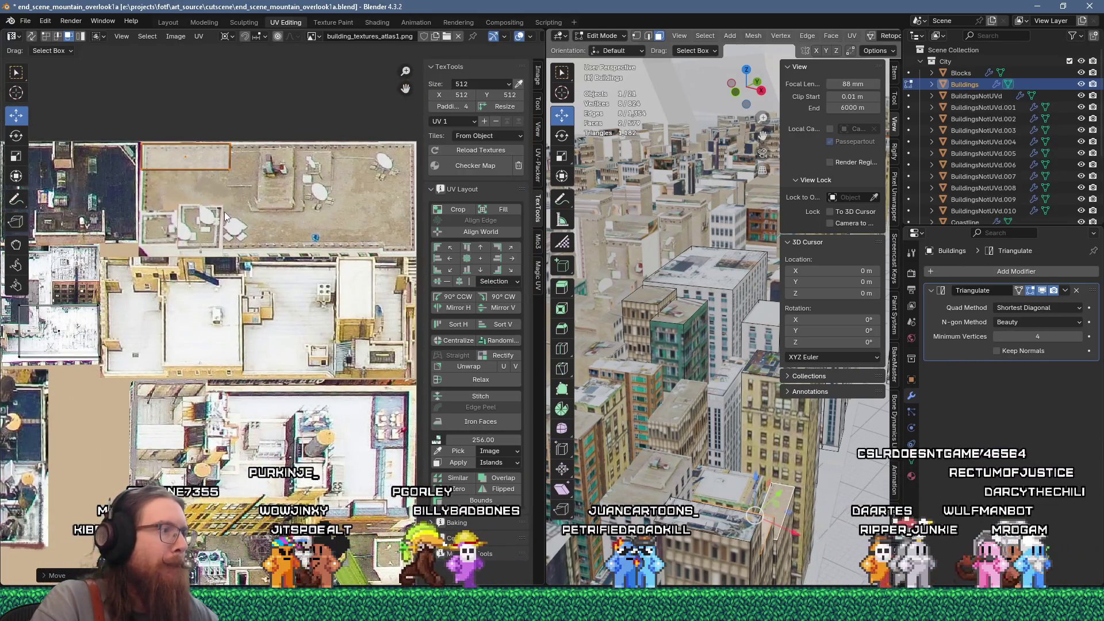
left_click_drag(204, 180, 363, 180)
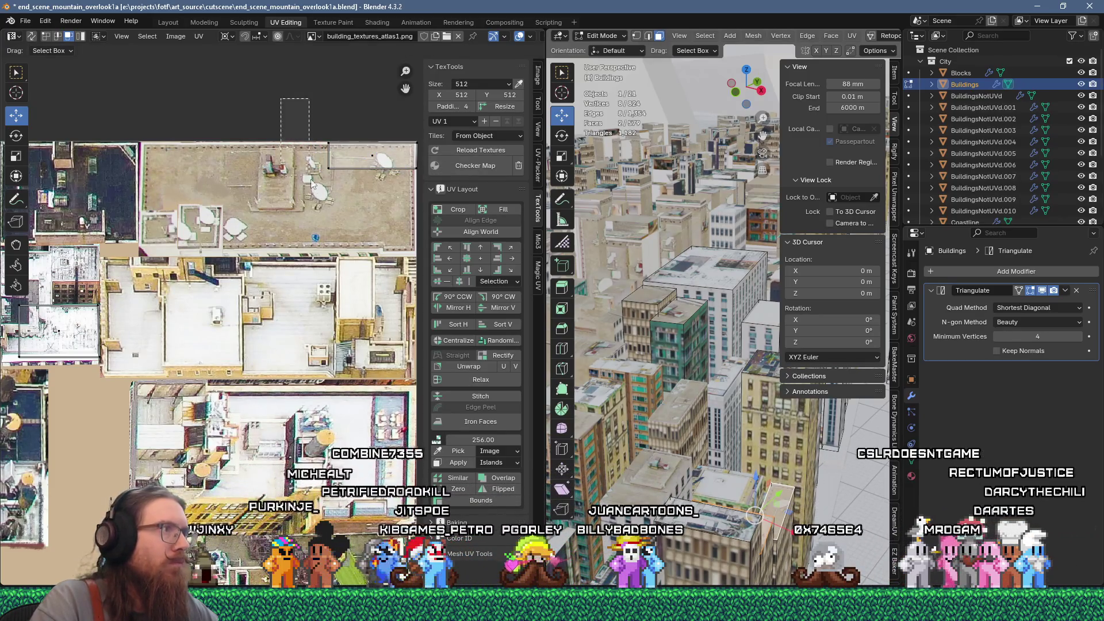
In vertex select mode, stretch the face's UV edges left and down to fit the rooftop
key("1")
key("g")
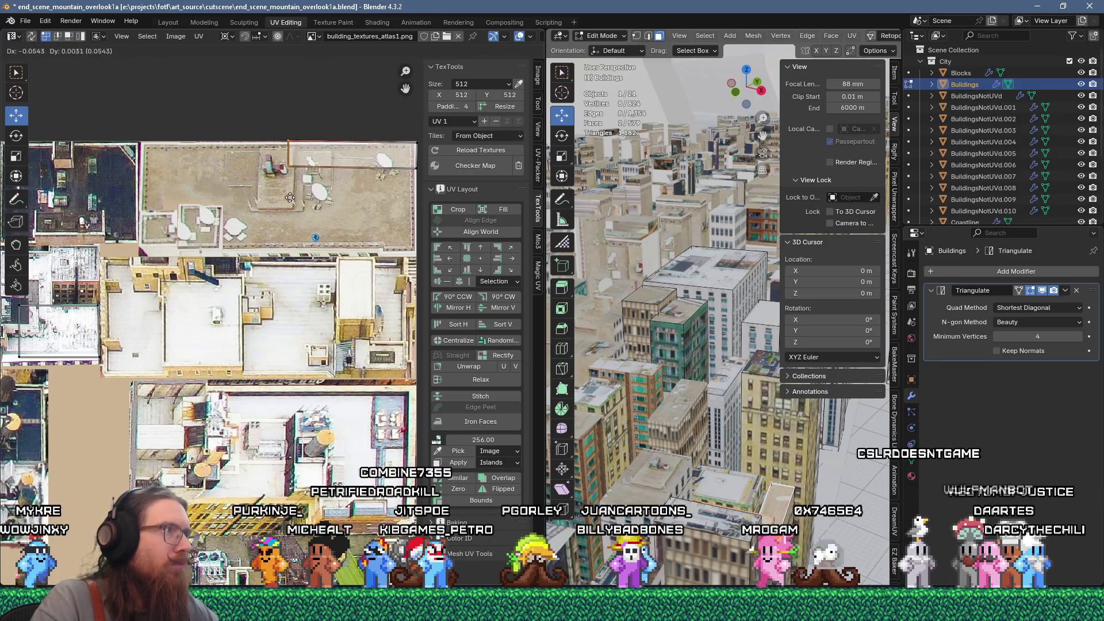
scroll(253, 201, "down", 2)
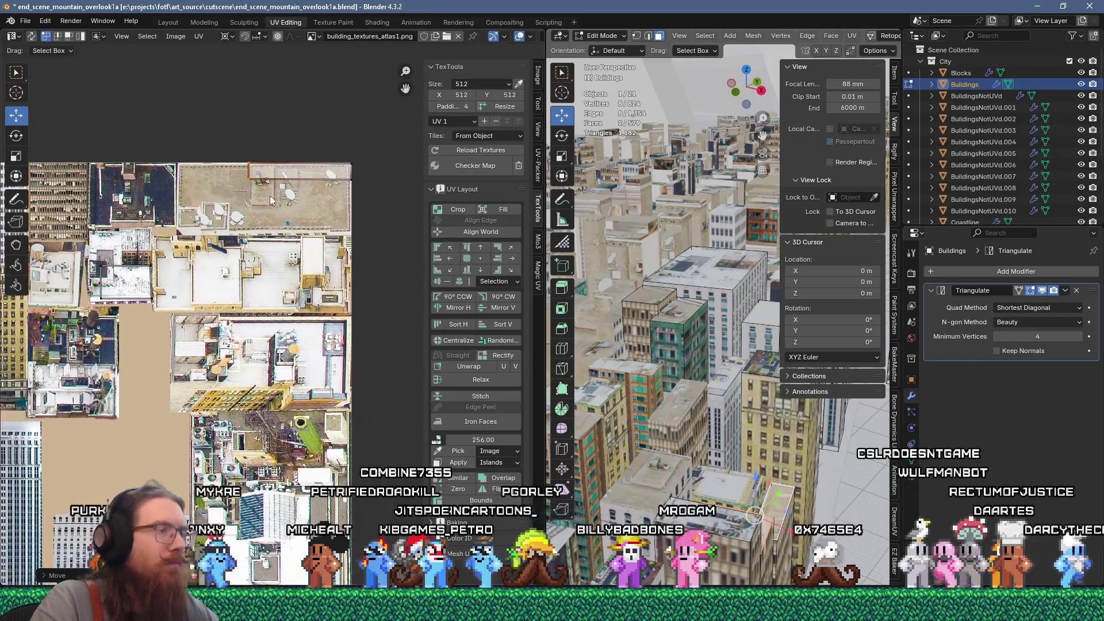
left_click_drag(374, 217, 373, 217)
key("g")
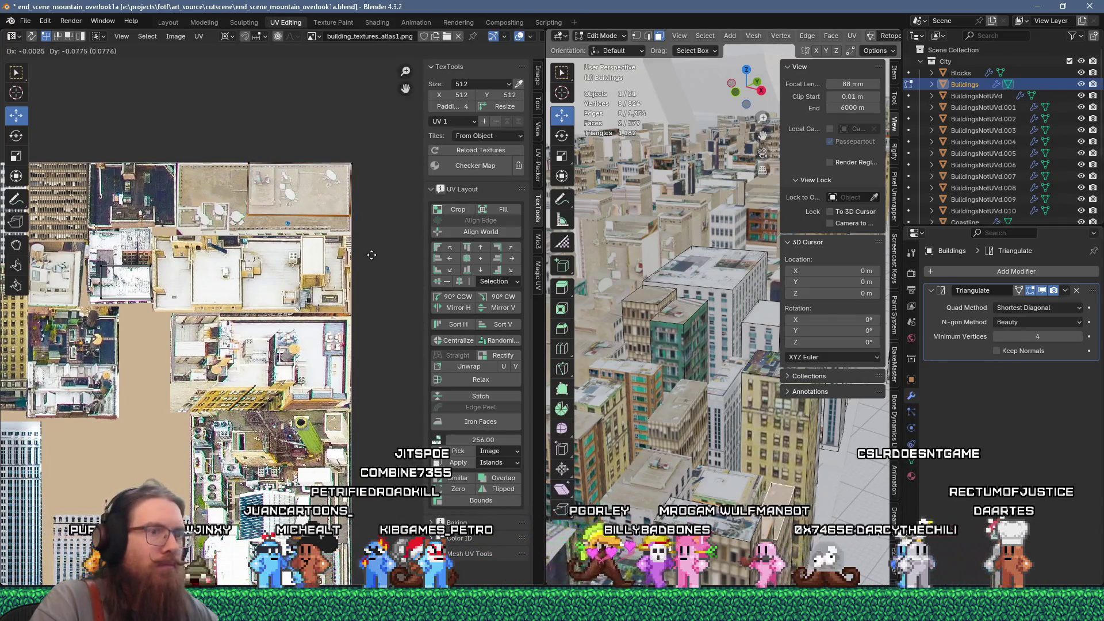
left_click(371, 271)
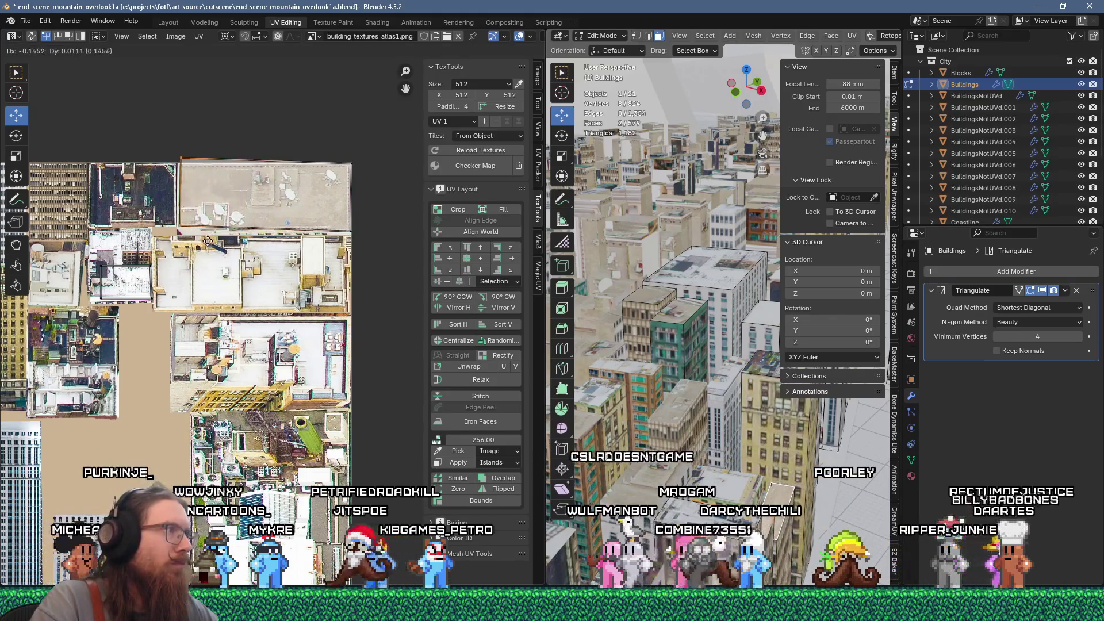
Select another building face, then return to Object Mode
left_click(731, 494)
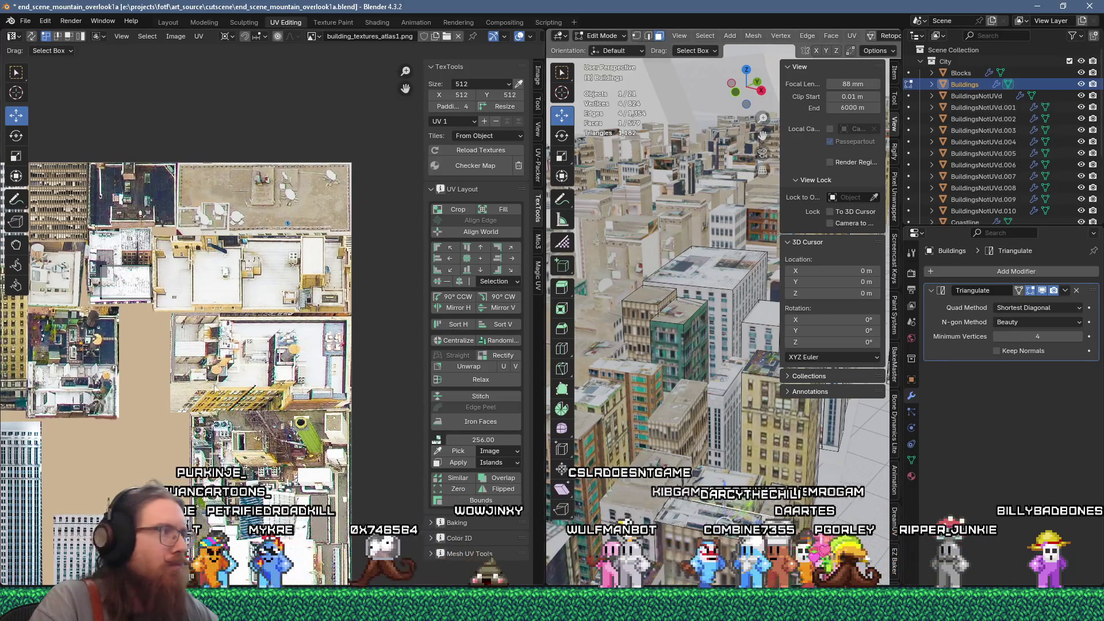
scroll(294, 342, "up", 3)
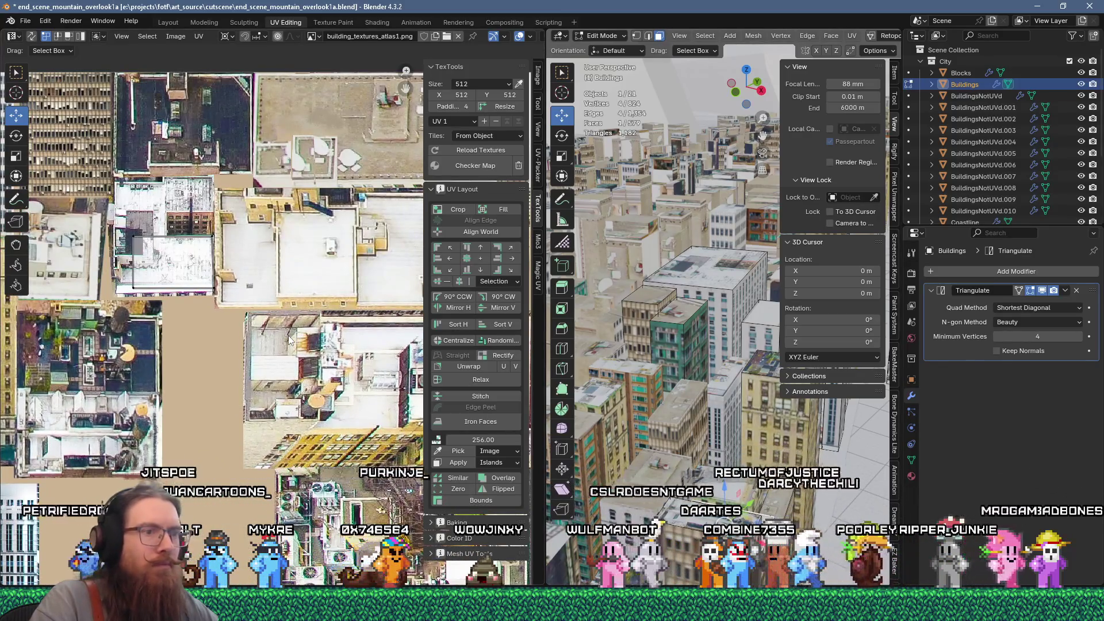
scroll(144, 292, "up", 3)
scroll(287, 360, "down", 1)
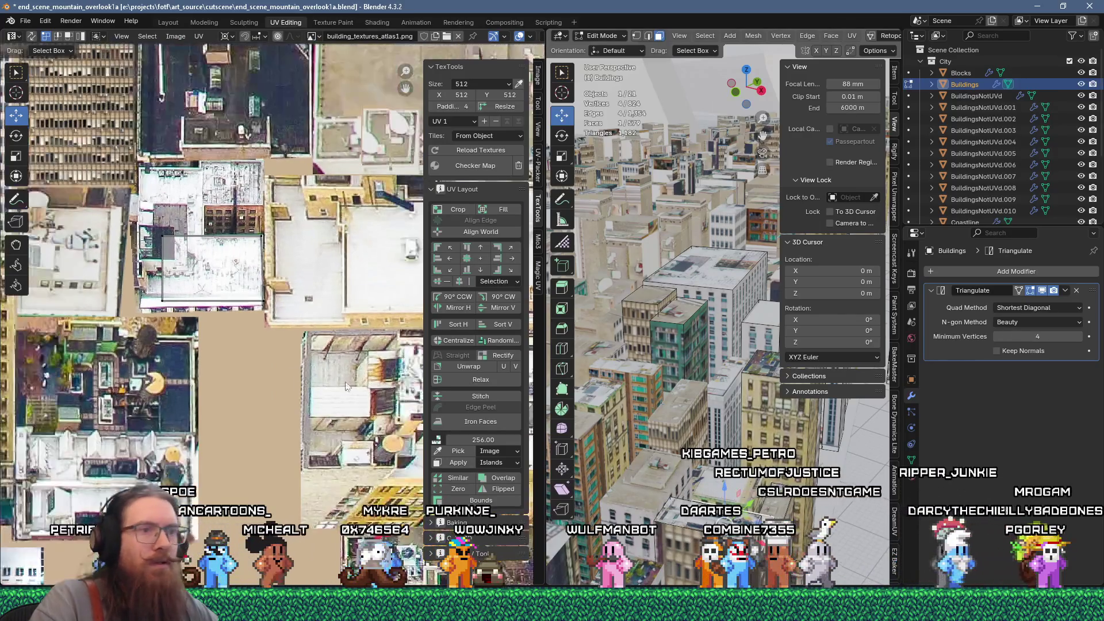
key("Tab")
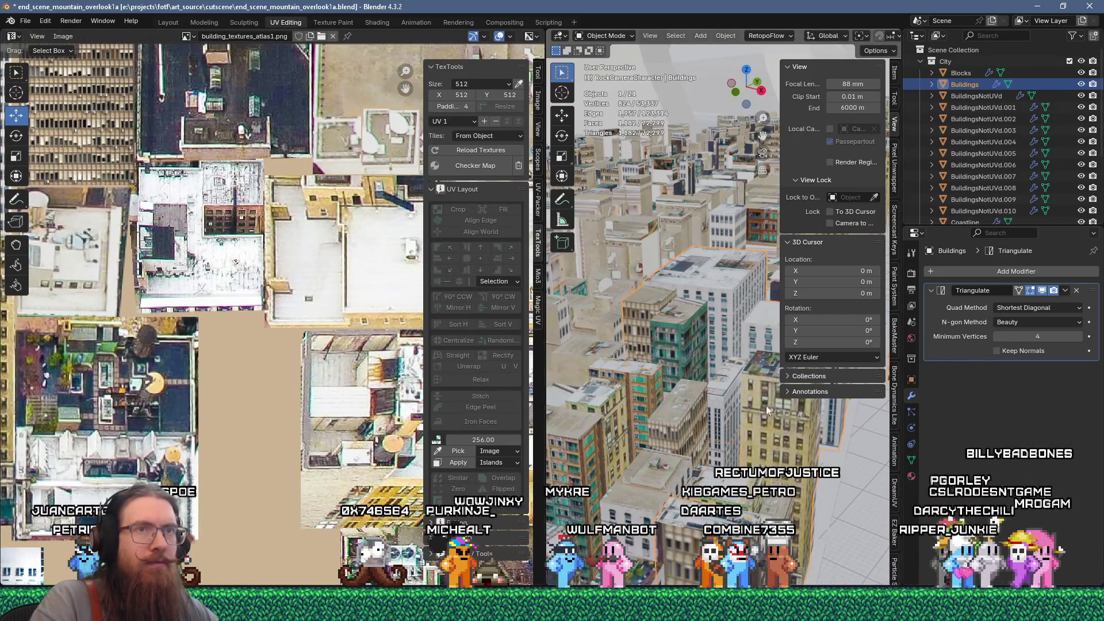
Join BuildingsNotUVd.001 through .010 into the Buildings object with Ctrl+J
left_click(995, 107)
scroll(997, 172, "down", 2)
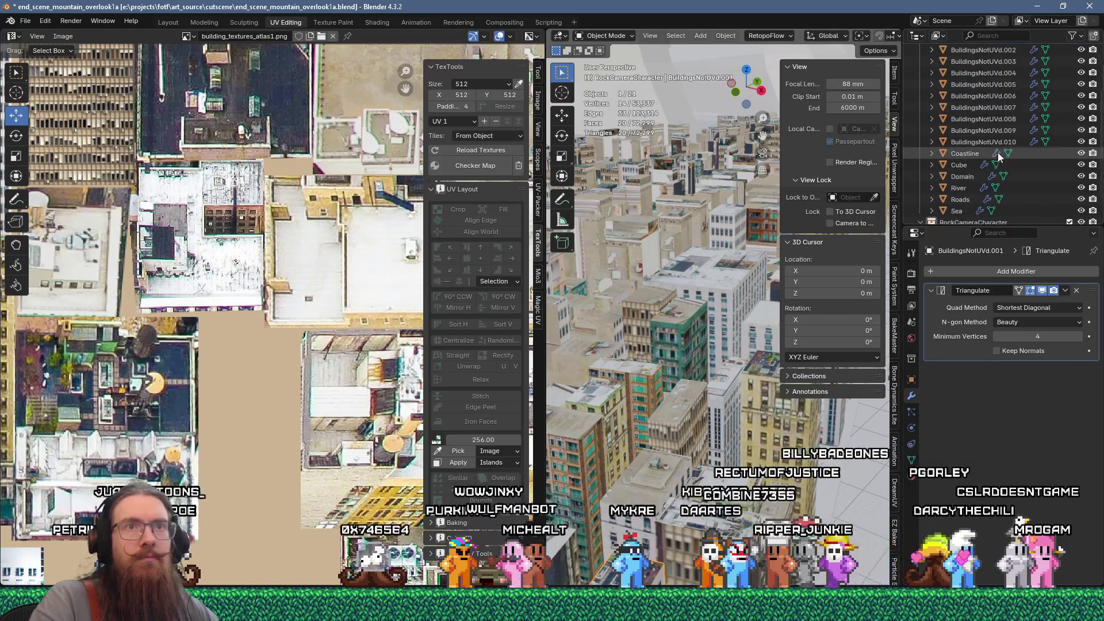
left_click(999, 165, "shift")
scroll(1002, 144, "up", 2)
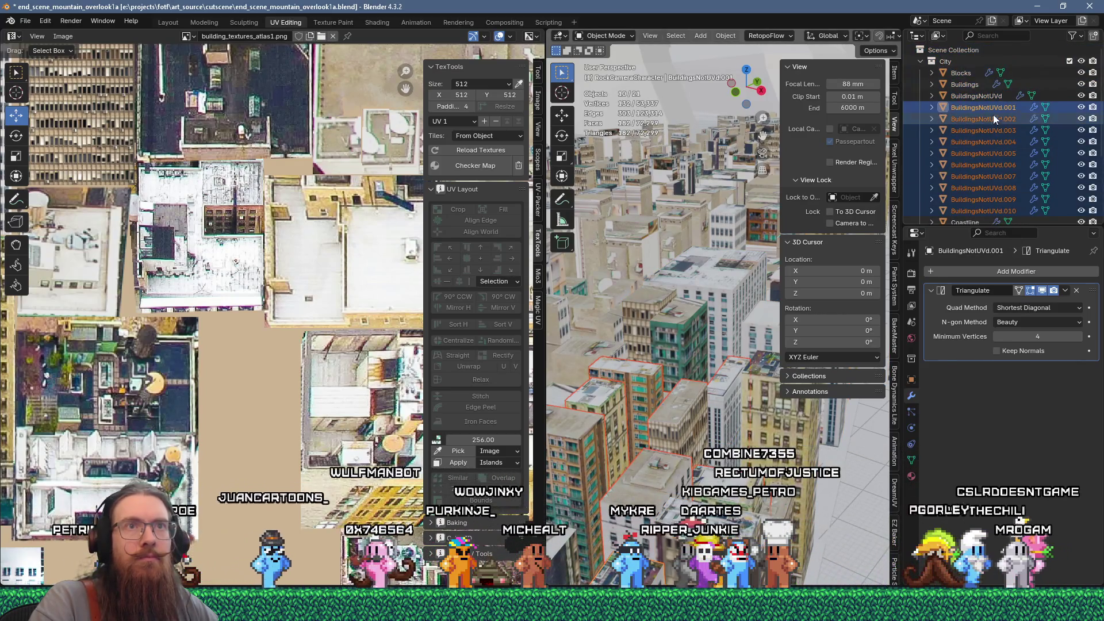
left_click(975, 84, "ctrl")
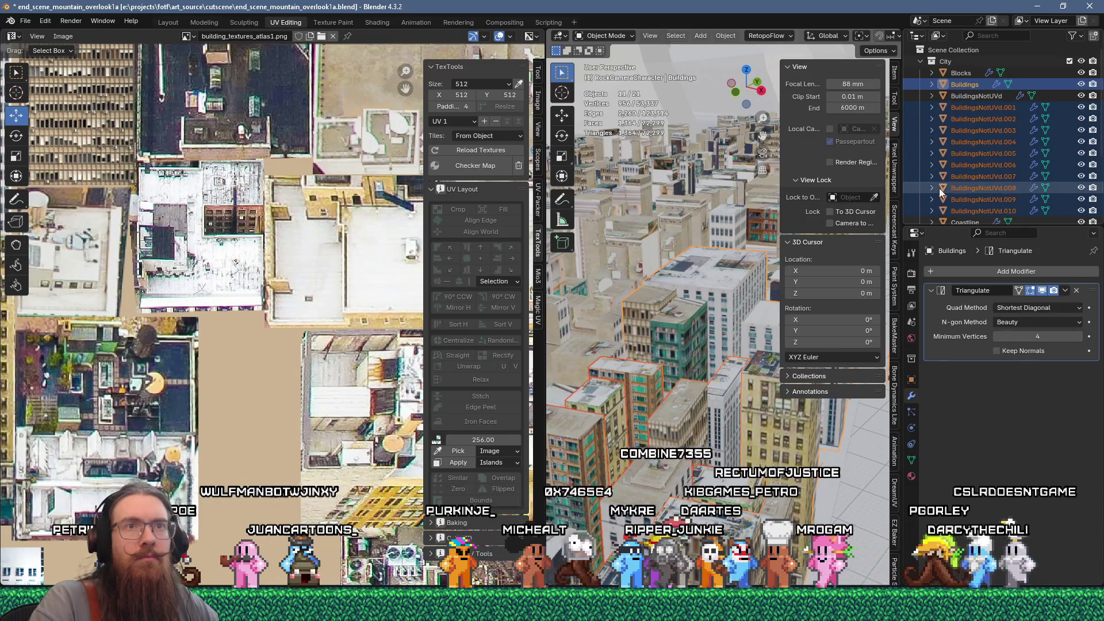
key("ctrl+j")
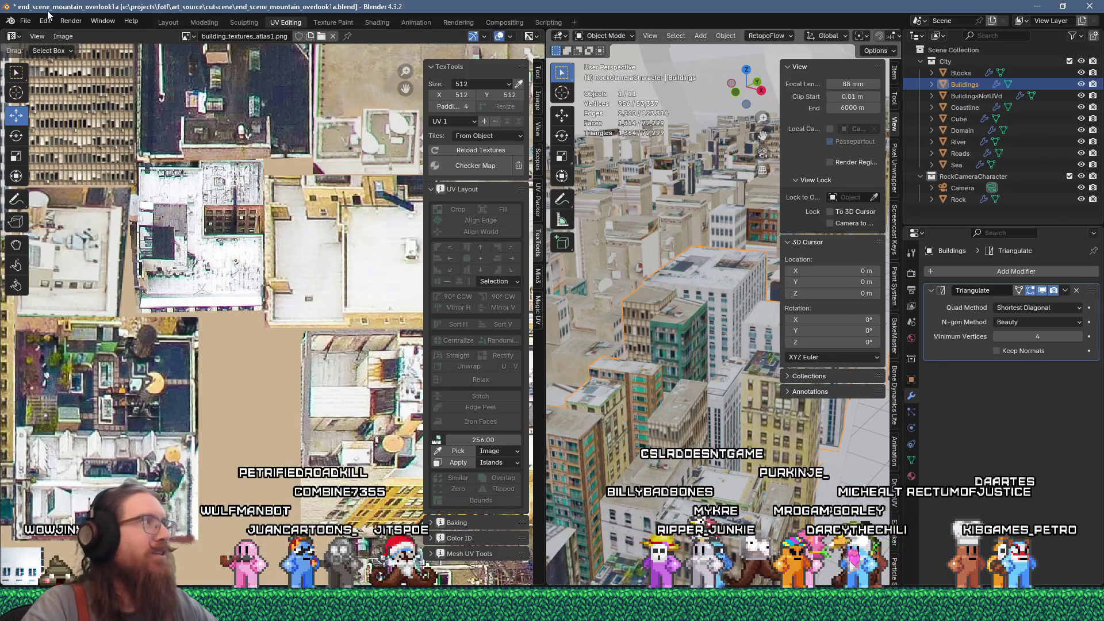
Save the blend file and re-enter Edit Mode on the merged Buildings object
left_click(25, 20)
left_click(48, 96)
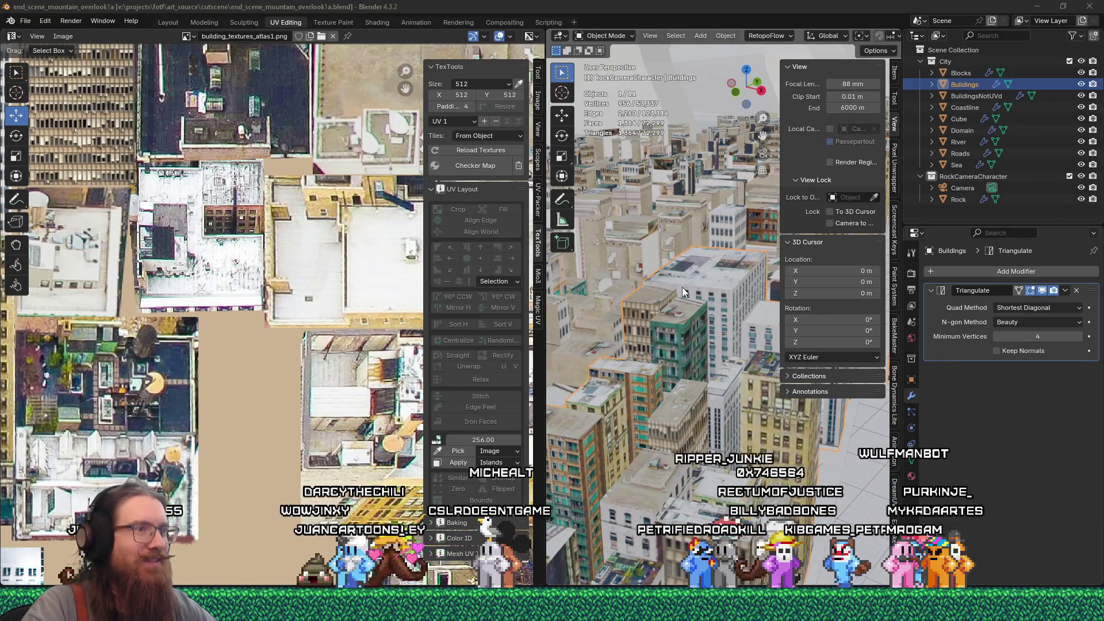
left_click(645, 317)
key("Tab")
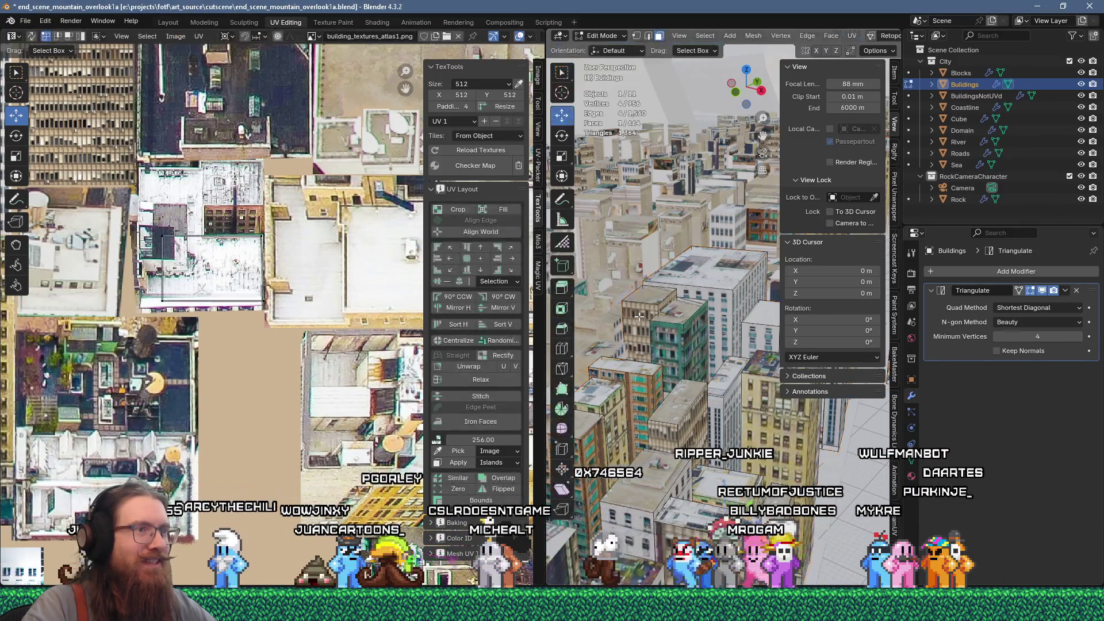
left_click(634, 316)
key("KP_Decimal")
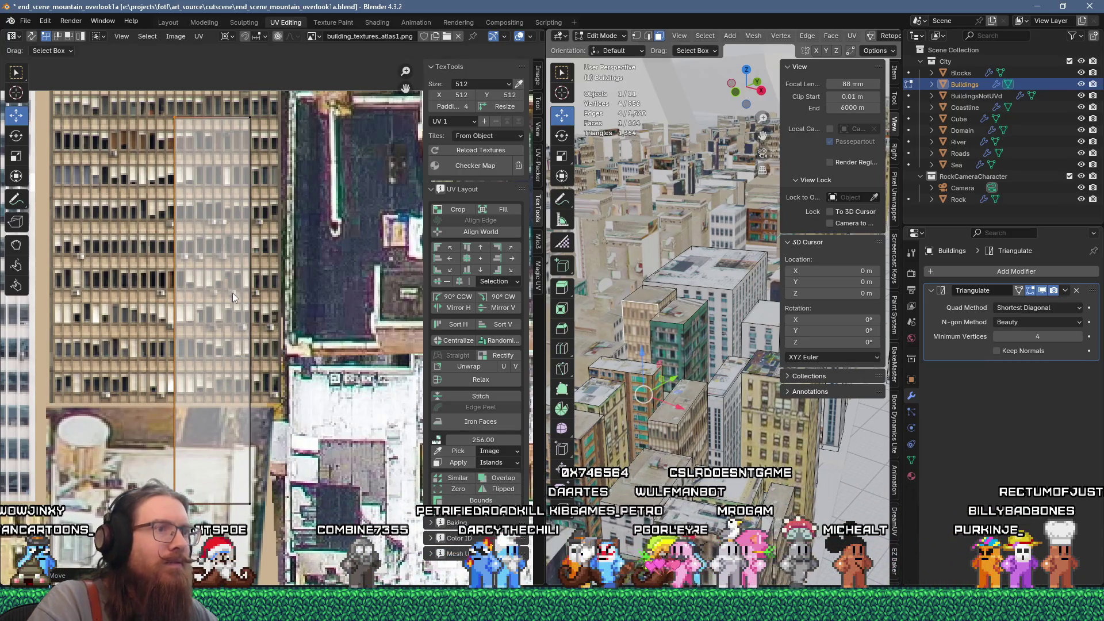
scroll(745, 366, "up", 5)
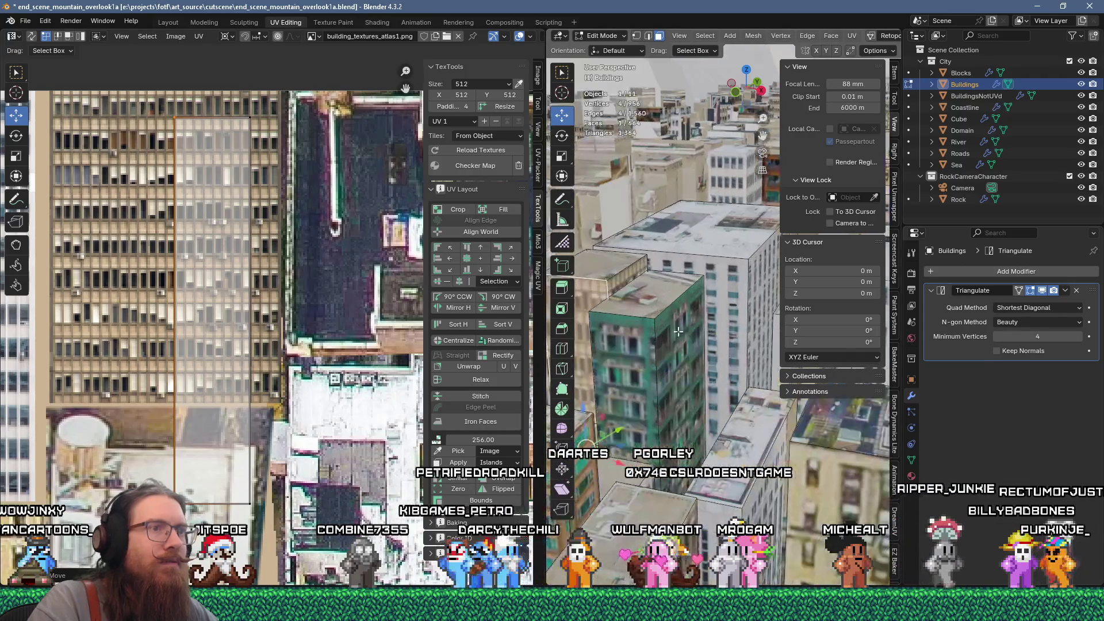
middle_click_drag(745, 366, 707, 379)
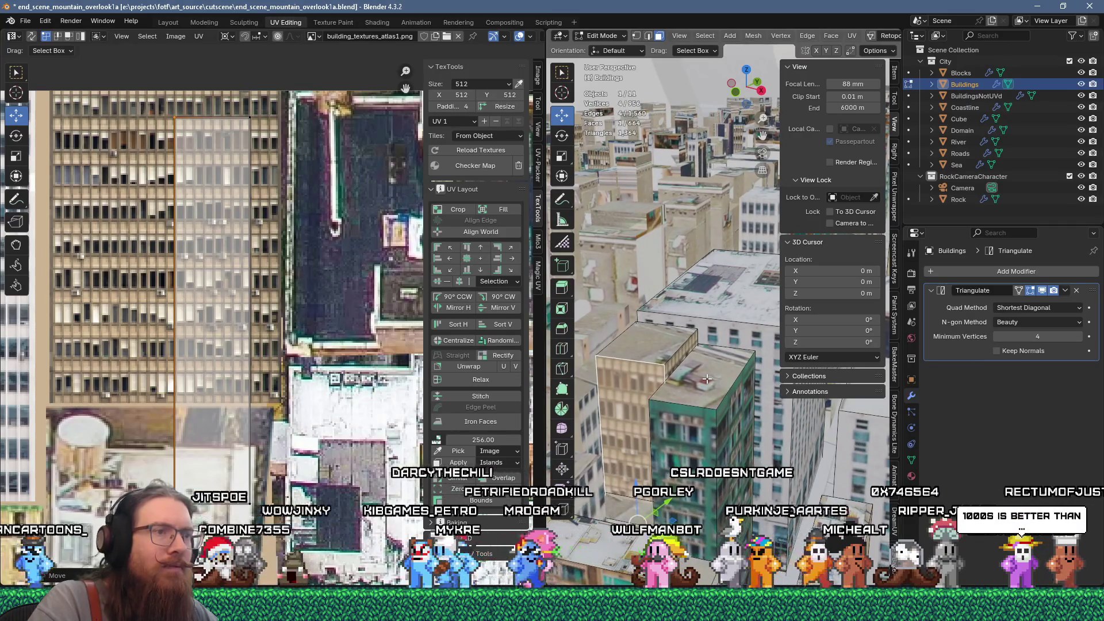
key("Tab")
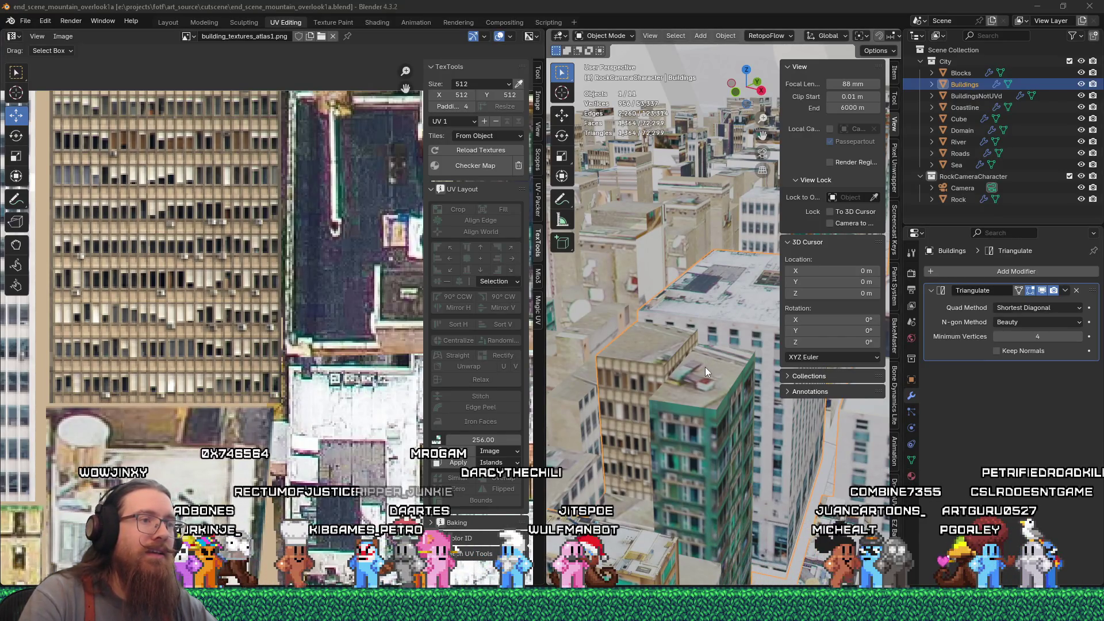
In Edit Mode, select the green tower's rooftop face and zoom out to show building_textures_atlas1.png whole
key("Tab")
left_click(705, 367)
scroll(292, 379, "down", 2)
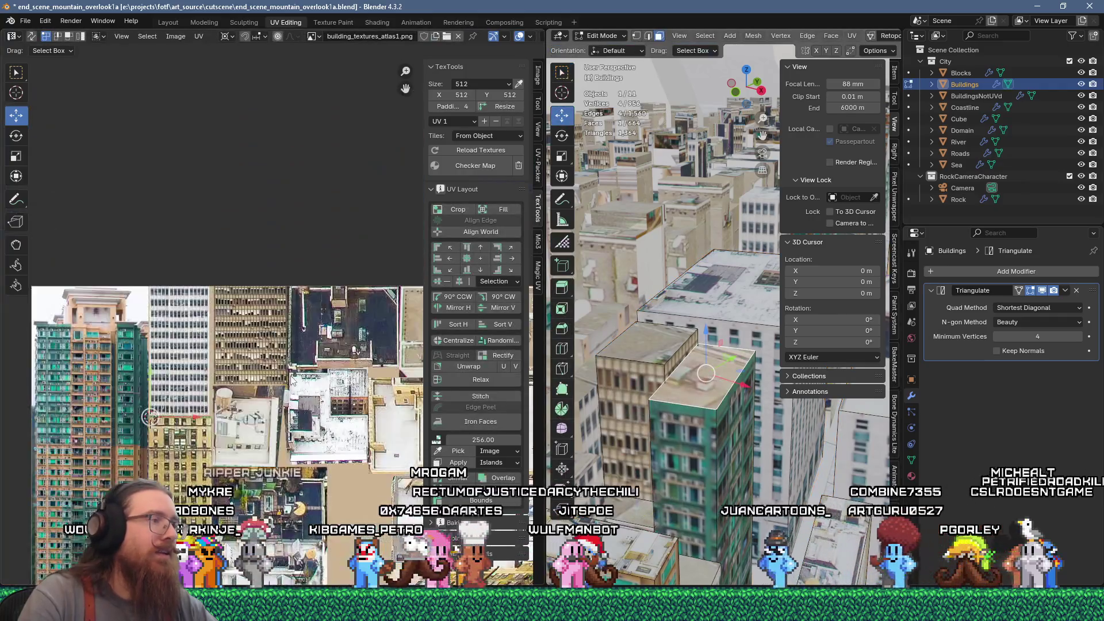
scroll(290, 382, "down", 3)
scroll(320, 437, "up", 2)
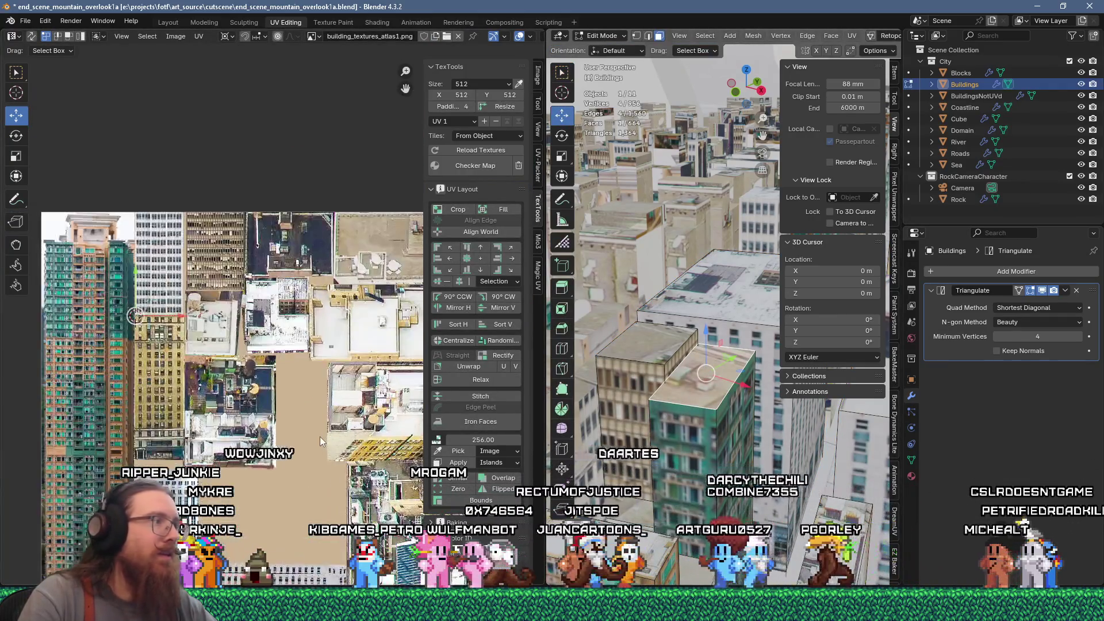
scroll(266, 412, "down", 10)
scroll(259, 442, "up", 4)
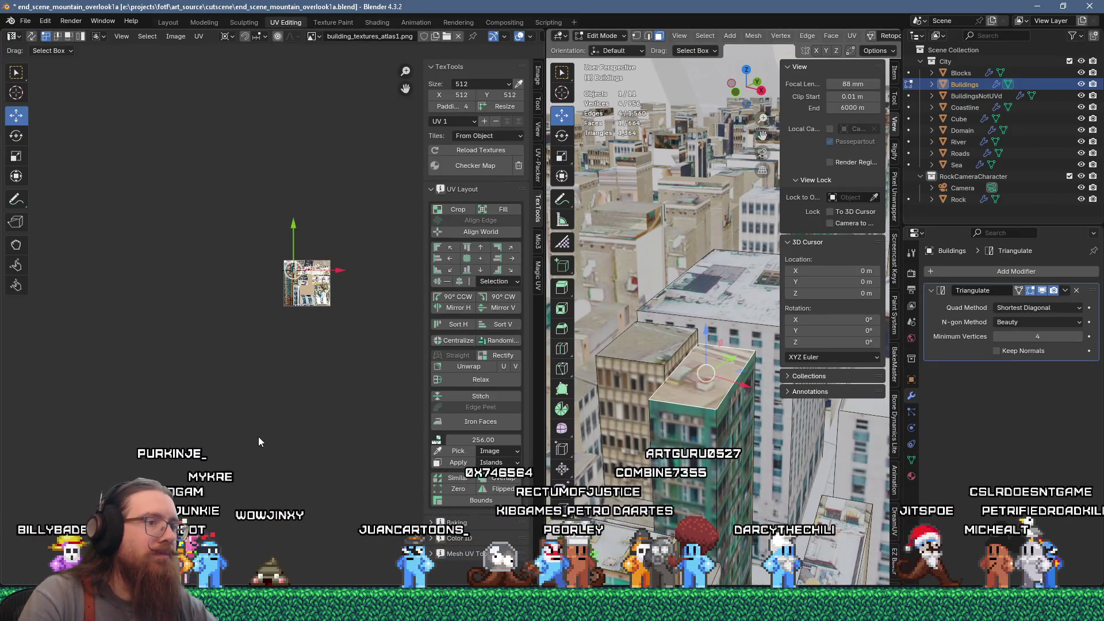
Unwrap the tower's selected rooftop face and bring the atlas's upper area into view
key("u")
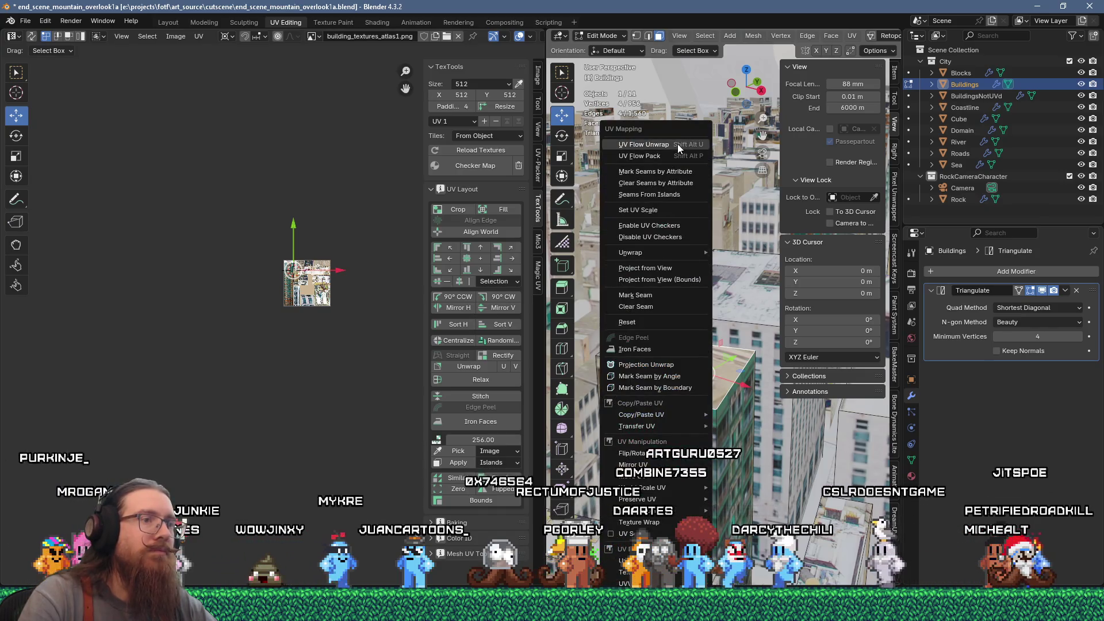
left_click(678, 144)
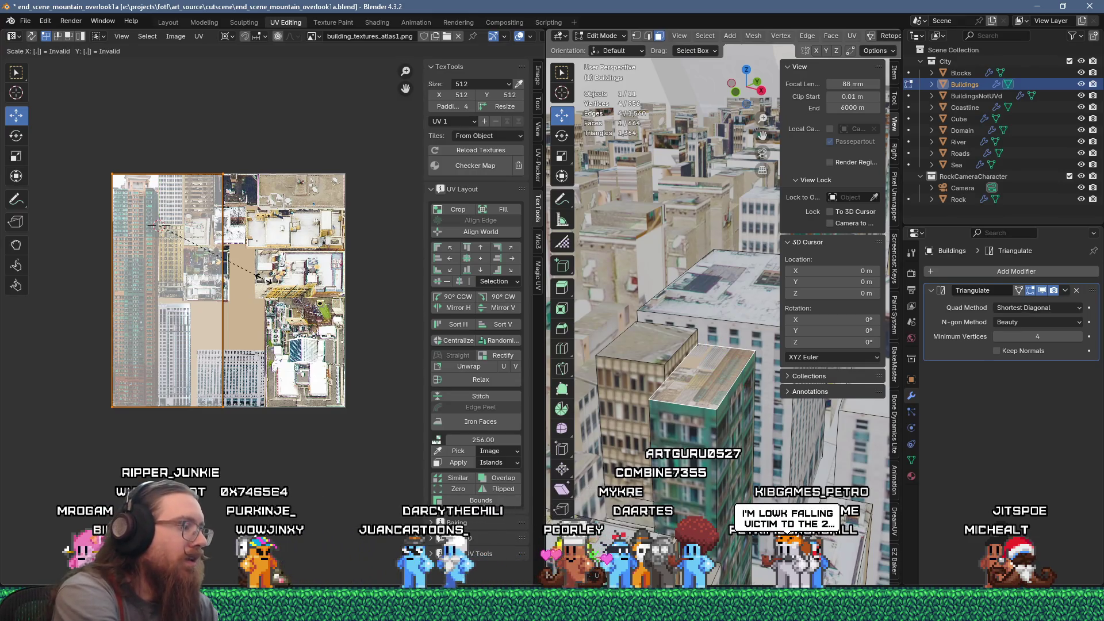
type("3")
scroll(265, 284, "up", 2)
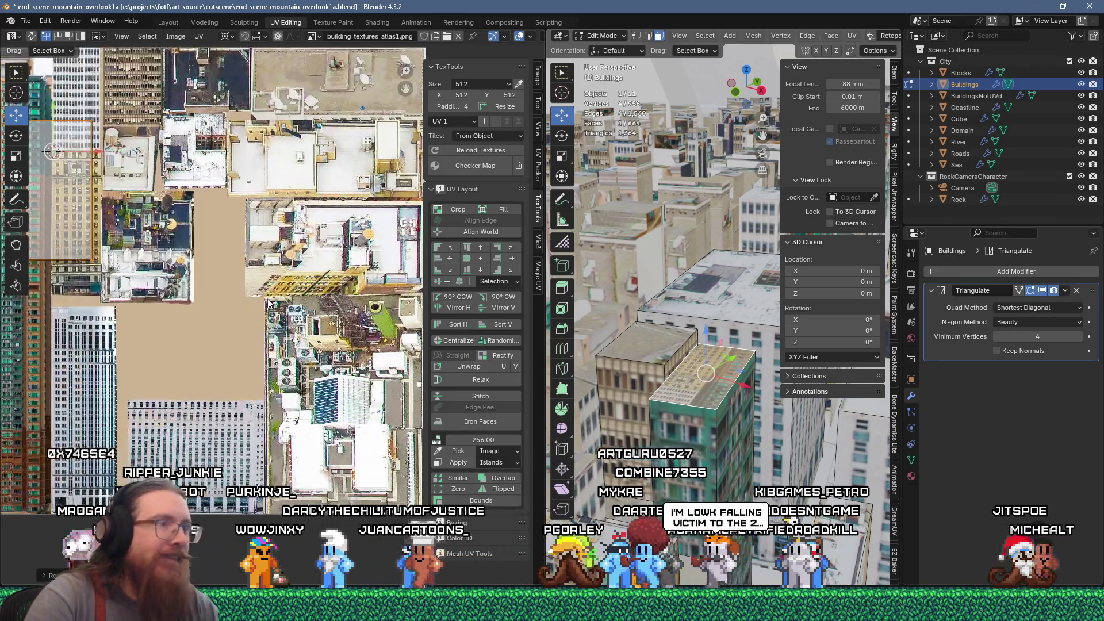
scroll(127, 294, "up", 2)
middle_click_drag(127, 294, 98, 267)
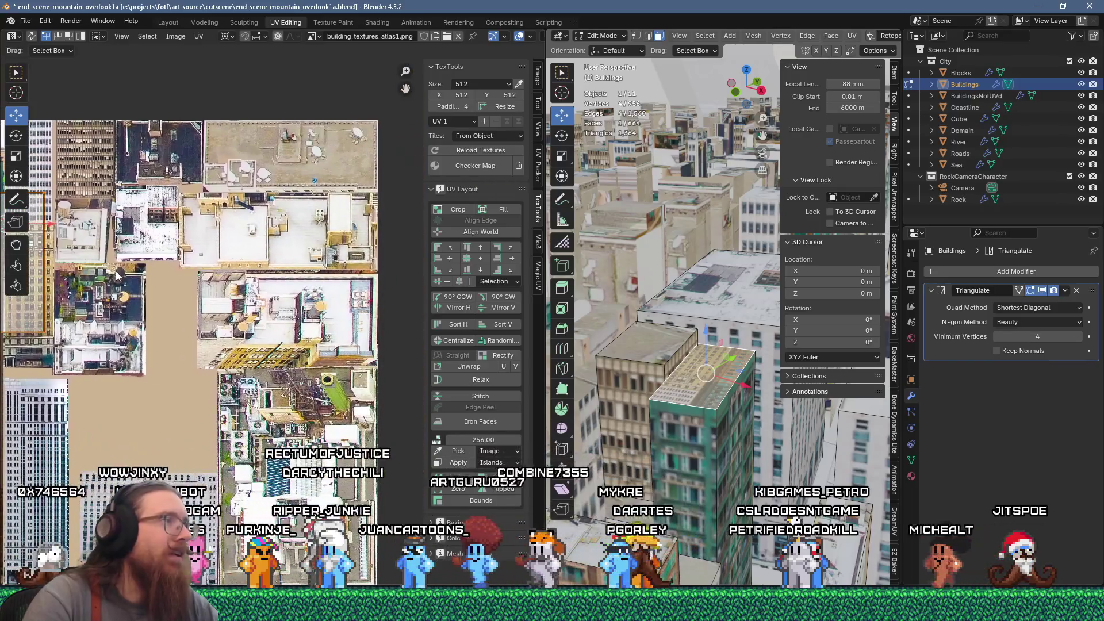
Move the rooftop UV island toward the upper-right rooftop imagery in the atlas
key("g")
left_click(389, 173)
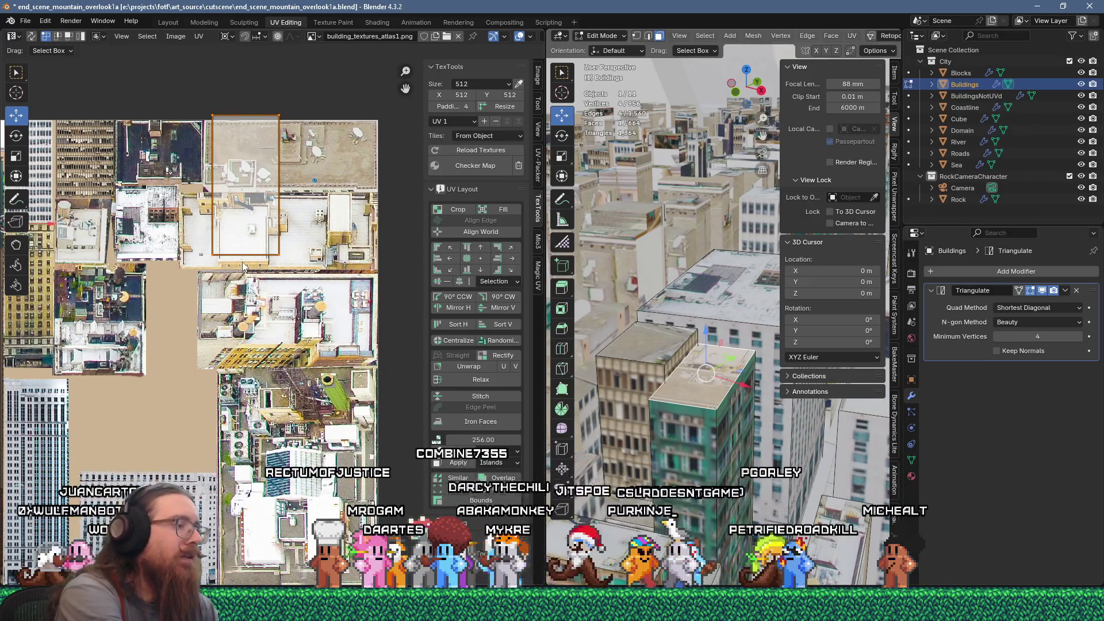
key("ctrl+z")
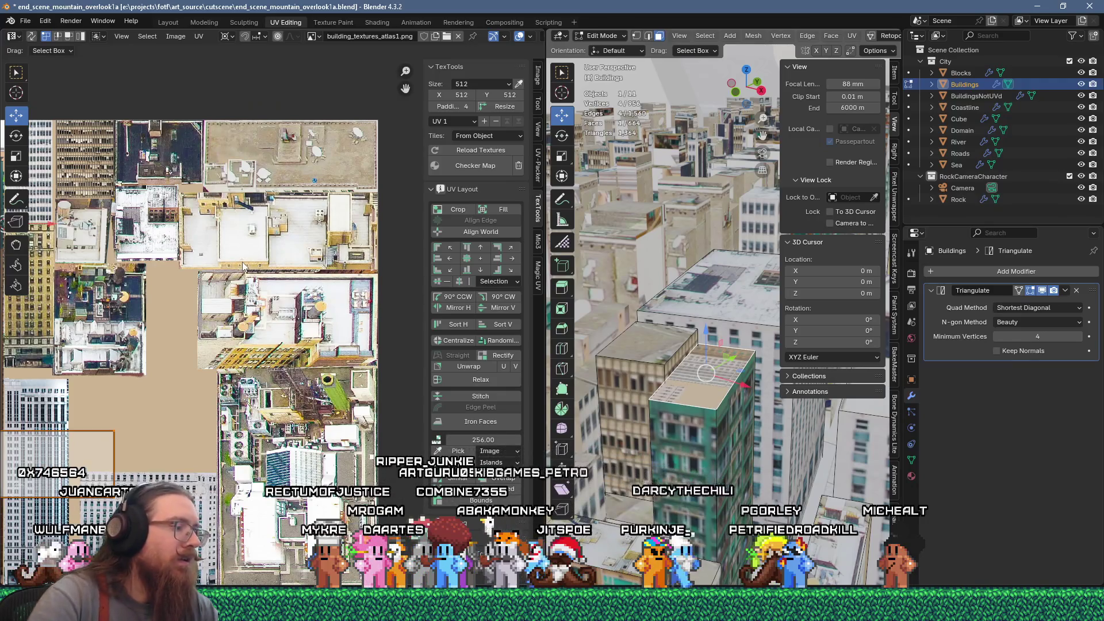
key("g")
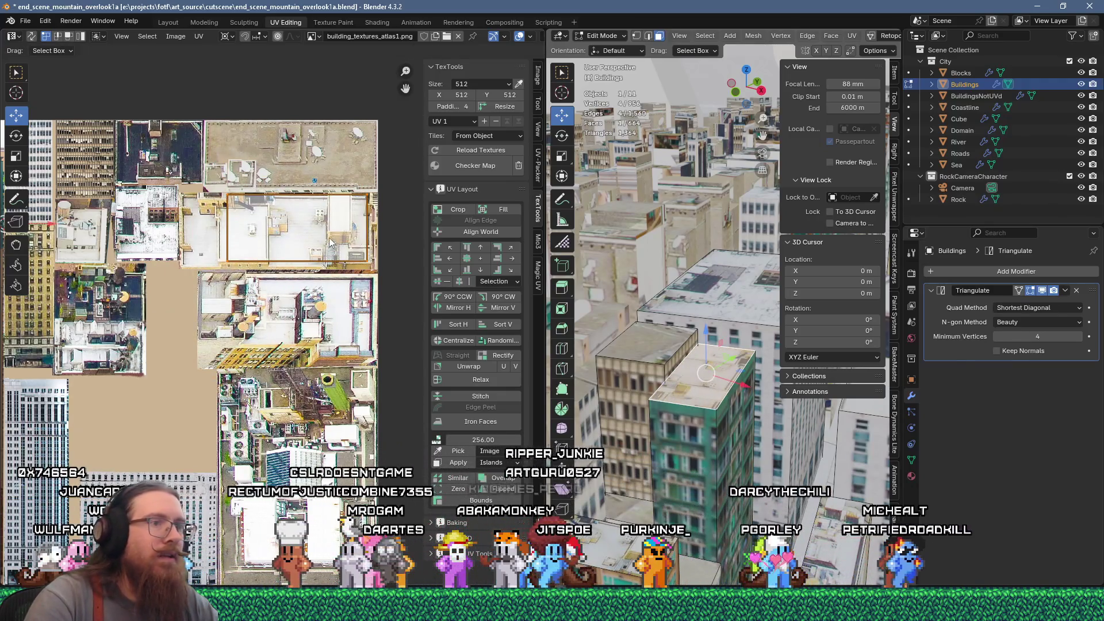
scroll(329, 242, "up", 1)
scroll(314, 310, "up", 1)
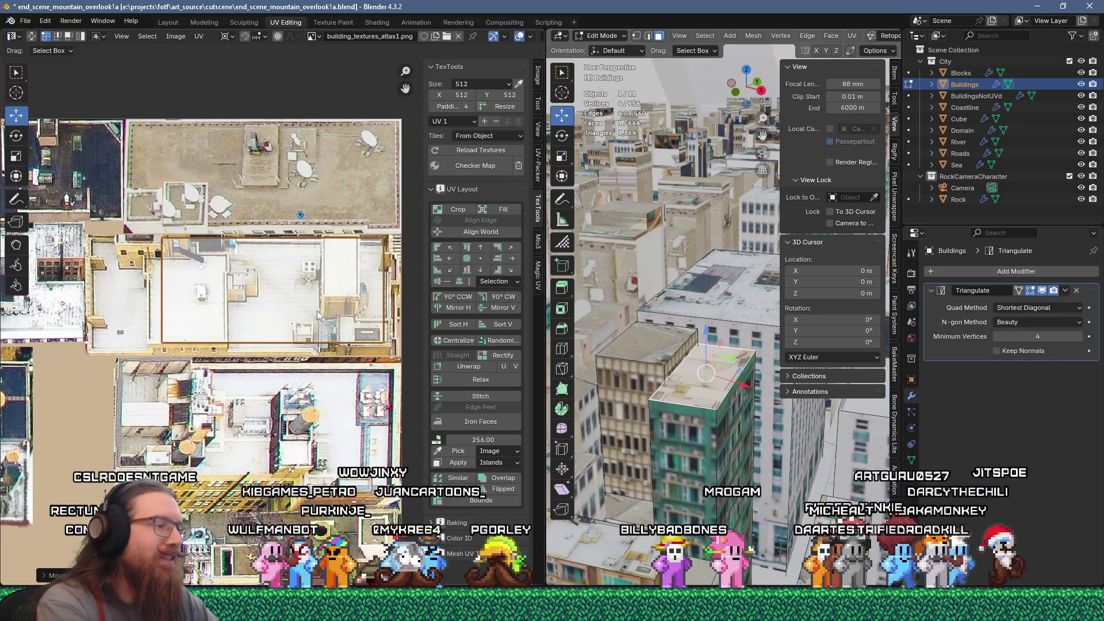
Rotate the roof UV island 90 degrees
key("r")
key("9")
key("0")
key("Return")
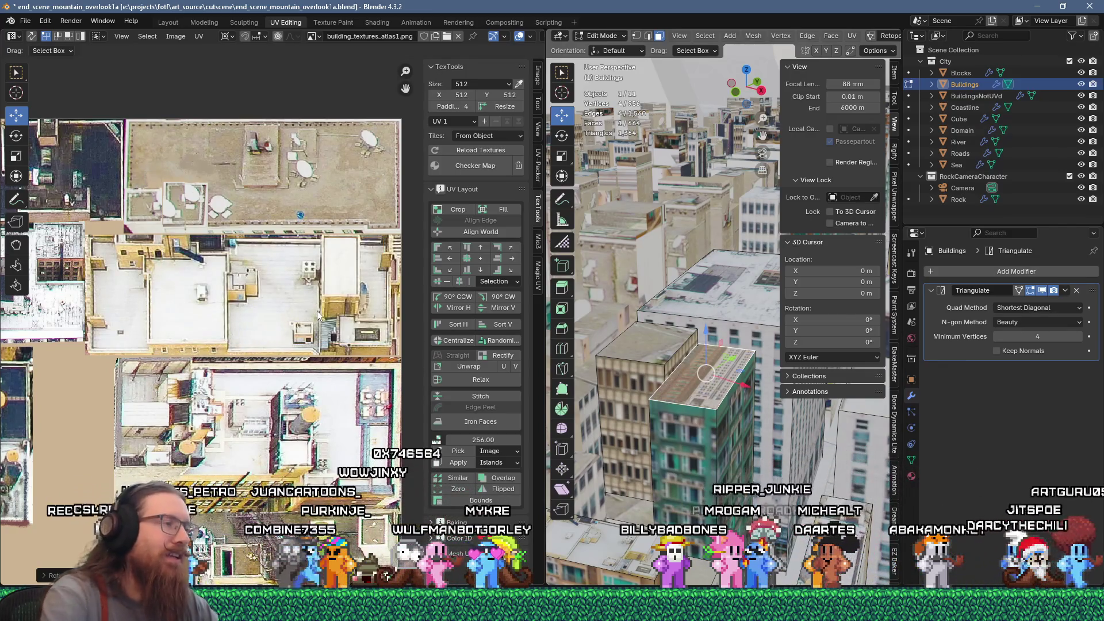
Enlarge the roof island 2.5 times, then shrink it toward its corner
scroll(282, 343, "down", 5)
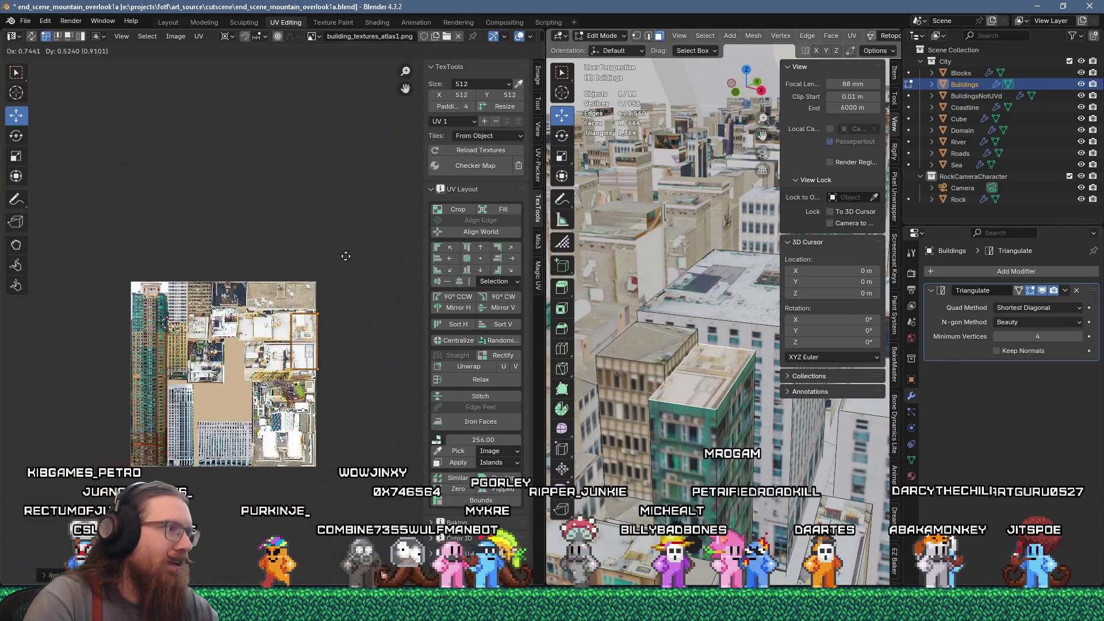
scroll(296, 356, "up", 5)
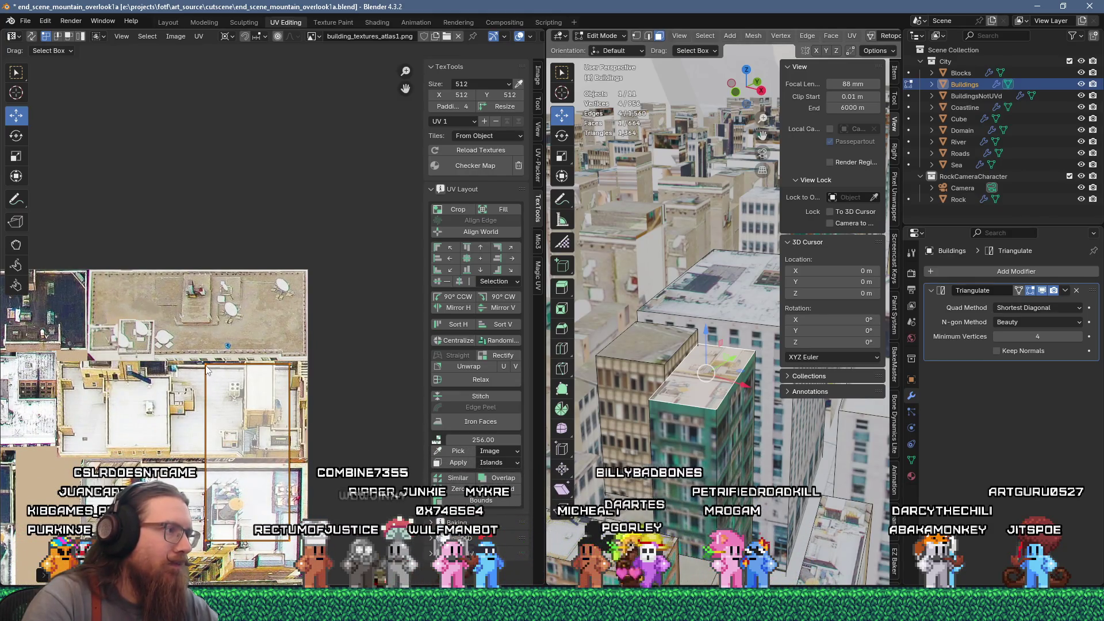
type("2.5")
key("Return")
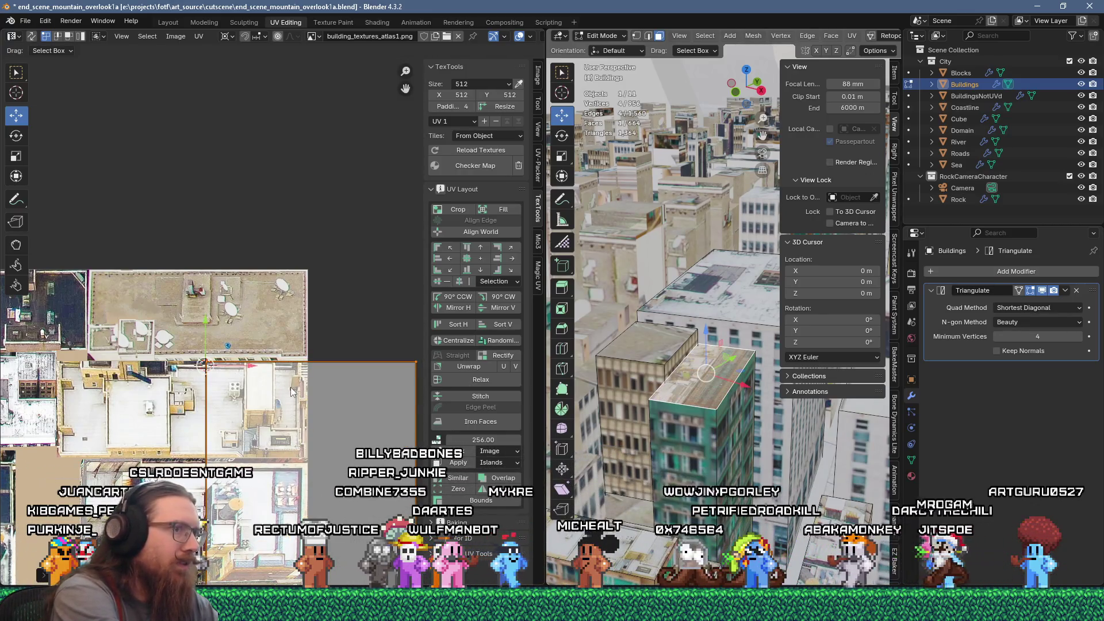
key("s")
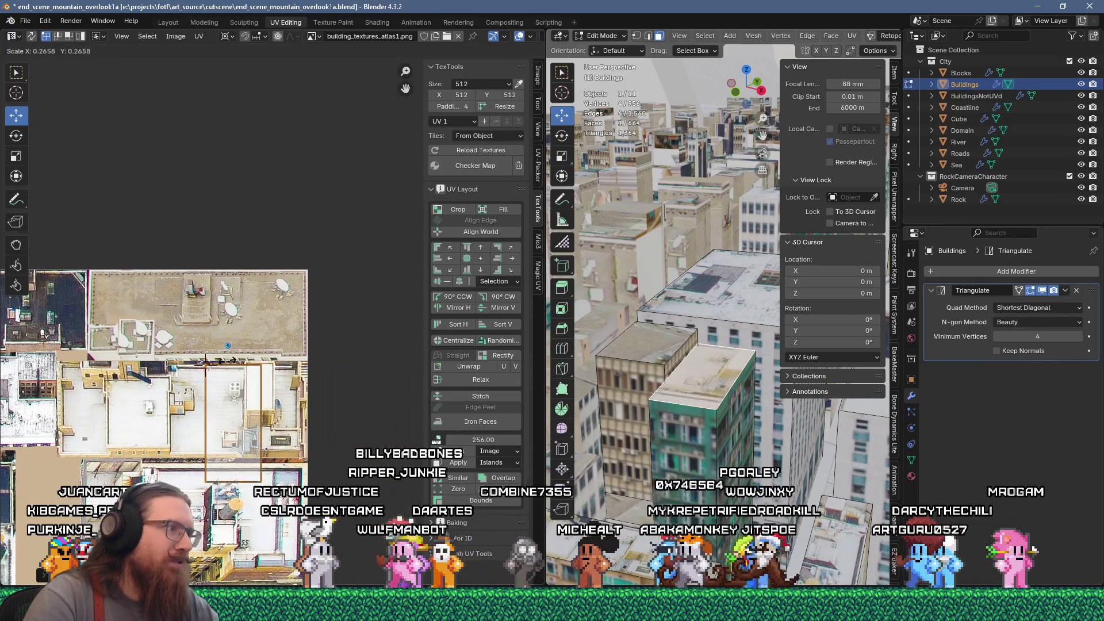
scroll(244, 424, "up", 2)
Shift the roof island left and stretch it vertically over the pale rooftop image
key("g")
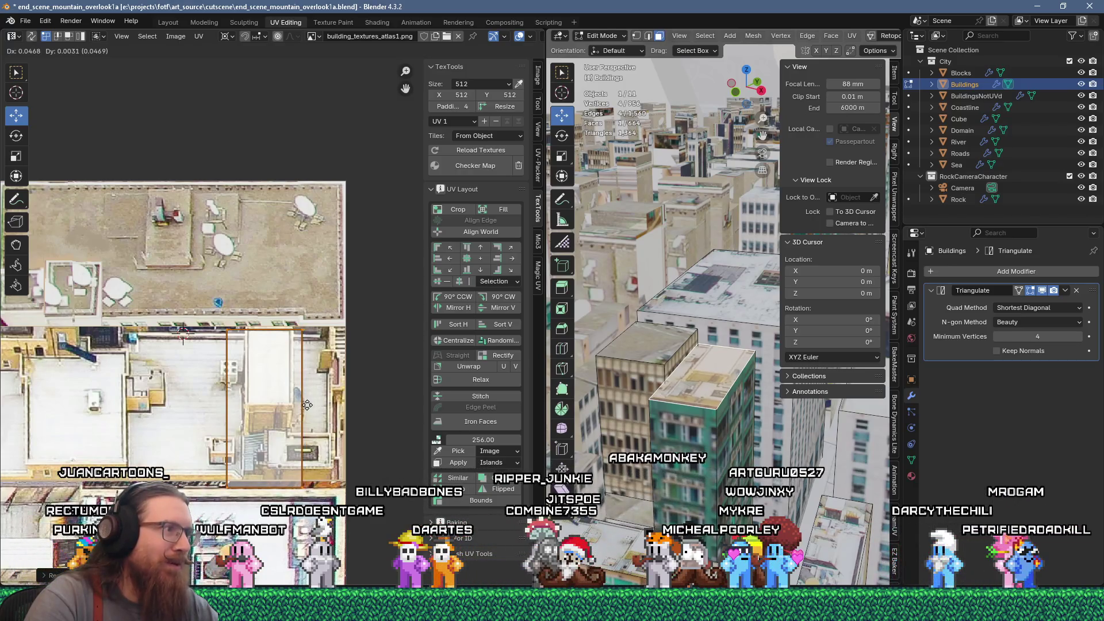
left_click(306, 406)
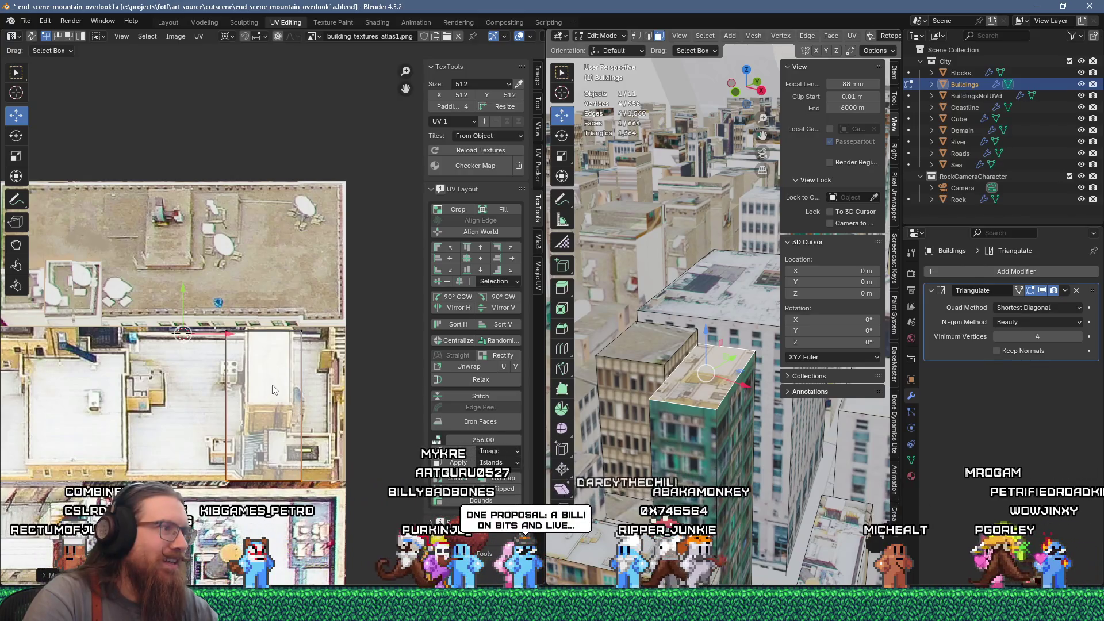
key("s")
key("y")
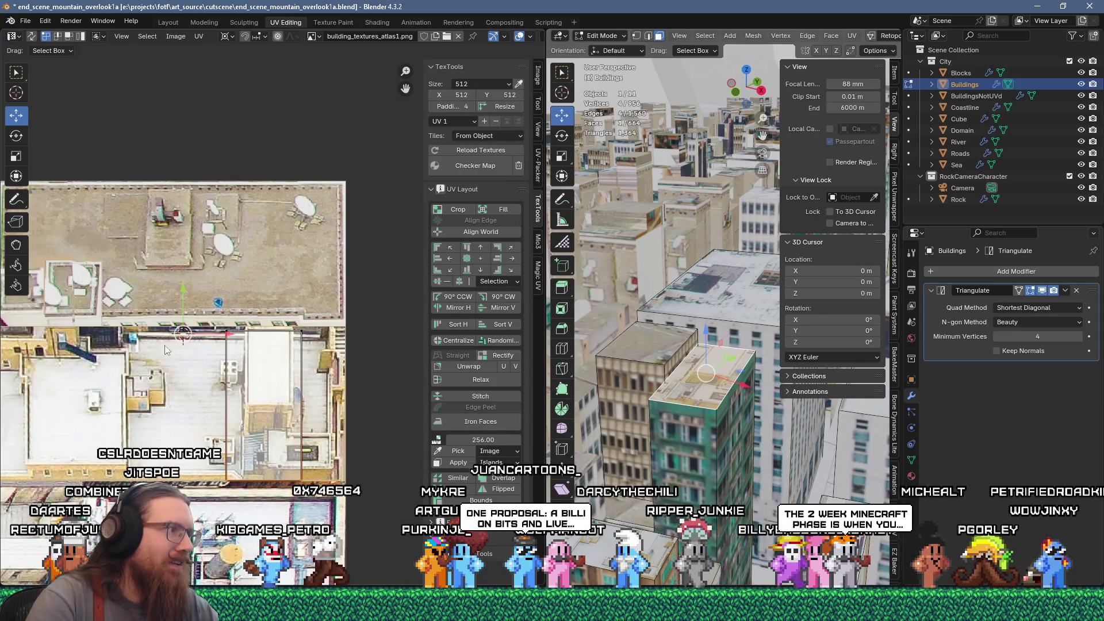
left_click(314, 485)
key("g")
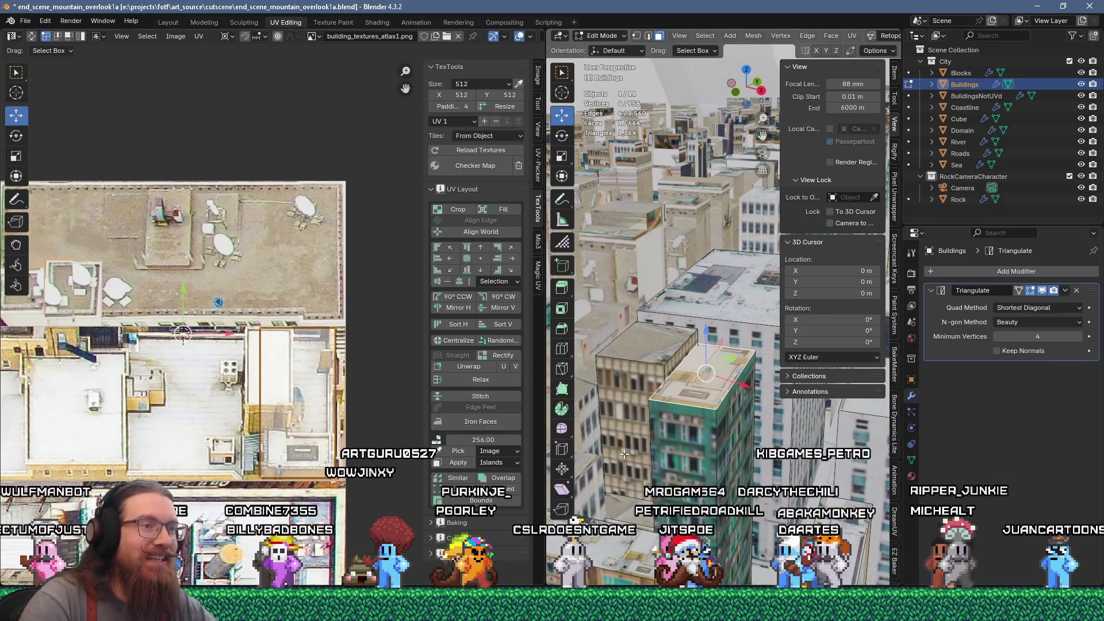
Select the tower's front wall face and bring the apartment facade textures into view
left_click(682, 453)
scroll(99, 443, "down", 3)
scroll(99, 443, "up", 4)
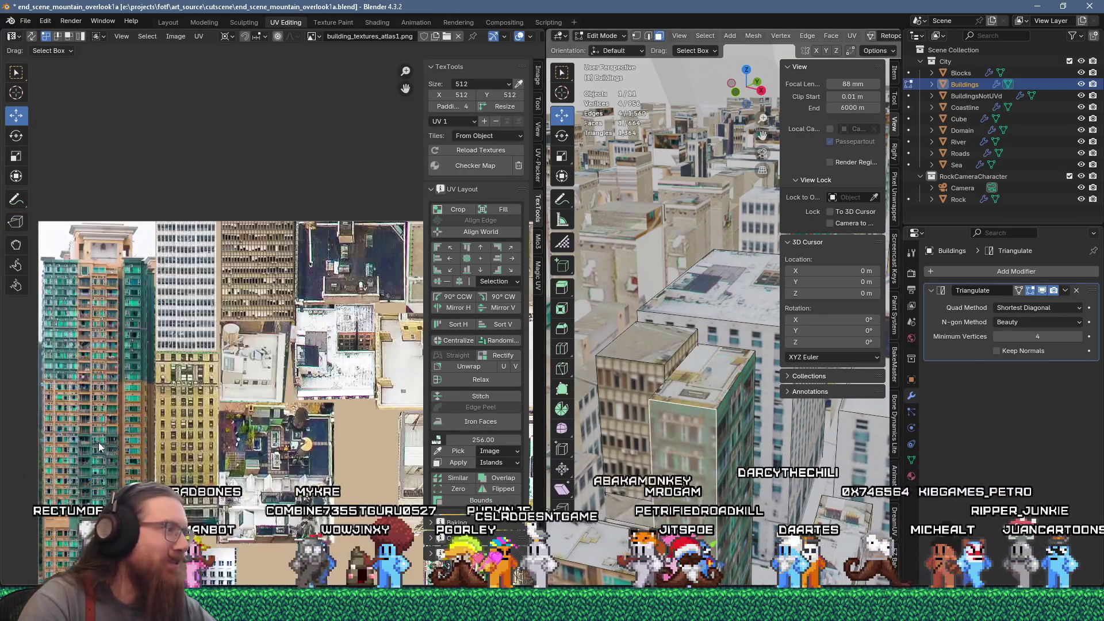
scroll(170, 361, "up", 4)
middle_click_drag(178, 389, 206, 246)
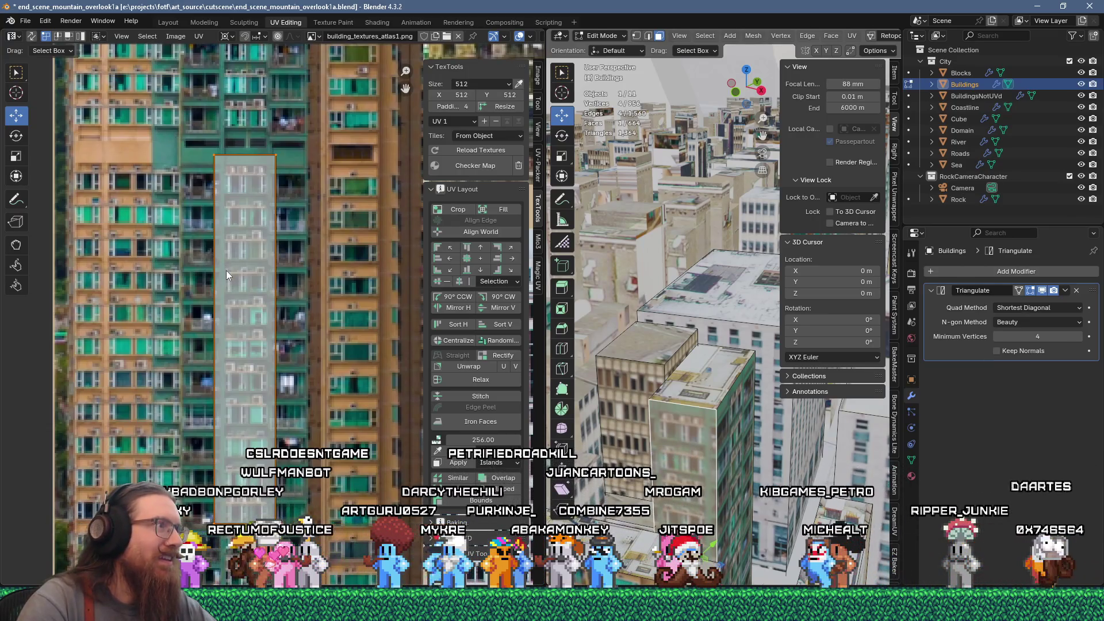
scroll(267, 284, "down", 3)
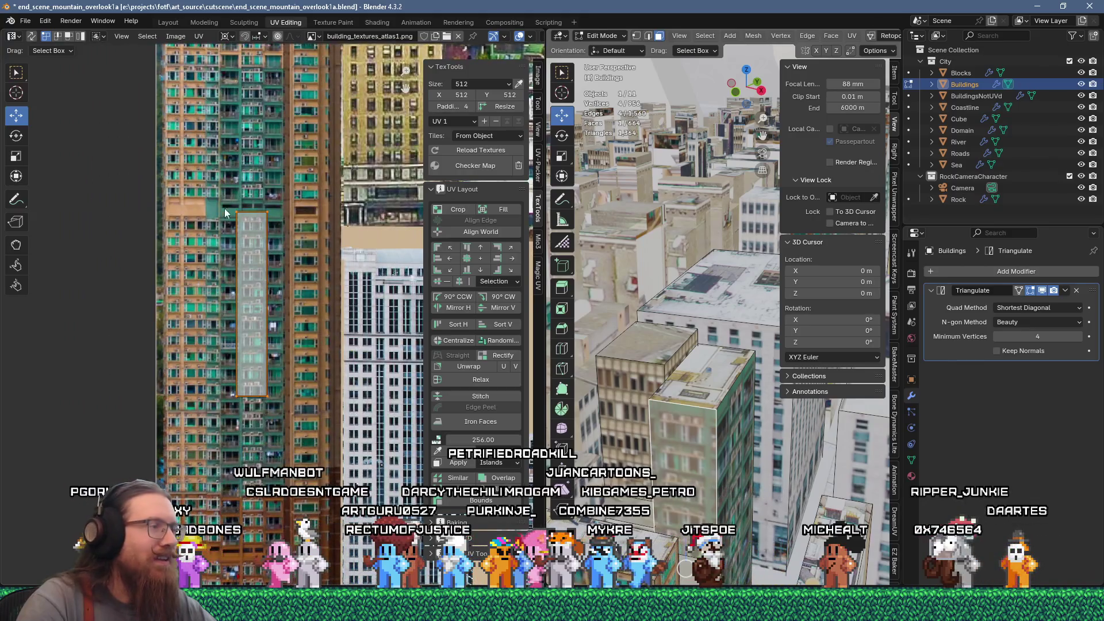
scroll(267, 342, "up", 3)
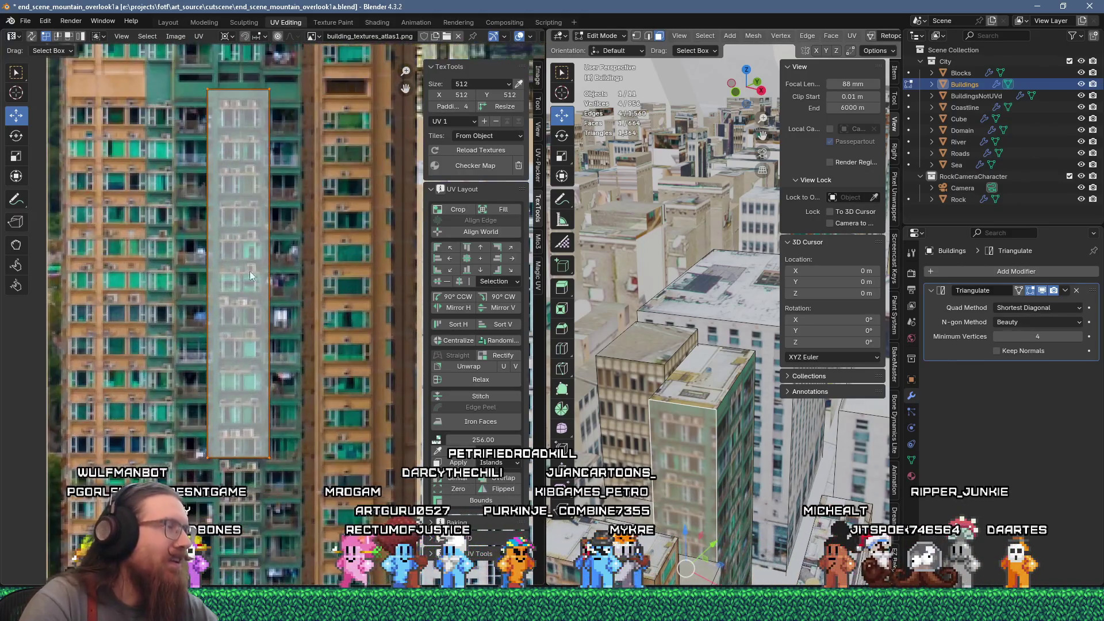
Box-select the tall front-wall UV island and move it up-left onto the facade
mouse_move(181, 64)
left_mouse_down()
mouse_move(230, 152)
mouse_move(249, 252)
left_mouse_up()
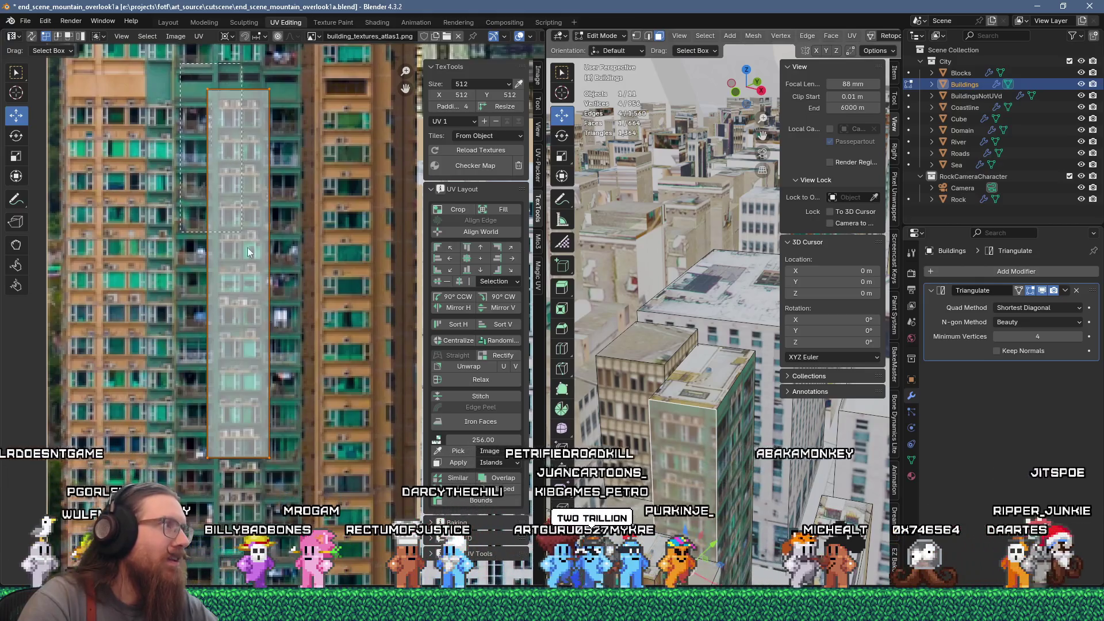
scroll(285, 479, "down", 4)
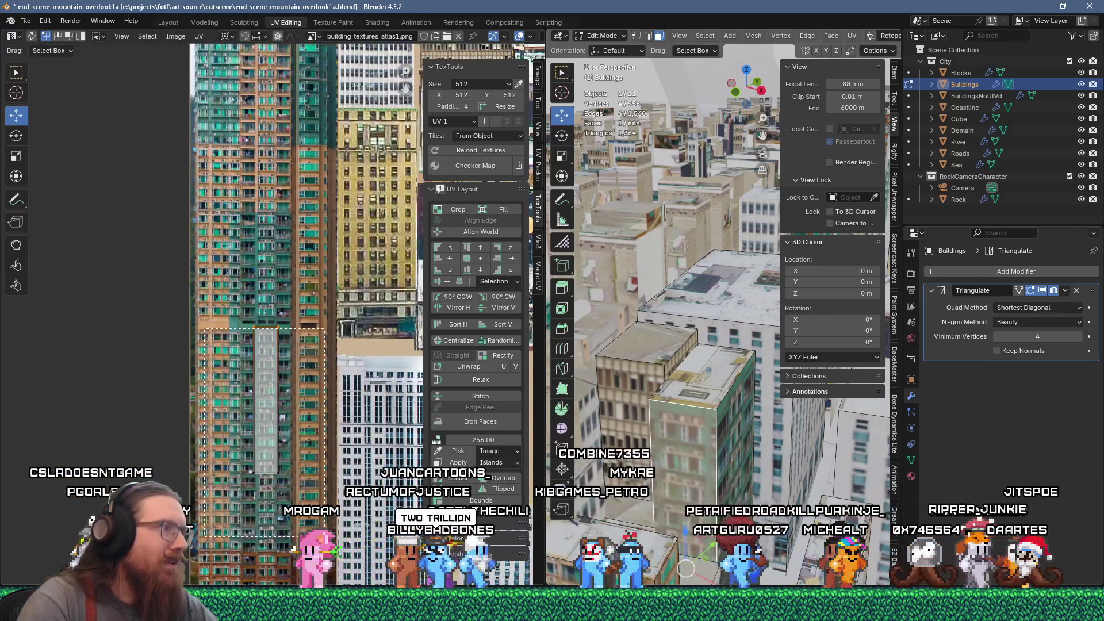
scroll(323, 519, "up", 2)
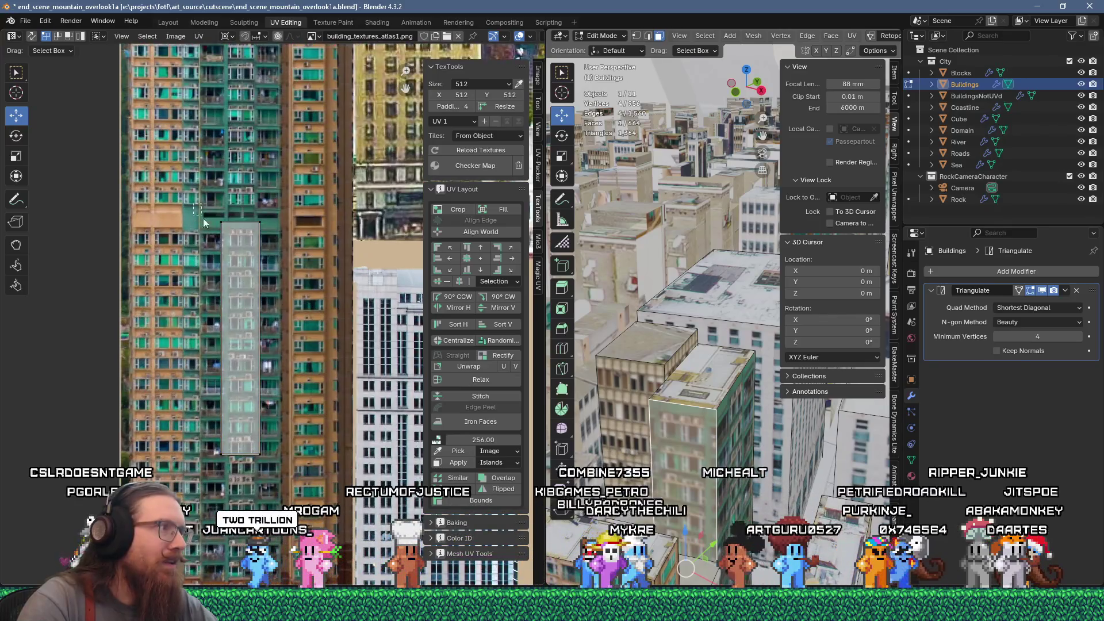
left_click_drag(204, 223, 241, 364)
scroll(240, 363, "up", 2)
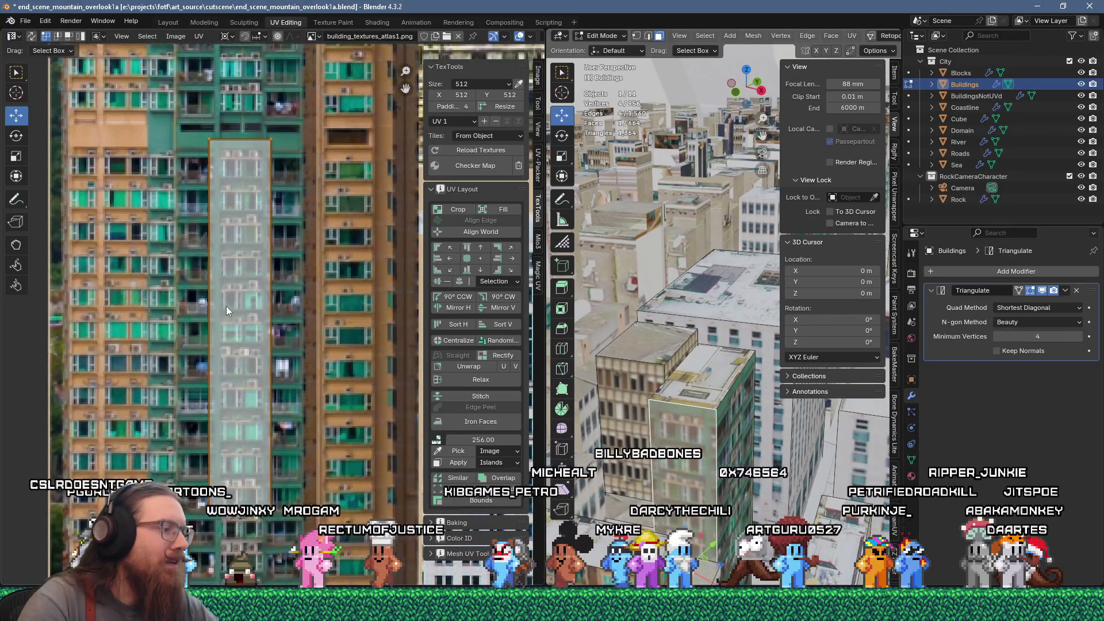
left_click_drag(226, 306, 199, 287)
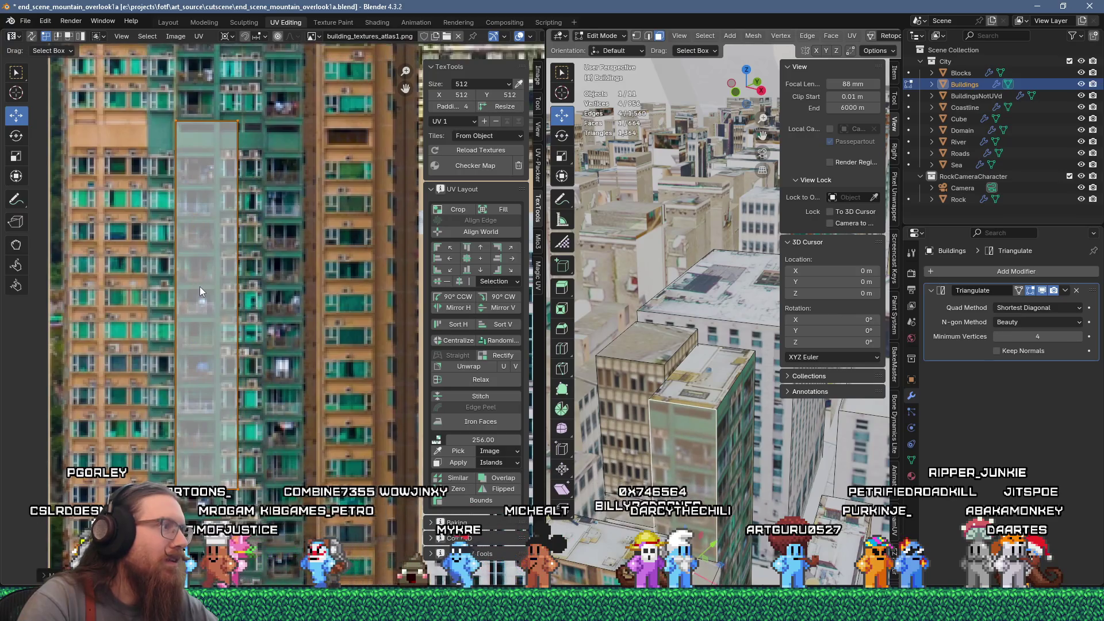
Enlarge the island about double from its top-left corner using the 2D cursor pivot
right_click(175, 122, "shift")
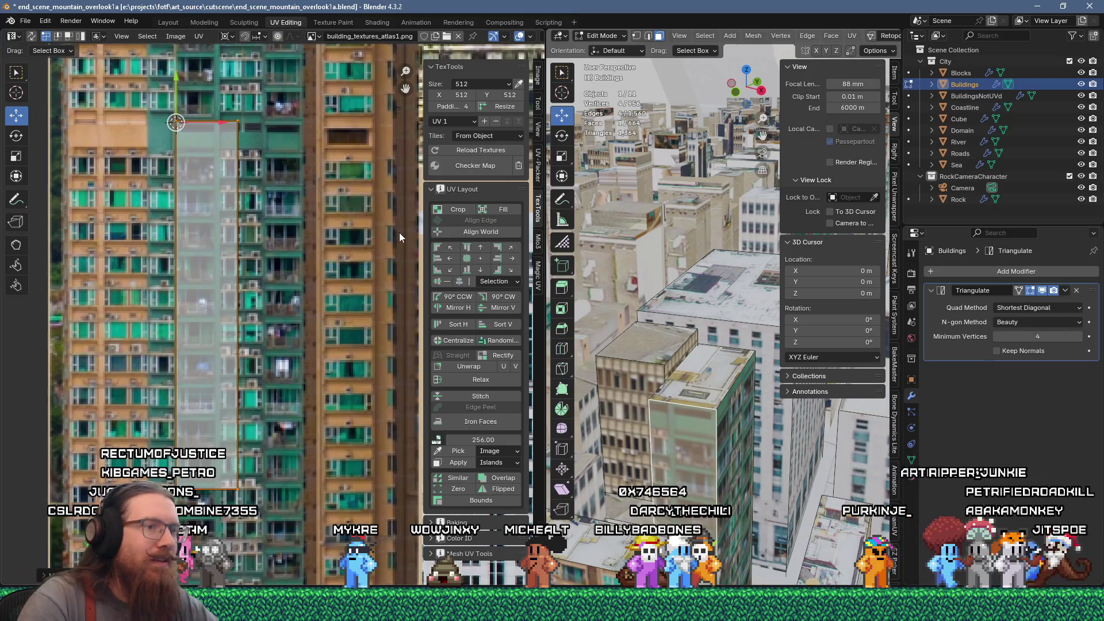
key("s")
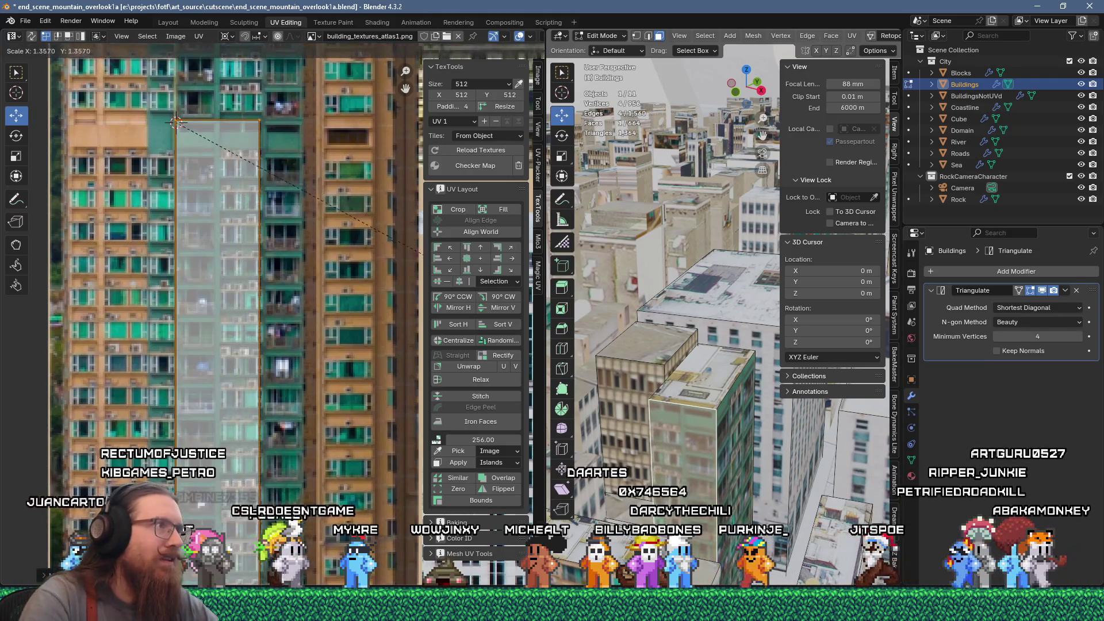
key("Return")
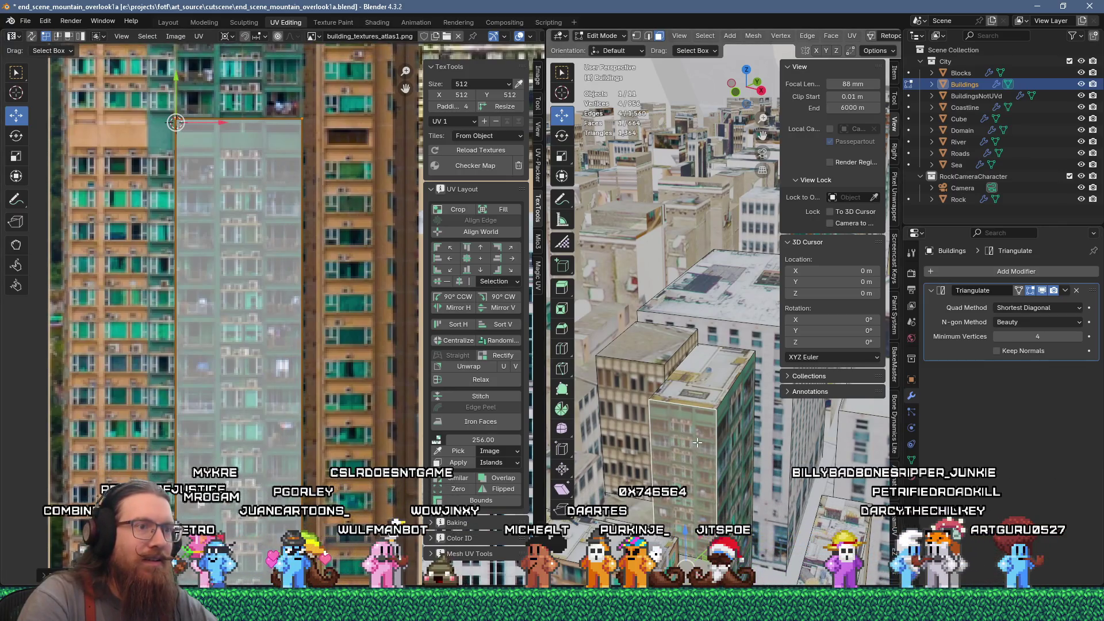
left_click(729, 437, "shift")
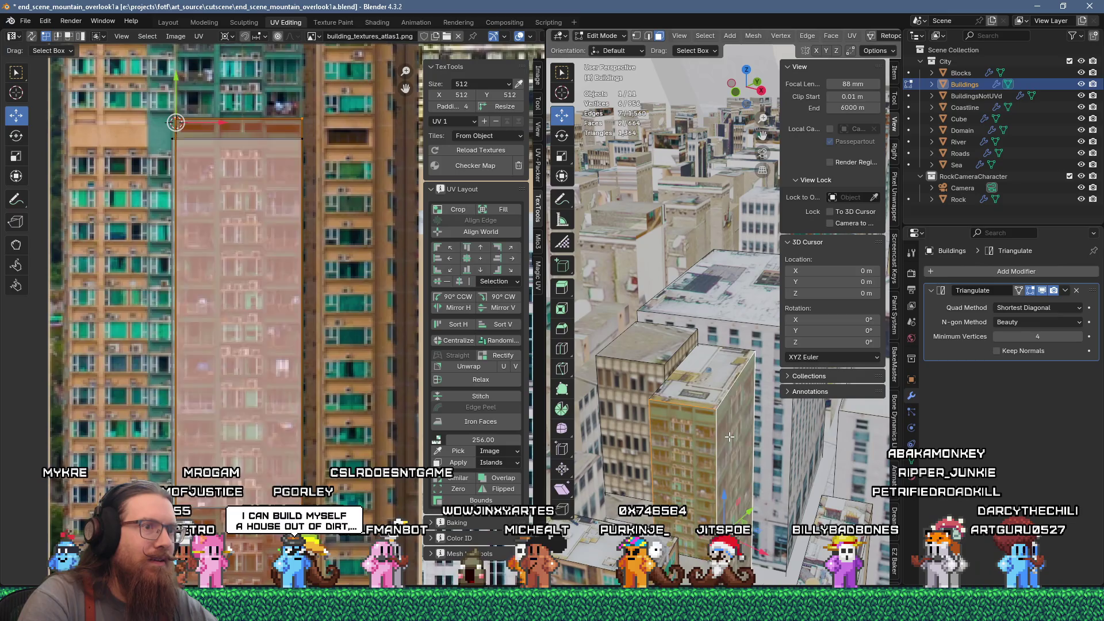
key("ctrl+z")
key("ctrl+z")
scroll(303, 307, "down", 5)
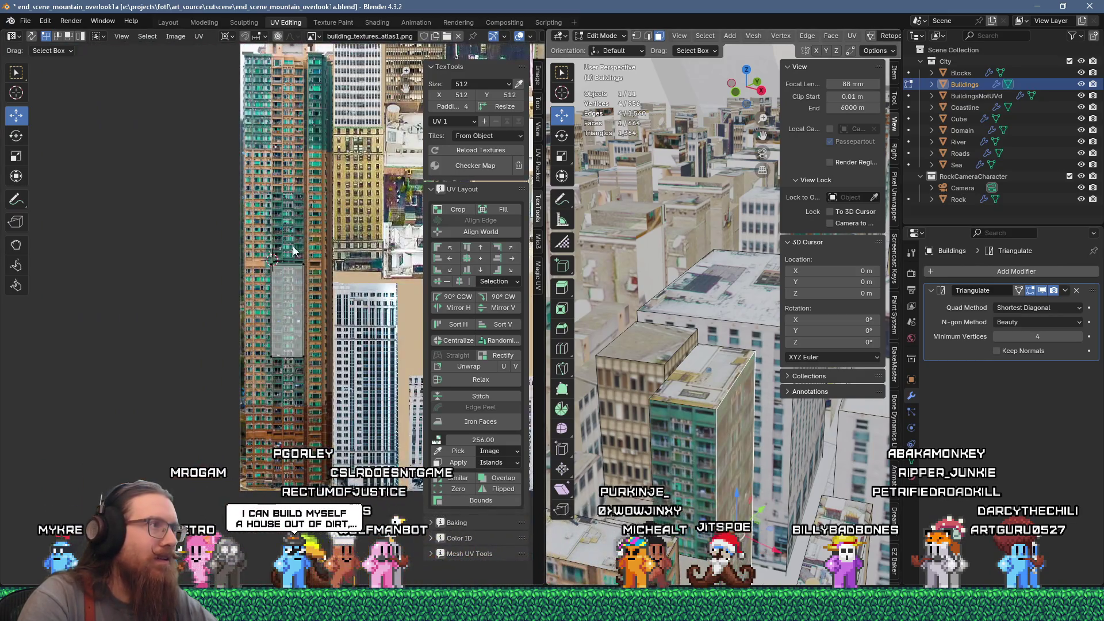
scroll(293, 251, "up", 2)
scroll(282, 350, "up", 2)
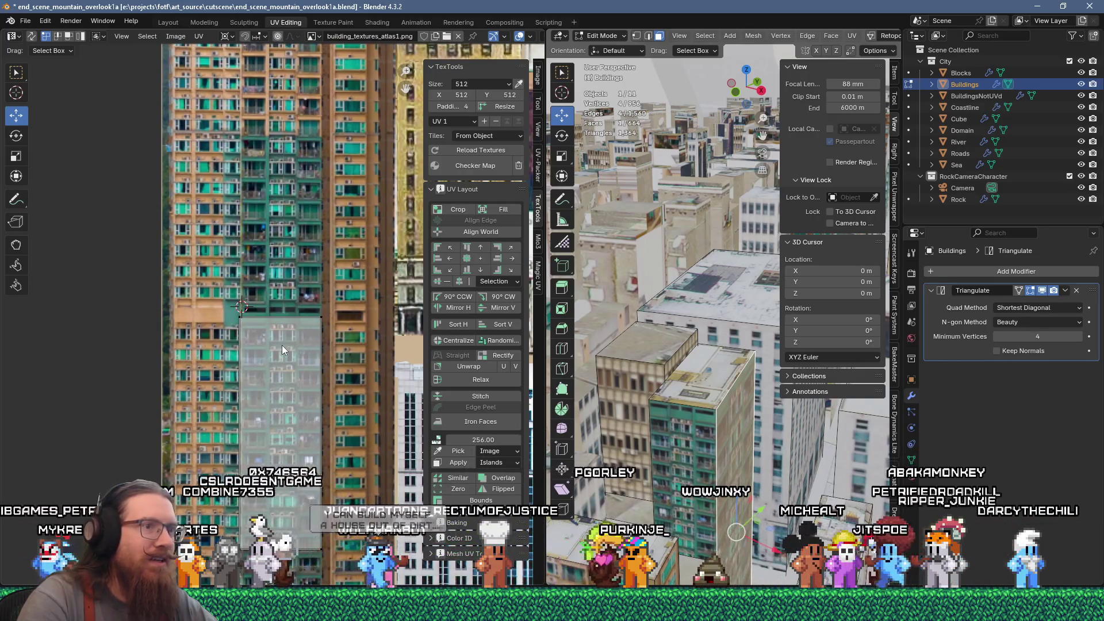
scroll(281, 345, "down", 4)
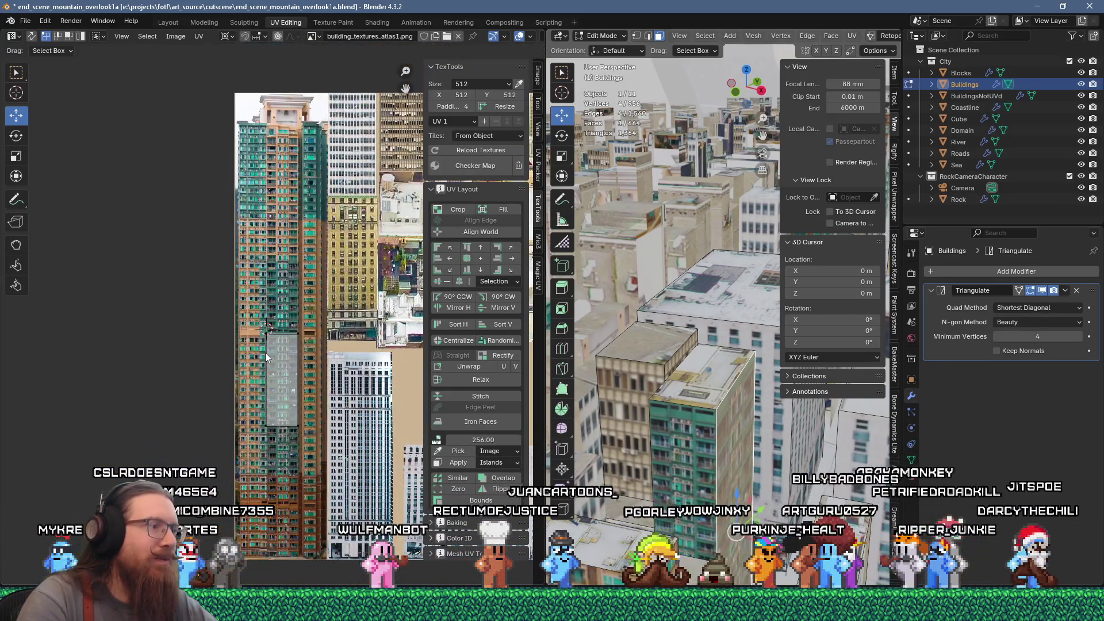
scroll(282, 389, "up", 4)
scroll(274, 340, "up", 1)
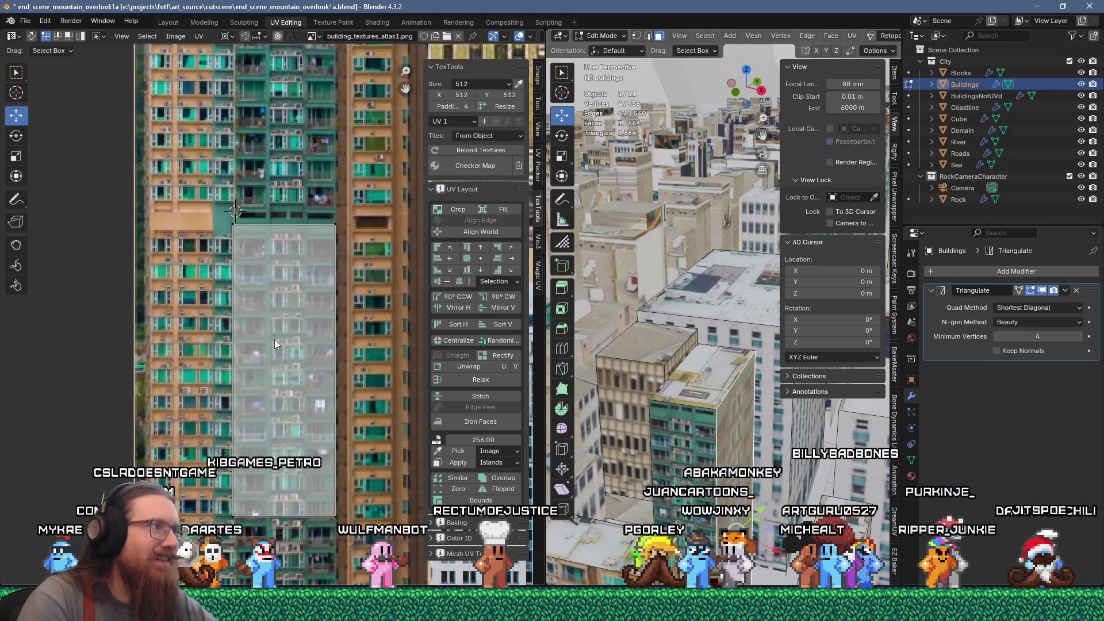
scroll(263, 297, "up", 2)
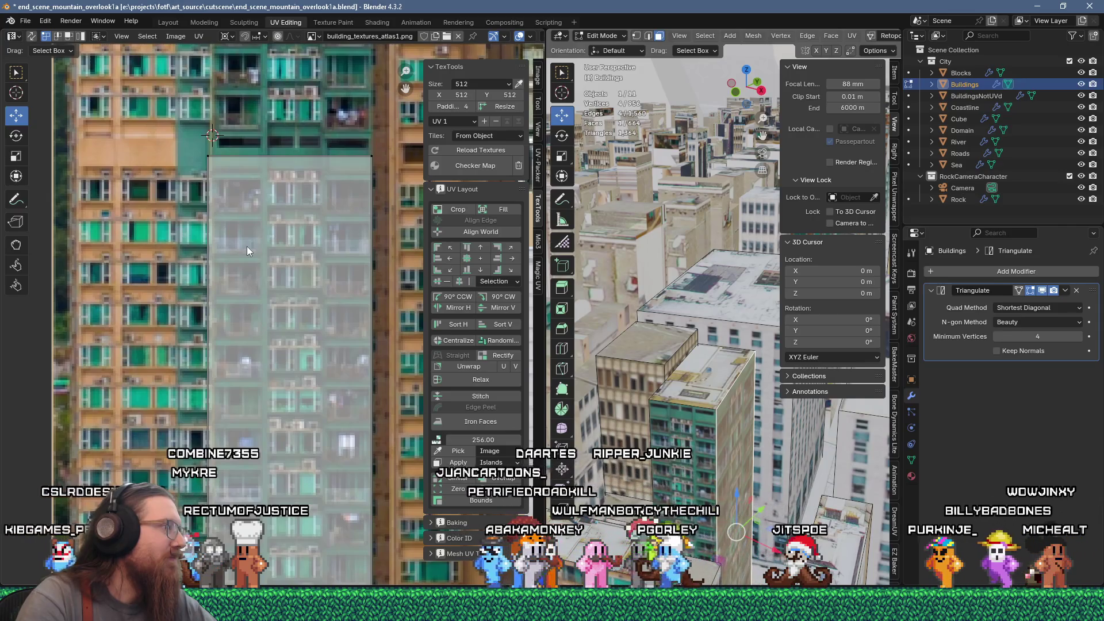
scroll(247, 243, "down", 2)
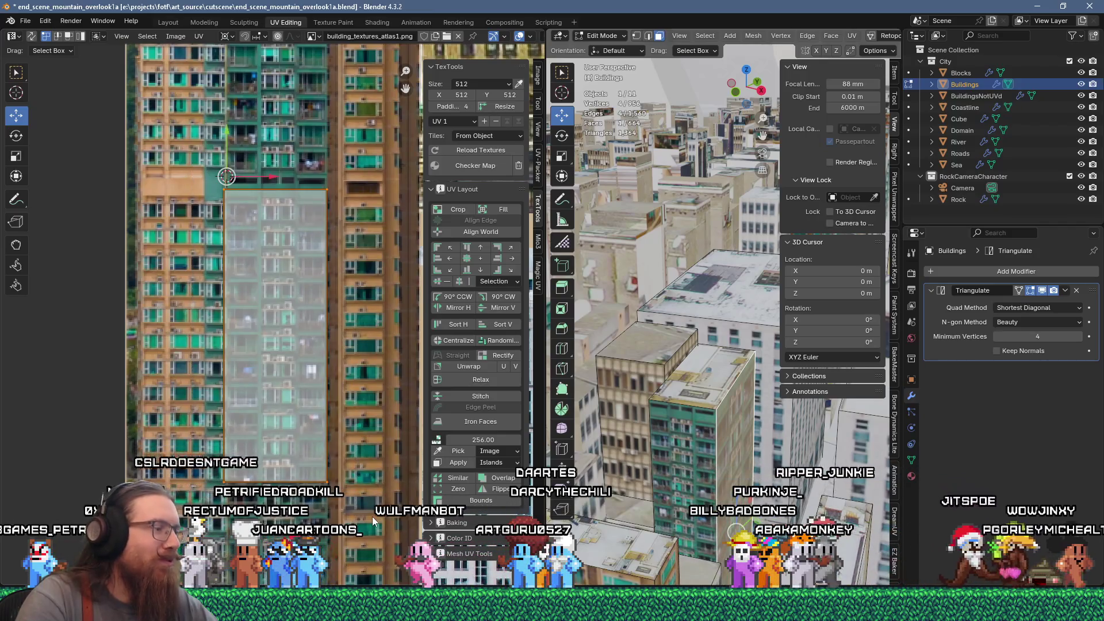
scroll(292, 346, "up", 2)
key("g")
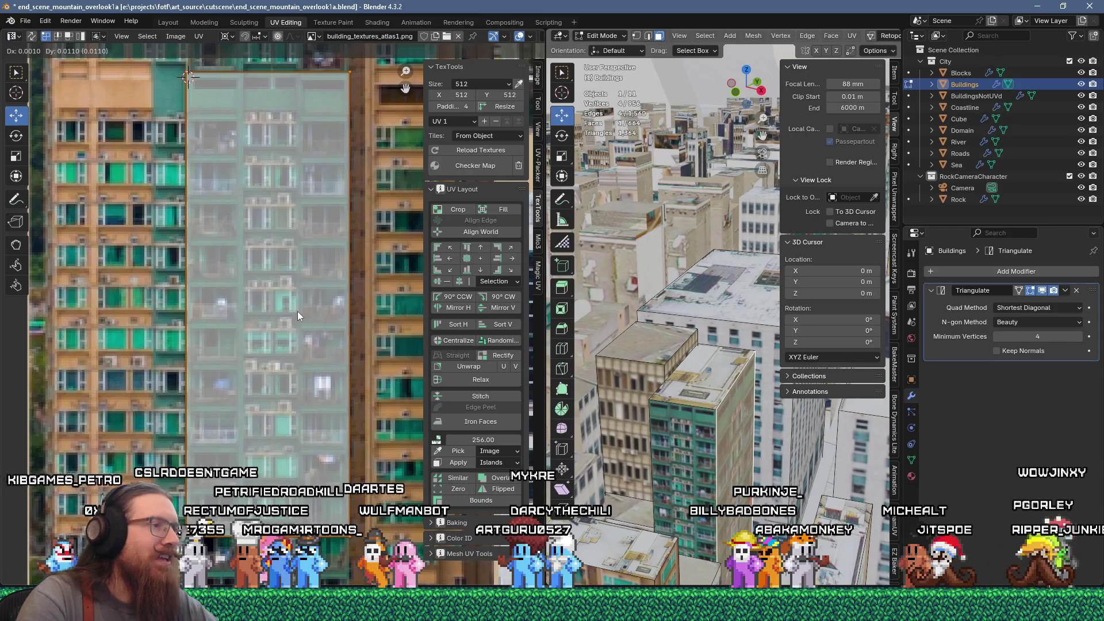
left_click(298, 312)
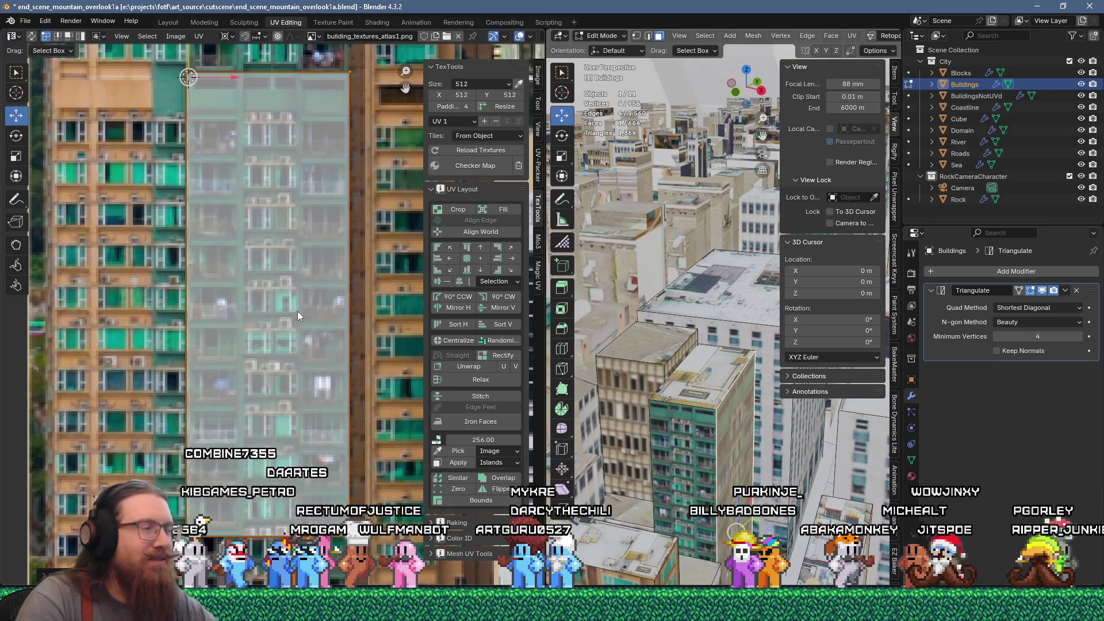
mouse_move(685, 403)
middle_mouse_down()
mouse_move(705, 418)
mouse_move(662, 384)
middle_mouse_up()
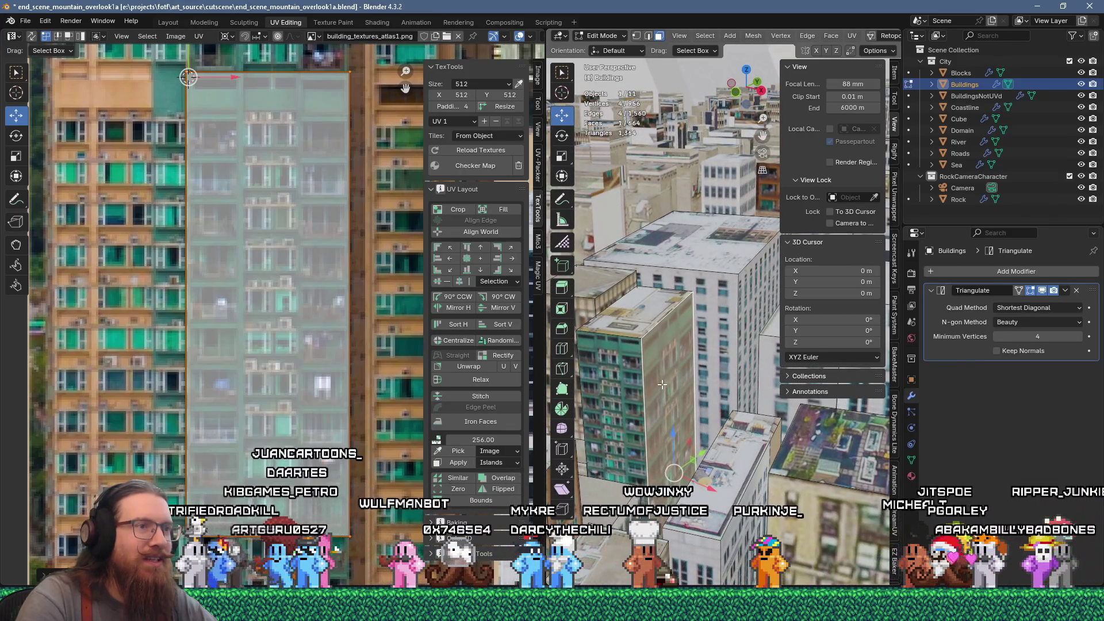
Cut the tower's facade face down the middle and select its right half
middle_click_drag(669, 315, 636, 332)
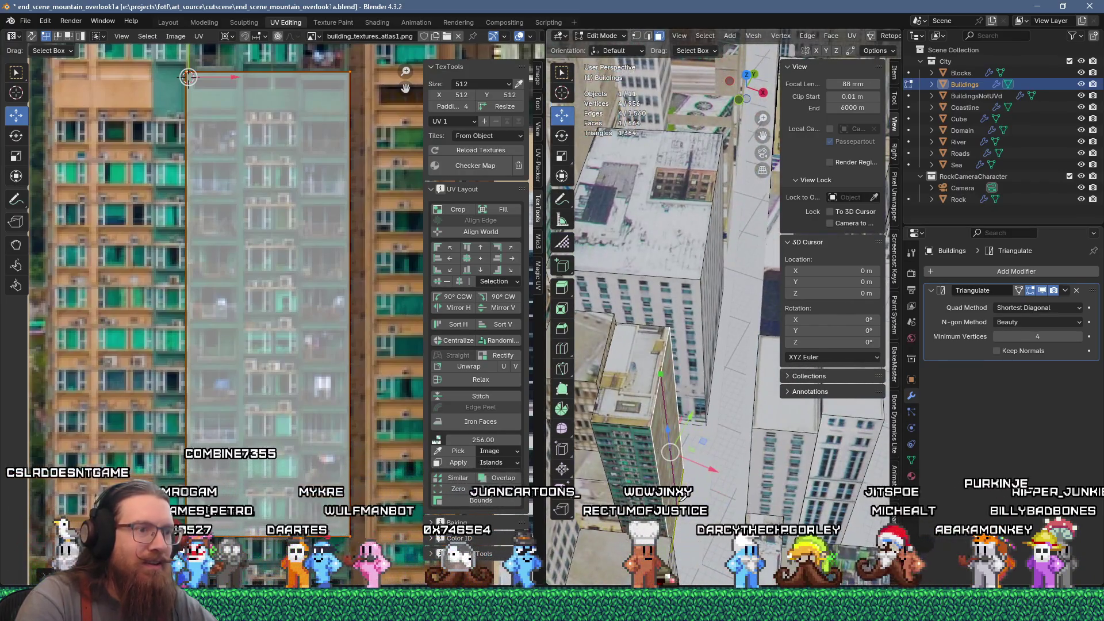
left_click(678, 503)
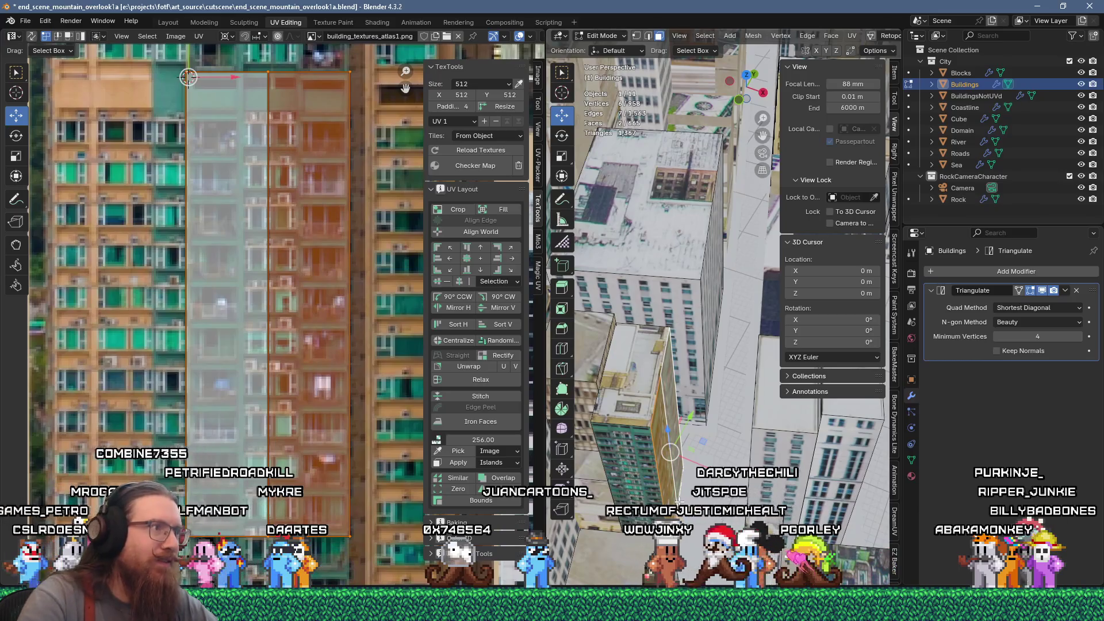
left_click(669, 475)
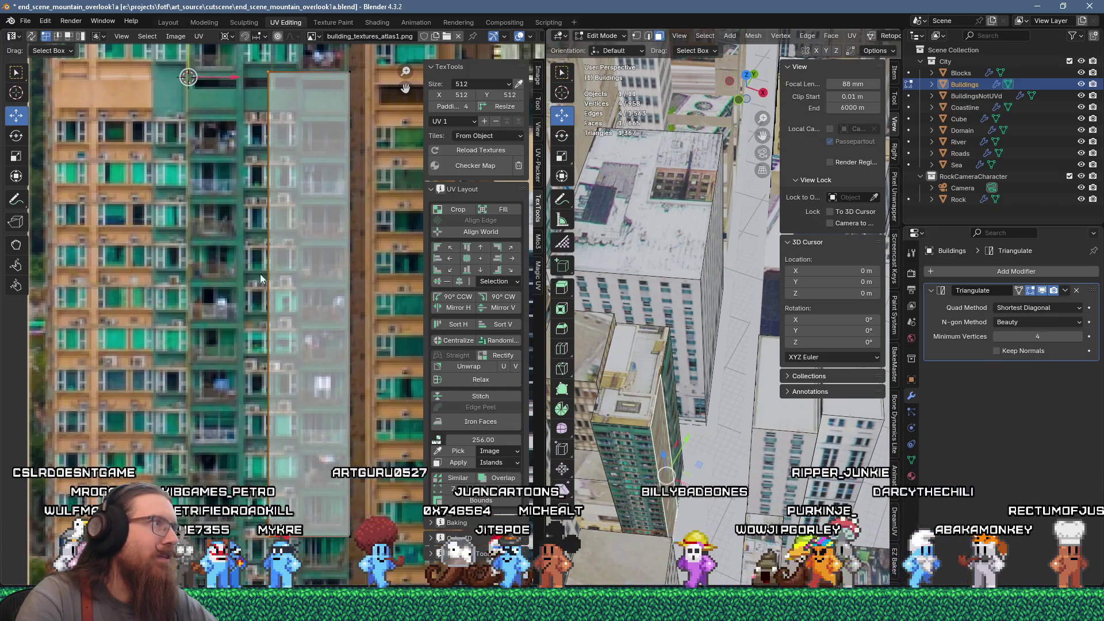
Widen both facade faces' UVs horizontally across the facade image
key("g")
key("x")
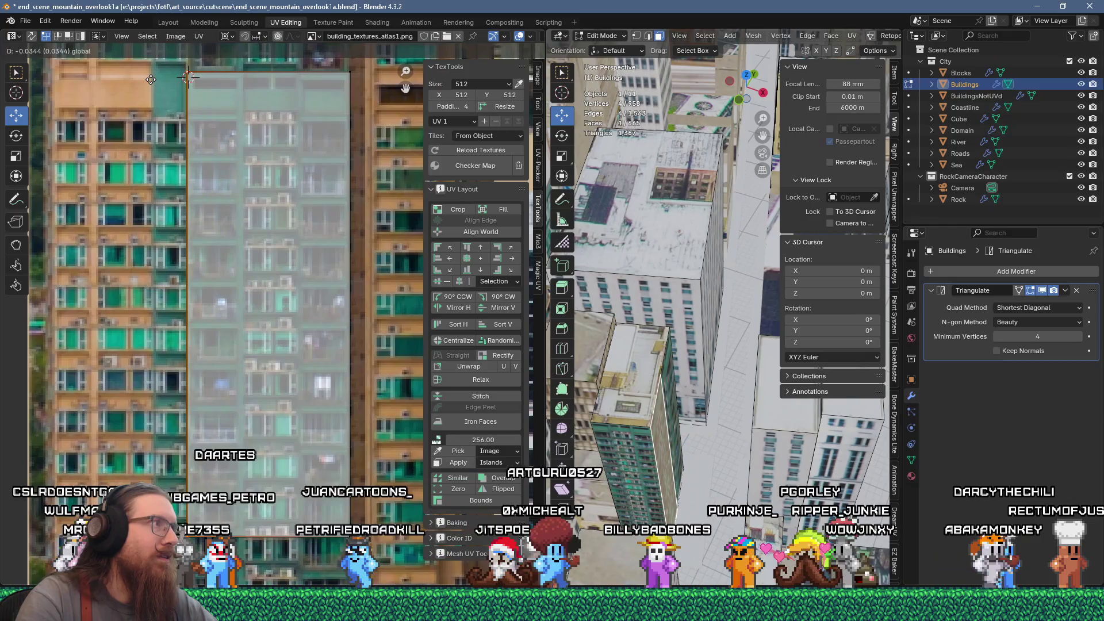
left_click(151, 80)
middle_click_drag(644, 345, 685, 410)
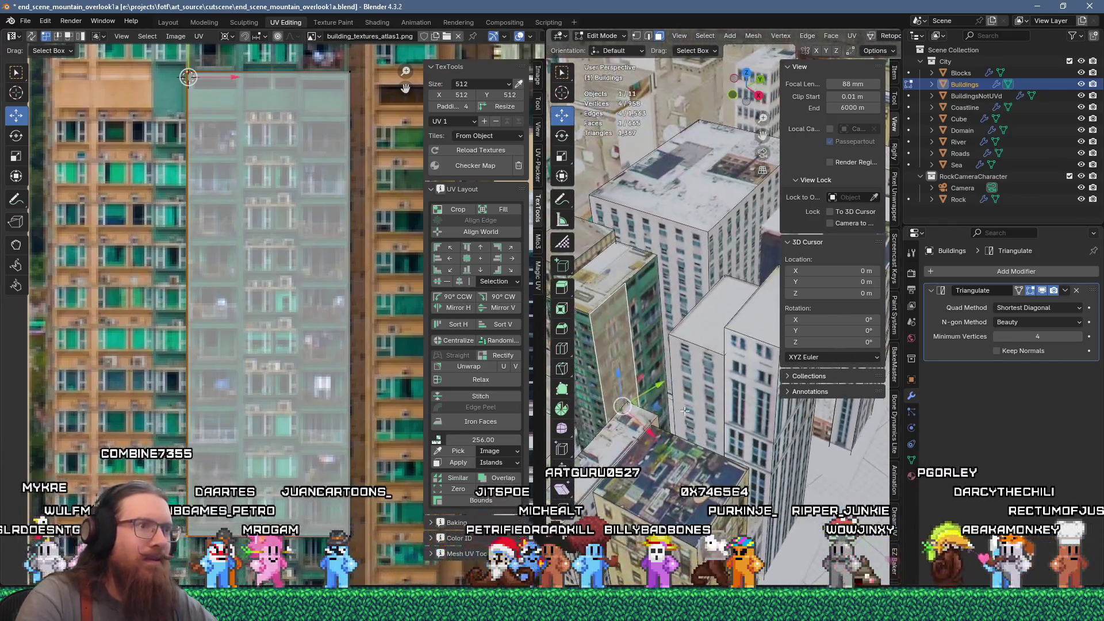
left_click(653, 340)
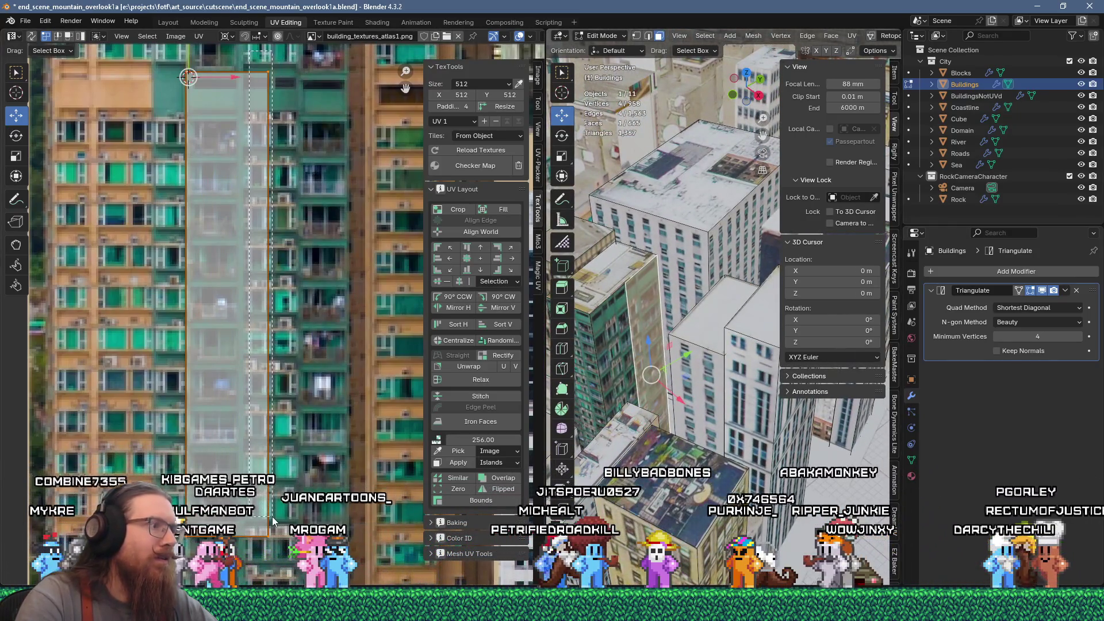
key("g")
key("x")
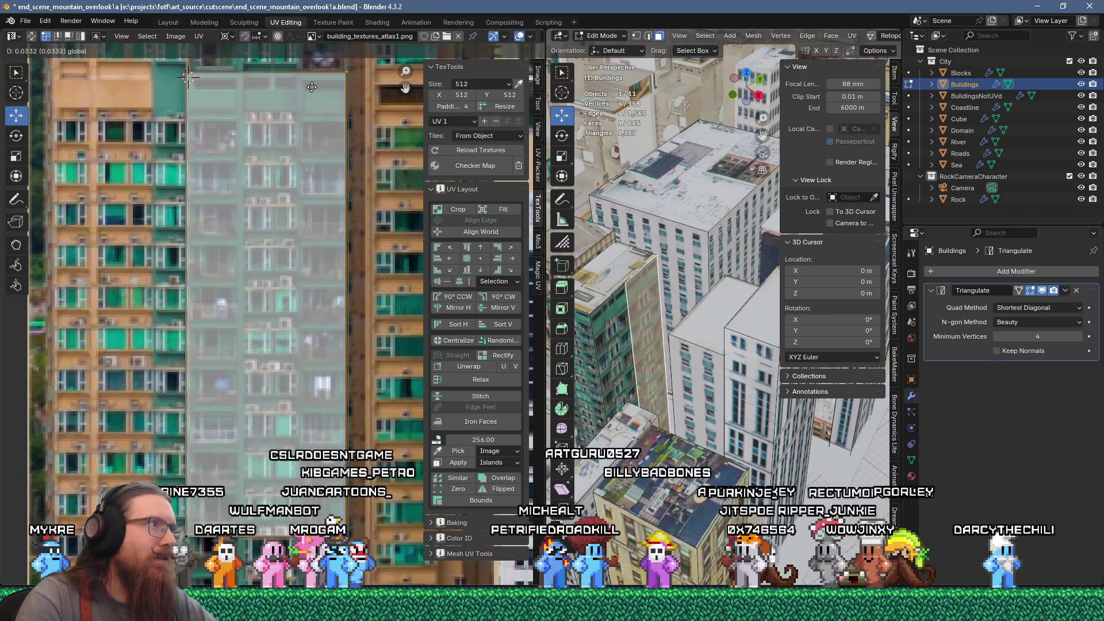
left_click(313, 87)
Select both facade faces and stretch their UV island to double height
middle_click_drag(644, 287, 672, 315)
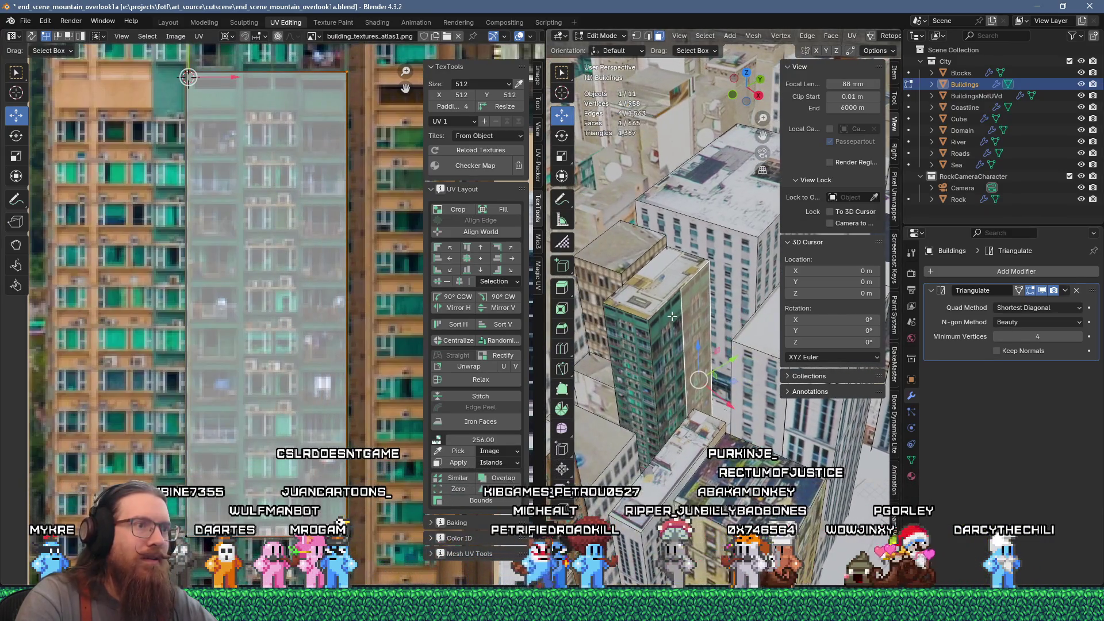
left_click(671, 346, "shift")
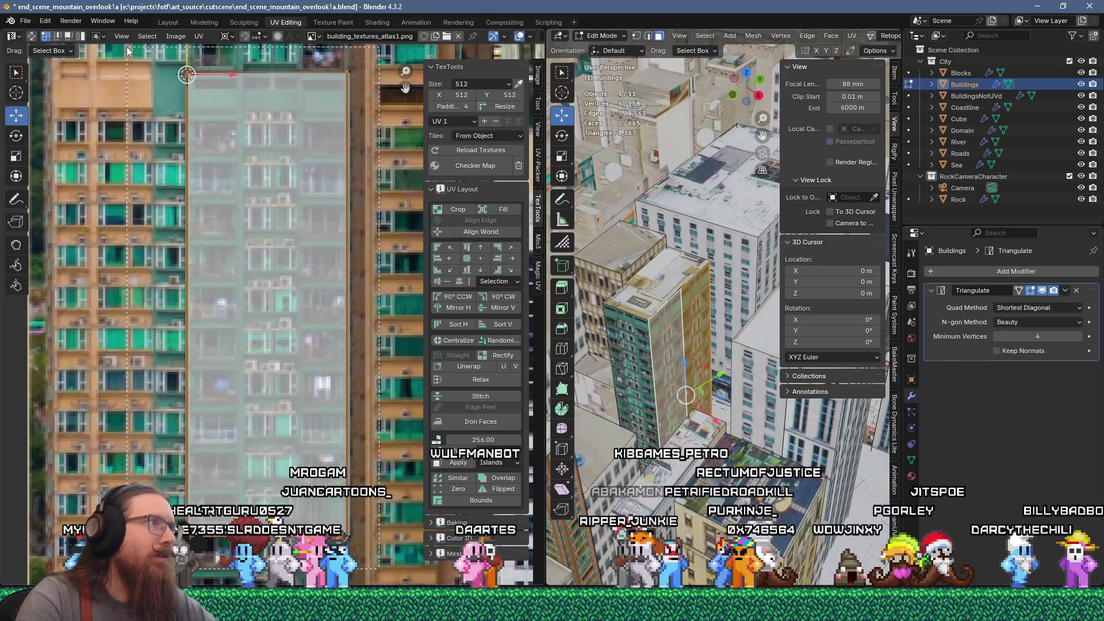
left_click(329, 281)
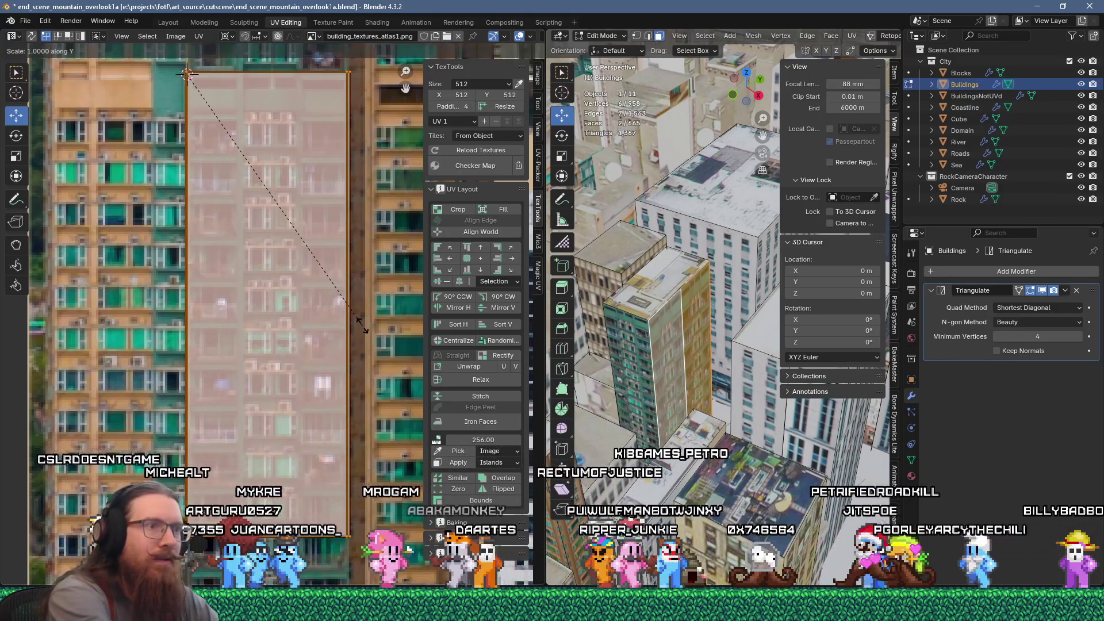
key("s")
key("y")
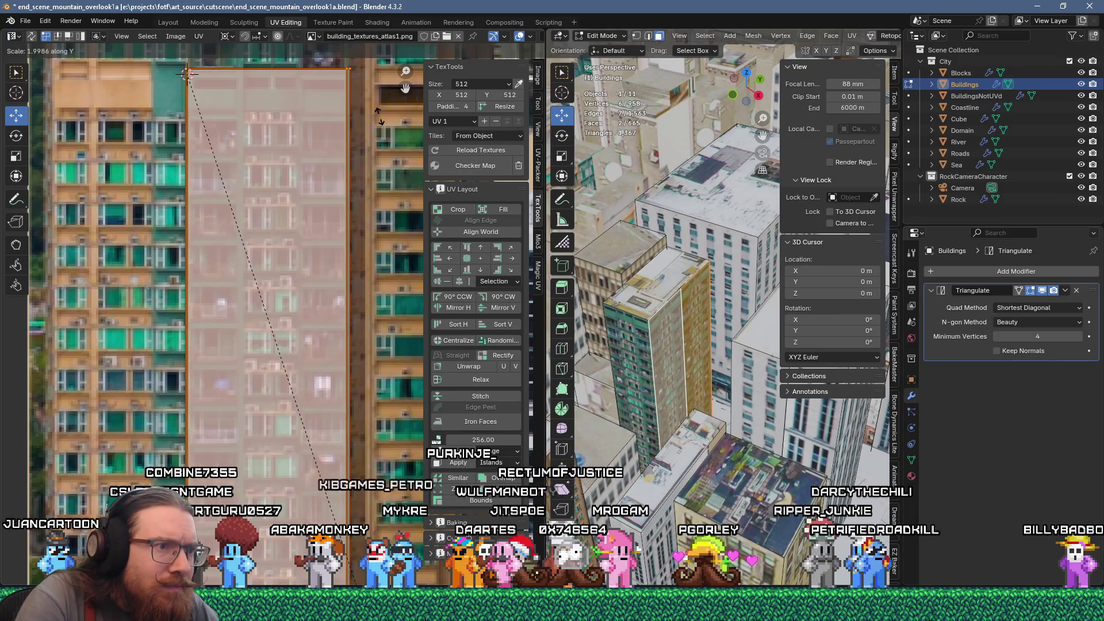
left_click(185, 74)
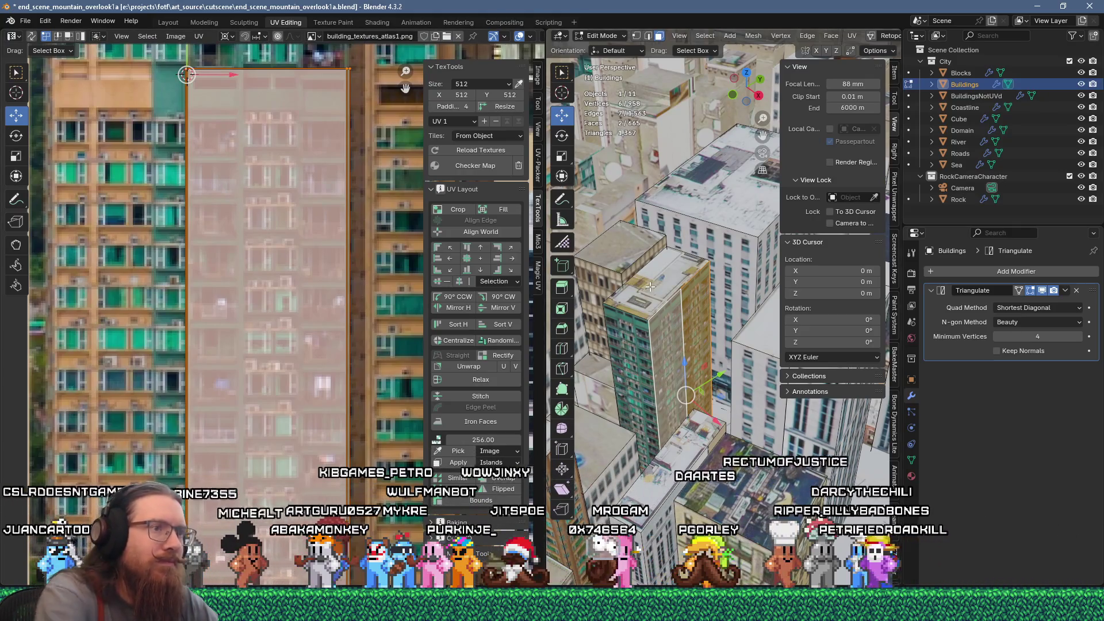
Separate the tower's linked faces into a new object, Buildings.001
key("l")
key("p")
left_click(650, 294)
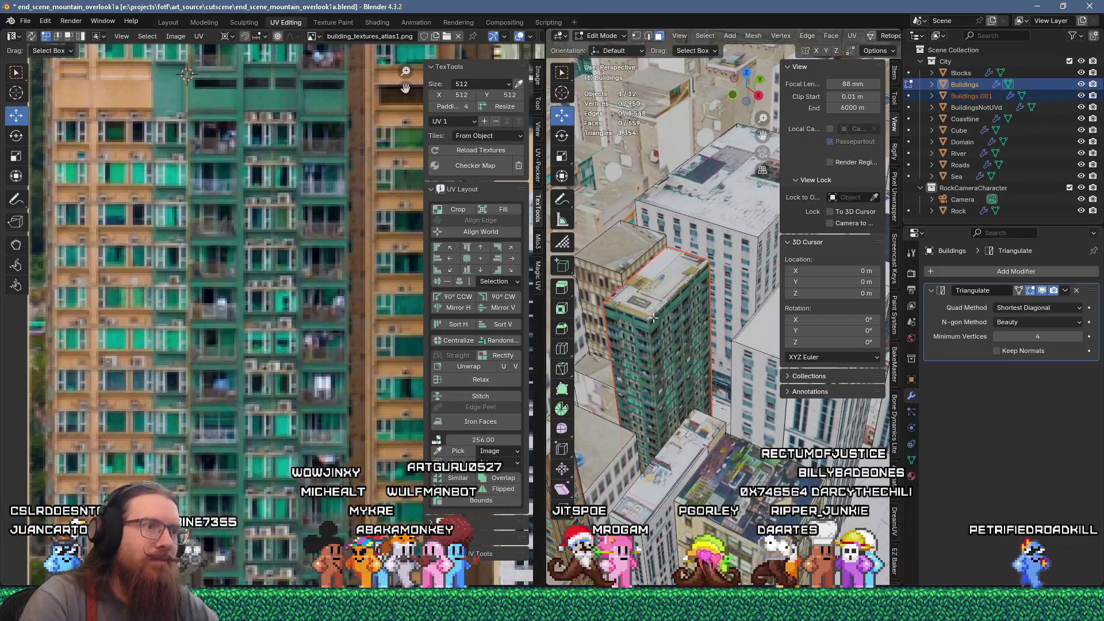
Save the blend file
mouse_move(650, 294)
middle_mouse_down()
mouse_move(663, 354)
mouse_move(647, 398)
mouse_move(658, 404)
middle_mouse_up()
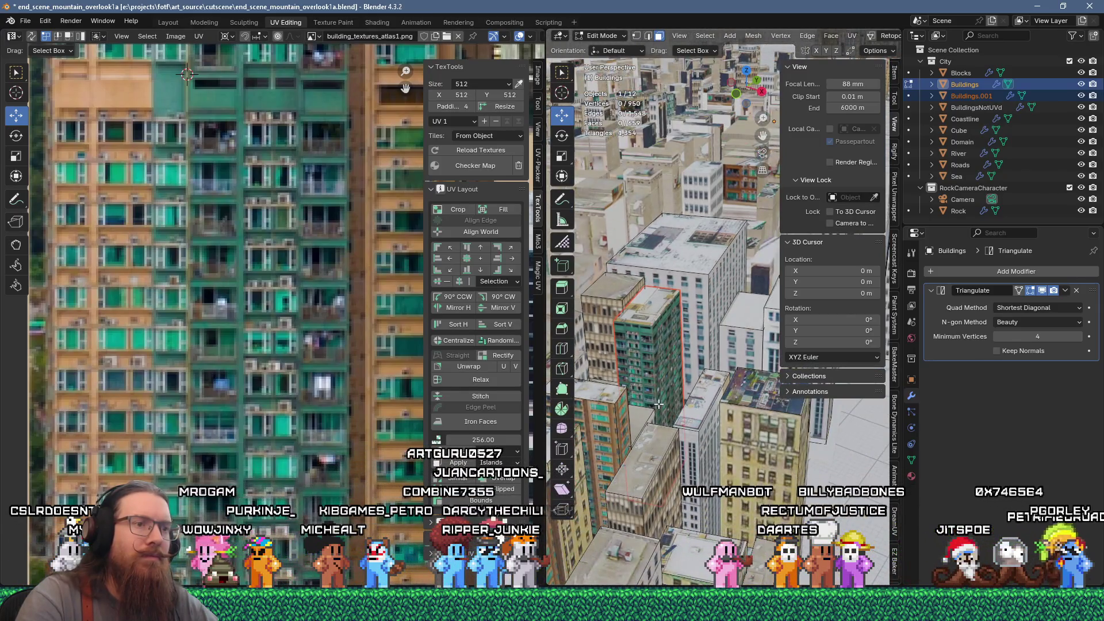
left_click(26, 22)
left_click(63, 102)
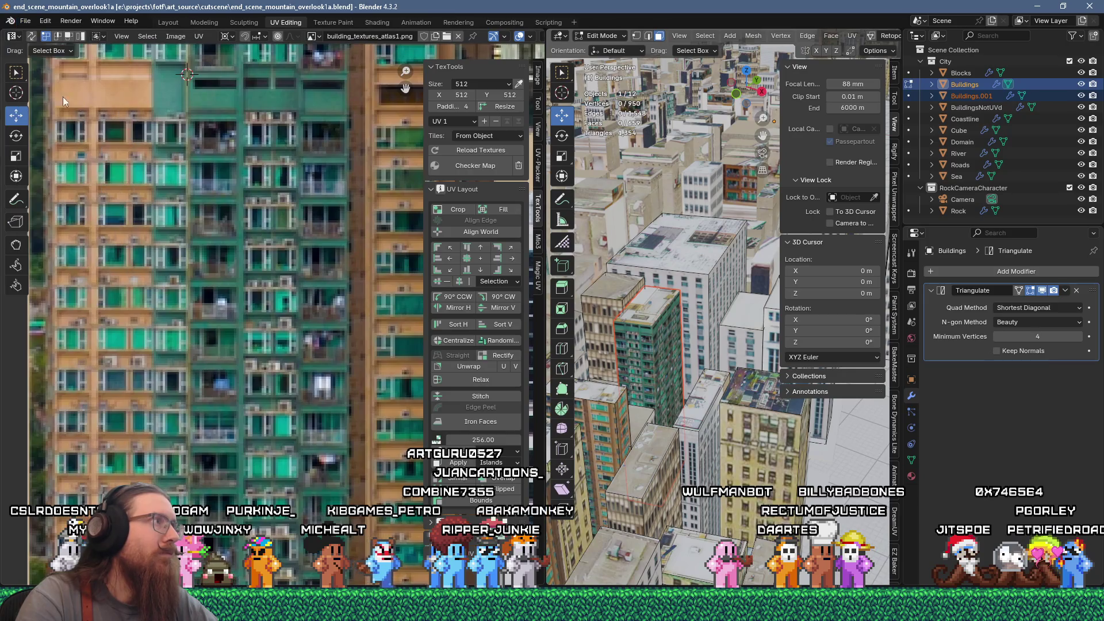
Switch to the BuildingsNotUVd object and widen the 3D view over the city
left_click(972, 108)
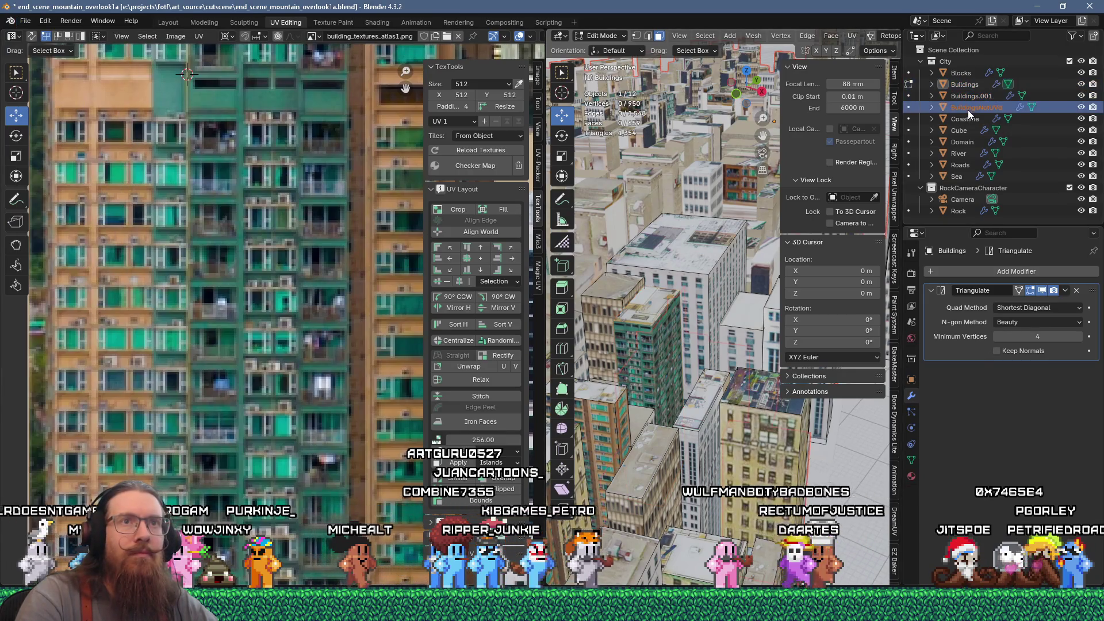
mouse_move(615, 304)
middle_mouse_down()
mouse_move(596, 322)
mouse_move(681, 336)
middle_mouse_up()
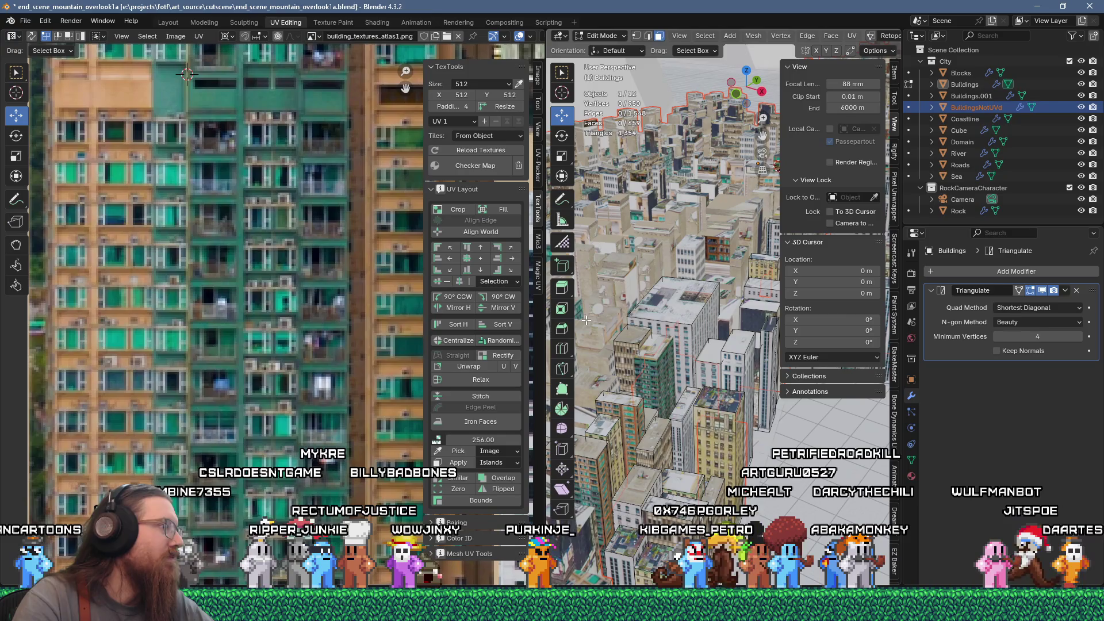
left_click_drag(546, 333, 460, 334)
mouse_move(562, 373)
middle_mouse_down()
mouse_move(642, 372)
mouse_move(591, 366)
mouse_move(689, 390)
mouse_move(711, 417)
middle_mouse_up()
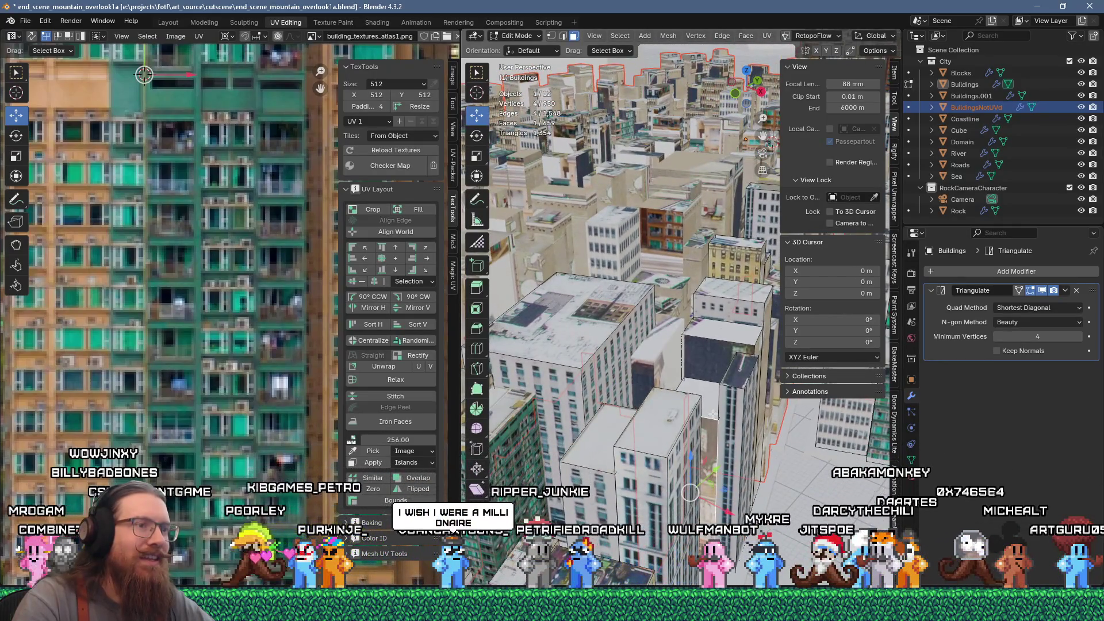
UV Flow unwrap the building's facade face and shrink the island to 0.3 scale
right_click(713, 414)
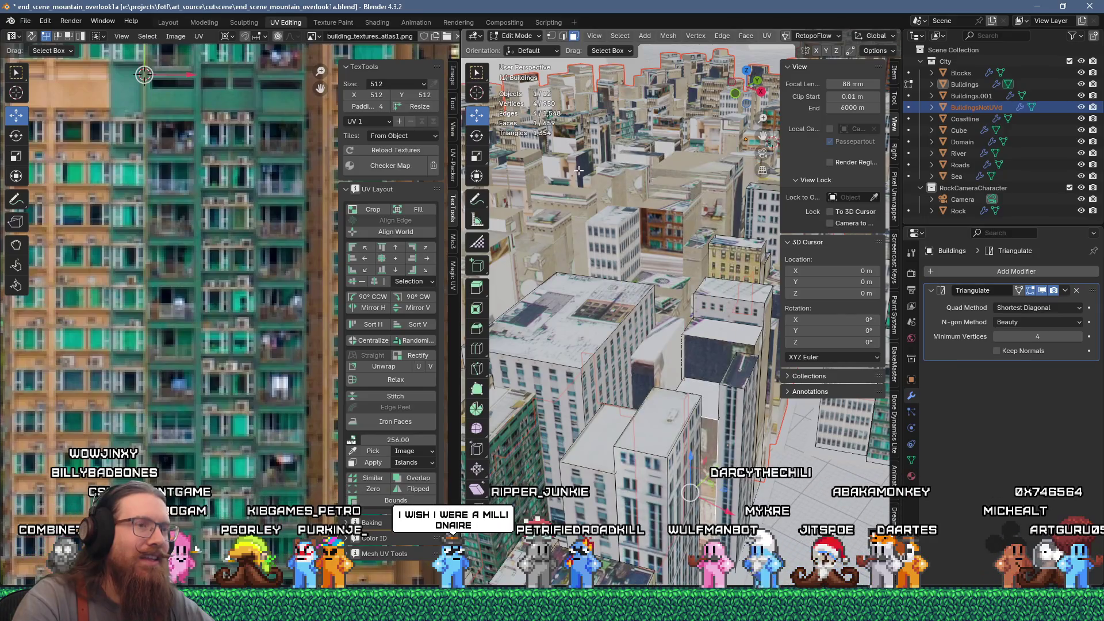
key("u")
left_click(685, 143)
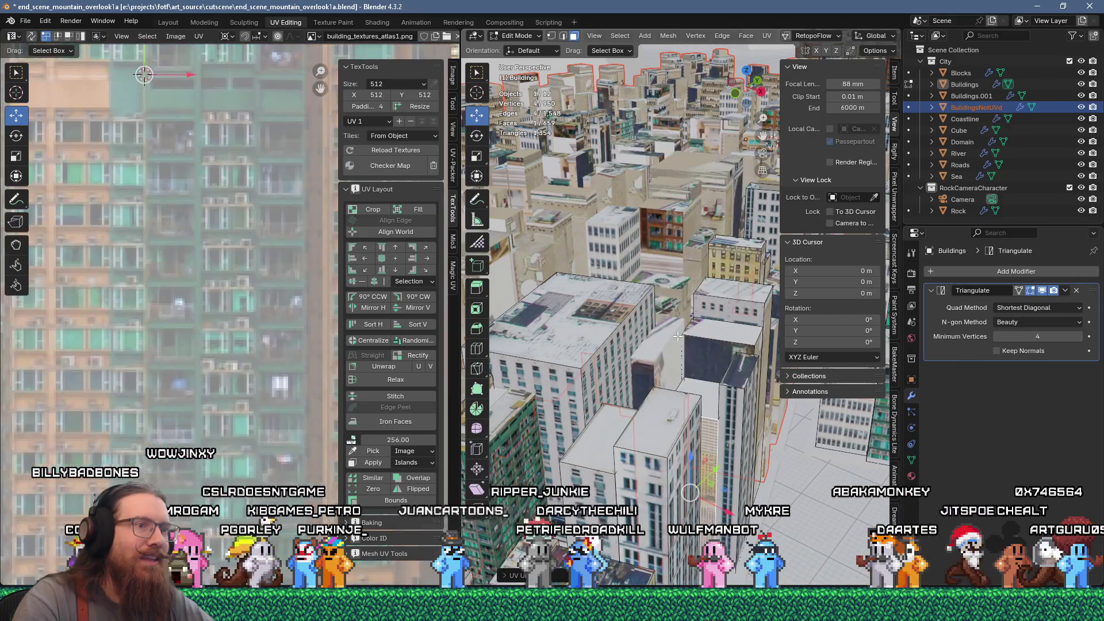
scroll(230, 288, "down", 5)
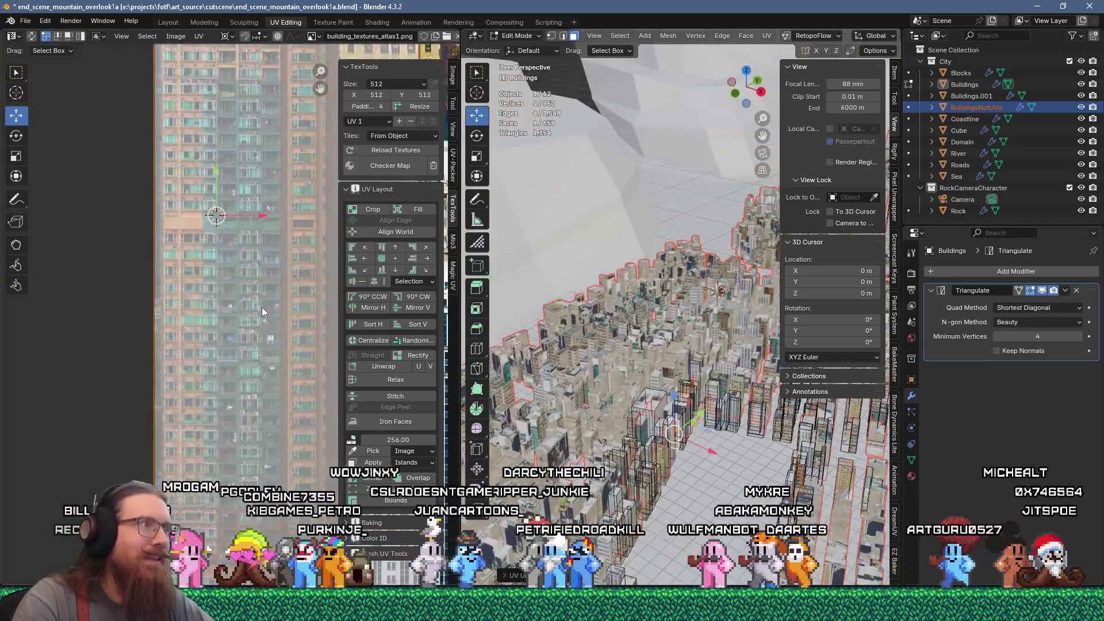
scroll(657, 454, "up", 3)
scroll(657, 454, "up", 5)
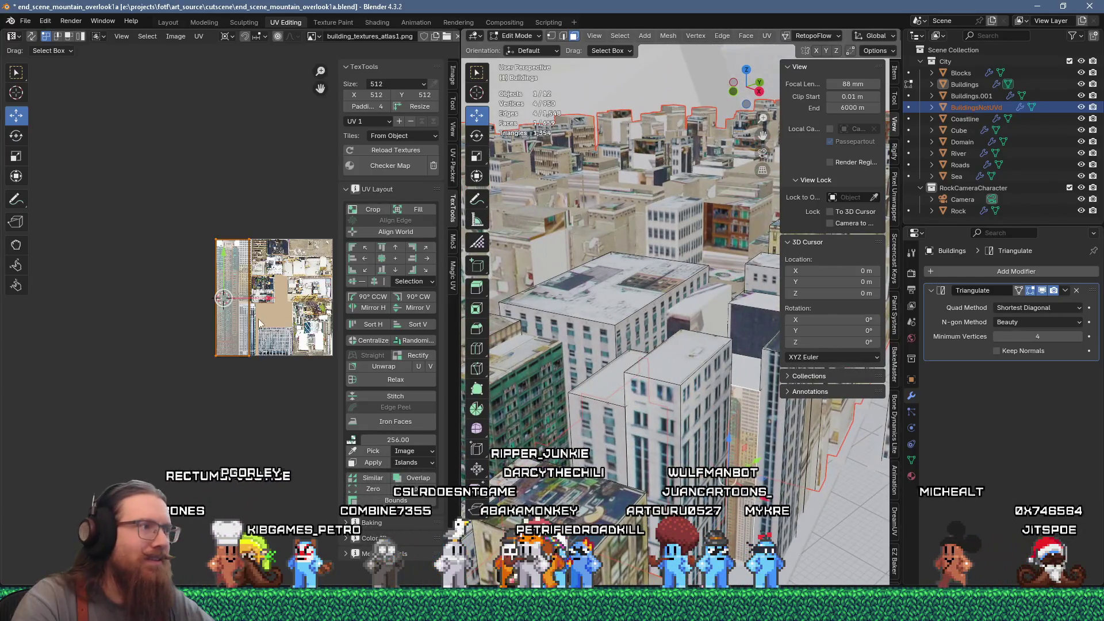
scroll(224, 309, "up", 4)
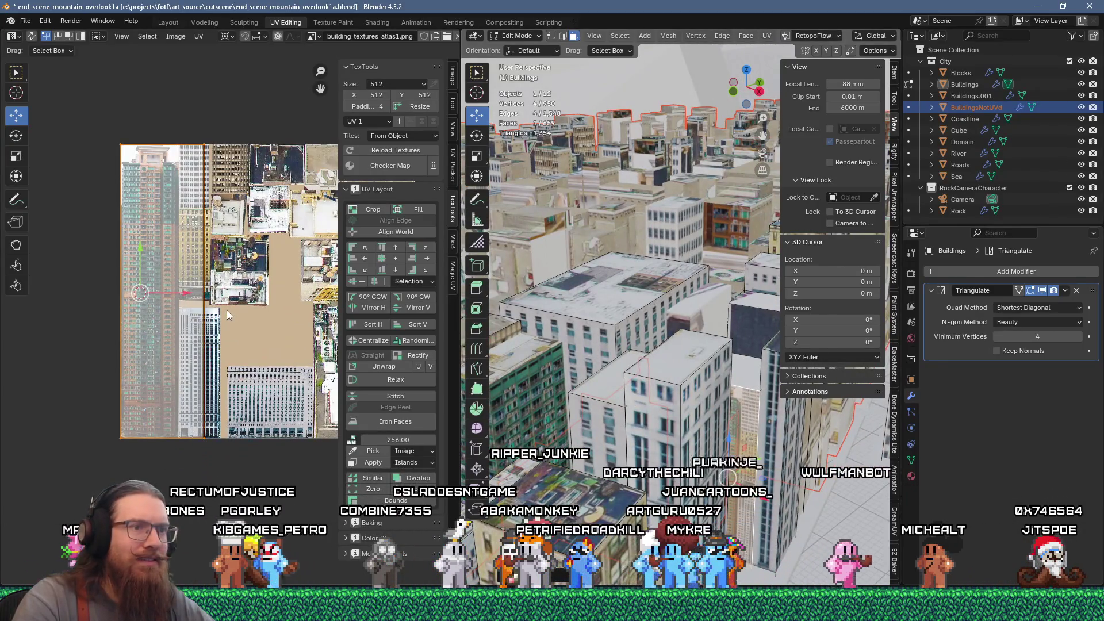
scroll(211, 386, "up", 3)
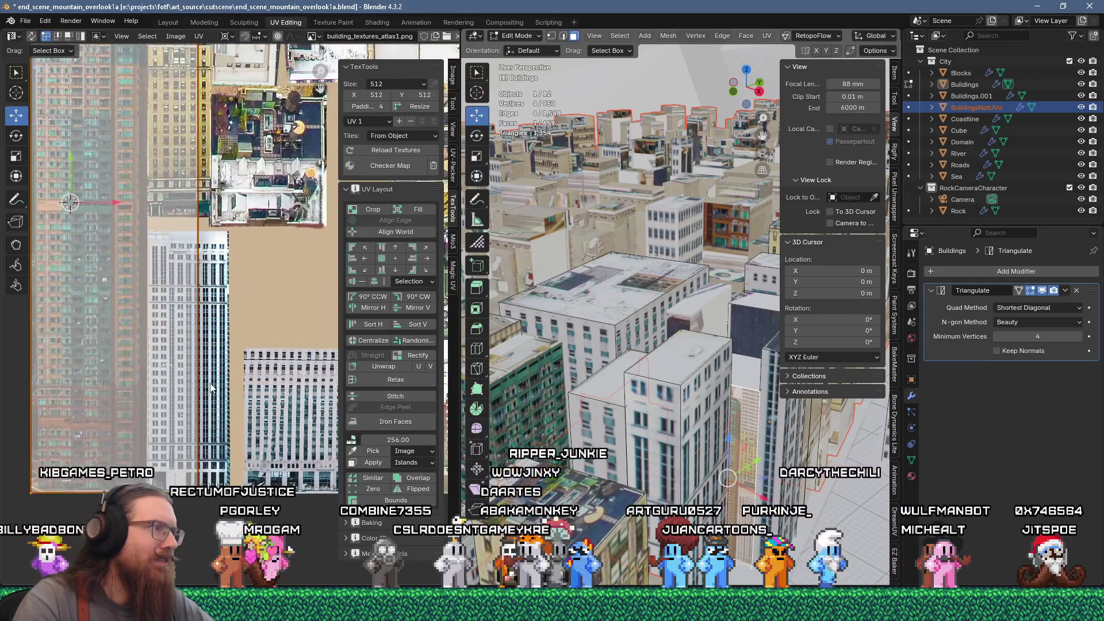
scroll(214, 368, "down", 3)
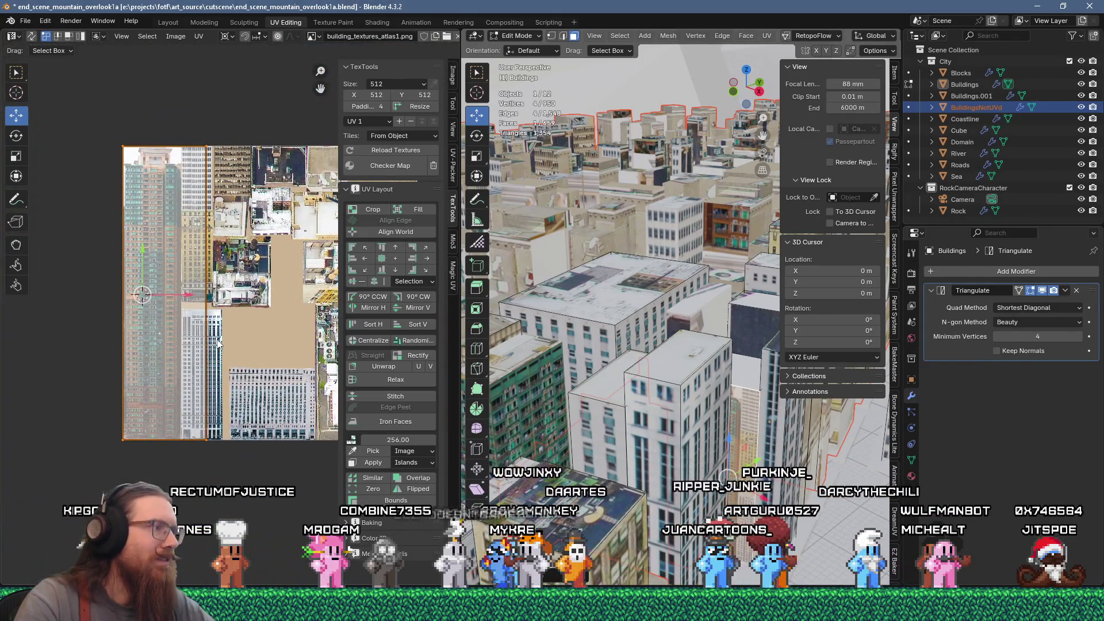
type("s0.3")
key("Return")
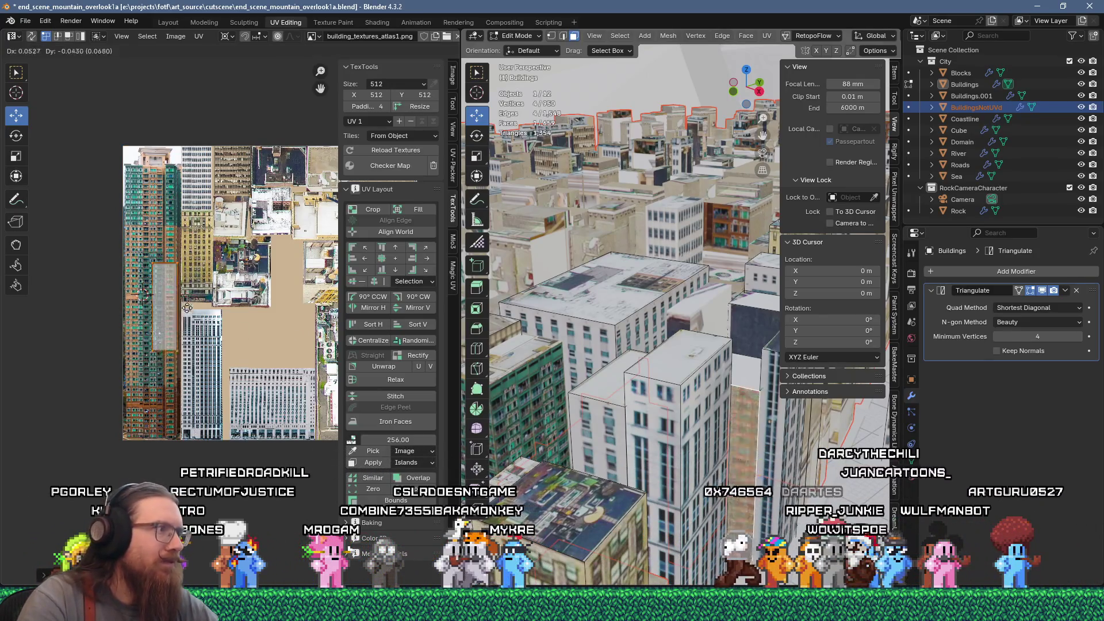
Place the island over the white office-tower facade image, shifted slightly left
left_click(233, 308)
scroll(247, 329, "up", 4)
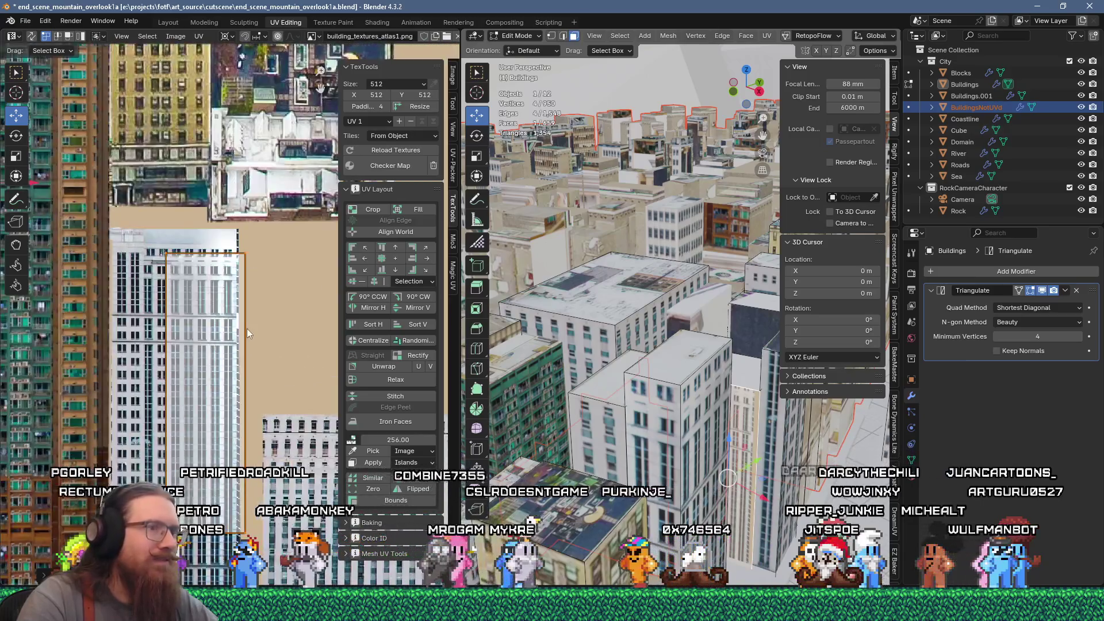
scroll(181, 339, "up", 1)
key("g")
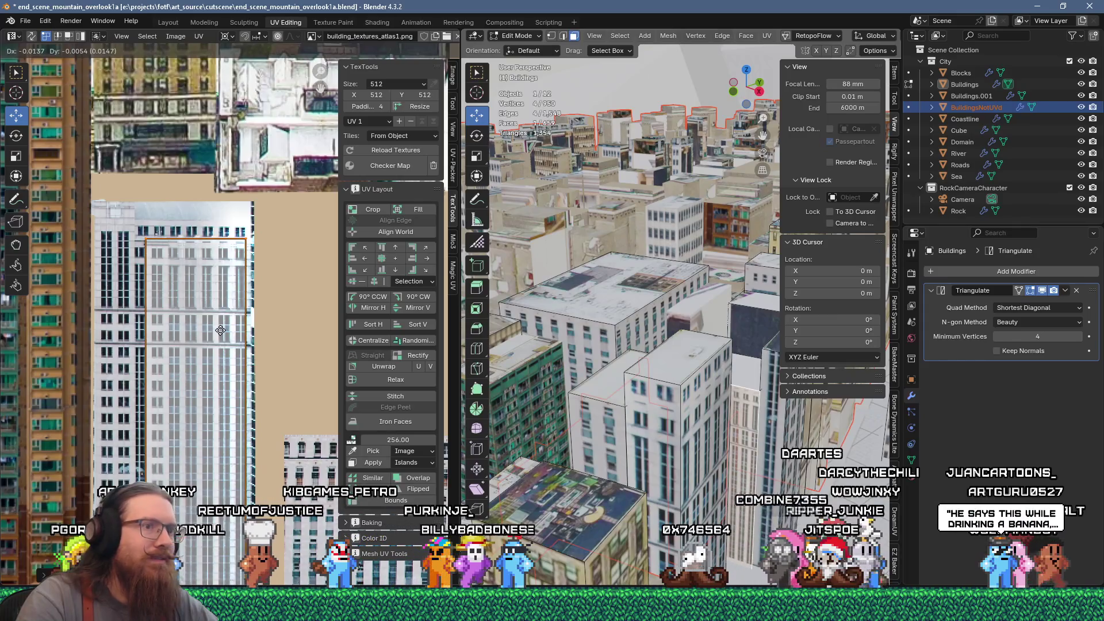
left_click(219, 330)
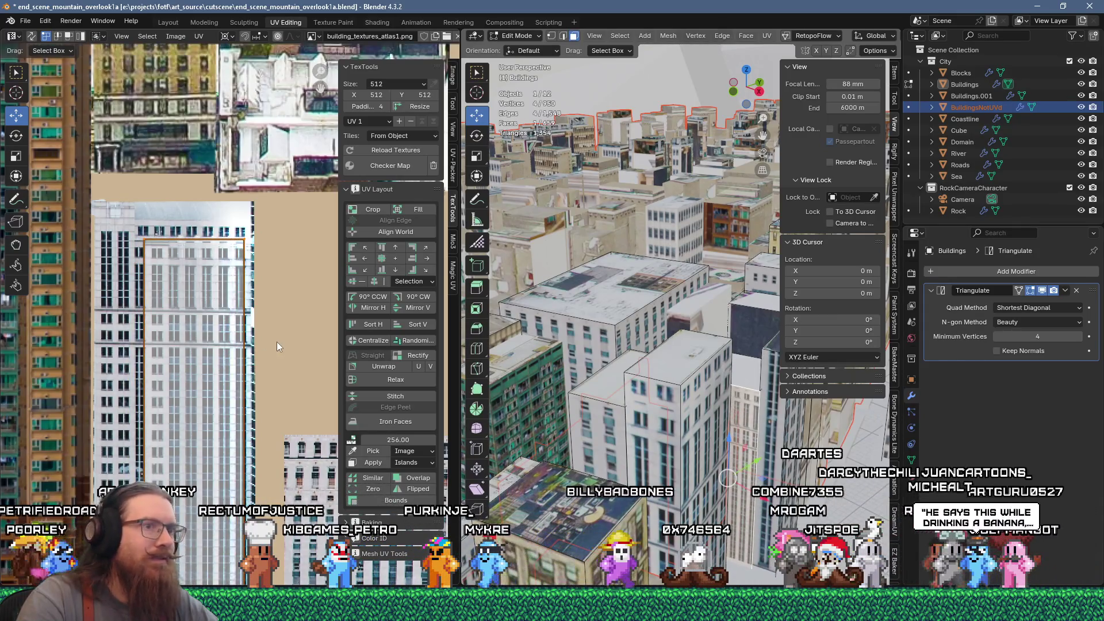
Undo an accidental horizontal scale to 0, restoring the island's rectangular shape
key("s")
key("x")
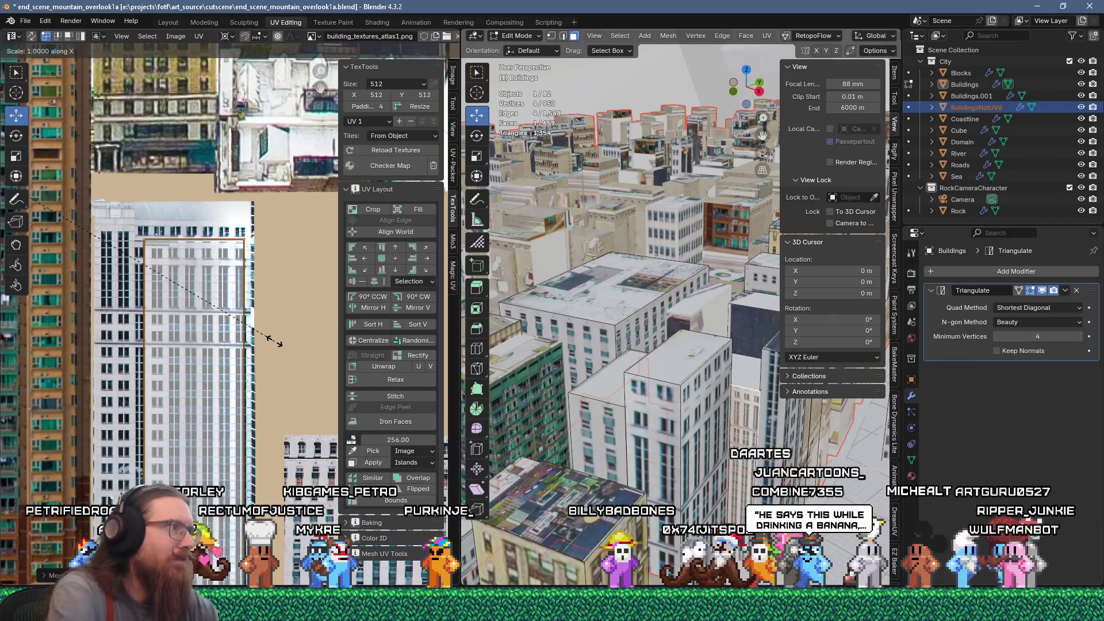
key("Escape")
right_click(198, 243)
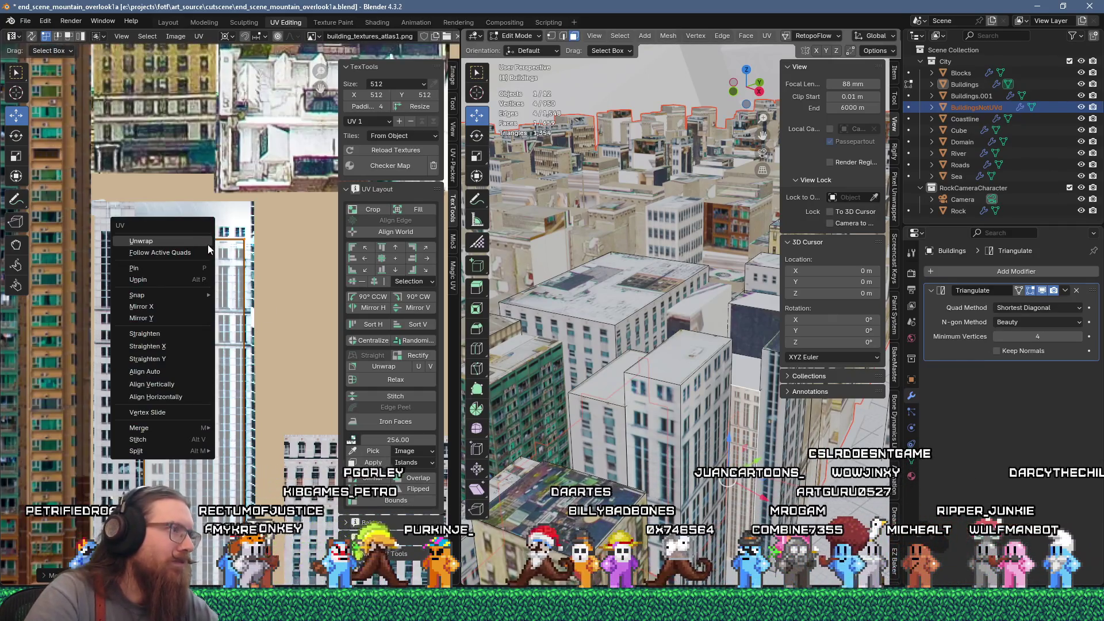
key("Escape")
key("s")
key("x")
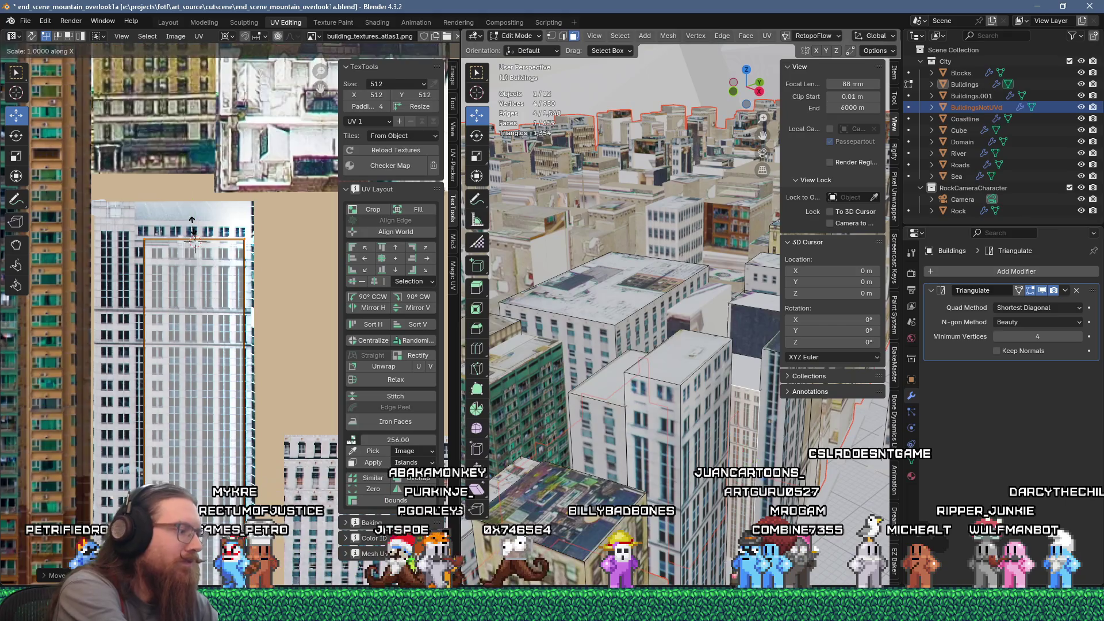
key("BackSpace")
key("0")
key("Return")
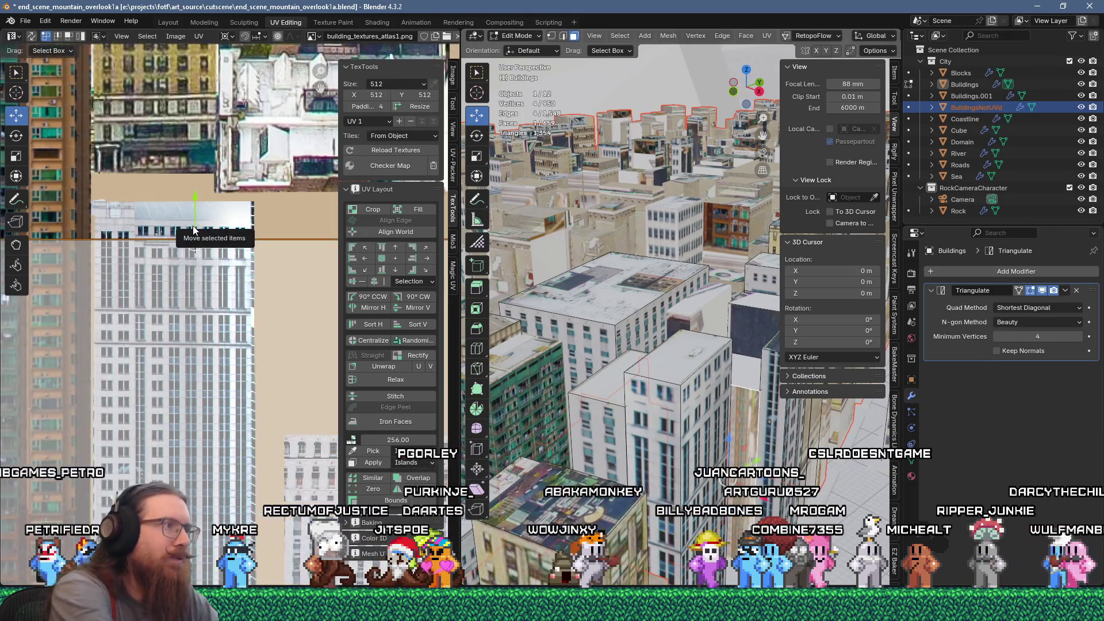
key("ctrl+z")
key("s")
key("Return")
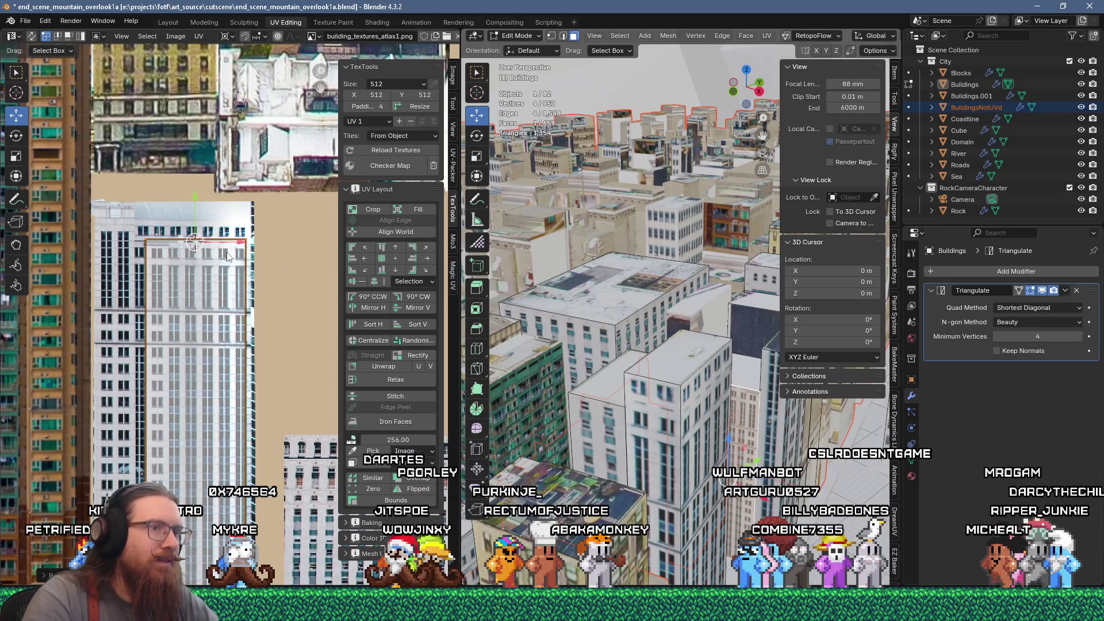
Scale the island to about 85% from its top-left corner pivot
scroll(205, 254, "up", 1)
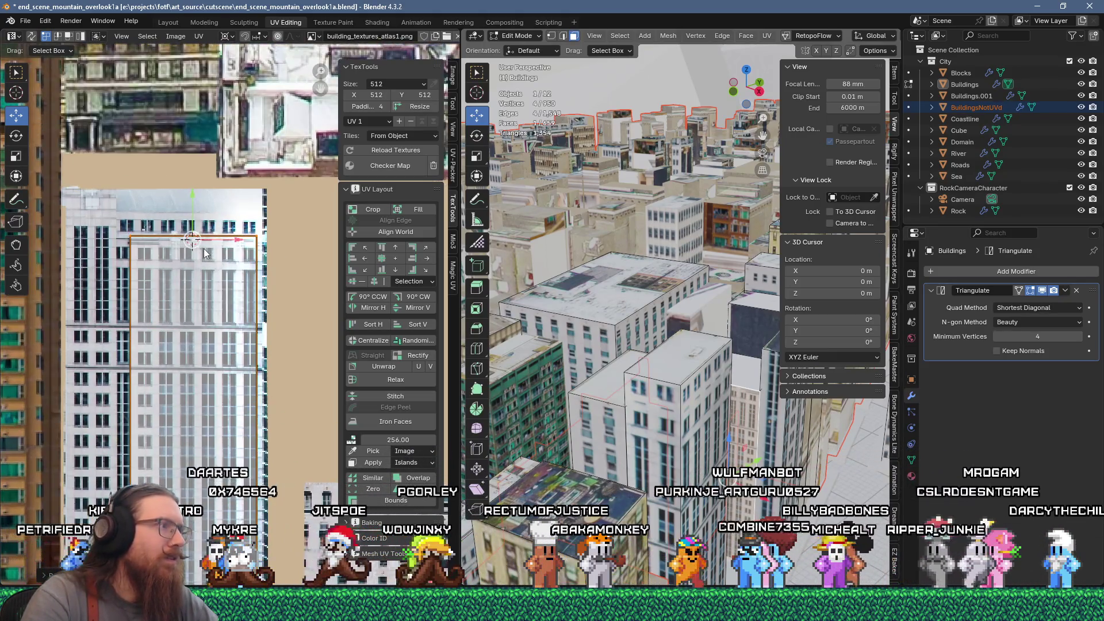
scroll(206, 255, "up", 1)
right_click(112, 234, "shift")
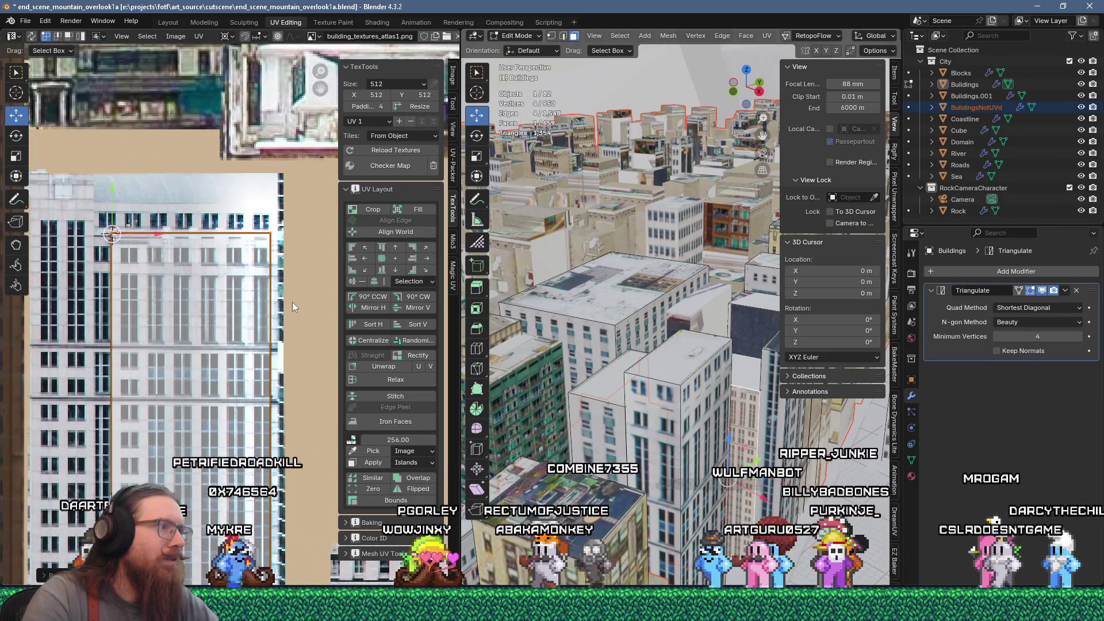
key("s")
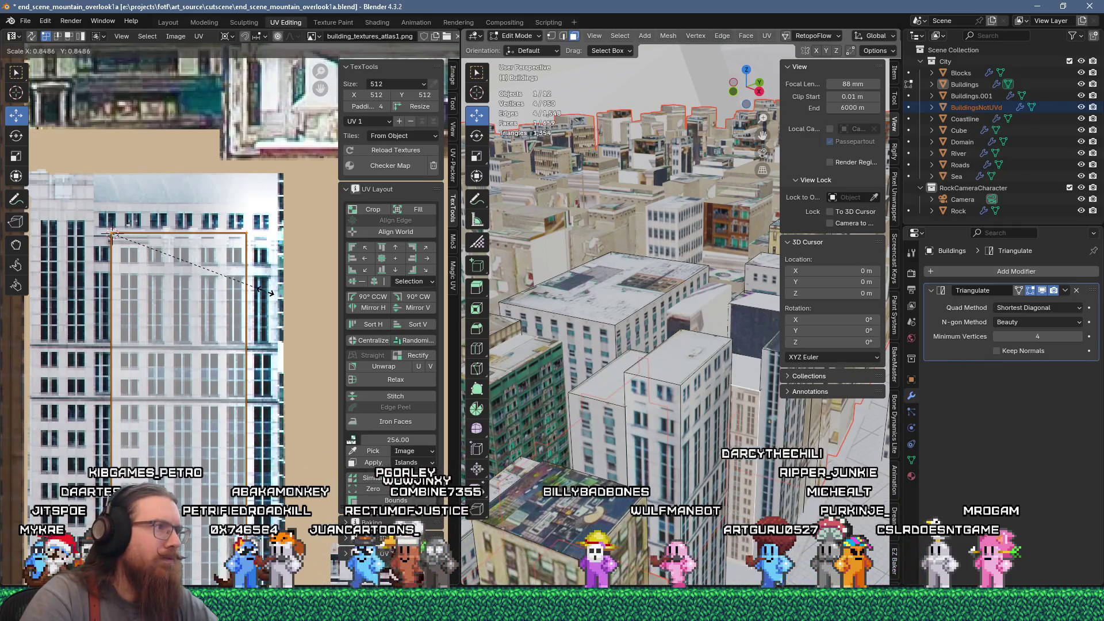
left_click(248, 285)
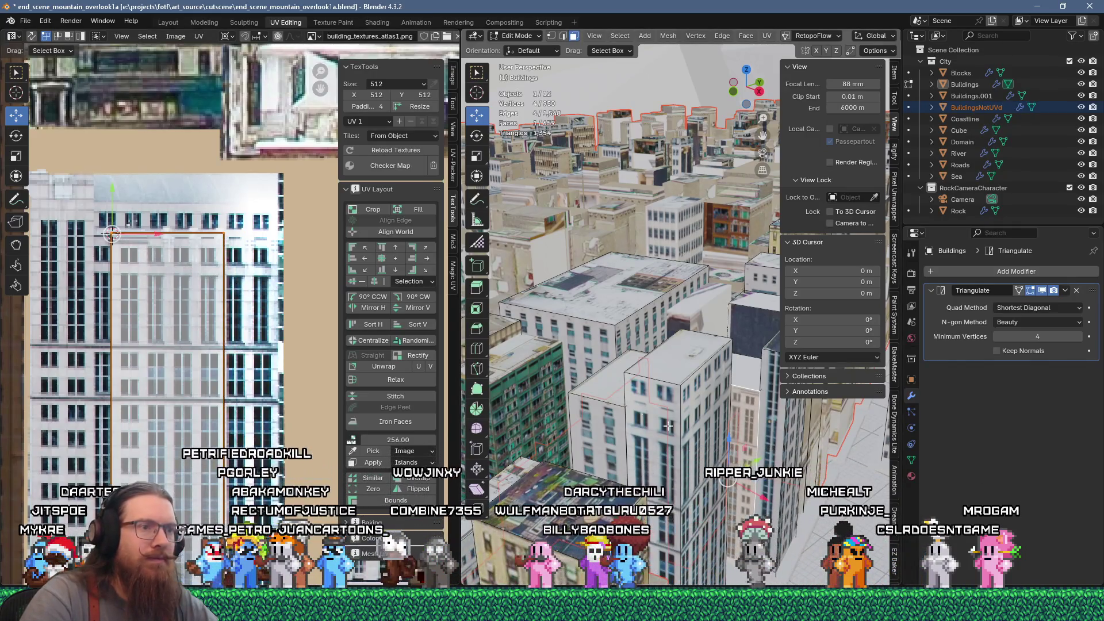
Select the building's lower rooftop face and UV Flow unwrap it
mouse_move(667, 426)
middle_mouse_down()
mouse_move(670, 437)
mouse_move(666, 414)
middle_mouse_up()
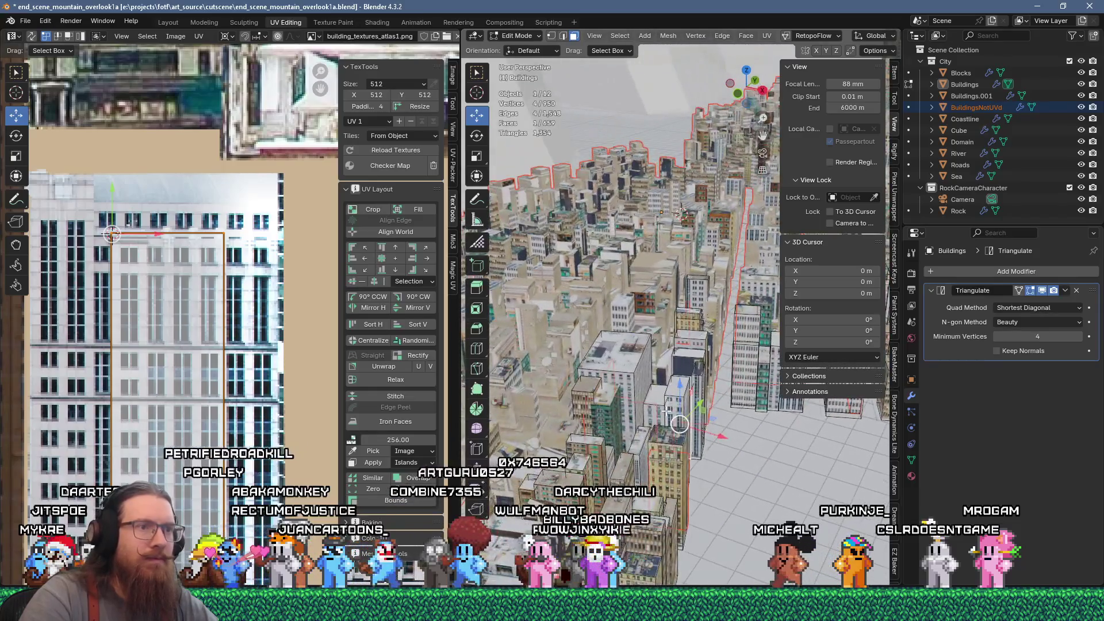
scroll(667, 412, "up", 6)
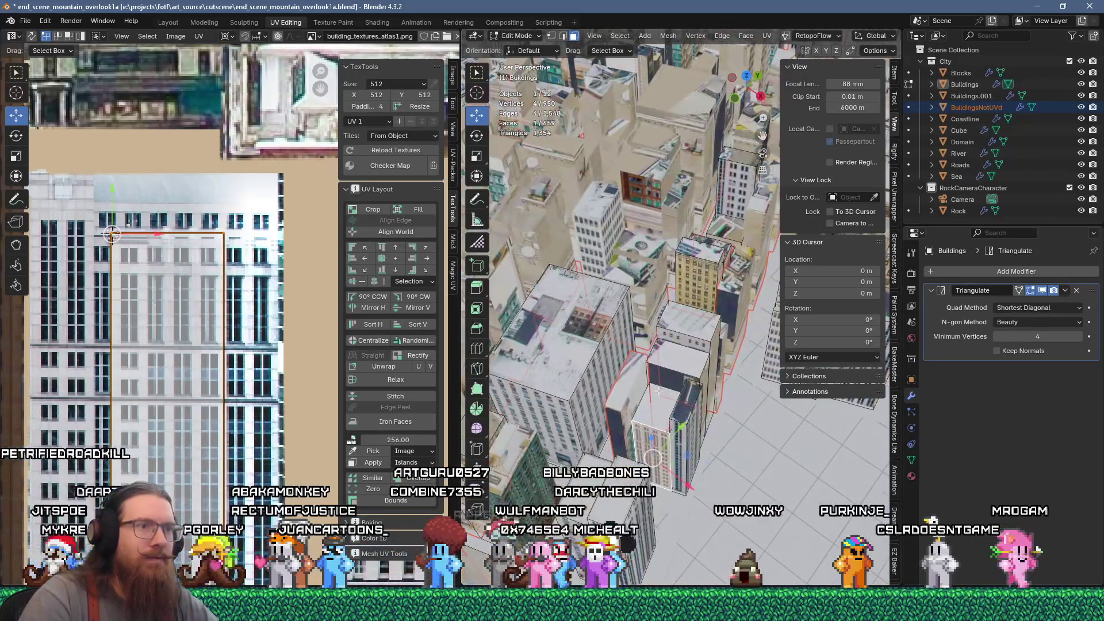
scroll(673, 429, "up", 2)
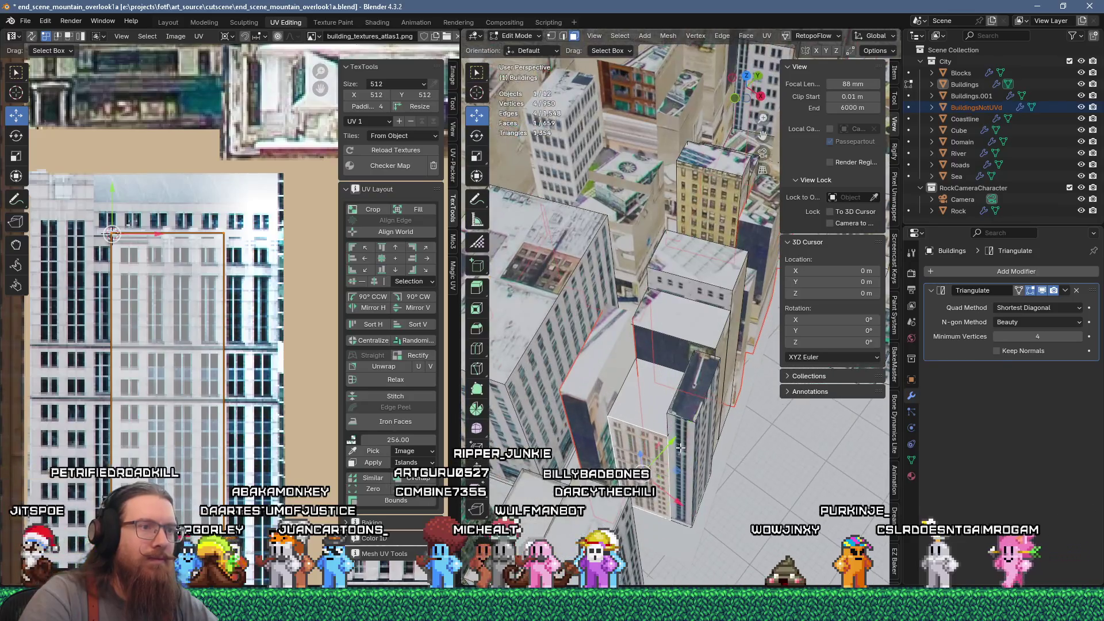
left_click(652, 406)
scroll(277, 368, "down", 6)
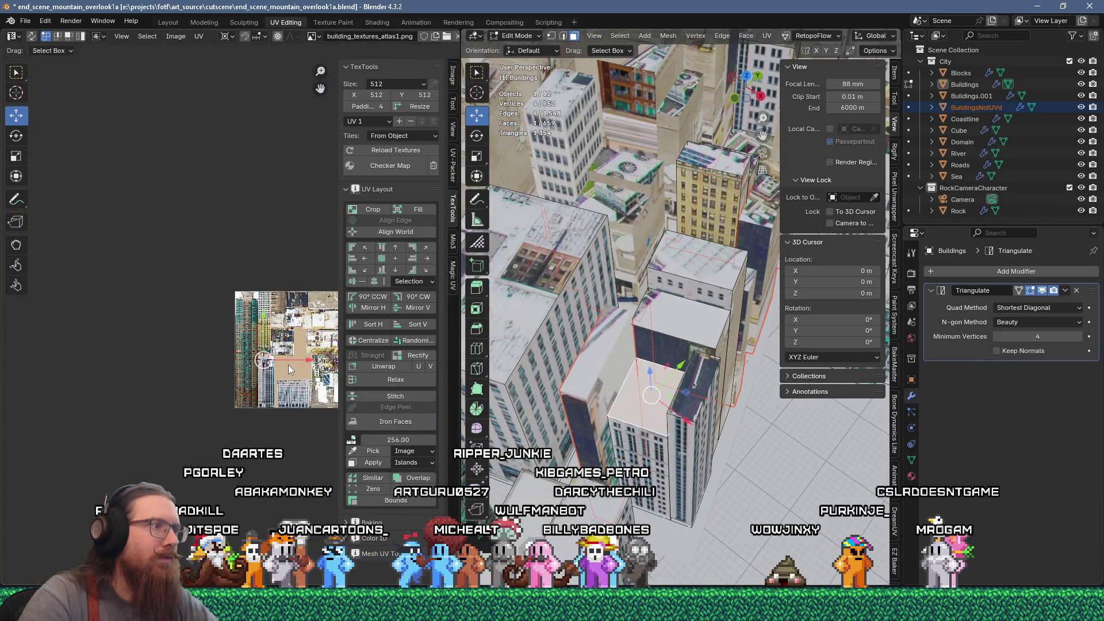
scroll(288, 368, "down", 5)
scroll(288, 375, "up", 4)
key("u")
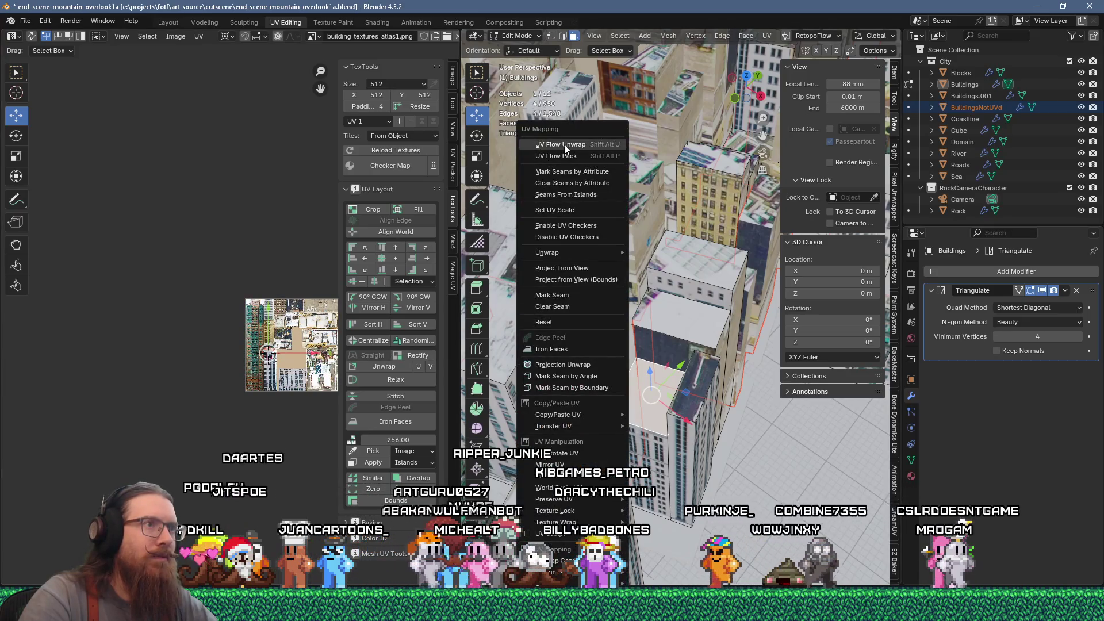
left_click(565, 148)
Shrink the rooftop island to 0.2 and align it onto a roof image
scroll(295, 413, "down", 3)
scroll(296, 413, "up", 8)
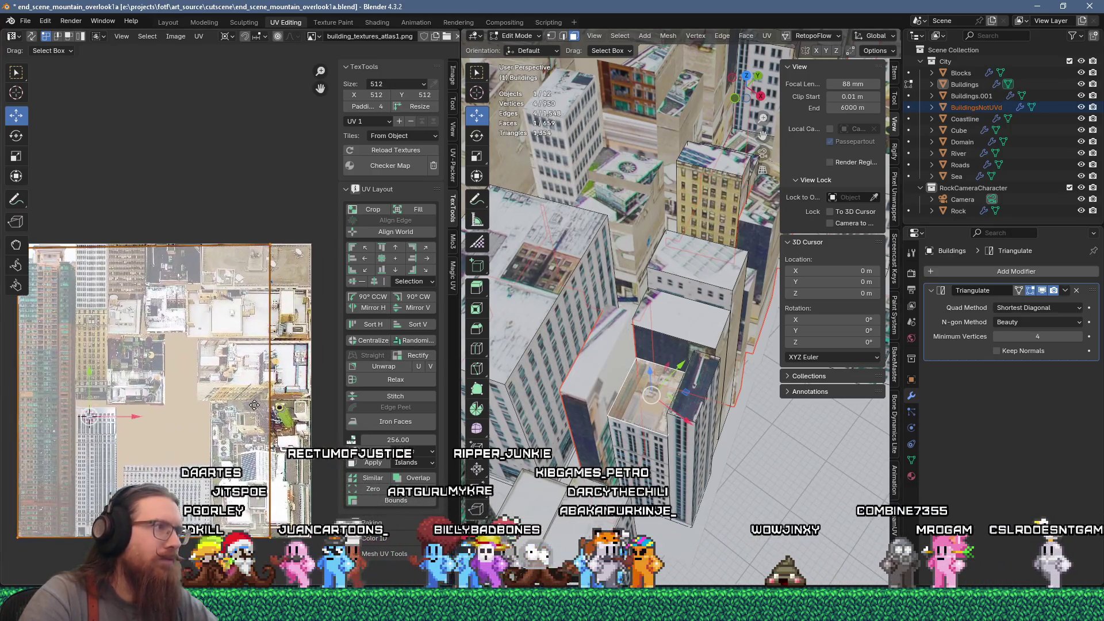
type("s0.2")
key("Return")
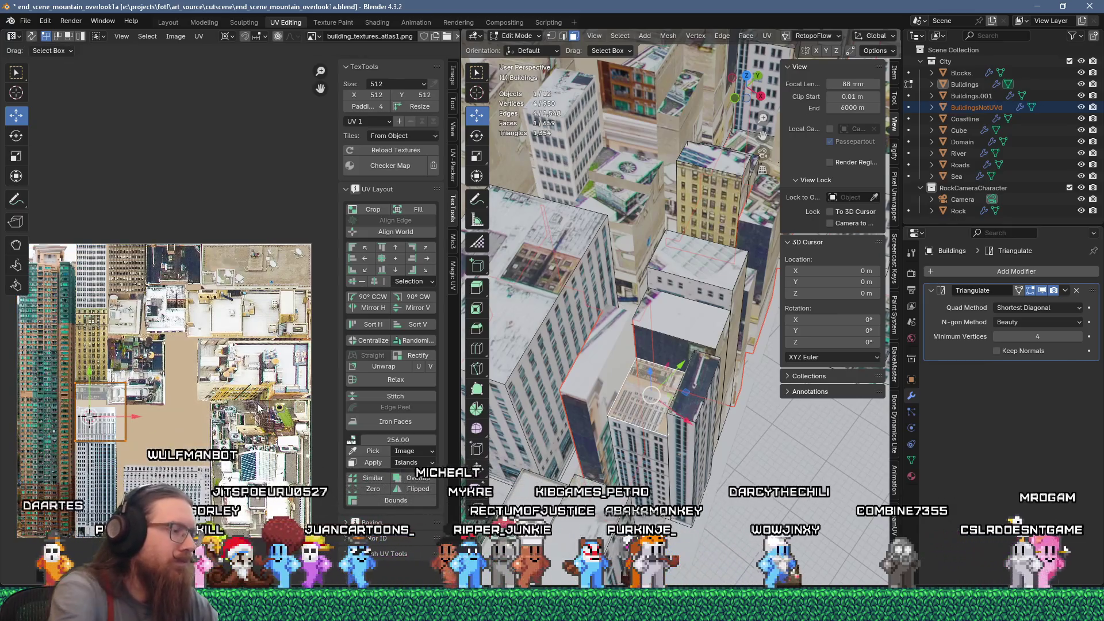
key("g")
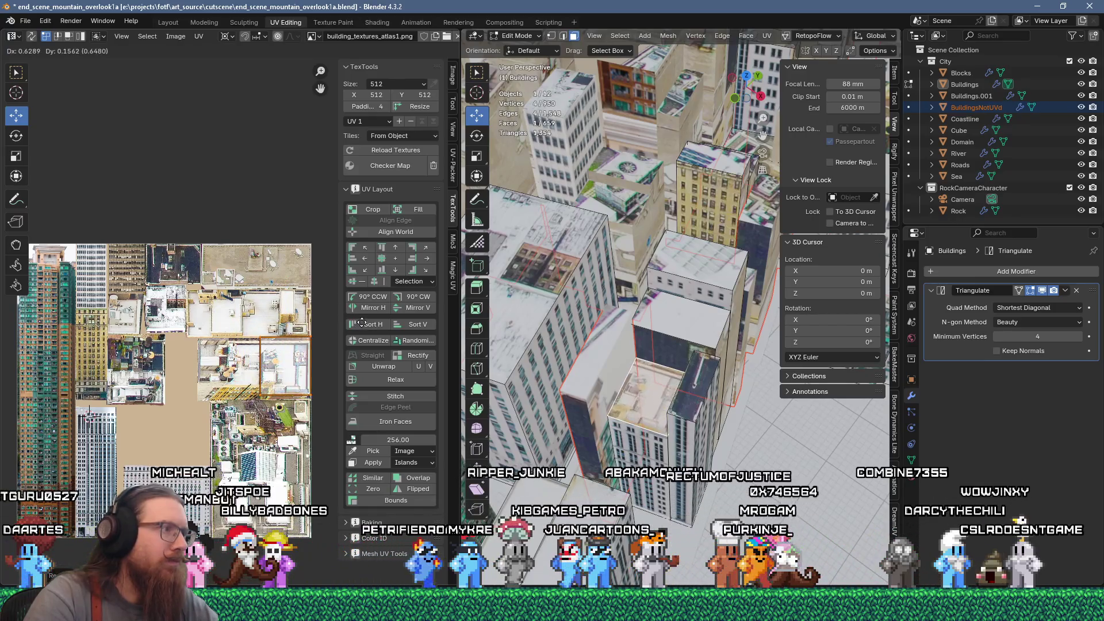
scroll(199, 289, "up", 4)
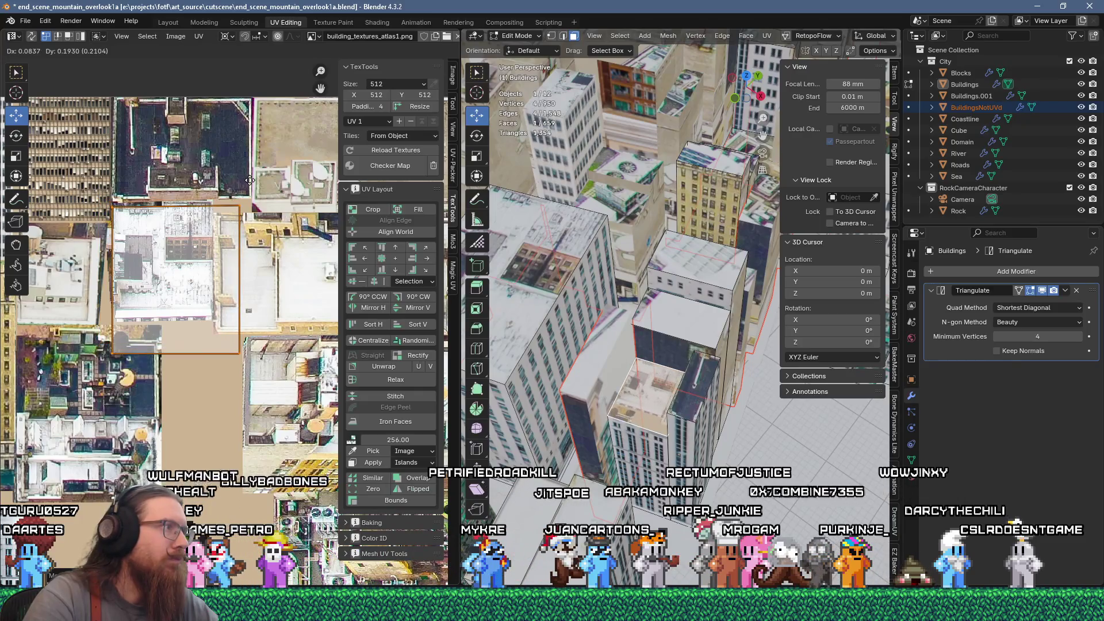
key("g")
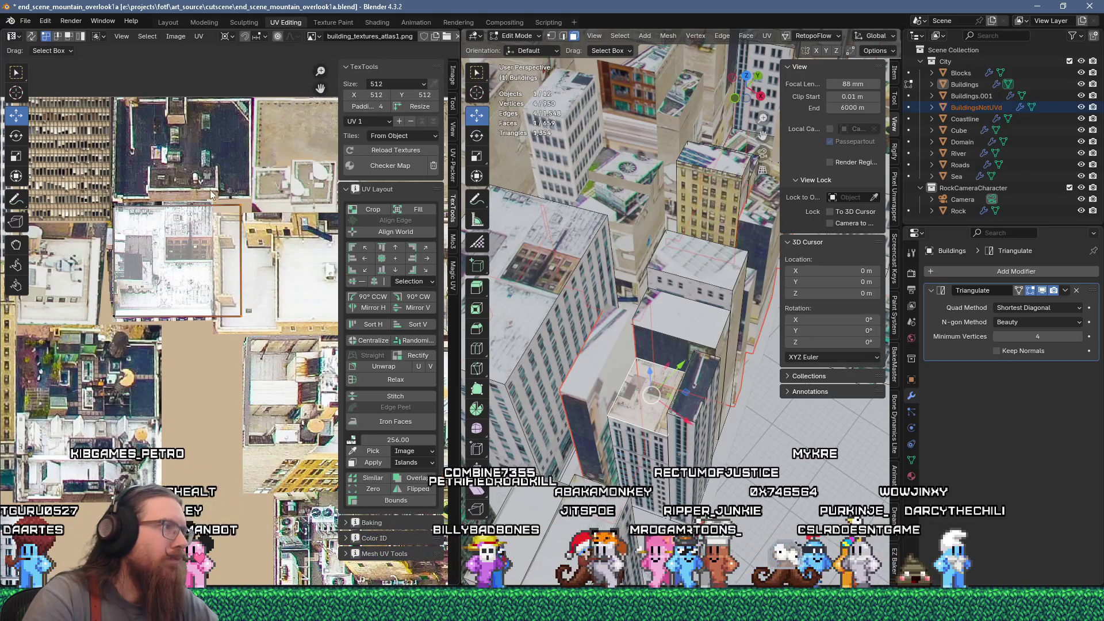
key("g")
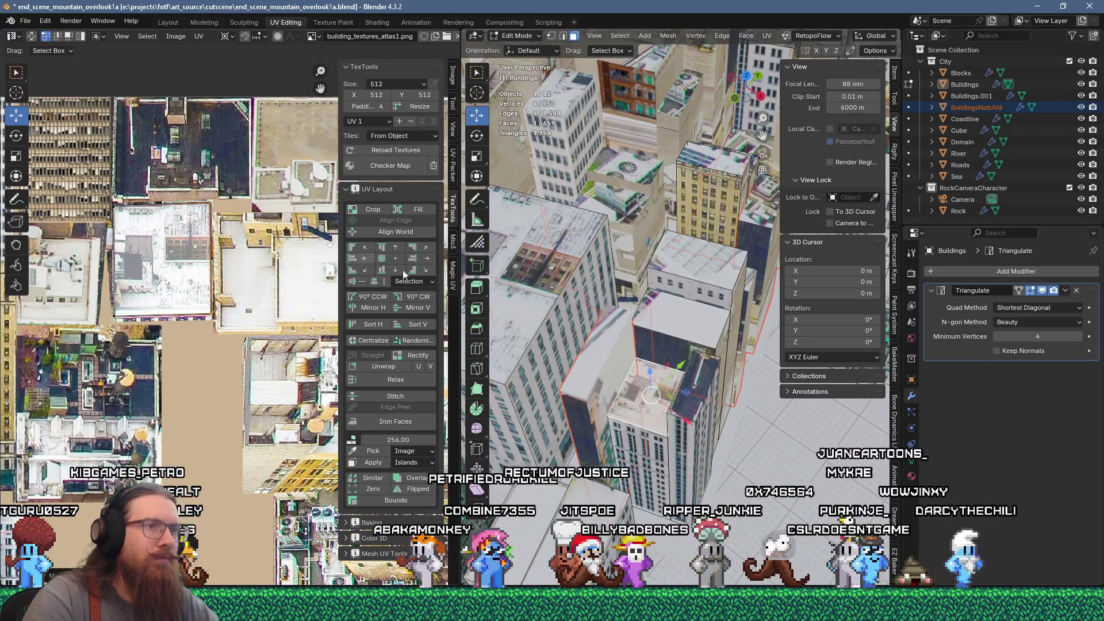
Unwrap the upper rooftop face and move its island onto a rooftop image
left_click(689, 311)
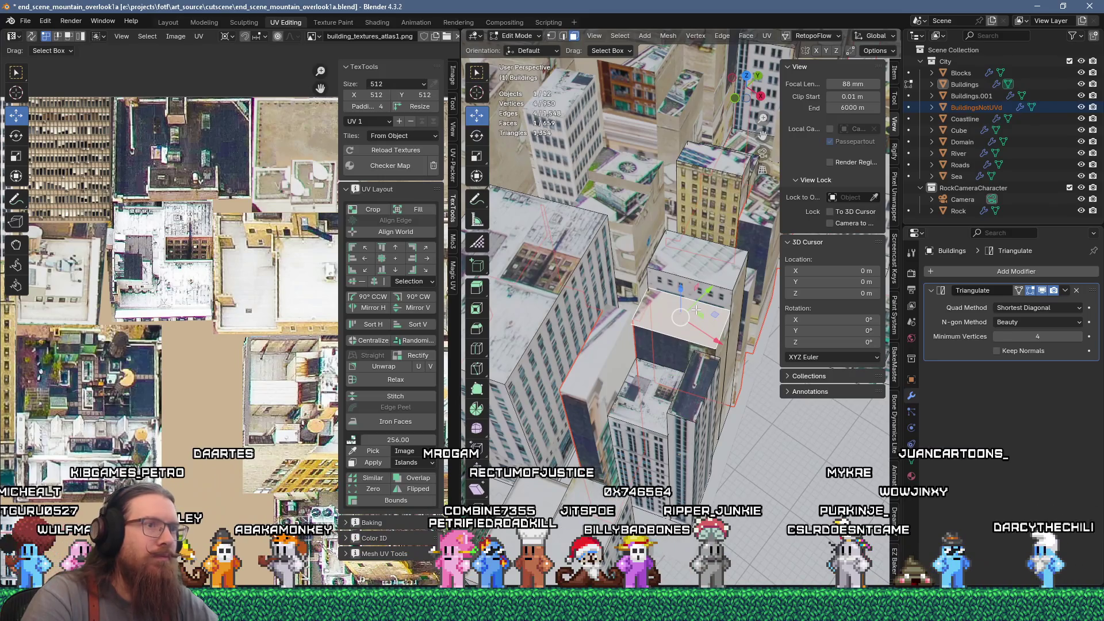
key("u")
left_click(685, 144)
scroll(214, 366, "down", 5)
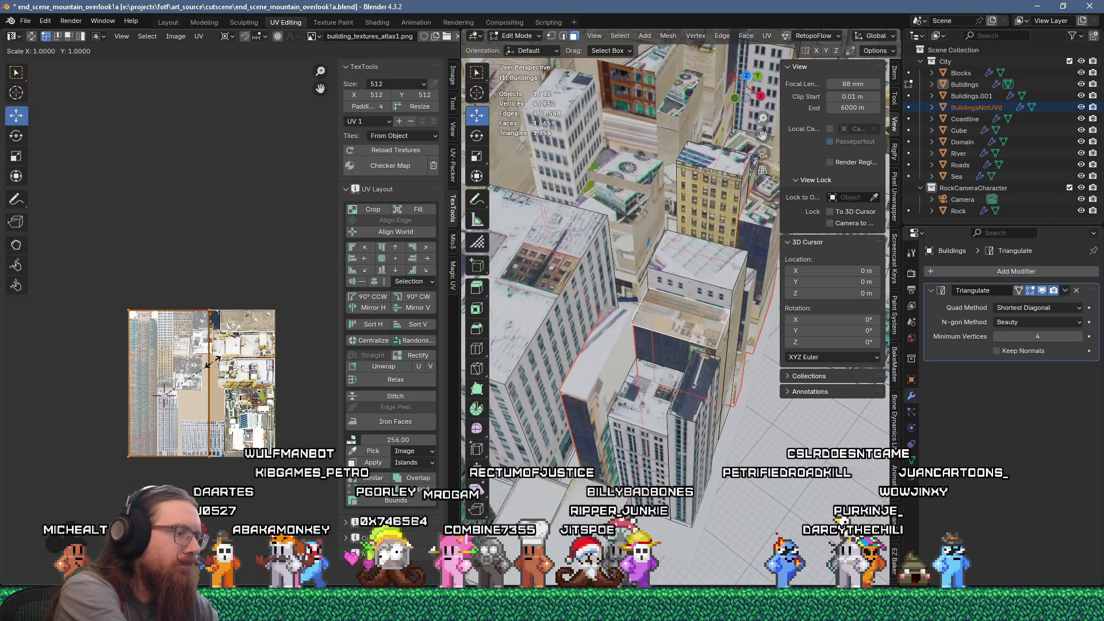
key("ctrl+z")
scroll(214, 365, "up", 5)
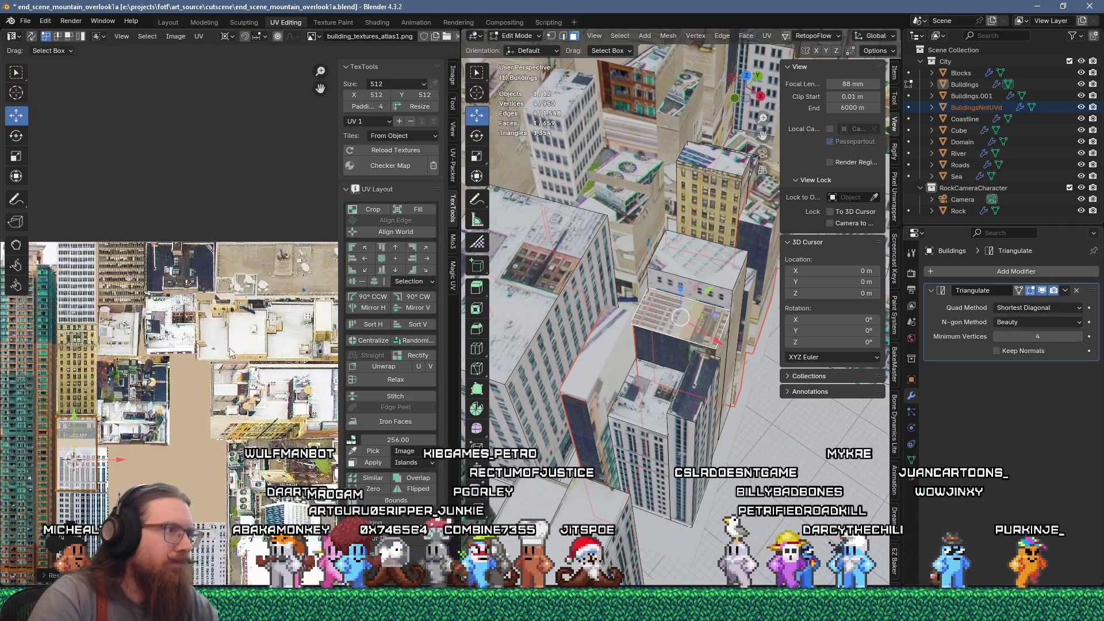
key("g")
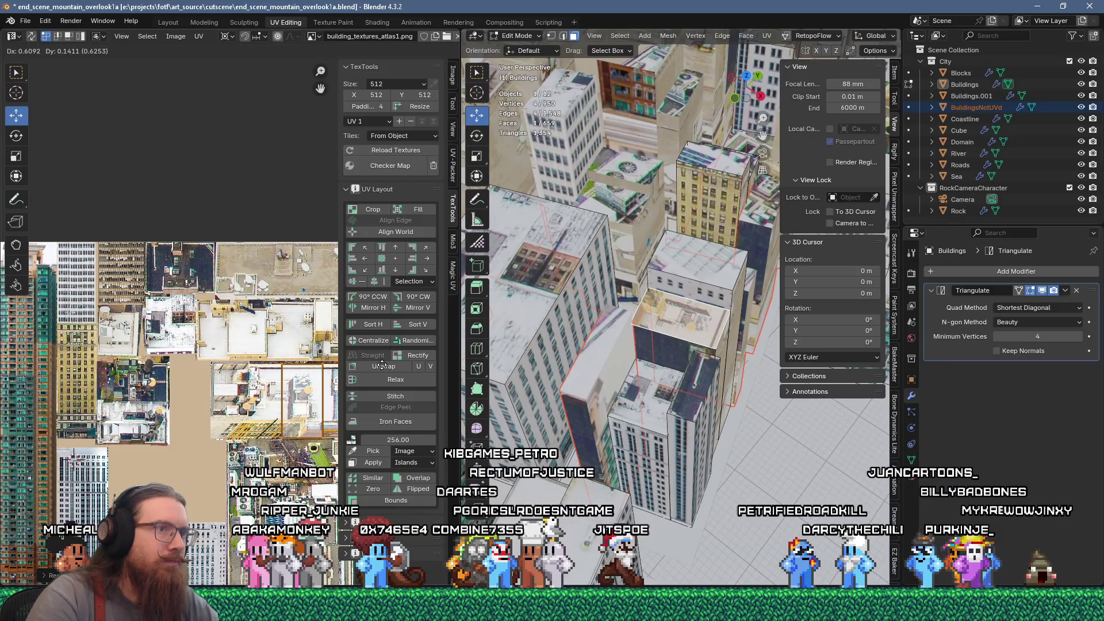
left_click(271, 403)
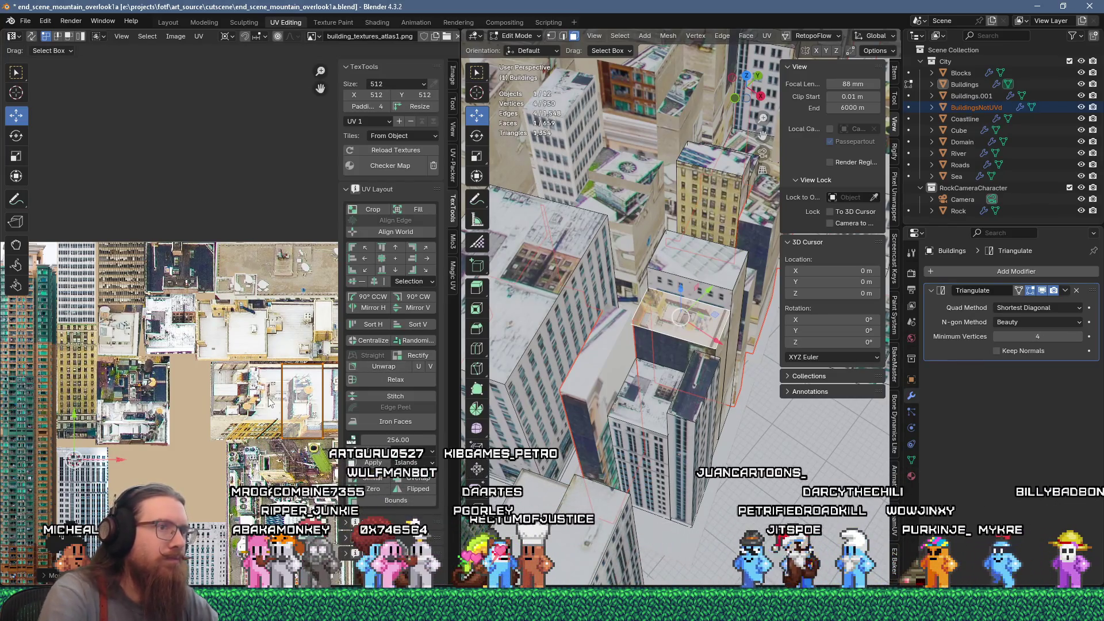
Try mirroring the rooftop island along X with scale -1, then cancel
key("s")
key("x")
key("minus")
key("1")
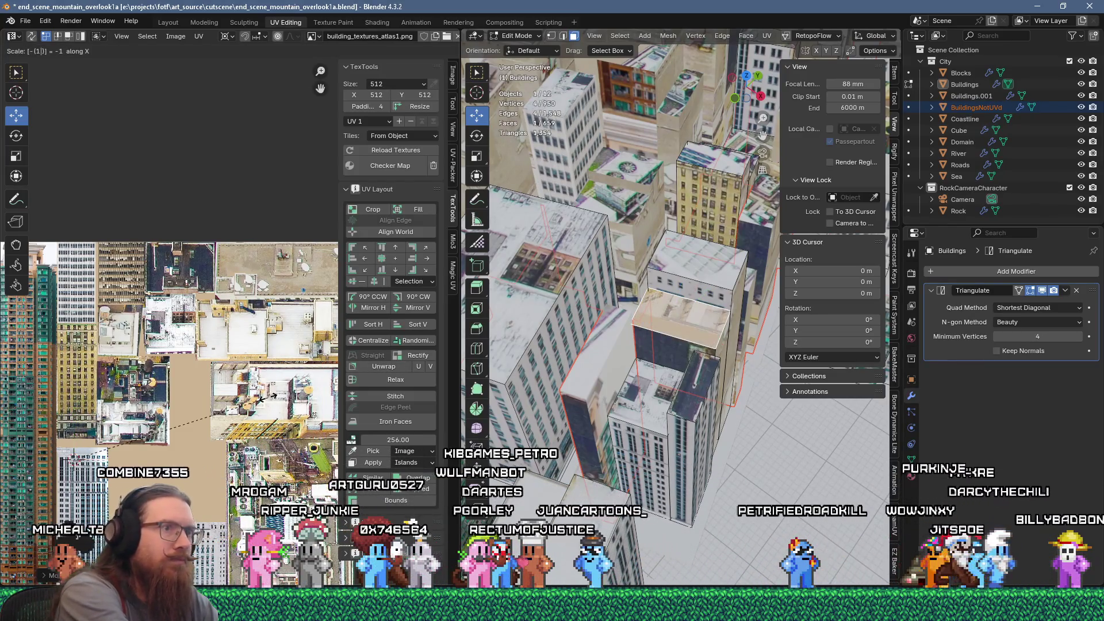
key("Escape")
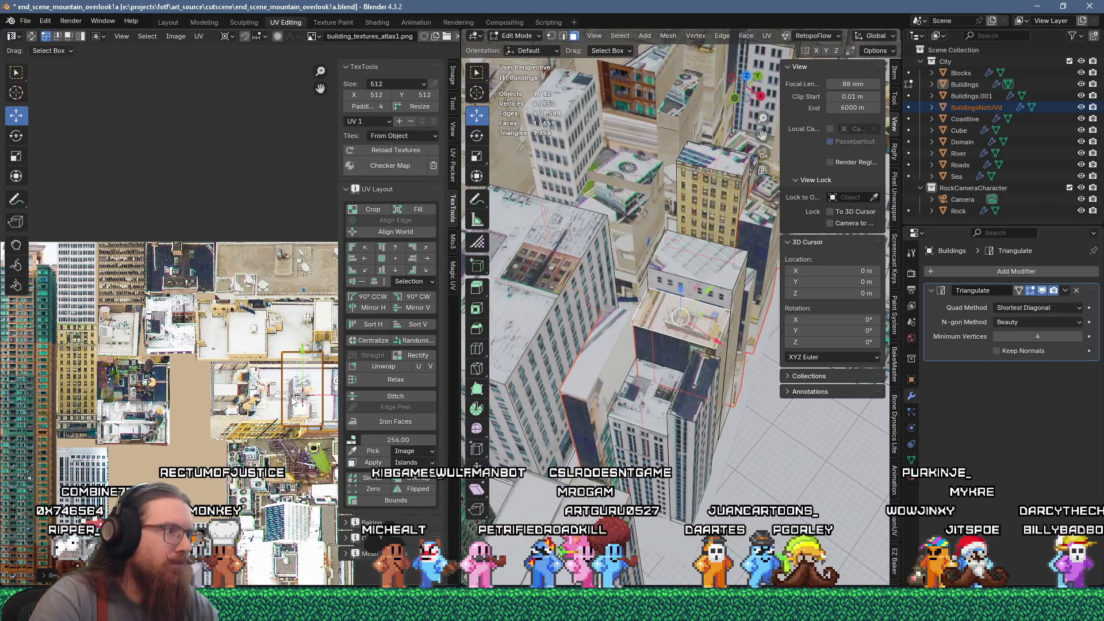
Reposition the rooftop UV island, then re-project the building's top face onto the atlas
scroll(293, 401, "up", 3)
key("g")
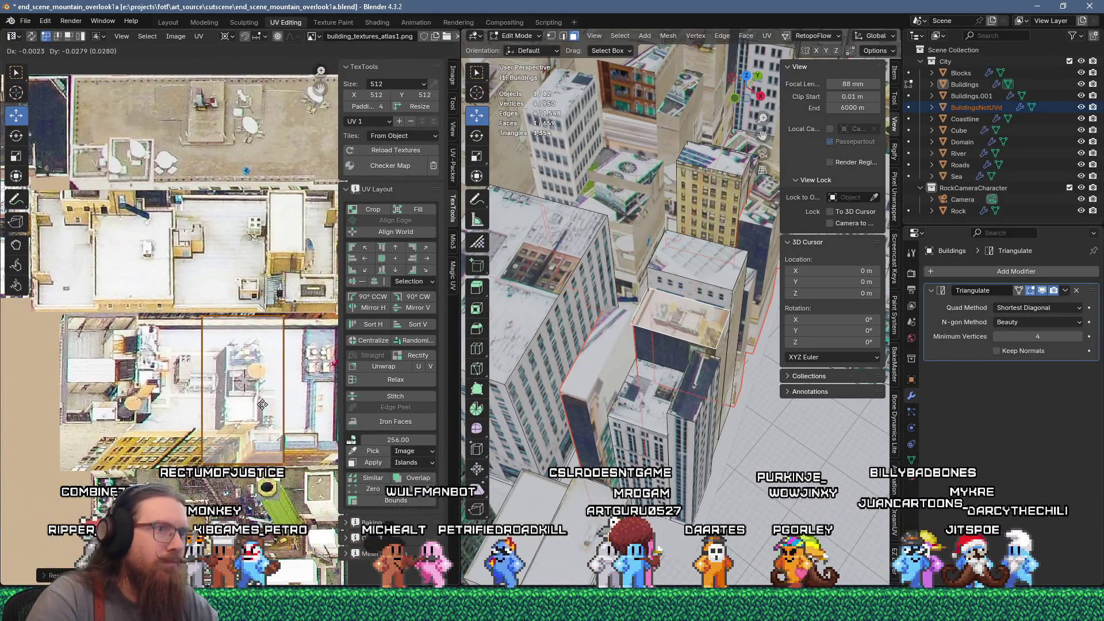
left_click(262, 404)
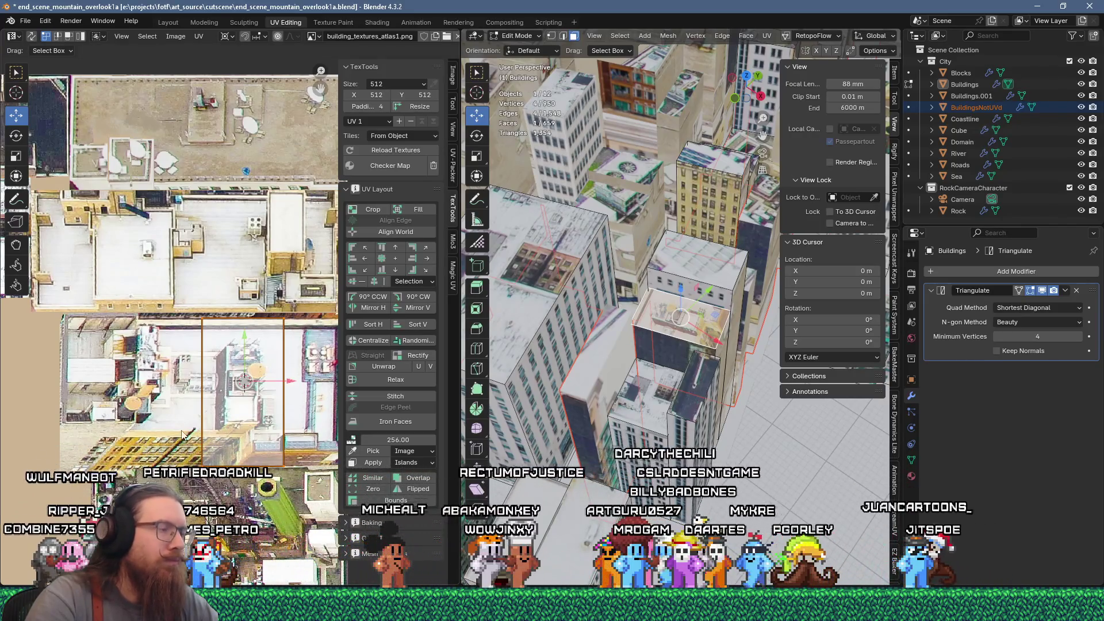
left_click(714, 272)
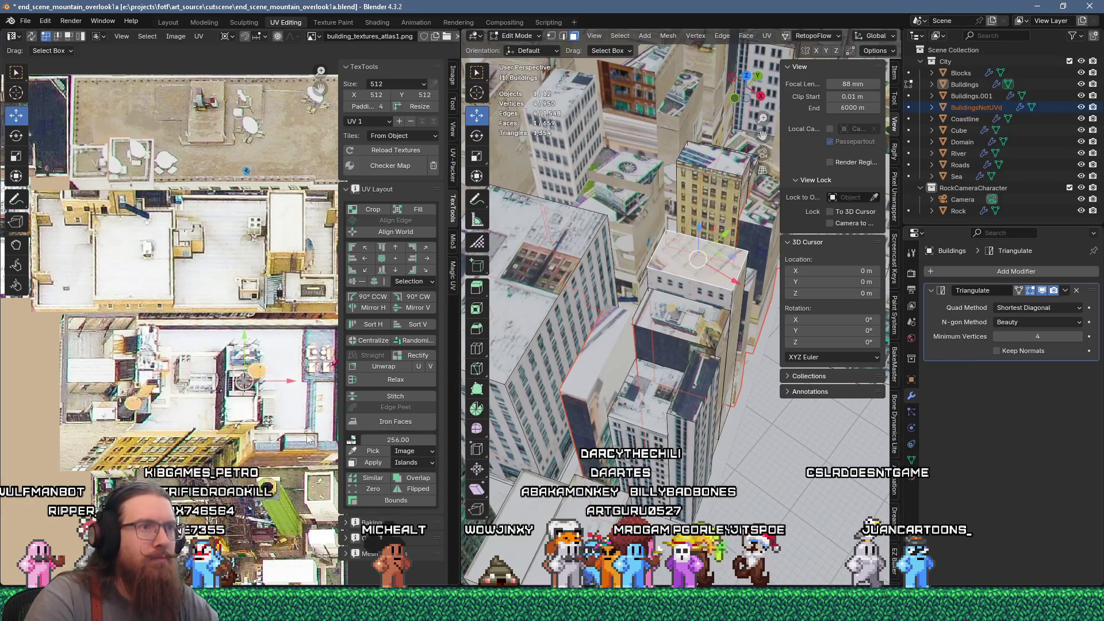
right_click(657, 323)
left_click(618, 149)
Trial-shift the top face's UV island up and right, then cancel, leaving it unchanged
scroll(270, 372, "down", 3)
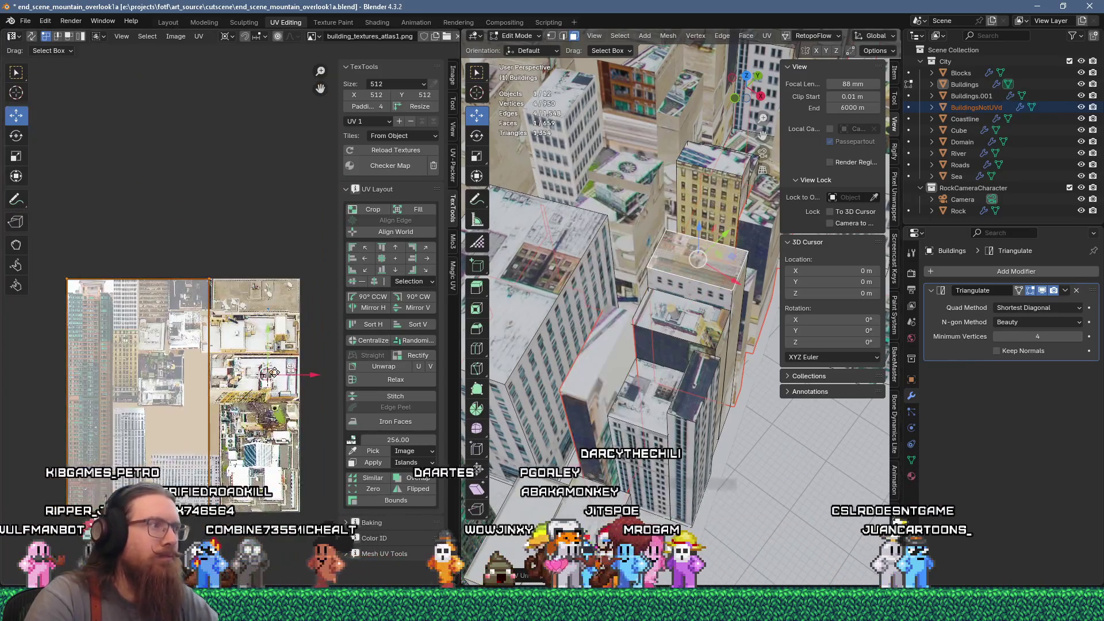
left_click(271, 372)
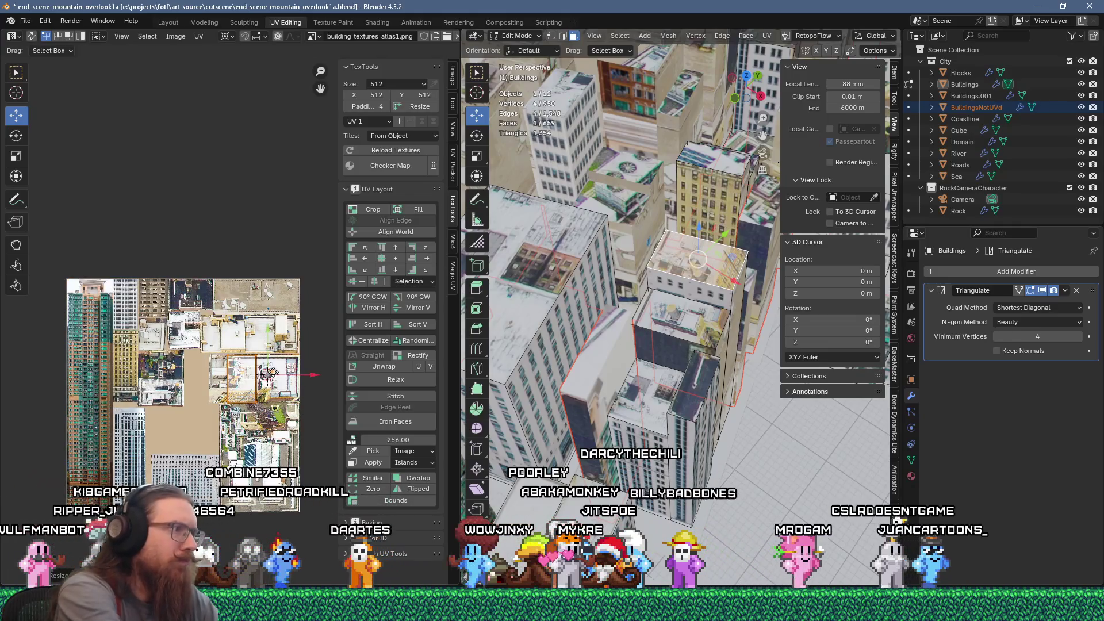
scroll(271, 373, "up", 3)
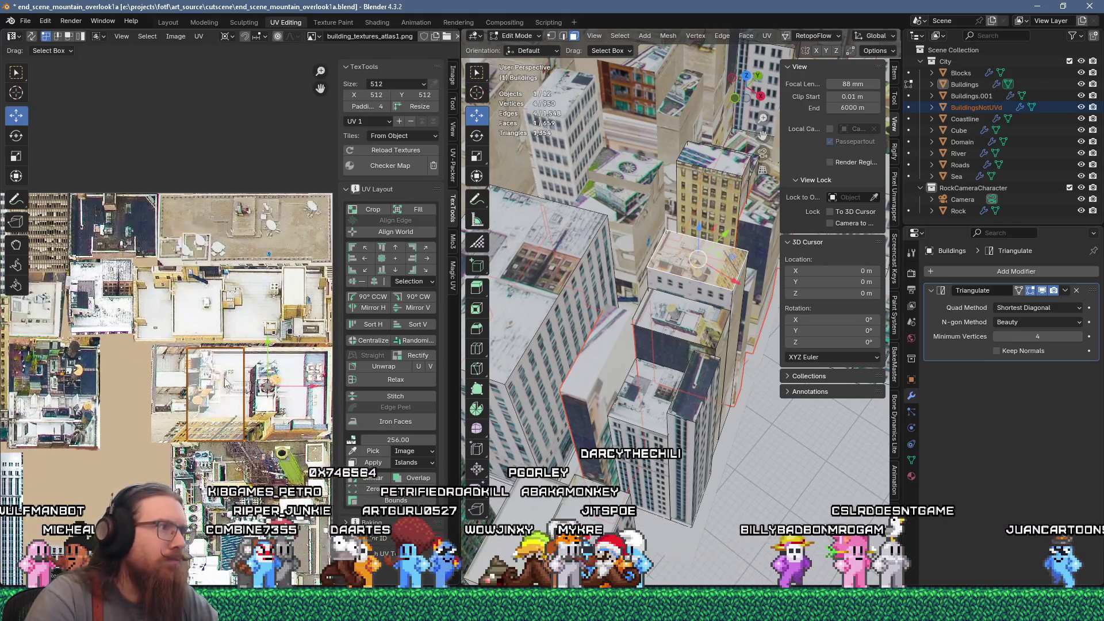
mouse_move(230, 356)
left_mouse_down()
mouse_move(273, 276)
mouse_move(294, 283)
left_mouse_up()
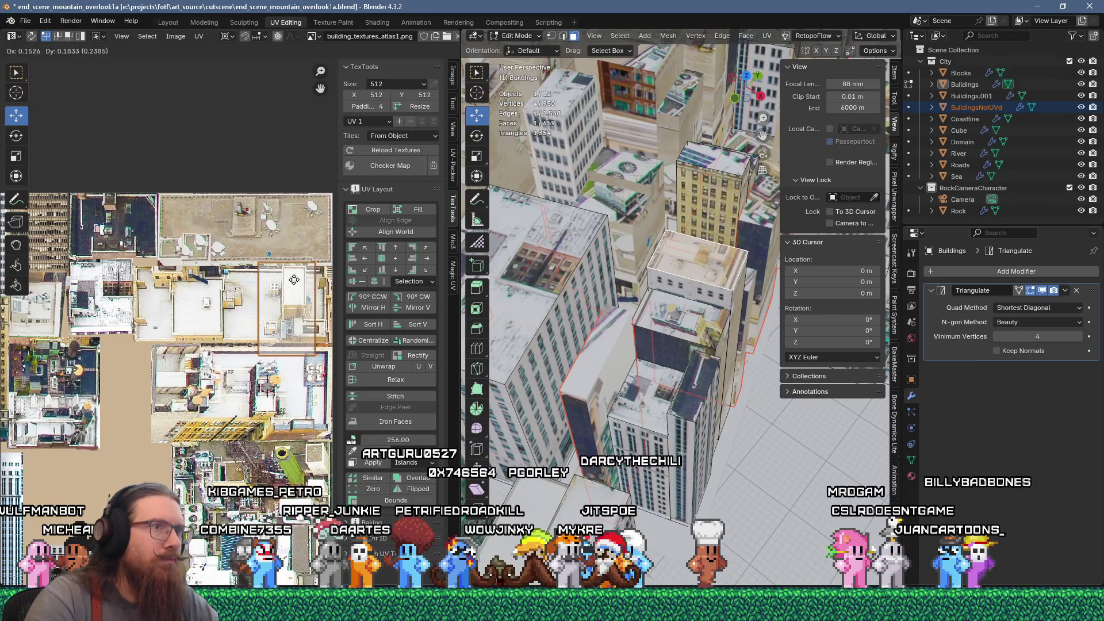
key("Escape")
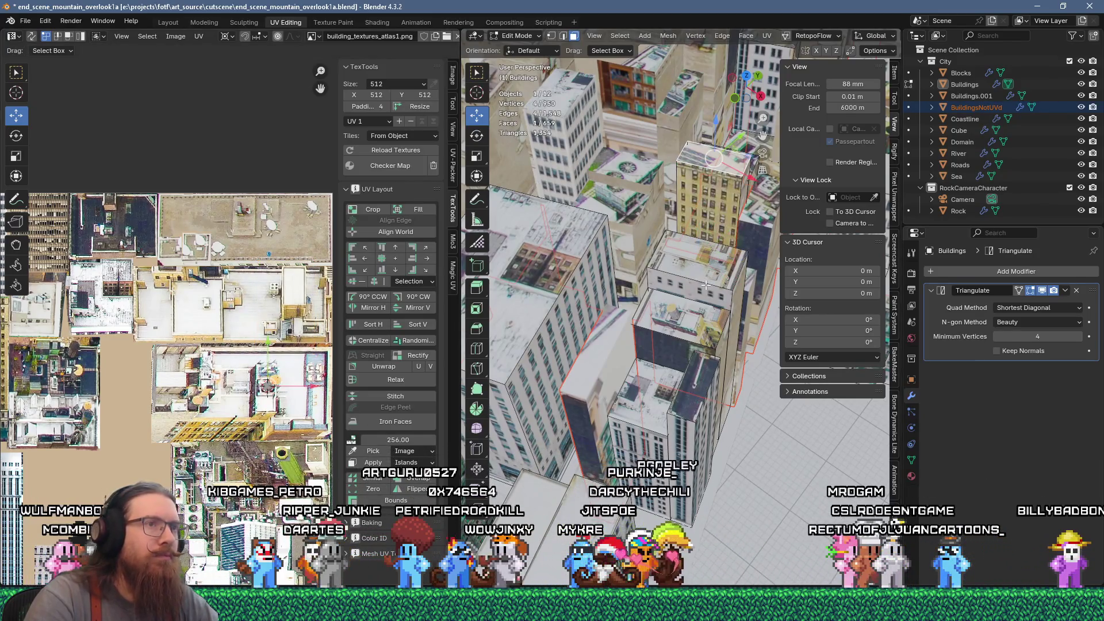
Unwrap the selected roof face and shrink its UV island to a small size
key("u")
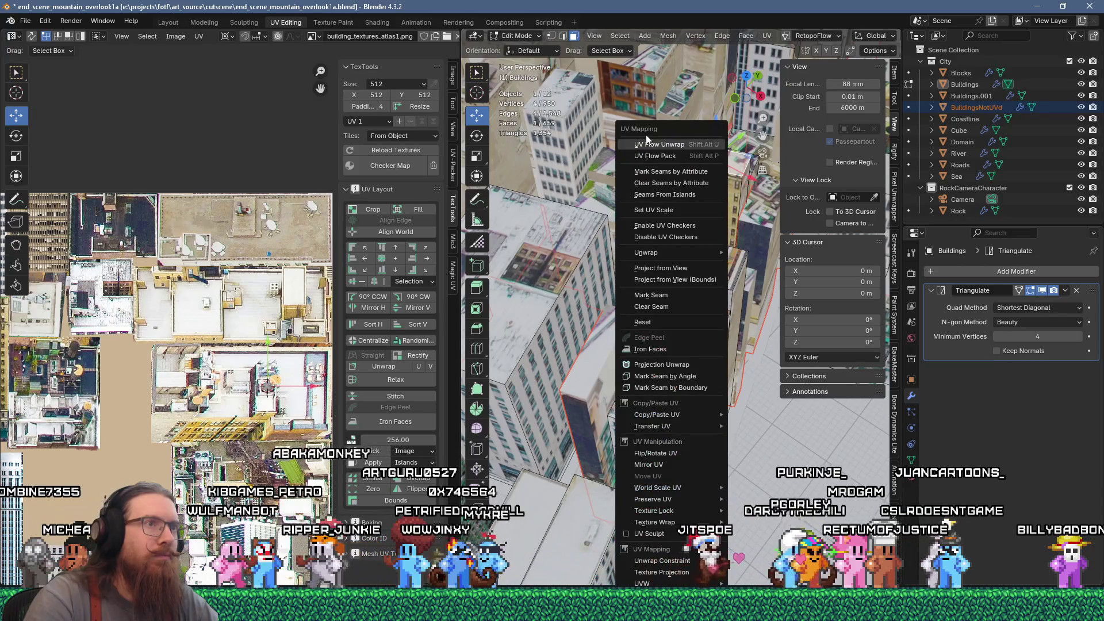
left_click(662, 139)
scroll(230, 359, "down", 5)
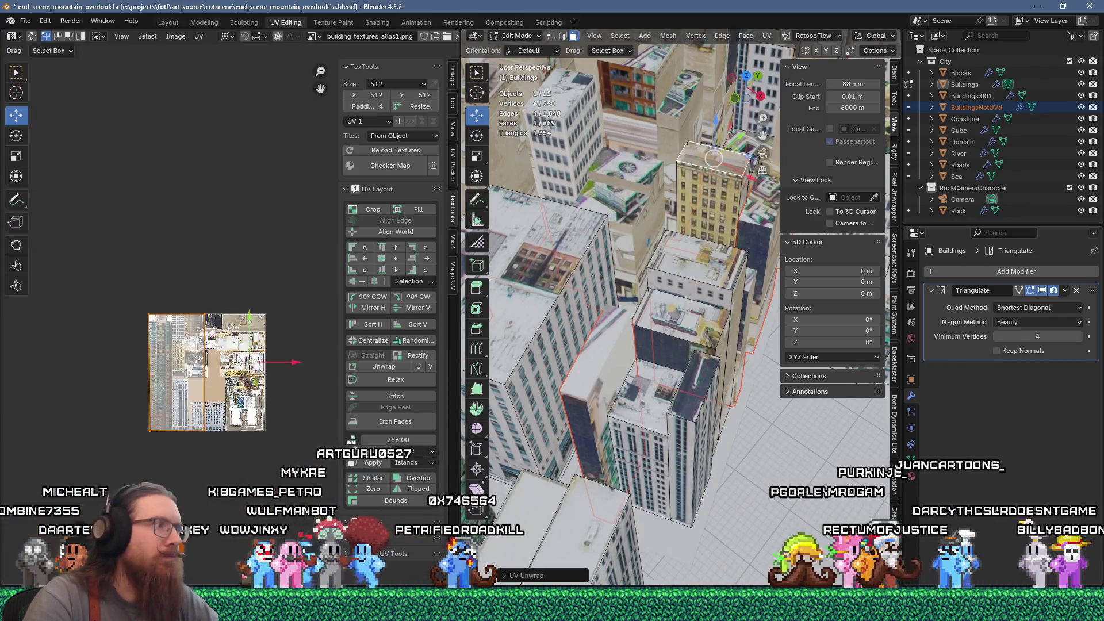
key("ctrl+z")
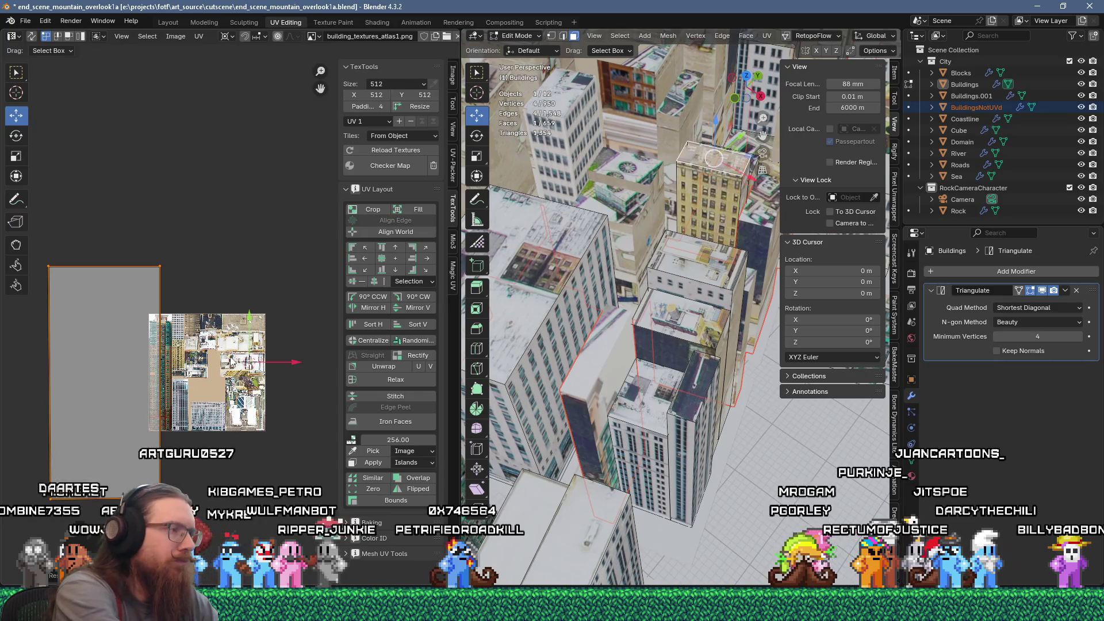
left_click(251, 342)
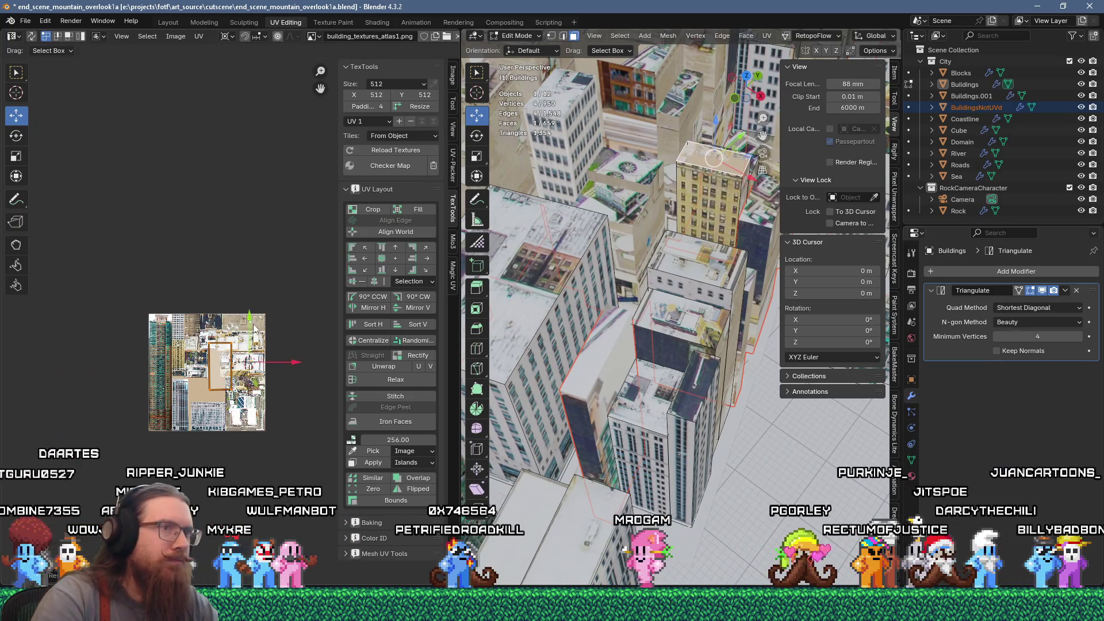
scroll(250, 342, "up", 3)
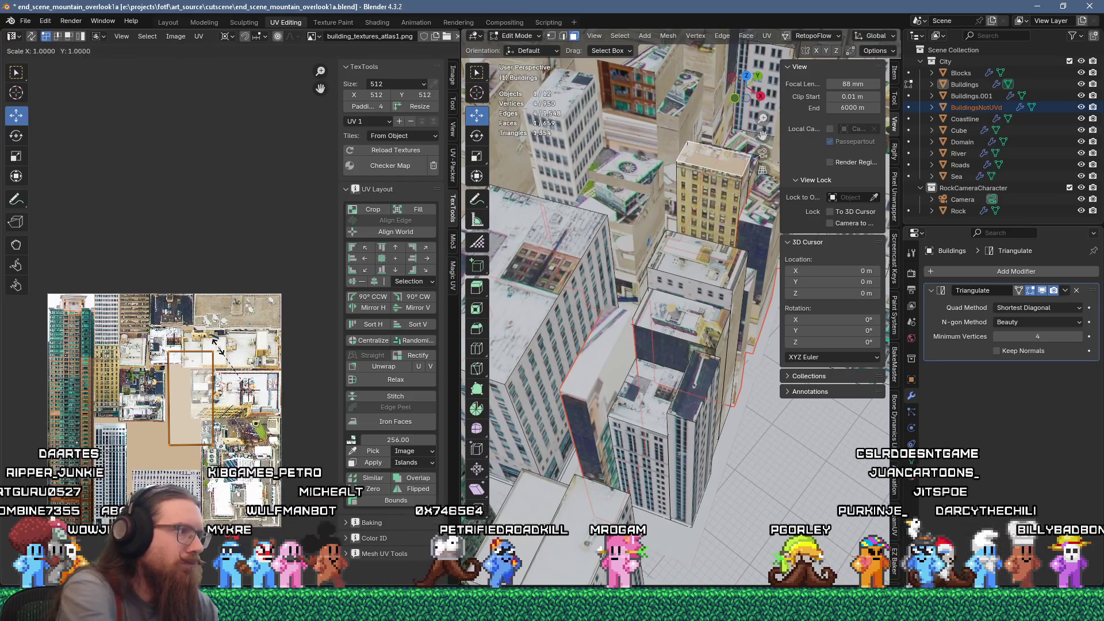
left_click(230, 371)
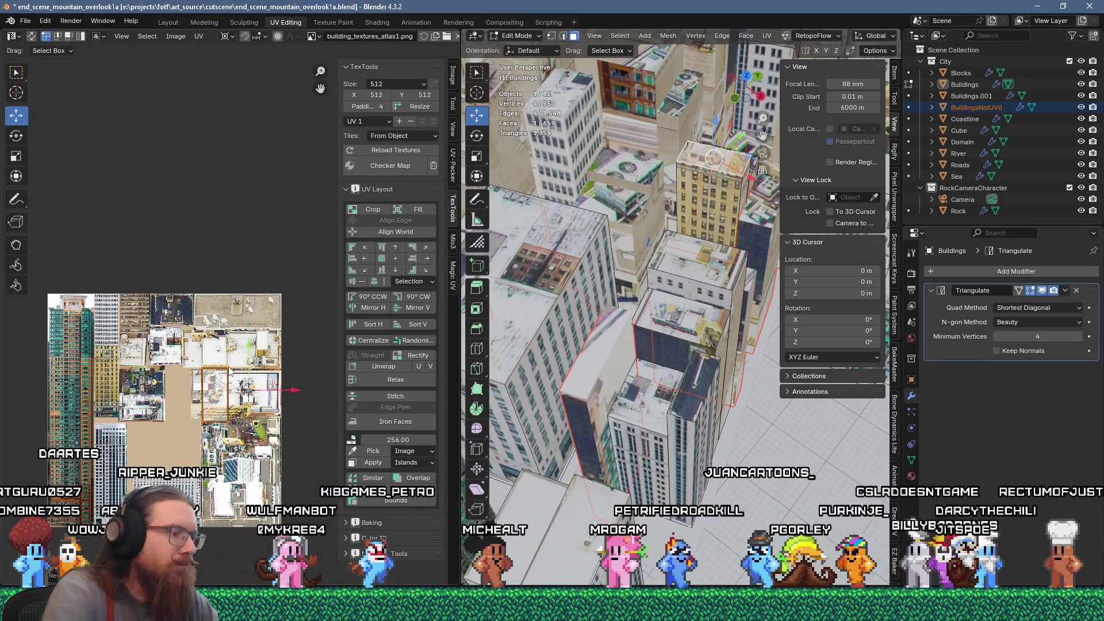
Rotate the roof island 90° and move it up to the atlas's top edge
key("r")
key("9")
key("0")
key("Return")
left_click_drag(229, 371, 235, 301)
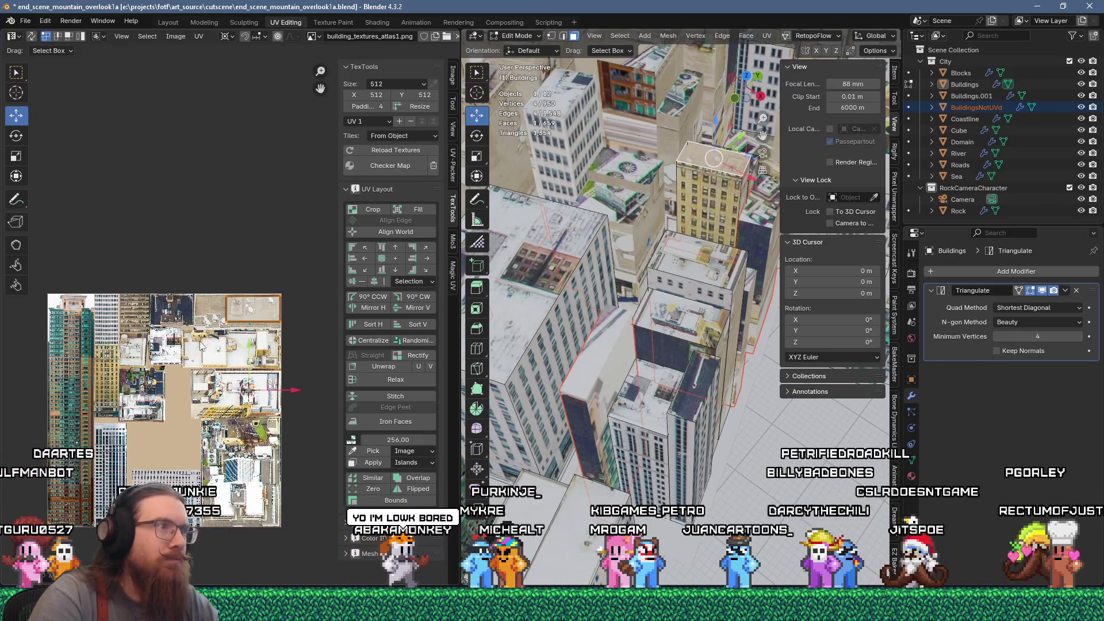
Flip the roof island vertically, fit it over the rooftop imagery, and select the next roof face
scroll(201, 345, "up", 2)
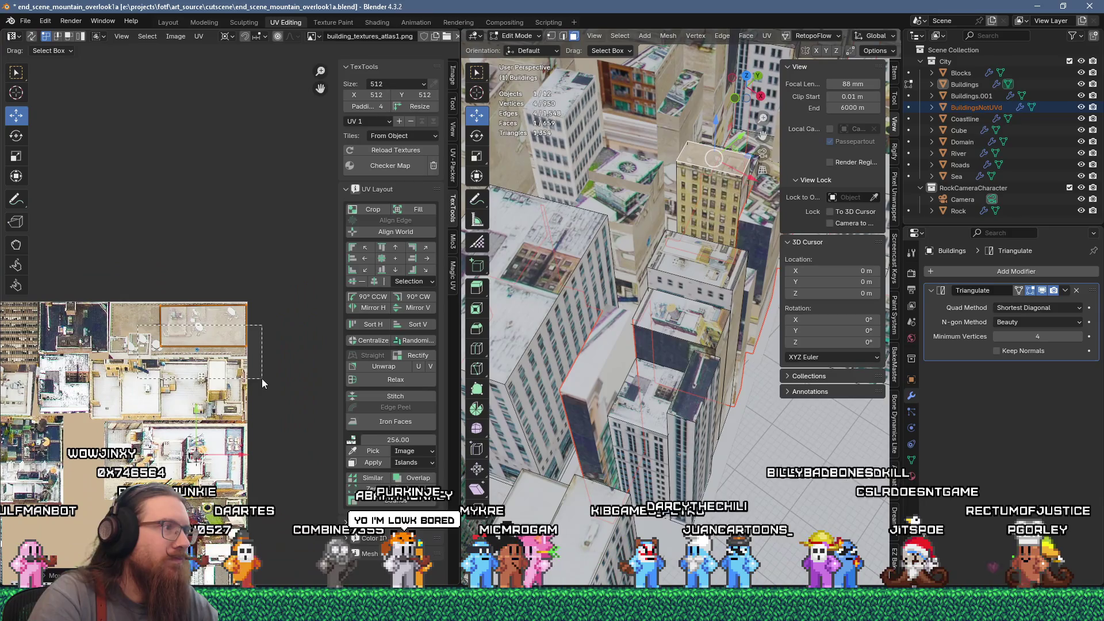
left_click(246, 305)
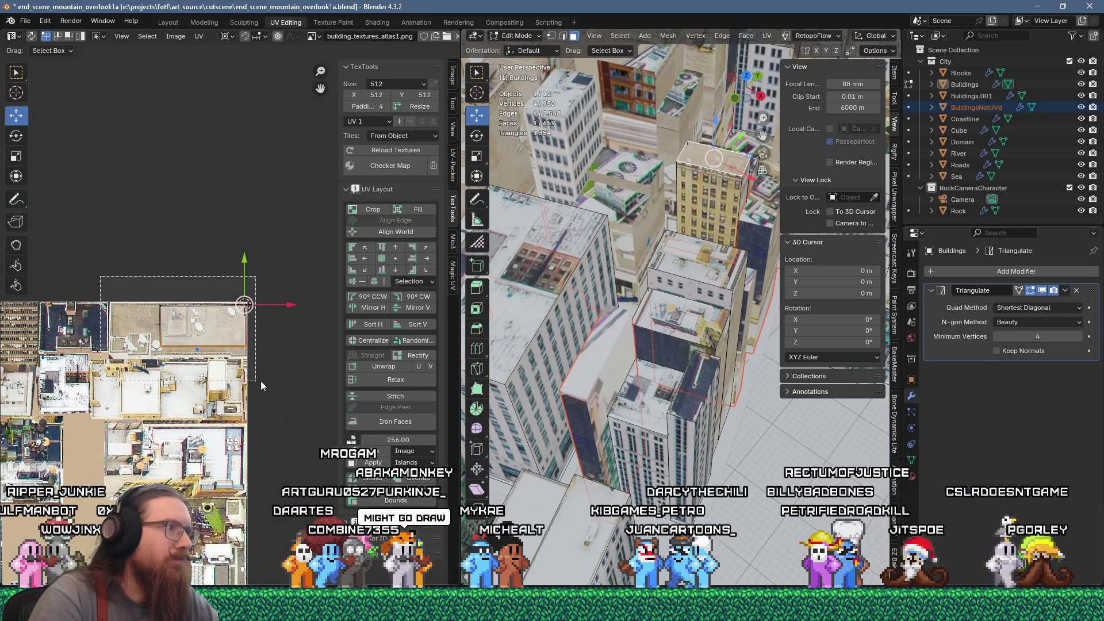
key("s")
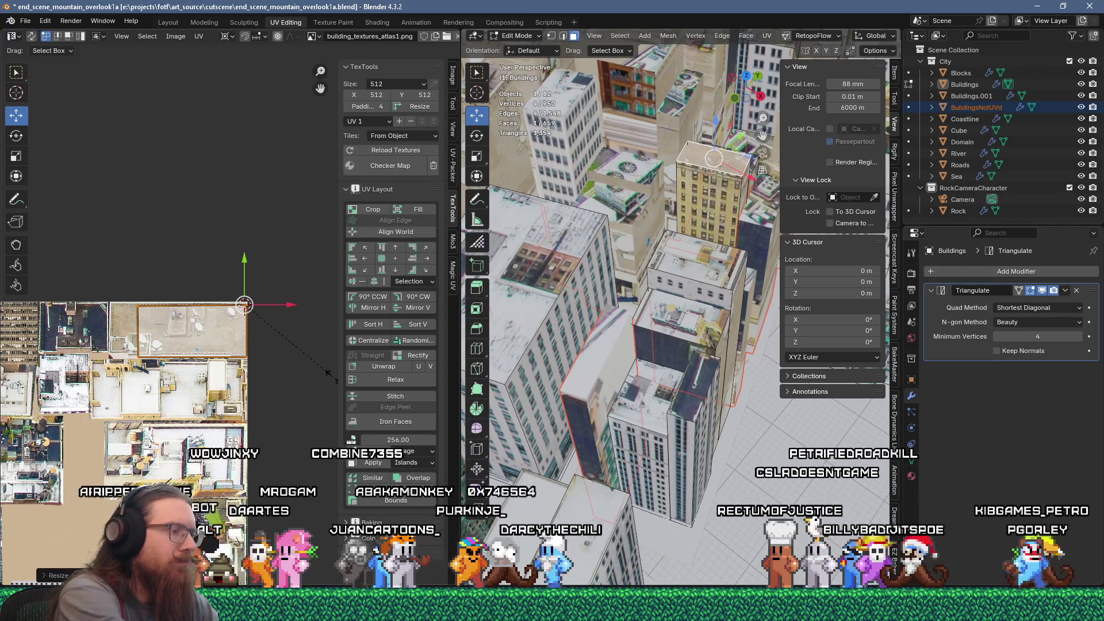
key("ctrl+m")
key("y")
key("g")
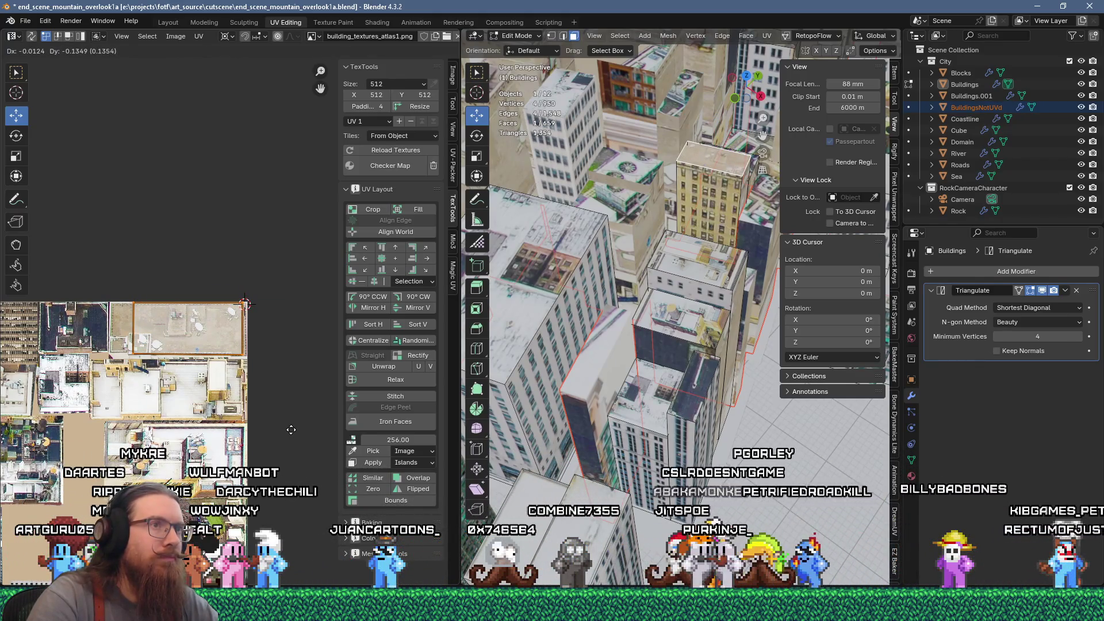
left_click(291, 429)
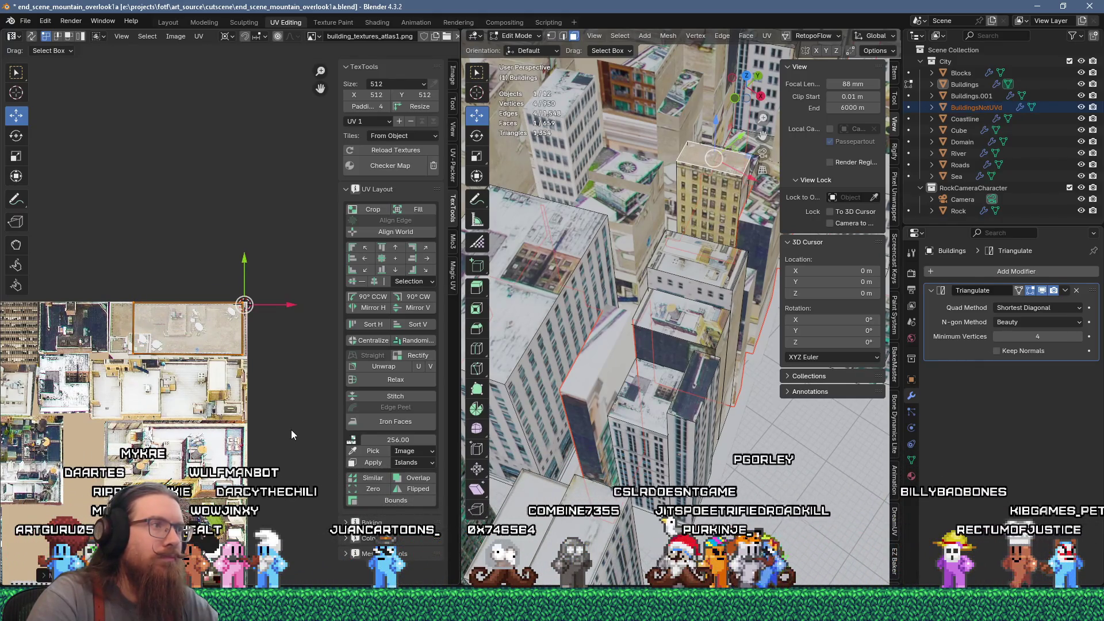
left_click(711, 272)
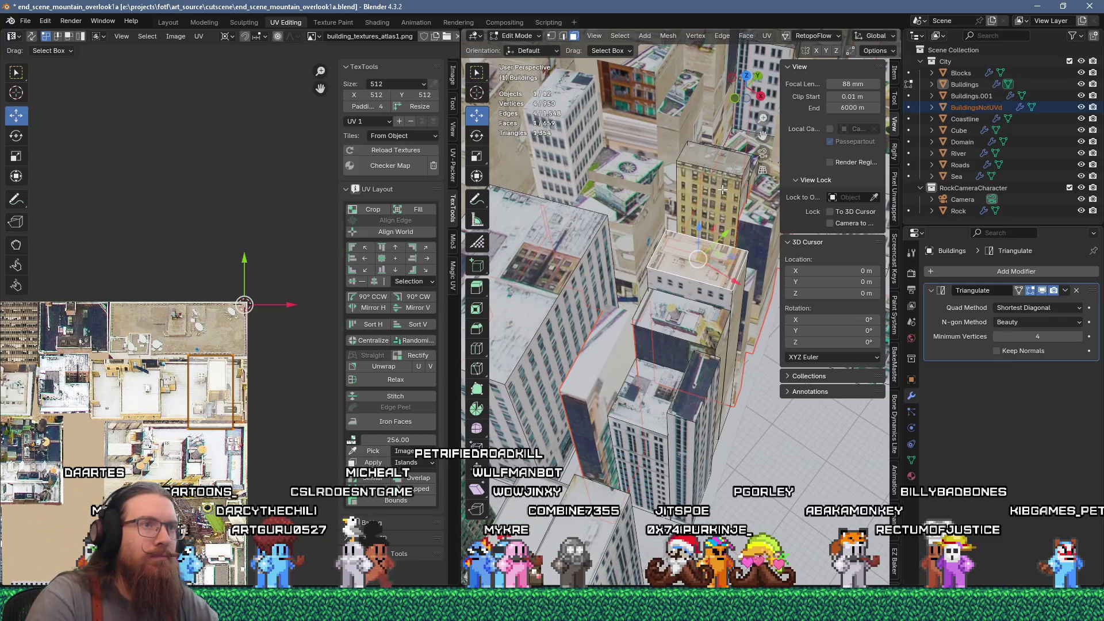
left_click(738, 263)
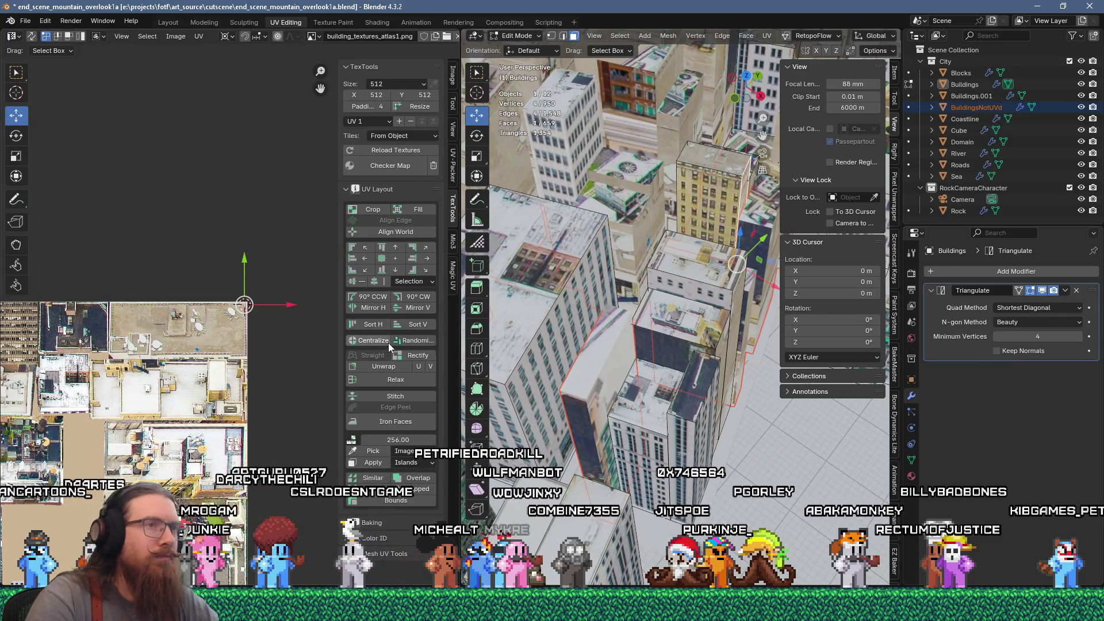
Unwrap the right roof face and place its UV island over the tan tower facade imagery
key("u")
left_click(595, 151)
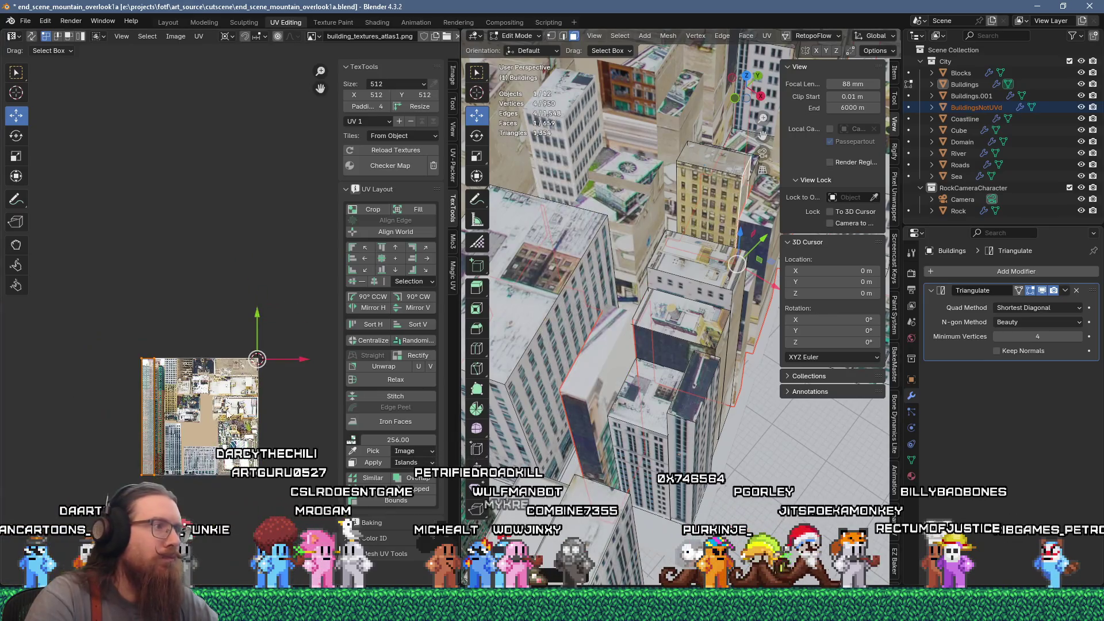
scroll(230, 374, "up", 3)
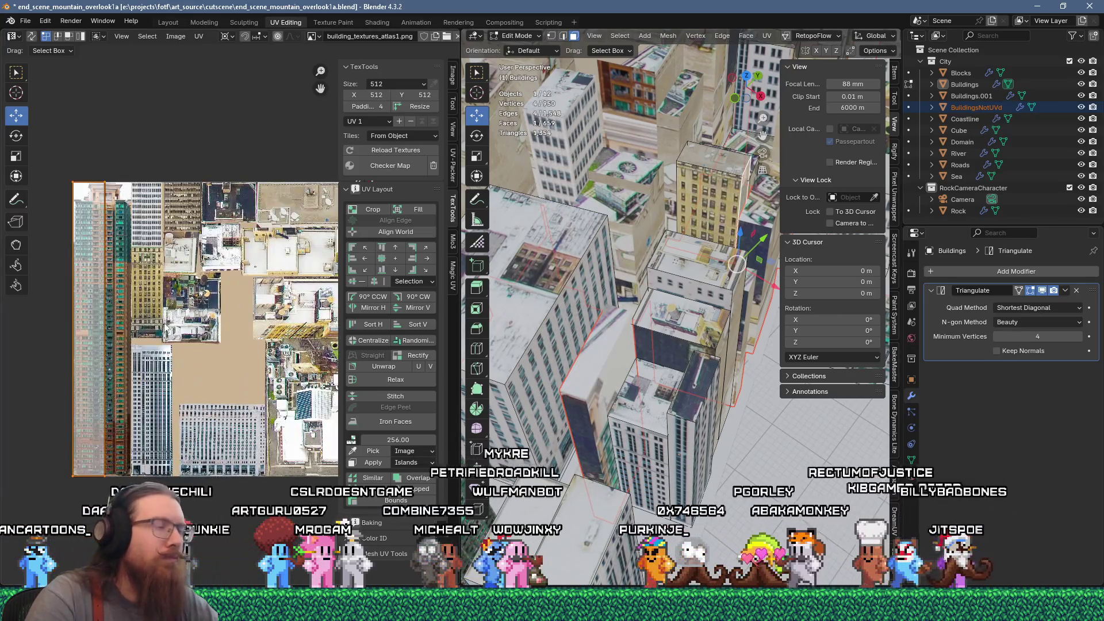
key("g")
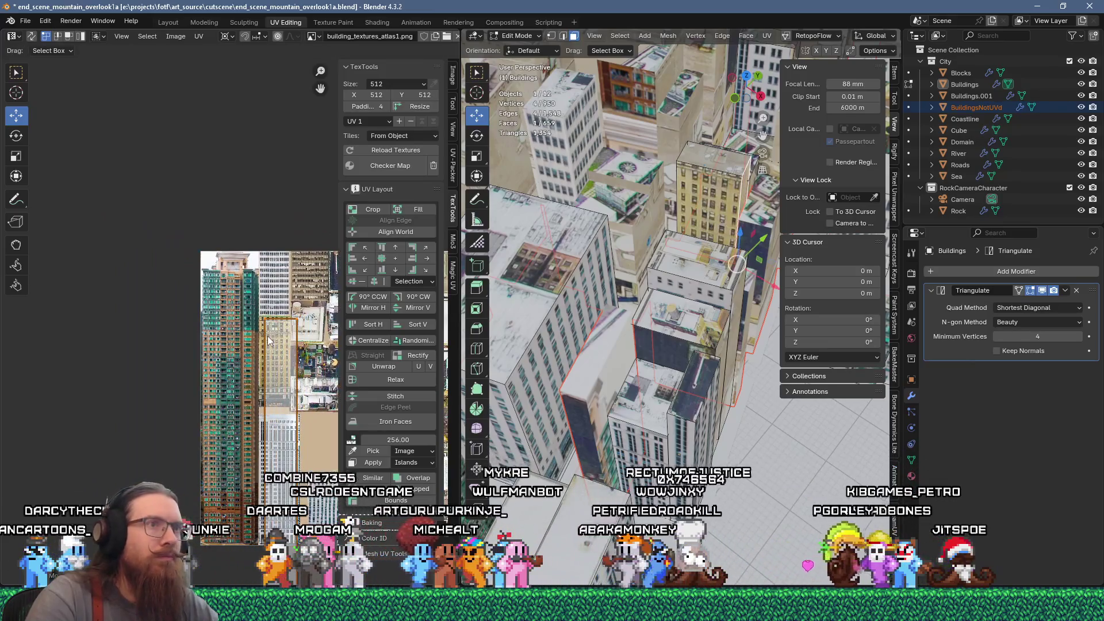
scroll(267, 336, "up", 5)
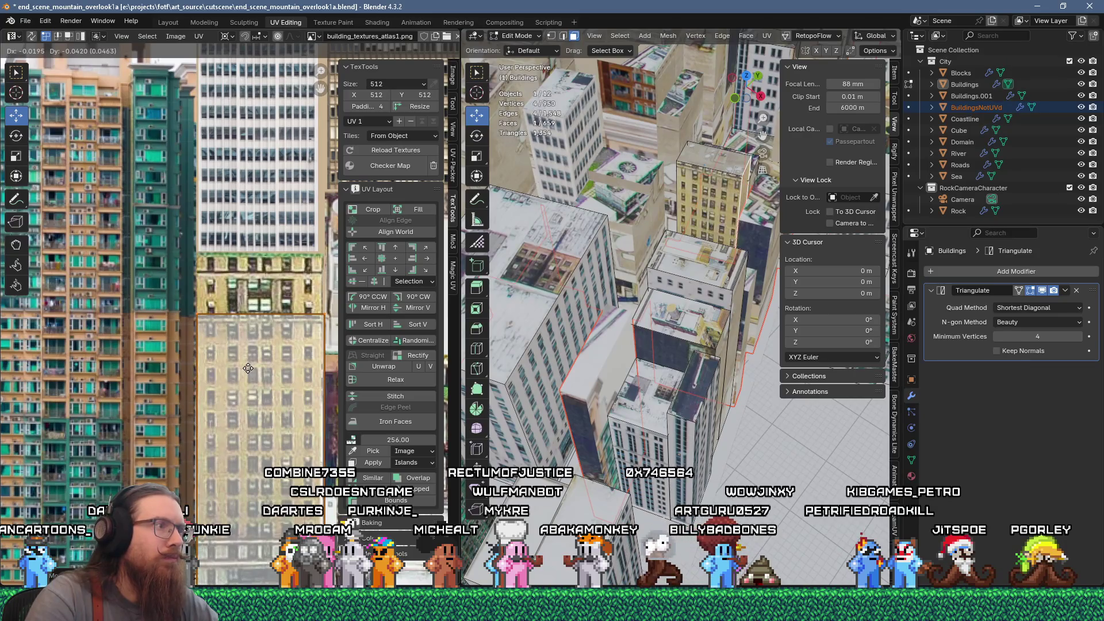
left_click(248, 369)
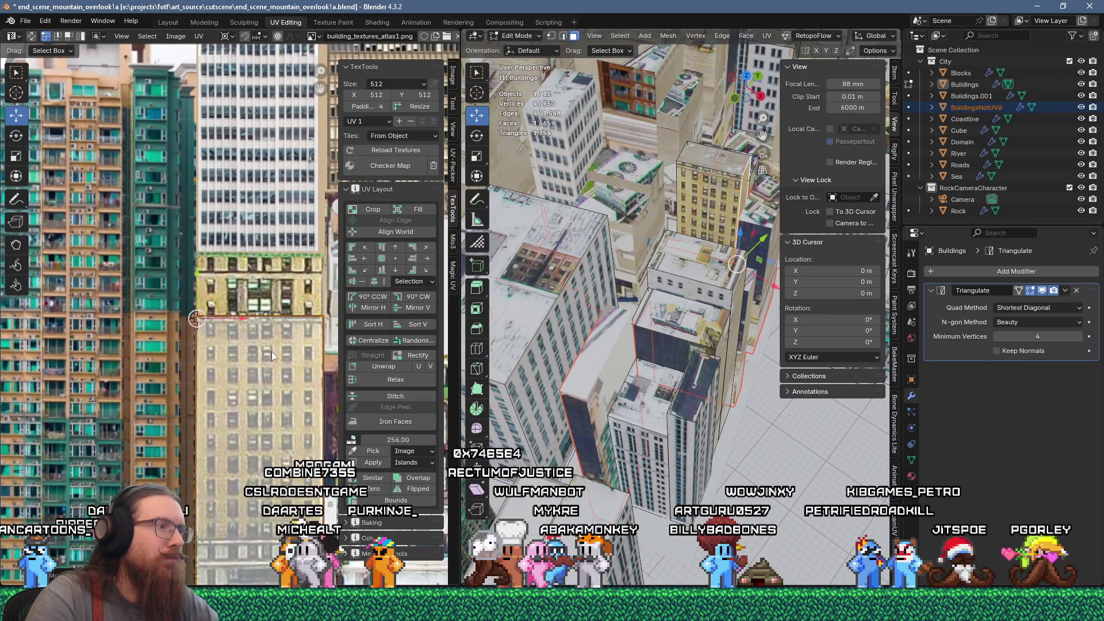
scroll(272, 355, "down", 5)
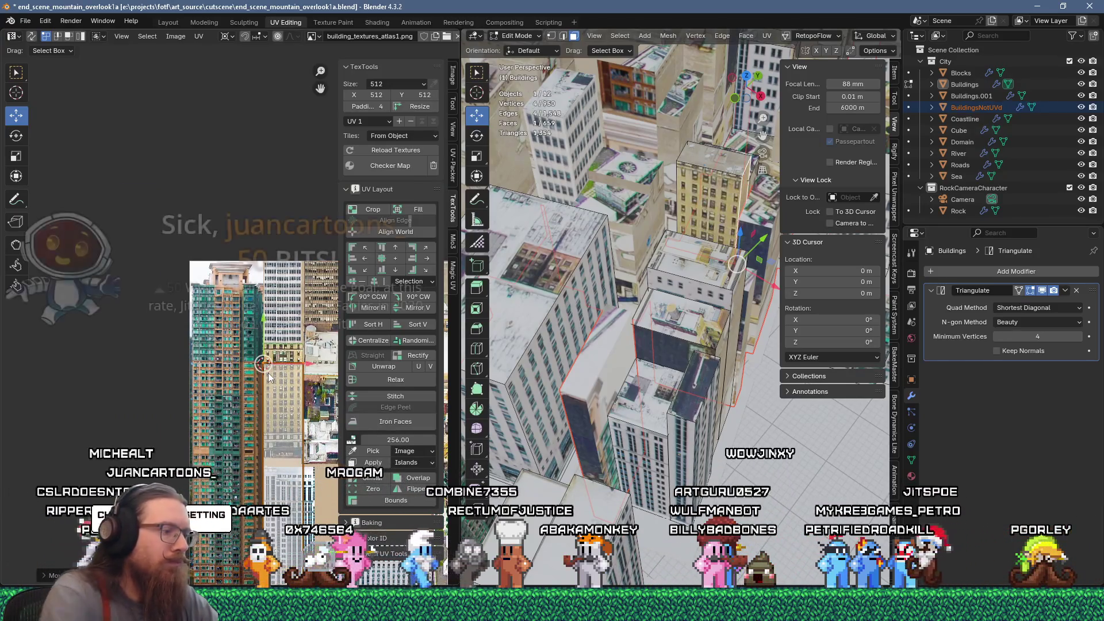
key("s")
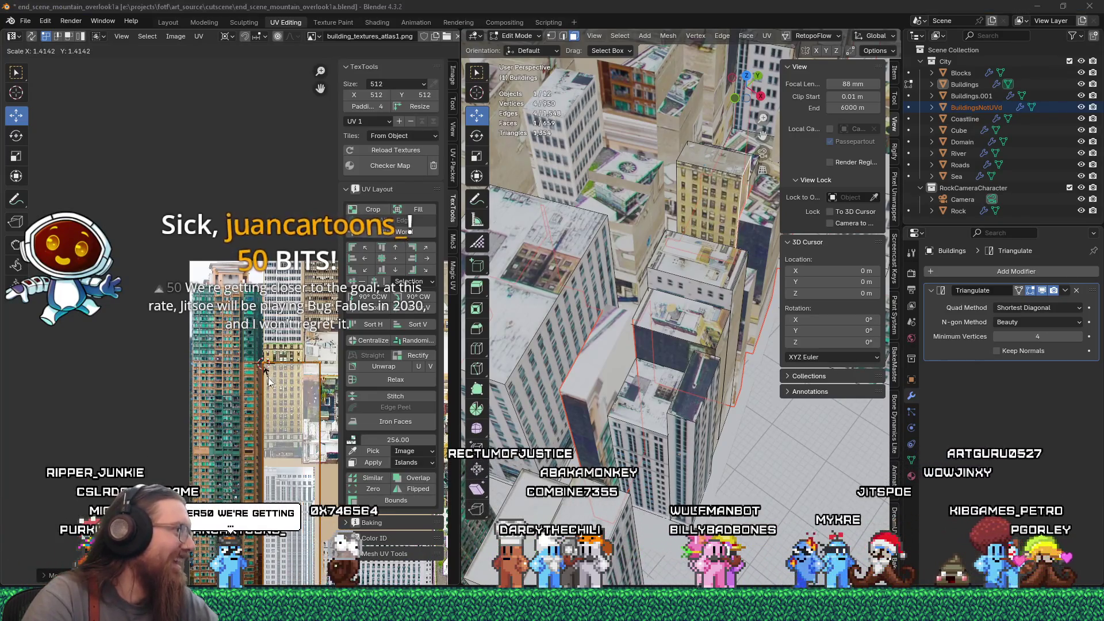
key("Escape")
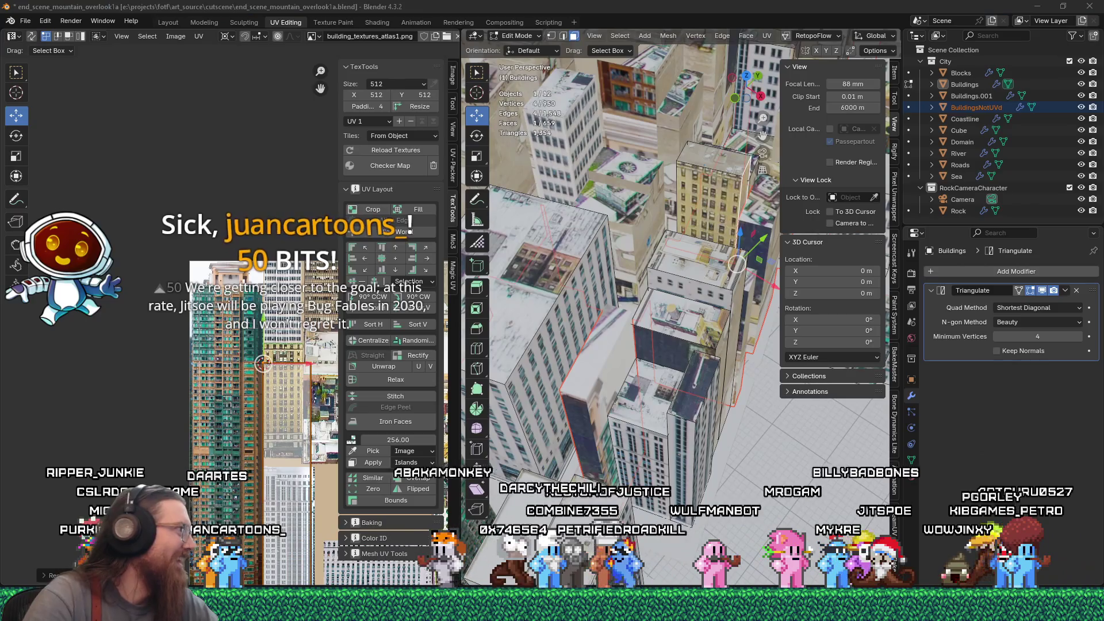
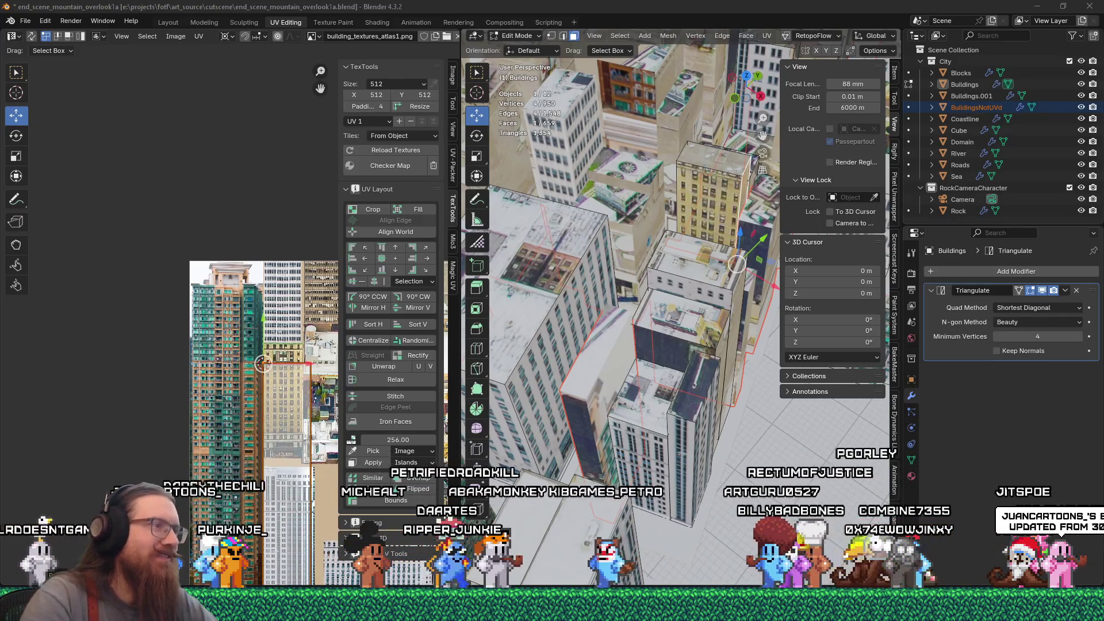
Hide the UV editor's N and T panels and box-select the tall face's UVs
scroll(266, 414, "up", 3)
scroll(269, 339, "up", 2)
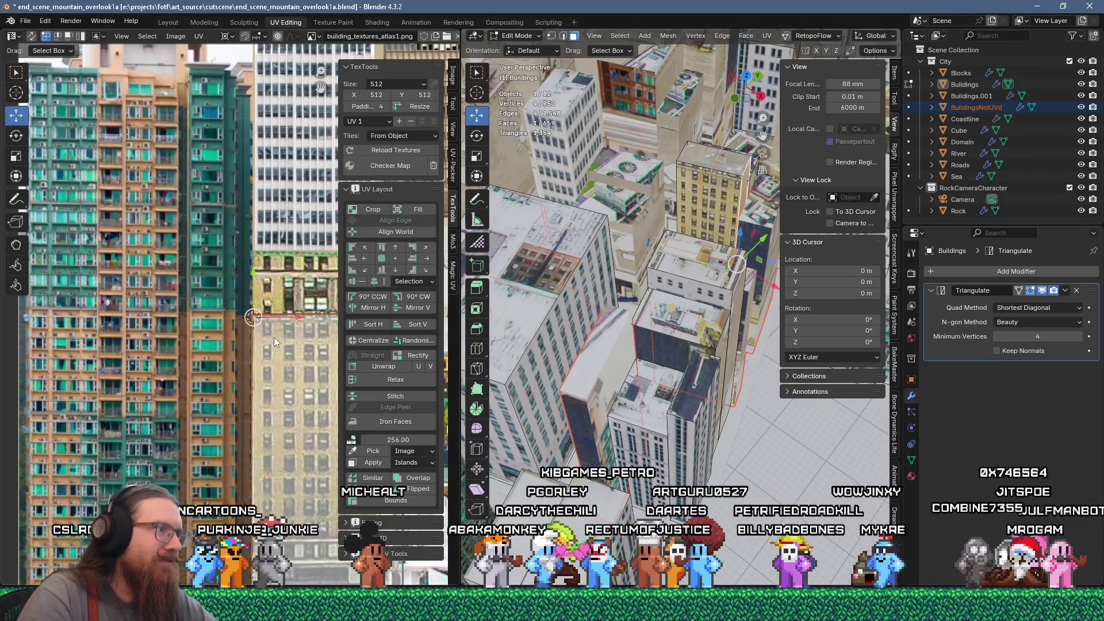
scroll(274, 337, "down", 3)
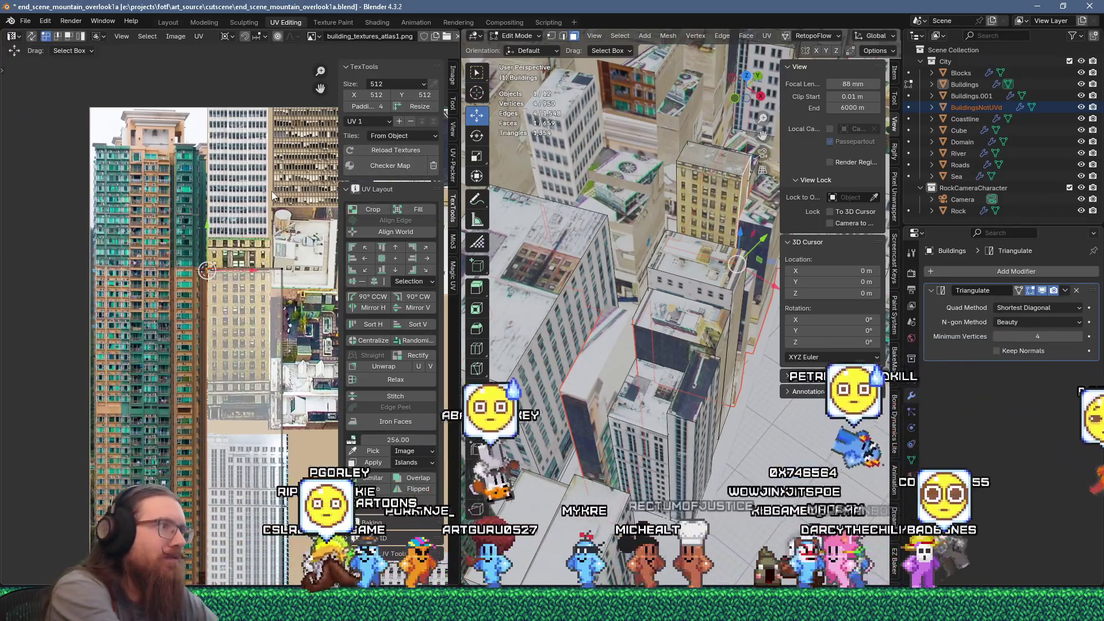
key("n")
key("t")
scroll(271, 191, "down", 3)
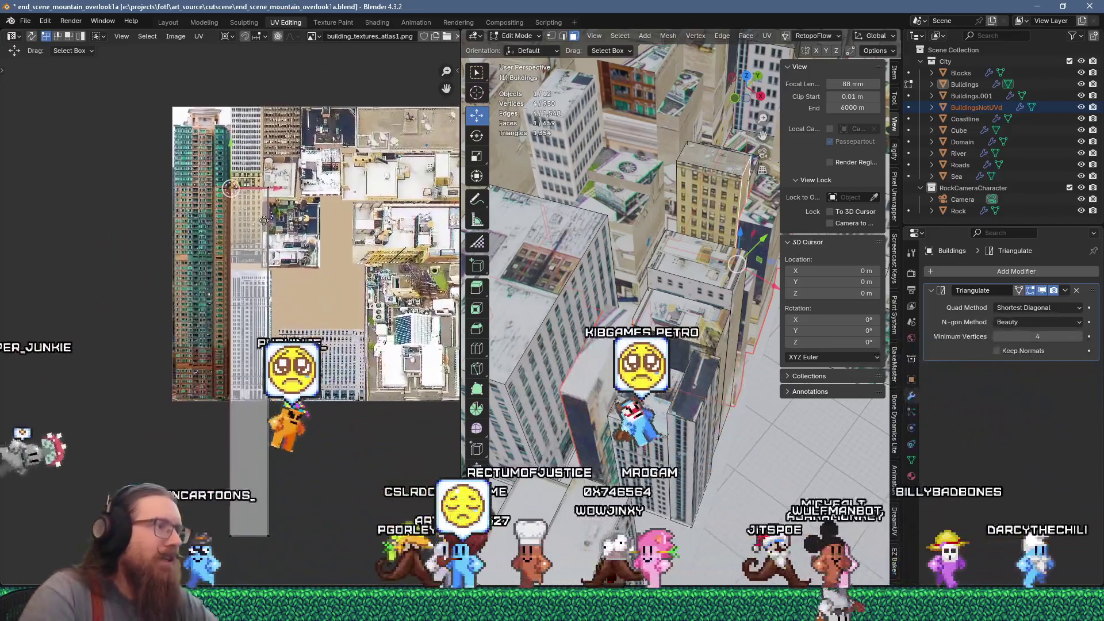
left_click_drag(207, 153, 294, 532)
scroll(248, 172, "up", 8)
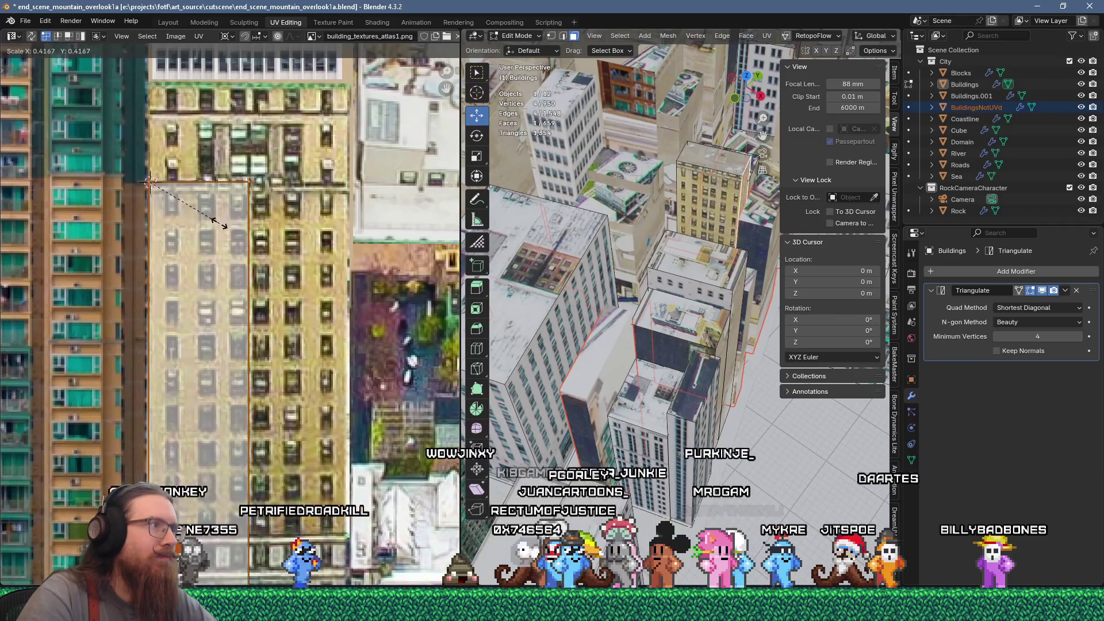
Scale and move the face's UVs to fit the width of the tan window-grid facade
left_click(219, 229)
key("g")
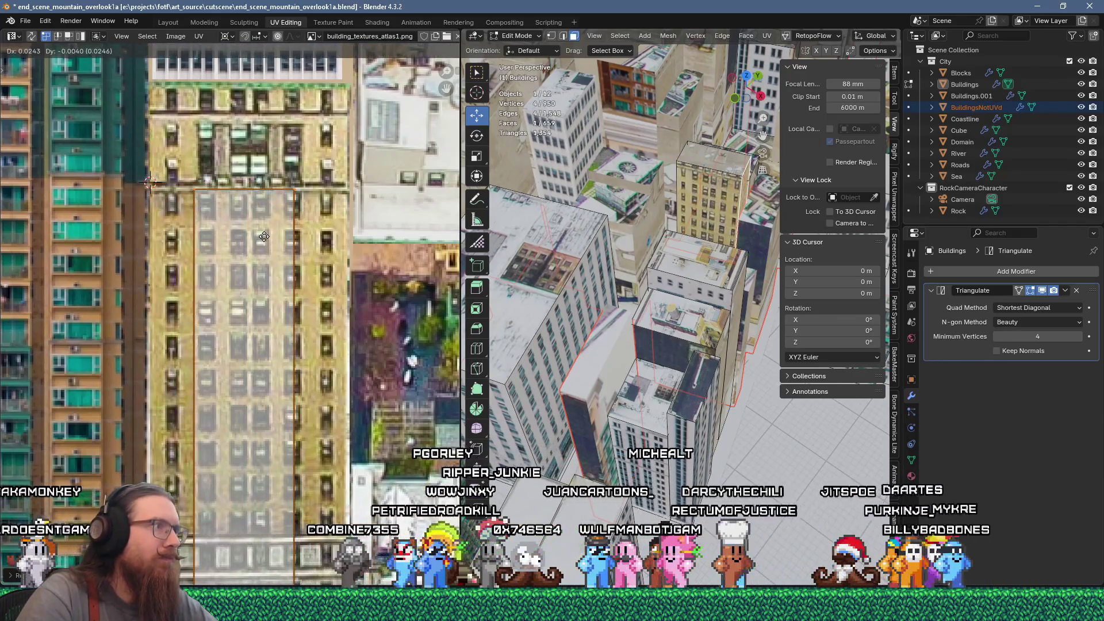
left_click(263, 237)
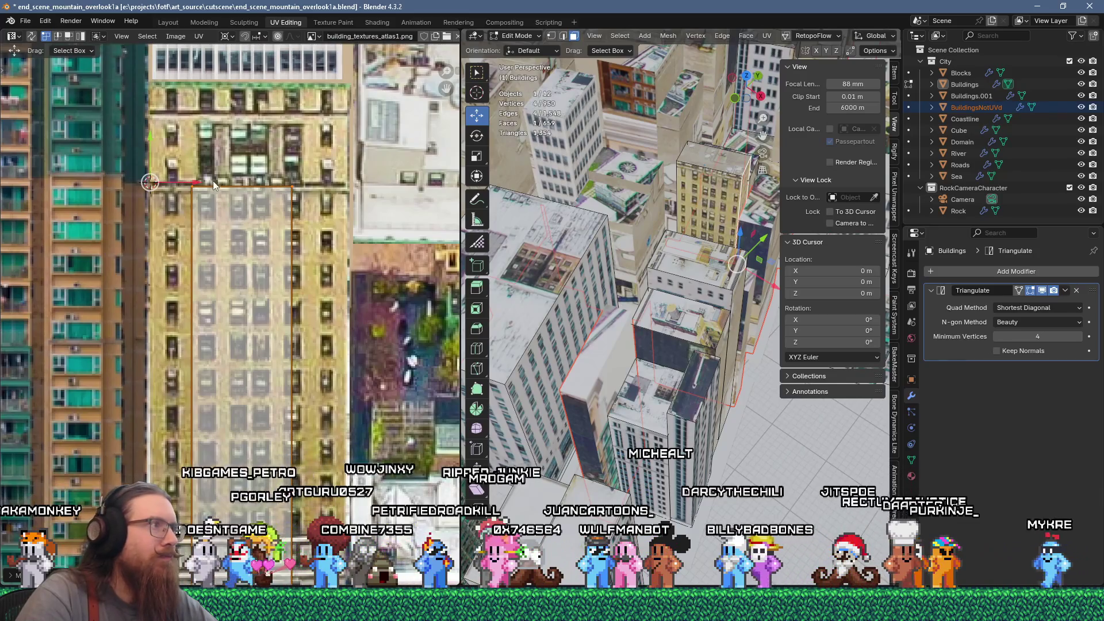
key("s")
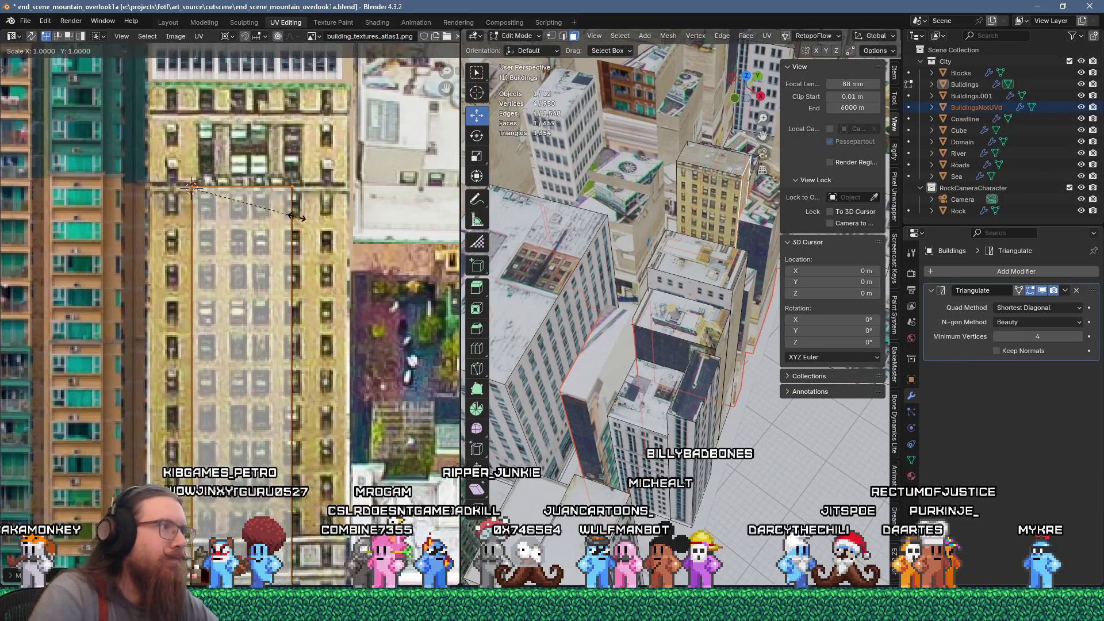
left_click(318, 226)
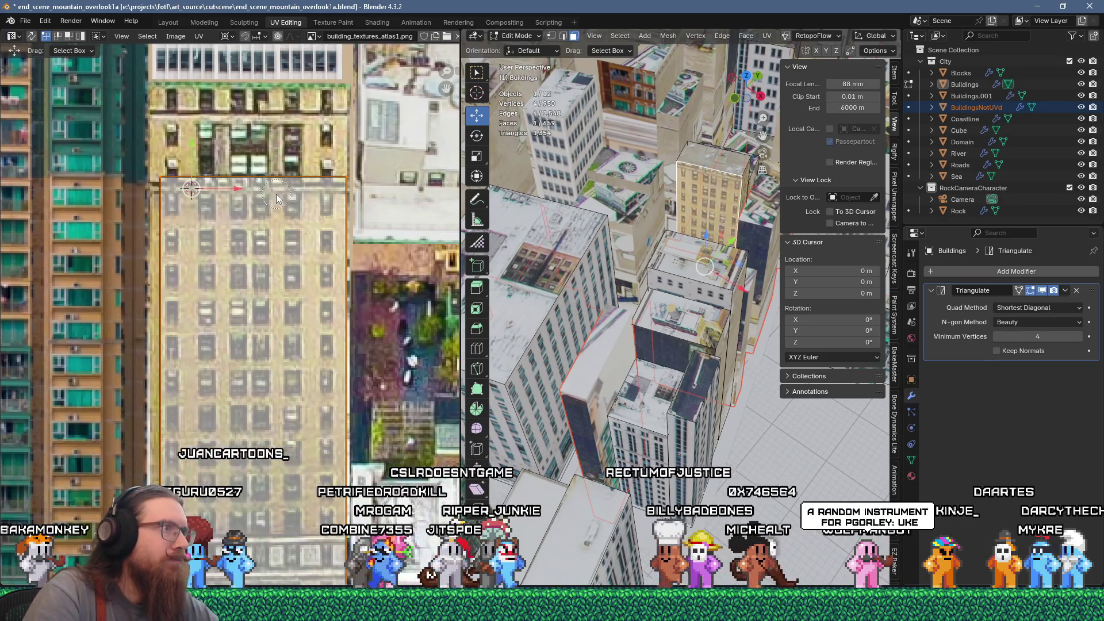
key("g")
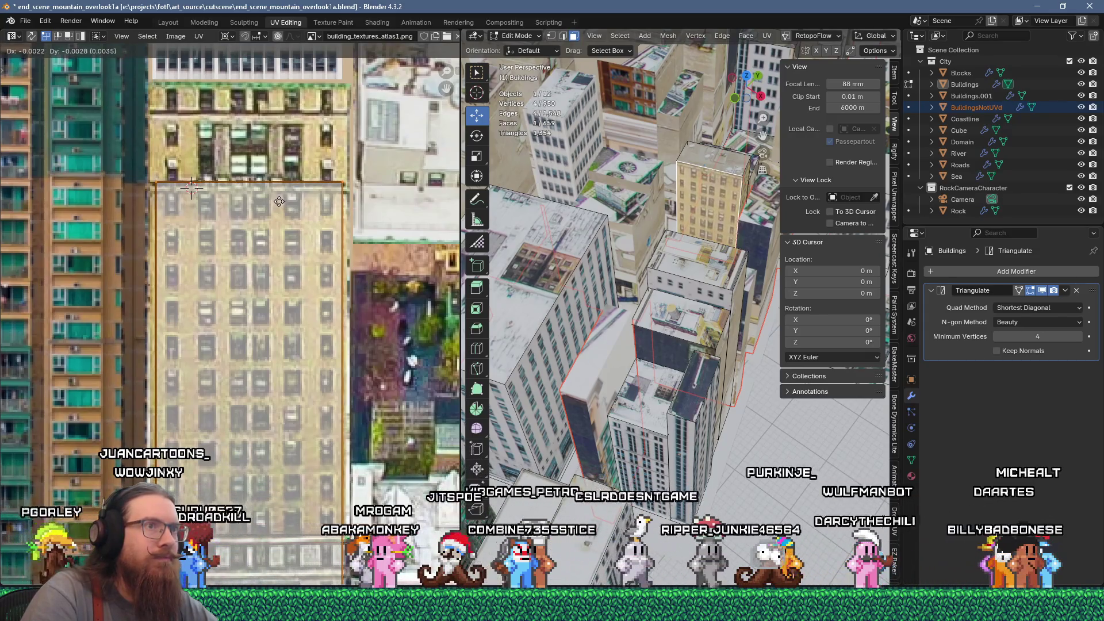
left_click(281, 202)
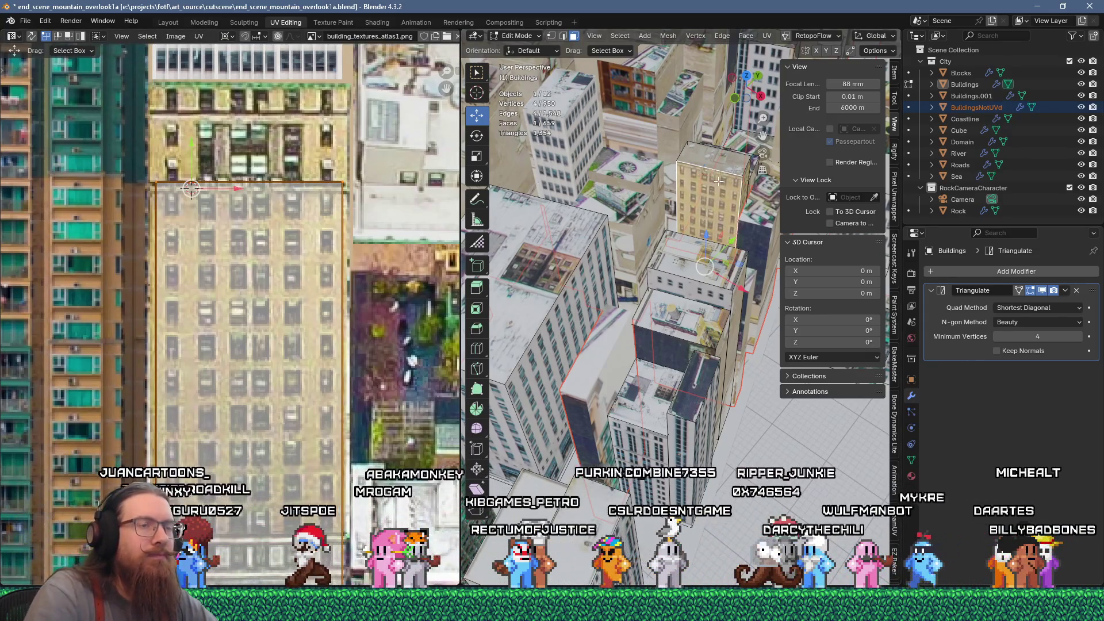
key("ctrl+l")
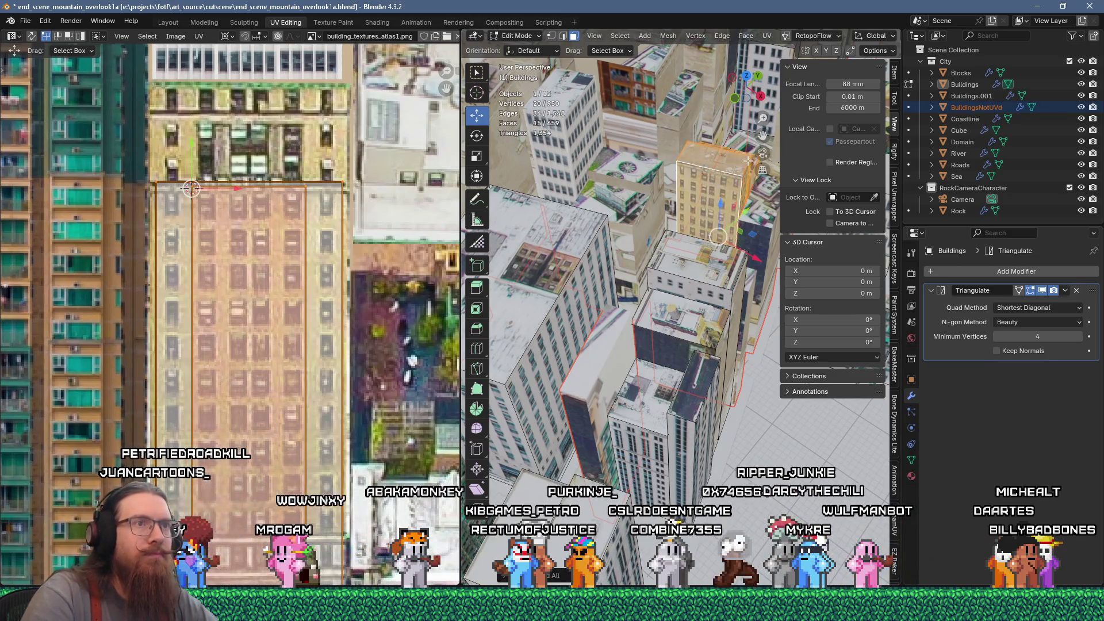
Unwrap one tower face, scale its UVs to 0.3, and place them on a rooftop patch
left_click(755, 195)
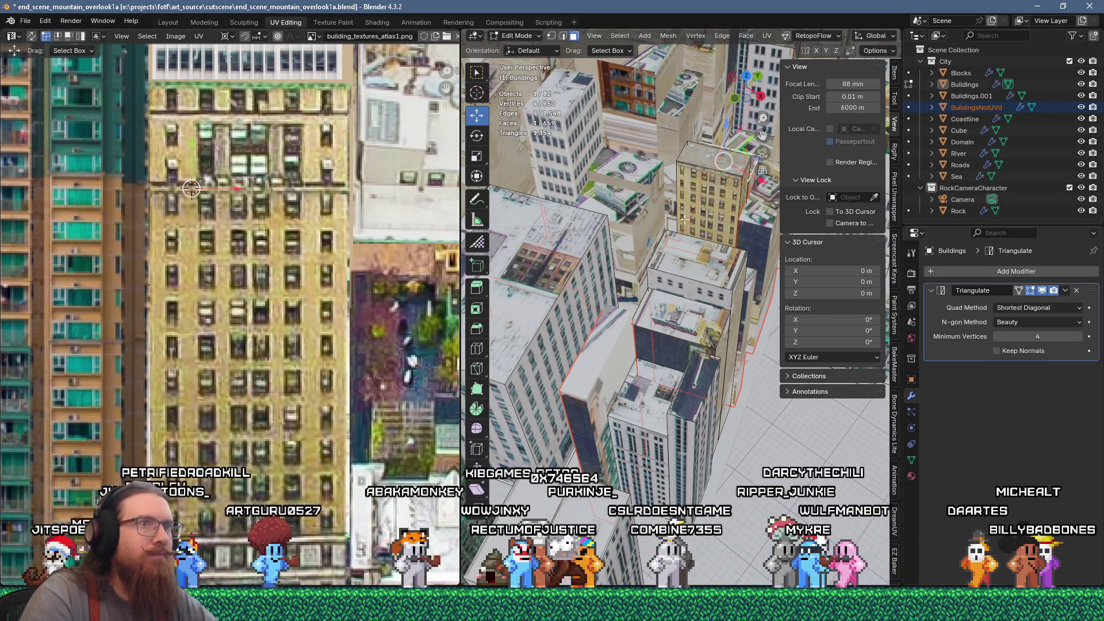
key("u")
left_click(660, 147)
scroll(337, 244, "down", 5)
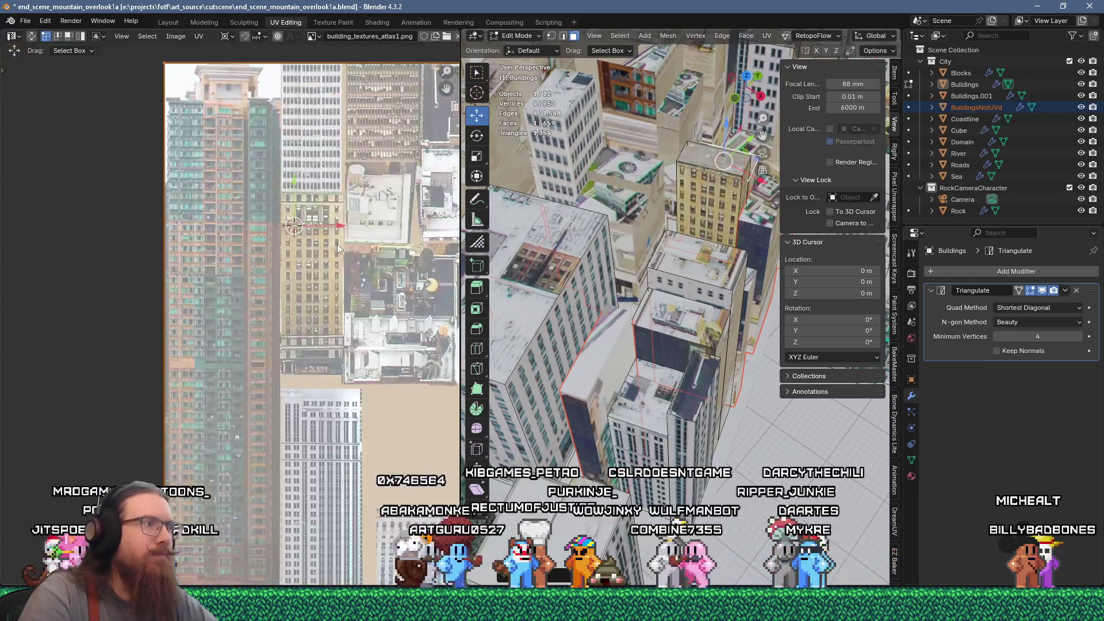
scroll(337, 244, "down", 3)
type("s0.3")
key("Return")
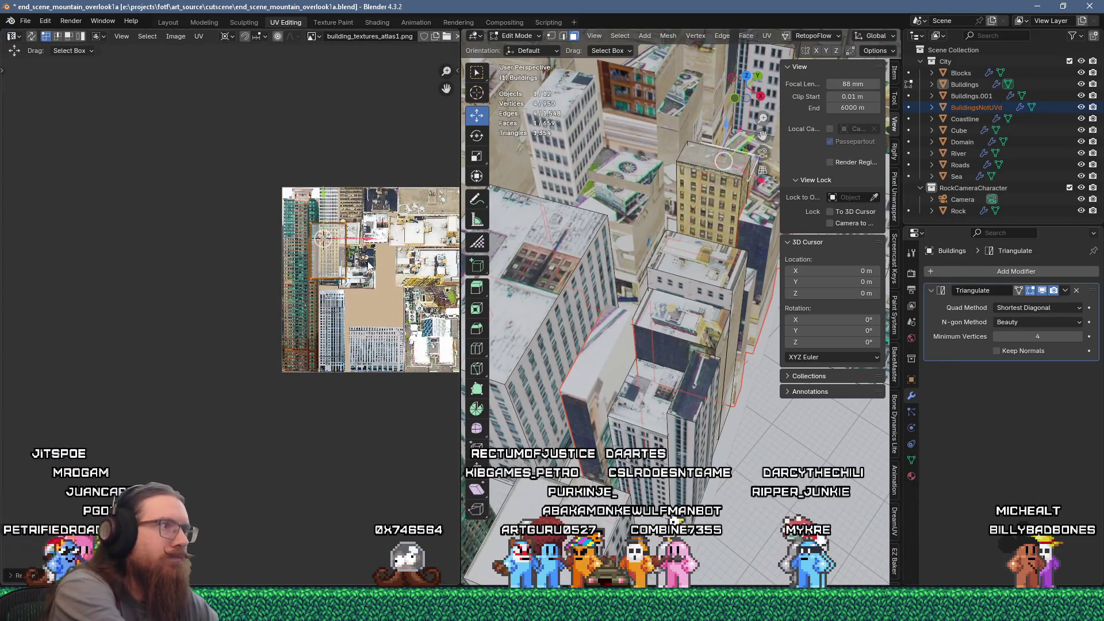
key("g")
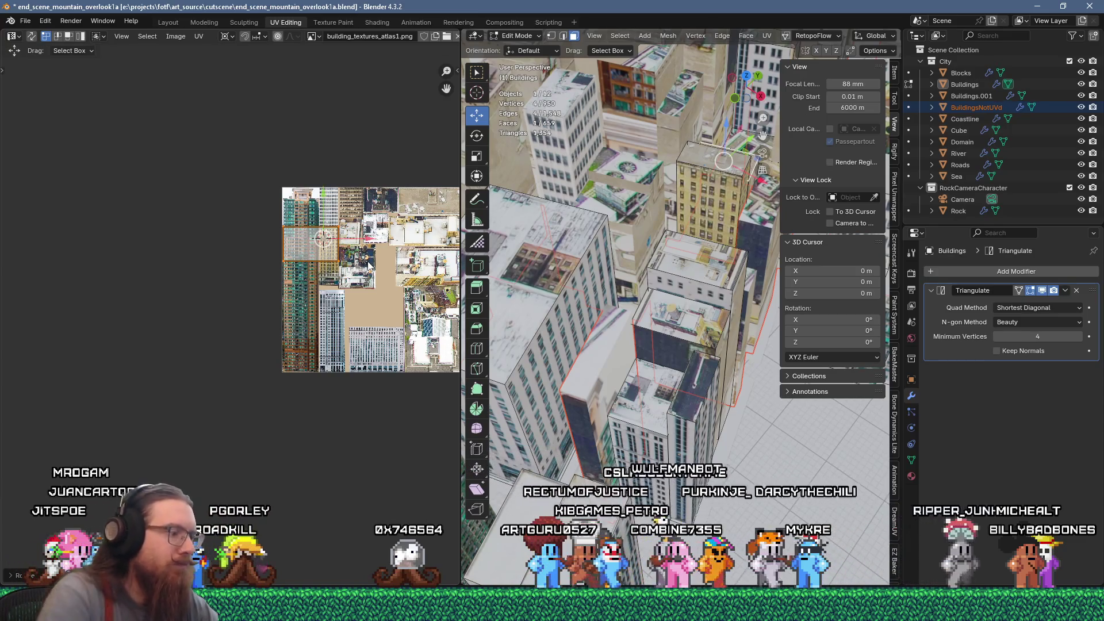
left_click(445, 262)
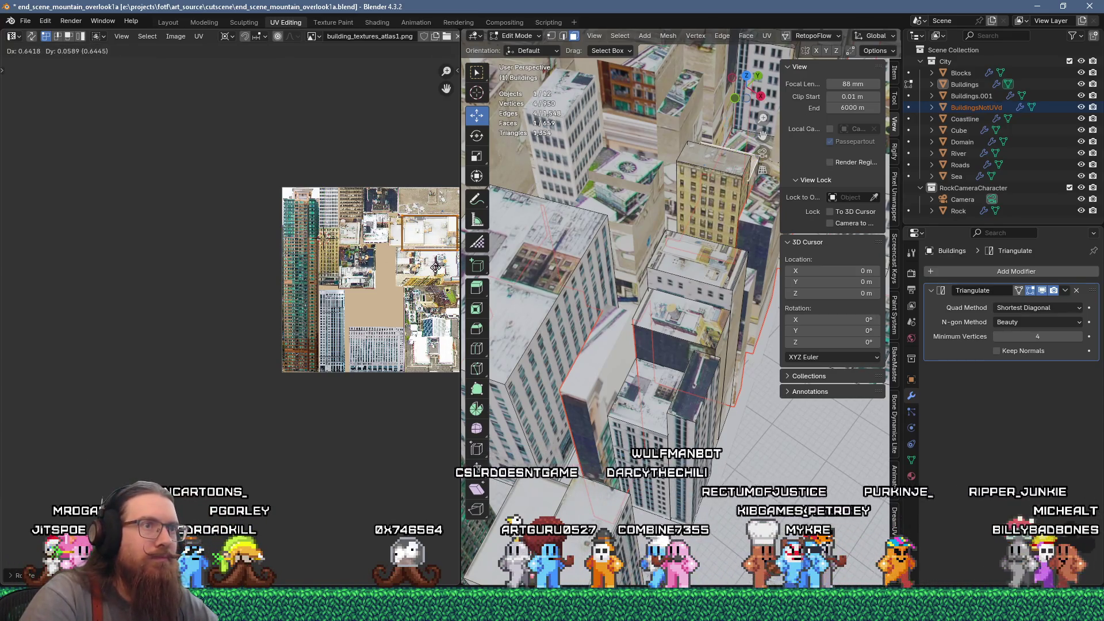
Unwrap another tower face and fit its UVs over the narrow tan facade strip
left_click(744, 251)
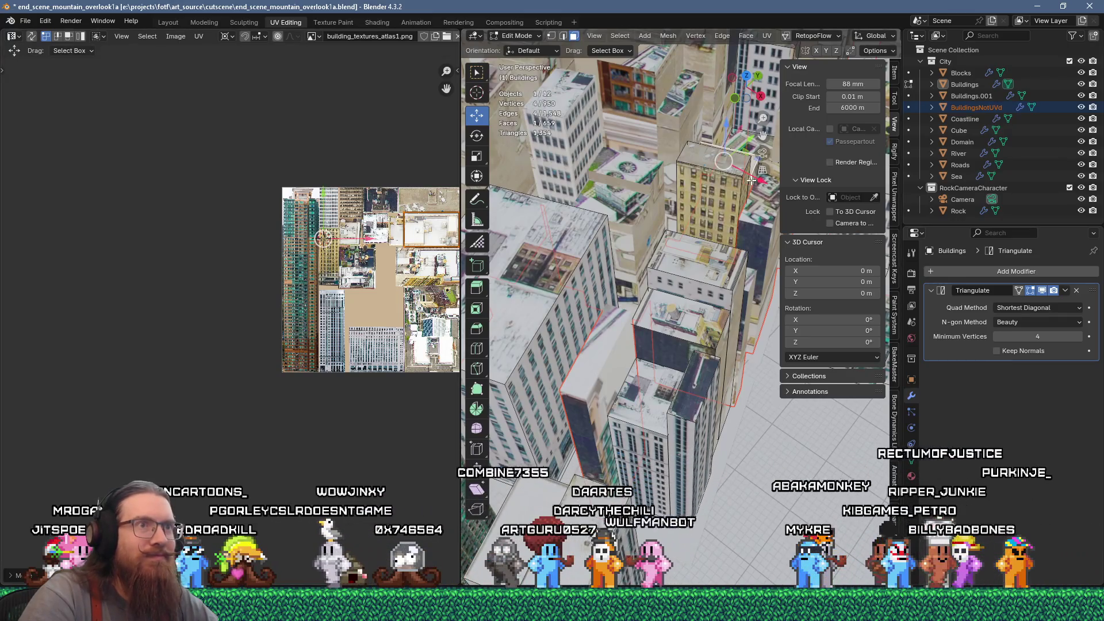
key("u")
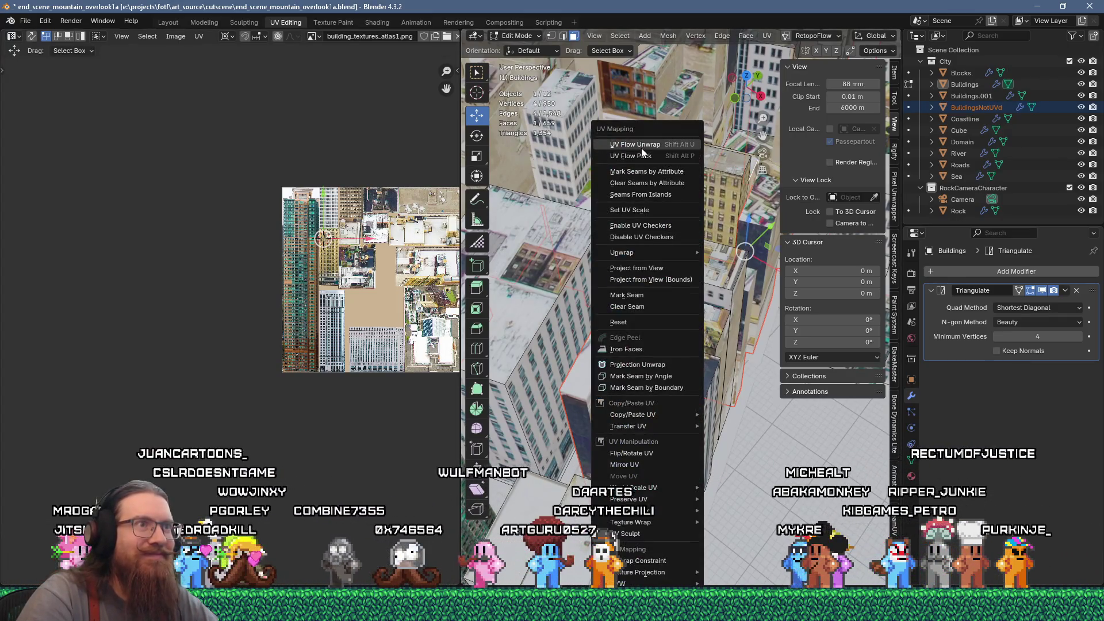
left_click(641, 144)
scroll(208, 160, "up", 4)
scroll(208, 159, "down", 2)
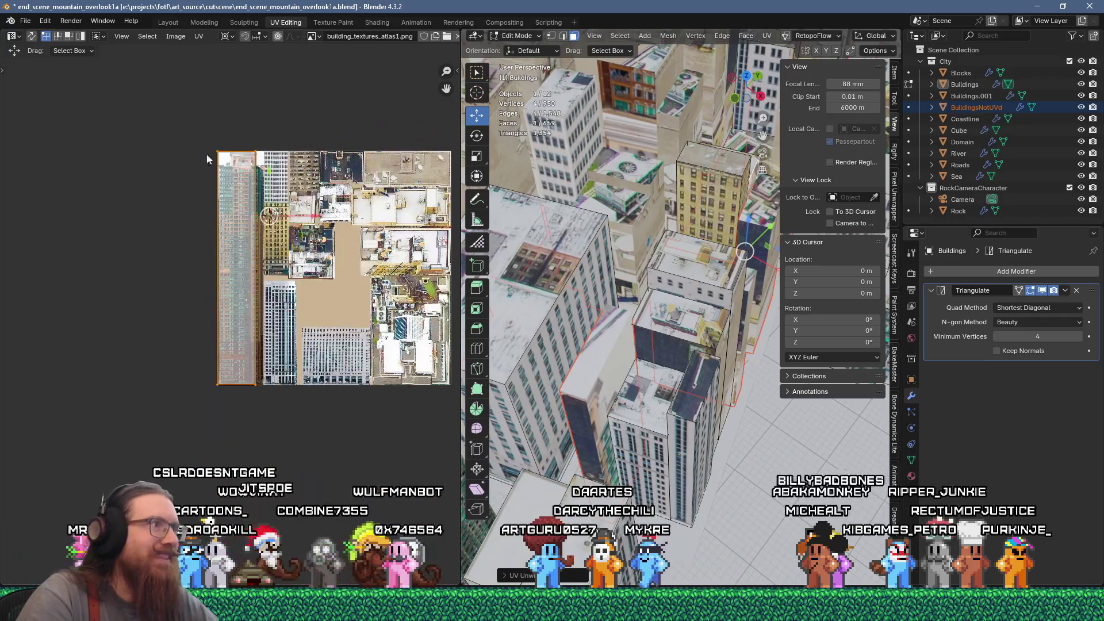
scroll(264, 262, "up", 3)
key("g")
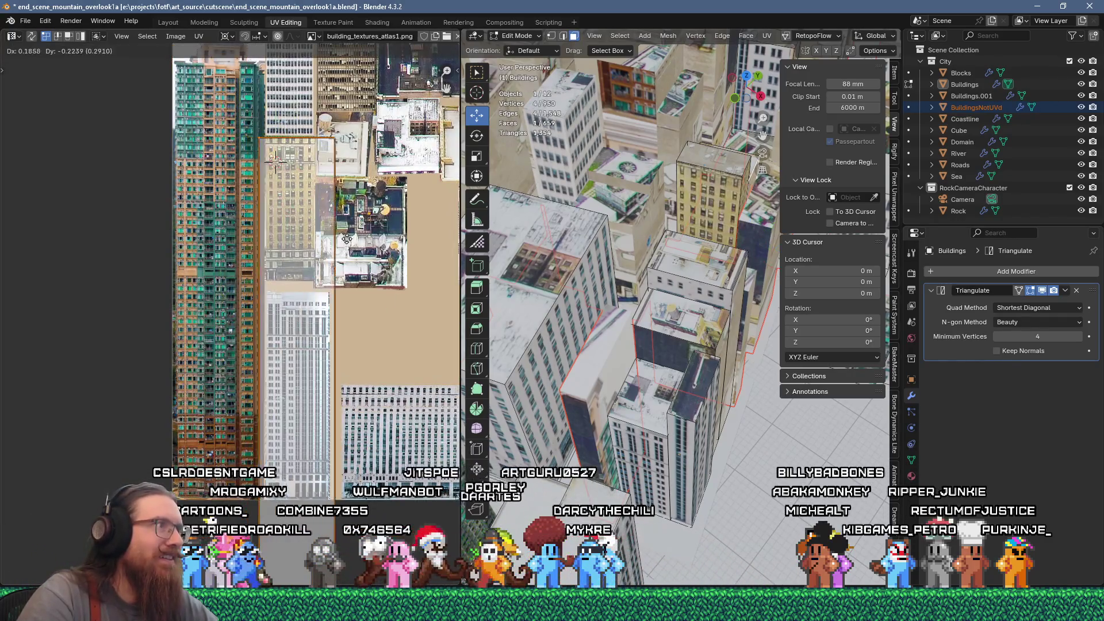
left_click(283, 172)
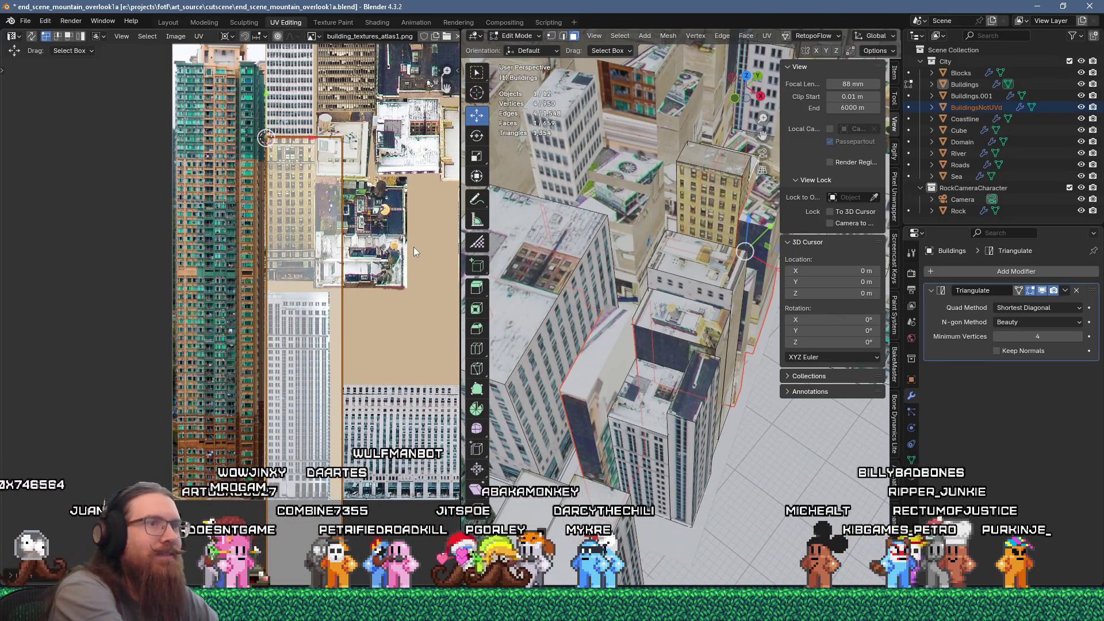
key("s")
left_click(364, 210)
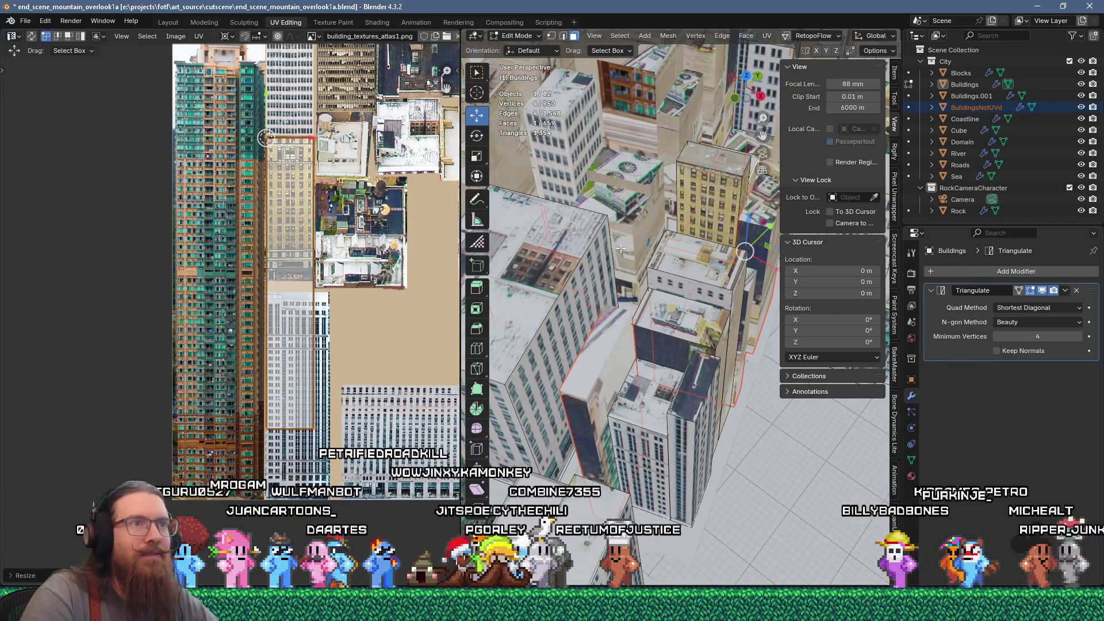
Select the entire tower mesh through its linked faces
left_click(732, 147)
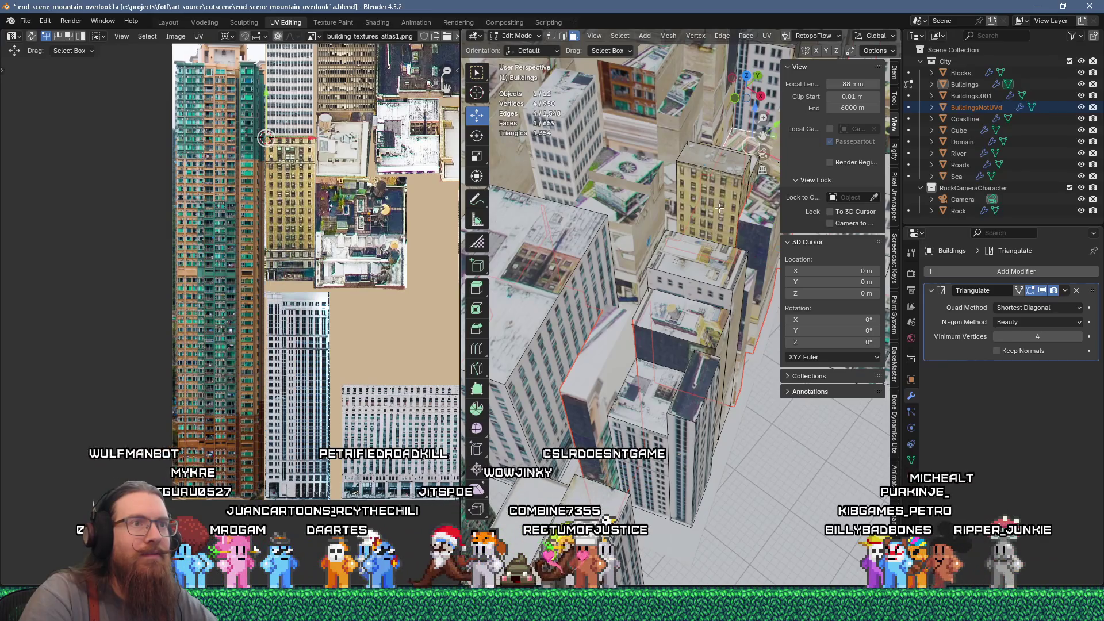
key("ctrl+l")
key("u")
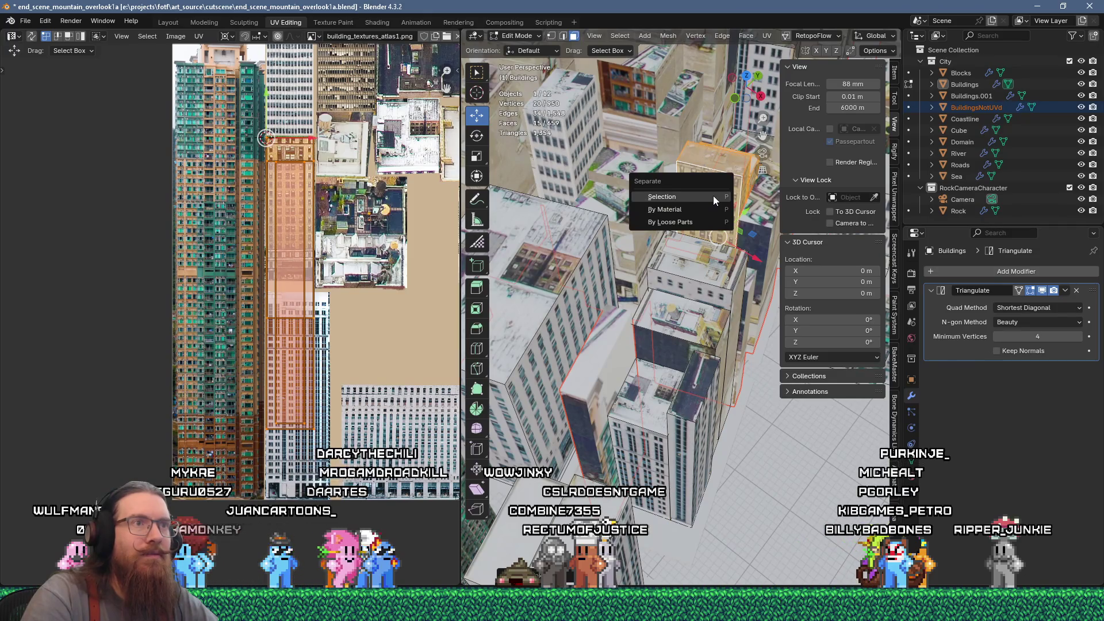
Separate the tower into Buildings.002, then edit the BuildingsNotUVd object
left_click(714, 197)
middle_click_drag(740, 227, 681, 230, "shift")
key("Tab")
left_click(696, 265)
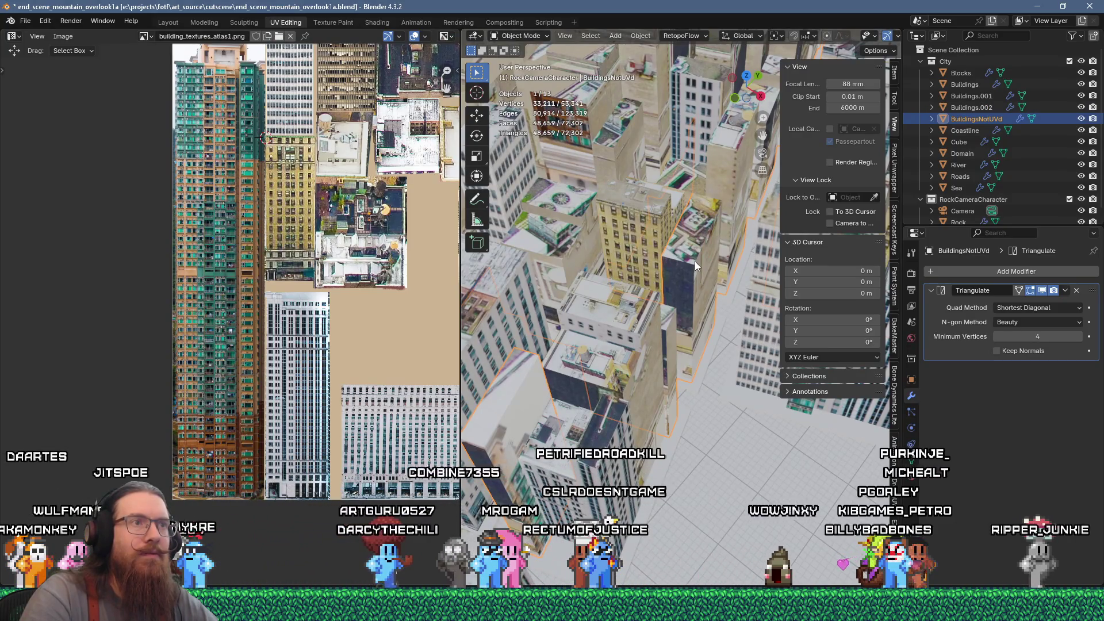
key("Tab")
Unwrap a face of another building and move its UVs toward the top-right rooftop patch
left_click(689, 246)
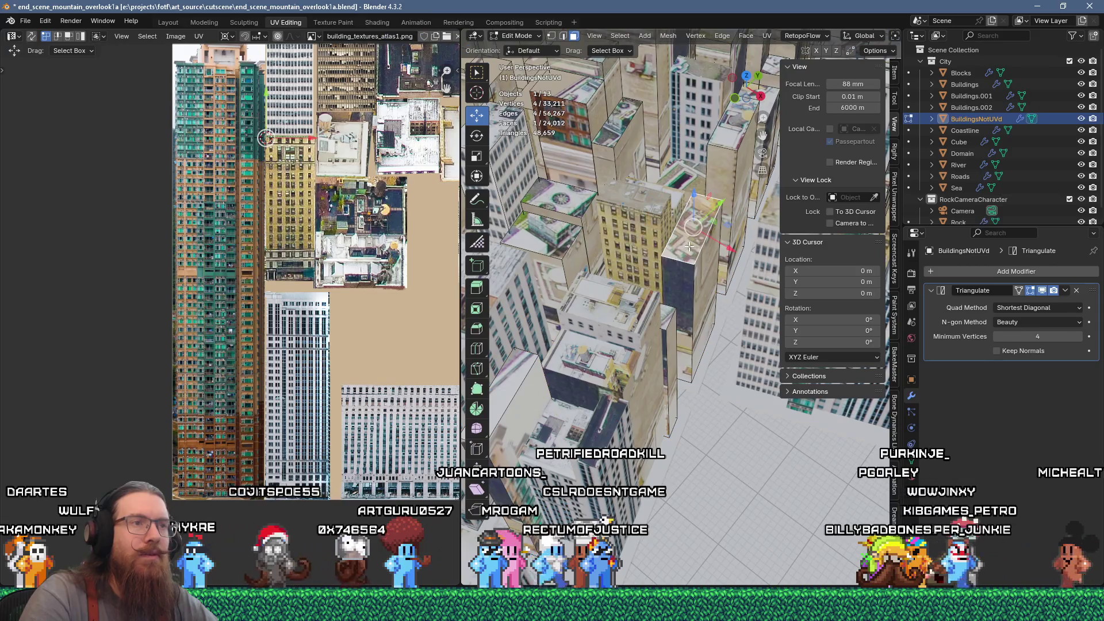
key("u")
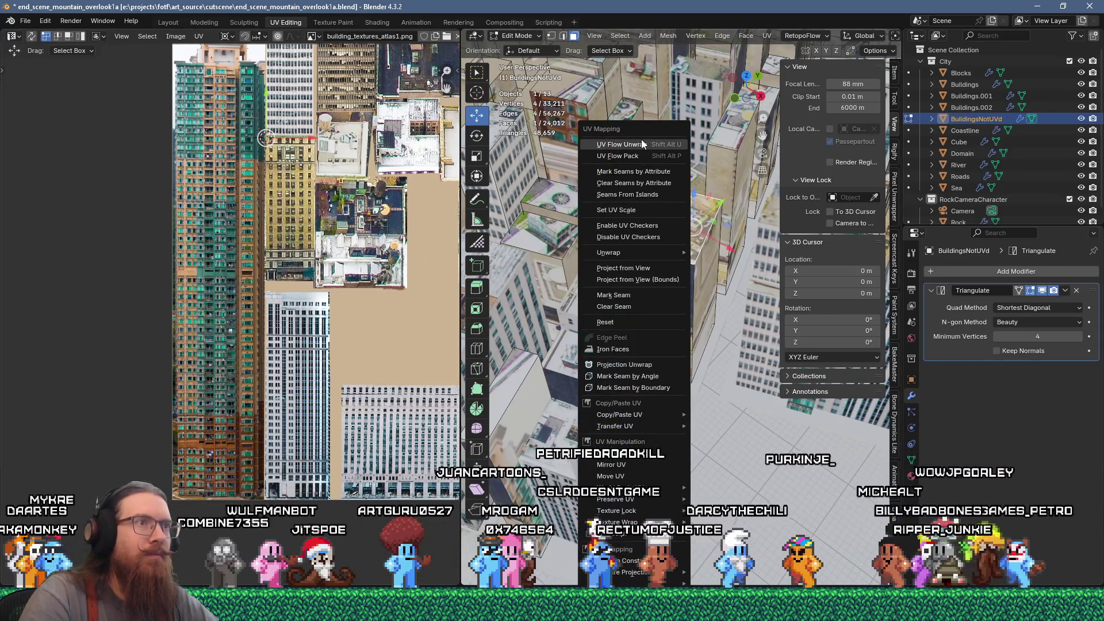
left_click(641, 139)
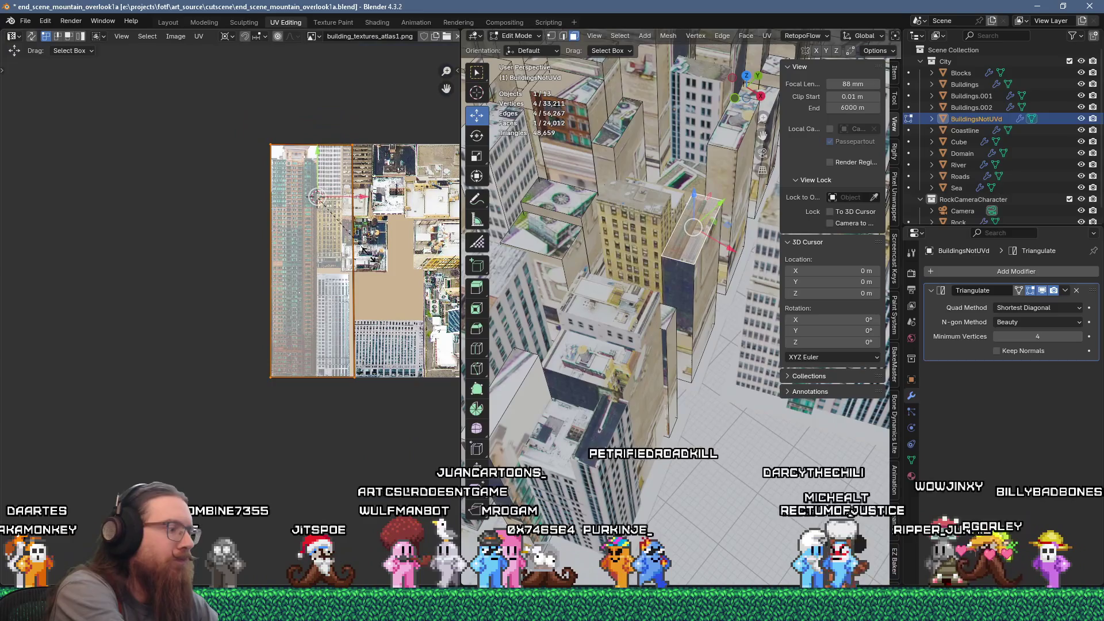
key("ctrl+a")
middle_click_drag(370, 260, 252, 312)
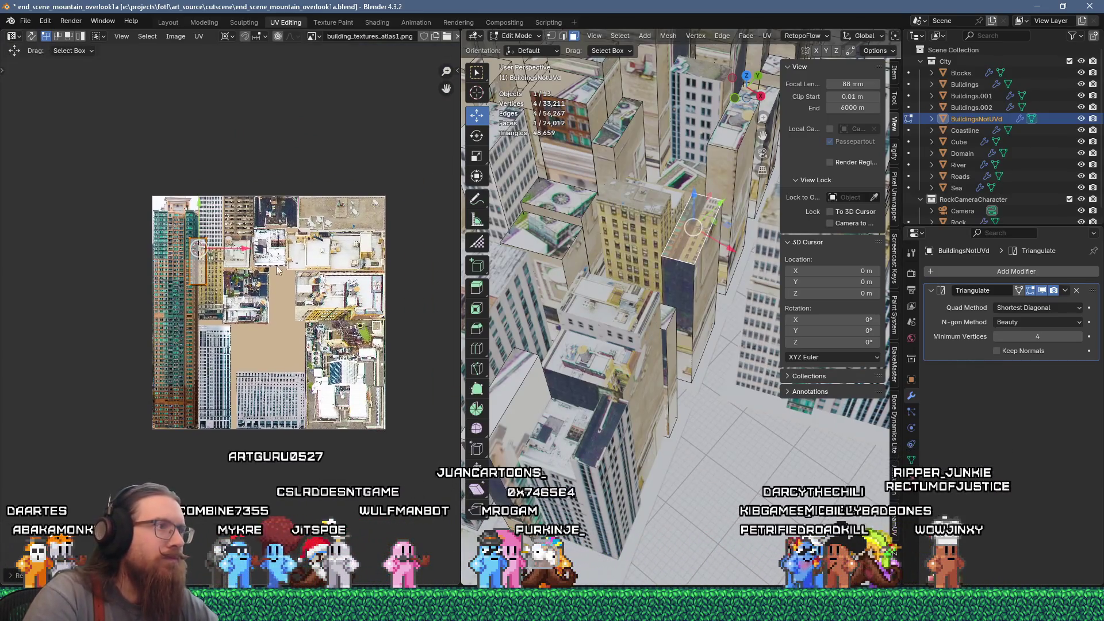
key("g")
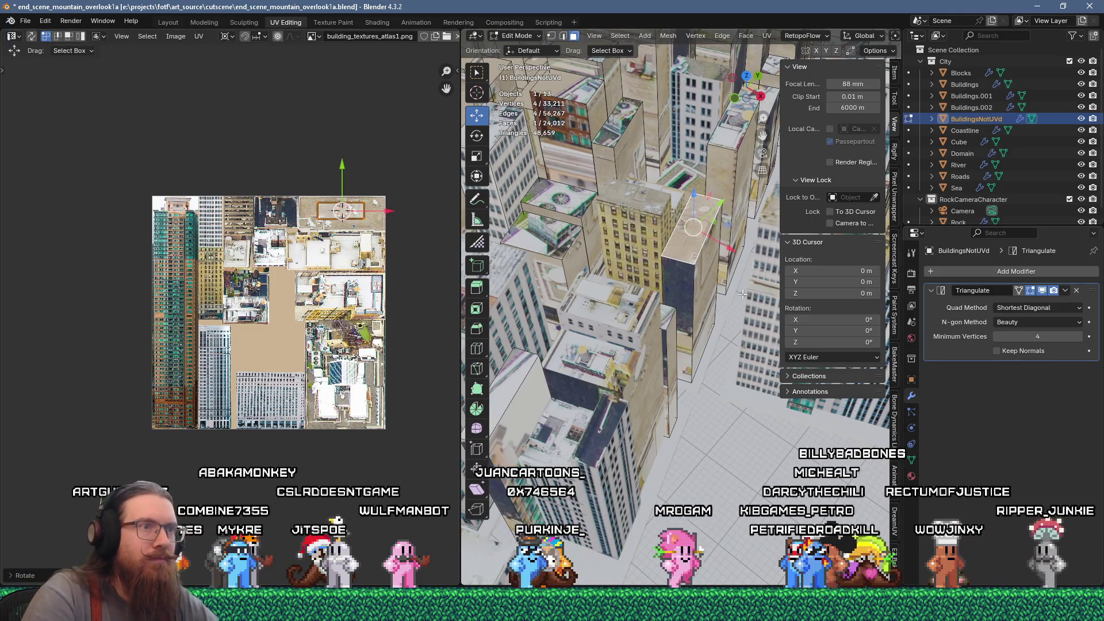
left_click(699, 299, "shift")
Unwrap the selected building faces and move the island onto the salmon-pink window-grid facade
key("u")
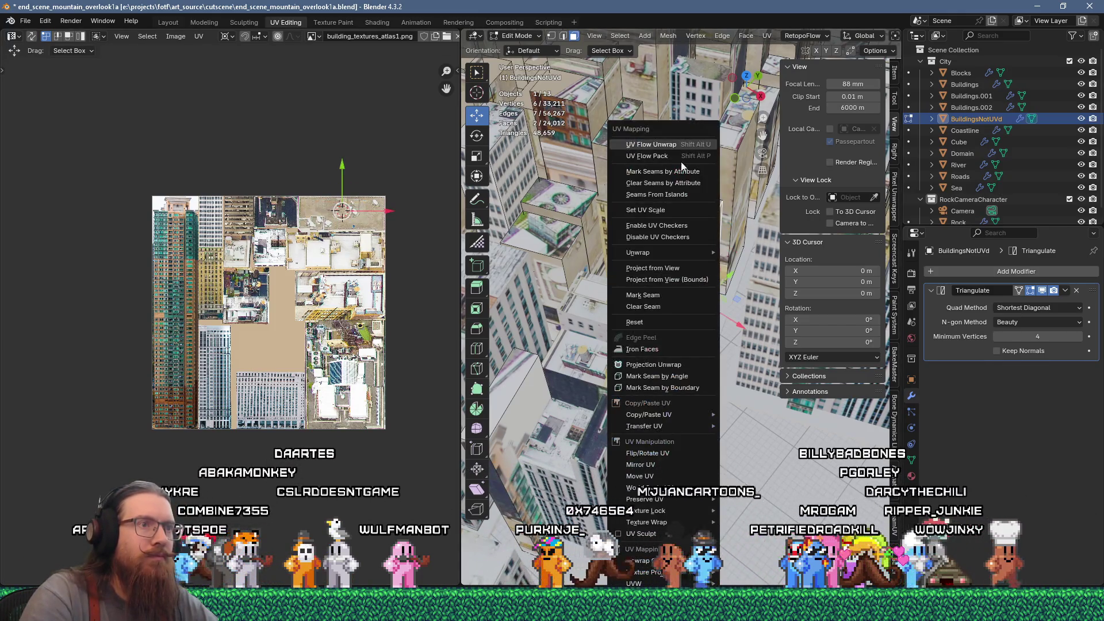
left_click(679, 144)
scroll(264, 300, "up", 1)
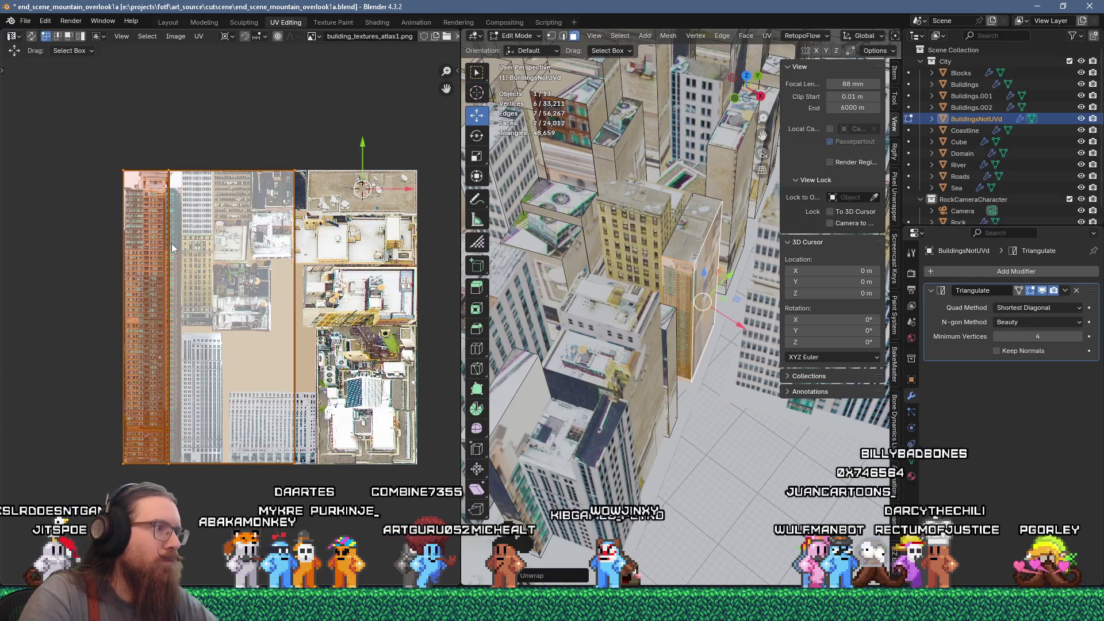
mouse_move(165, 227)
left_mouse_down()
mouse_move(270, 426)
mouse_move(242, 392)
left_mouse_up()
scroll(242, 392, "up", 3)
scroll(242, 393, "up", 3)
key("g")
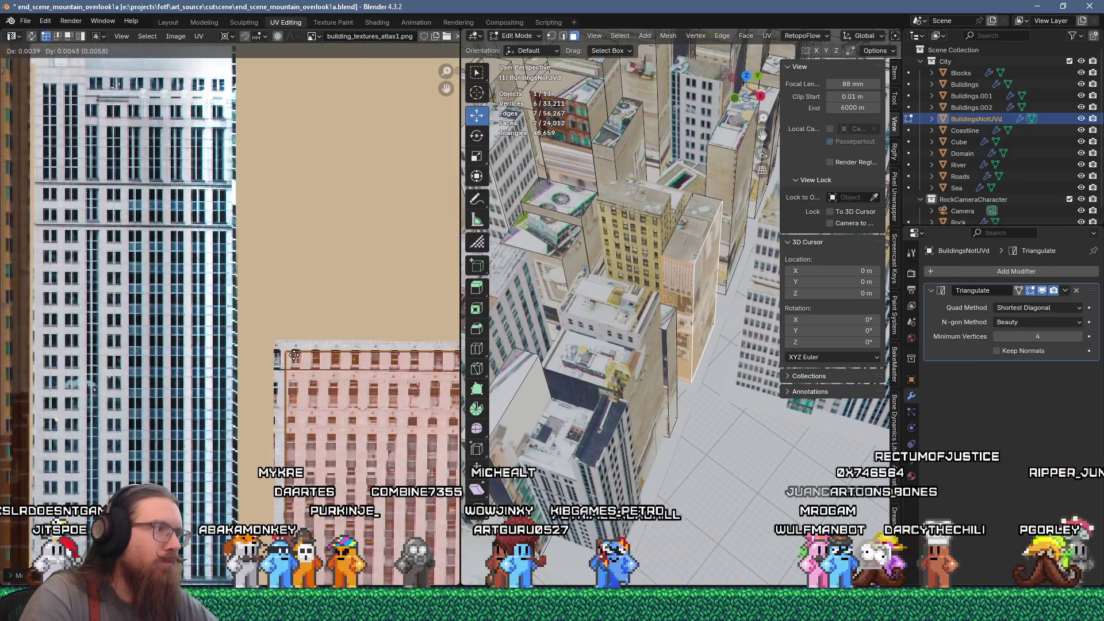
left_click(290, 351)
scroll(405, 415, "down", 2)
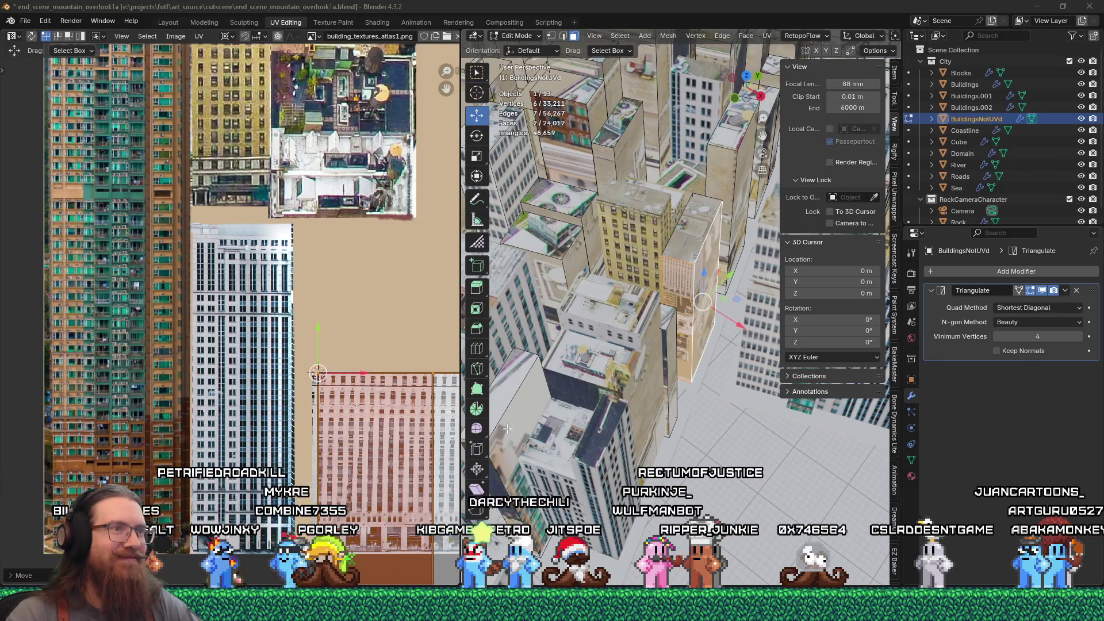
Shrink the UV island to 0.3 and nudge it slightly left over the white facade
scroll(383, 374, "down", 3)
scroll(321, 319, "up", 5)
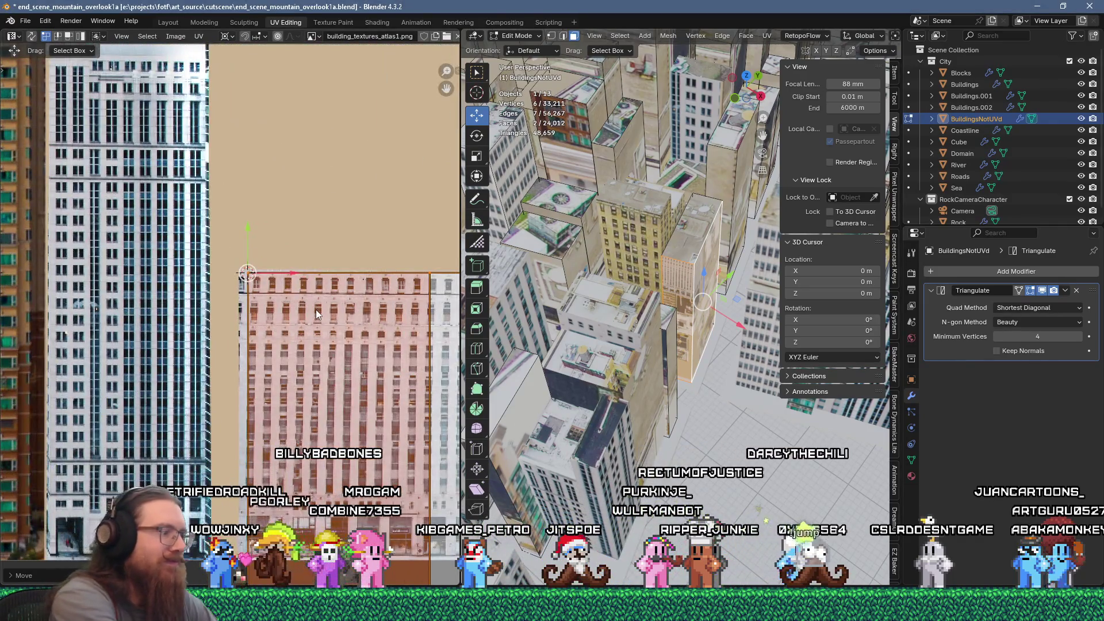
type("s.3")
key("Return")
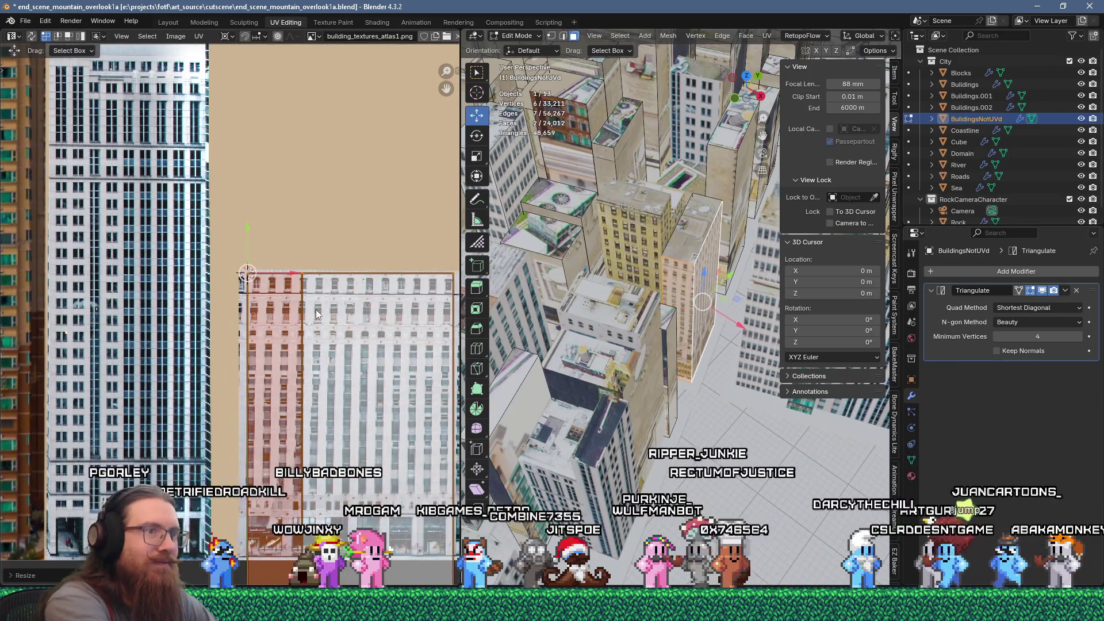
scroll(317, 314, "down", 2)
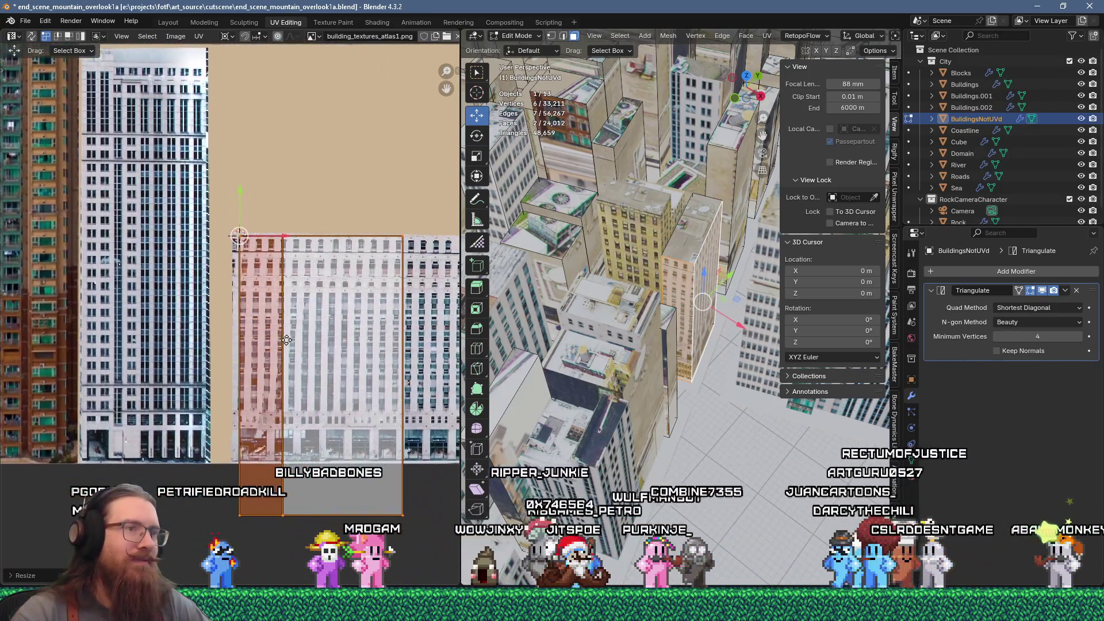
left_click(391, 471)
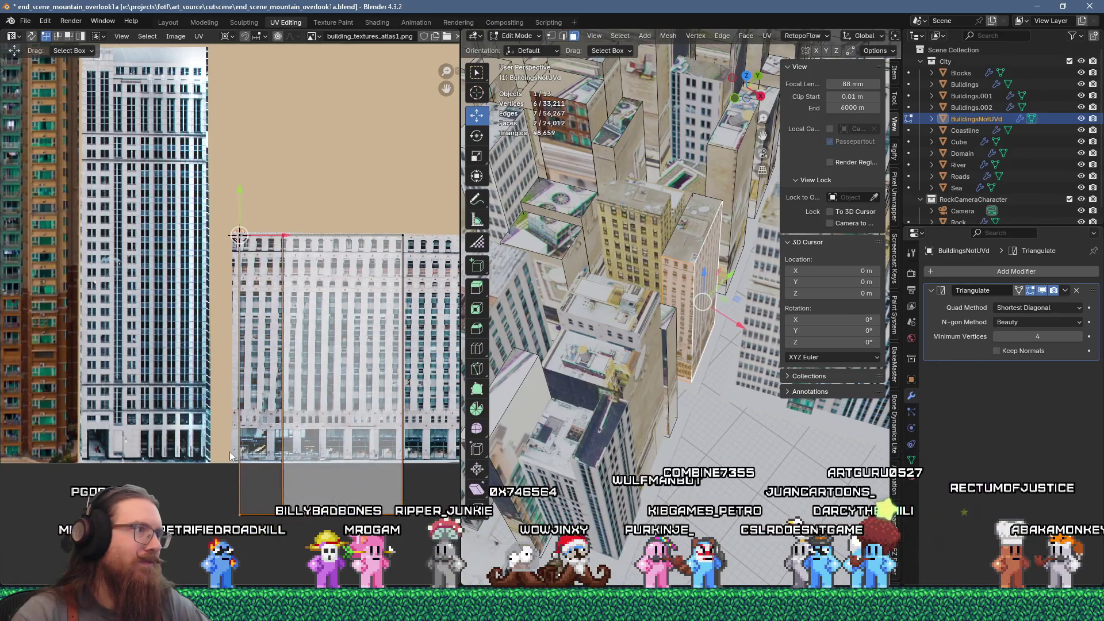
key("g")
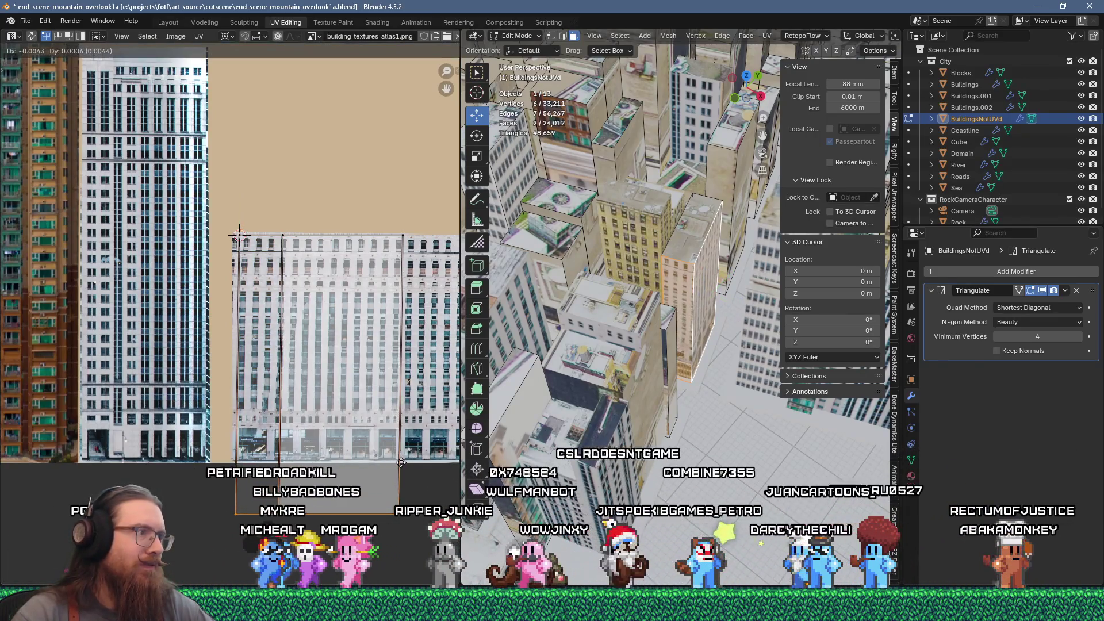
left_click(398, 462)
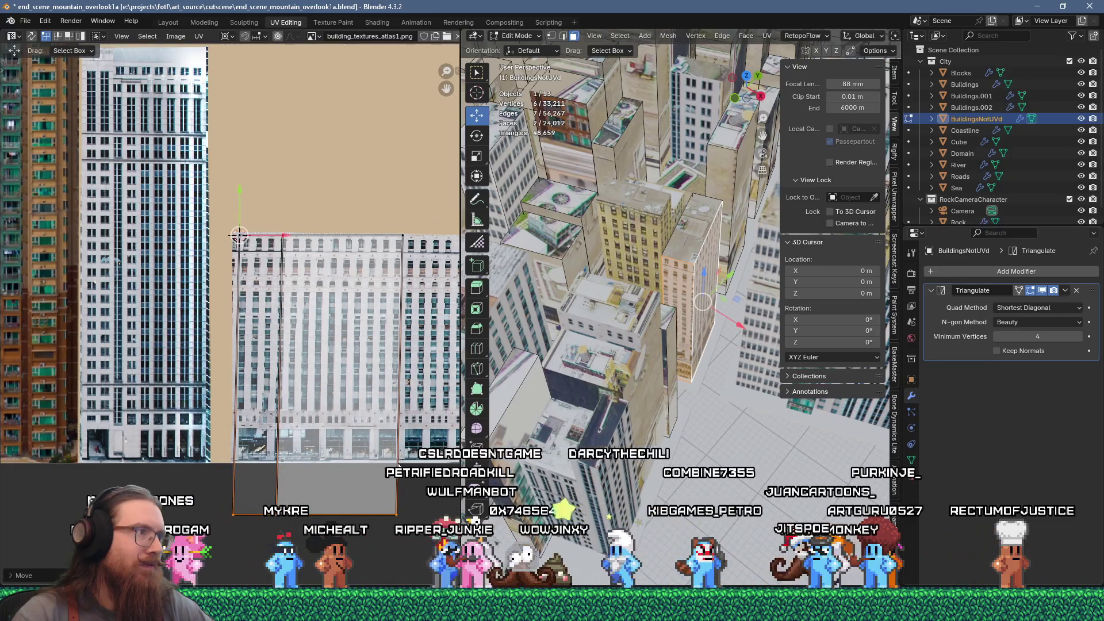
mouse_move(342, 285)
left_mouse_down()
mouse_move(268, 216)
mouse_move(293, 238)
left_mouse_up()
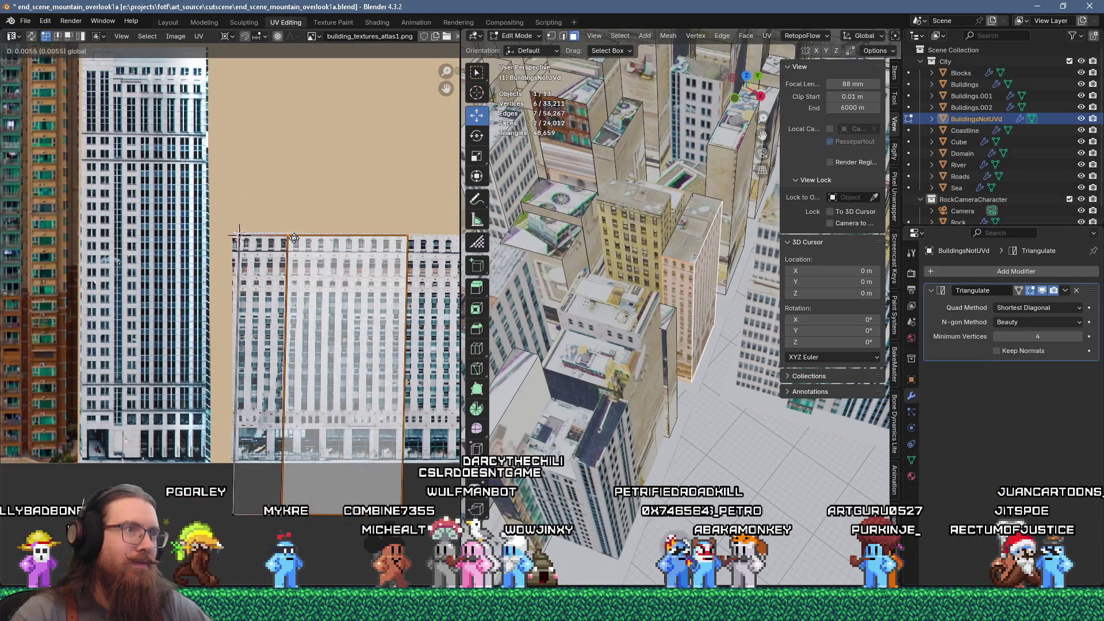
left_click_drag(294, 238, 295, 238)
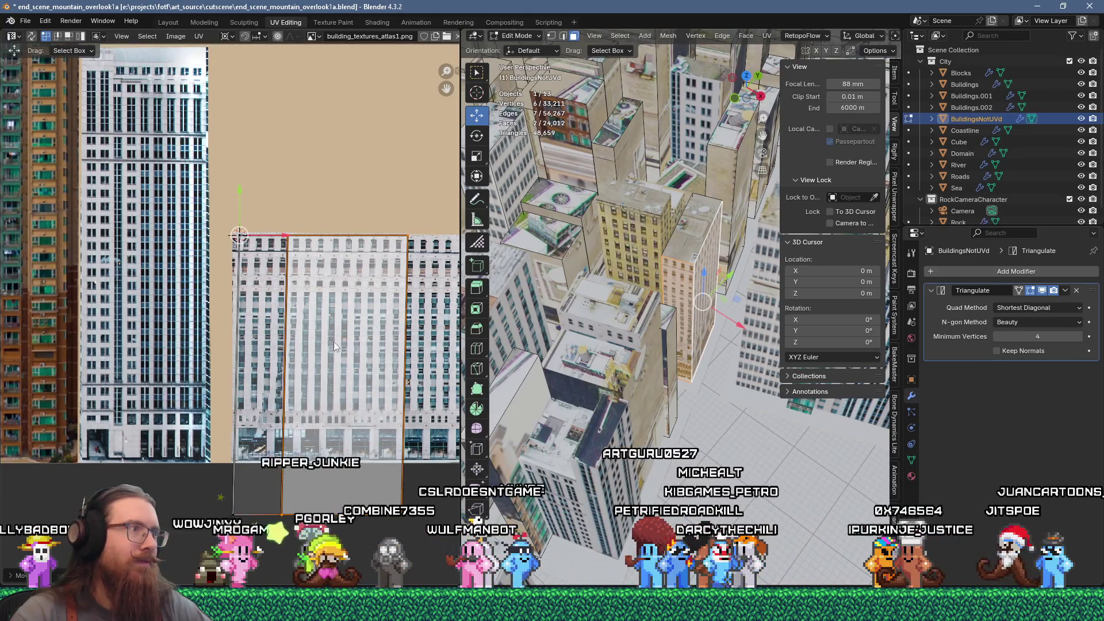
Select the tall narrow building's linked faces and separate them into BuildingsNotUVd.001
left_click(648, 410)
left_click(681, 285)
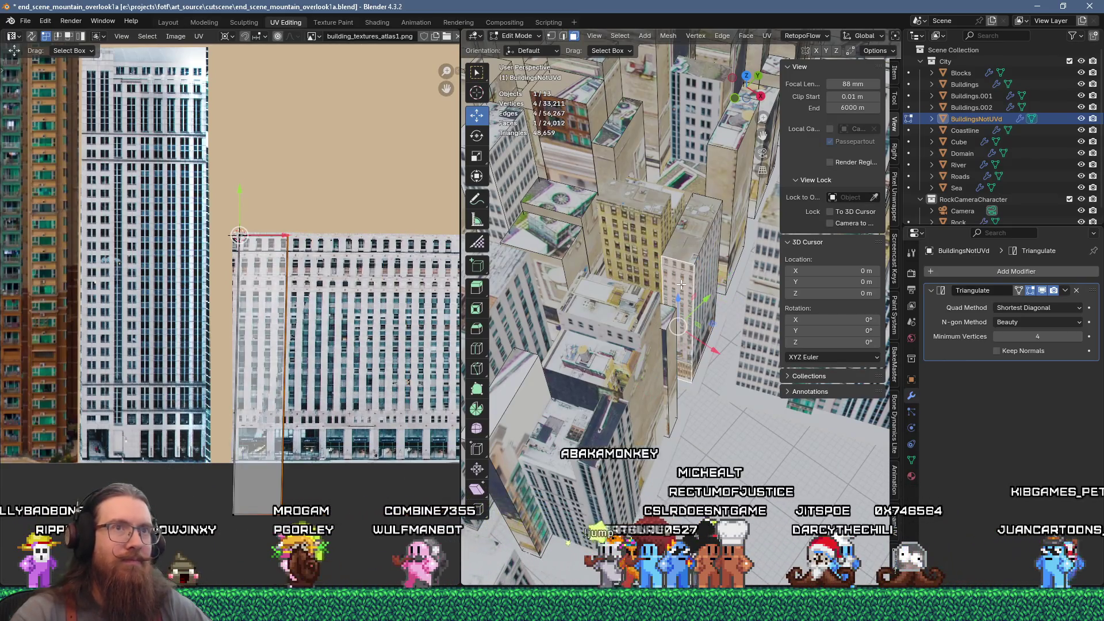
key("l")
key("u")
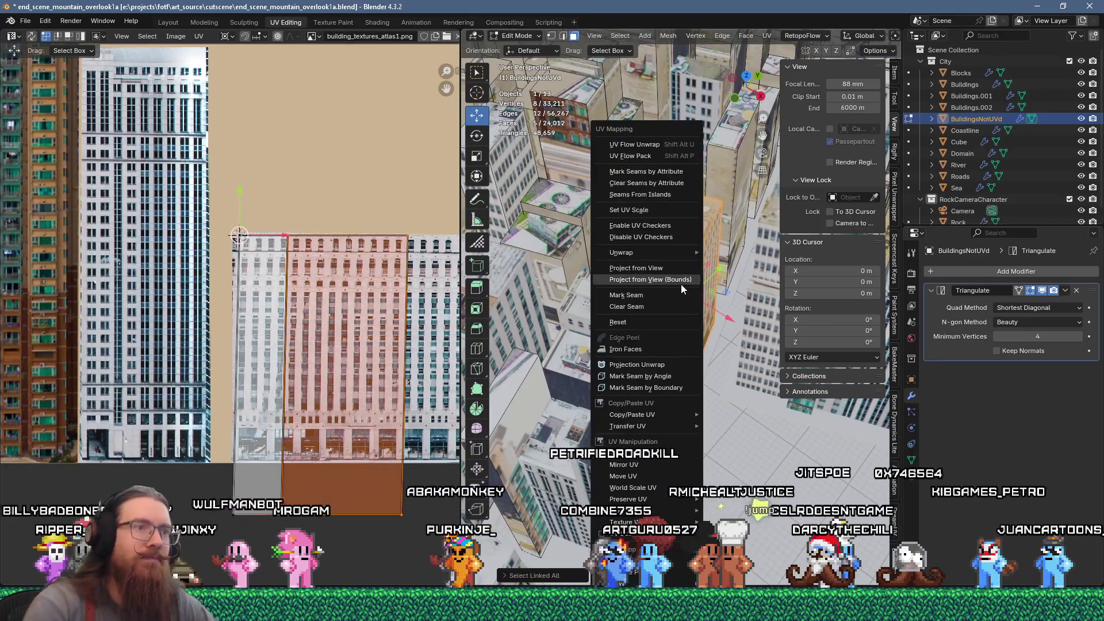
key("Escape")
key("p")
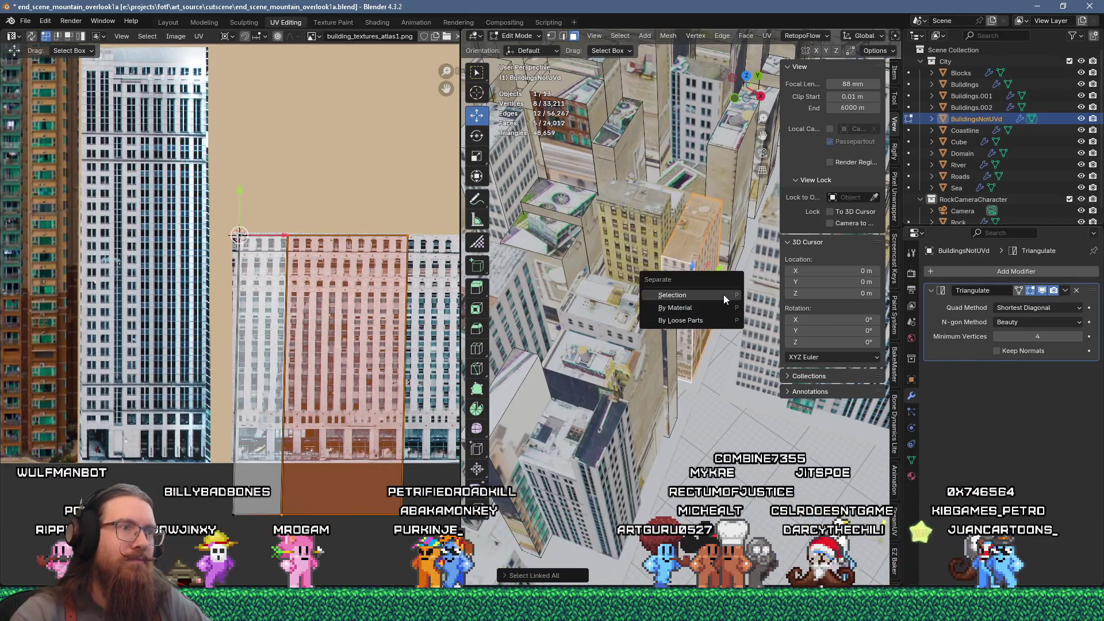
left_click(724, 295)
Switch editing to the Buildings object and select a single building face
scroll(629, 390, "down", 10)
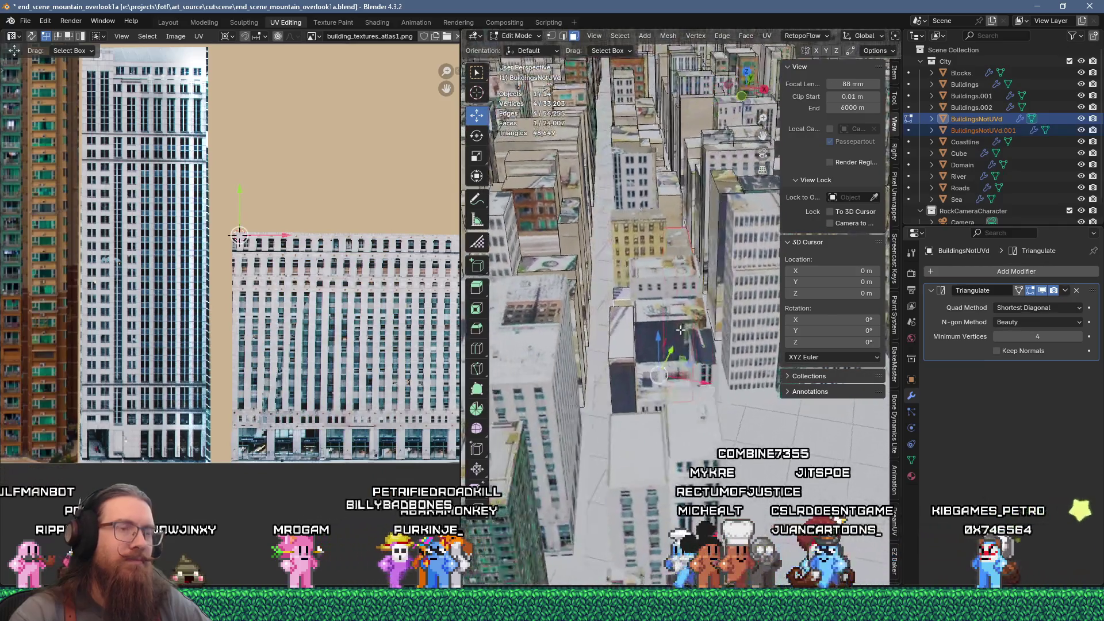
scroll(598, 358, "up", 10)
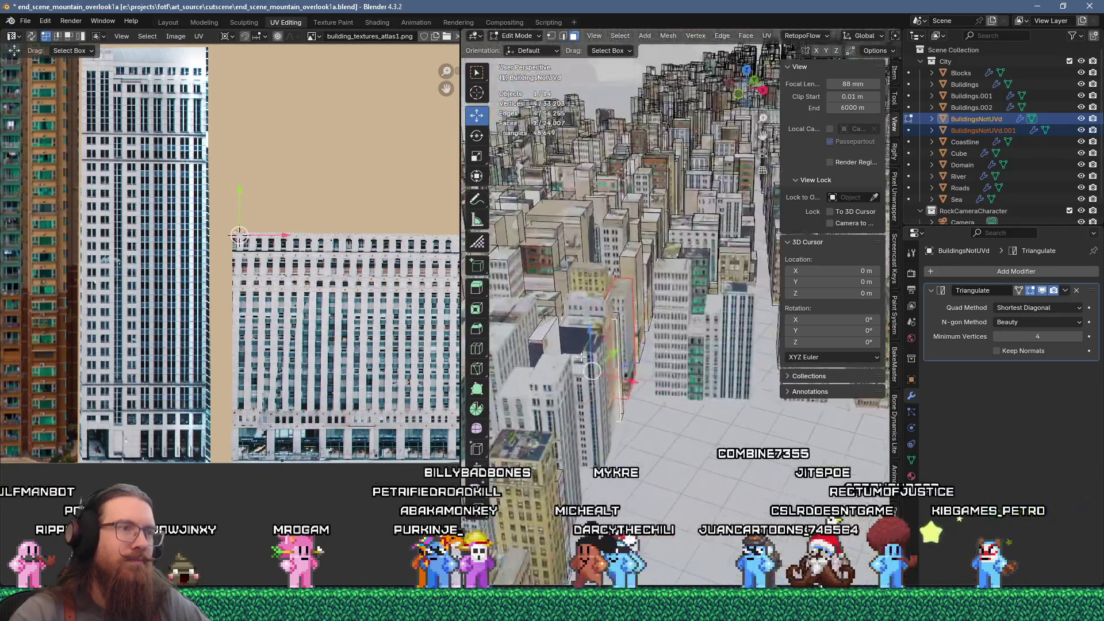
key("alt+q")
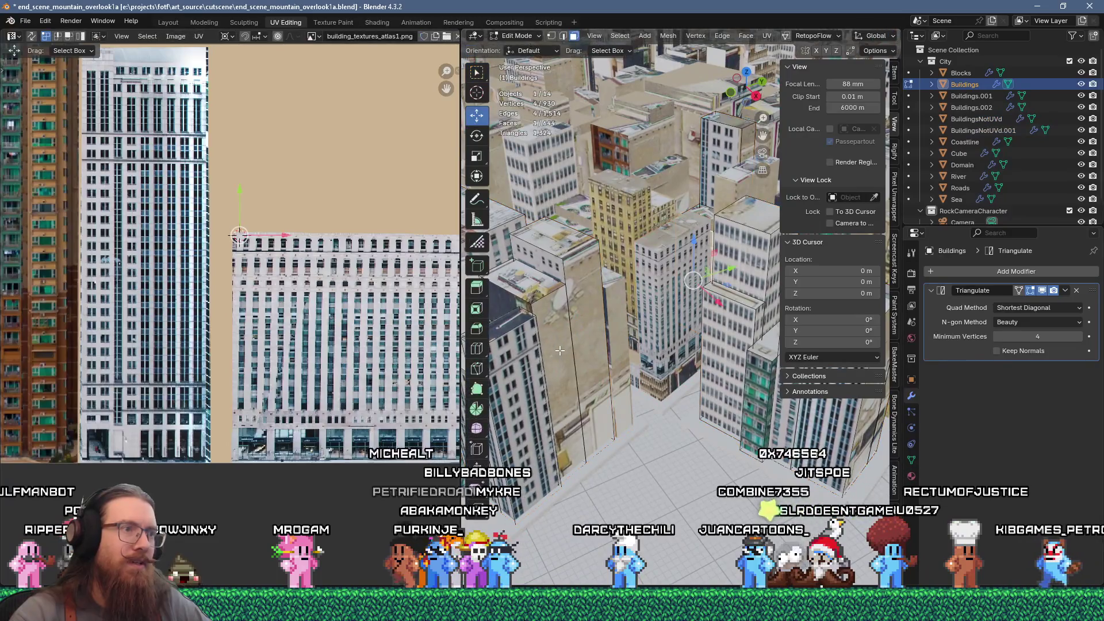
left_click(590, 324, "shift")
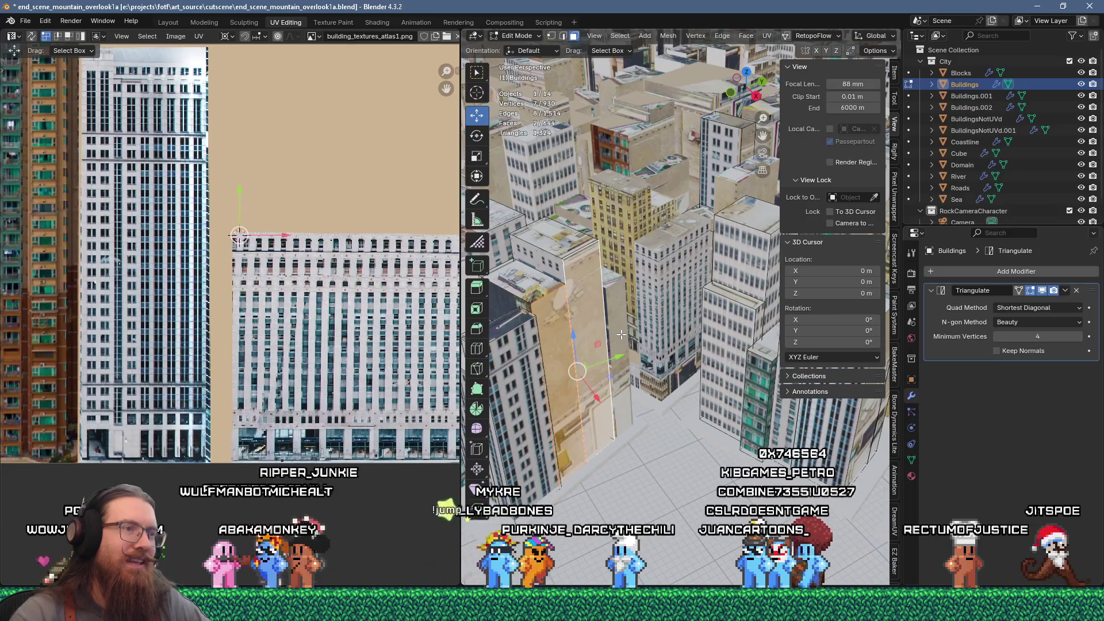
middle_click_drag(624, 337, 657, 349)
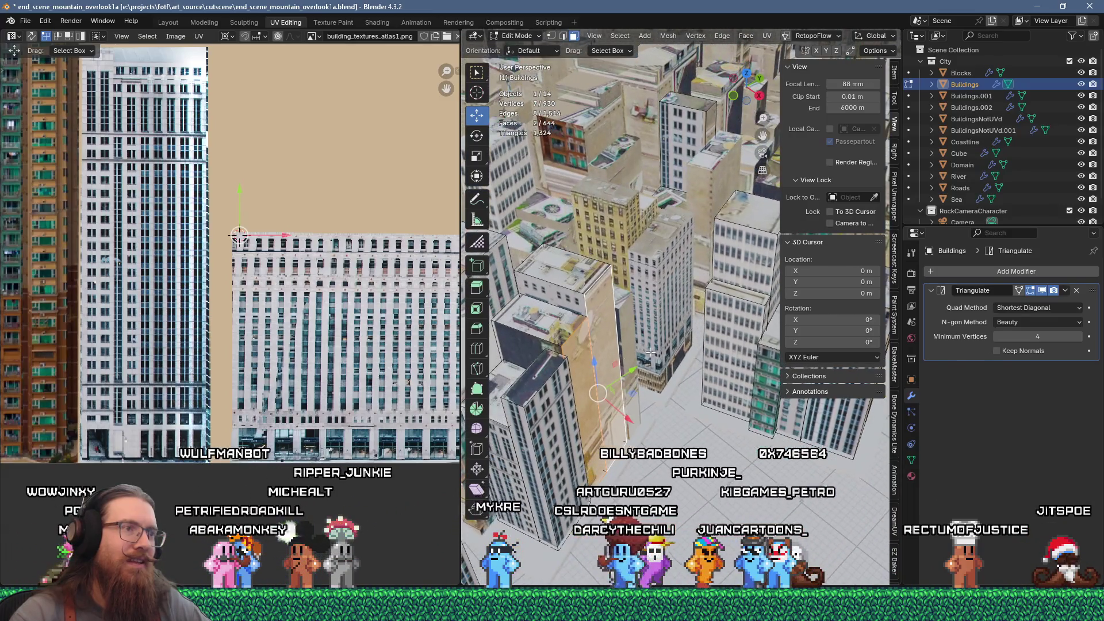
left_click(583, 370)
Unwrap the selected Buildings face and drag its UV island down over the atlas
key("u")
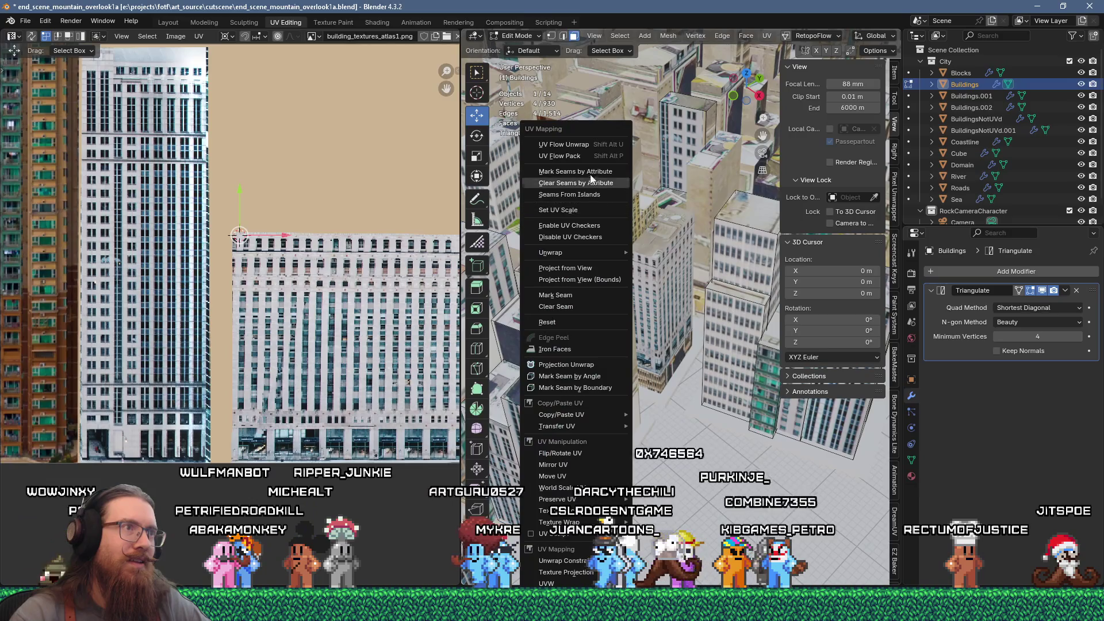
left_click(590, 181)
scroll(364, 421, "down", 3)
scroll(365, 420, "up", 2)
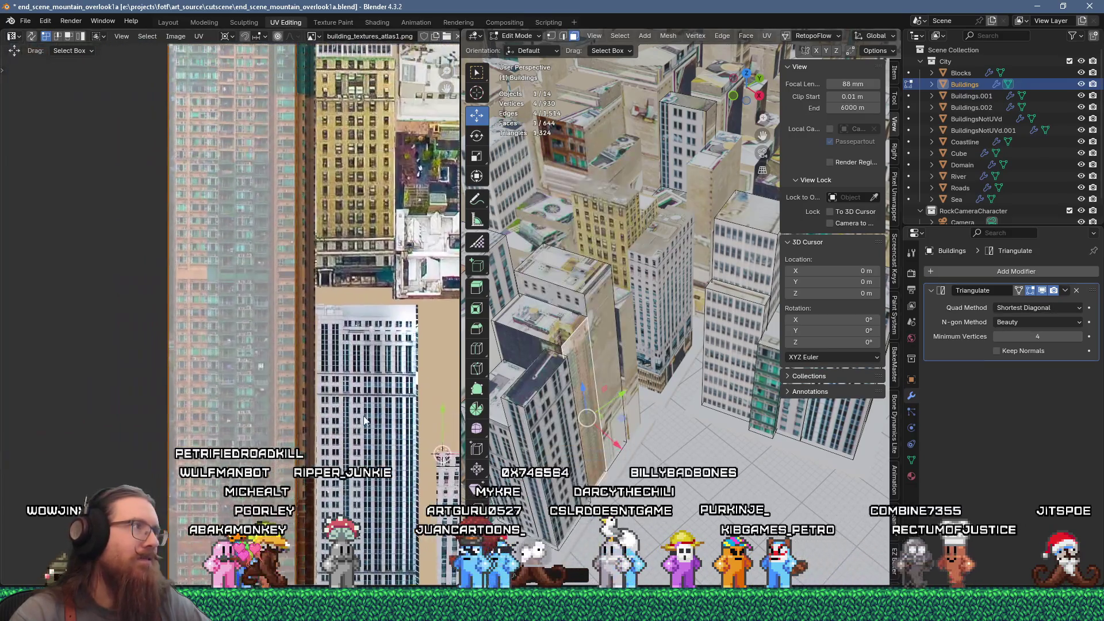
scroll(364, 420, "down", 2)
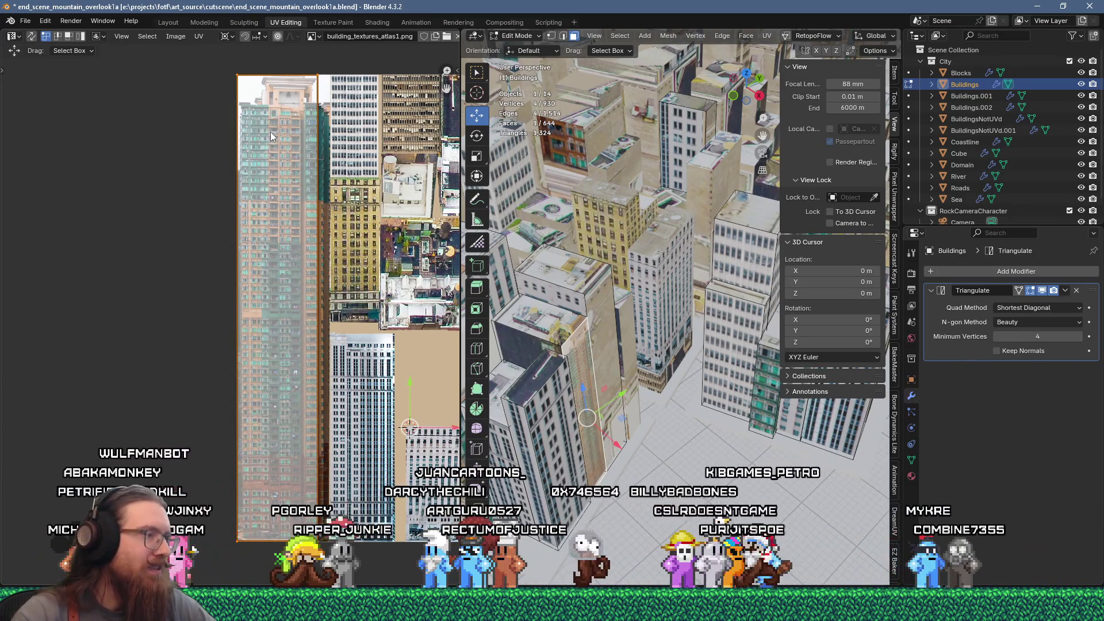
left_click_drag(270, 136, 273, 262)
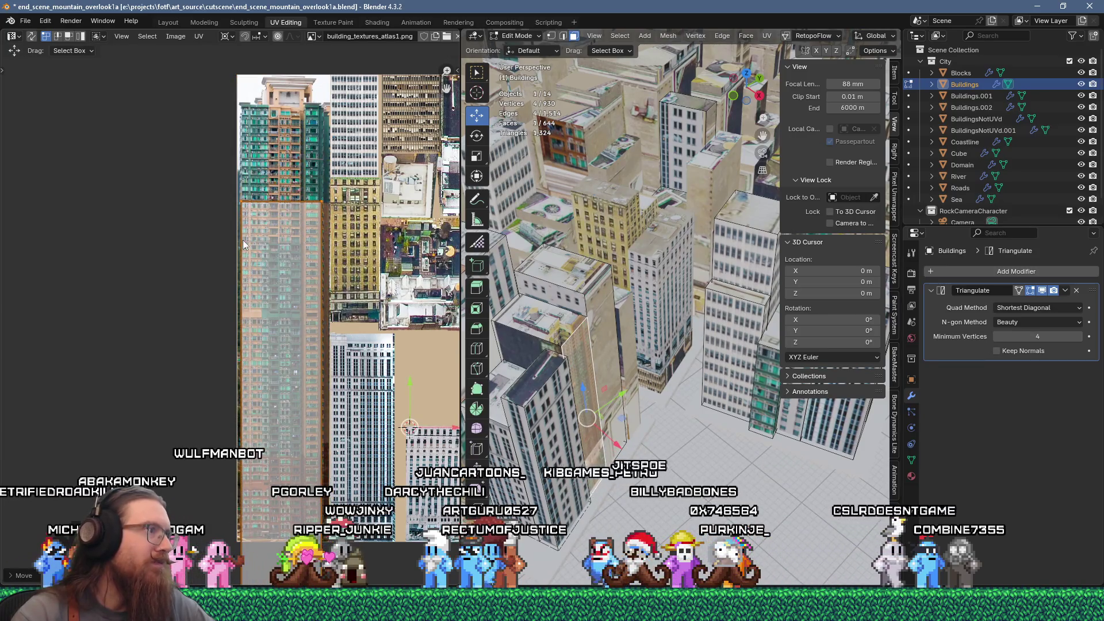
scroll(245, 227, "up", 3)
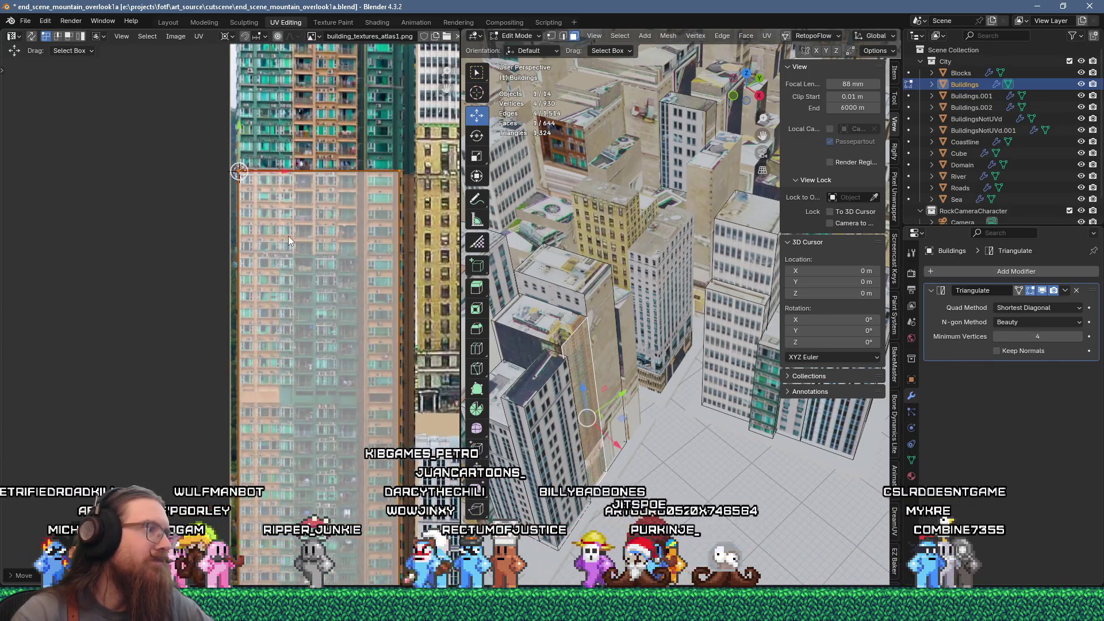
scroll(342, 274, "down", 3)
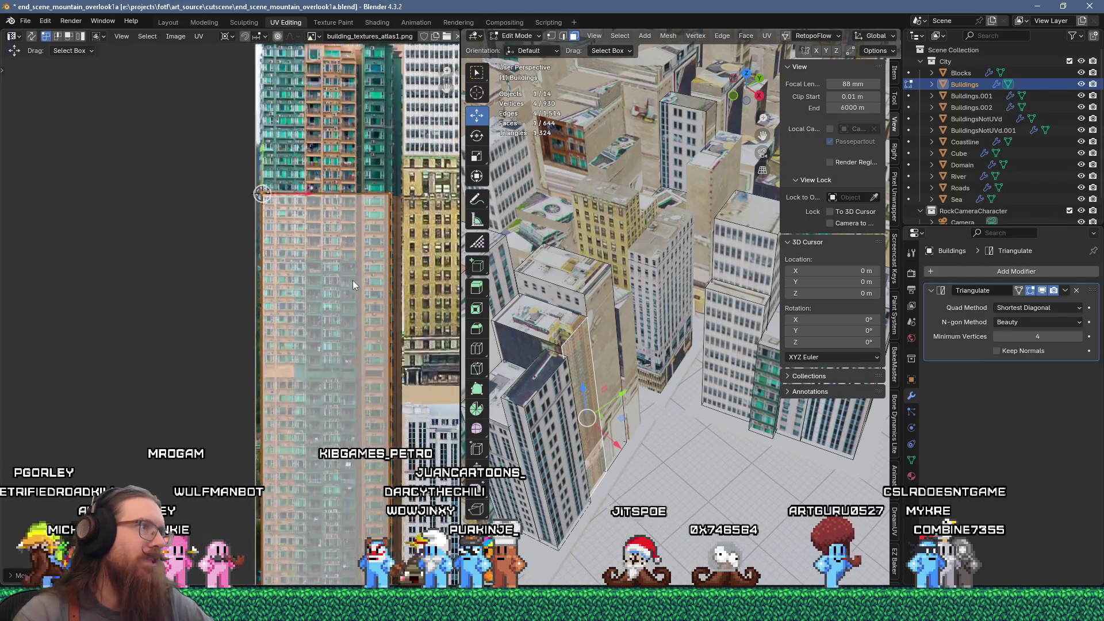
scroll(329, 183, "up", 3)
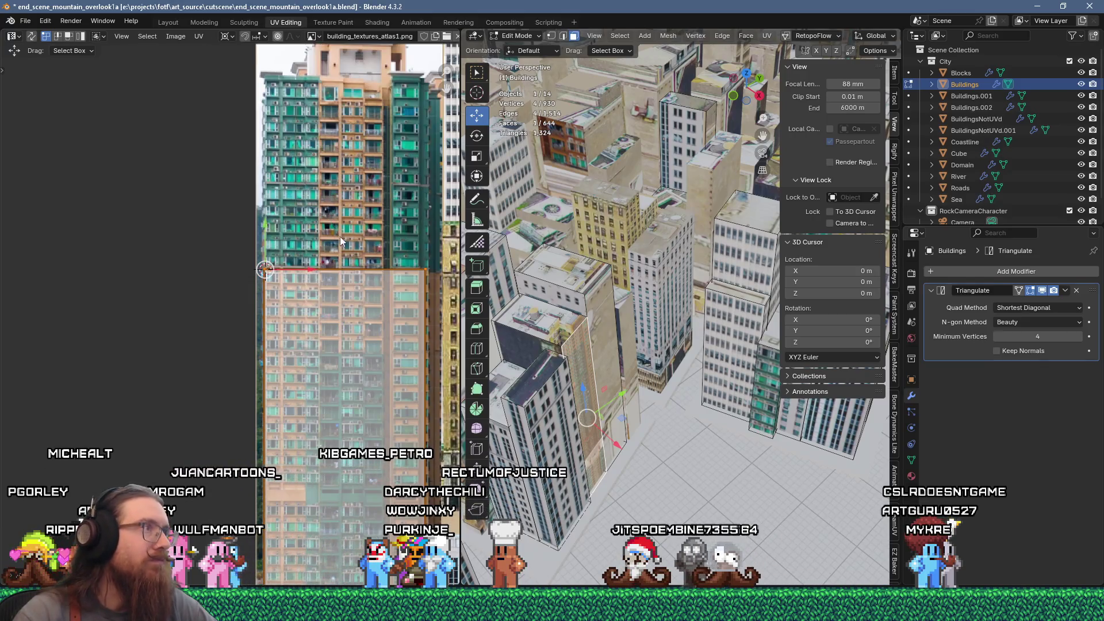
Place the island on the peach window-grid facade, scaled by 0.4368
key("g")
left_click(403, 42)
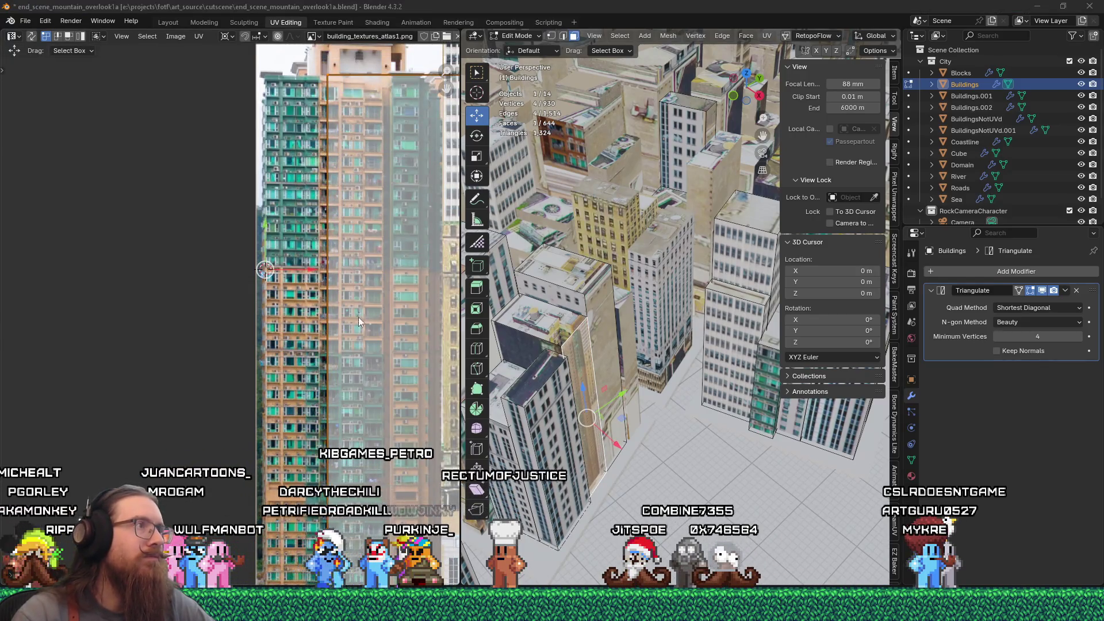
middle_click_drag(357, 316, 325, 465)
key("g")
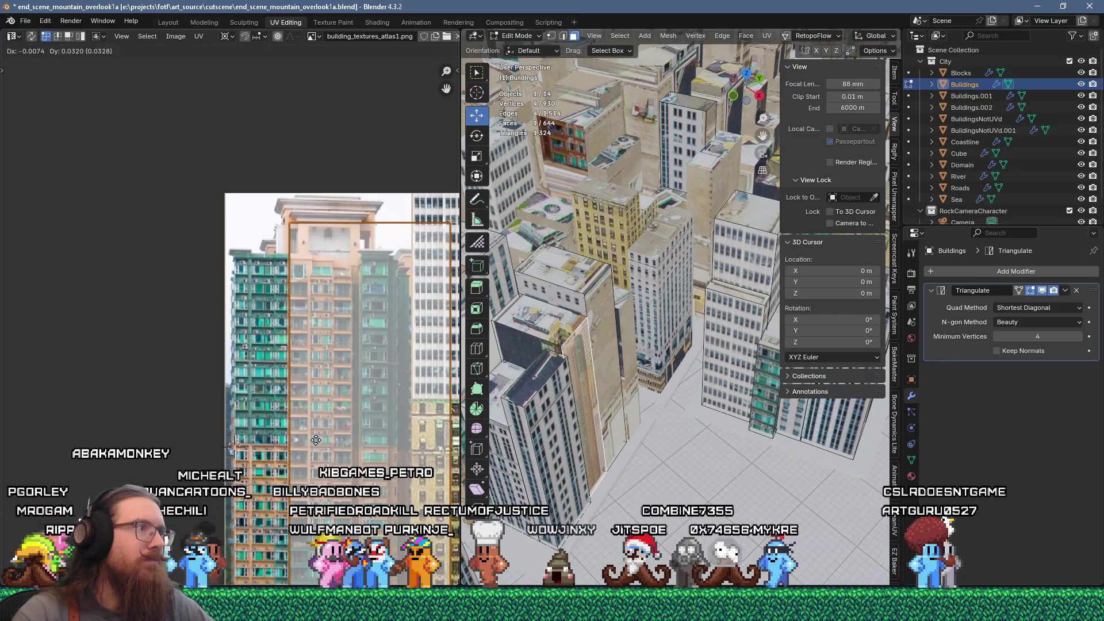
left_click(316, 440)
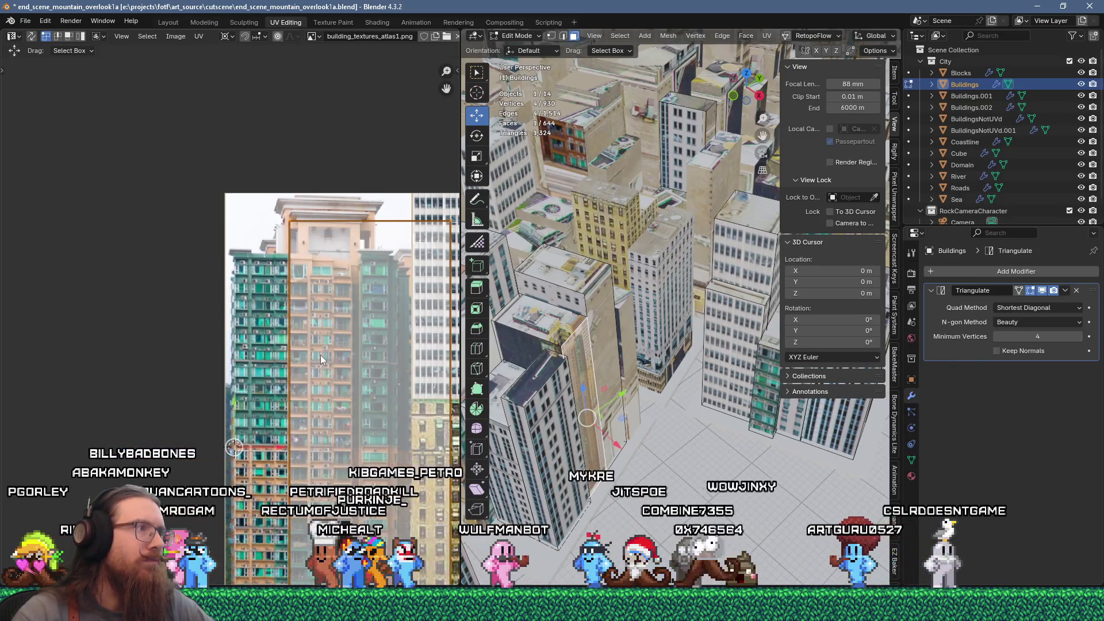
left_click_drag(290, 219, 288, 222)
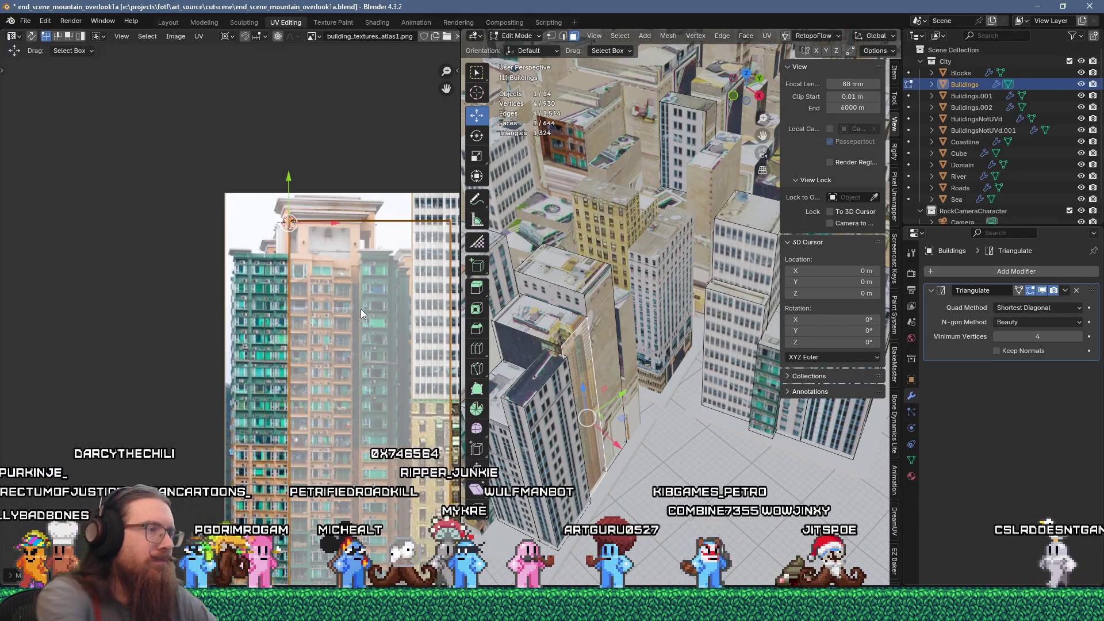
key("s")
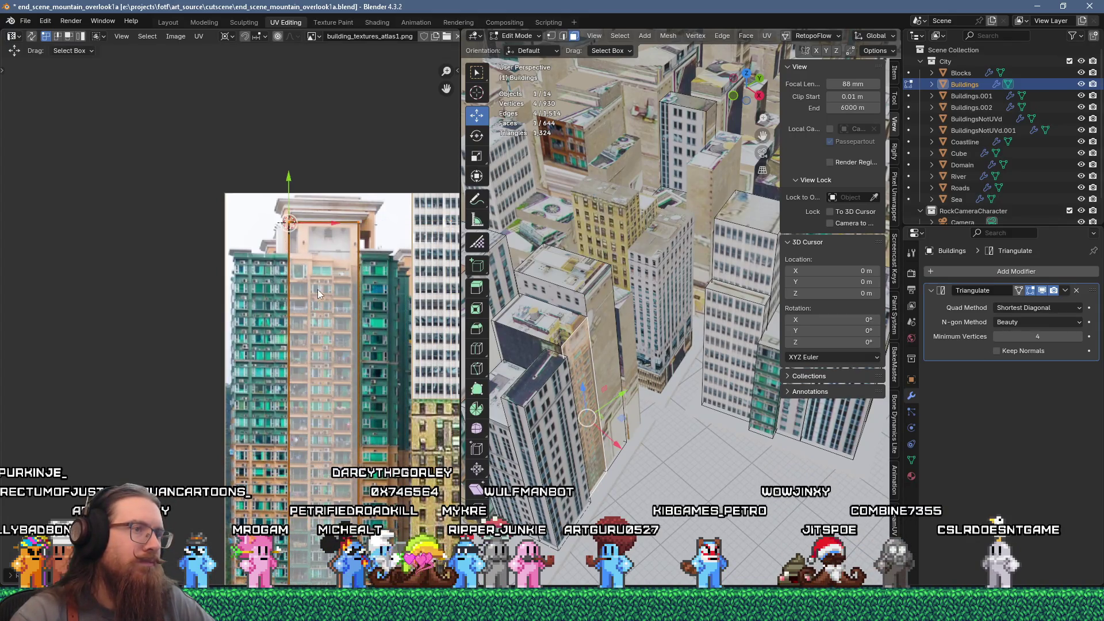
left_click(601, 329, "shift")
Flow-unwrap the selected faces, then unwrap just one face and select its UV island
key("u")
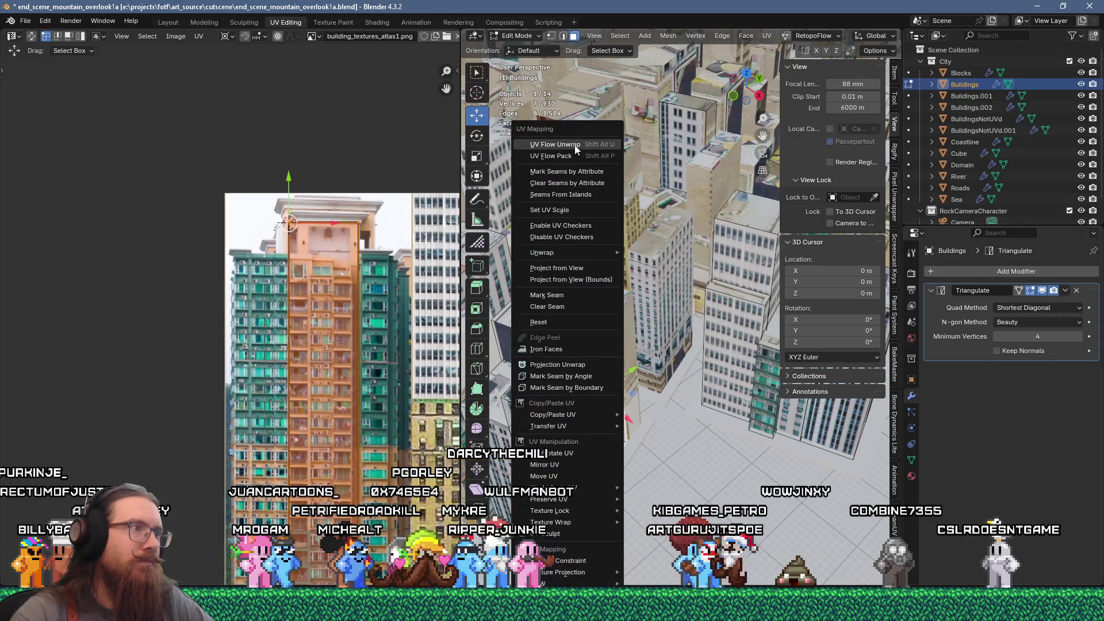
left_click(575, 149)
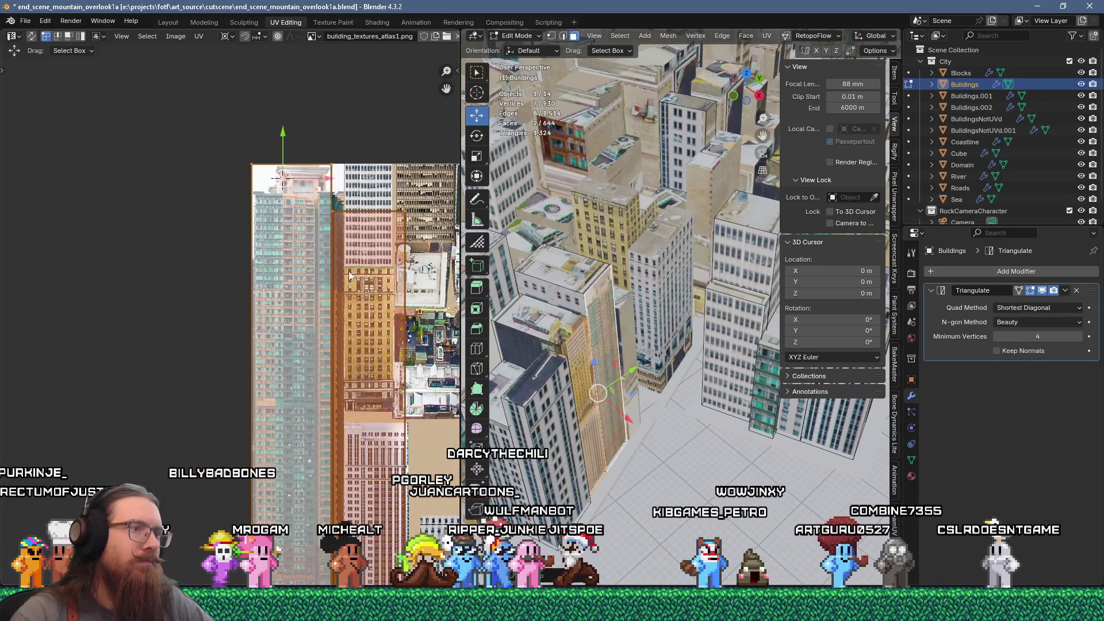
left_click(598, 357)
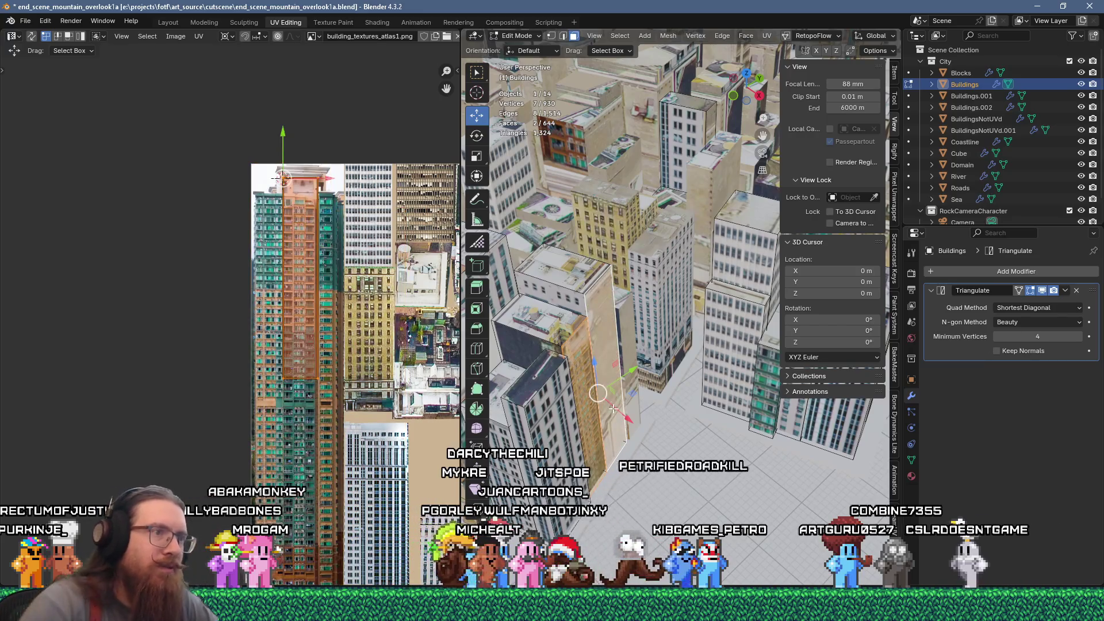
key("u")
left_click(597, 155)
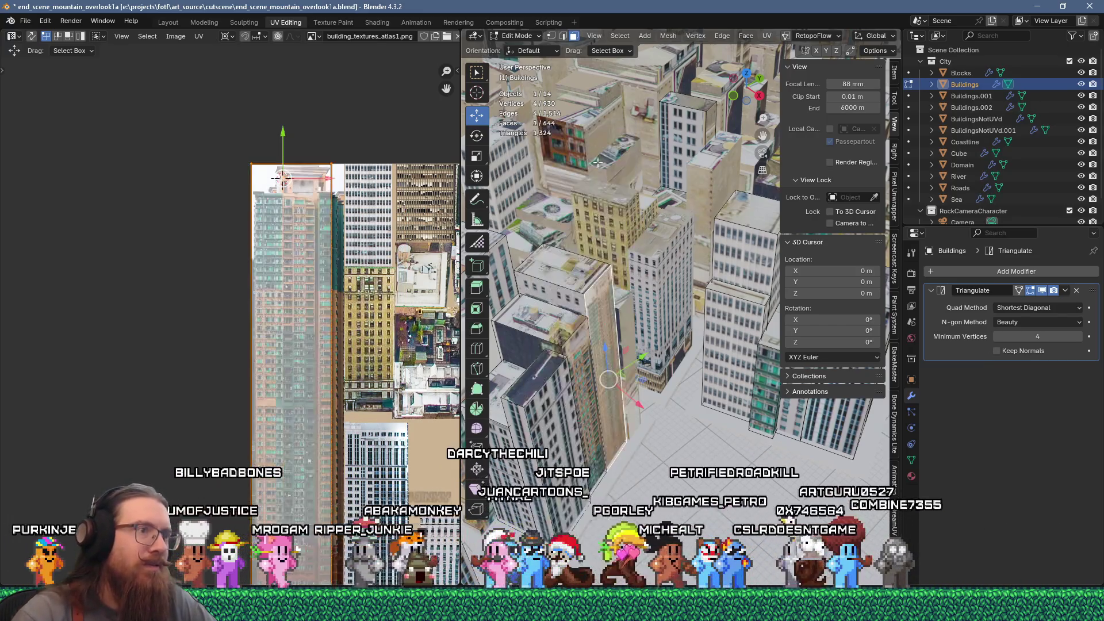
scroll(291, 266, "up", 2)
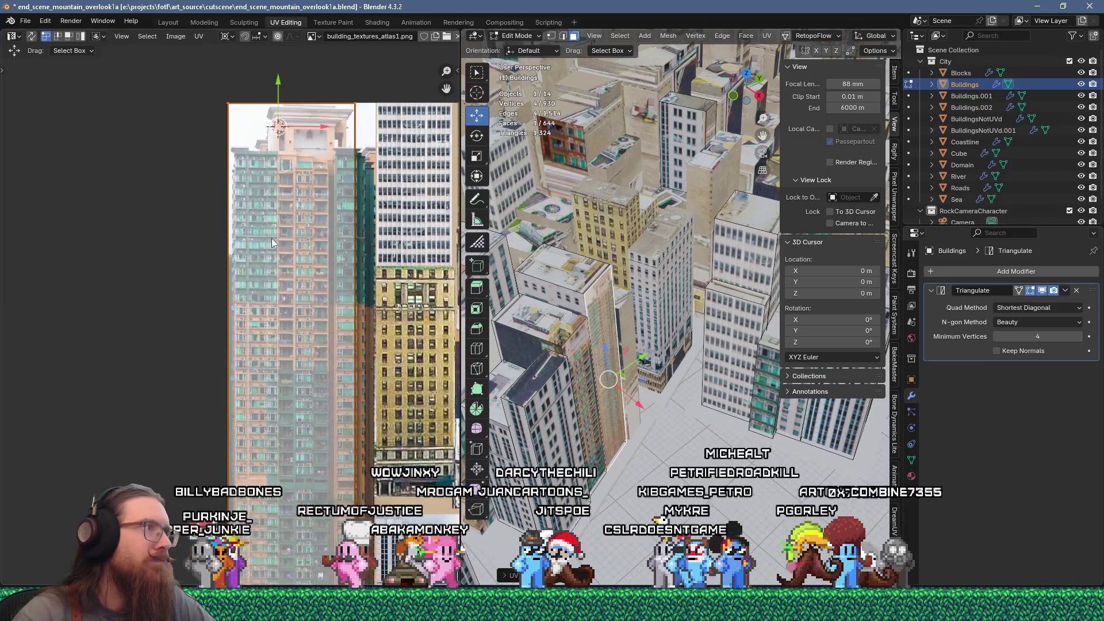
scroll(286, 258, "down", 3)
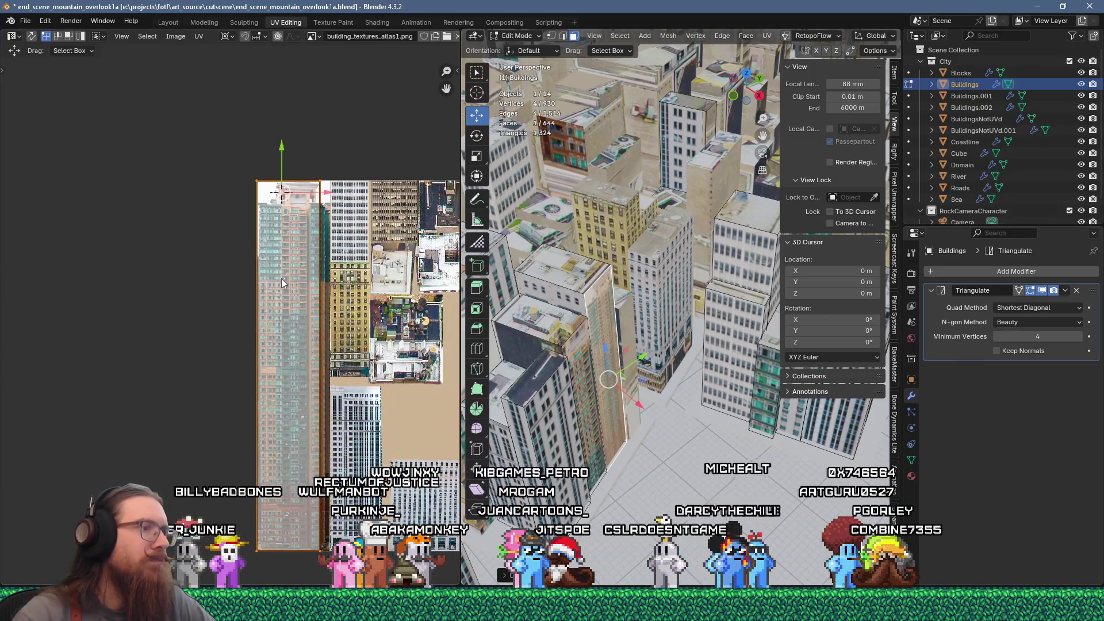
mouse_move(218, 167)
left_mouse_down()
mouse_move(338, 470)
mouse_move(339, 500)
left_mouse_up()
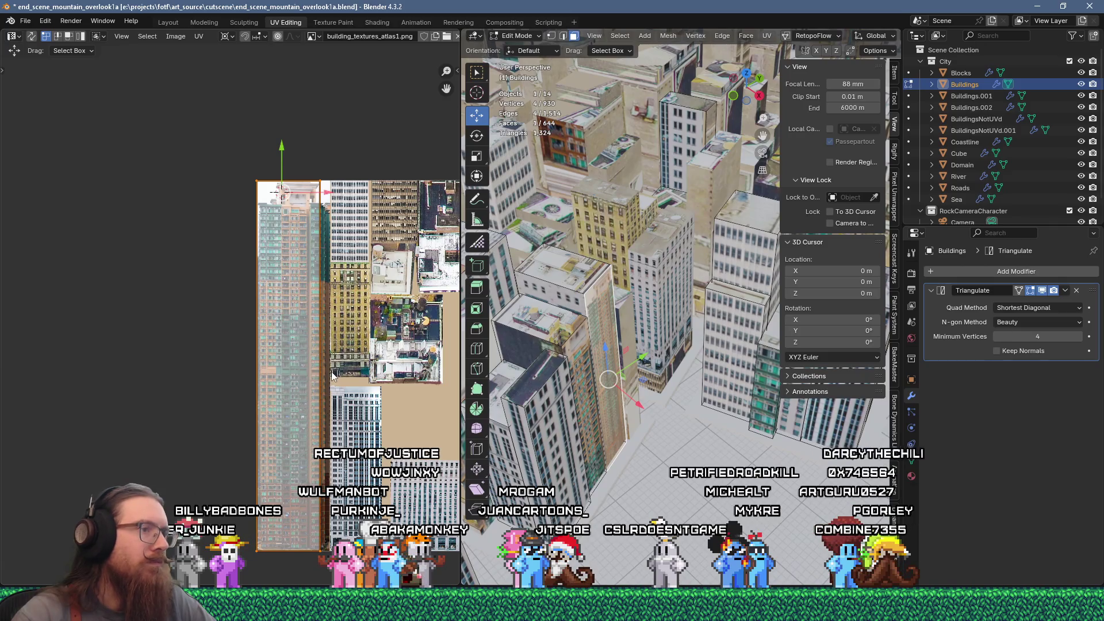
Move the island onto the white facade at 0.3 scale, then select BuildingsNotUVd in Object Mode
key("g")
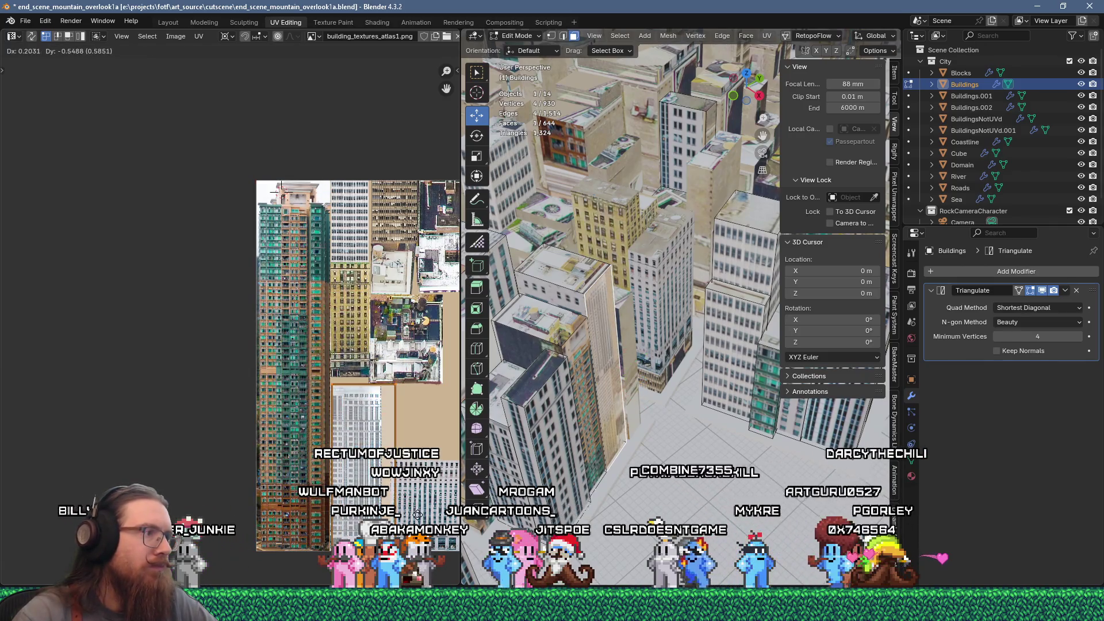
scroll(295, 338, "up", 5)
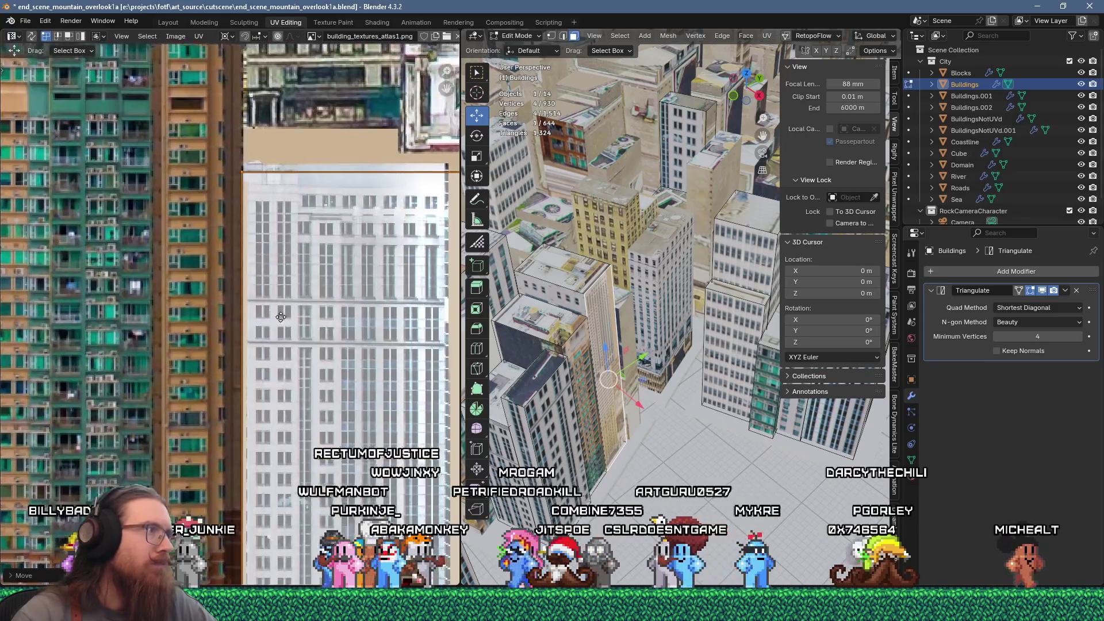
key("g")
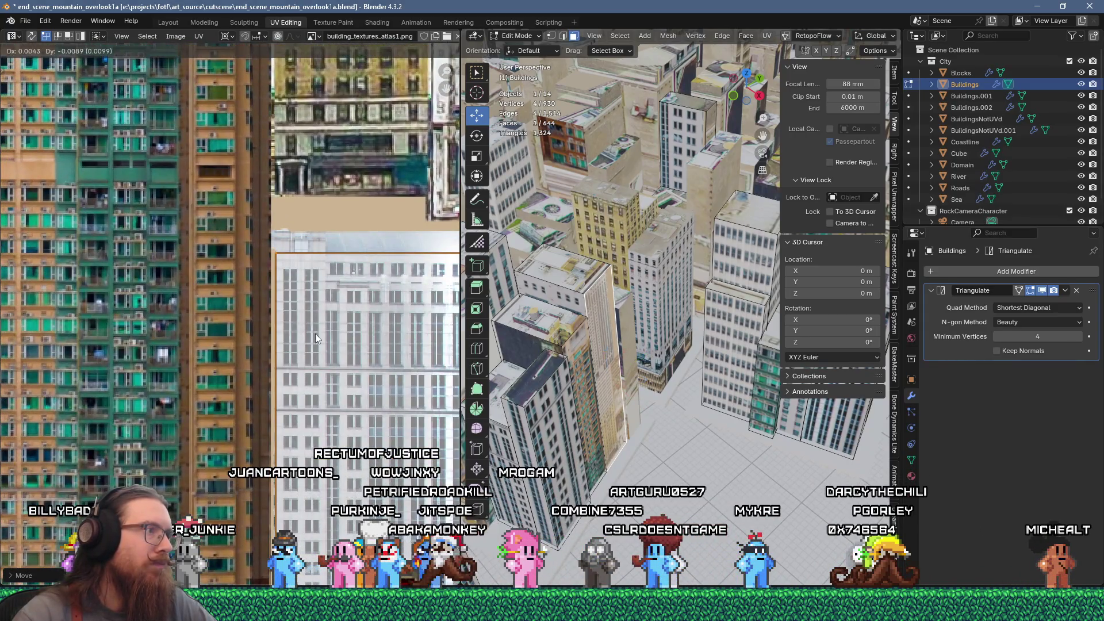
left_click(316, 334)
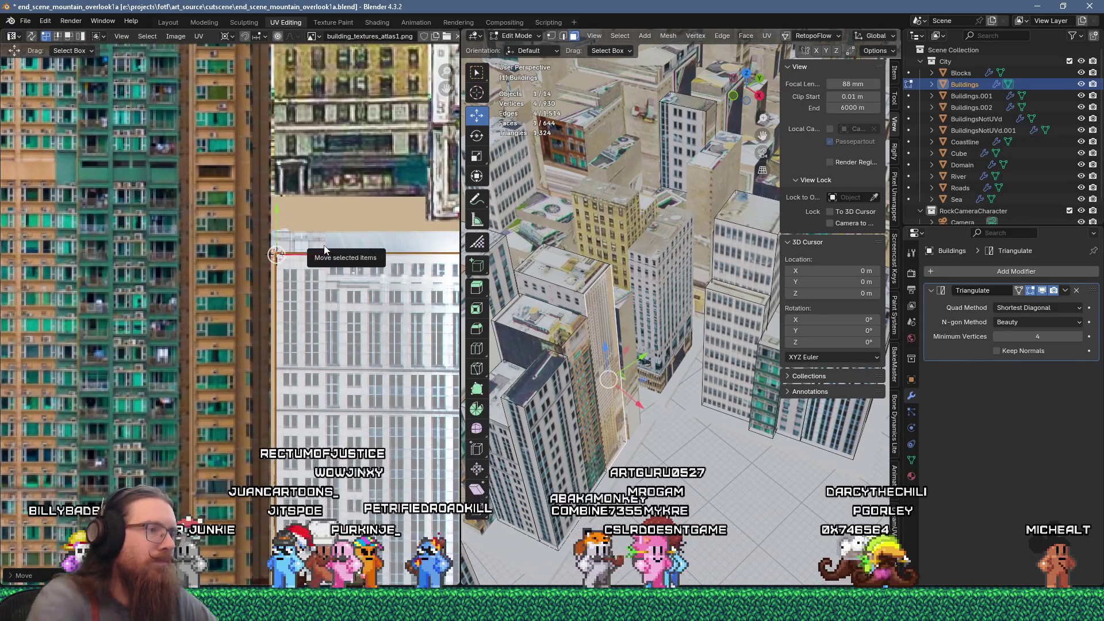
key("s")
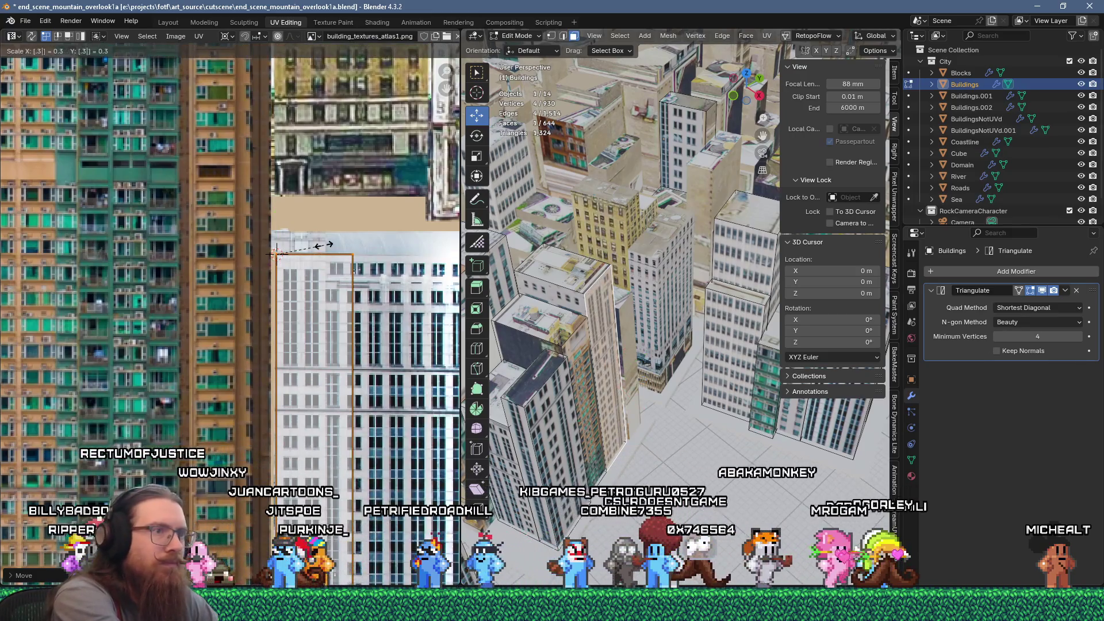
key("Return")
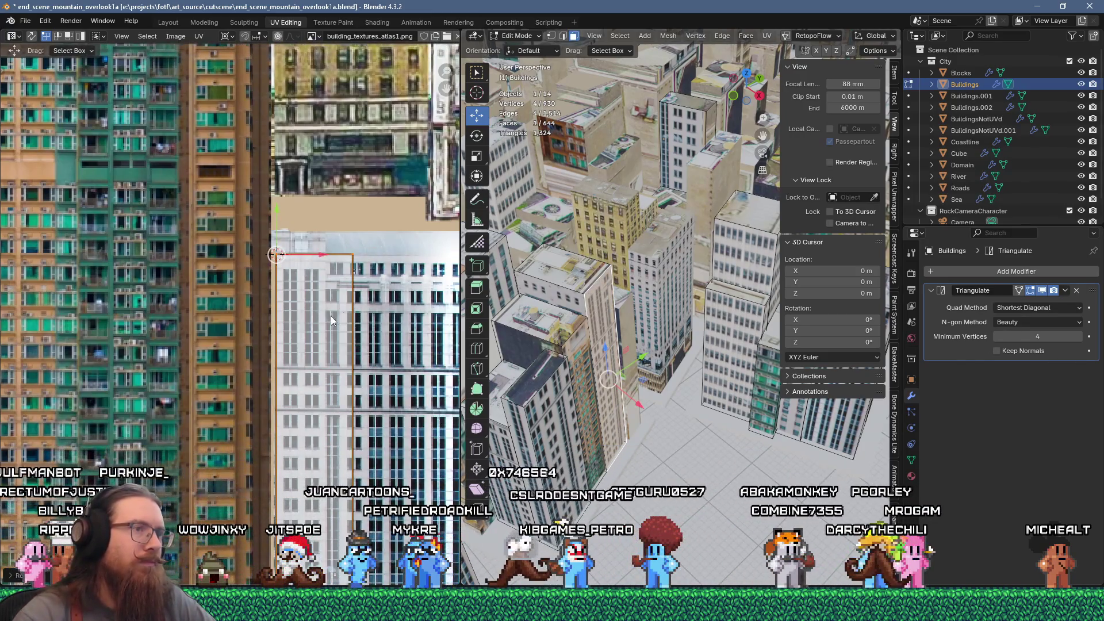
key("Tab")
left_click(629, 315)
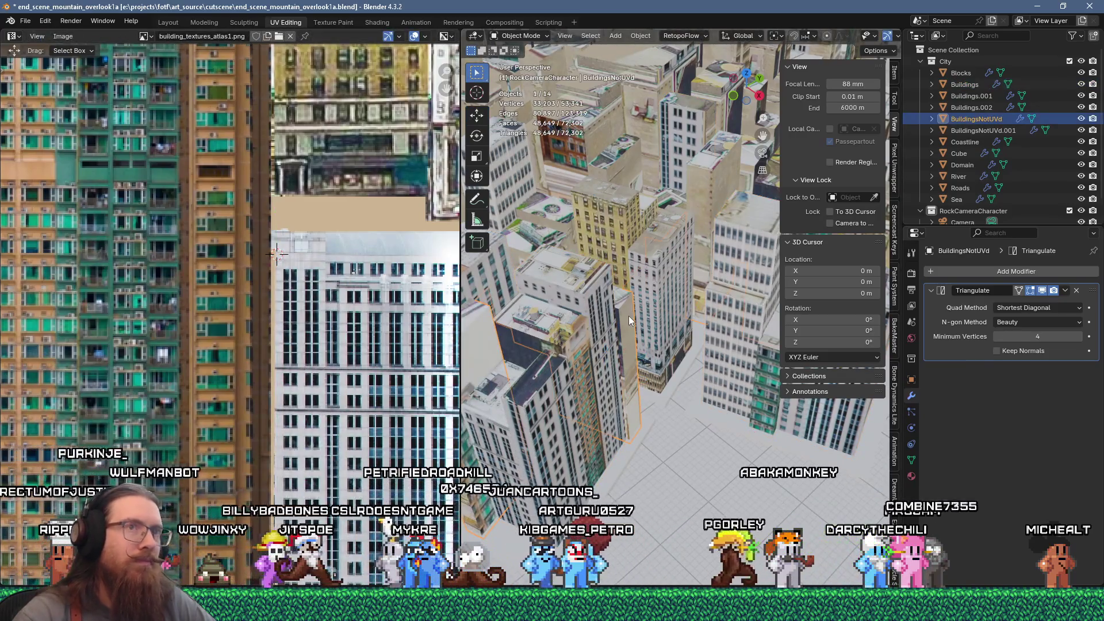
Unwrap a tall narrow face of BuildingsNotUVd and bring the atlas facade textures into view
key("Tab")
left_click(618, 333)
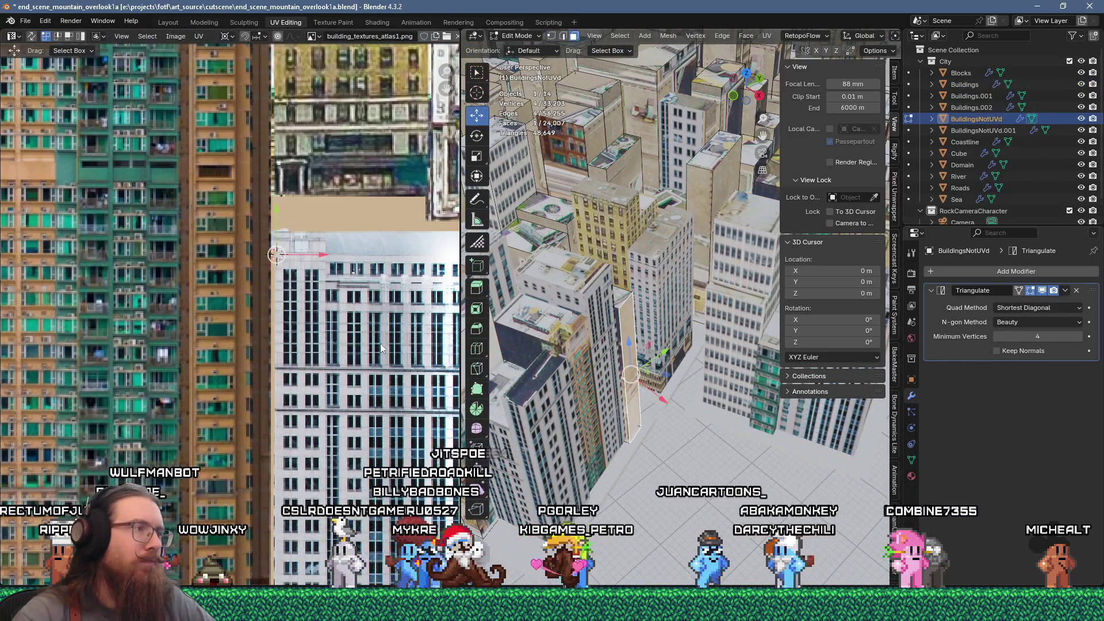
scroll(382, 349, "down", 2)
key("u")
left_click(592, 139)
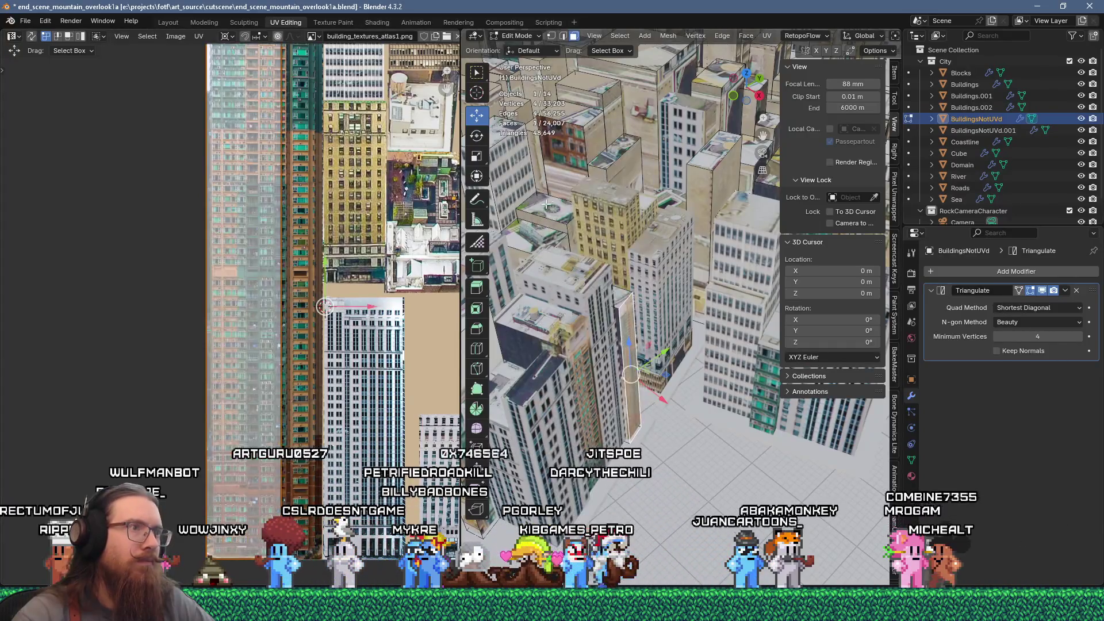
scroll(241, 289, "down", 3)
scroll(240, 289, "up", 2)
middle_click_drag(226, 260, 260, 282)
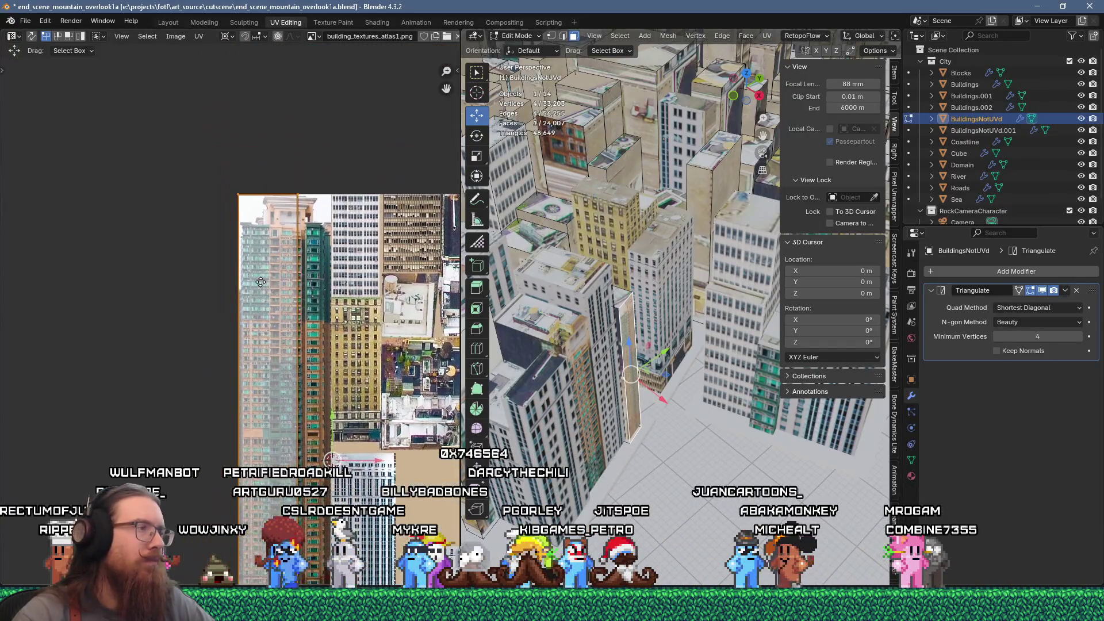
scroll(253, 265, "up", 1)
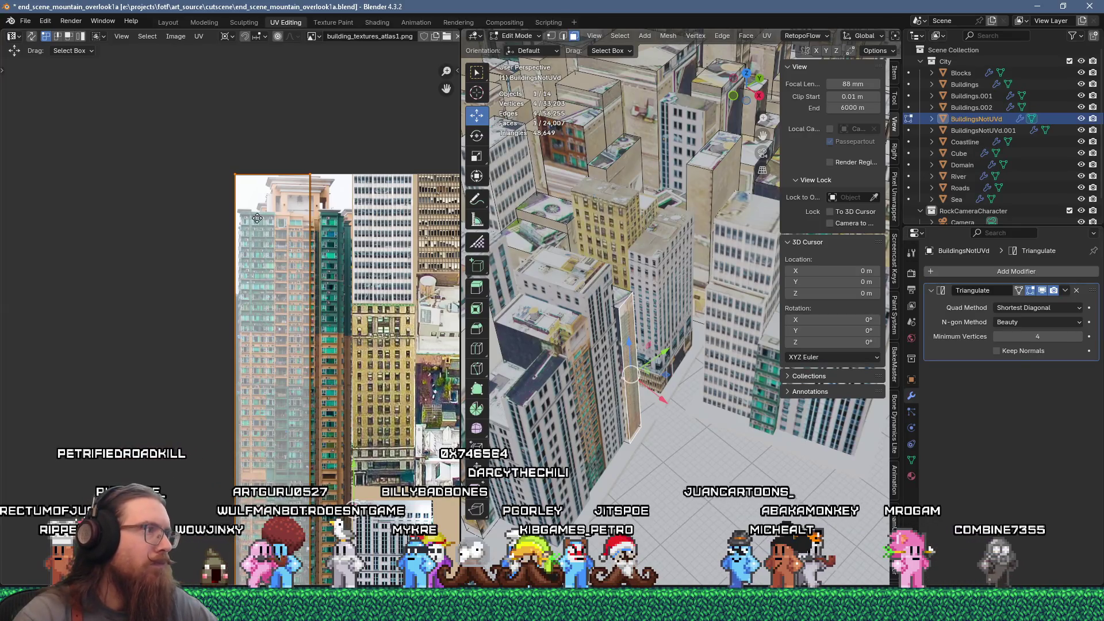
Move the face's UVs onto the atlas and scale them around their corner to fit the facade
key("g")
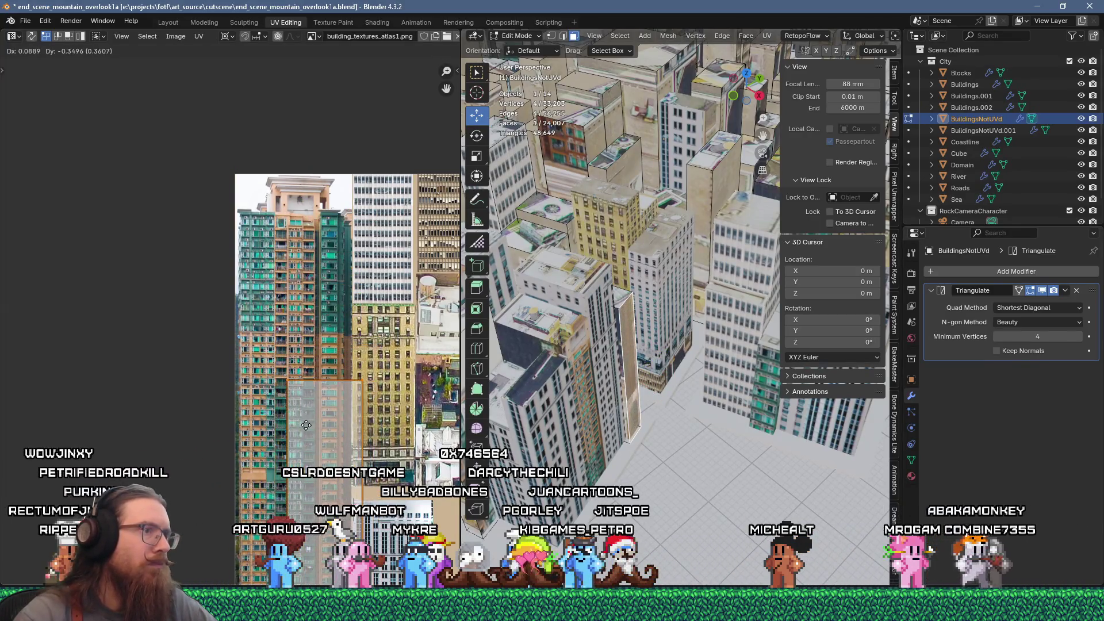
left_click(299, 448)
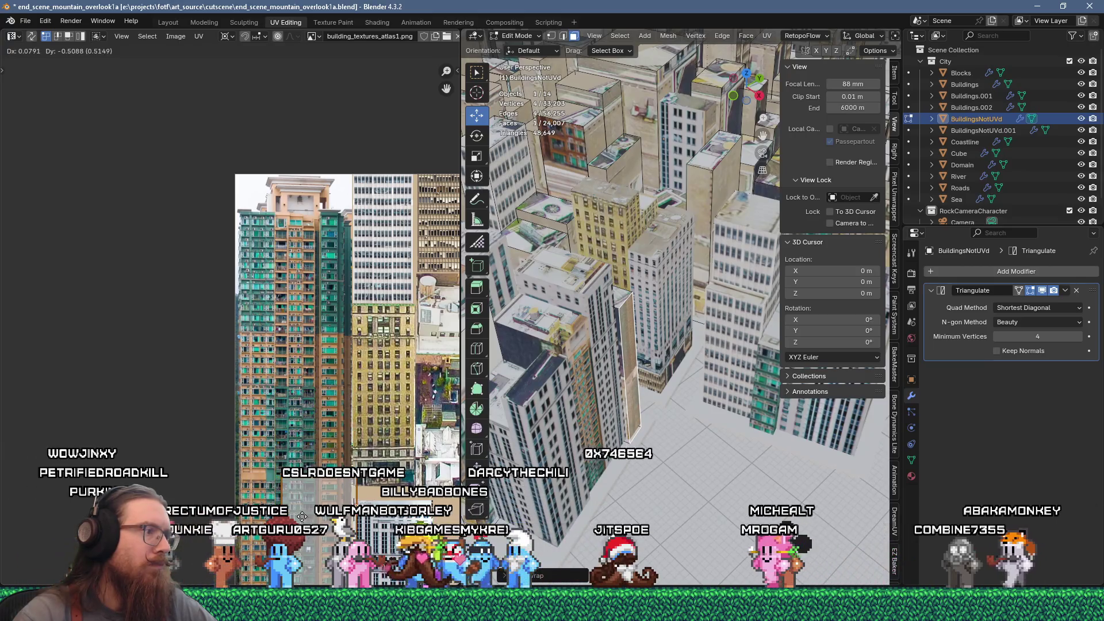
scroll(291, 388, "up", 5)
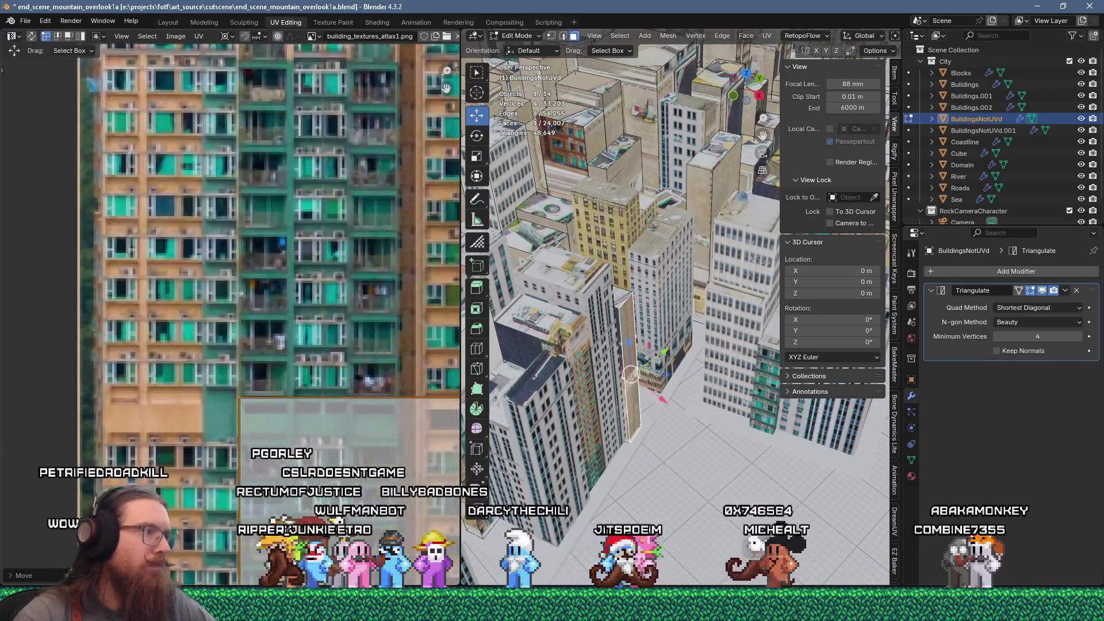
right_click(240, 398, "shift")
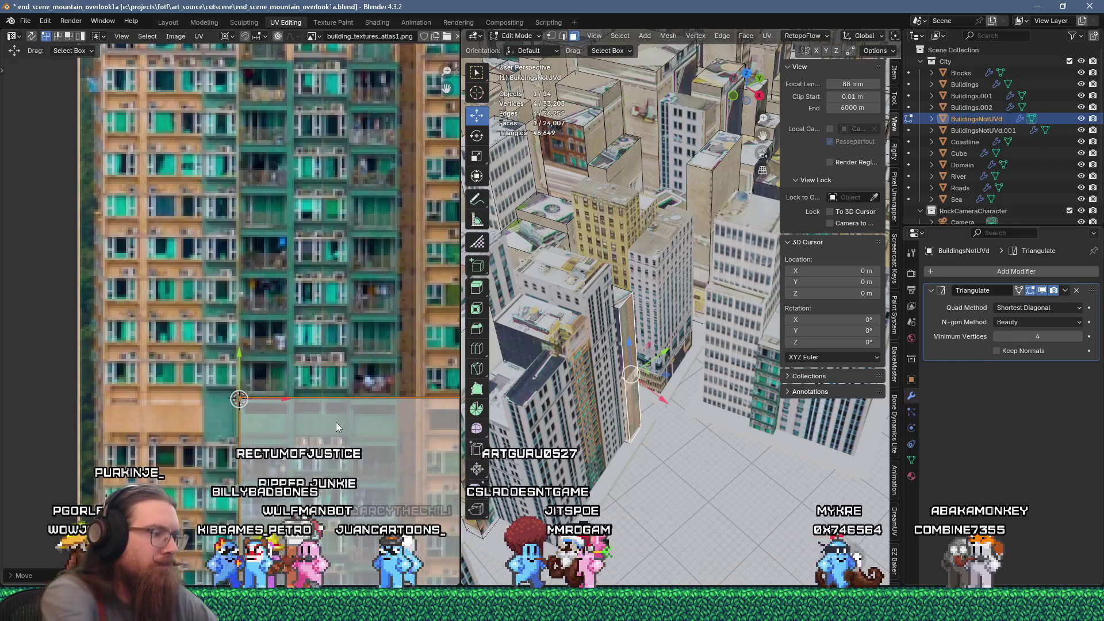
key("s")
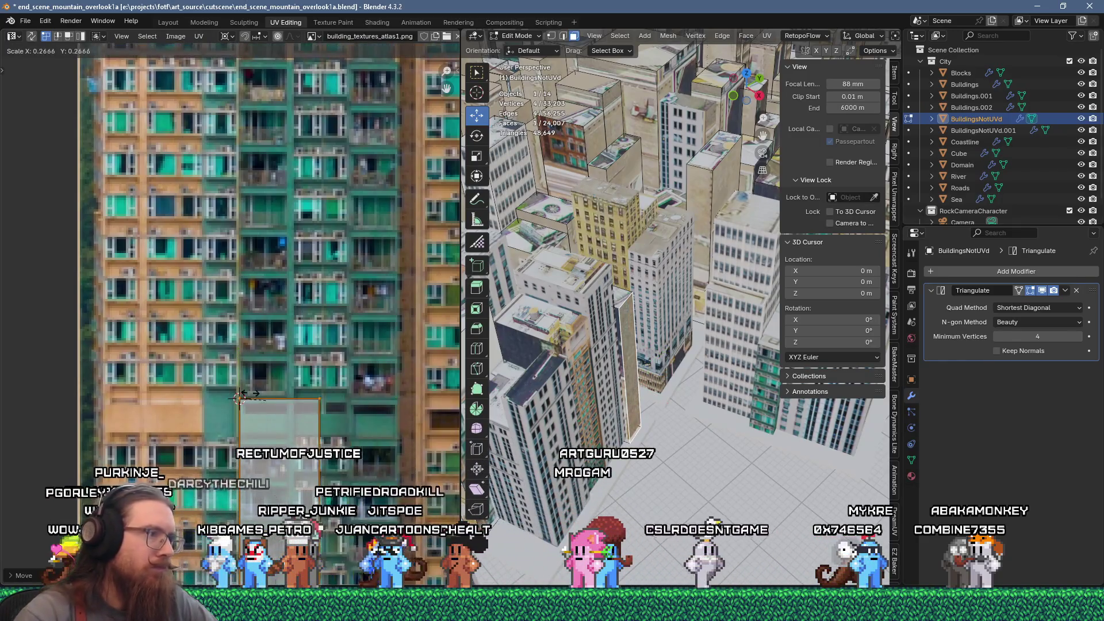
left_click(292, 398)
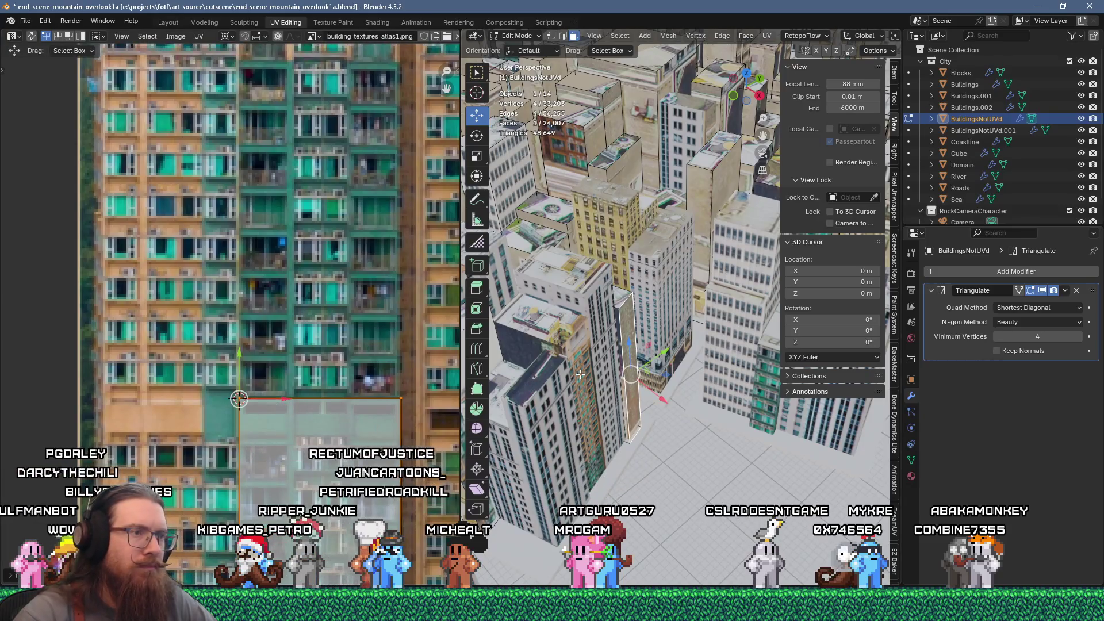
Switch from BuildingsNotUVd through Roads to the Buildings mesh and select a tower face
left_click(618, 322, "shift")
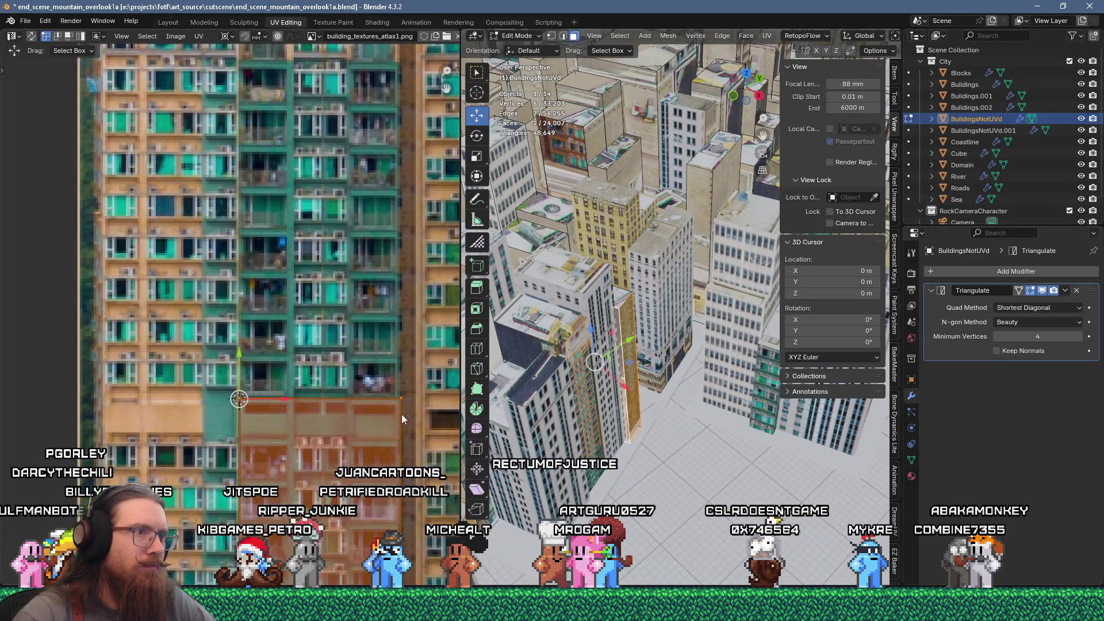
left_click(621, 318, "shift")
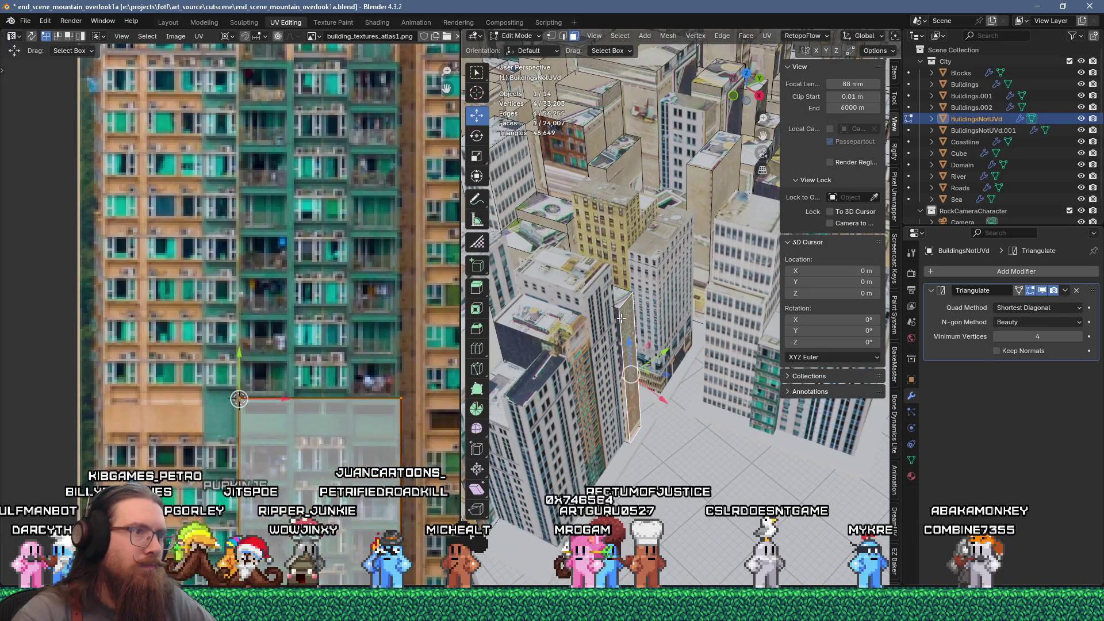
left_click(611, 335, "shift")
middle_click_drag(612, 334, 563, 340)
key("Tab")
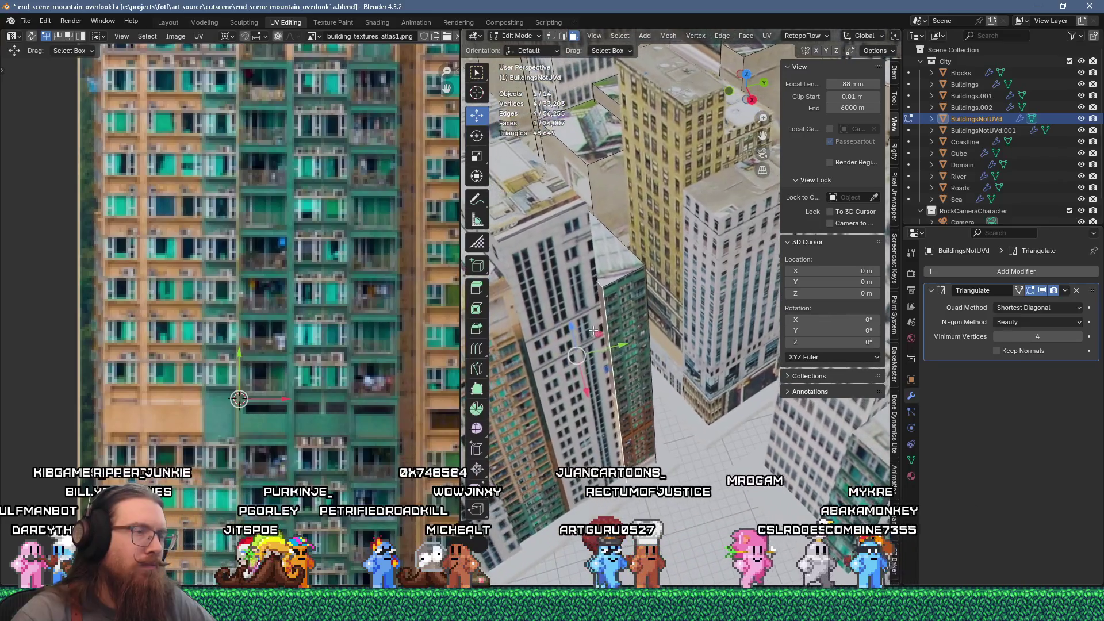
left_click(557, 291)
key("Tab")
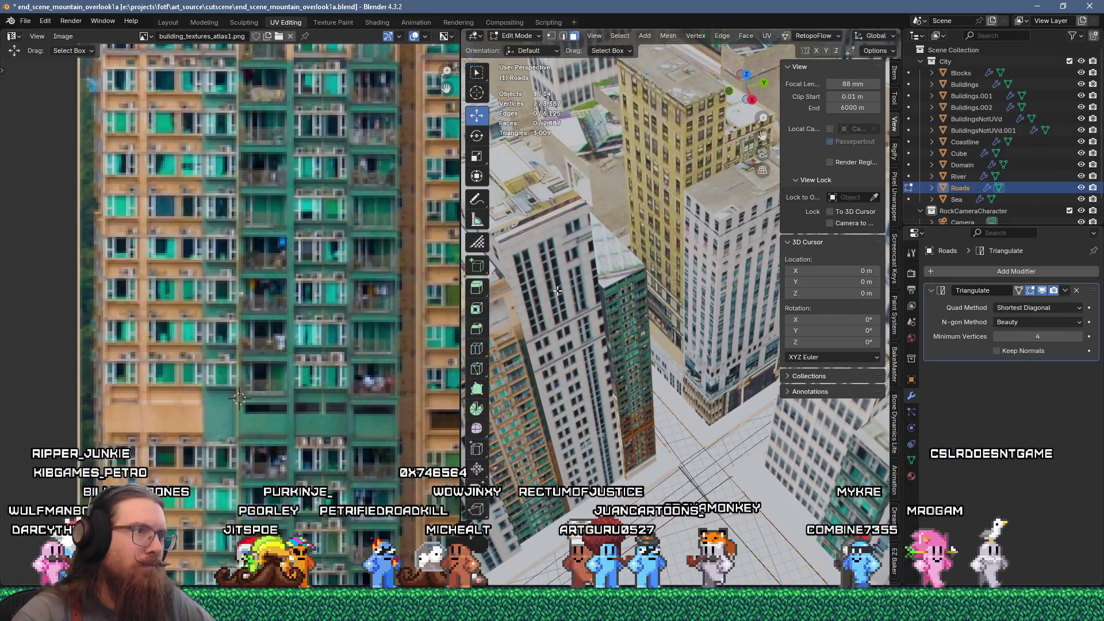
key("Tab")
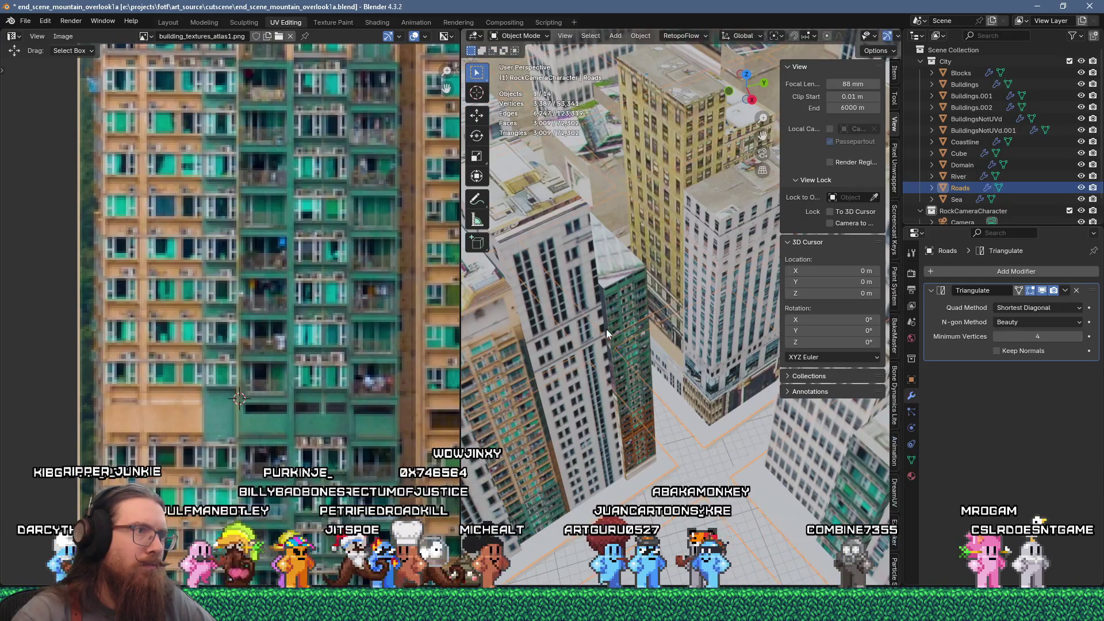
left_click(591, 300)
key("Tab")
left_click(591, 300)
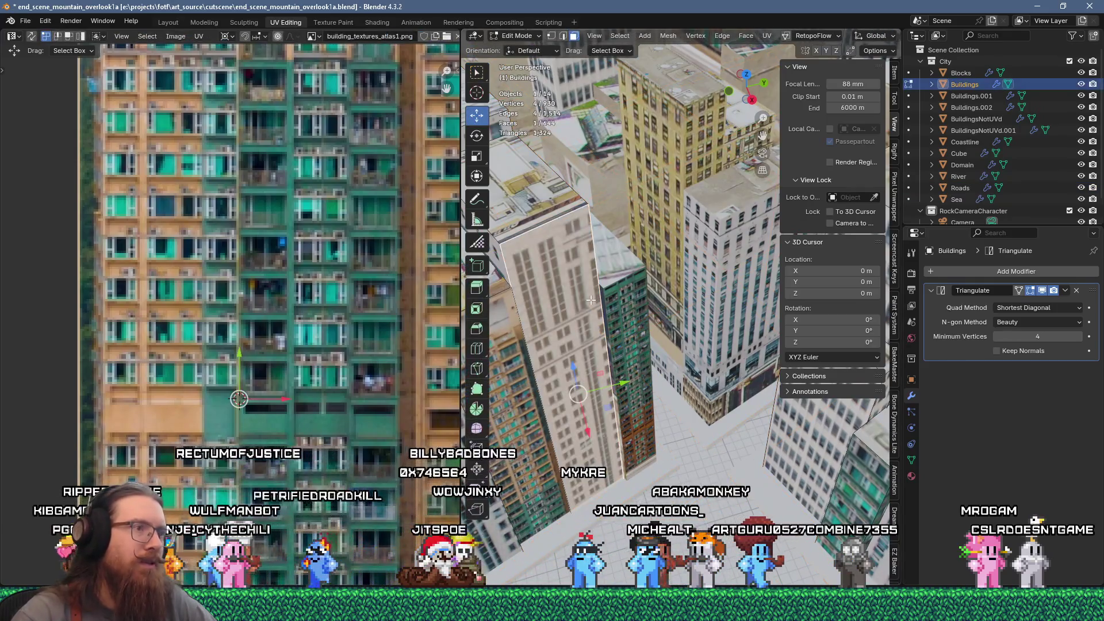
Stretch the tower face's UV outline about 0.01 along X over the white office facade
scroll(345, 355, "down", 3)
scroll(354, 329, "down", 2)
scroll(323, 330, "up", 5)
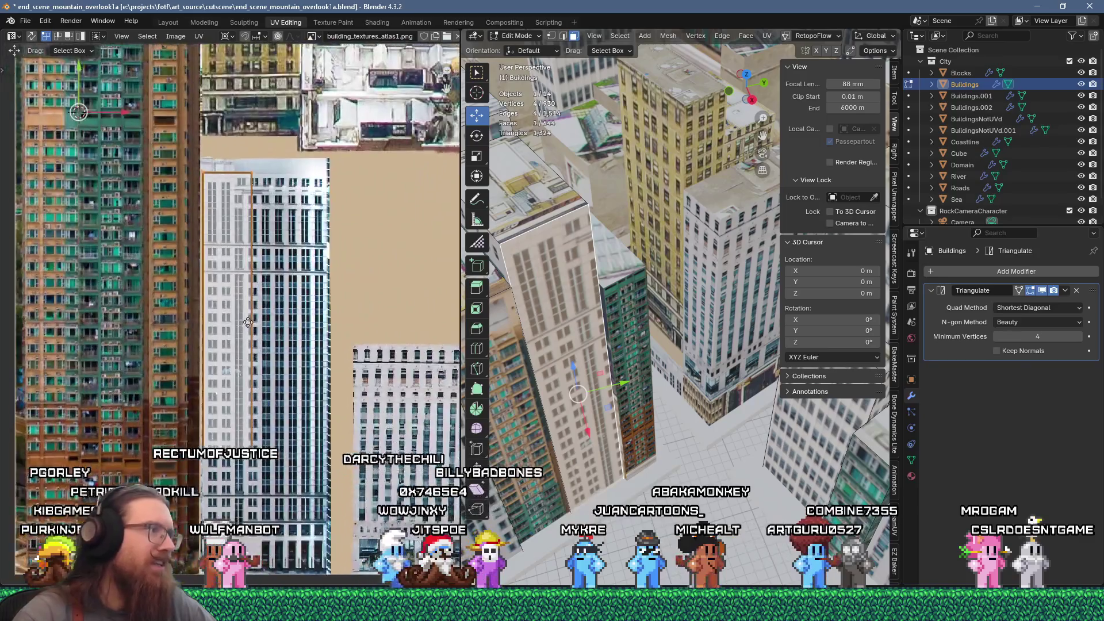
scroll(306, 329, "up", 1)
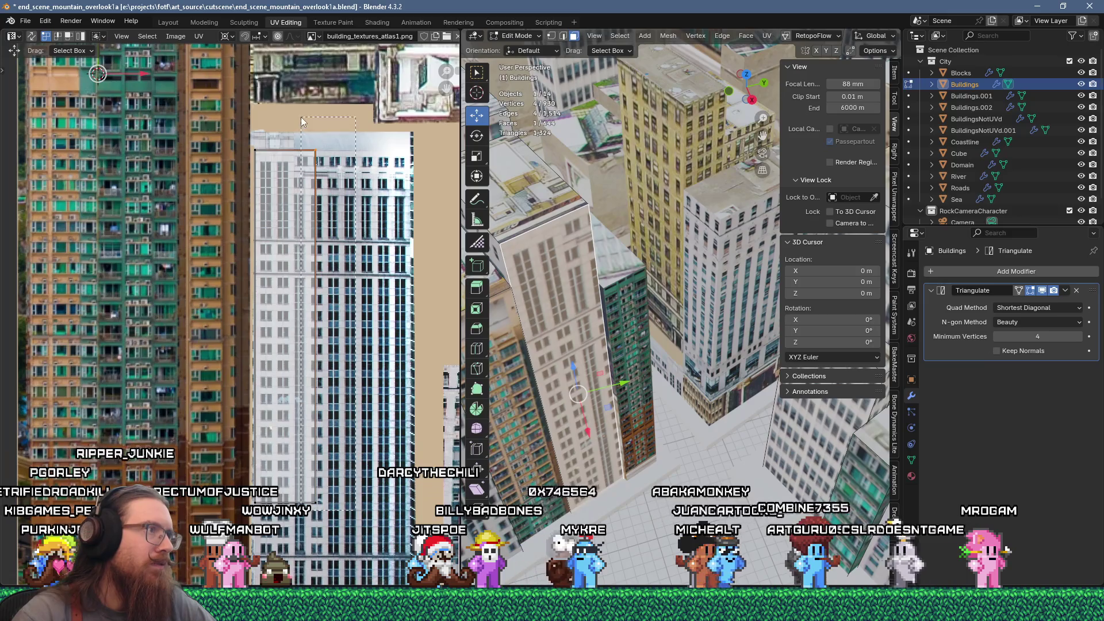
key("g")
key("x")
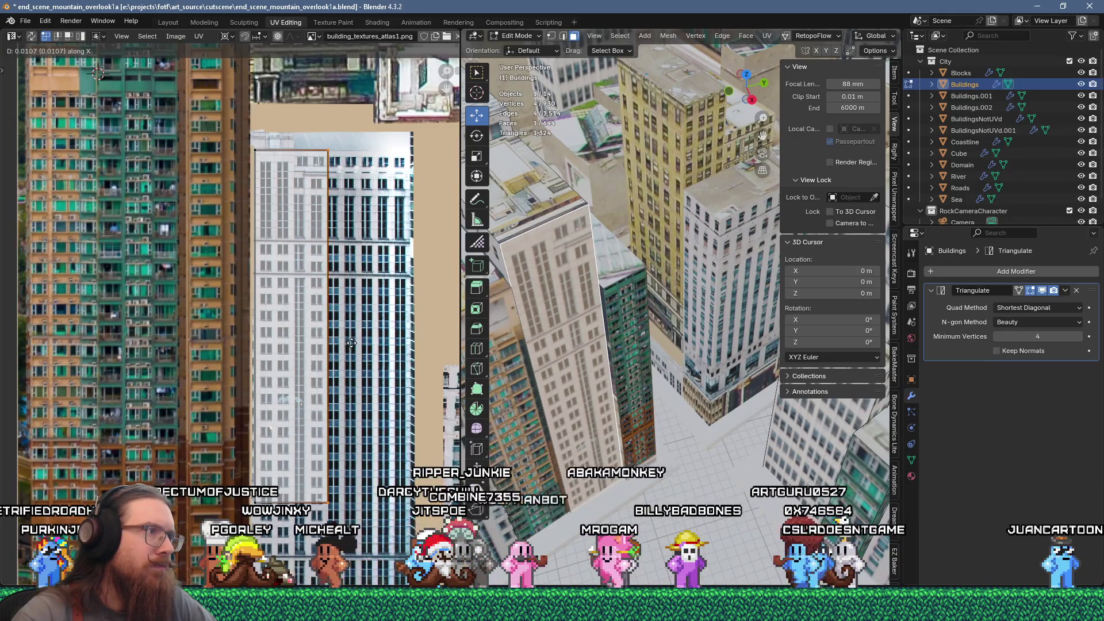
left_click(351, 343)
Deselect all faces, return to Object Mode, and select the BuildingsNotUVd object
key("alt+a")
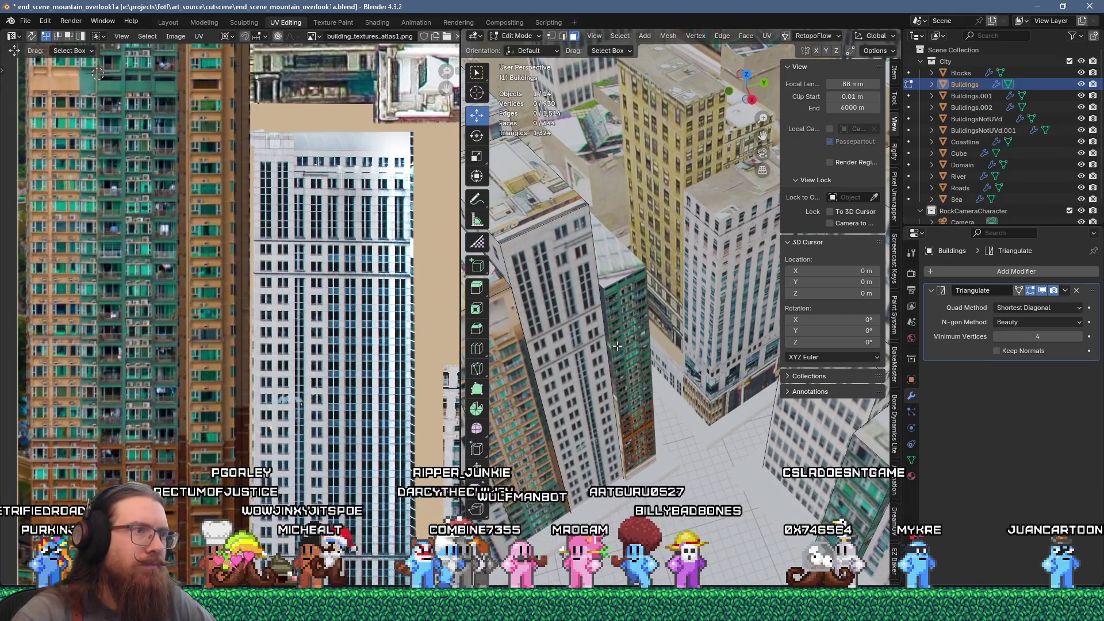
middle_click_drag(617, 346, 660, 327)
key("Tab")
left_click(655, 324)
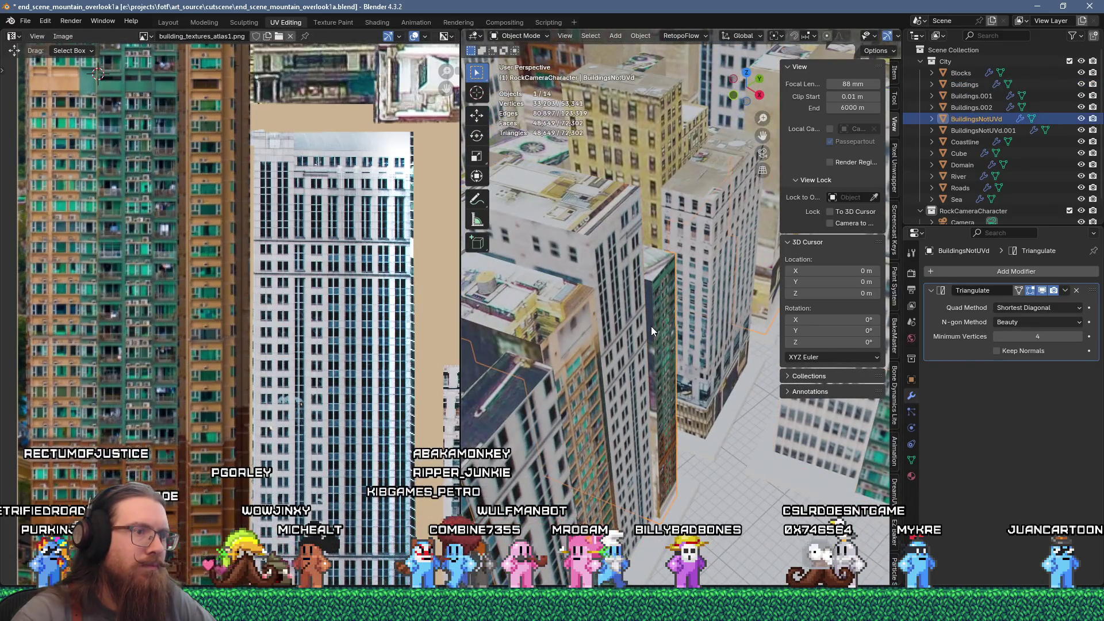
Flow-unwrap a chosen BuildingsNotUVd face and pan the UV view across the atlas
key("Tab")
left_click(604, 391)
key("u")
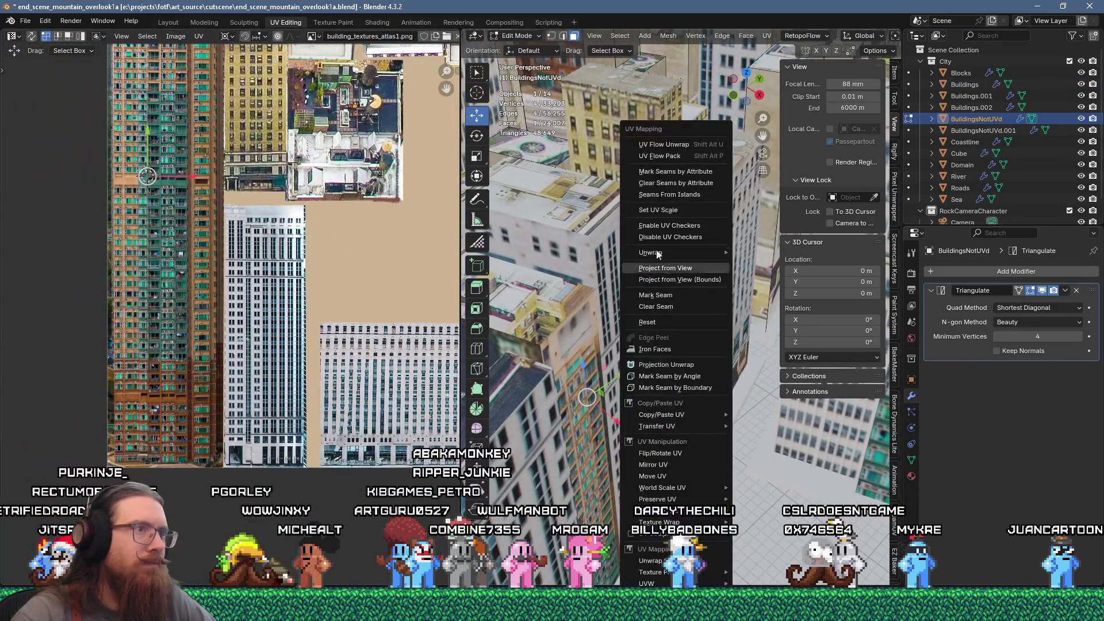
left_click(679, 146)
mouse_move(169, 190)
middle_mouse_down()
mouse_move(221, 288)
mouse_move(222, 386)
middle_mouse_up()
Move the new UV island onto the teal-and-orange apartment facade
key("g")
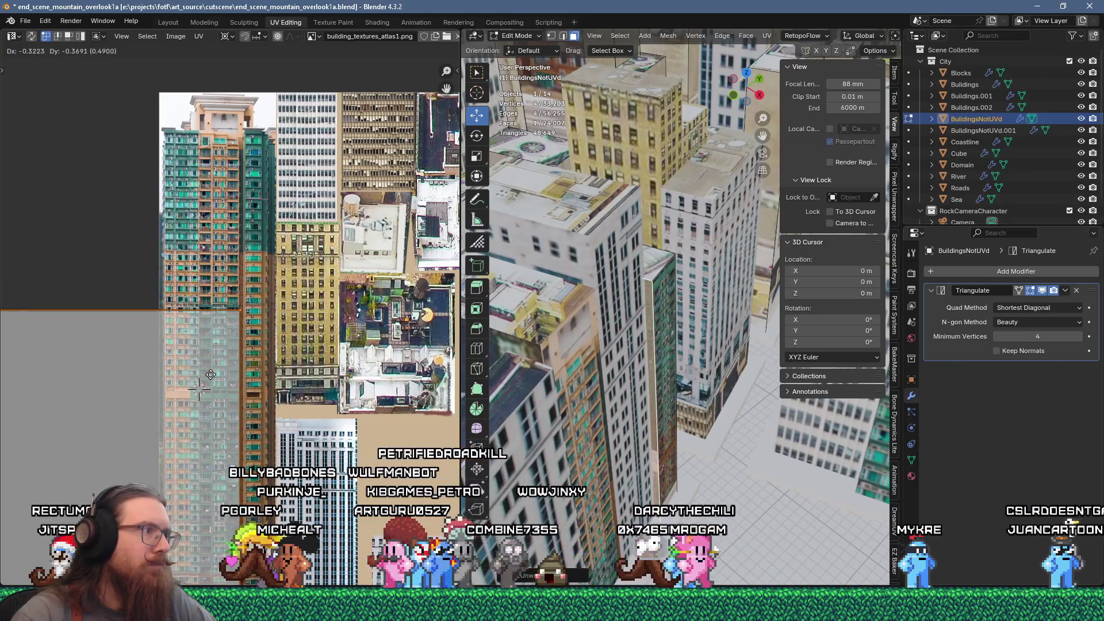
left_click(215, 399)
scroll(241, 405, "up", 5)
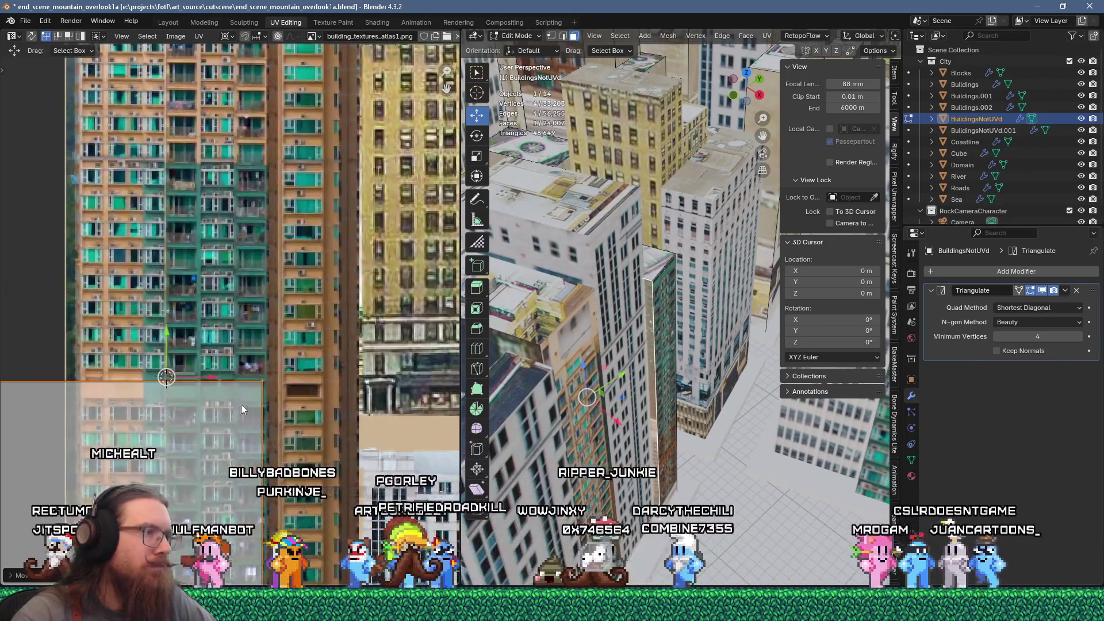
key("g")
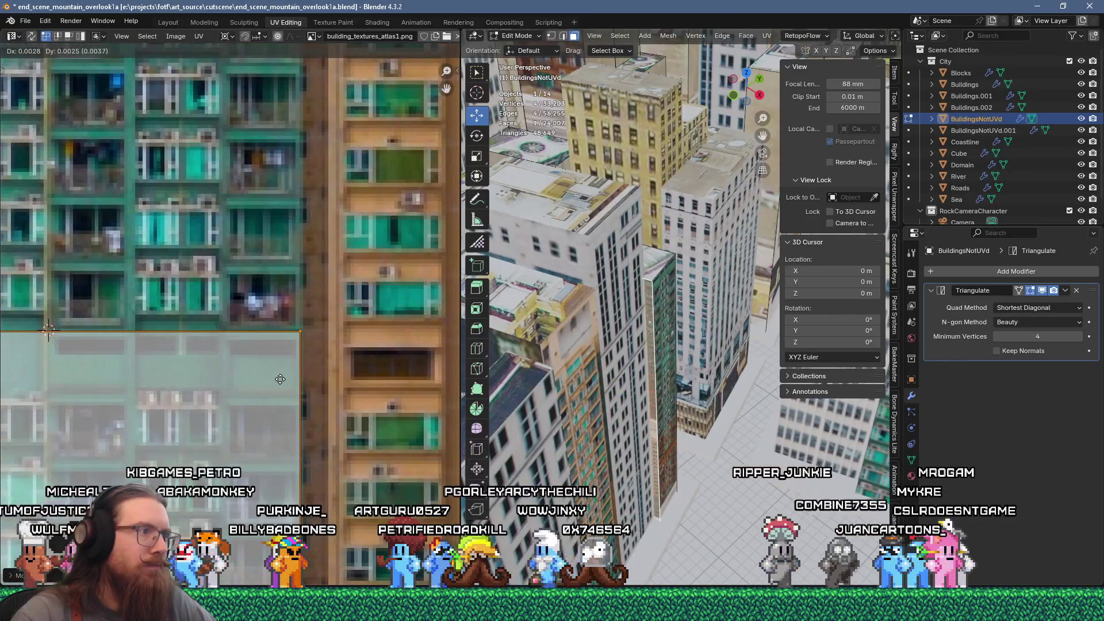
left_click(281, 377)
Scale the island around its corner 2D cursor, ending about 1.56× larger on the facade
right_click(302, 333, "shift")
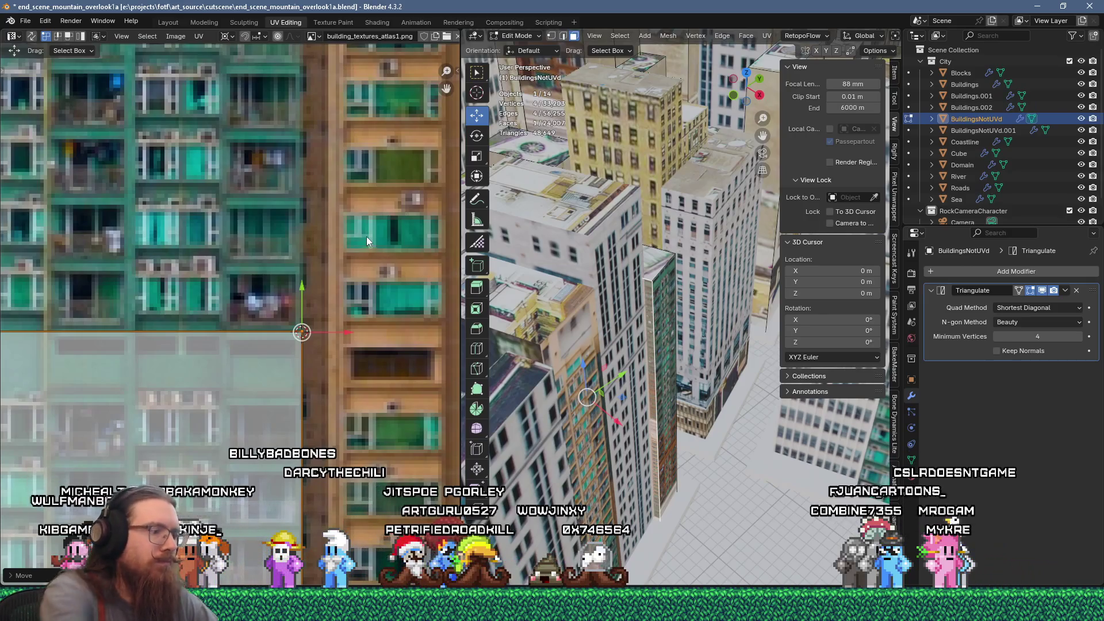
key("s")
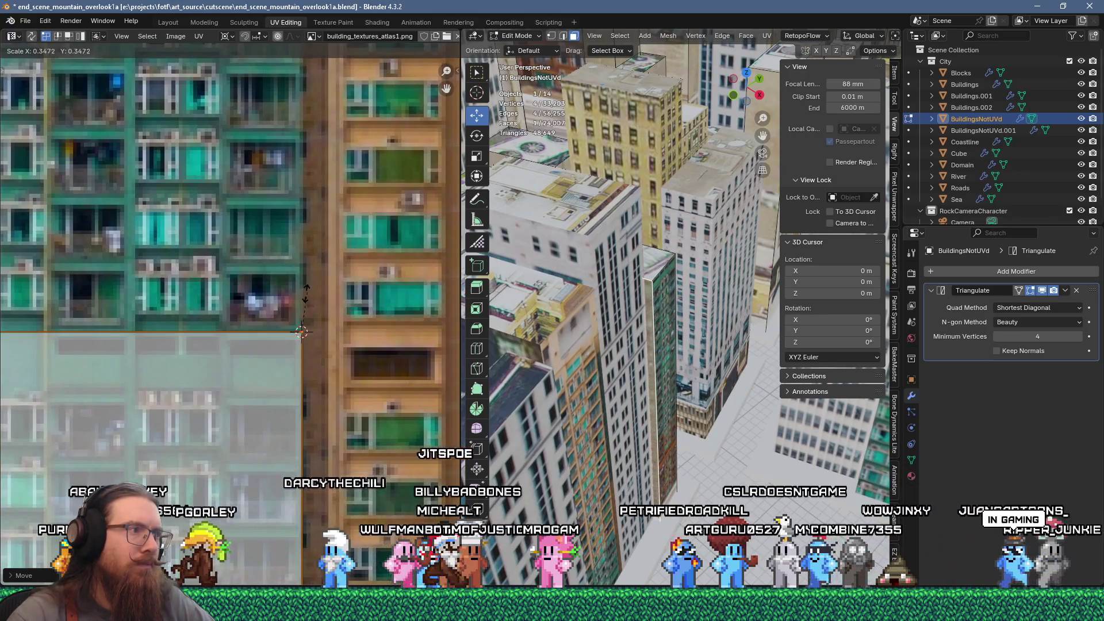
left_click(306, 293)
scroll(345, 276, "down", 3)
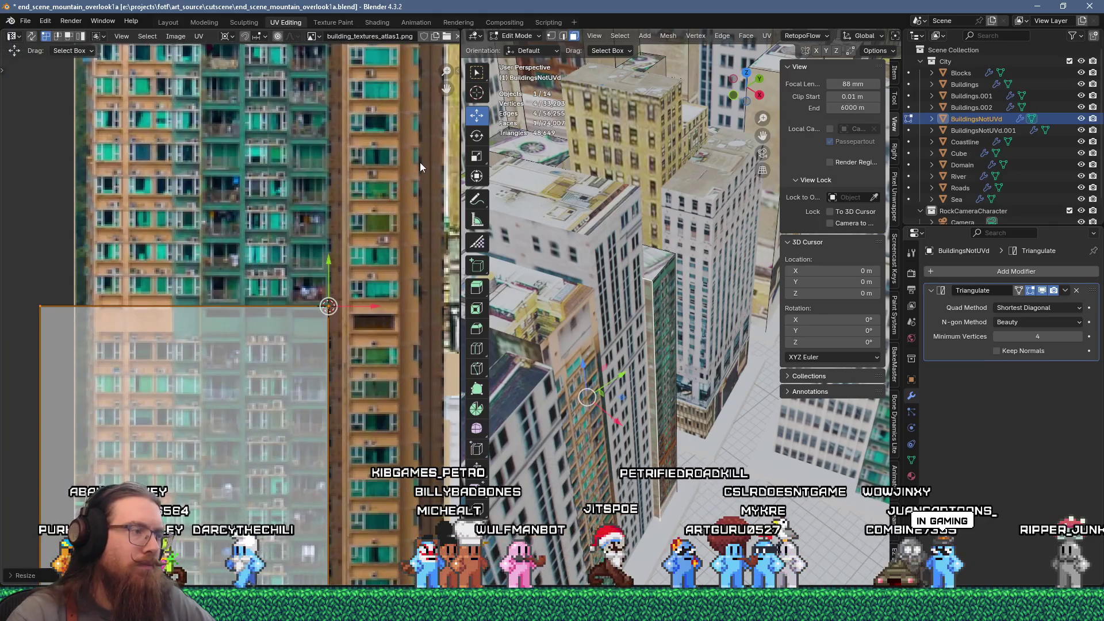
key("s")
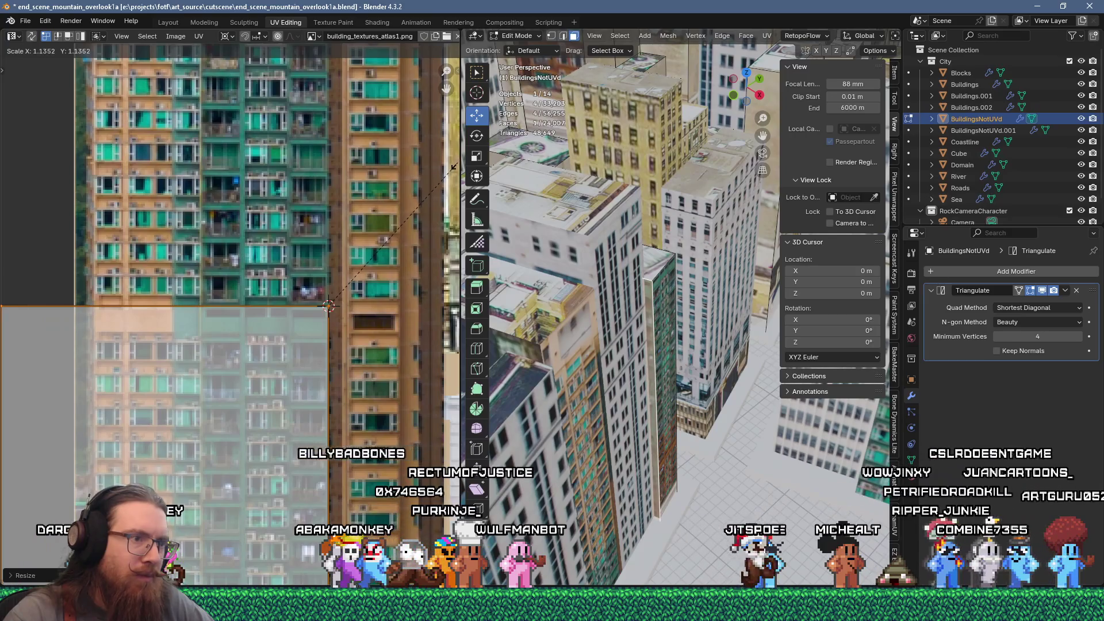
left_click(79, 140)
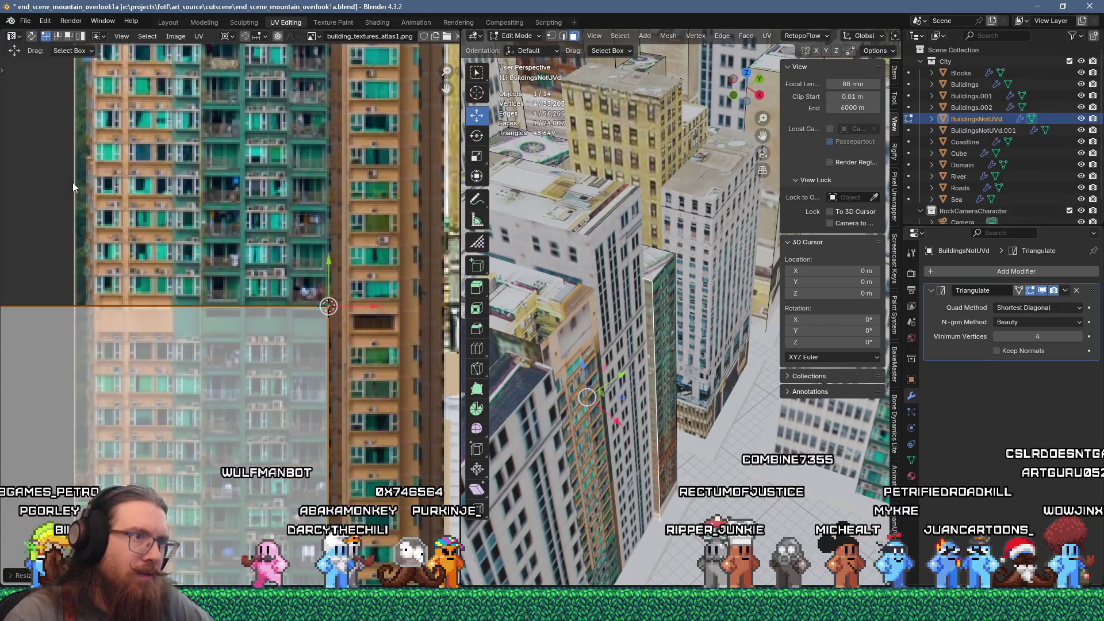
Save the blend file via File > Save, then bring up Windows Task View
left_click(25, 21)
left_click(35, 98)
key("super+Tab")
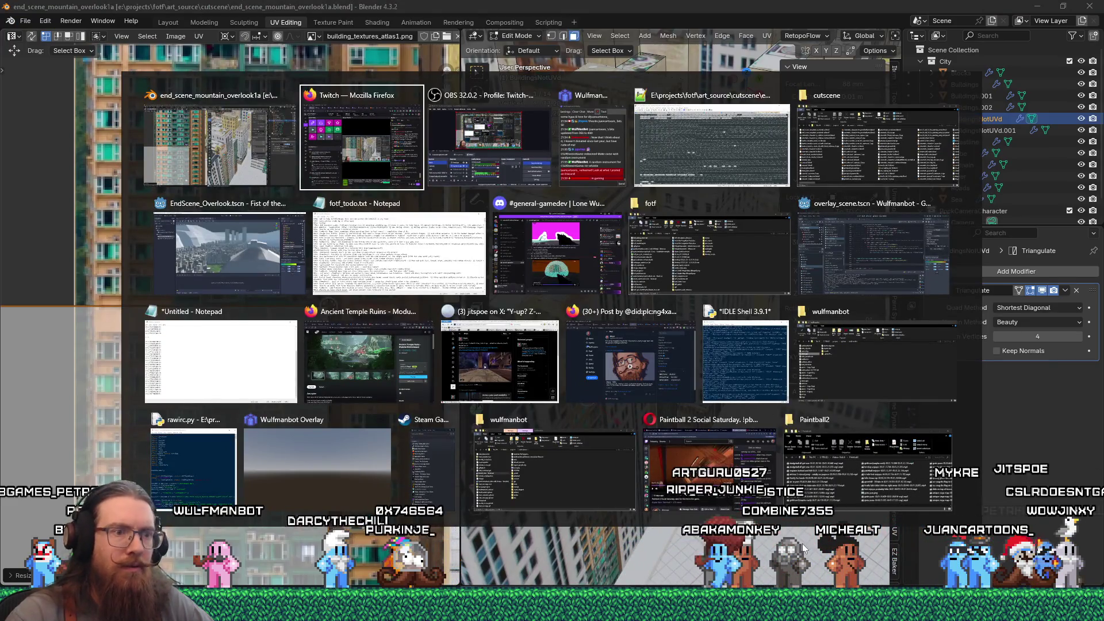
Close Task View and switch to Discord's #gaming channel with Alt+Tab
key("Escape")
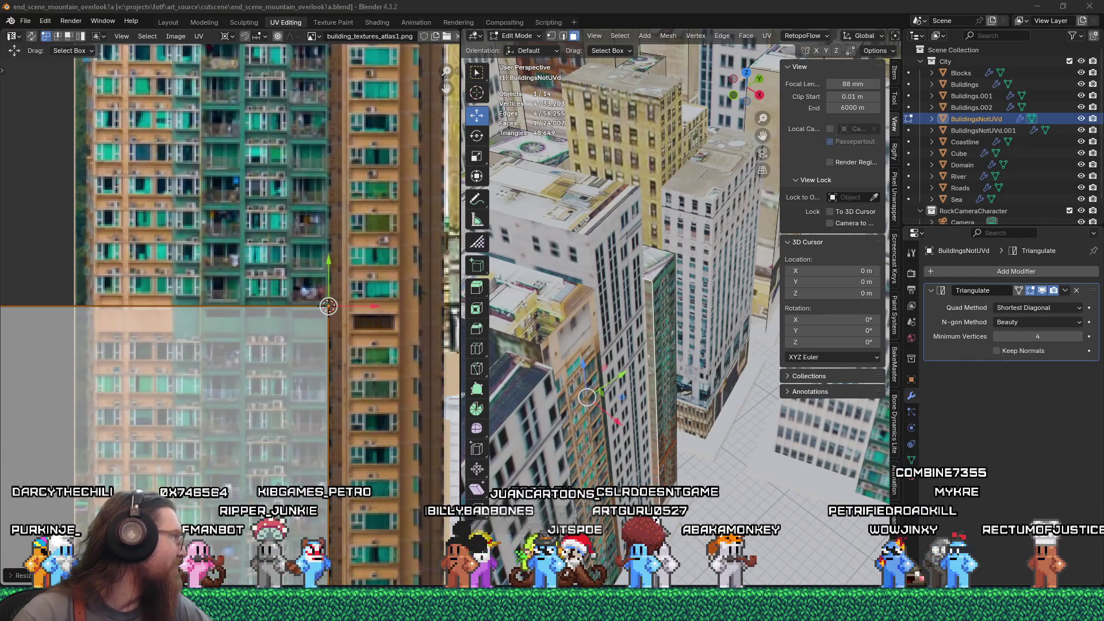
key("alt+Tab")
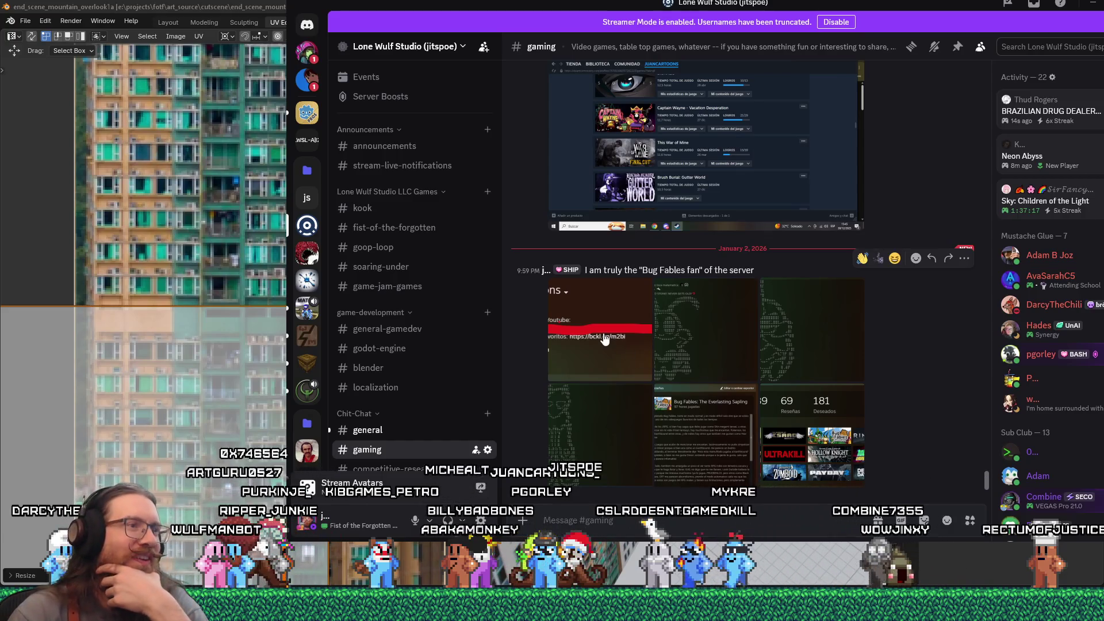
Open and close the profile screenshot and several ASCII-art images in the chat
left_click(811, 363)
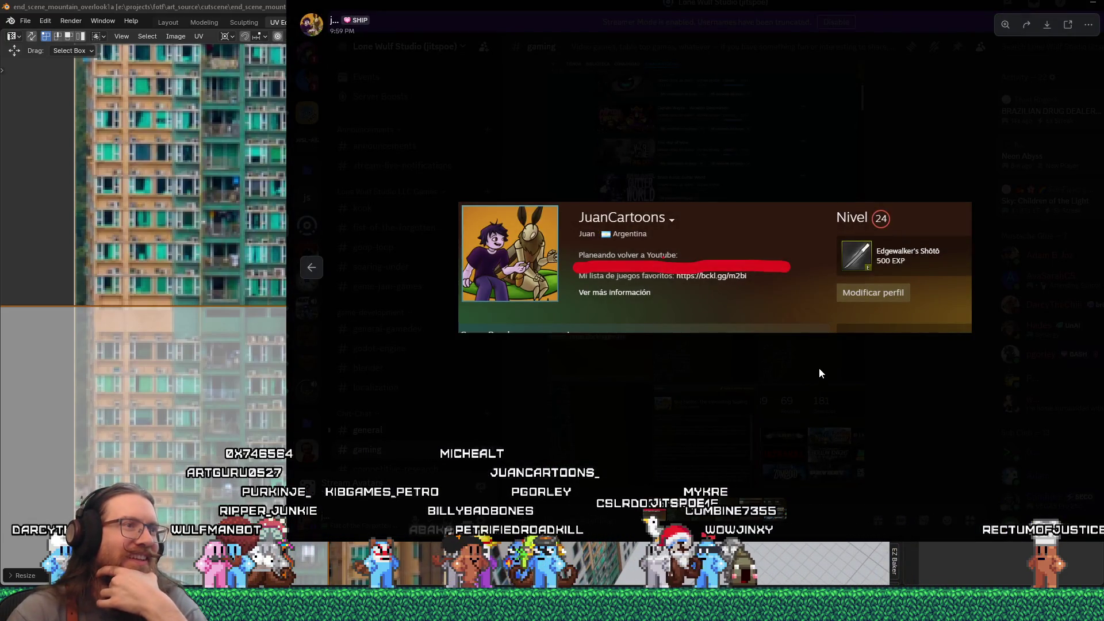
left_click(823, 366)
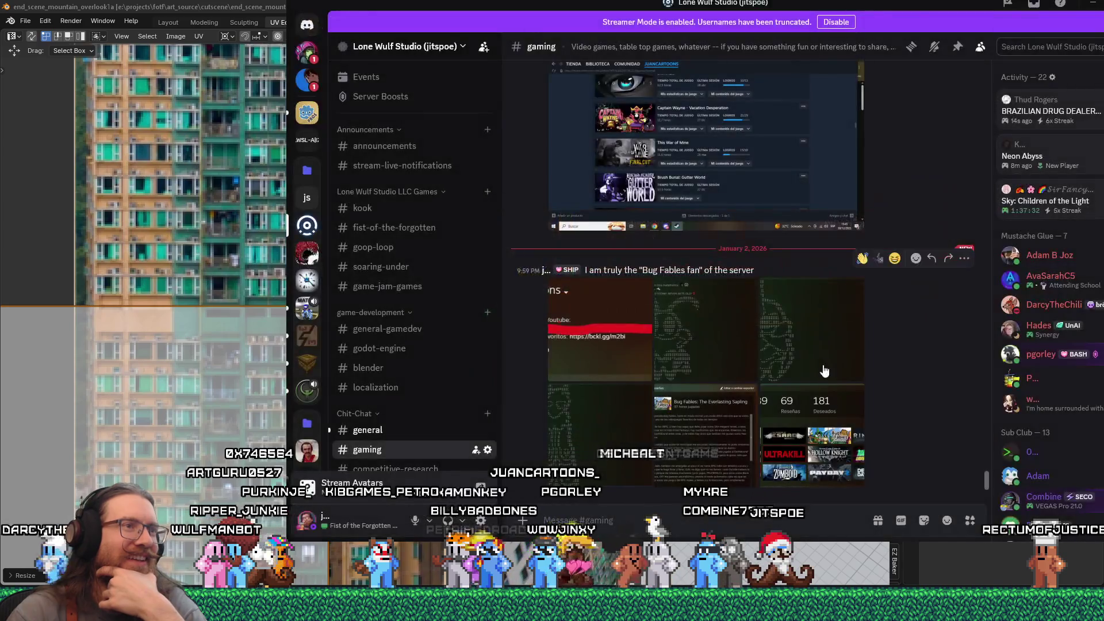
left_click(759, 335)
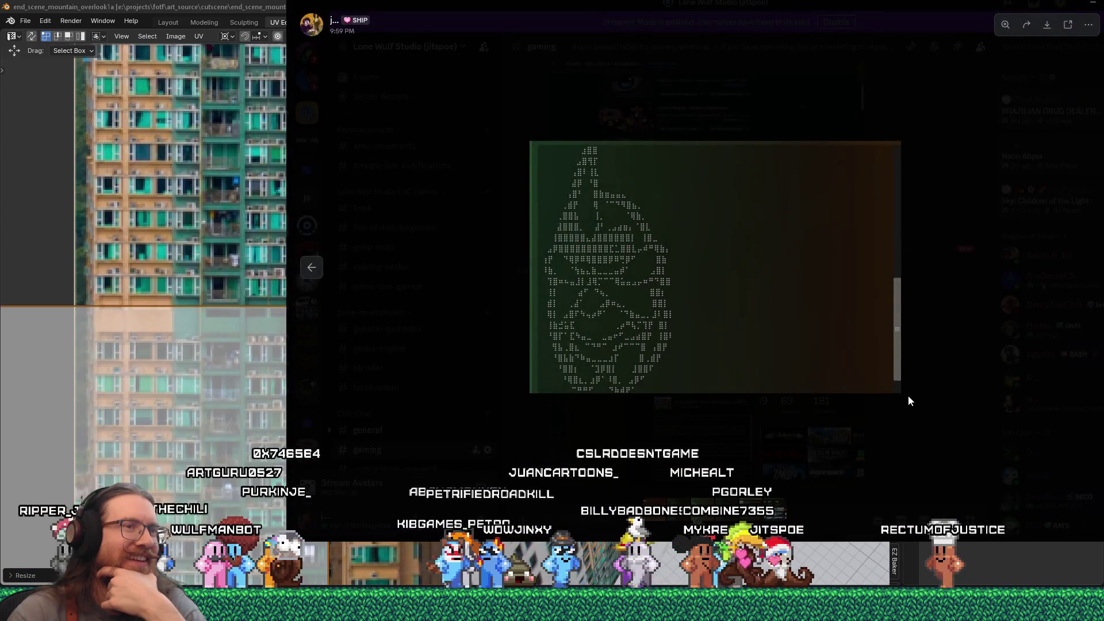
left_click(909, 395)
left_click(783, 351)
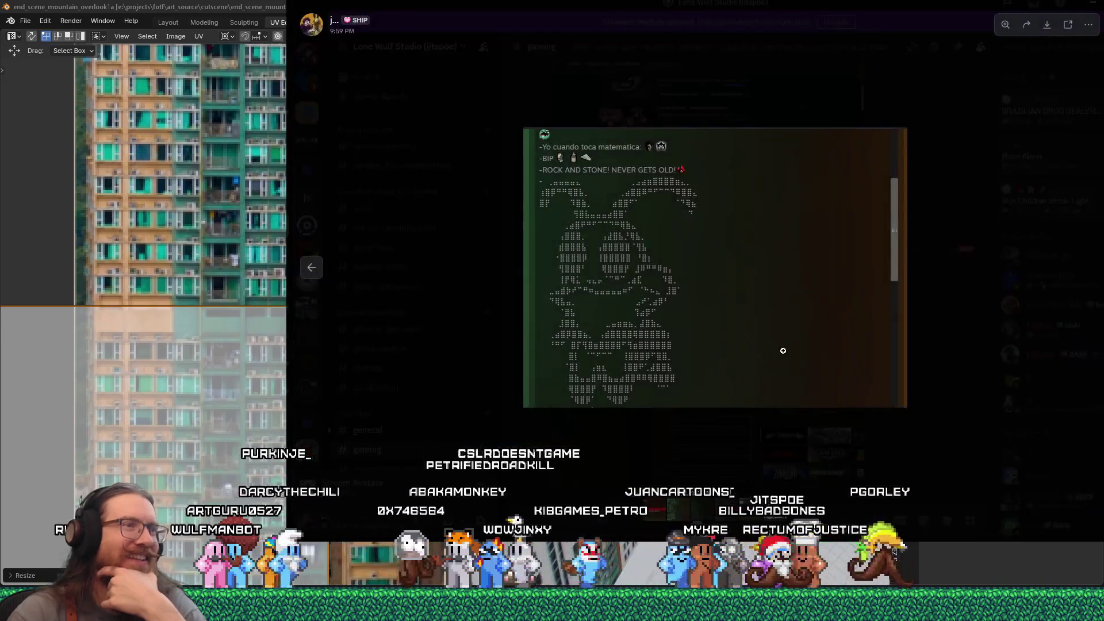
left_click(873, 414)
left_click(611, 427)
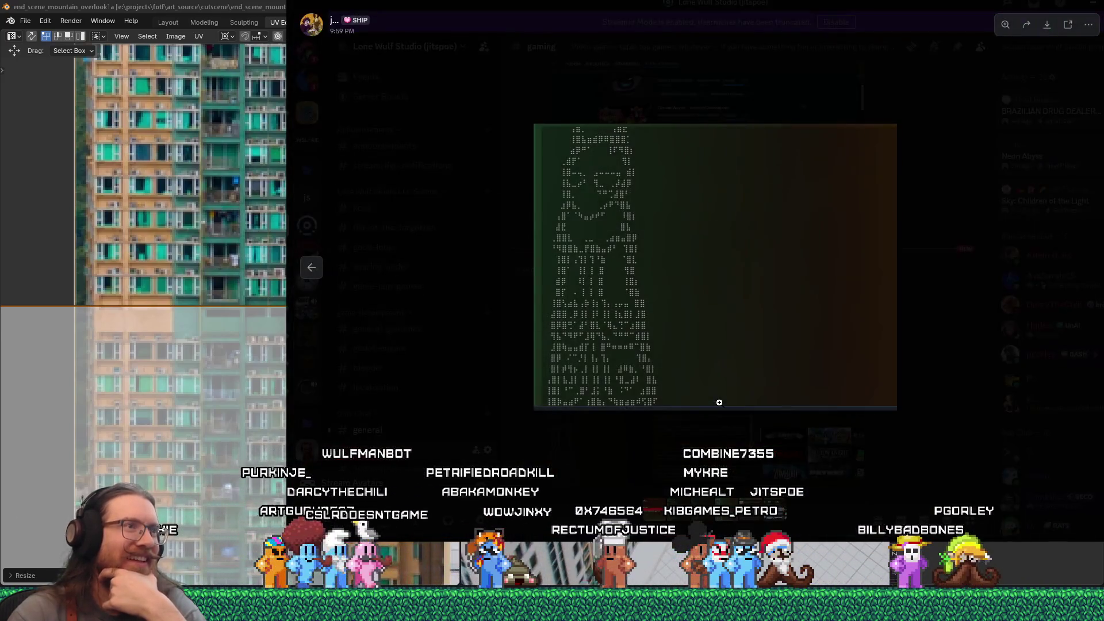
left_click(692, 458)
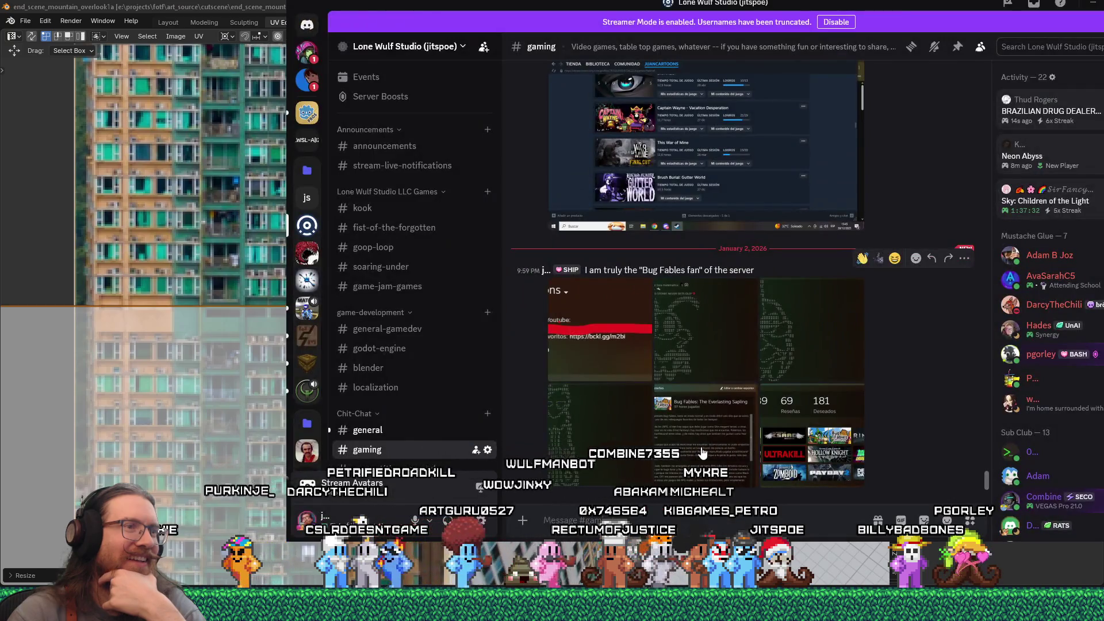
View the Bug Fables review and Steam stats images, then minimize Discord back to Blender
left_click(702, 454)
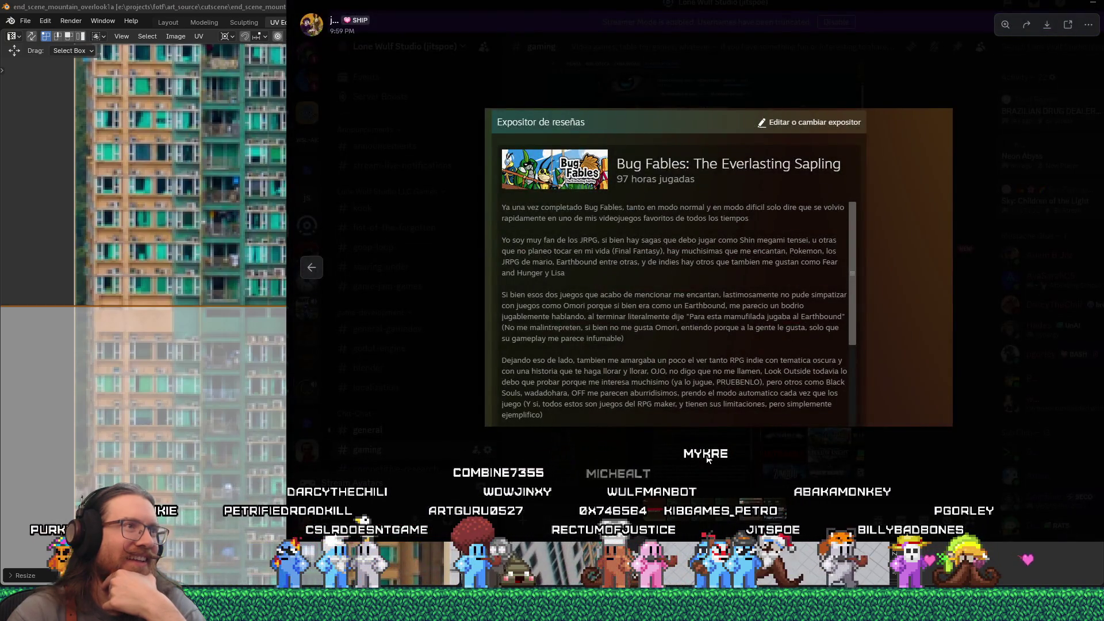
left_click(707, 458)
left_click(784, 443)
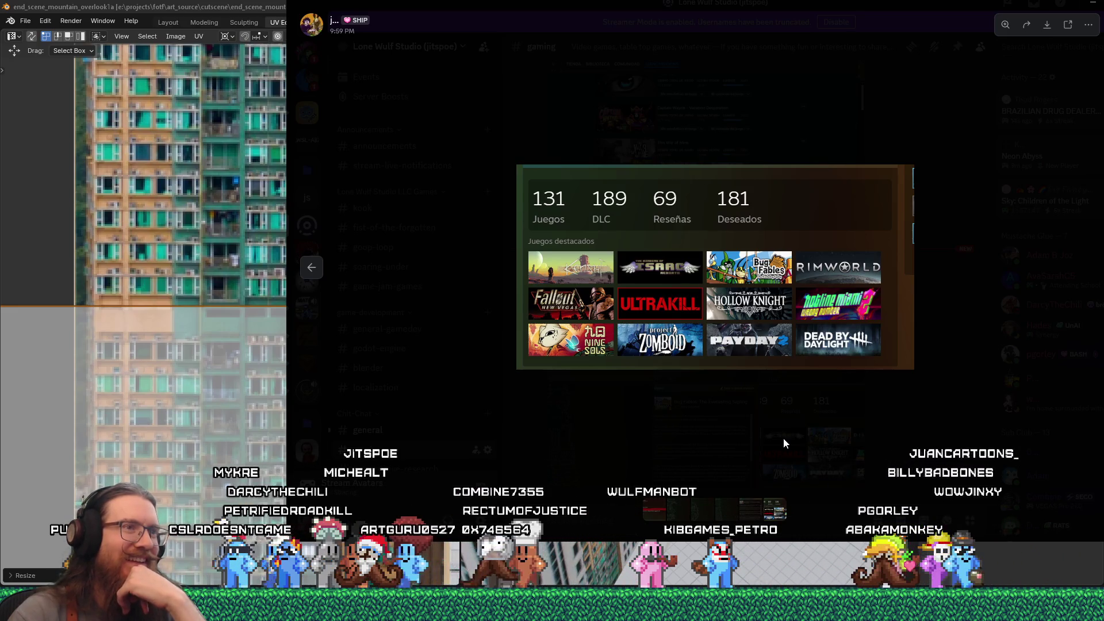
left_click(784, 443)
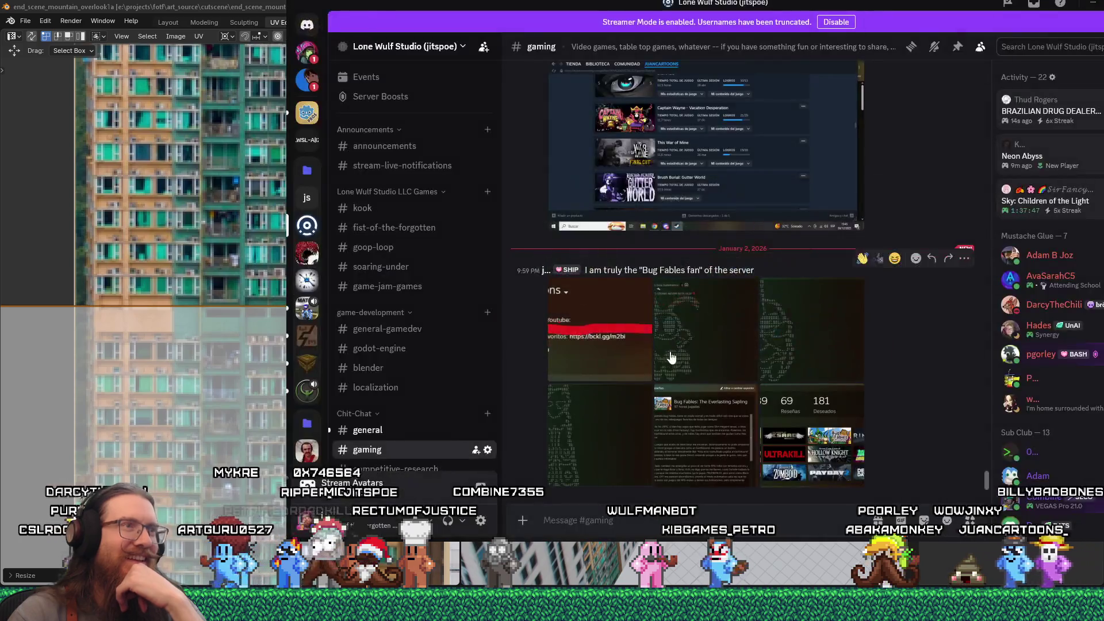
double_click(887, 23)
left_click(1073, 18)
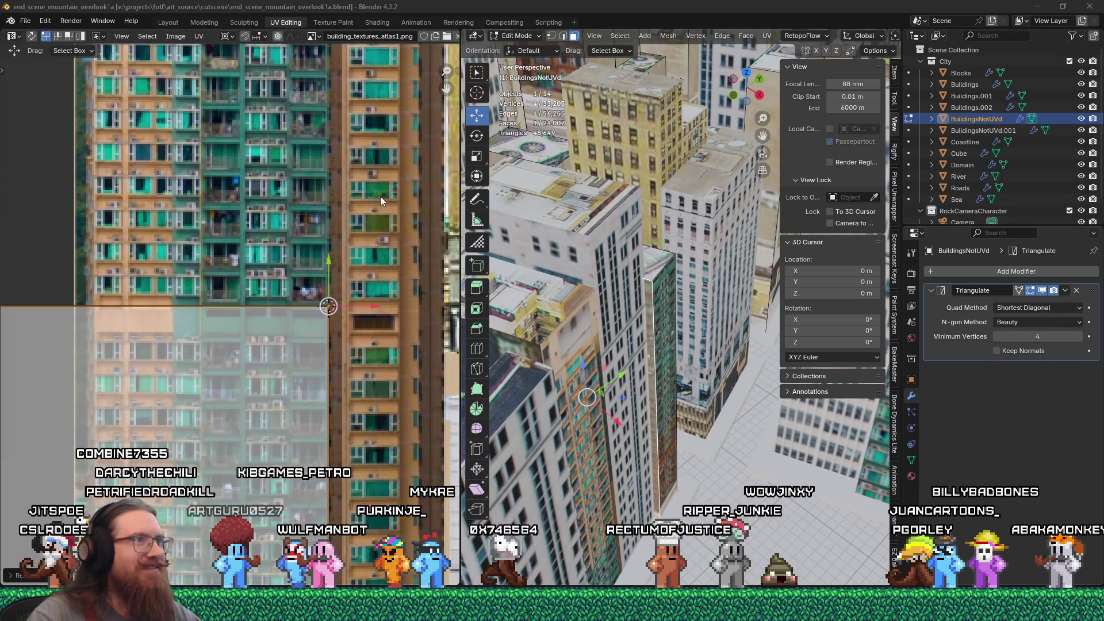
Orbit to another building and select all of its linked faces
scroll(499, 243, "down", 3)
middle_click_drag(512, 243, 617, 281)
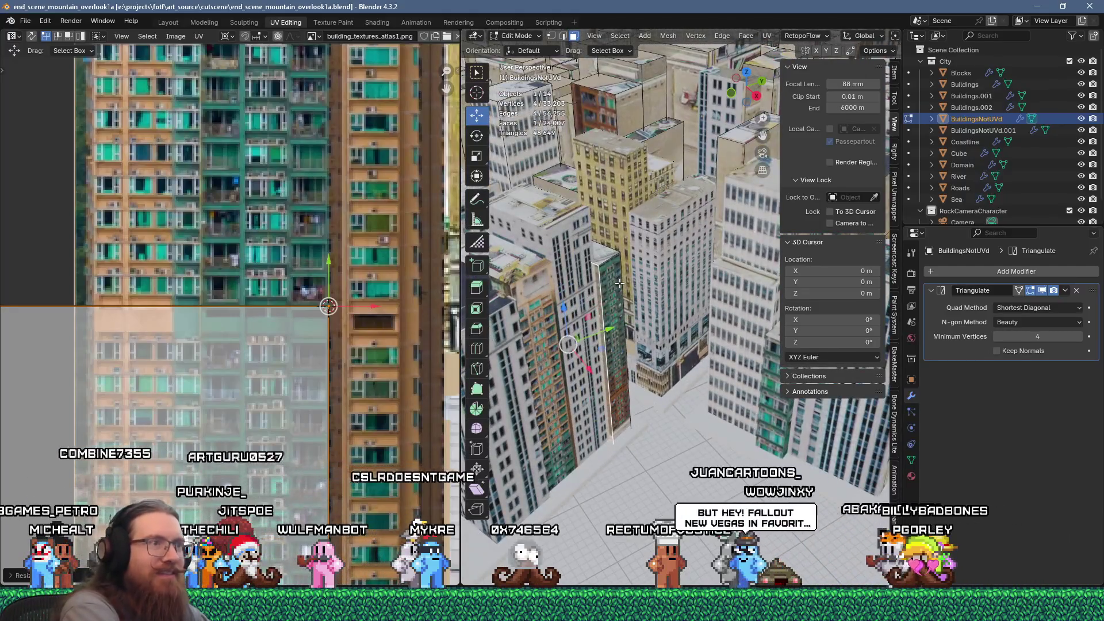
key("l")
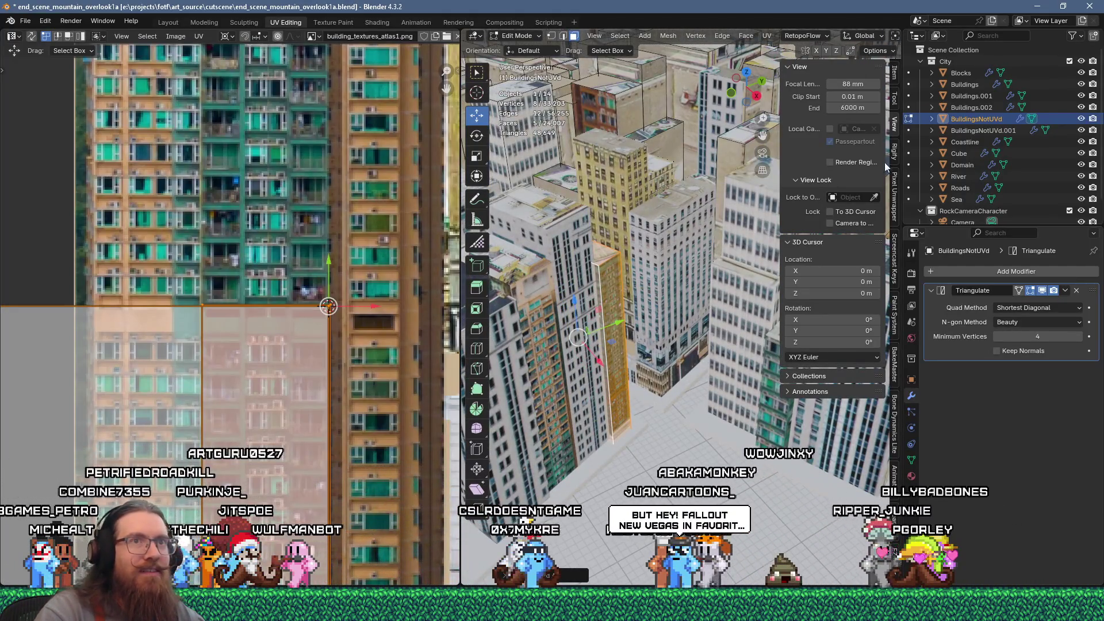
left_click(716, 220)
mouse_move(715, 220)
middle_mouse_down()
mouse_move(627, 323)
mouse_move(719, 346)
middle_mouse_up()
scroll(713, 345, "up", 3)
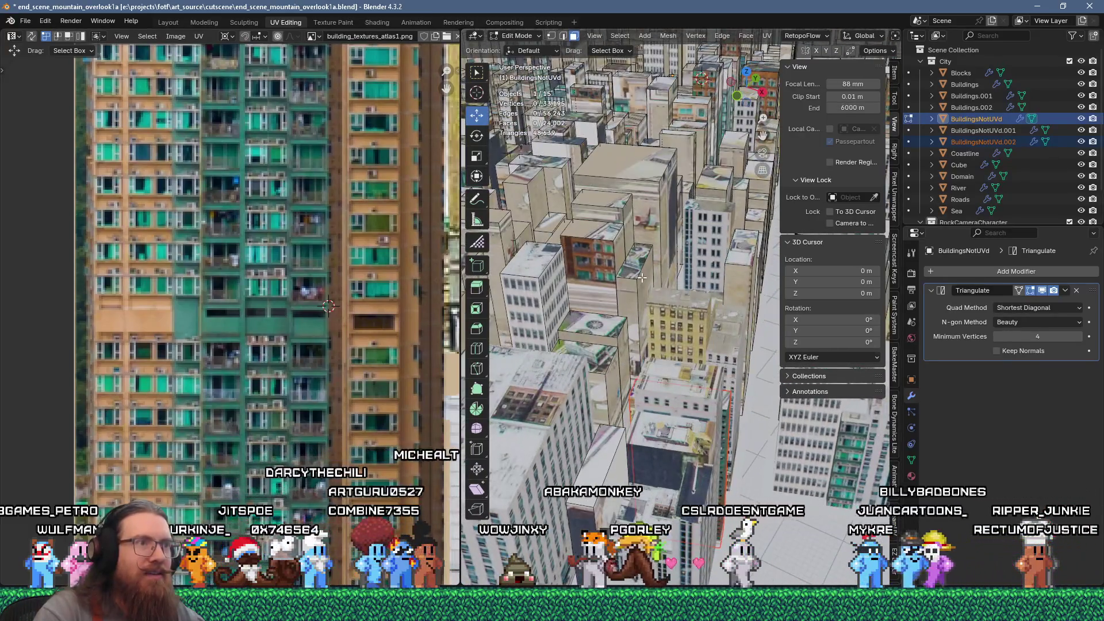
Add the fan-shaped roof, the face below it and another roof face, viewed top-down
left_click(619, 321, "shift")
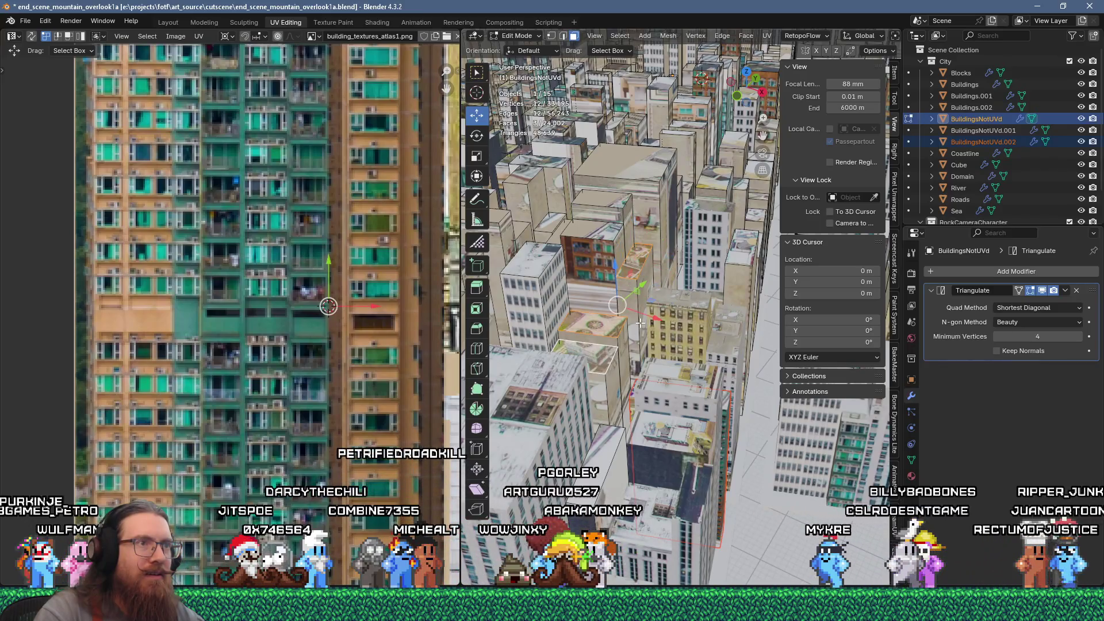
left_click(592, 345, "shift")
middle_click_drag(593, 345, 646, 323)
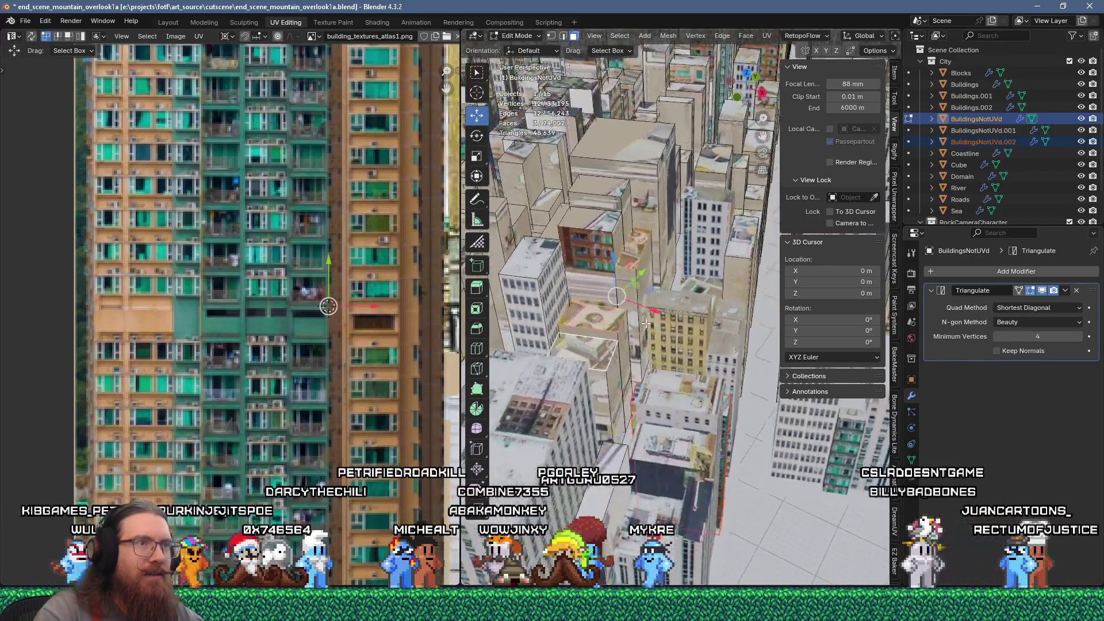
left_click(620, 171, "shift")
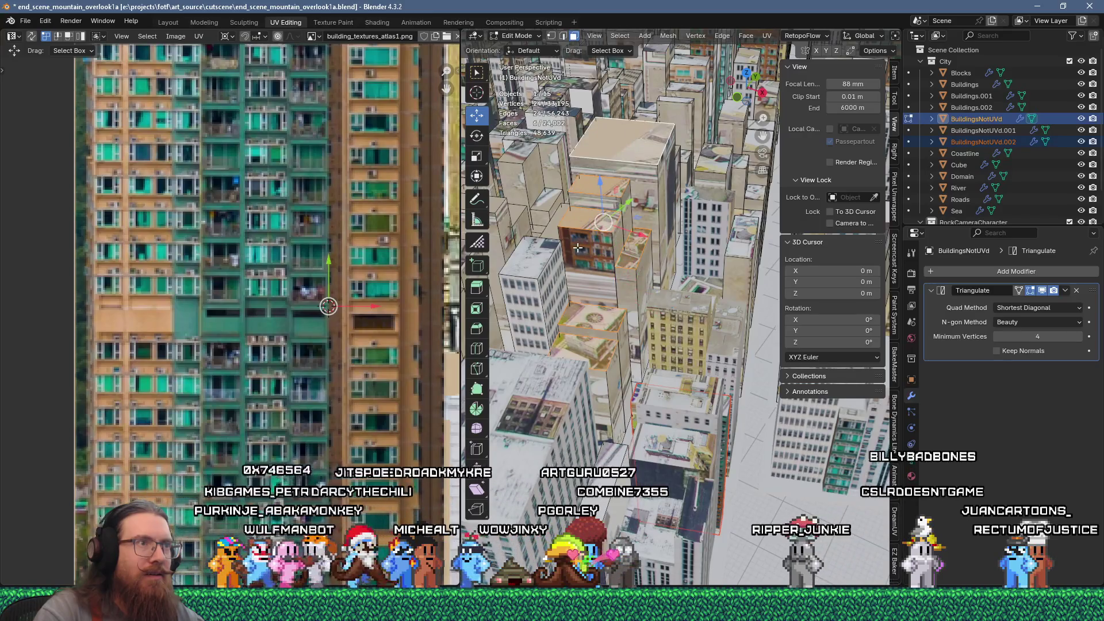
mouse_move(619, 172)
middle_mouse_down()
mouse_move(623, 338)
mouse_move(713, 345)
middle_mouse_up()
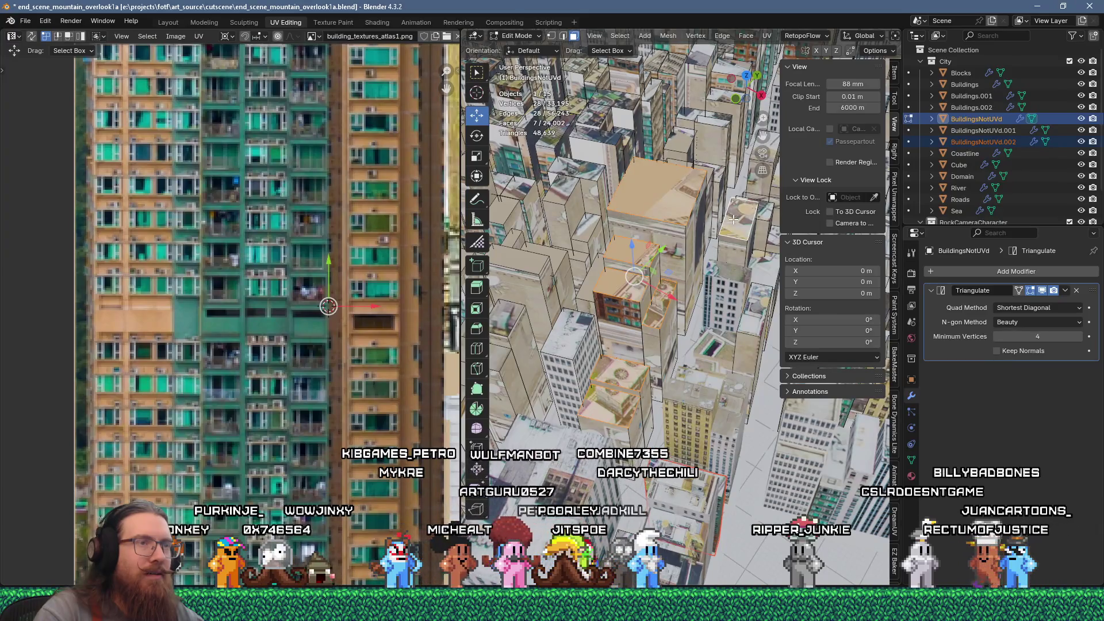
scroll(734, 219, "down", 6)
Flow-unwrap the selected faces, shrink the islands to 0.4 and drop them on the rooftop area
key("u")
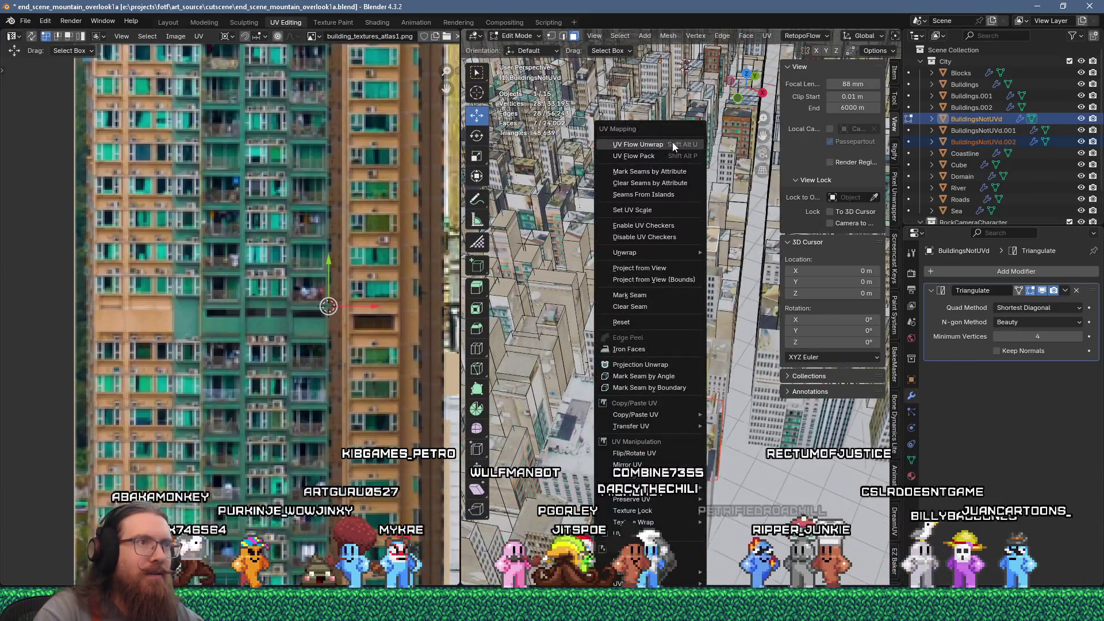
left_click(672, 144)
scroll(323, 262, "down", 5)
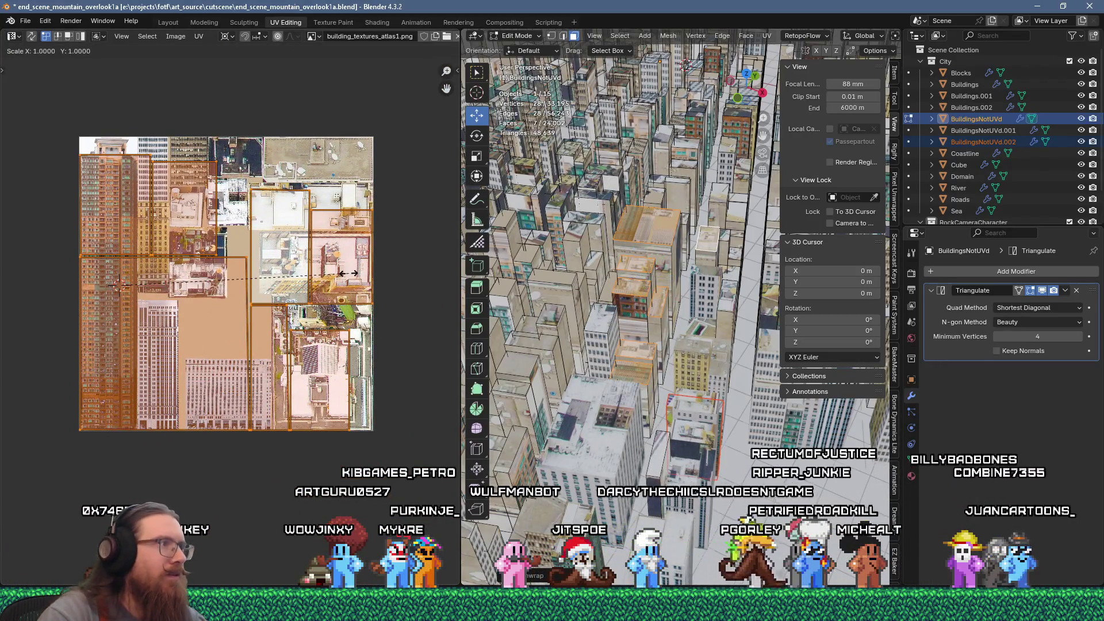
type("4")
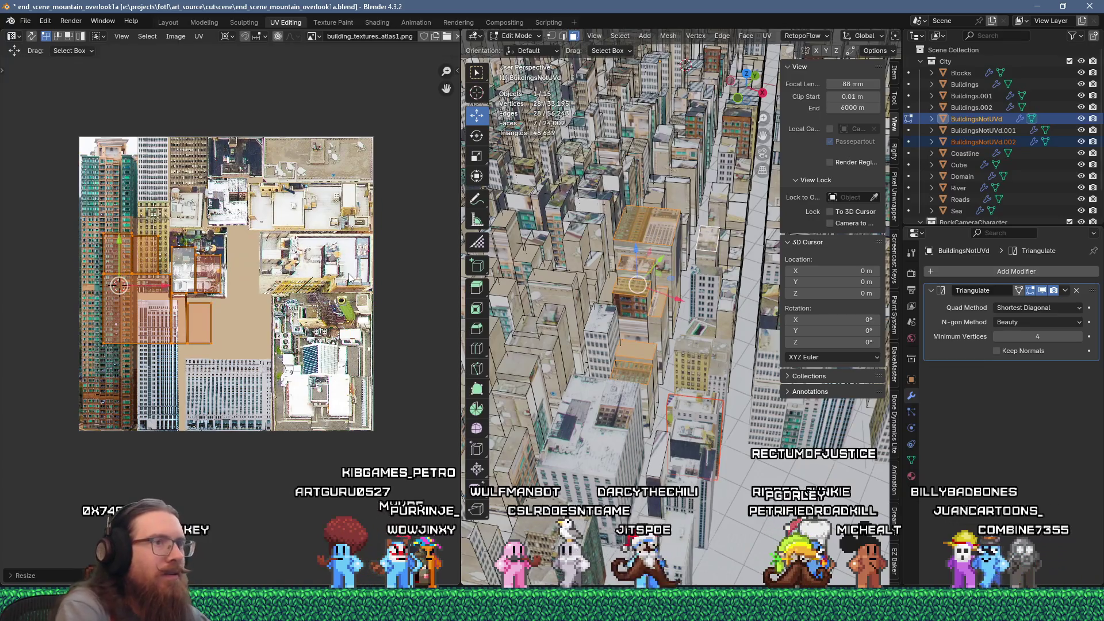
type("g")
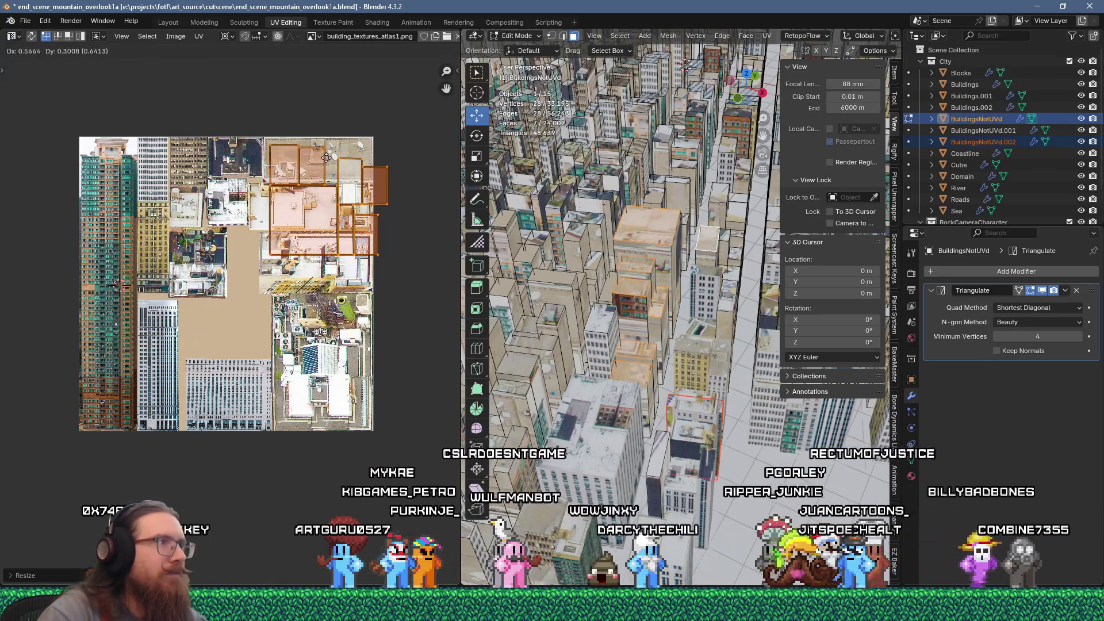
left_click(317, 156)
scroll(316, 155, "up", 3)
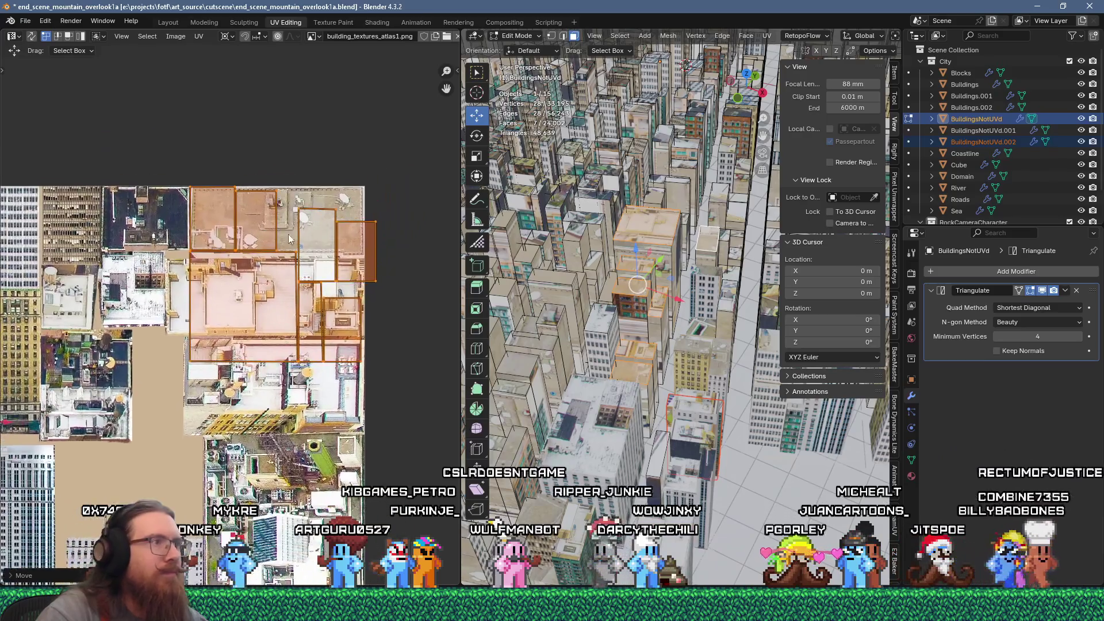
Move individual roof islands onto their own rooftop patches in the atlas
left_click(384, 254)
key("g")
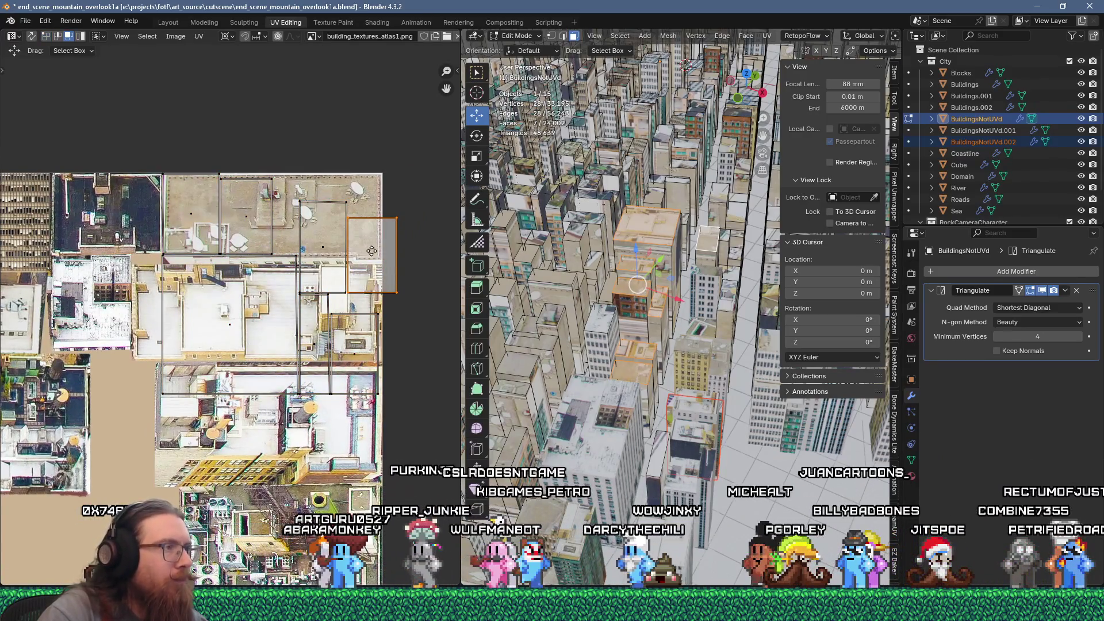
left_click(353, 216)
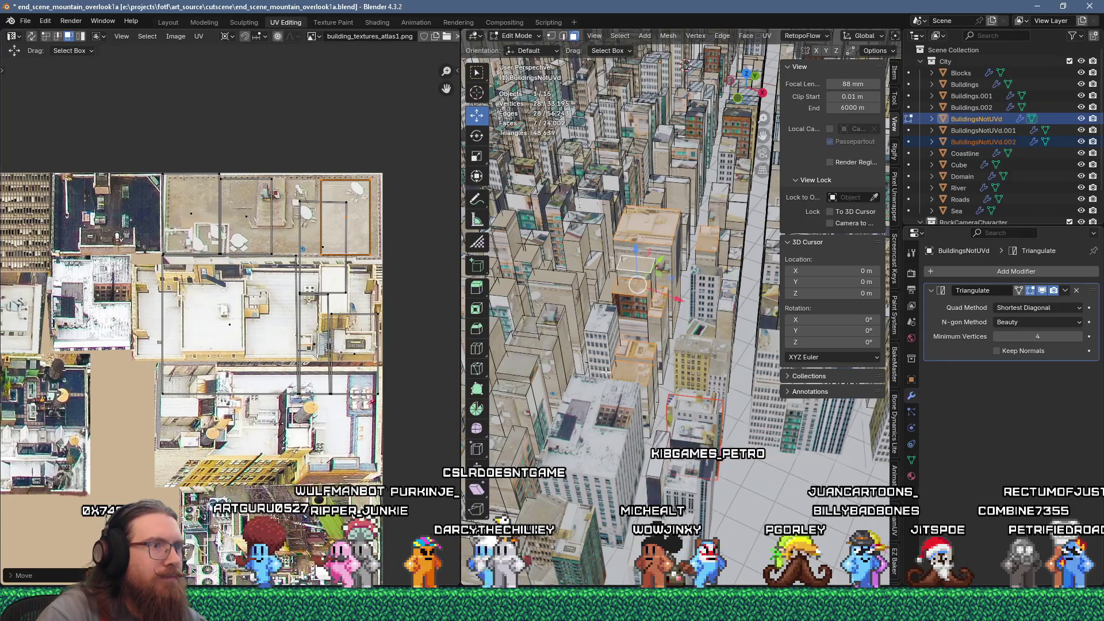
left_click(635, 348)
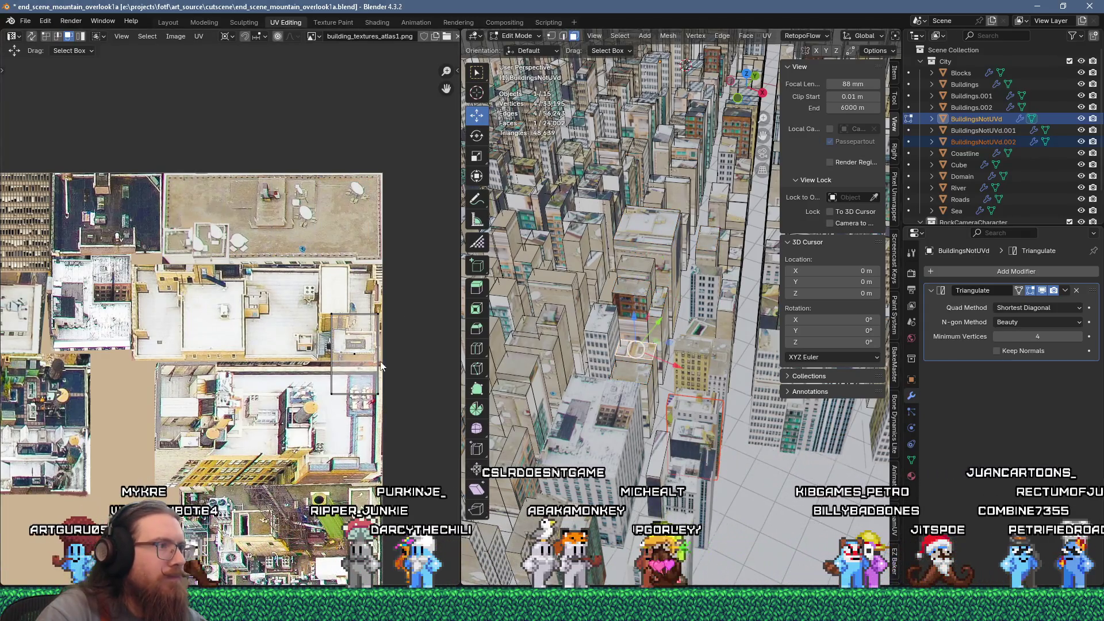
key("a")
key("g")
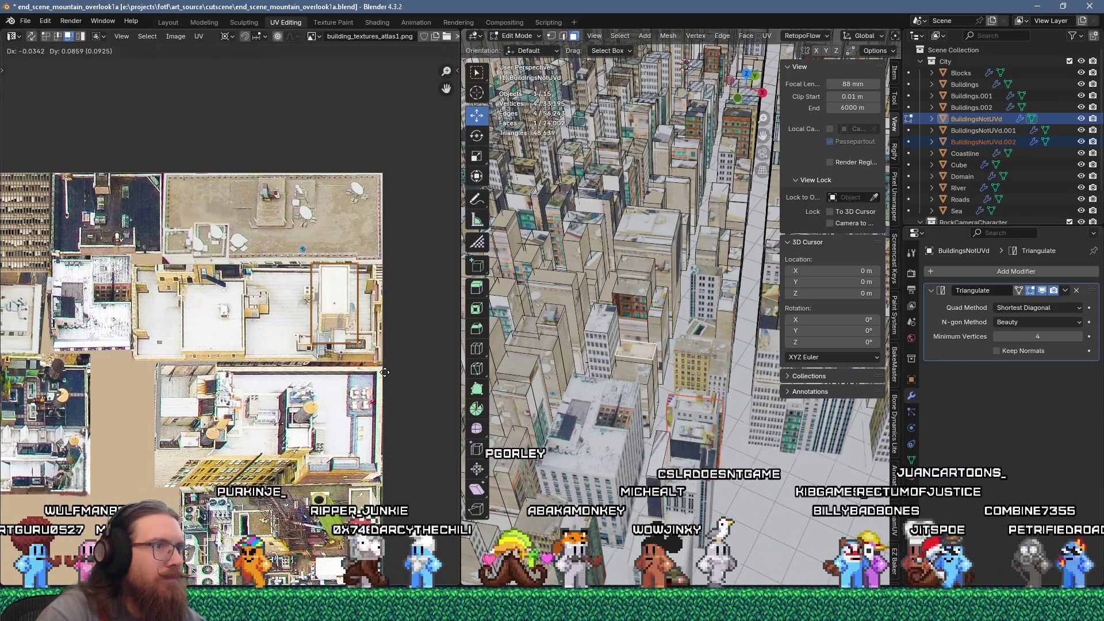
left_click(385, 373)
Fit another roof face's island onto a rooftop, stretching its right edge to the patch edge
left_click(637, 372)
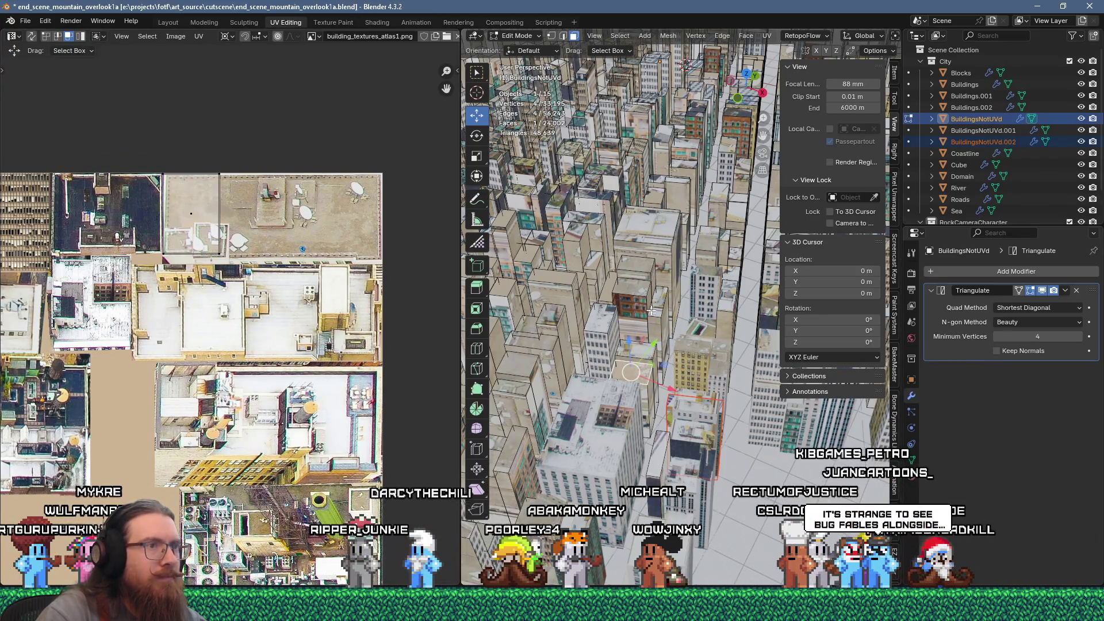
left_click(640, 291)
left_click_drag(340, 315, 340, 315)
key("g")
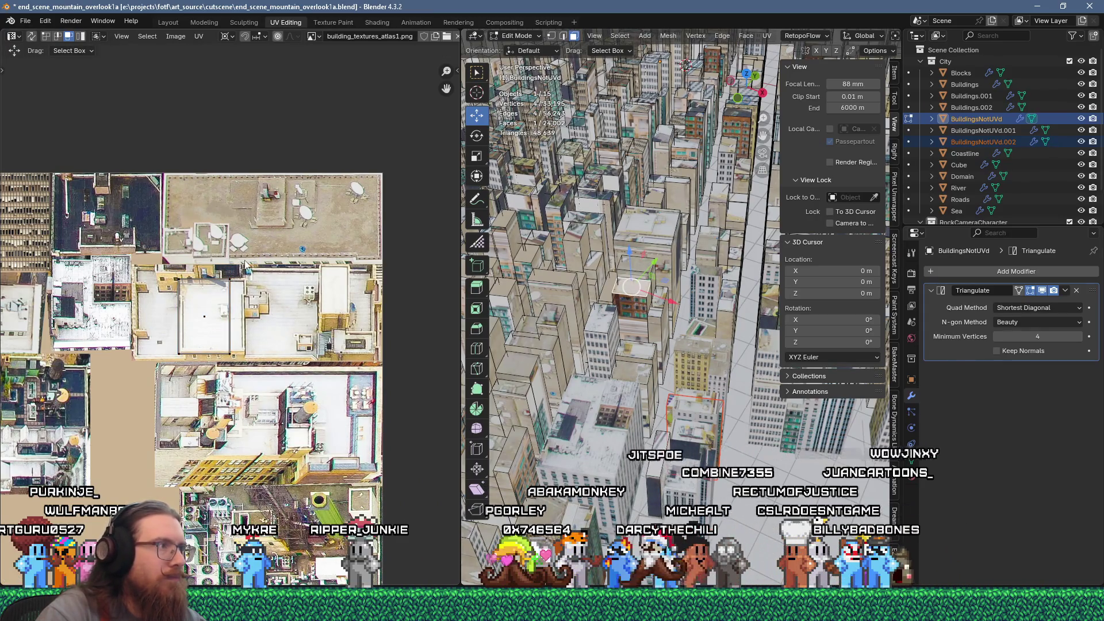
key("1")
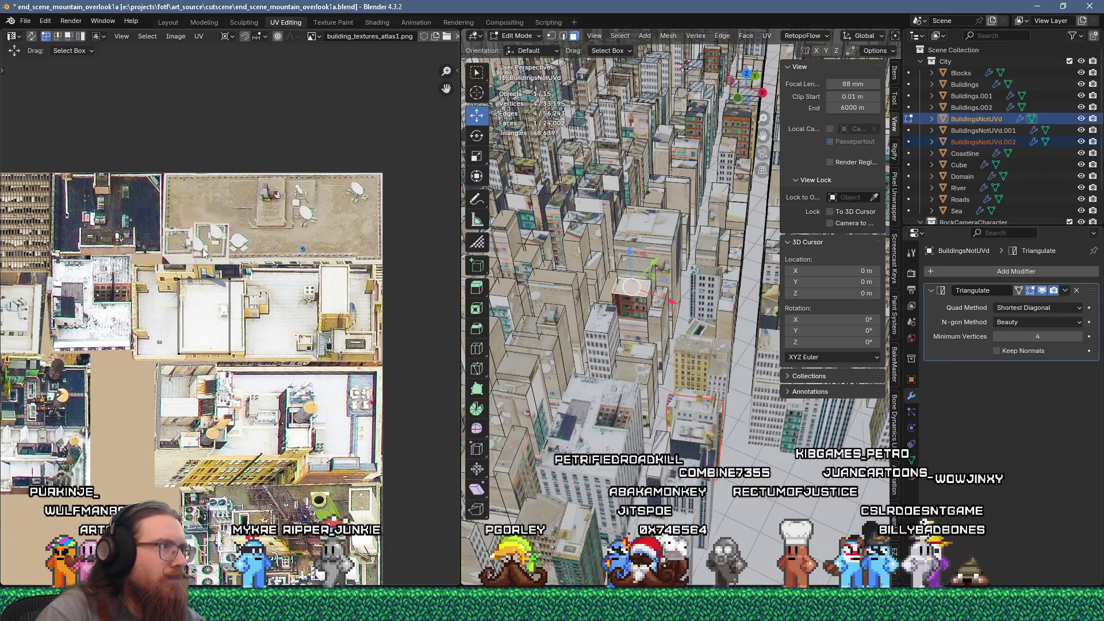
key("g")
left_click(304, 379)
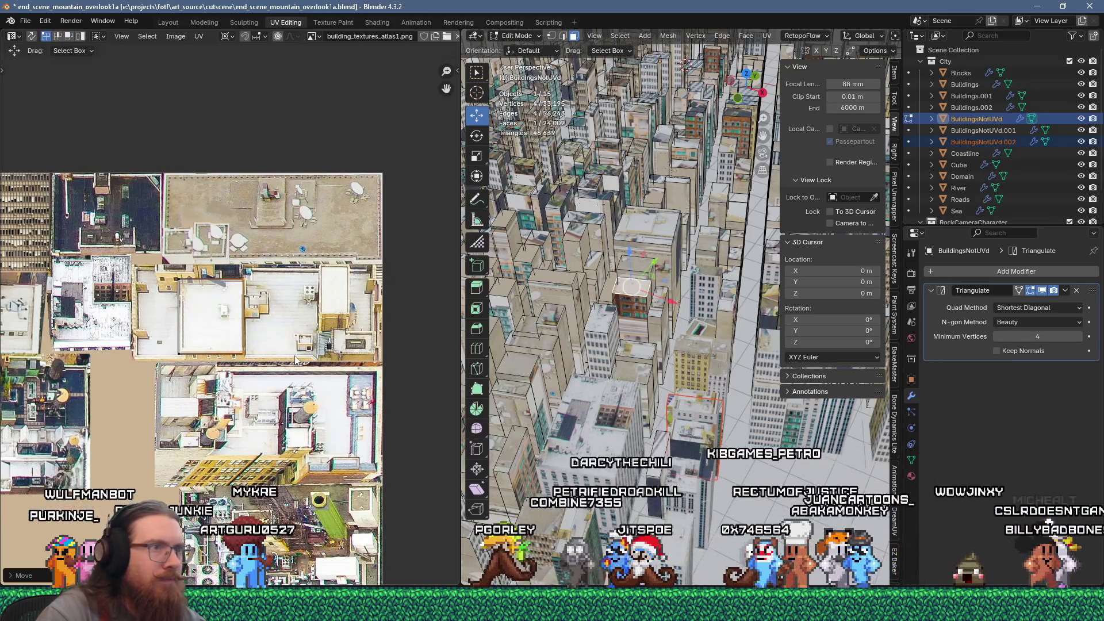
Unwrap two wall faces, move the island onto the facades and narrow it to half width
left_click(624, 308, "shift")
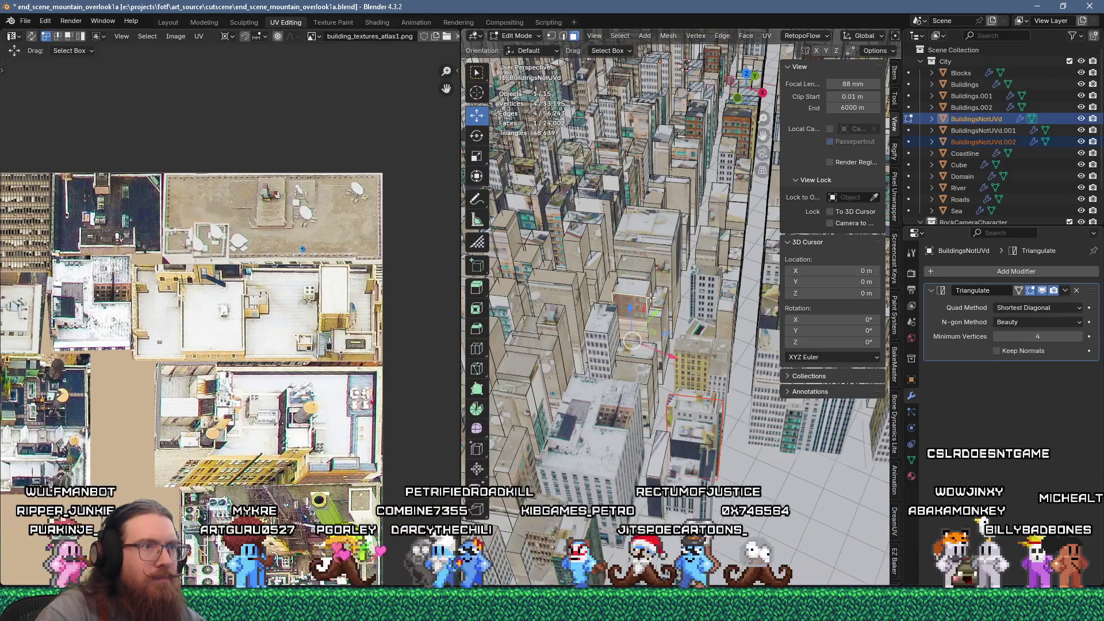
key("u")
left_click(698, 141)
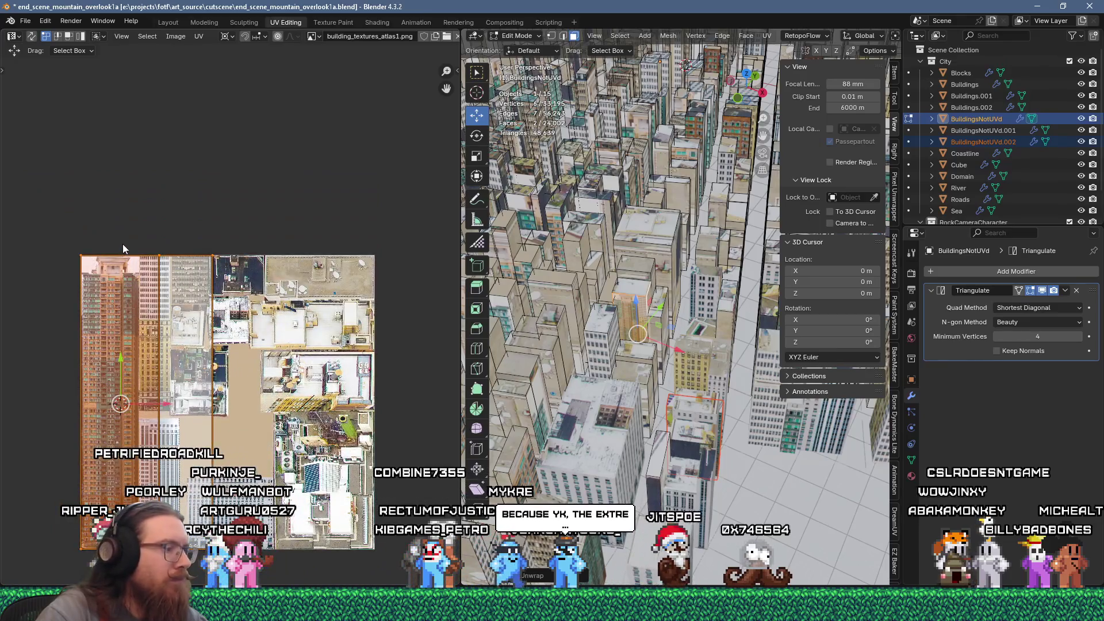
key("g")
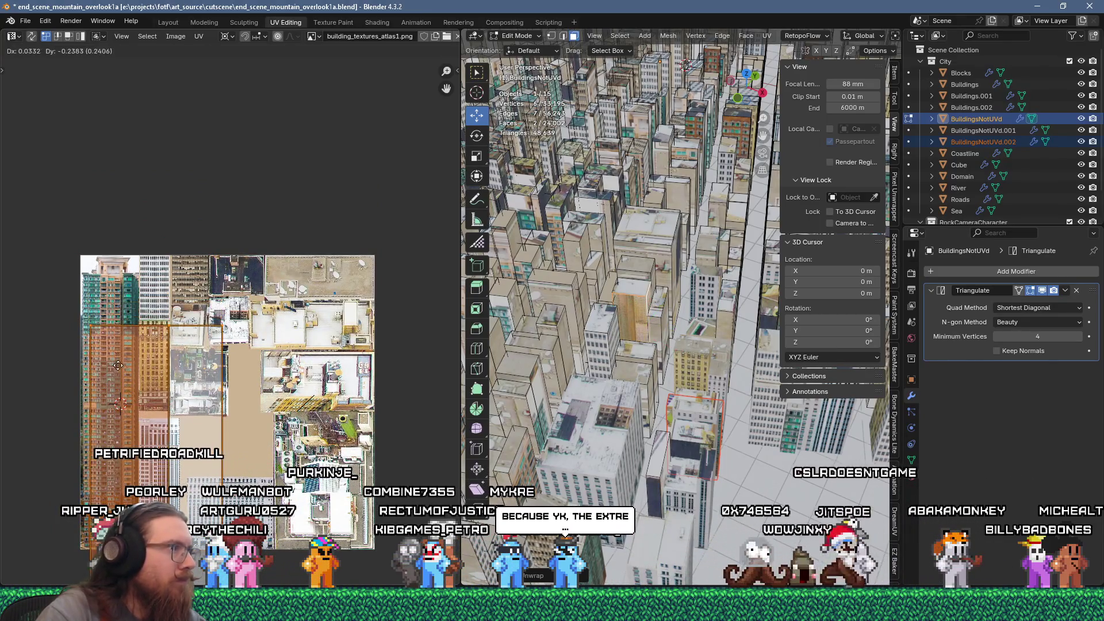
left_click(120, 366)
scroll(119, 346, "up", 4)
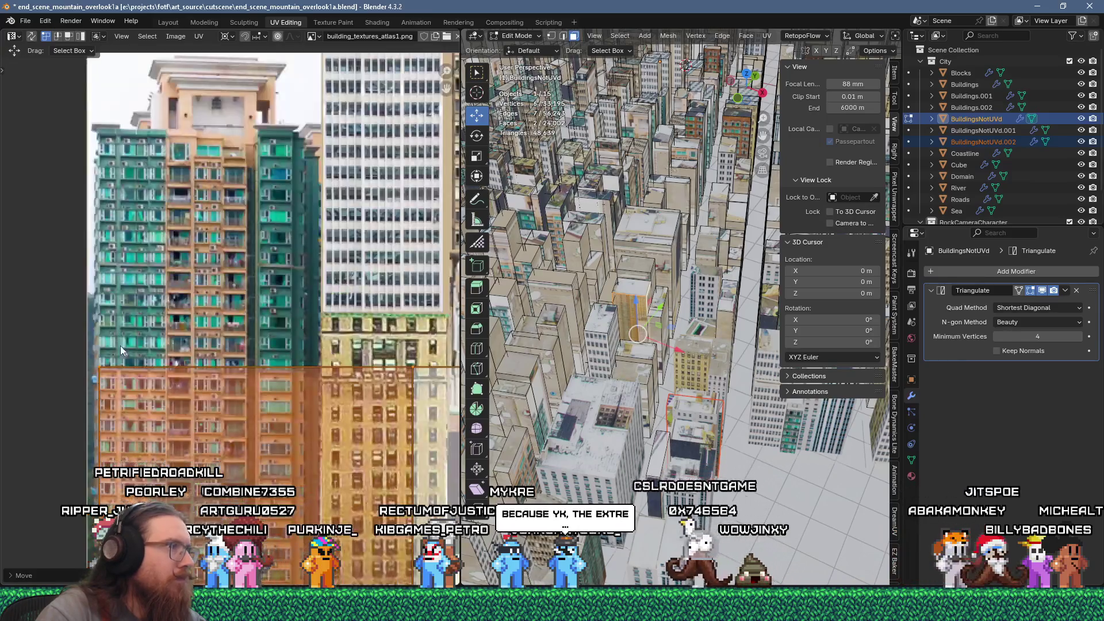
key("s")
left_click(145, 385)
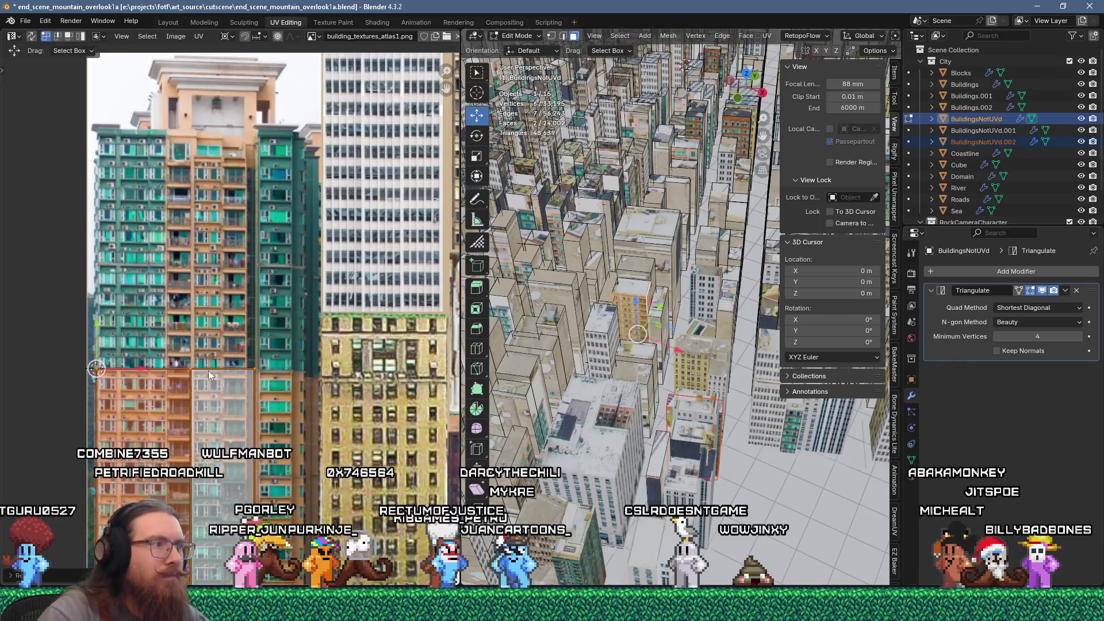
Select the top face of the next building
left_click(635, 287)
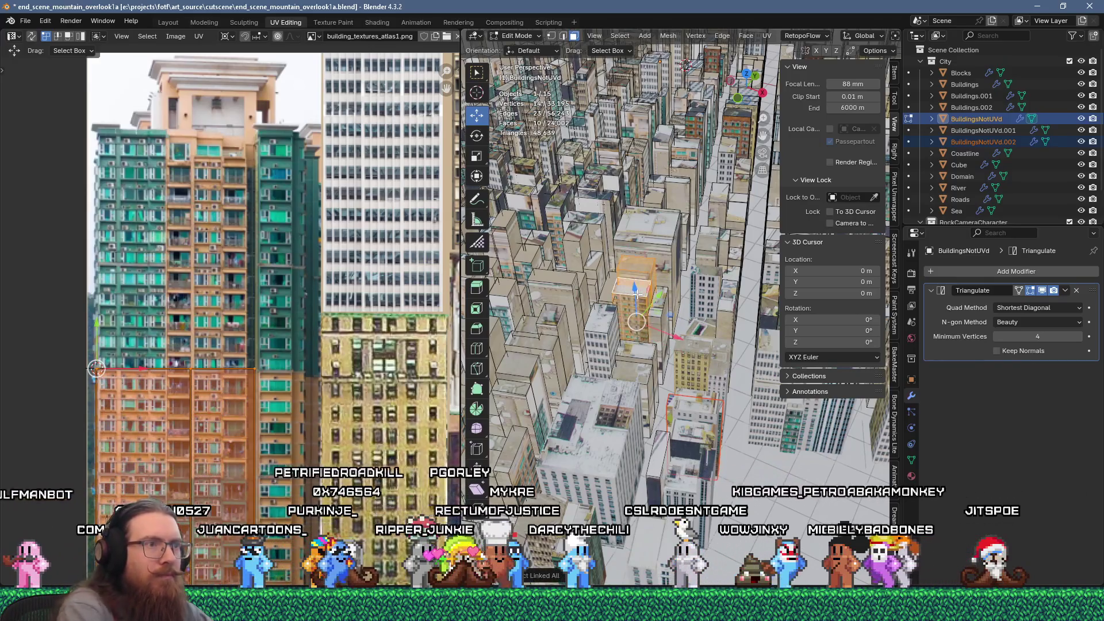
left_click(620, 36)
left_click(686, 263)
left_click(639, 285)
scroll(646, 275, "up", 2)
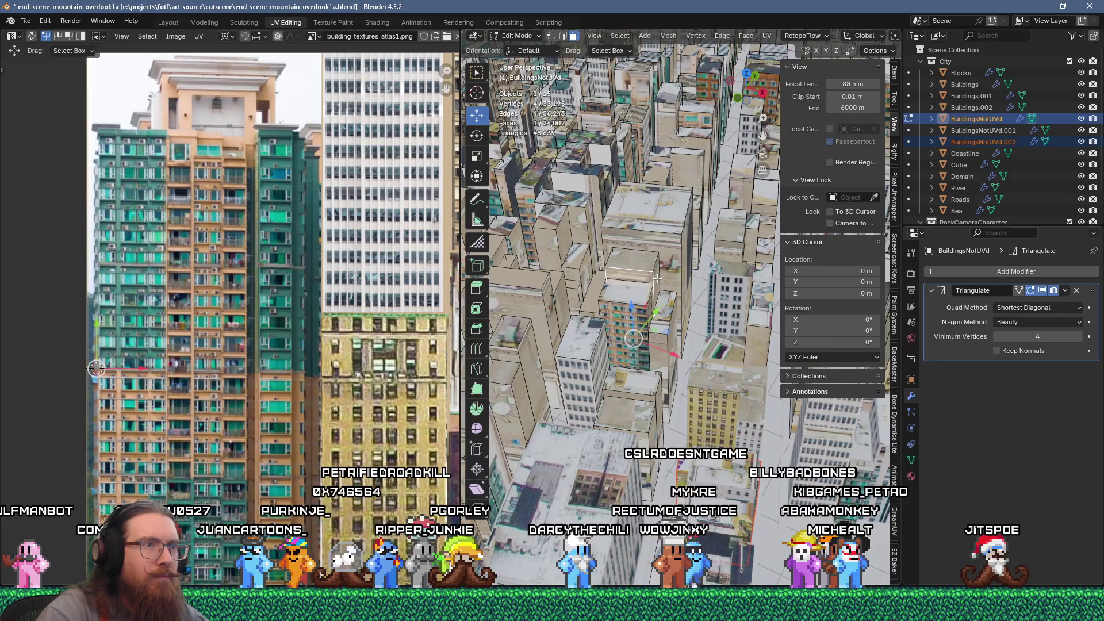
Unwrap the selected faces and try placing the island on the pink tower facade, then undo
key("u")
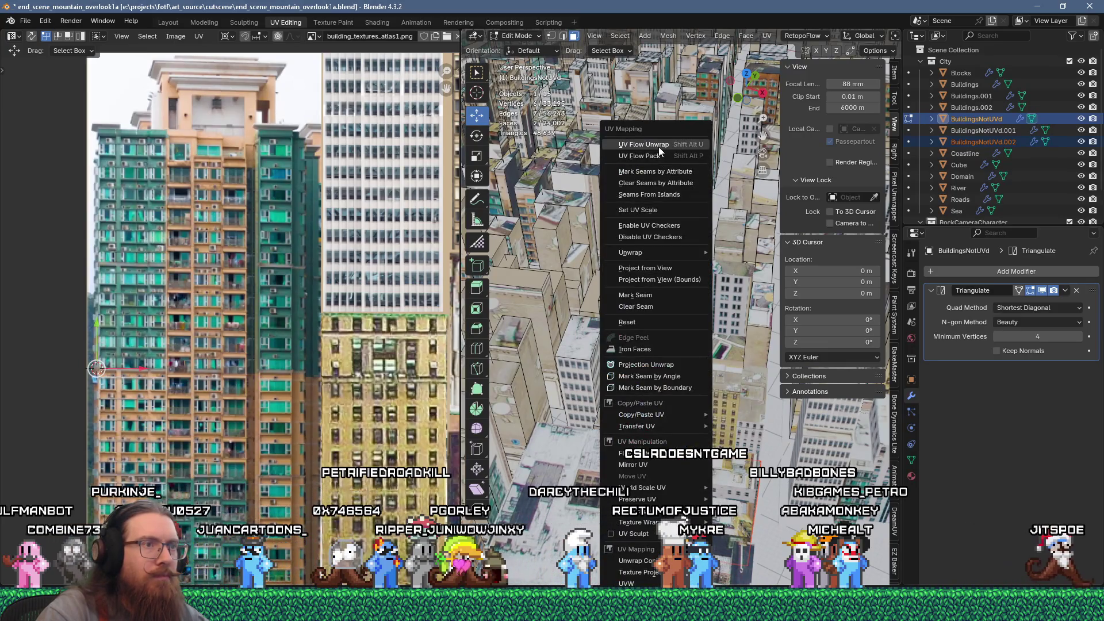
left_click(658, 146)
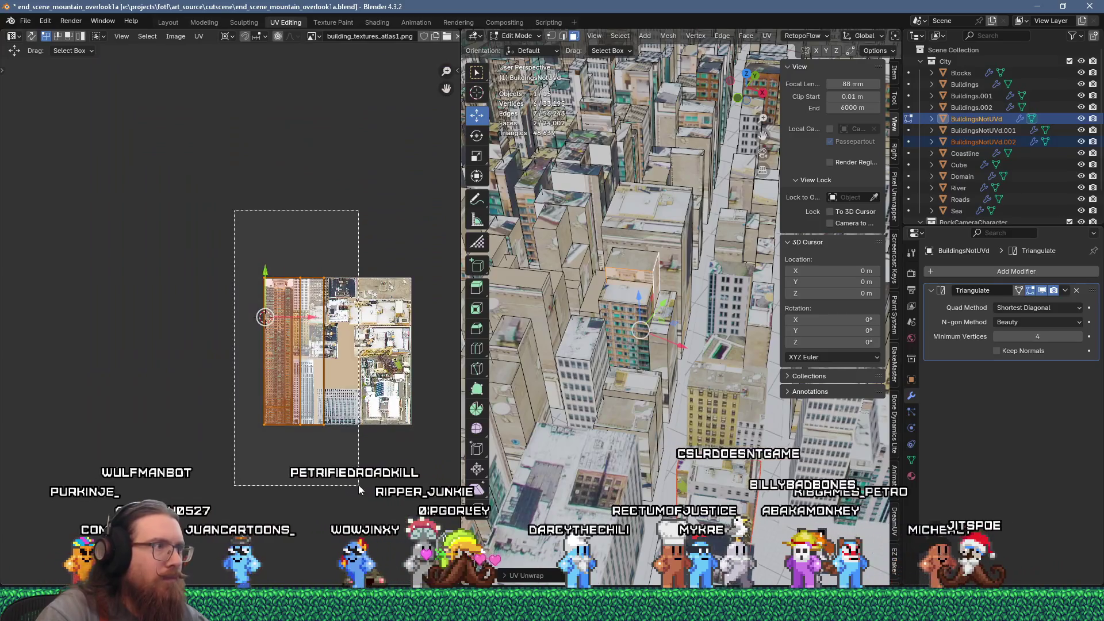
scroll(334, 374, "up", 3)
key("g")
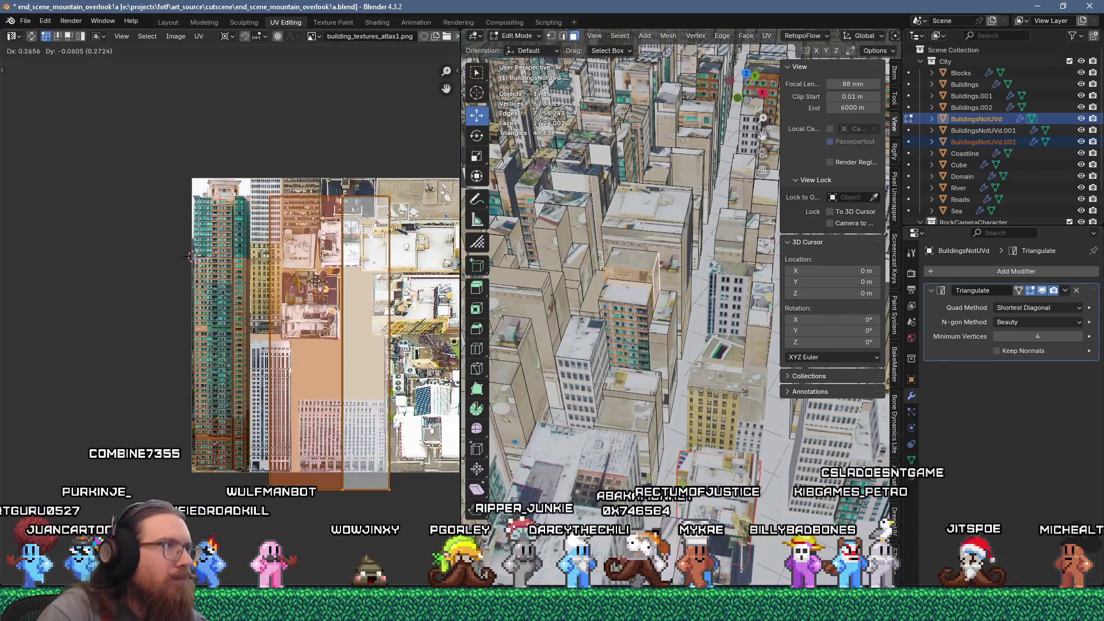
left_click(345, 163)
scroll(345, 162, "up", 4)
key("g")
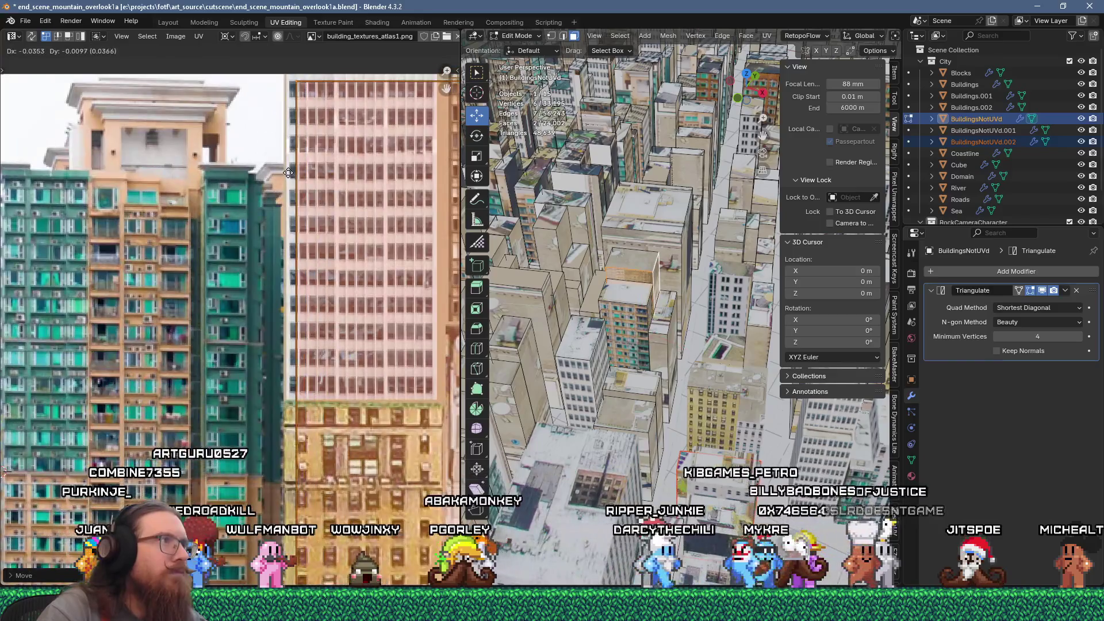
left_click(279, 168)
scroll(265, 201, "down", 2)
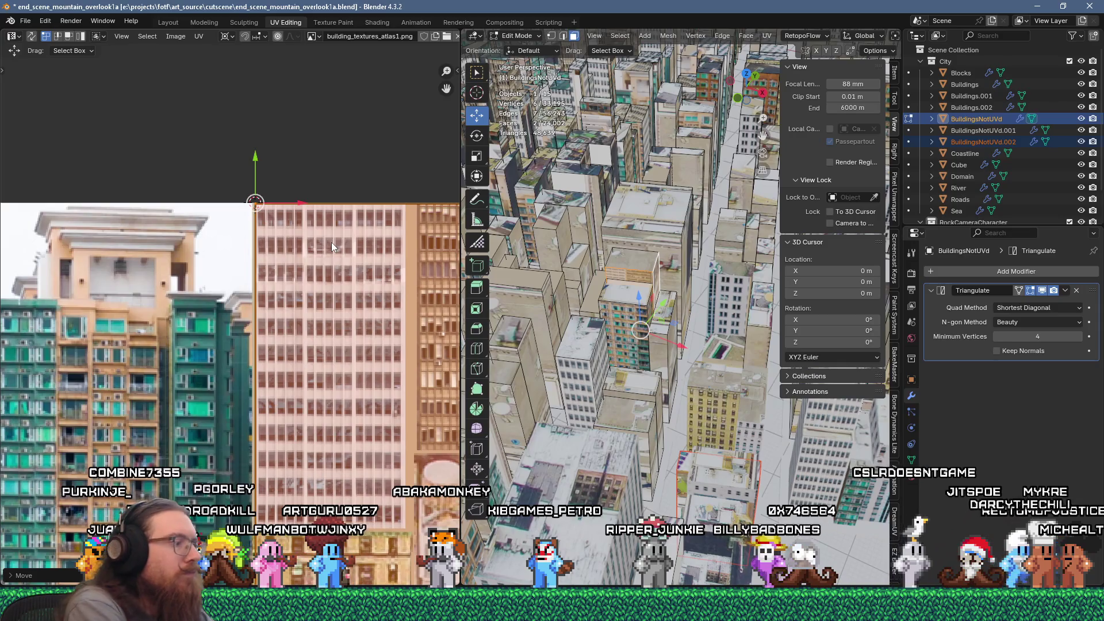
key("ctrl+z")
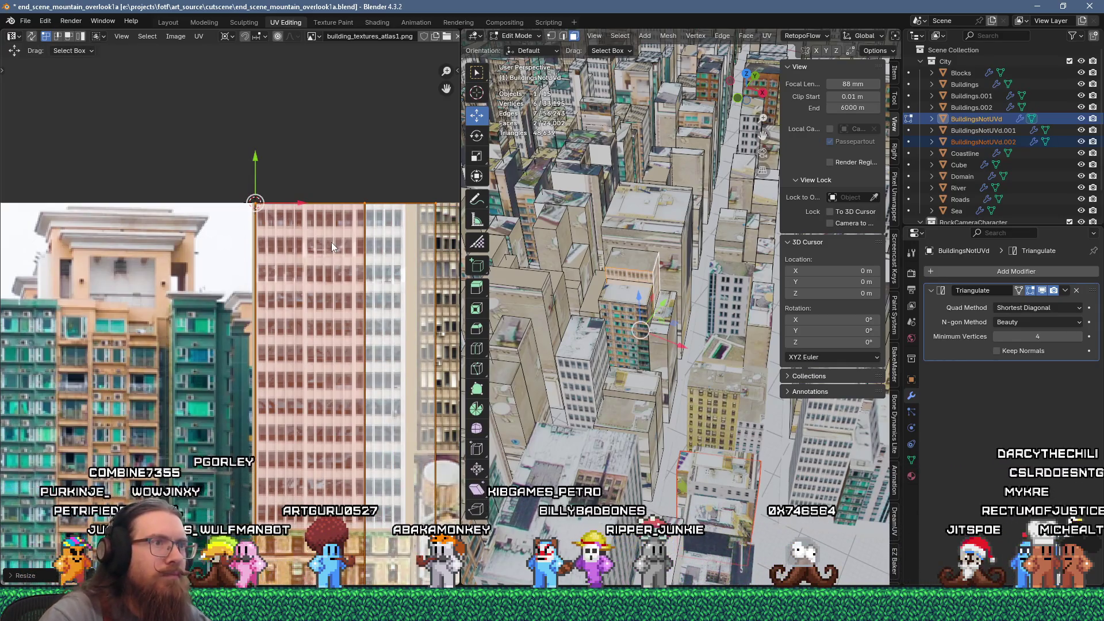
Shift the island's UV edges left into the white office-tower strip, then select the next building
middle_click_drag(342, 254, 282, 189)
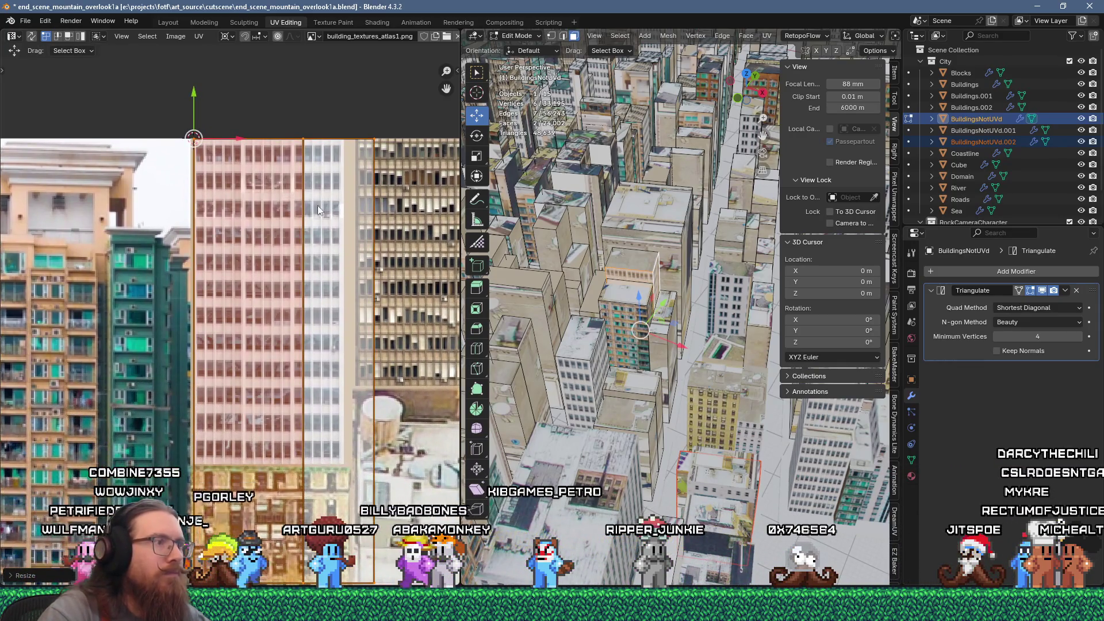
scroll(345, 167, "down", 4)
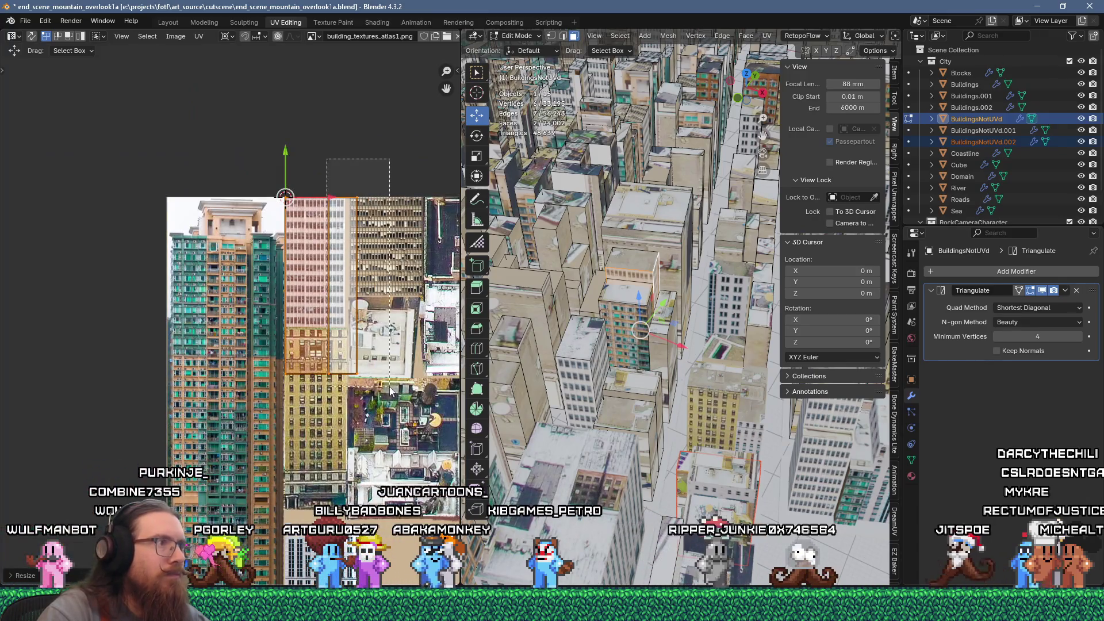
left_click_drag(389, 391, 390, 392)
scroll(352, 202, "up", 3)
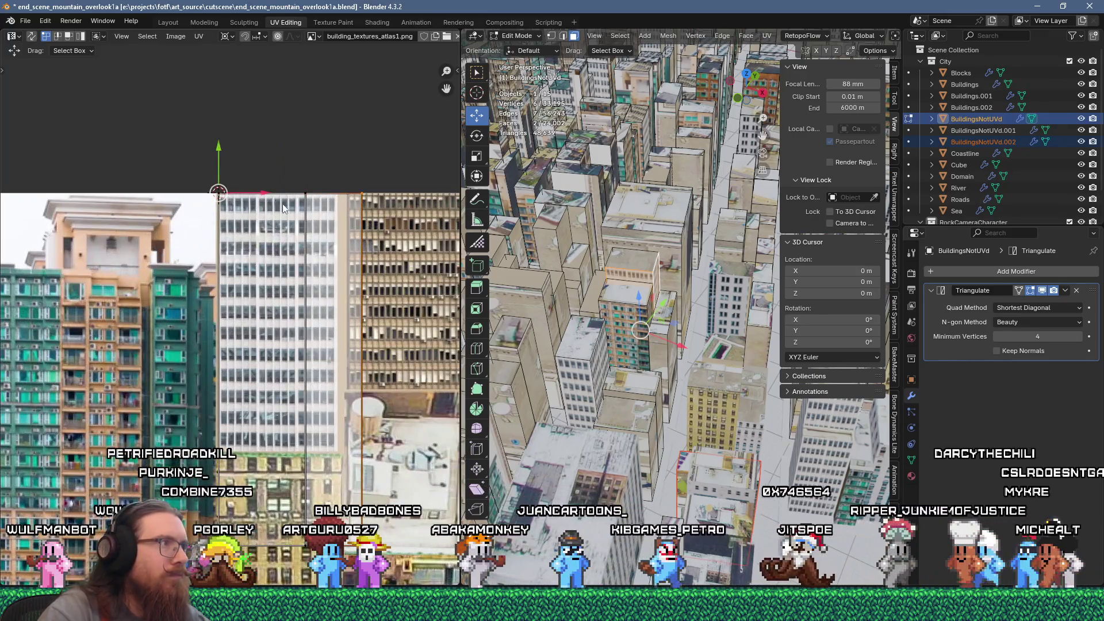
key("g")
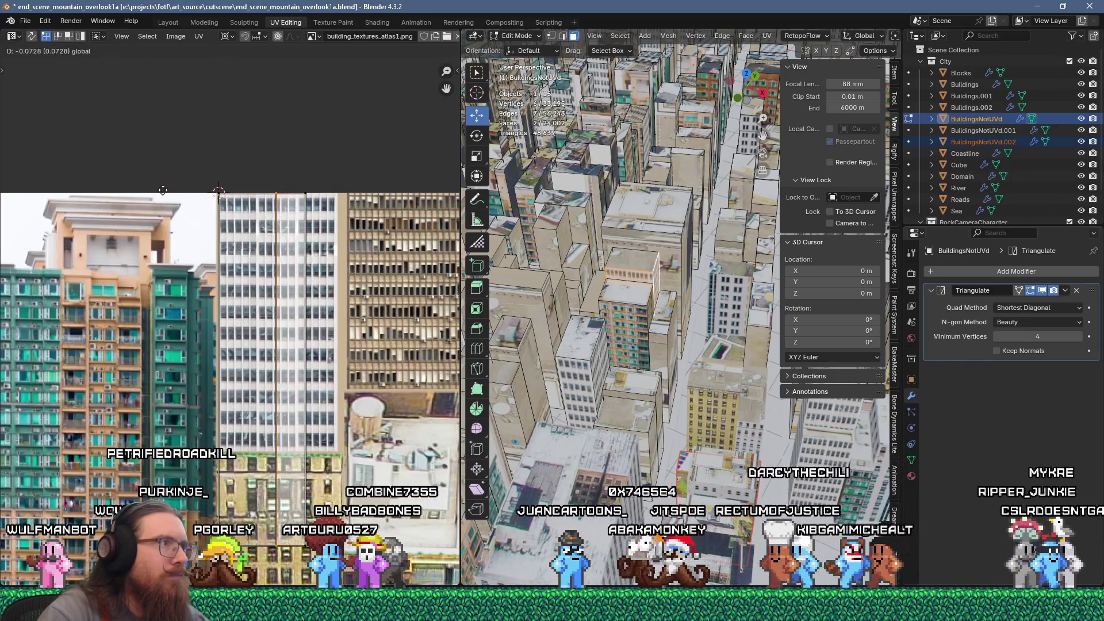
left_click(143, 191)
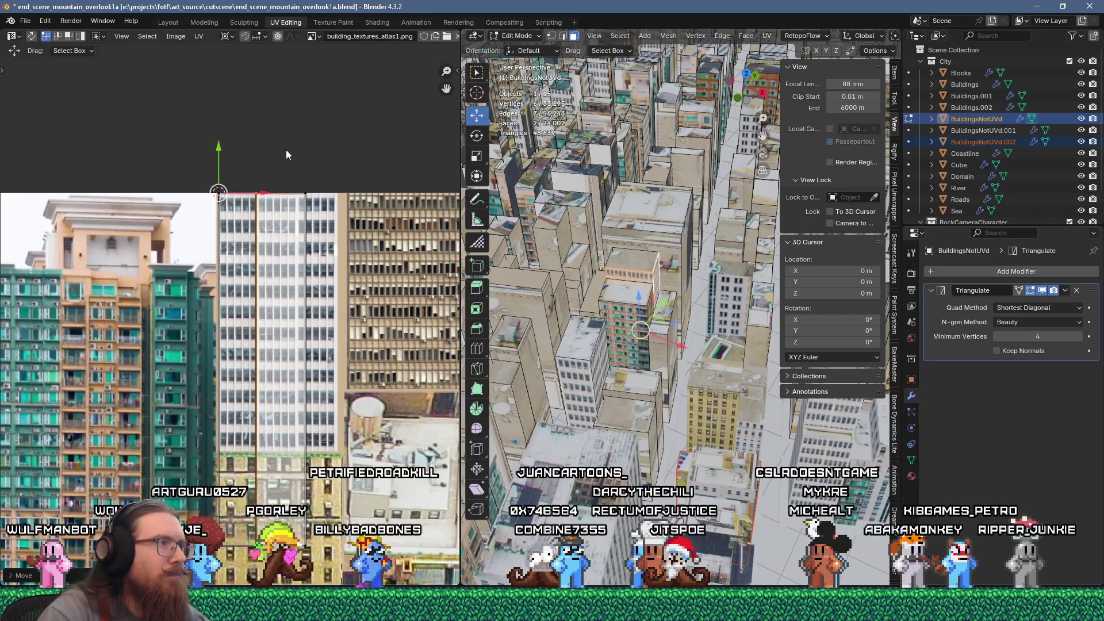
left_click(332, 543)
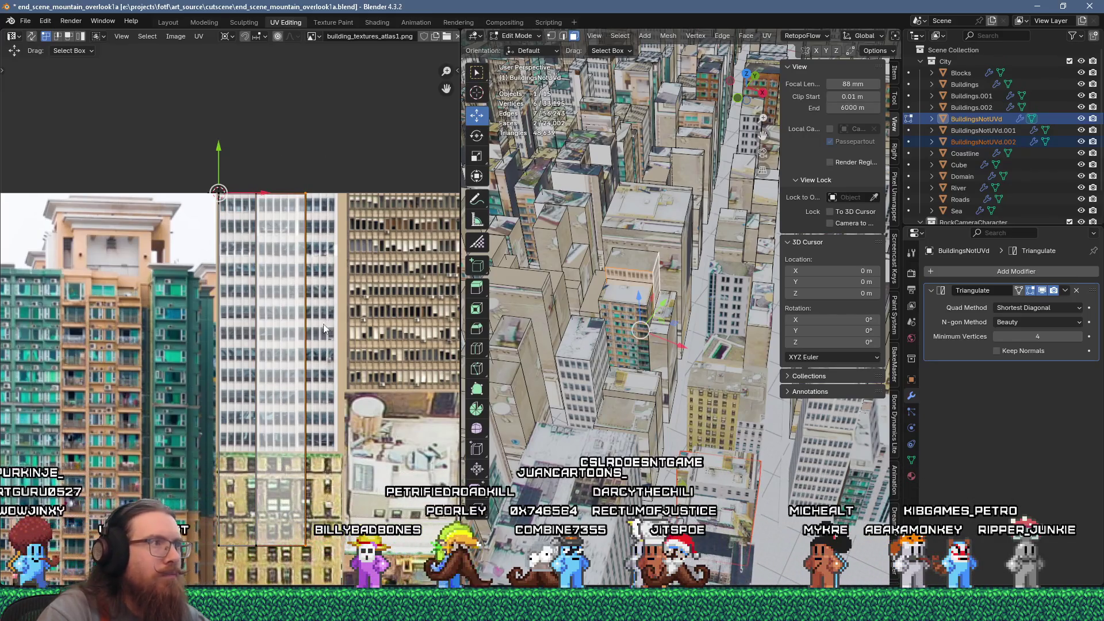
left_click_drag(251, 194, 245, 195)
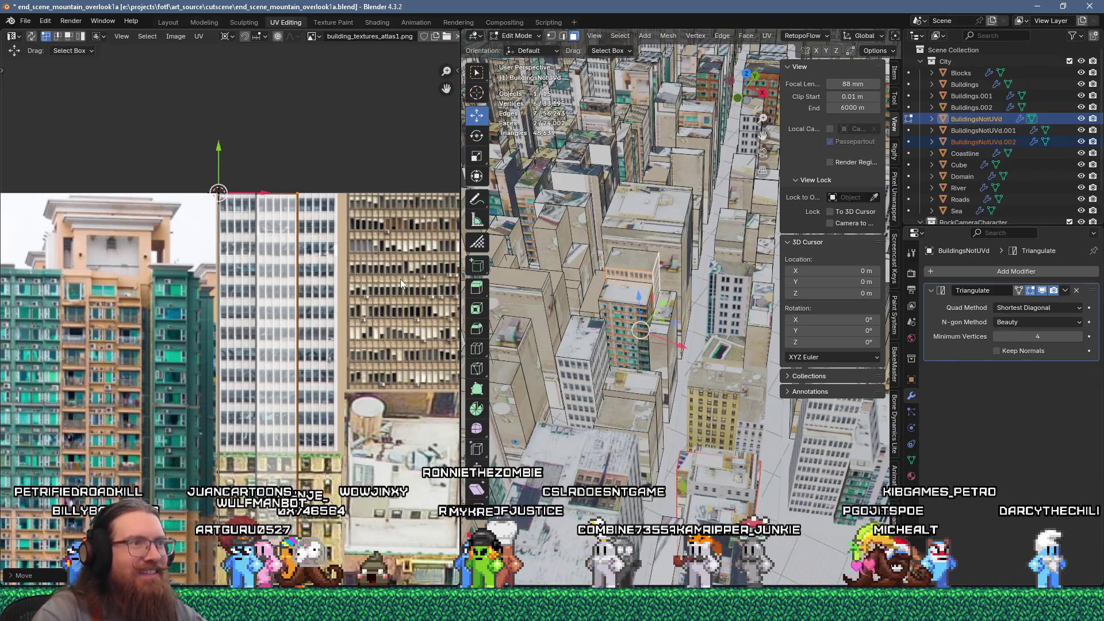
left_click(623, 274)
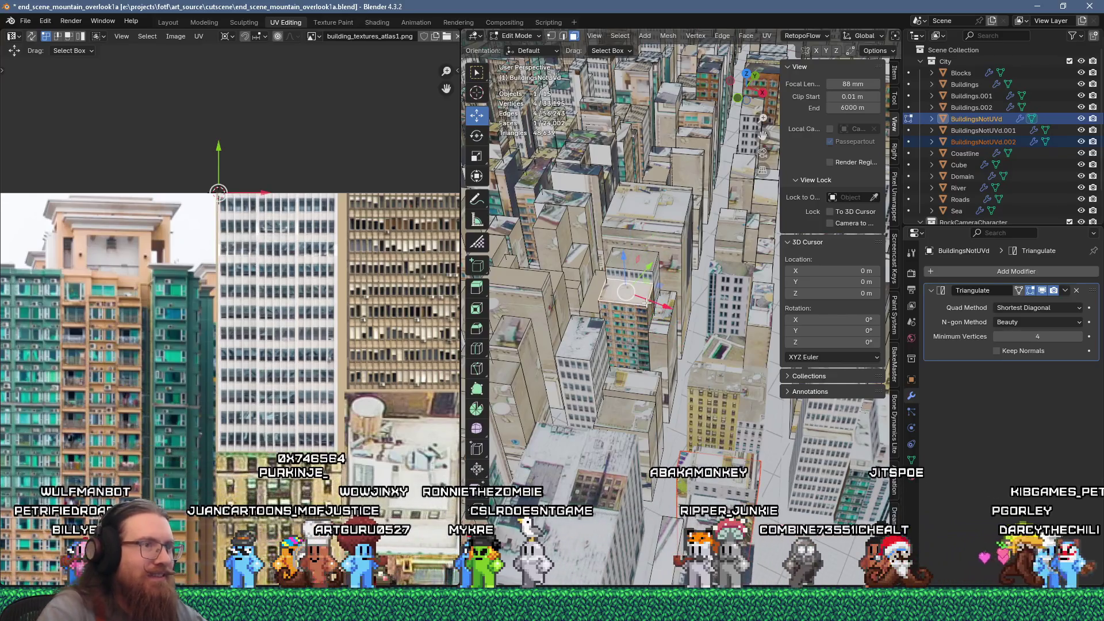
key("ctrl+l")
Separate the selected building into its own object and unwrap its faces
left_click(647, 302)
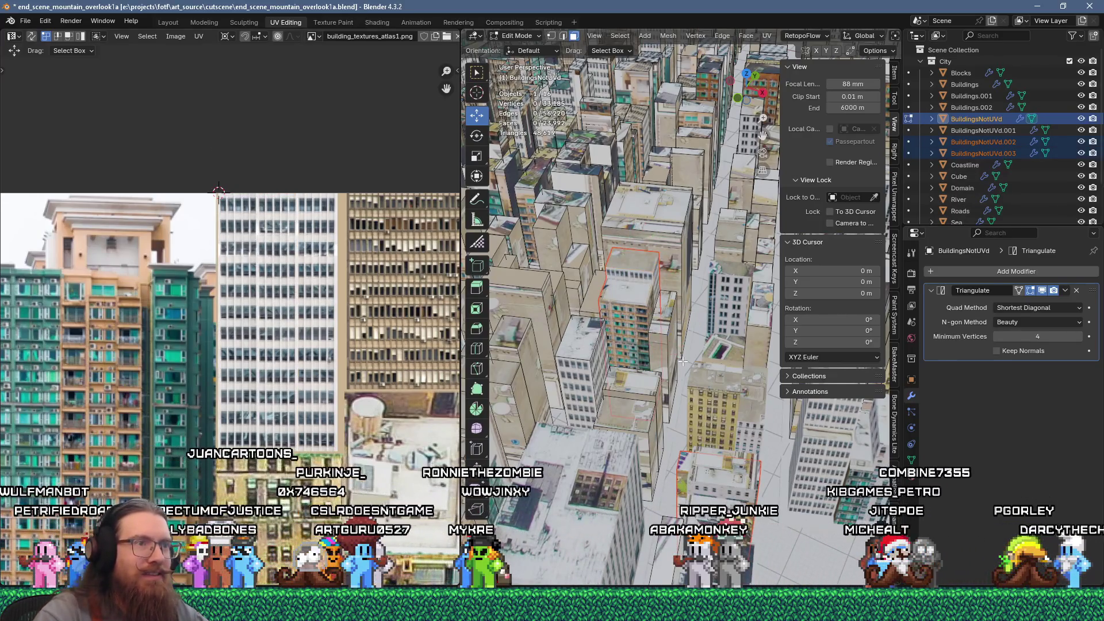
scroll(337, 414, "down", 8)
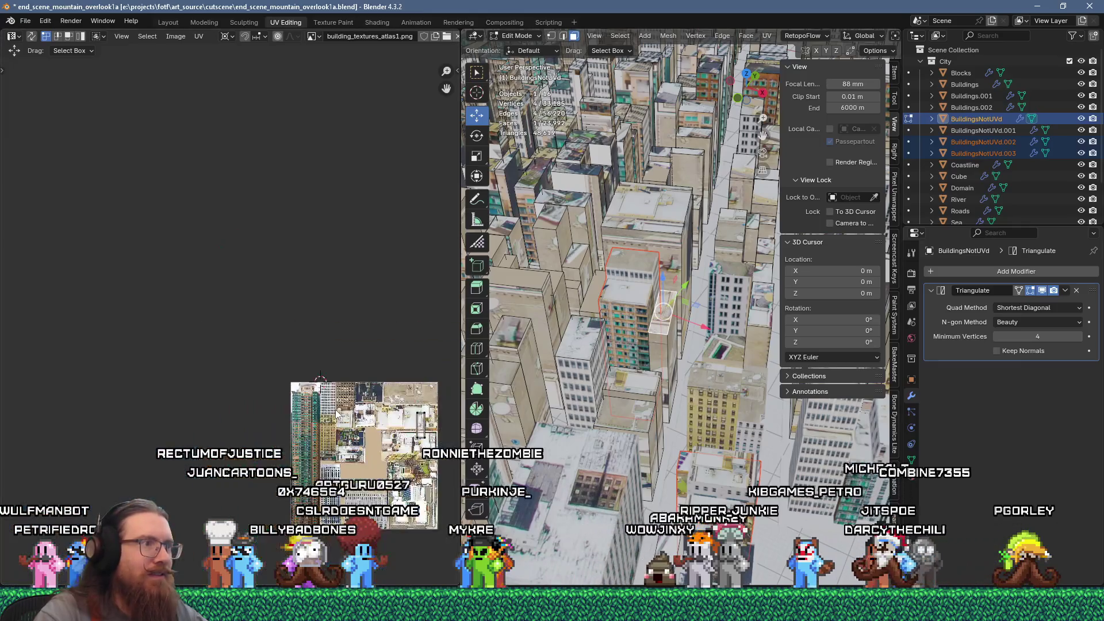
scroll(634, 285, "up", 3)
key("u")
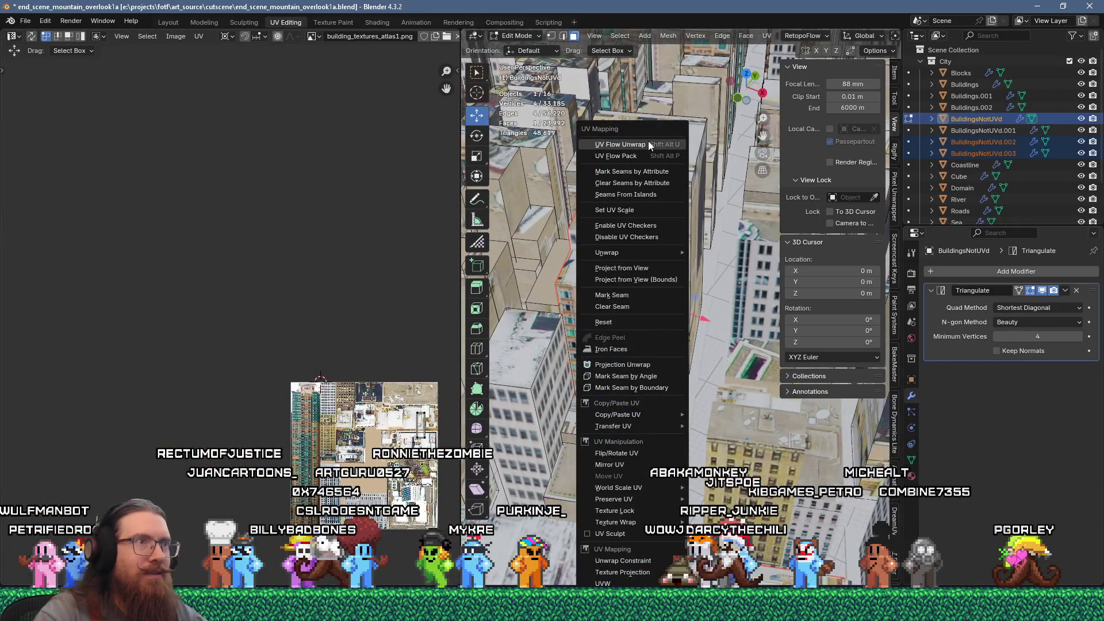
left_click(648, 144)
Scale the UV strip to 0.33, rotate it 90 degrees, and place it at the atlas top-left
scroll(258, 324, "down", 1)
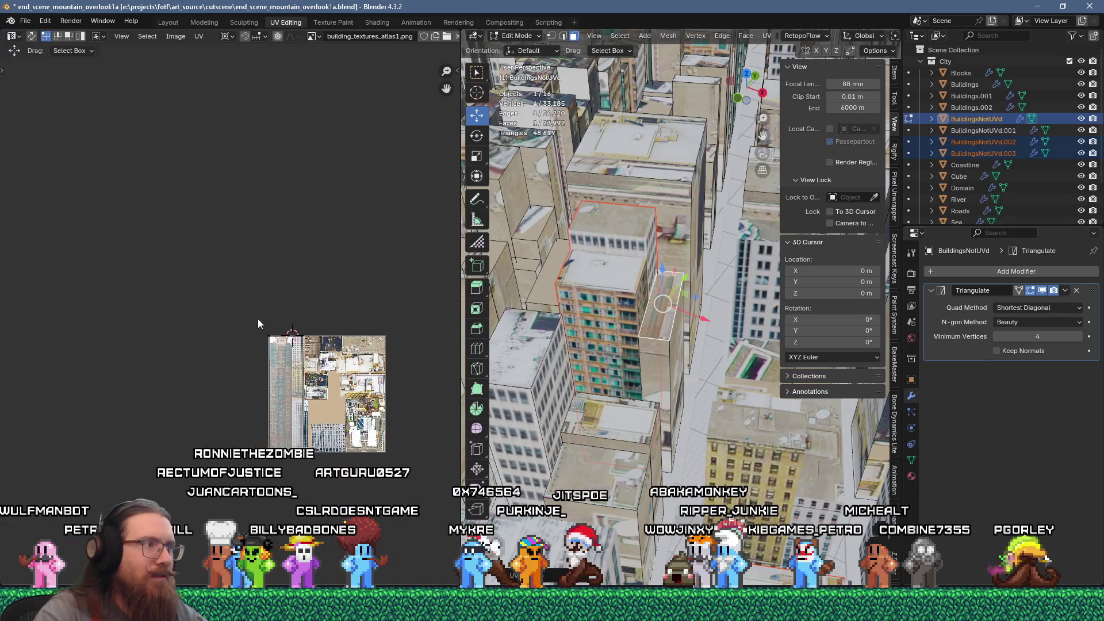
type("33")
key("Return")
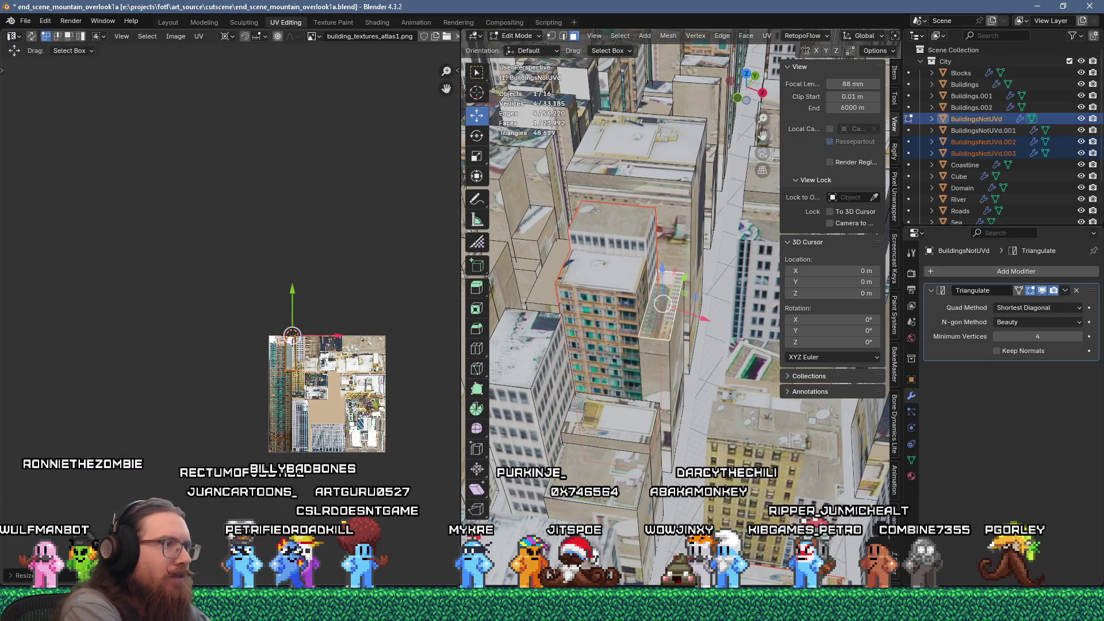
type("90")
key("Return")
scroll(354, 490, "up", 4)
key("g")
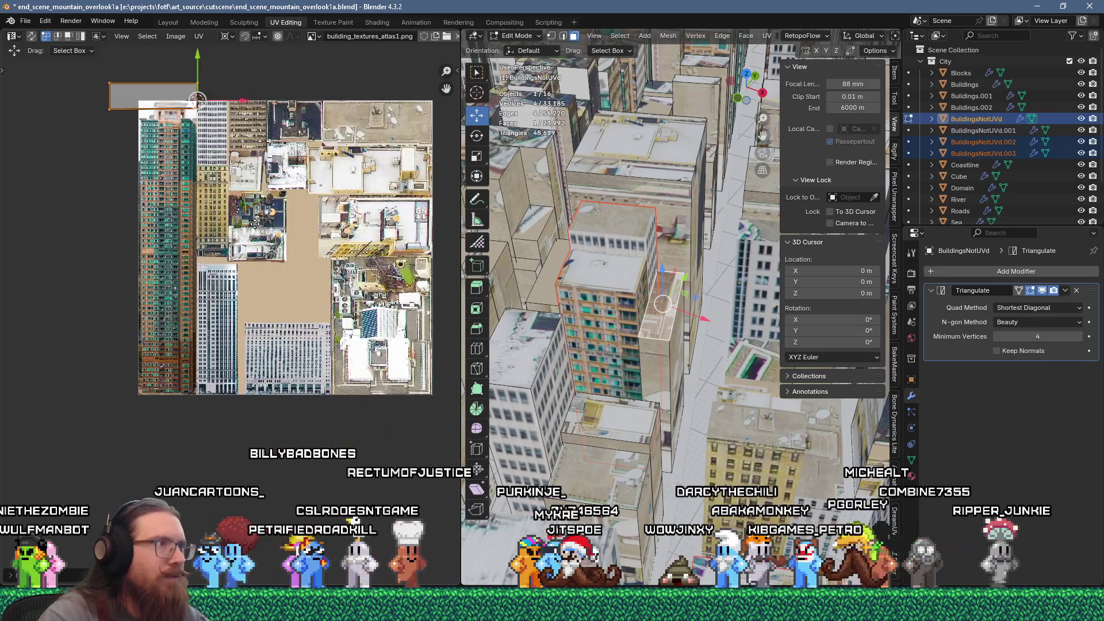
left_click(49, 363)
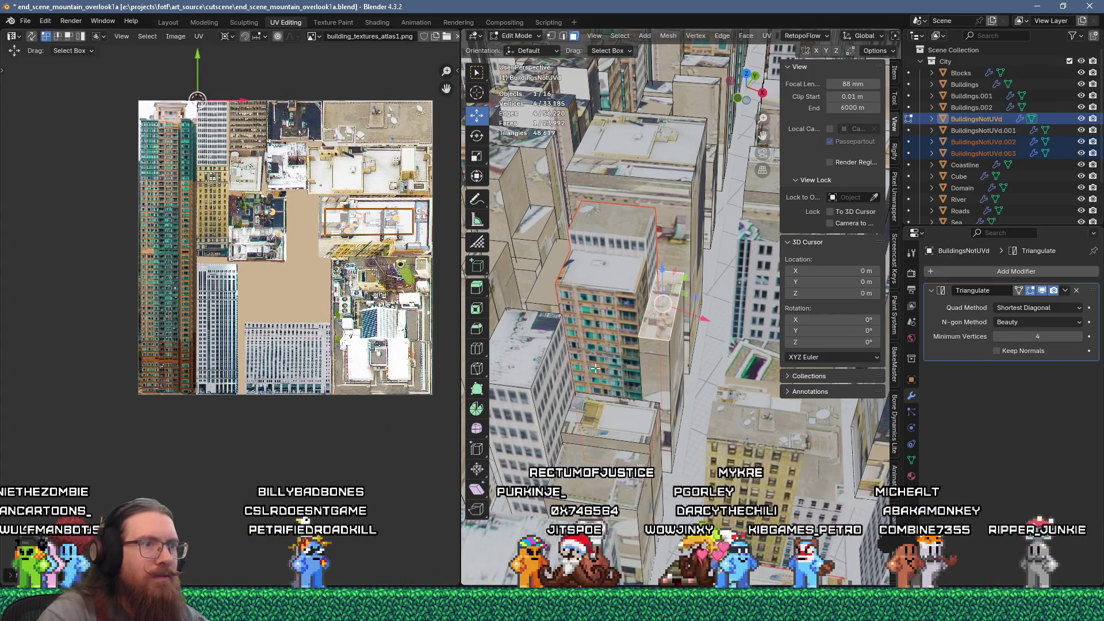
Re-unwrap the faces, reposition the island to the right, and shrink it to 0.25
key("u")
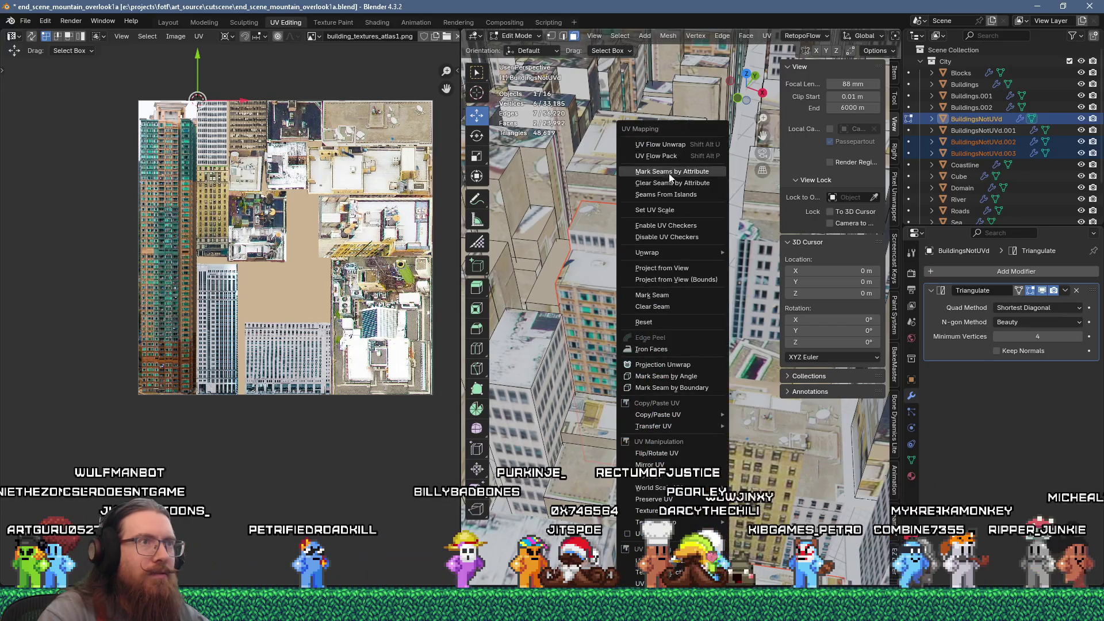
left_click(655, 102)
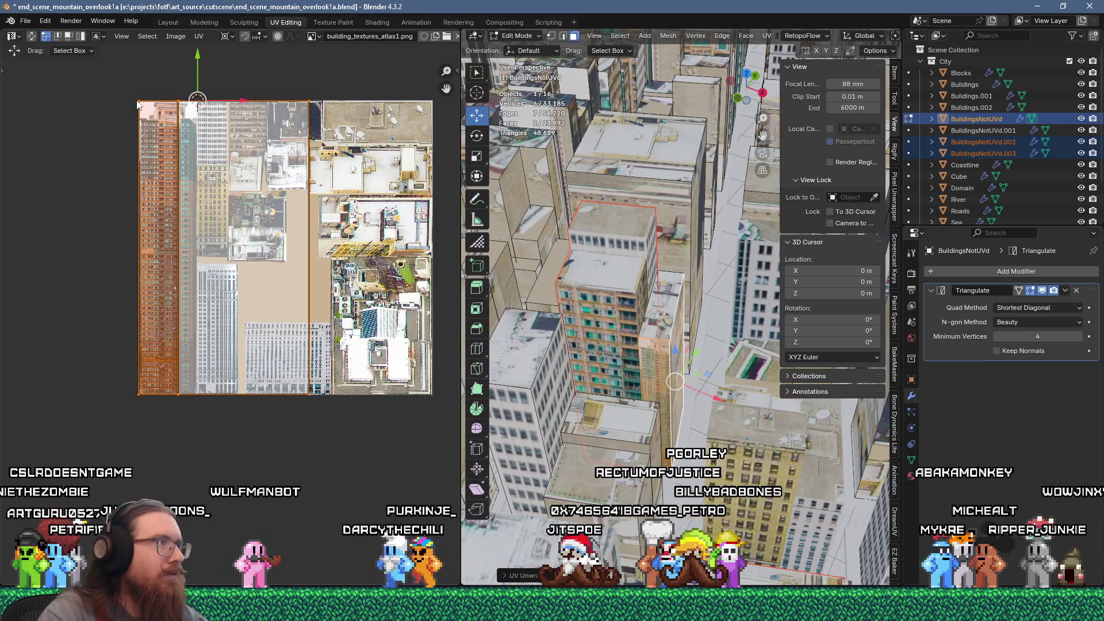
key("g")
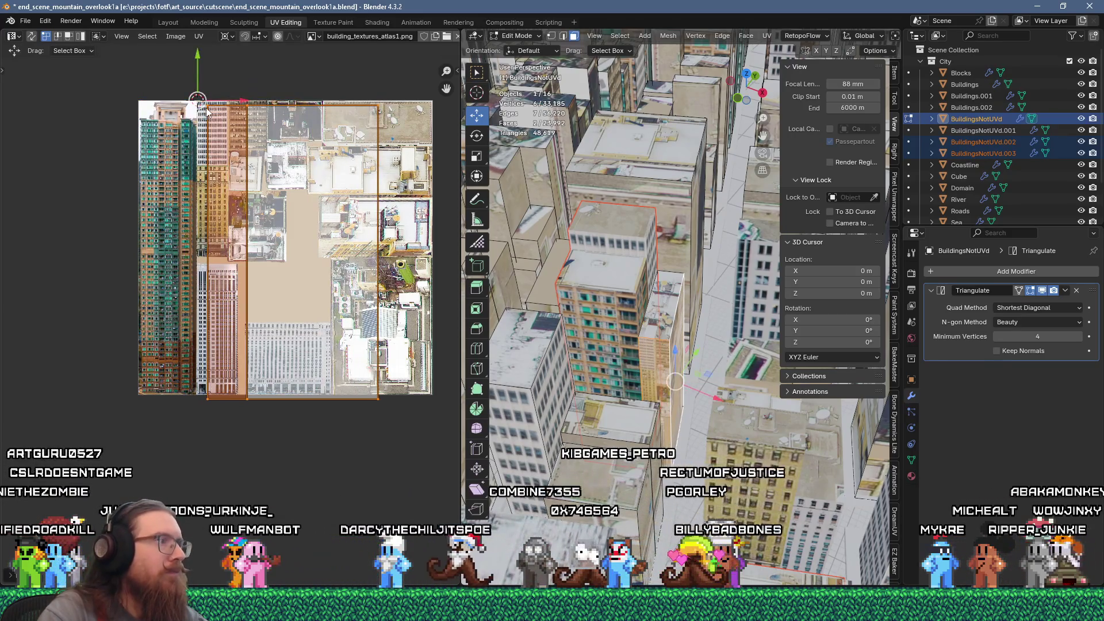
left_click(210, 120)
scroll(259, 230, "up", 3)
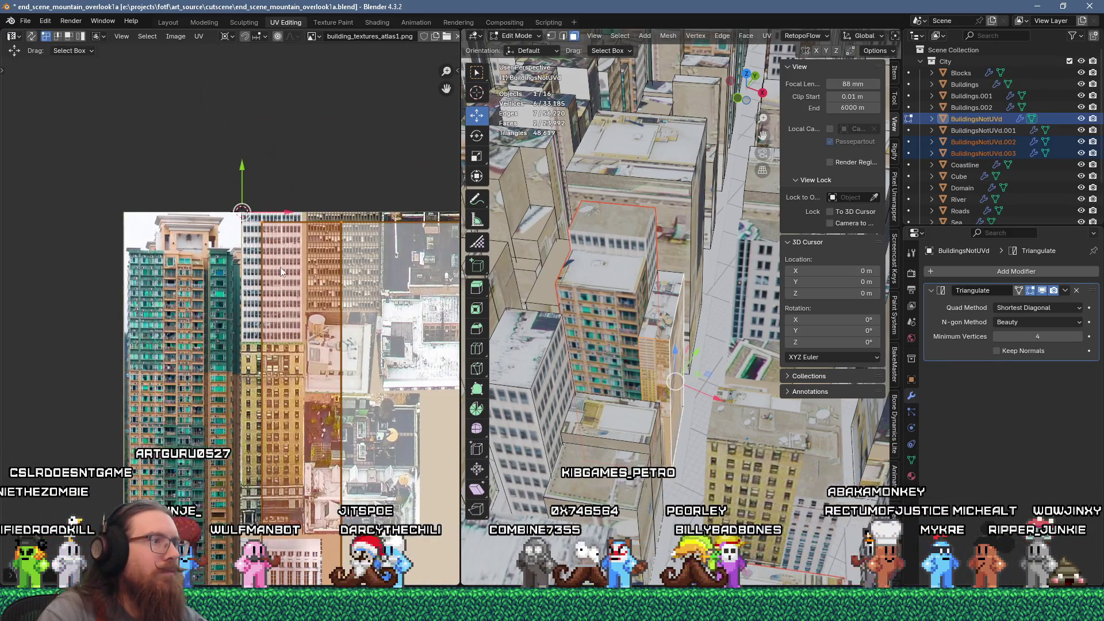
scroll(281, 267, "up", 4)
key("g")
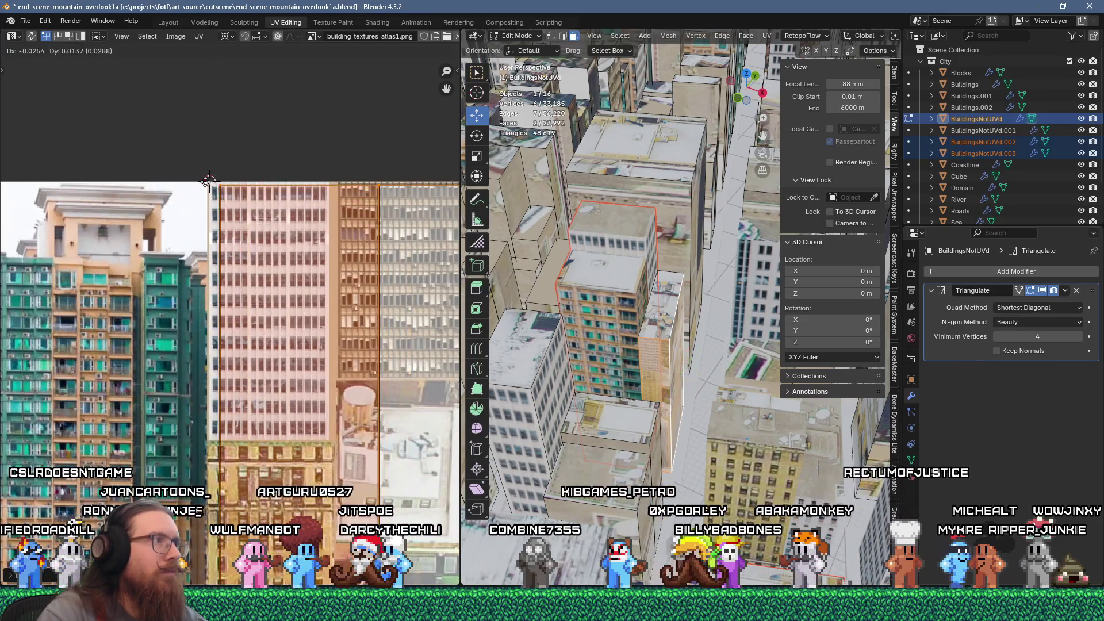
left_click(197, 181)
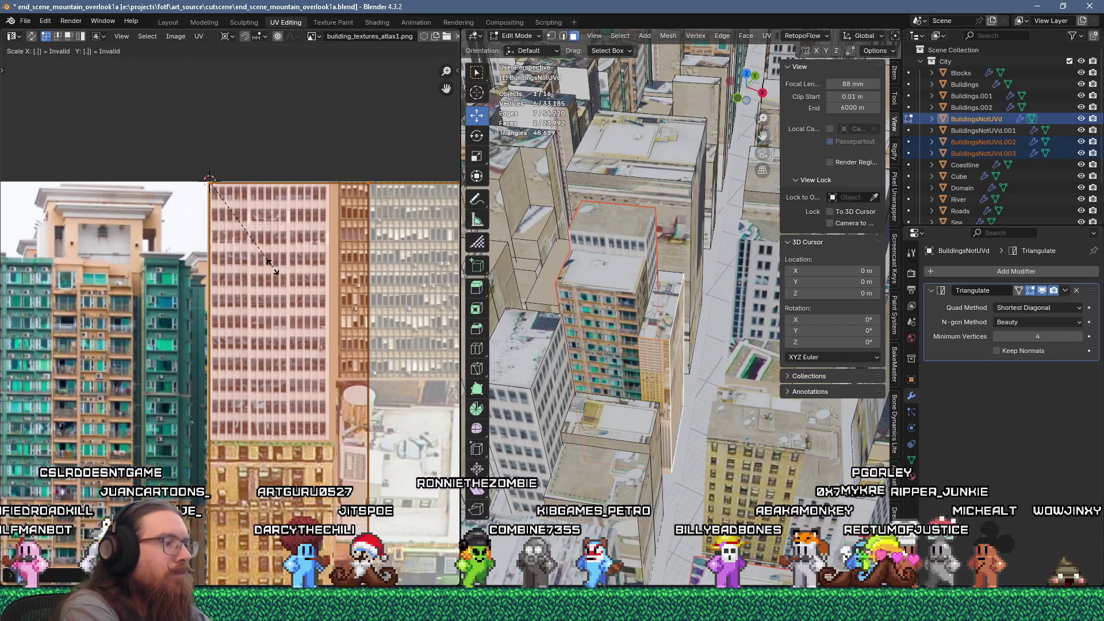
type("s.25")
key("Return")
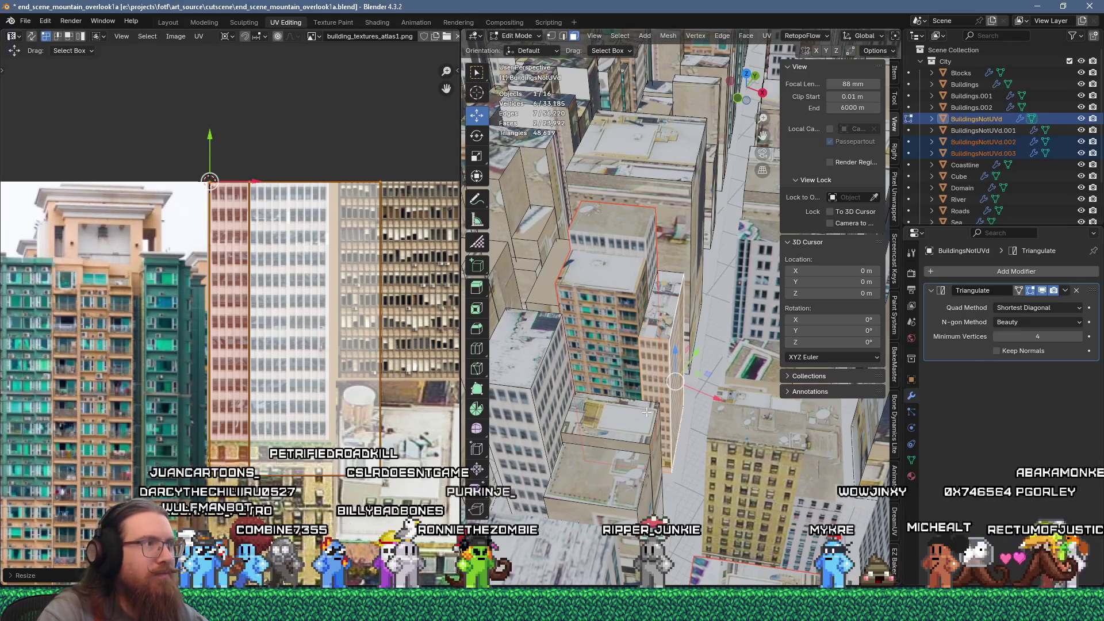
Select a single building face and pull its UV right edge onto the white facade
left_click(371, 344)
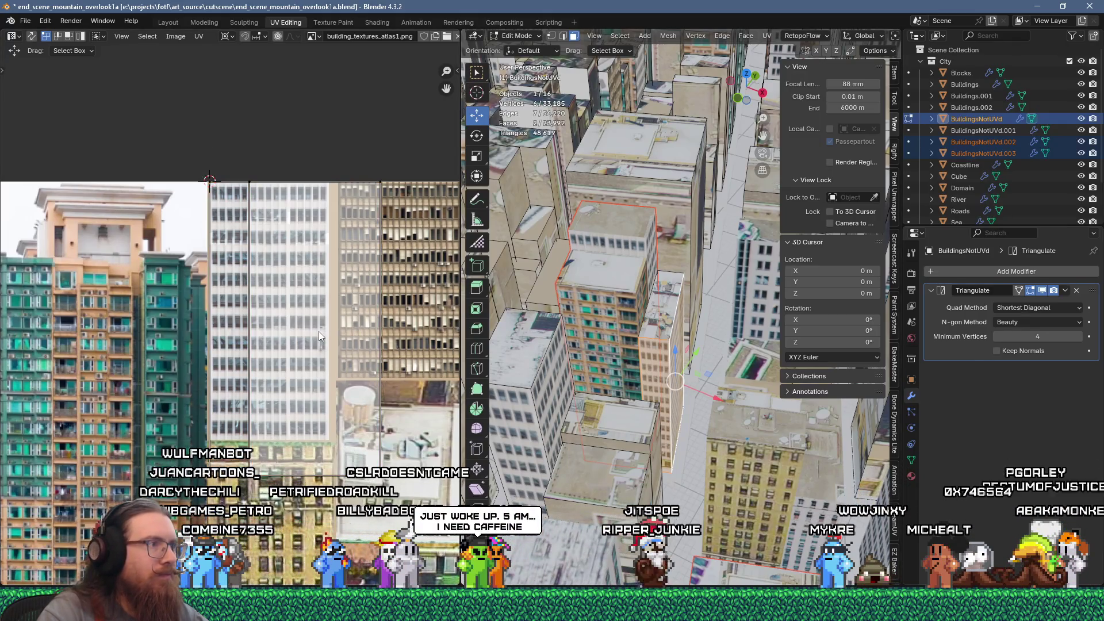
left_click(656, 385)
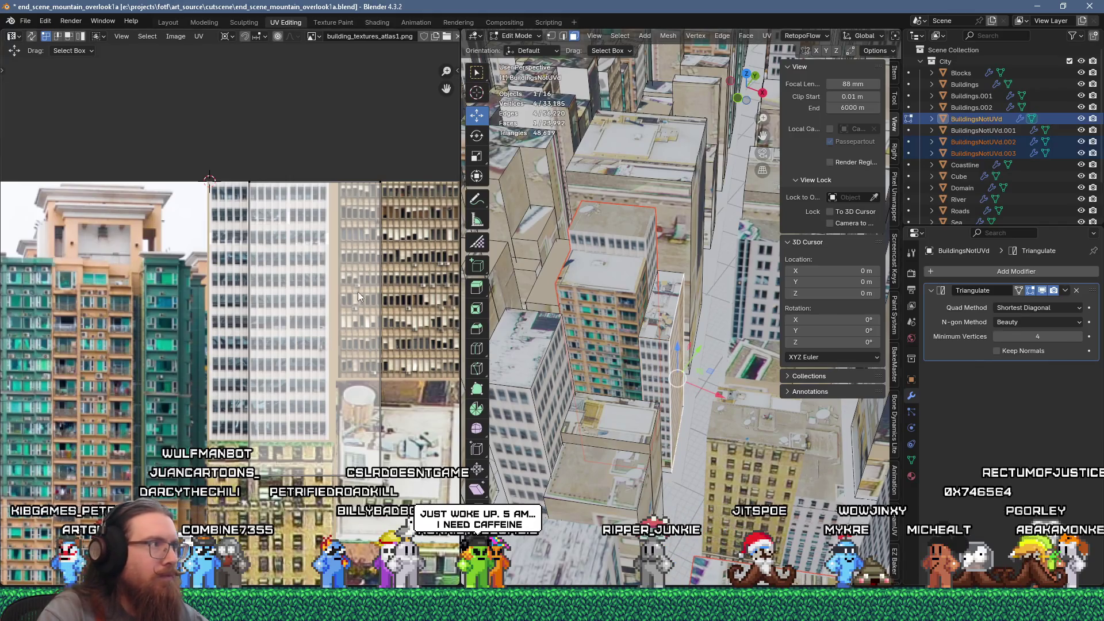
left_click_drag(193, 132, 431, 467)
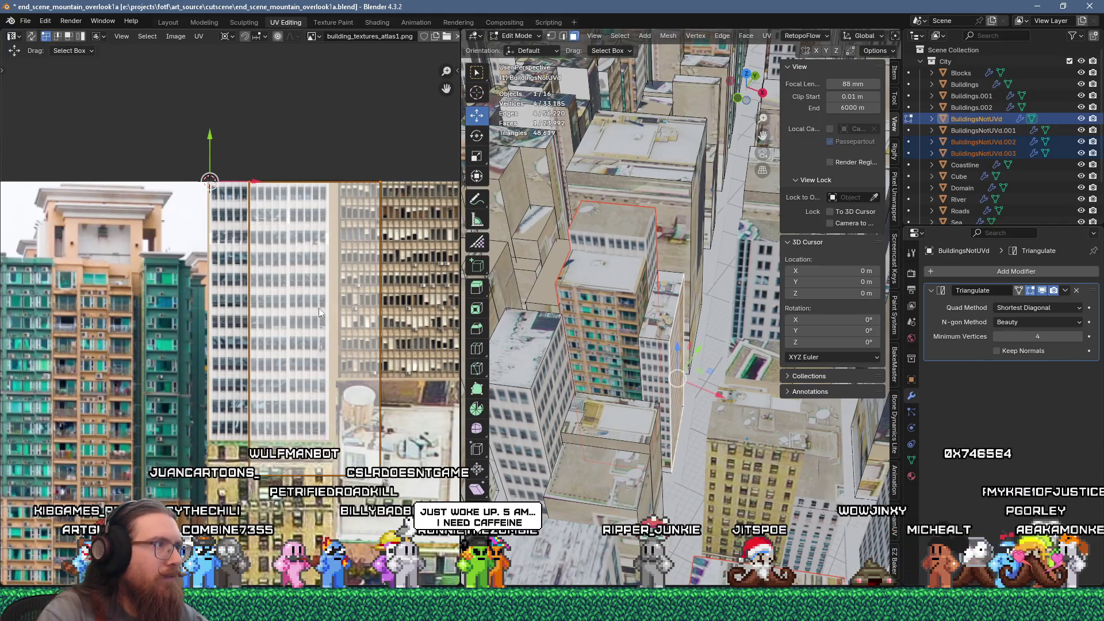
mouse_move(257, 188)
left_mouse_down()
mouse_move(216, 193)
mouse_move(237, 180)
left_mouse_up()
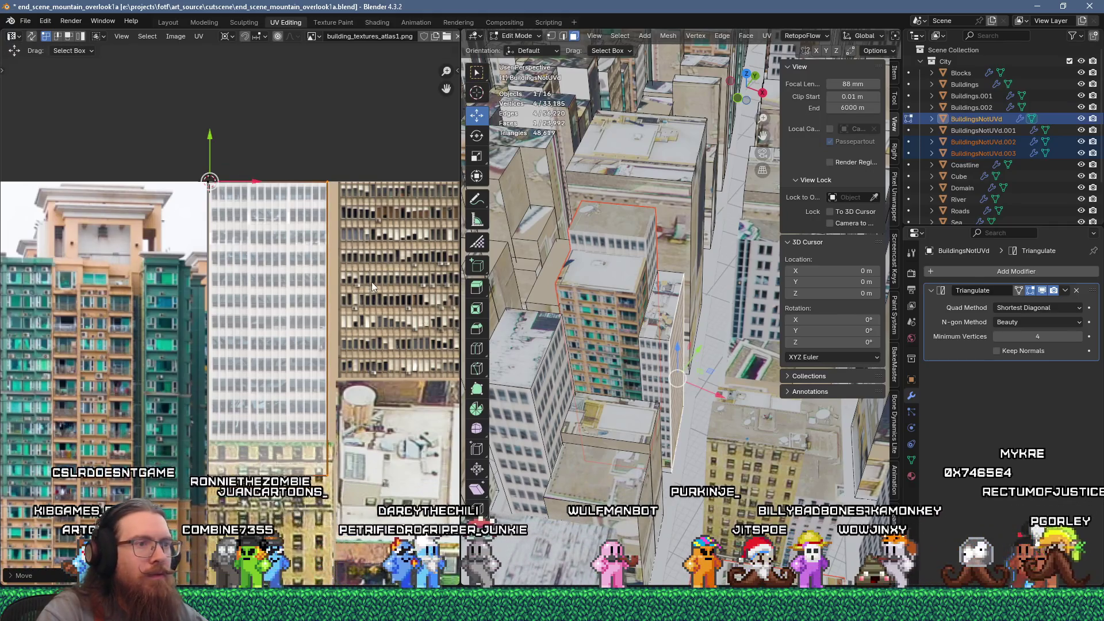
Select the taller building's linked faces and separate it into its own object
left_click(687, 201)
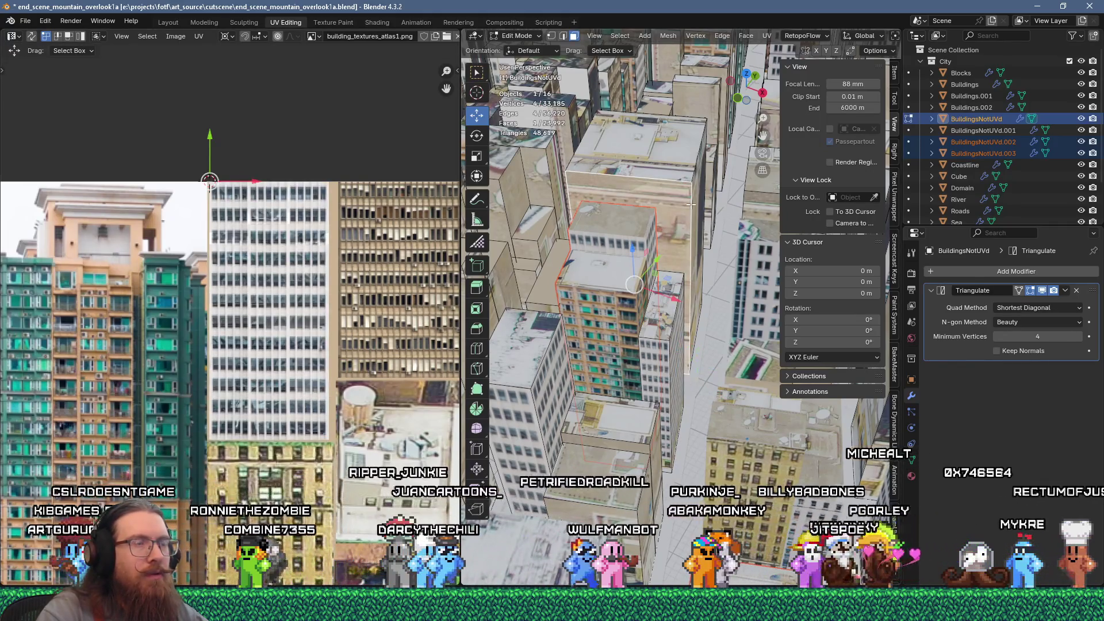
left_click(654, 356)
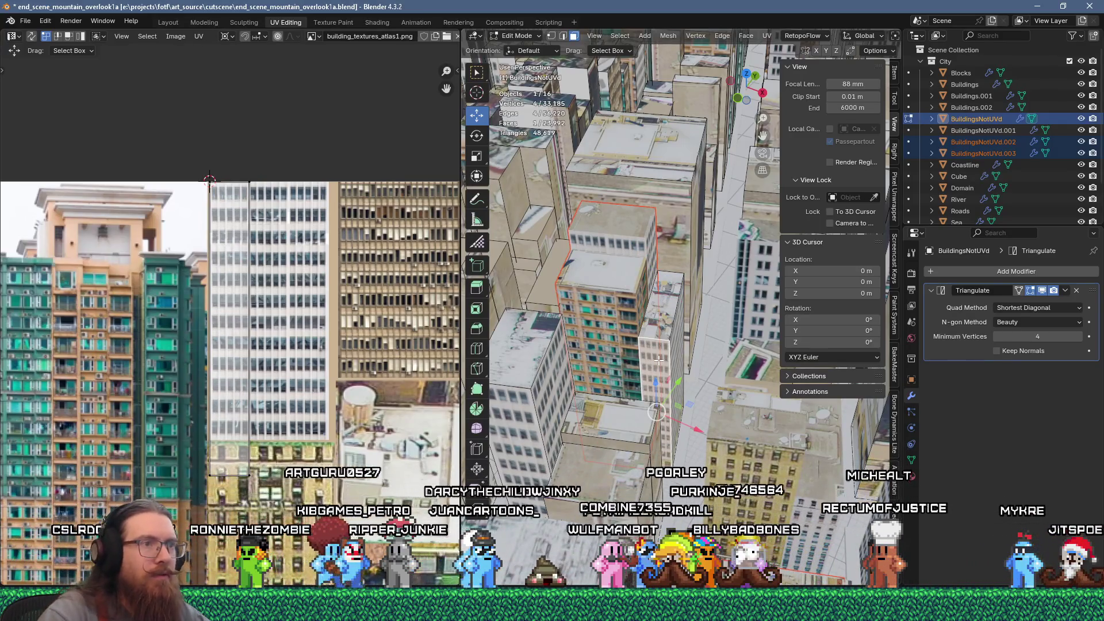
key("ctrl+l")
left_click(675, 332)
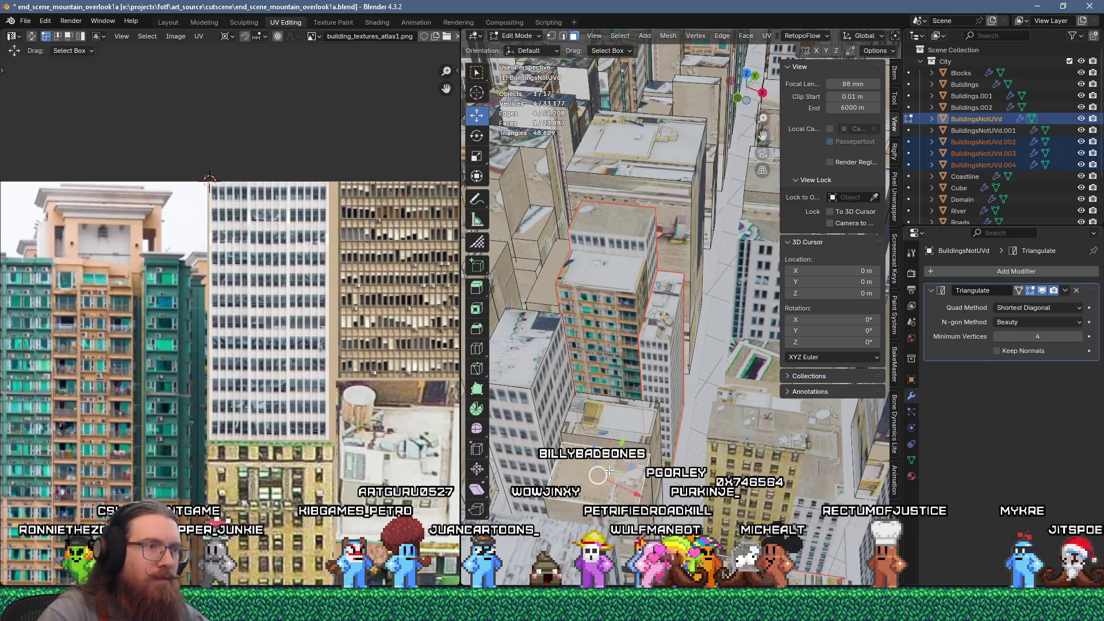
Select the tall wall behind and unwrap that building's faces
left_click(681, 232)
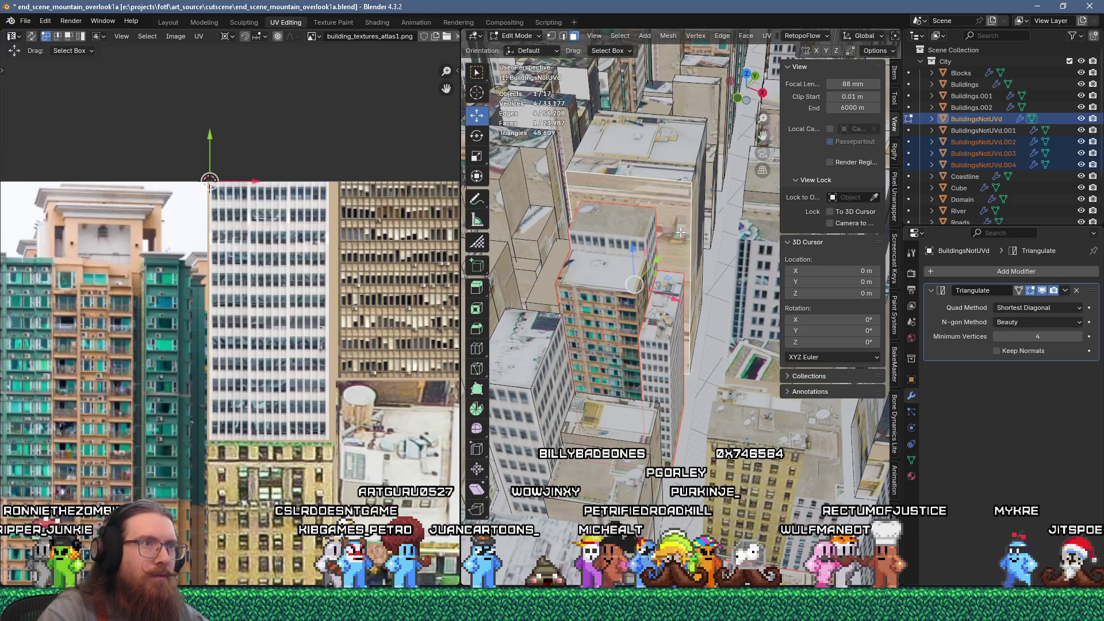
scroll(665, 360, "down", 5)
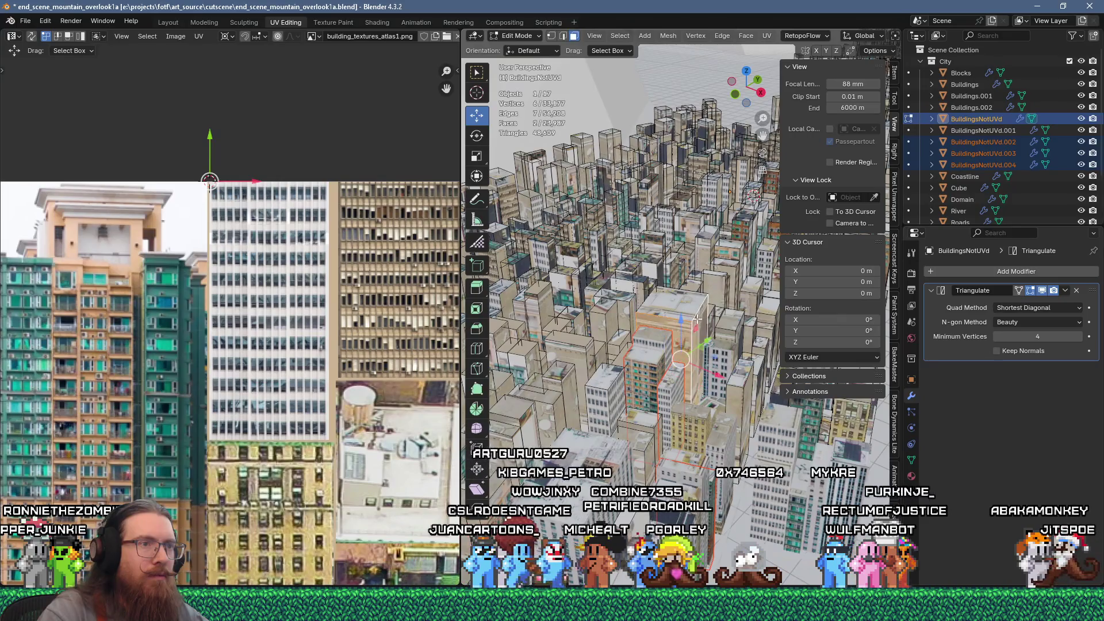
key("u")
left_click(691, 144)
scroll(164, 315, "down", 5)
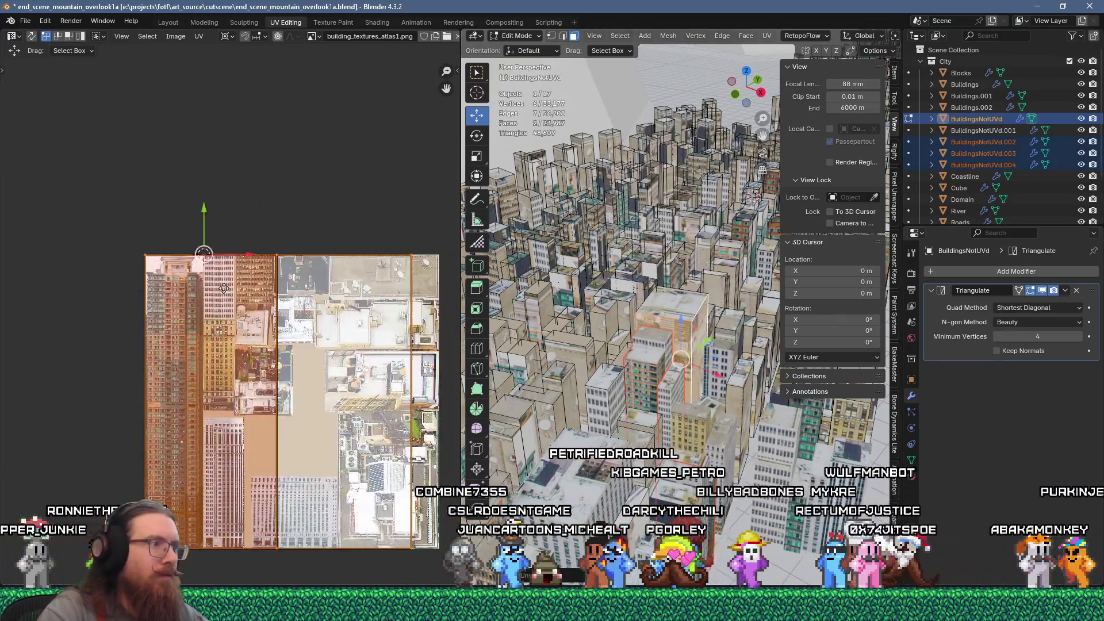
Move the new UV islands onto the atlas office facade and make them narrower
left_click_drag(163, 315, 401, 501)
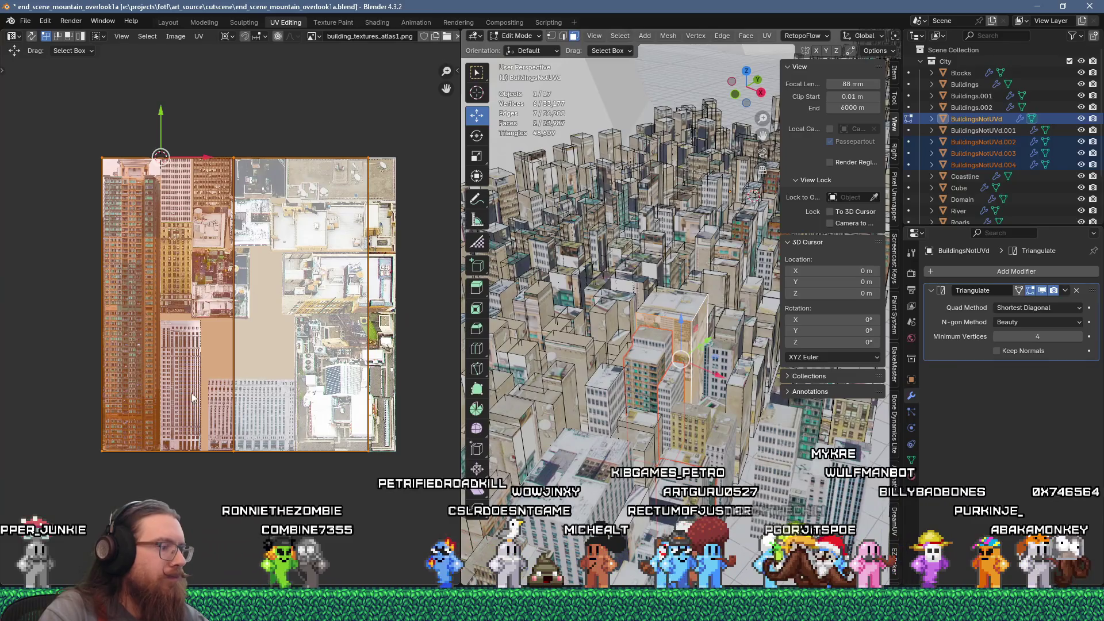
key("g")
left_click(325, 58)
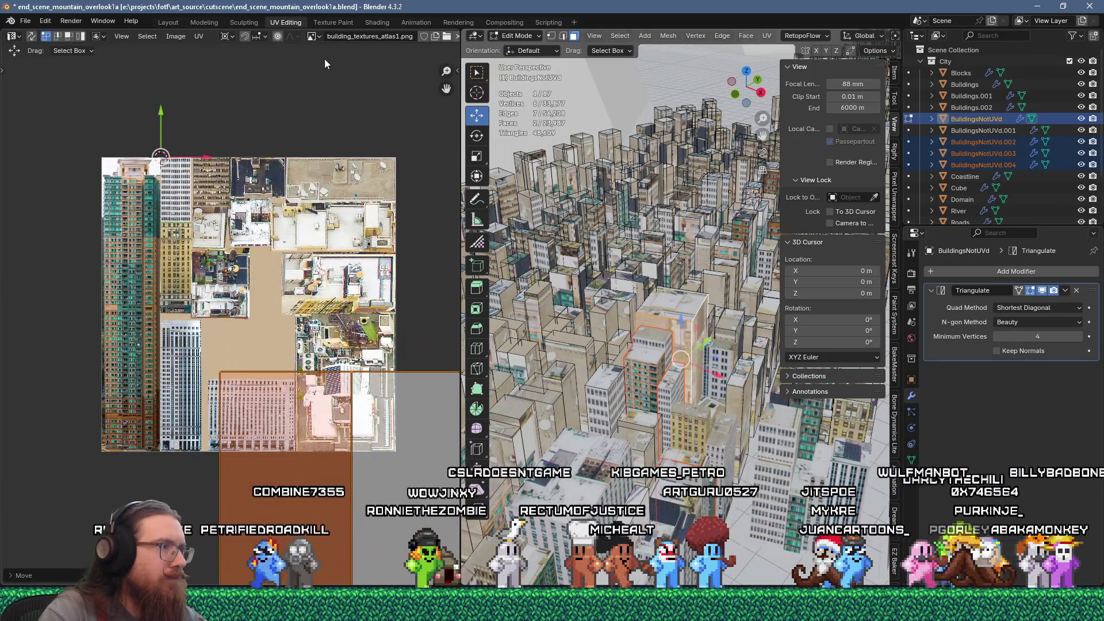
scroll(280, 324, "up", 6)
key("g")
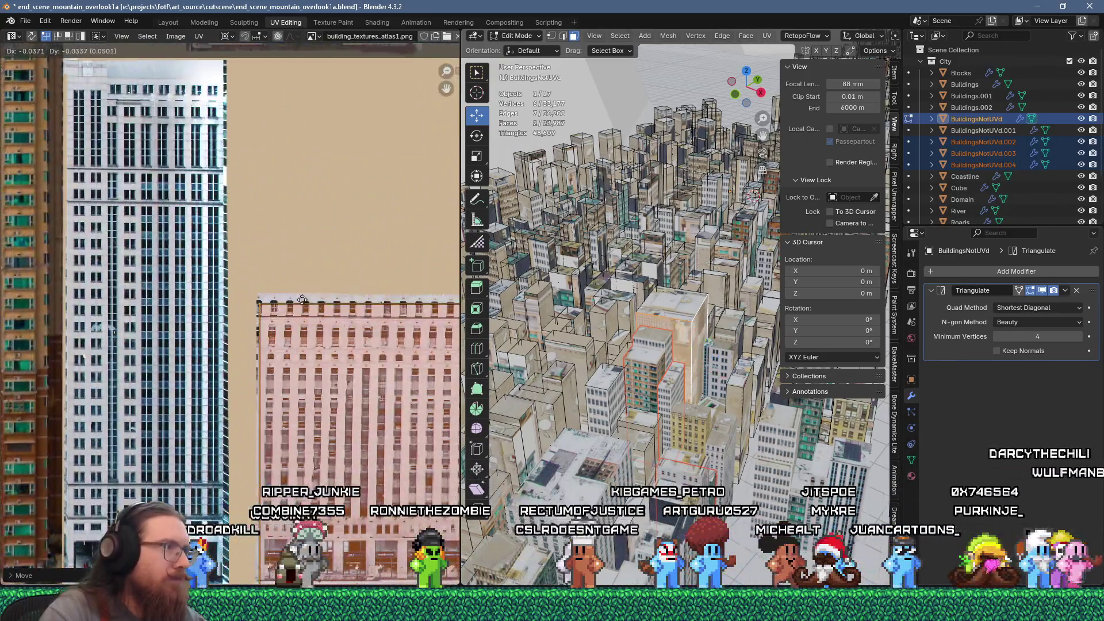
left_click(301, 292)
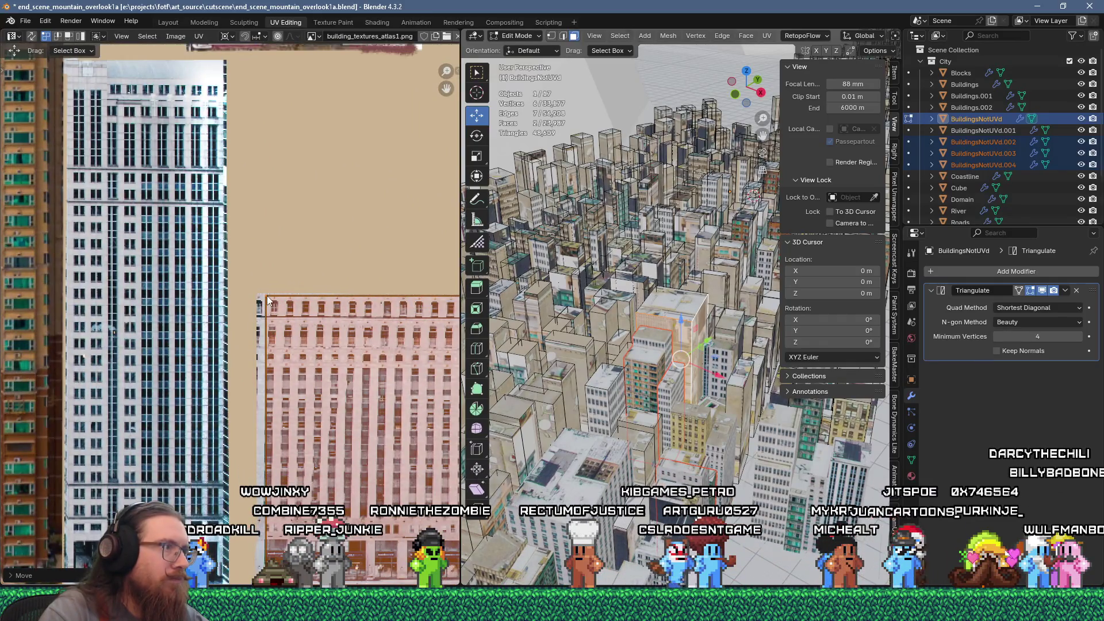
key("s")
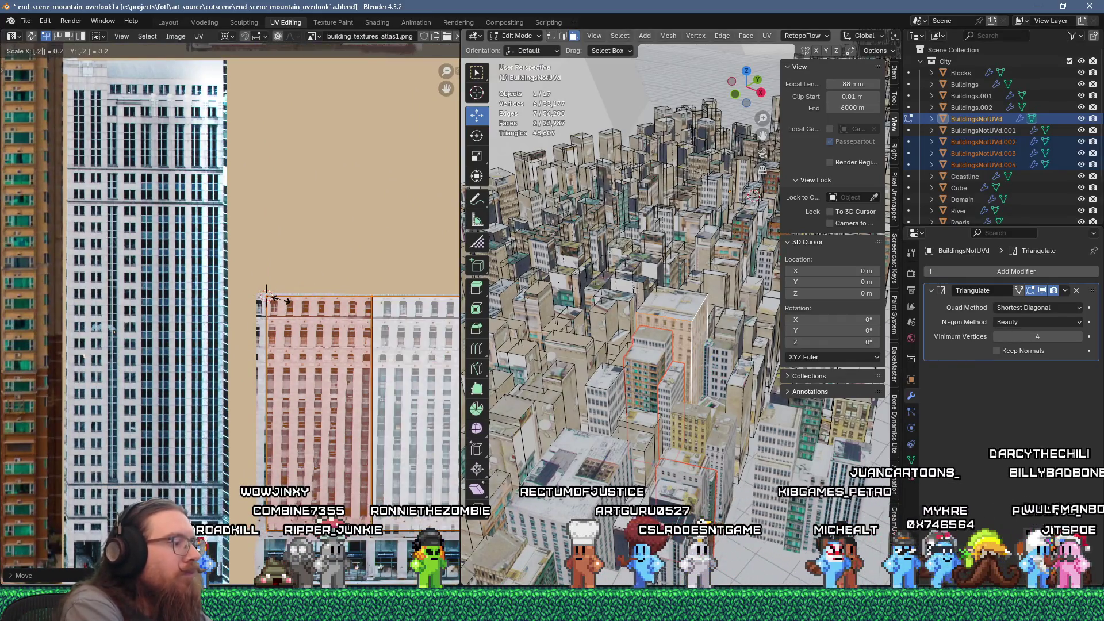
left_click(282, 305)
Nudge the facade UVs left, lining the right island's edge up with the facade
scroll(282, 305, "down", 5)
scroll(303, 306, "up", 4)
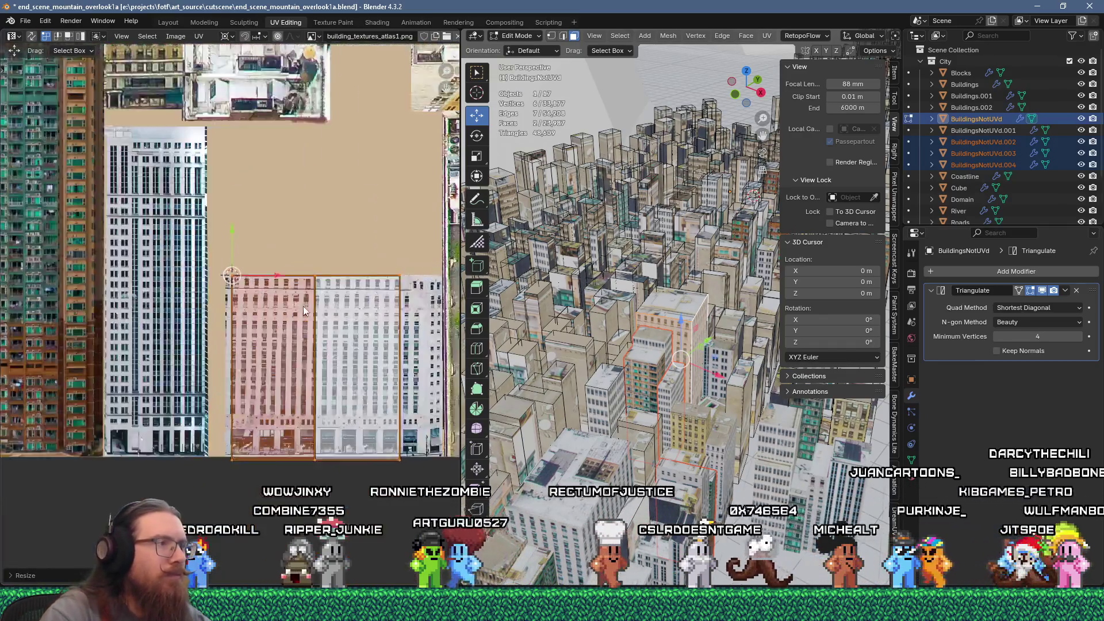
key("alt+a")
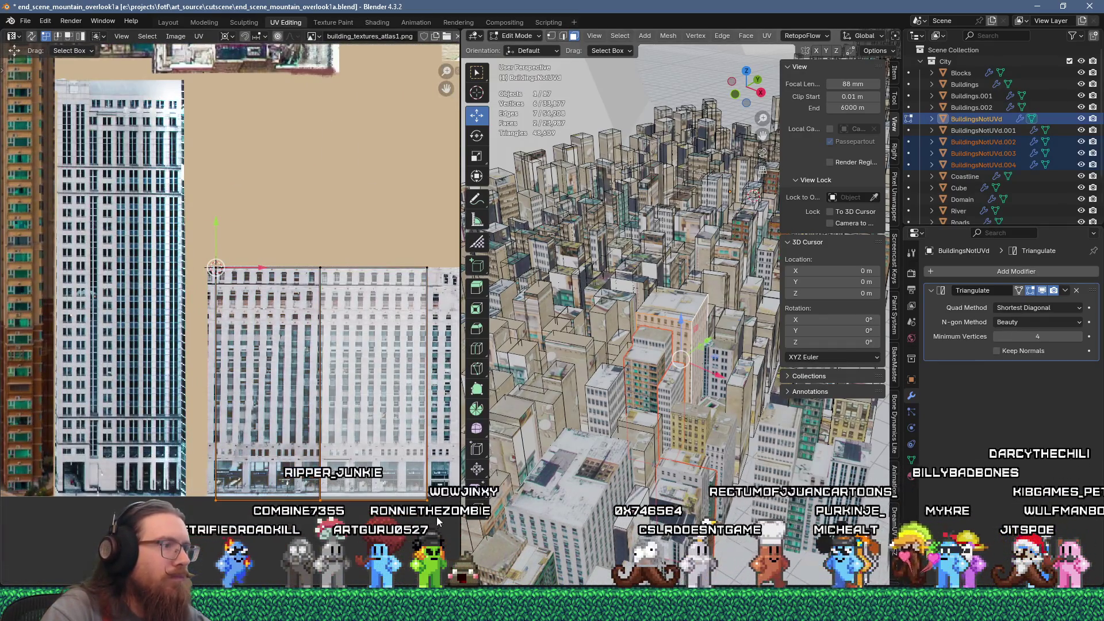
key("g")
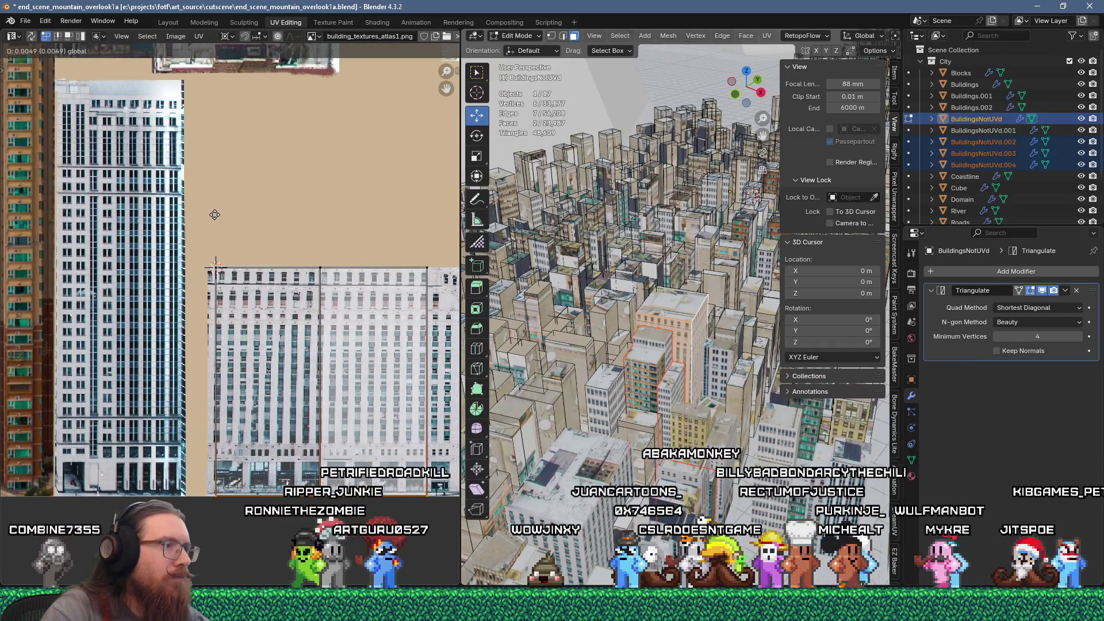
left_click(215, 214)
left_click_drag(197, 483, 451, 527)
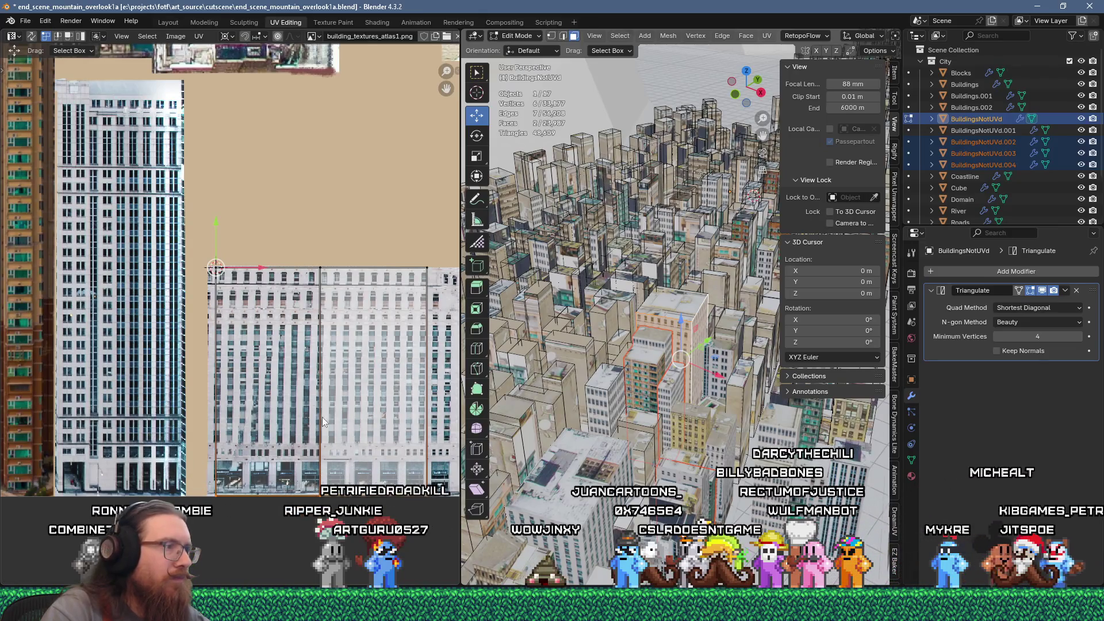
left_click_drag(269, 268, 258, 270)
left_click(322, 320)
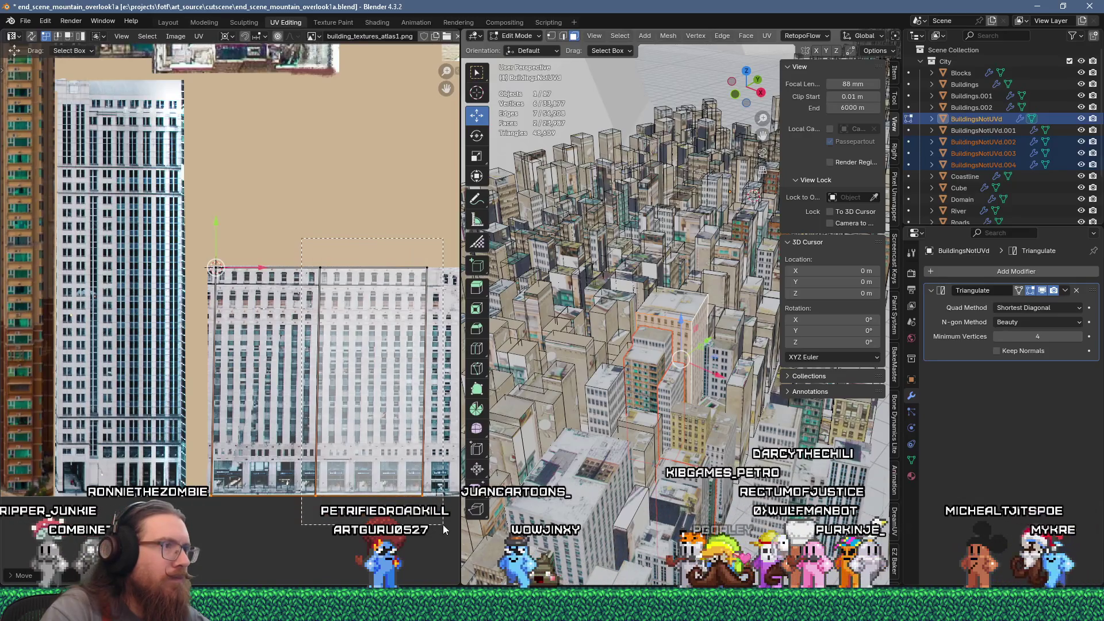
left_click_drag(257, 267, 252, 267)
left_click_drag(447, 521, 418, 218)
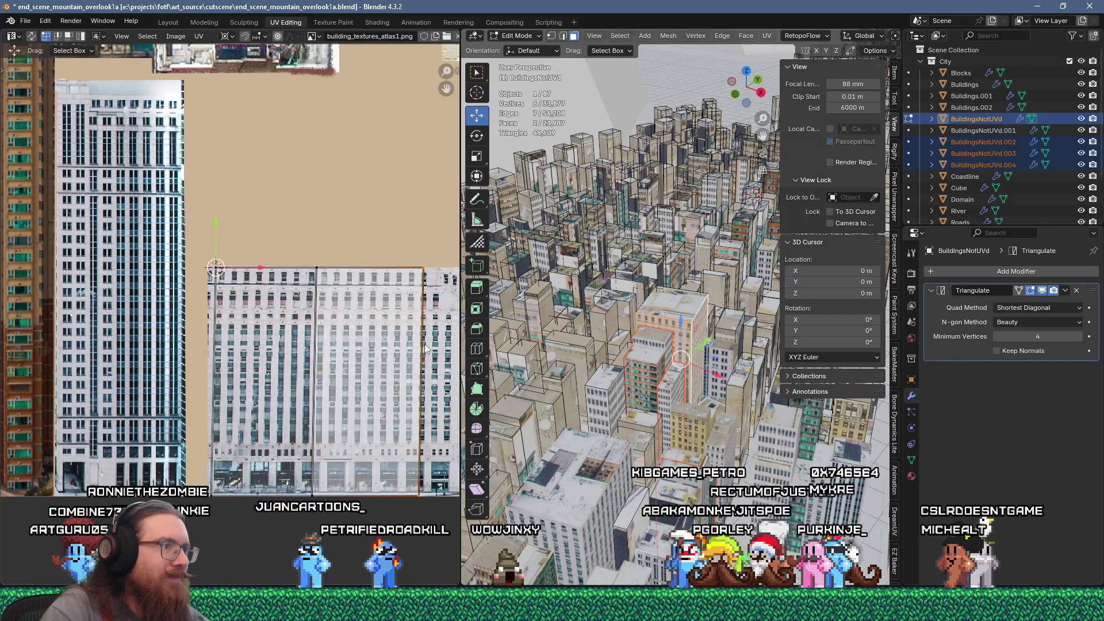
left_click_drag(254, 267, 251, 268)
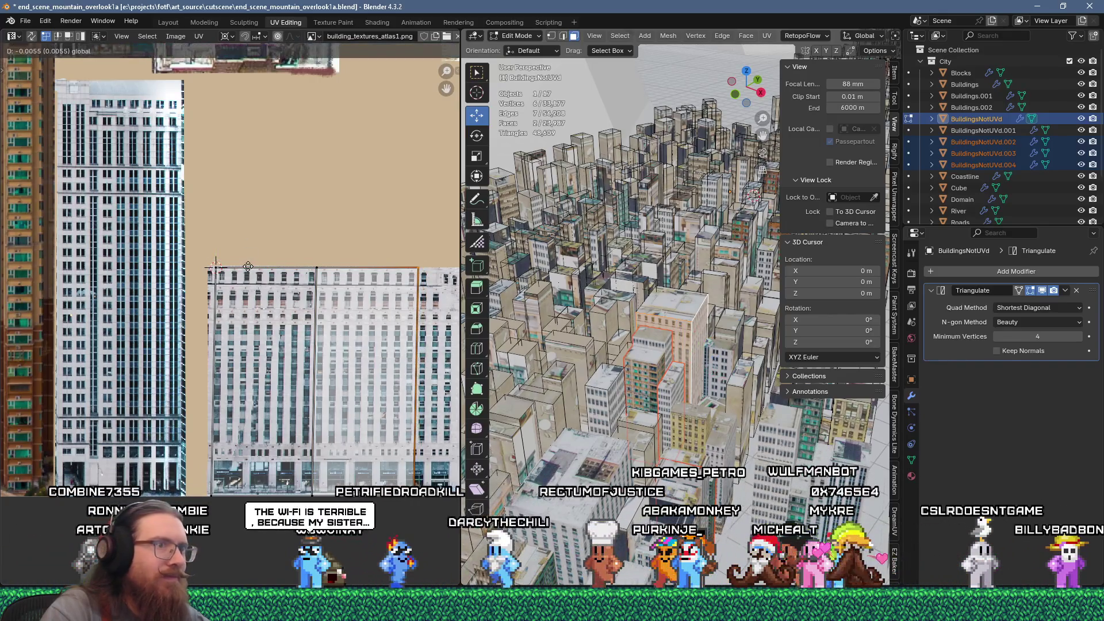
Select all geometry linked to the fitted faces and separate it into its own object
left_click(26, 20)
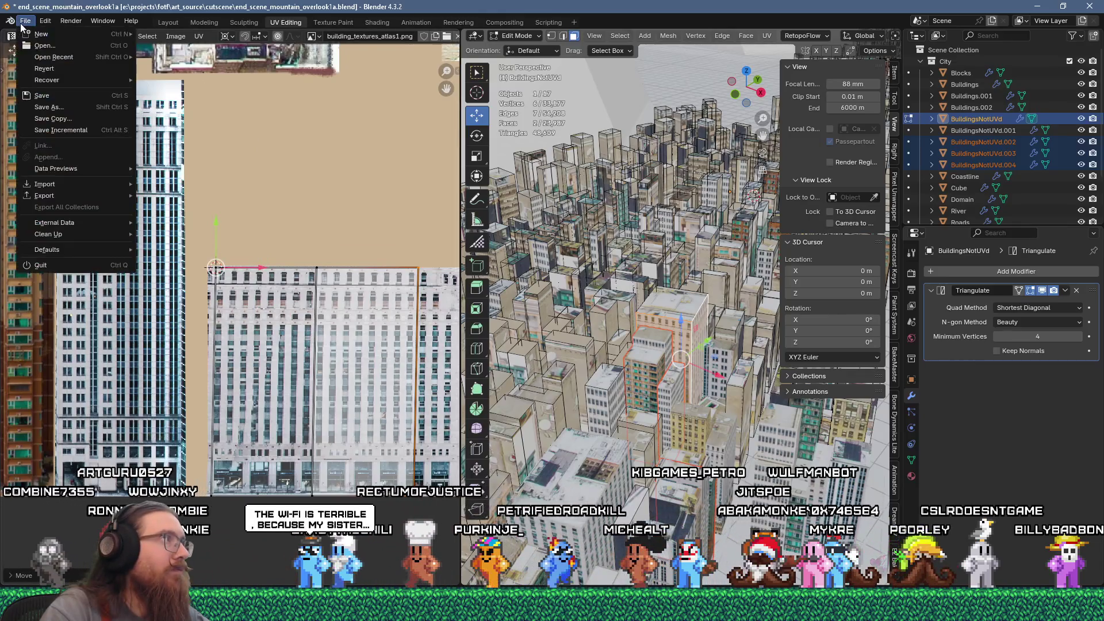
key("ctrl+l")
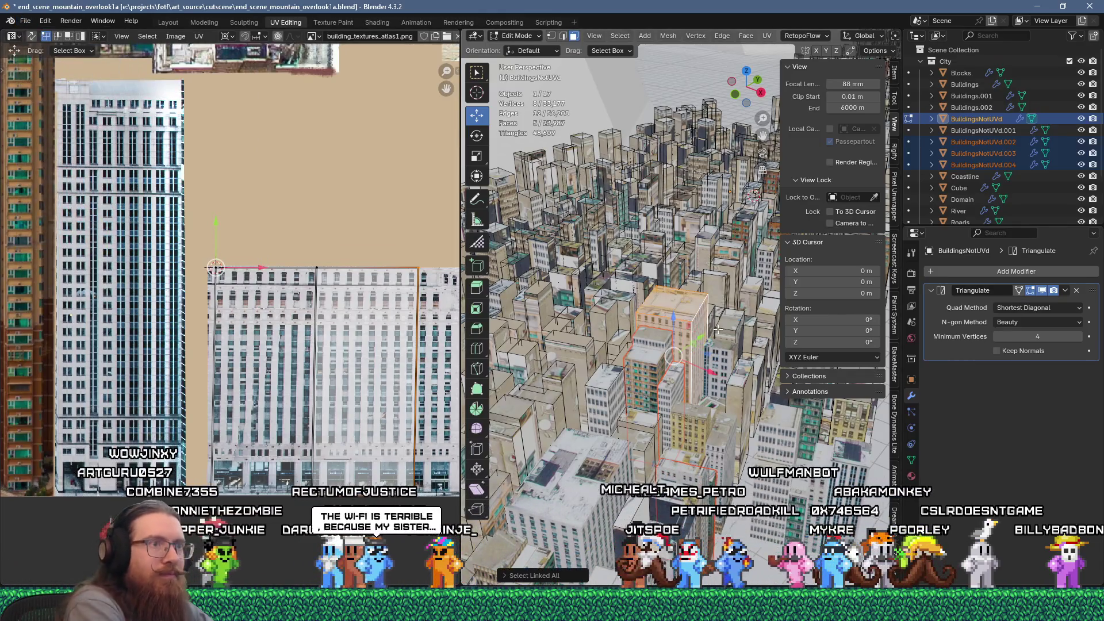
key("p")
left_click(718, 329)
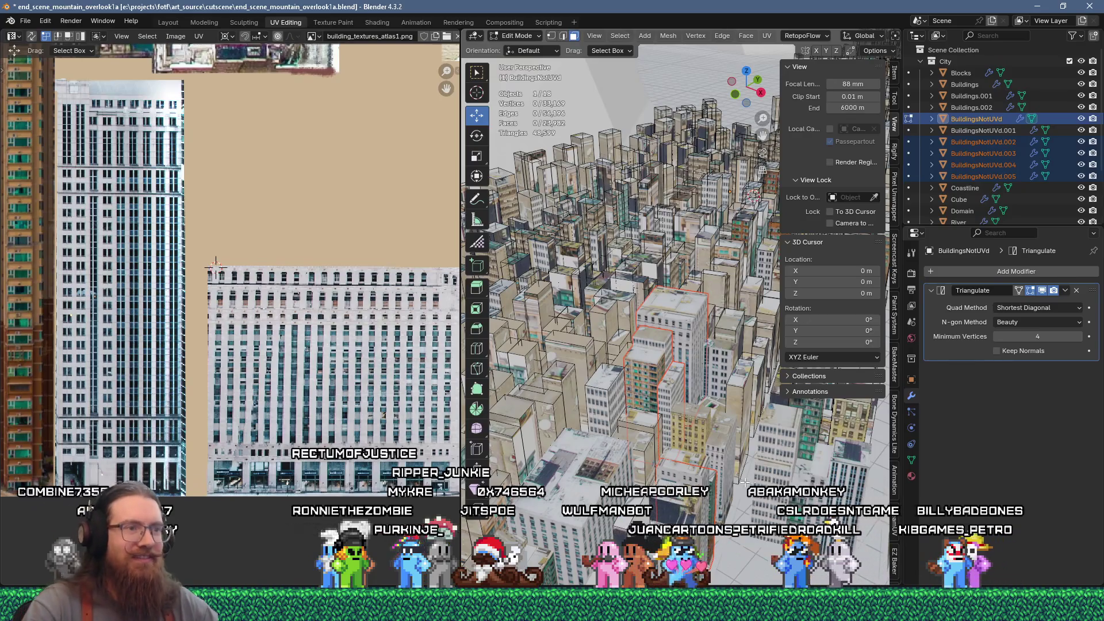
Switch from BuildingsNotUVd to editing the Buildings object and select one of its rooftop faces
mouse_move(673, 451)
middle_mouse_down()
mouse_move(741, 406)
mouse_move(703, 330)
middle_mouse_up()
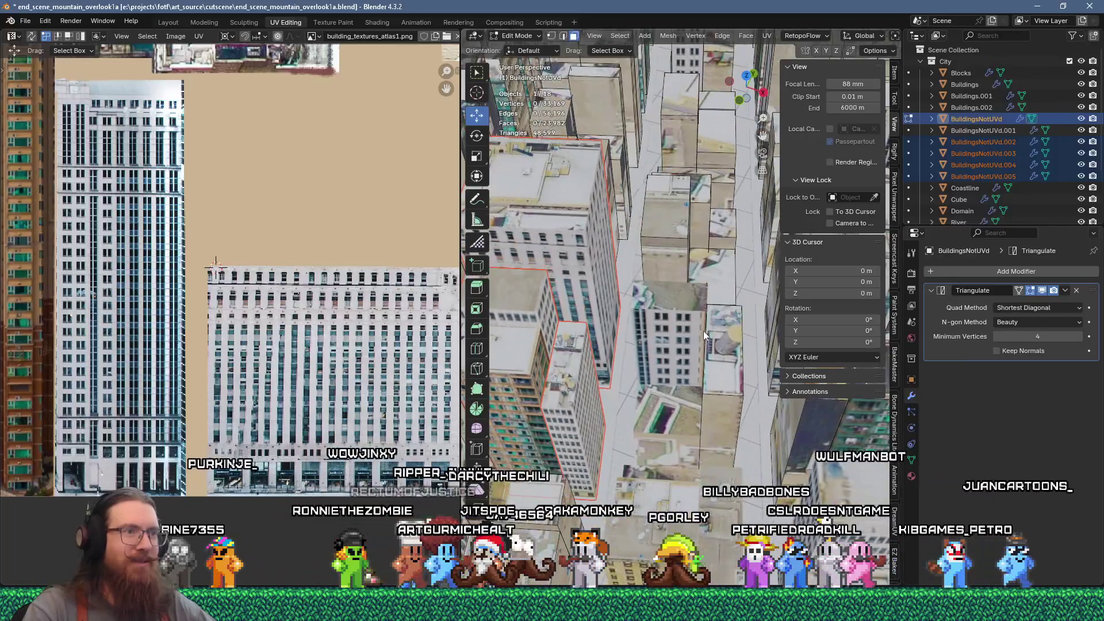
key("Tab")
left_click(683, 313)
key("Tab")
left_click(683, 295)
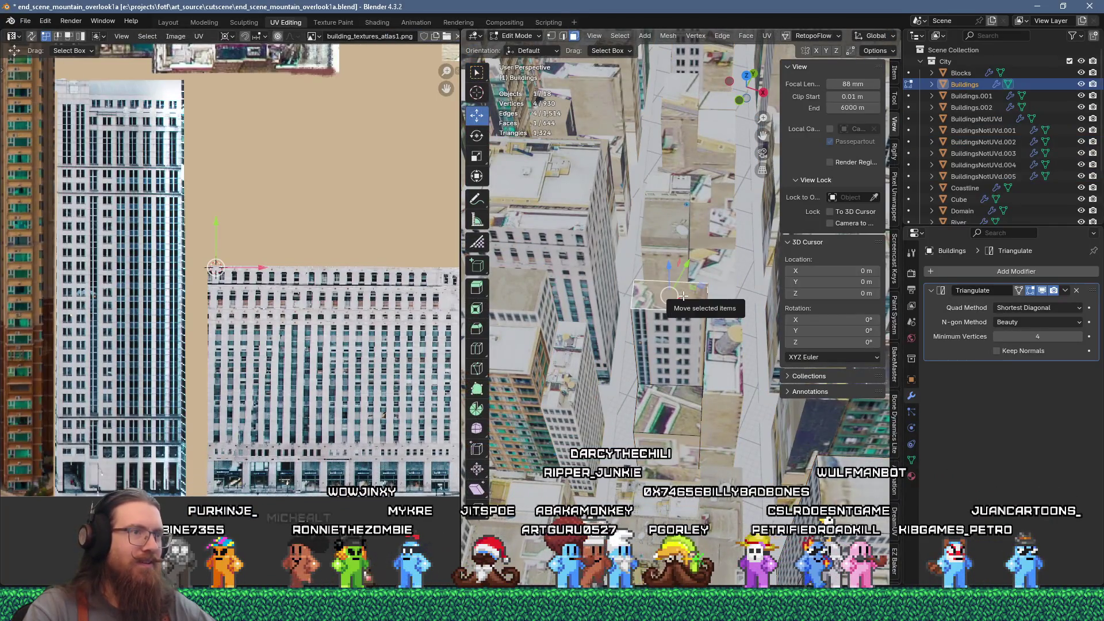
Unwrap the rooftop face, scale its island to 0.2 and rotate it 90 degrees
key("u")
left_click(671, 145)
scroll(324, 308, "down", 2)
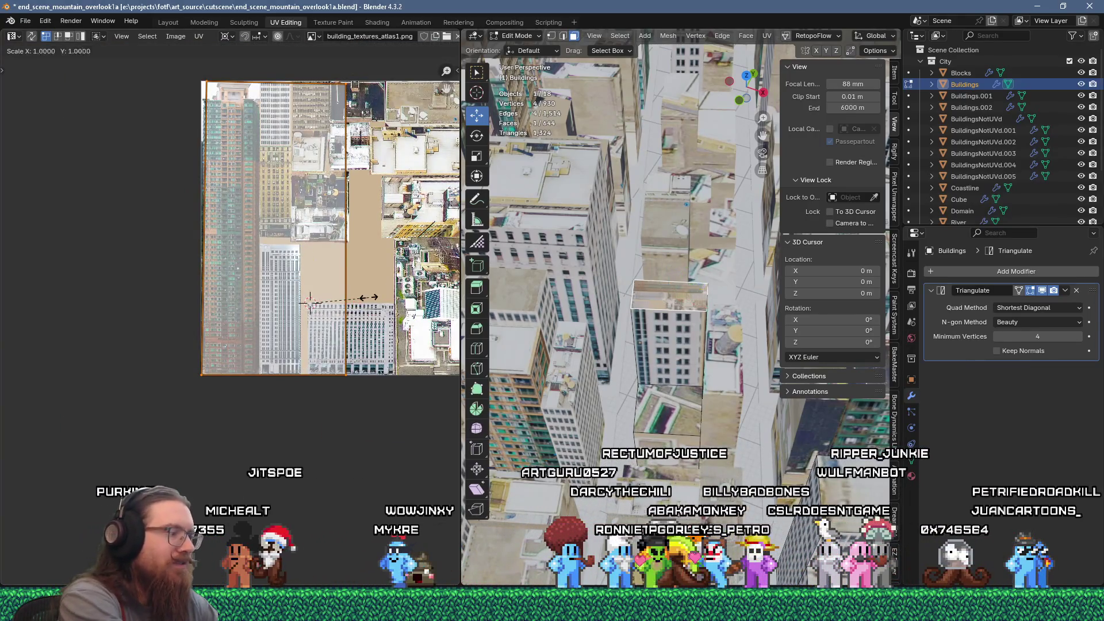
type("s0.2")
key("Return")
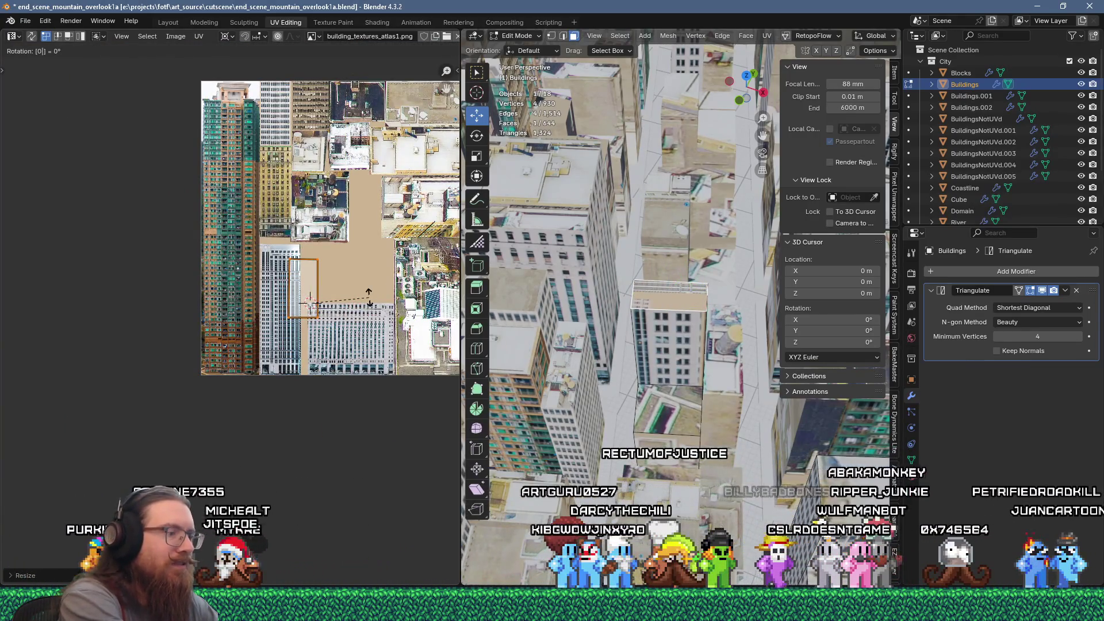
type("r90")
key("Return")
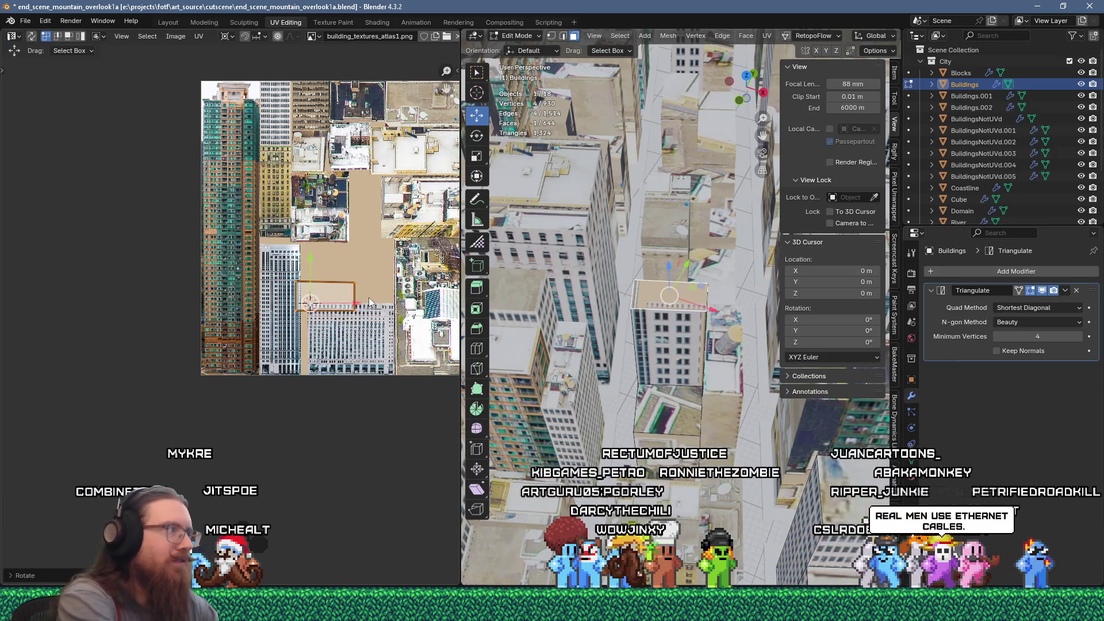
Move the rooftop island onto a roof region and pull its bottom corners to the roof edge
middle_click_drag(344, 190, 233, 278)
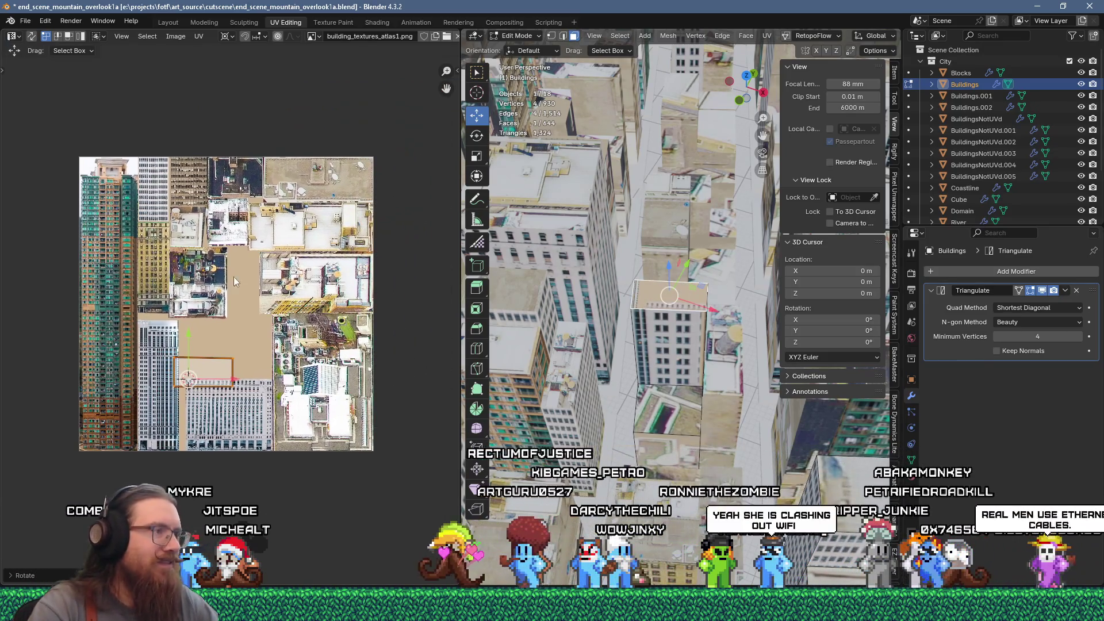
key("g")
left_click(312, 225)
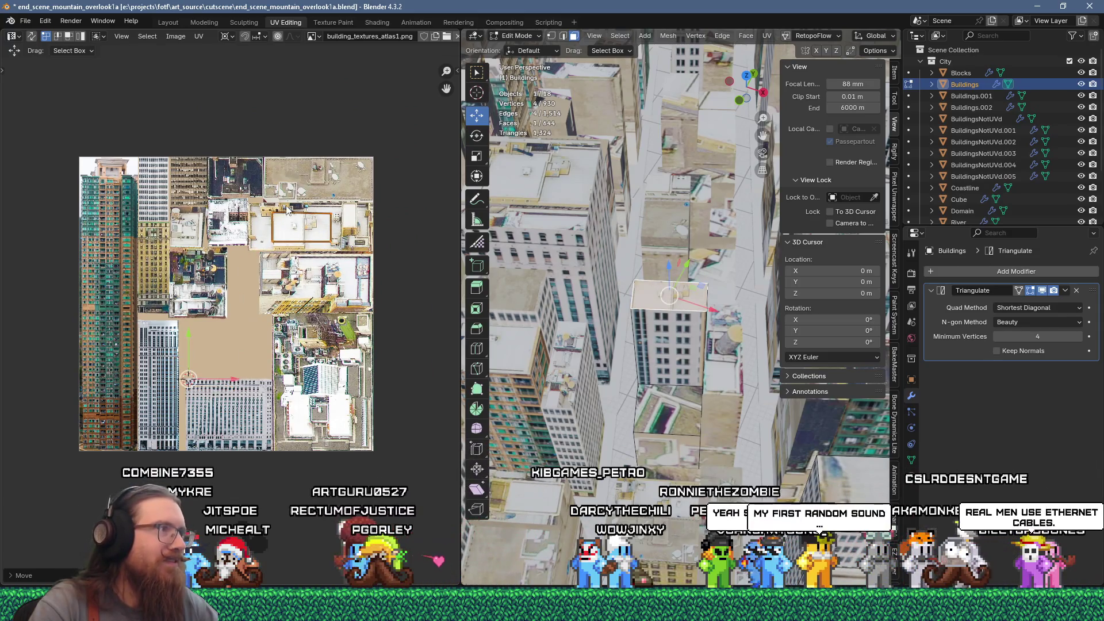
scroll(299, 241, "up", 4)
scroll(293, 261, "up", 1)
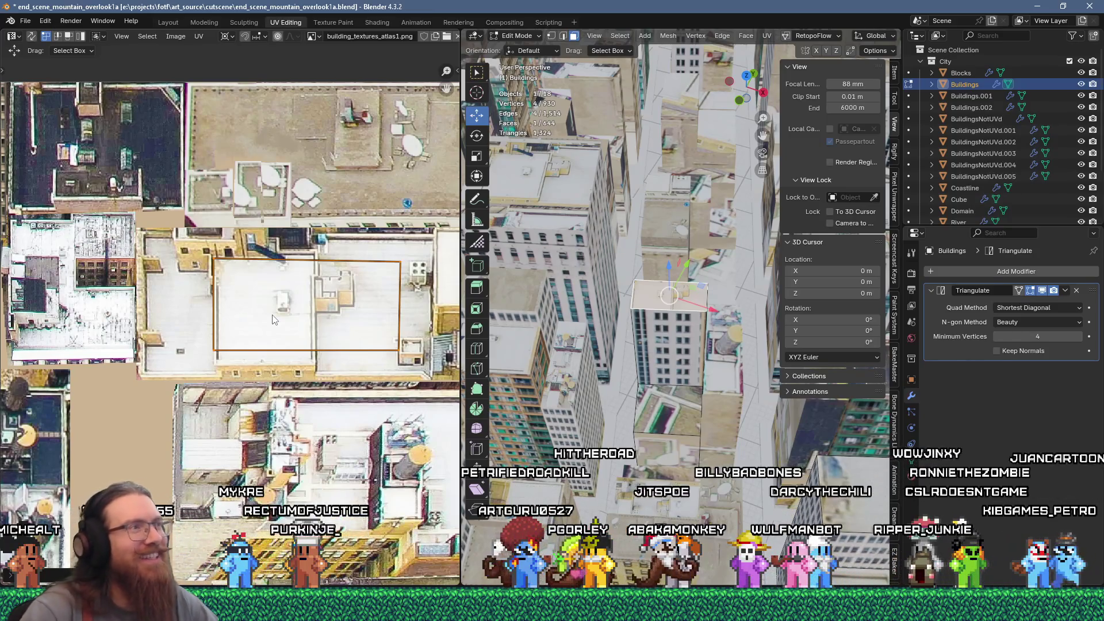
middle_click_drag(324, 256, 350, 305)
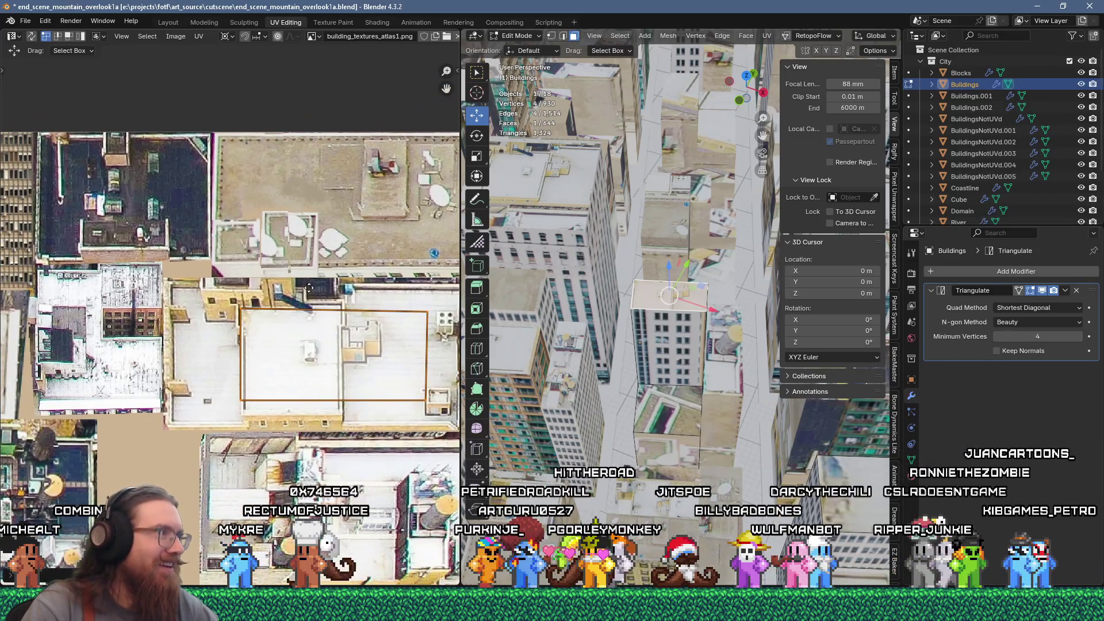
key("g")
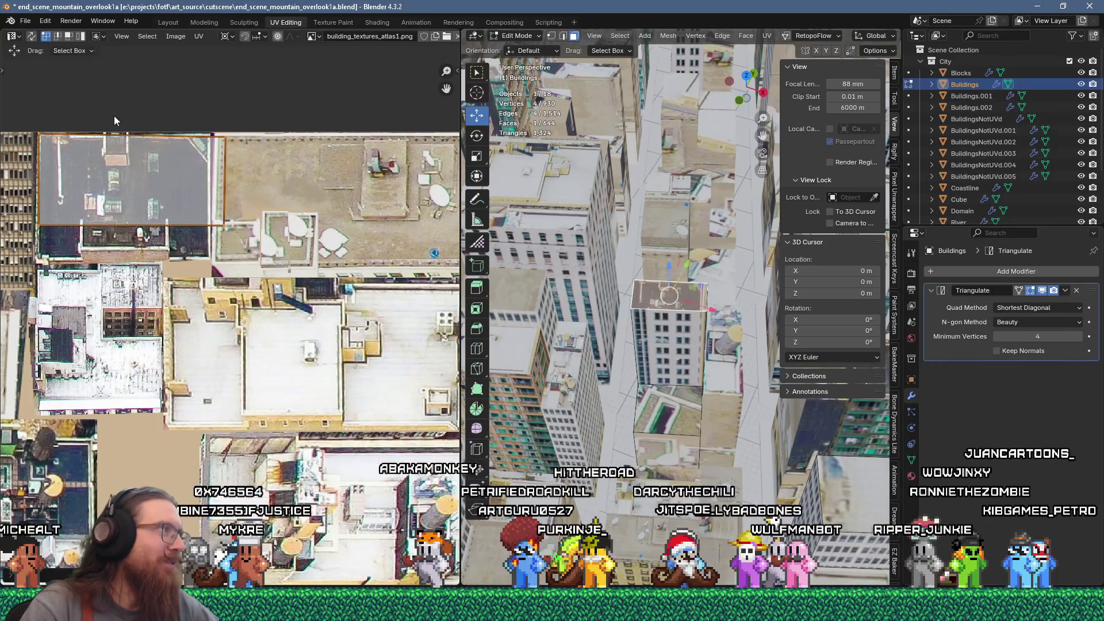
scroll(142, 164, "up", 2)
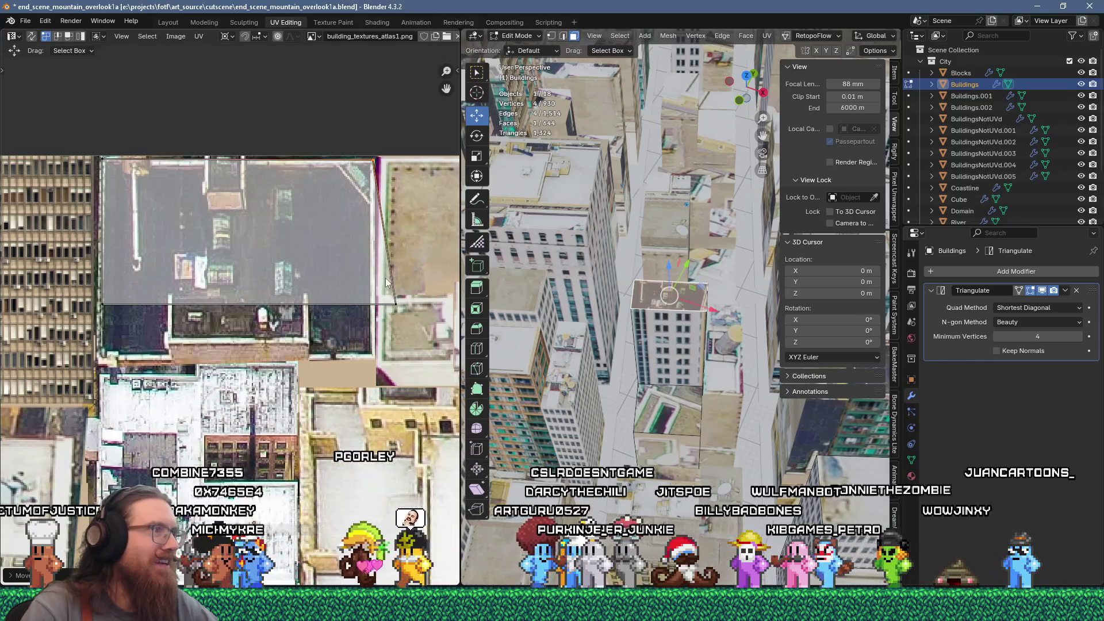
left_click_drag(396, 305, 374, 355)
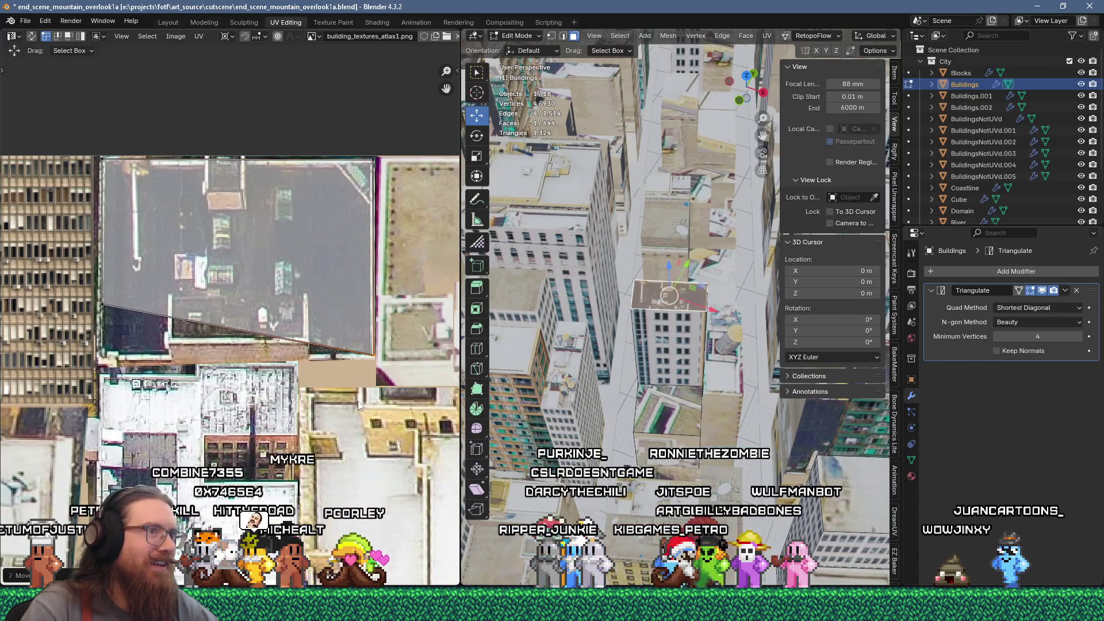
left_click_drag(104, 308, 91, 382)
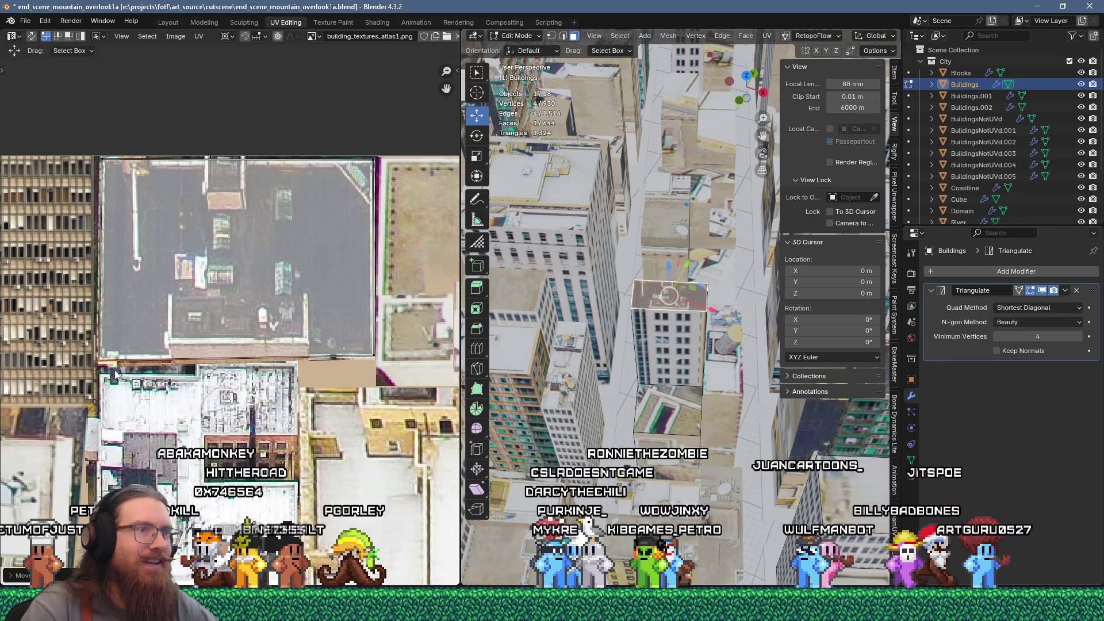
Select the whole building linked to the roof and separate it into a new object
left_click(670, 338)
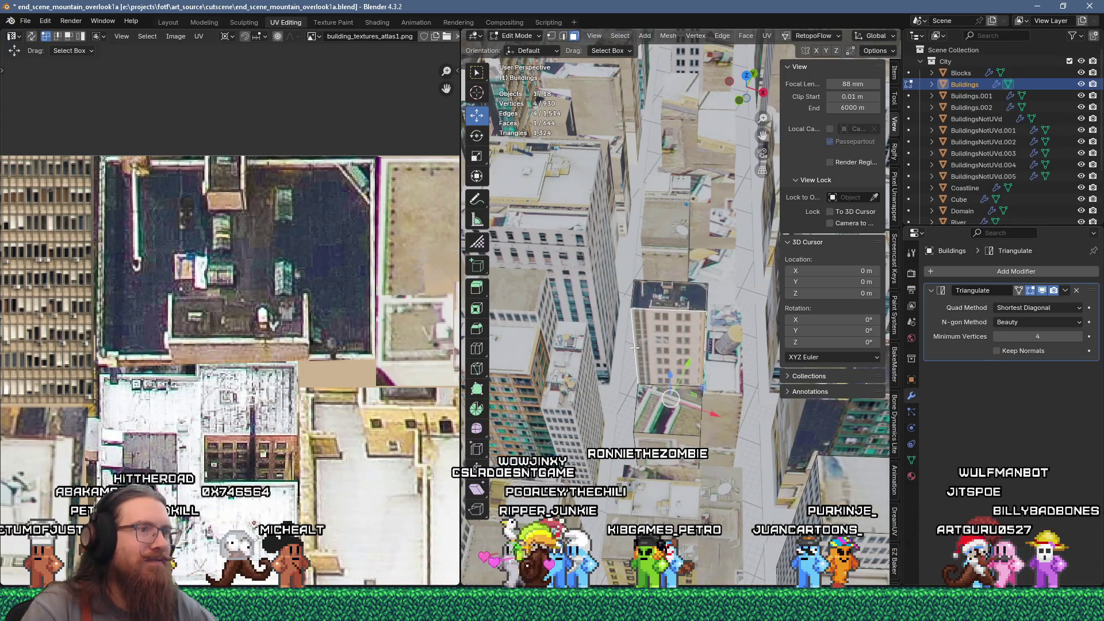
scroll(299, 402, "down", 8)
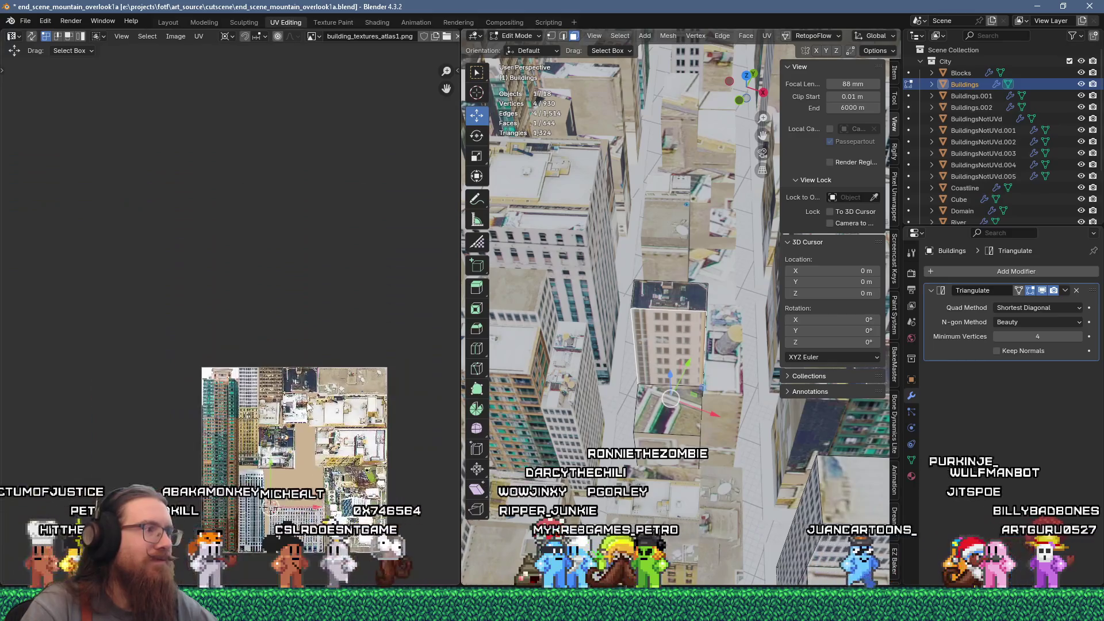
middle_click_drag(297, 439, 309, 347)
scroll(287, 397, "up", 3)
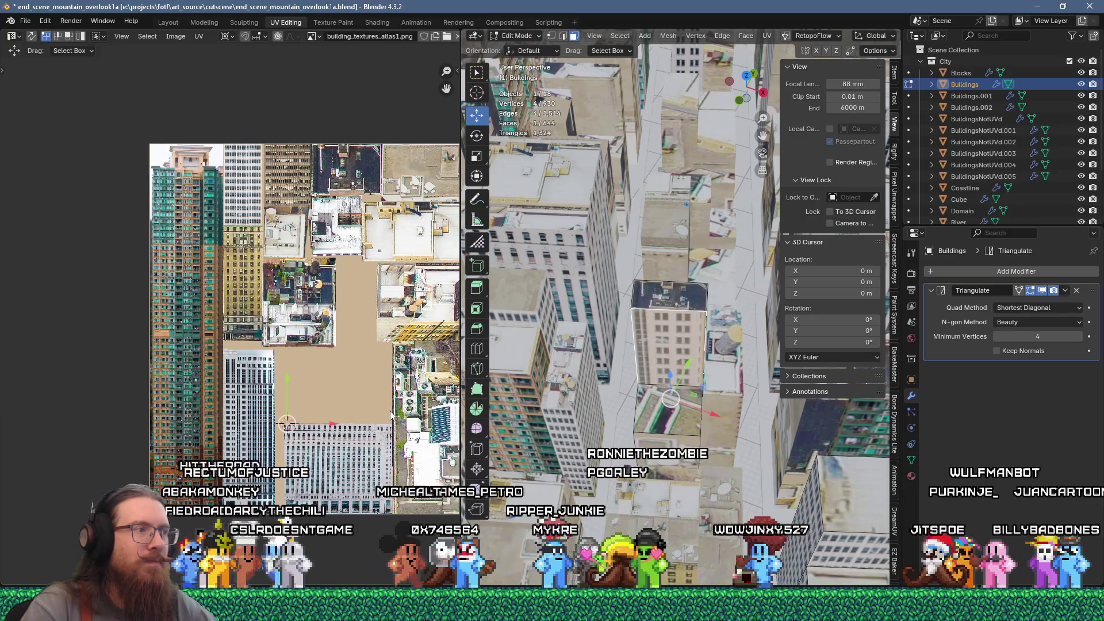
scroll(290, 408, "up", 2)
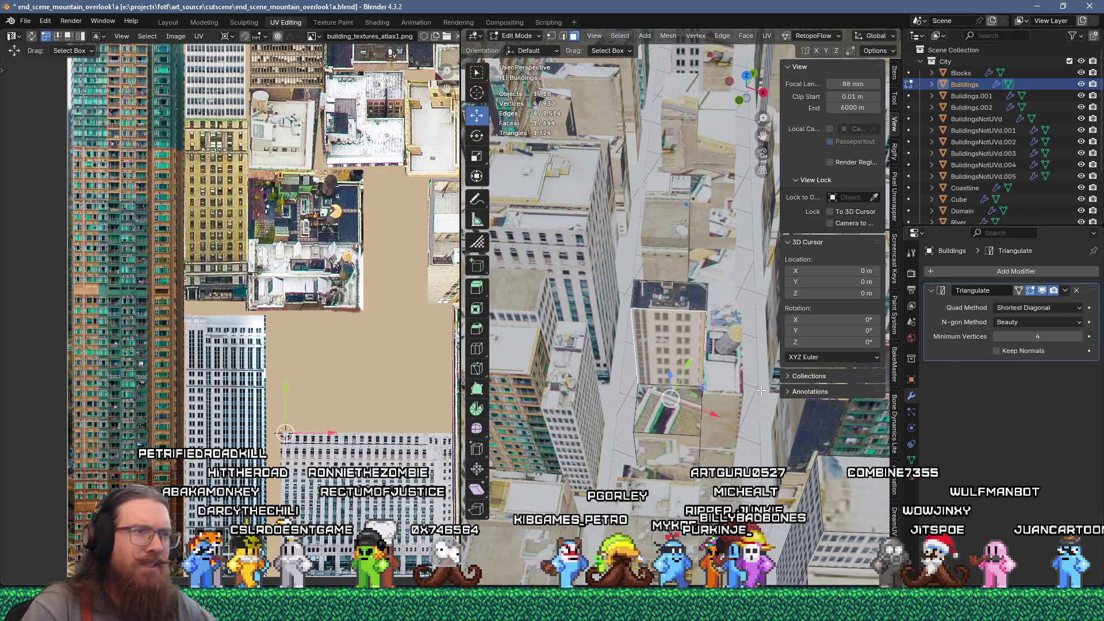
scroll(655, 352, "up", 4)
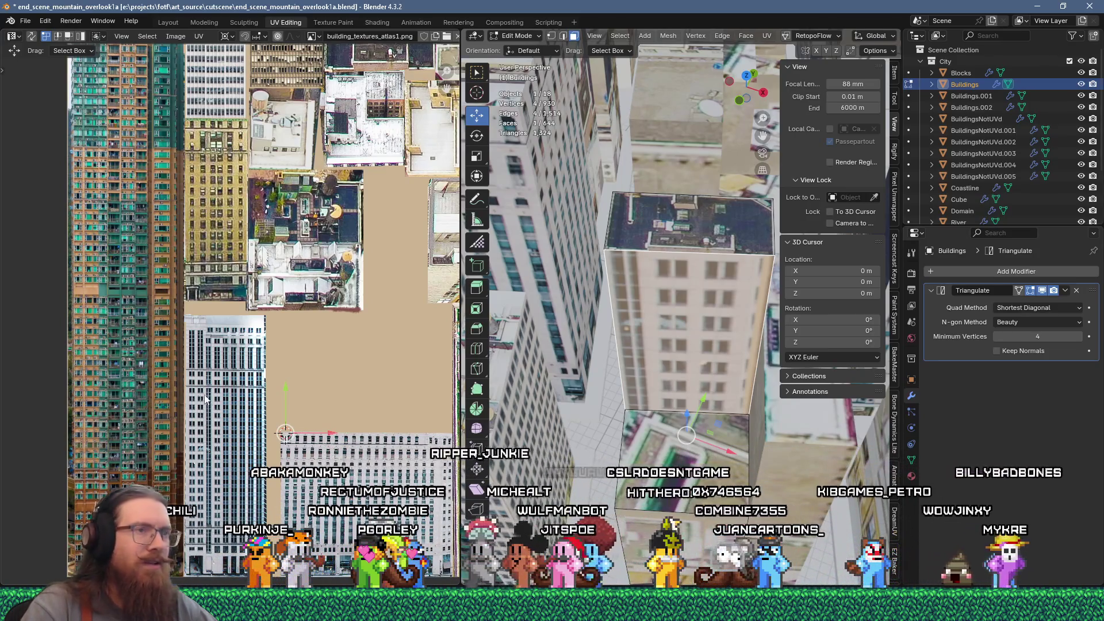
scroll(673, 376, "down", 3)
scroll(673, 376, "down", 2)
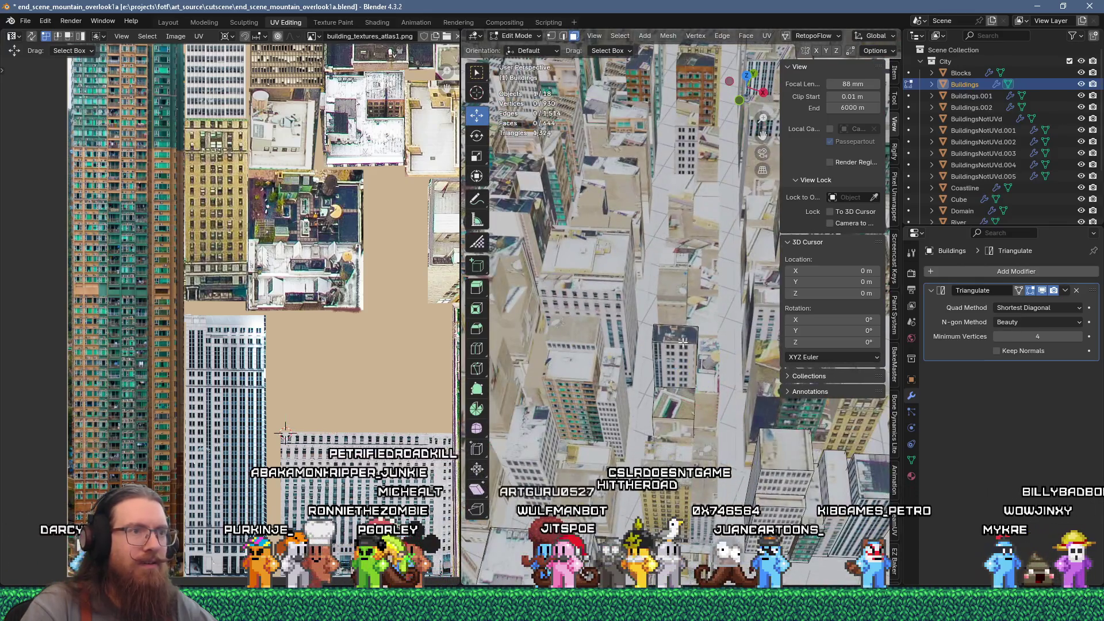
key("l")
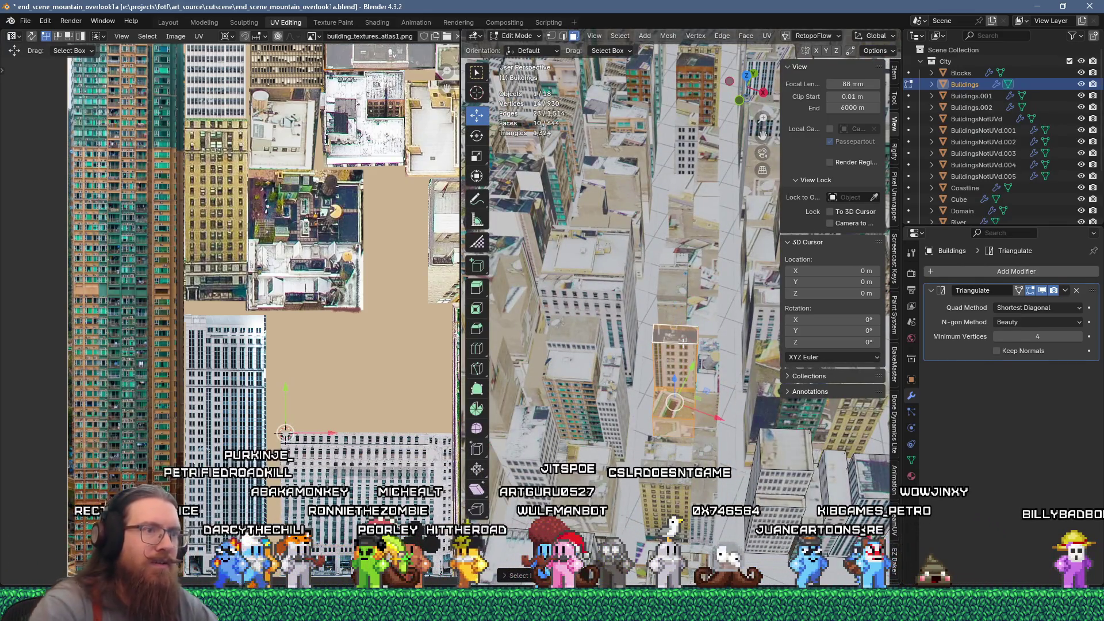
key("p")
left_click(682, 342)
Join Buildings.001 through Buildings.003 into the active Buildings object with Ctrl+J
key("Tab")
left_click(678, 416)
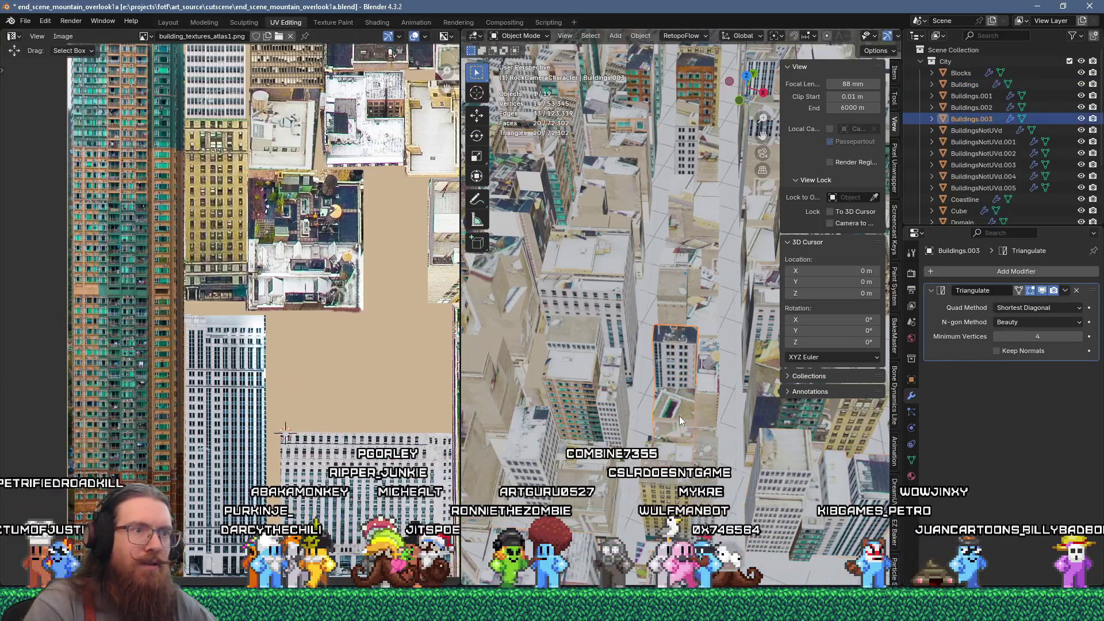
scroll(680, 413, "up", 4)
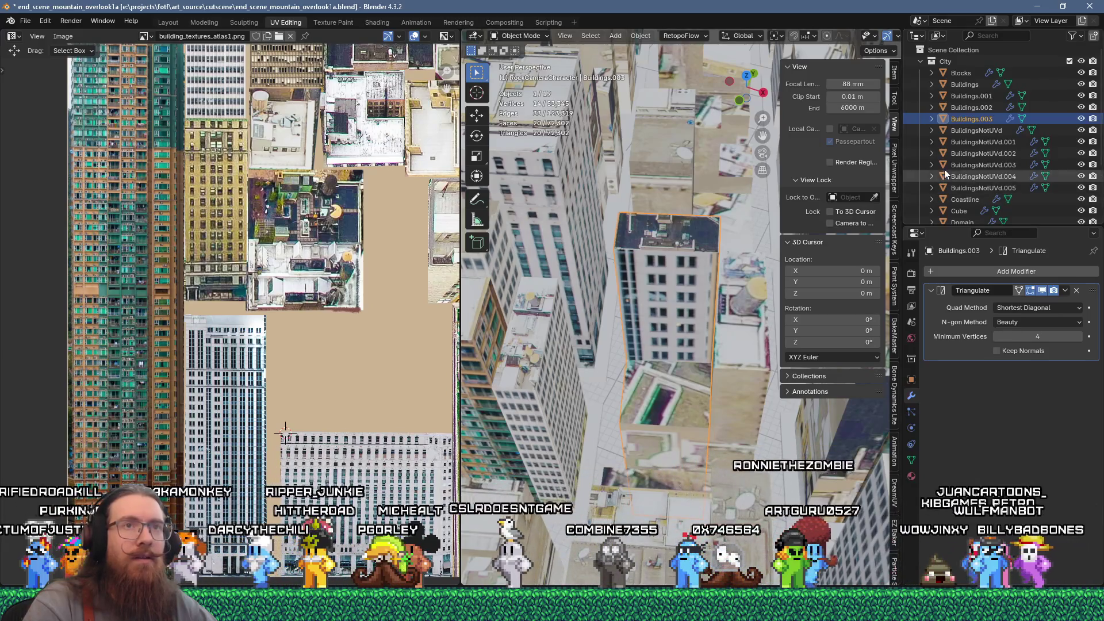
left_click(978, 96, "shift")
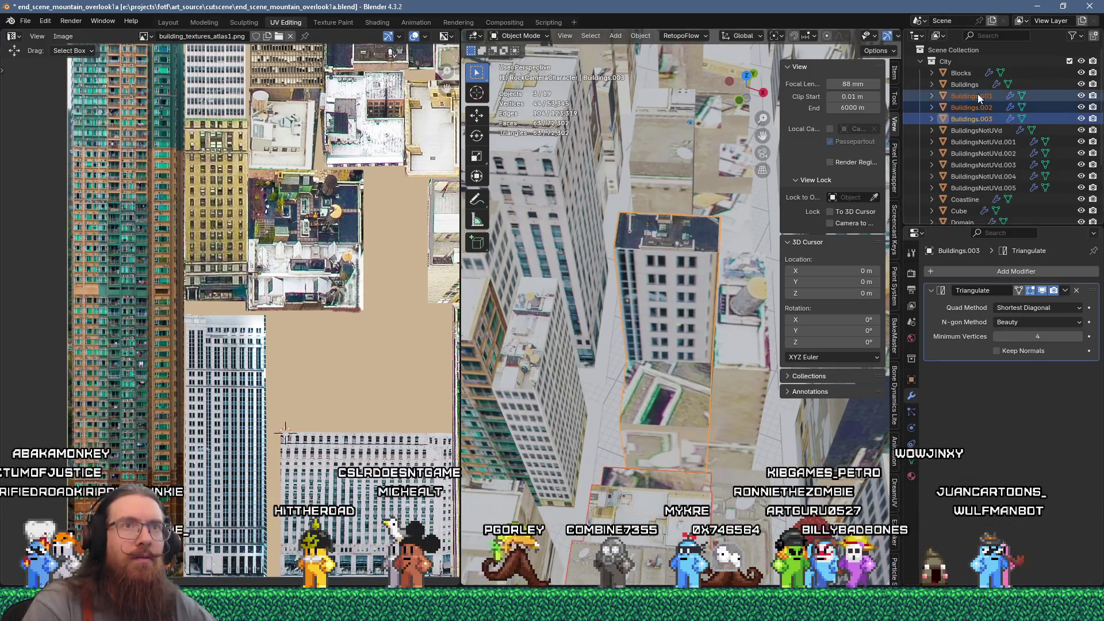
left_click(969, 86, "ctrl")
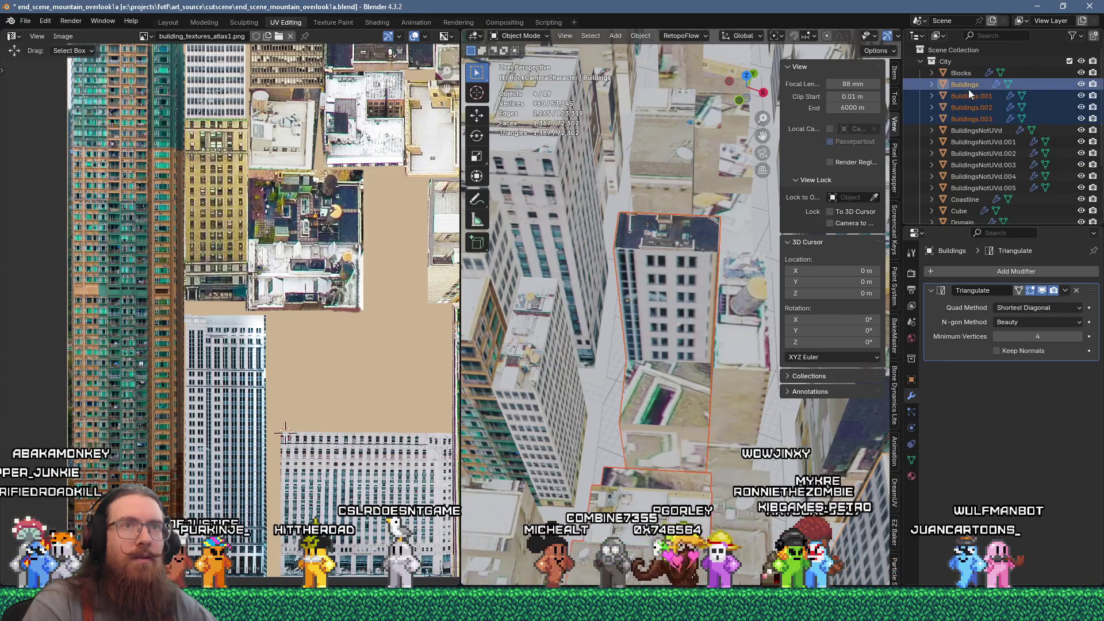
left_click(972, 118)
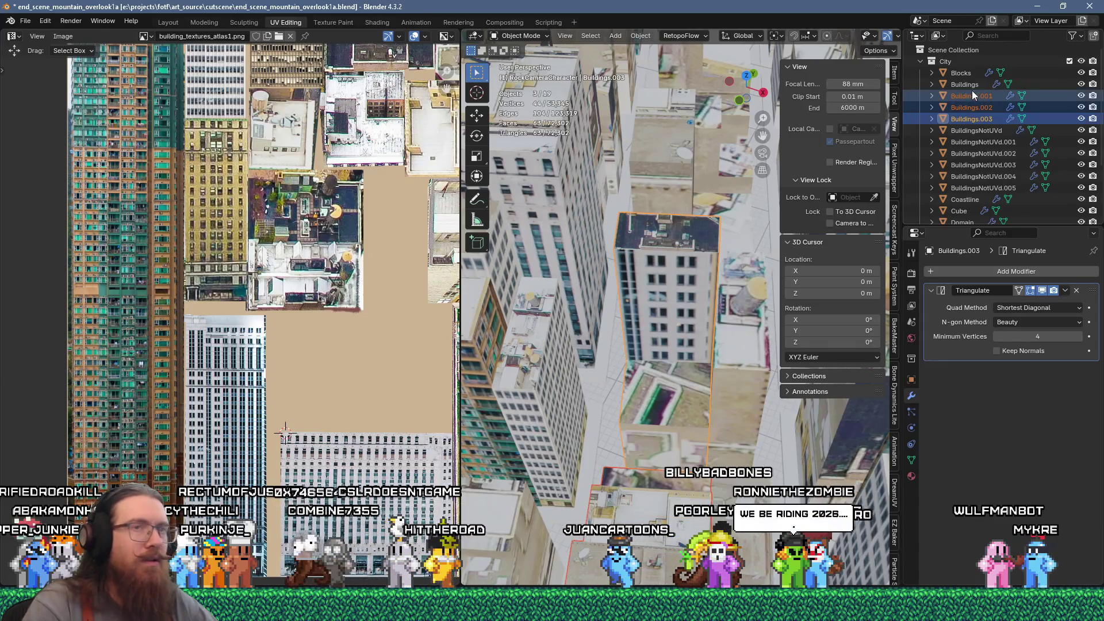
left_click(972, 86, "ctrl")
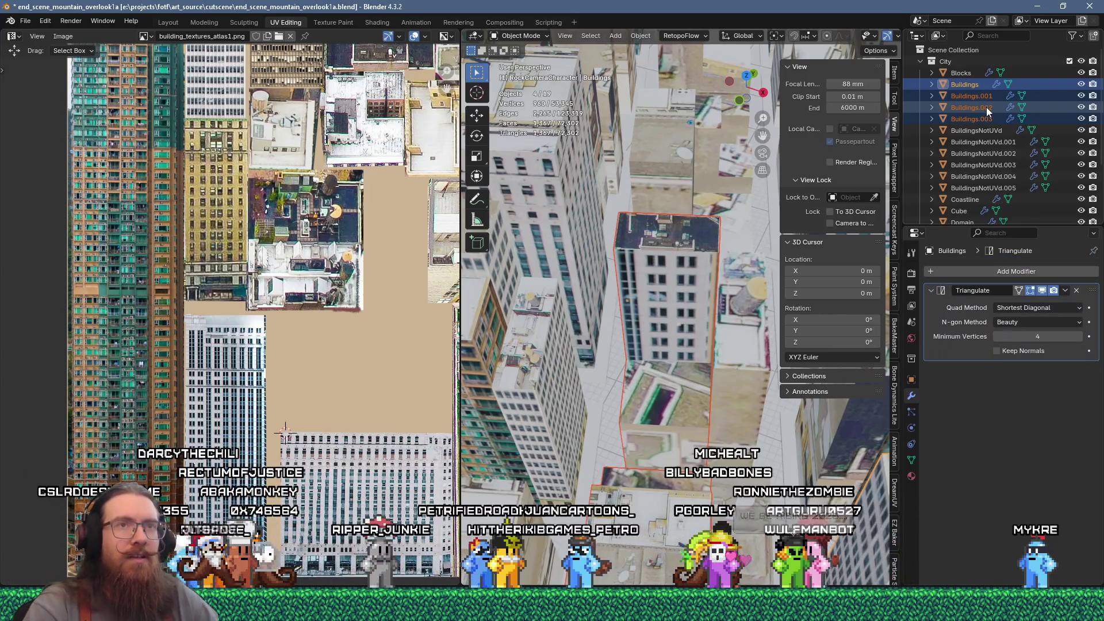
left_click(982, 118)
left_click(989, 108, "ctrl")
left_click(980, 96, "ctrl")
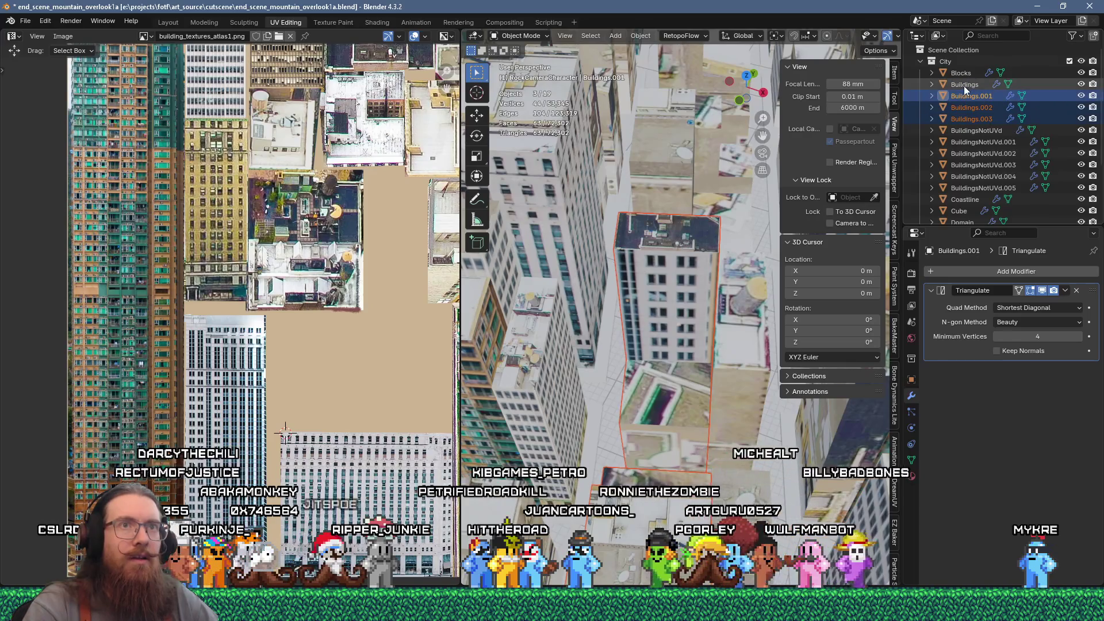
left_click(964, 85, "ctrl")
key("ctrl+j")
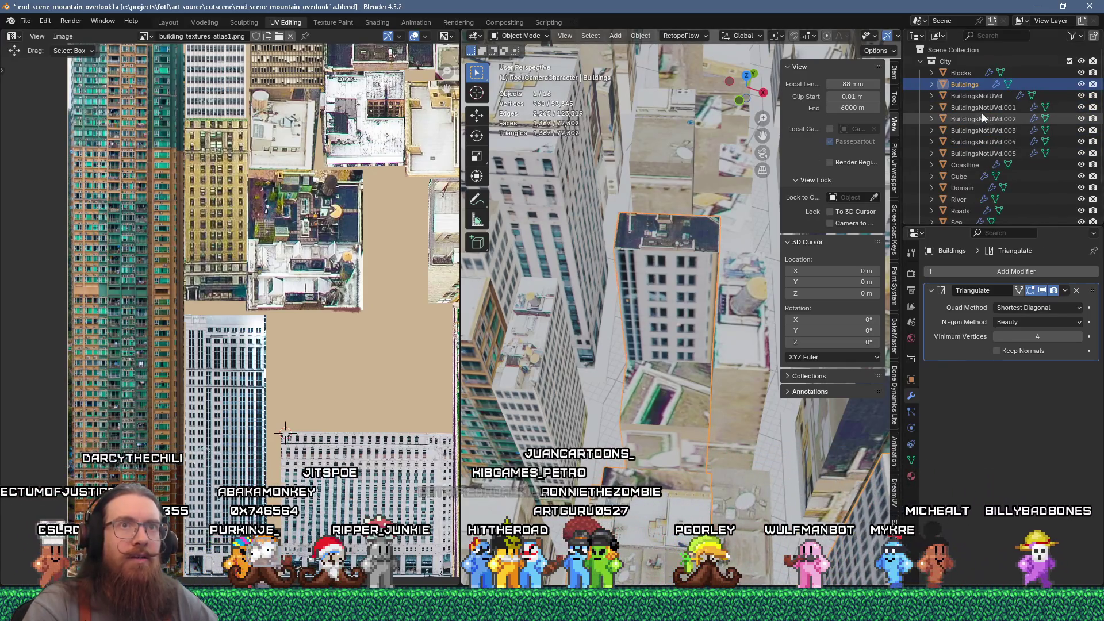
Join the BuildingsNotUVd.001–.005 copies together with Ctrl+J
left_click(981, 109)
left_click(990, 150, "shift")
left_click(967, 85, "ctrl")
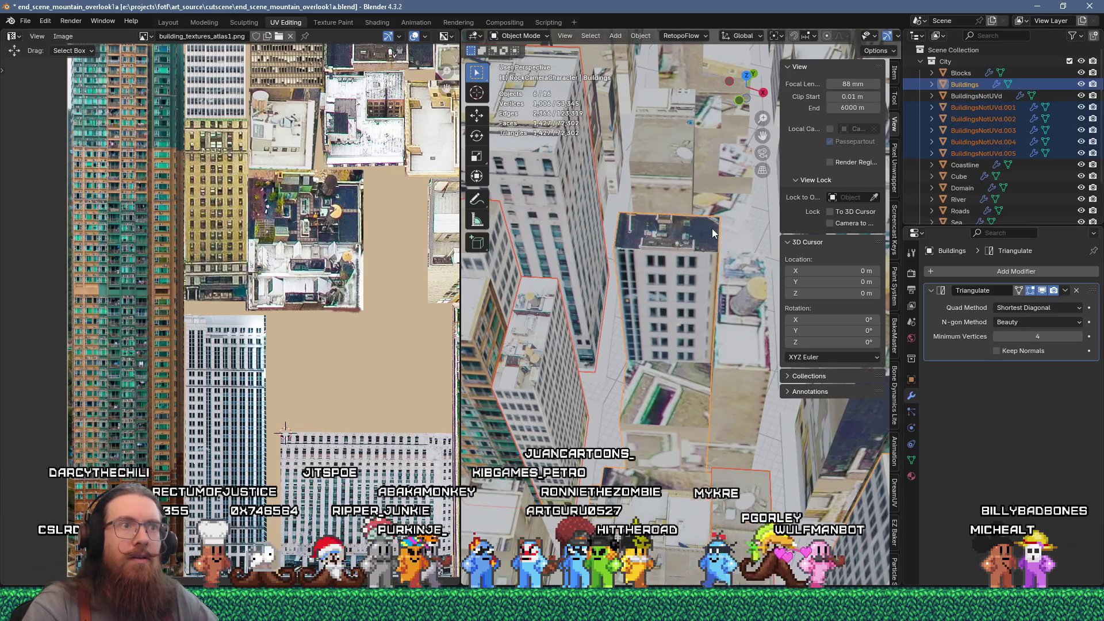
key("ctrl+j")
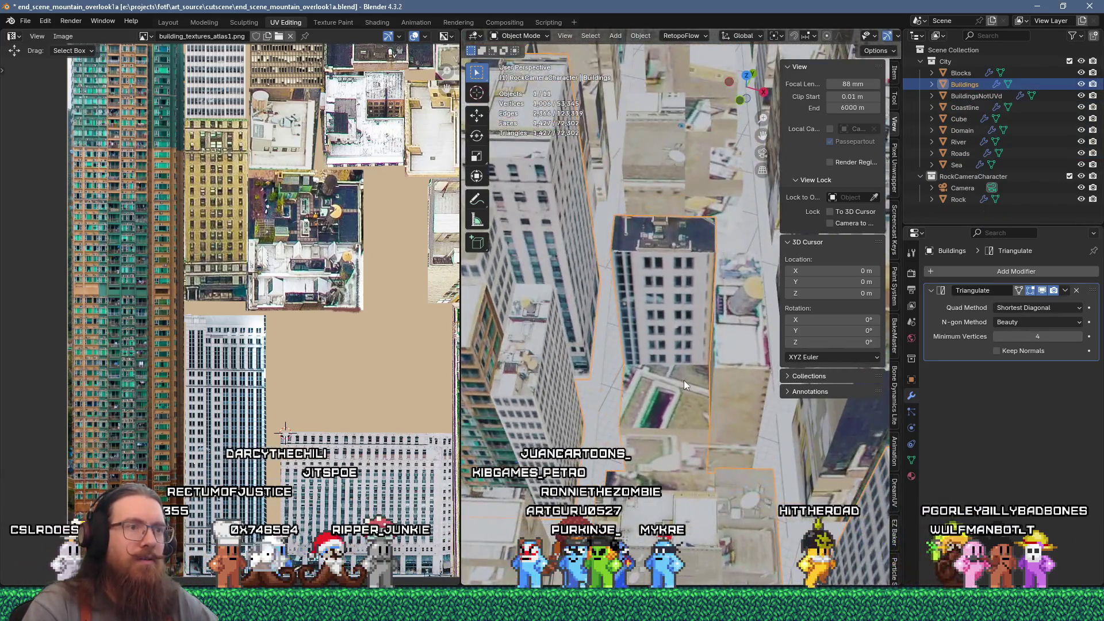
Orbit the city so the street runs vertically and open BuildingsNotUVd in Edit Mode
mouse_move(684, 381)
middle_mouse_down()
mouse_move(689, 333)
mouse_move(673, 314)
middle_mouse_up()
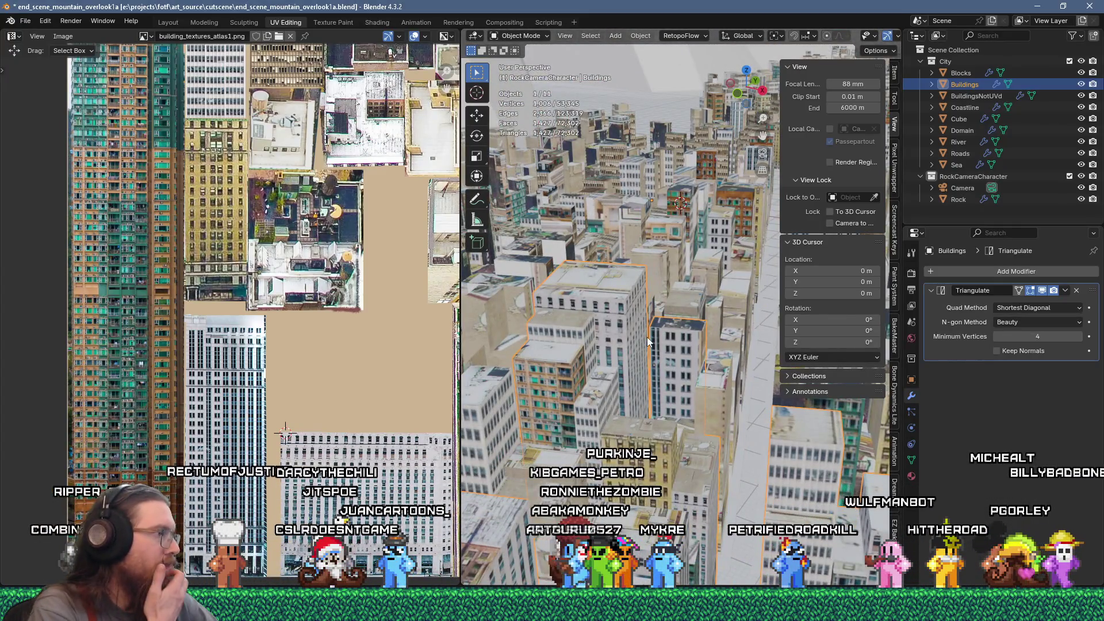
mouse_move(582, 418)
middle_mouse_down()
mouse_move(664, 427)
mouse_move(662, 368)
middle_mouse_up()
scroll(630, 420, "down", 6)
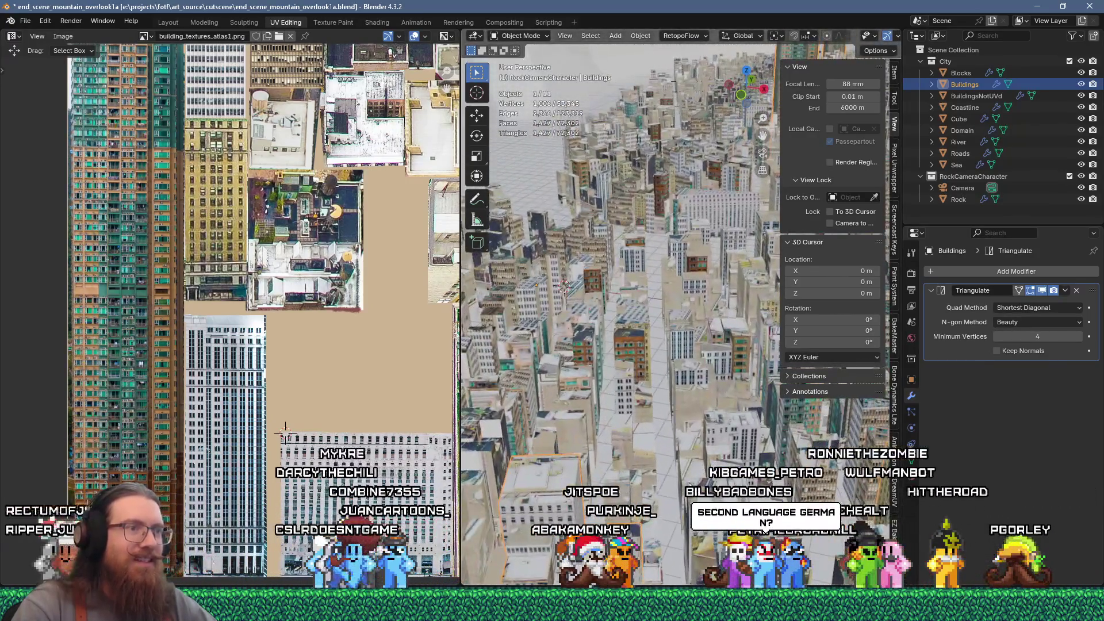
key("Tab")
scroll(695, 404, "up", 4)
key("alt+q")
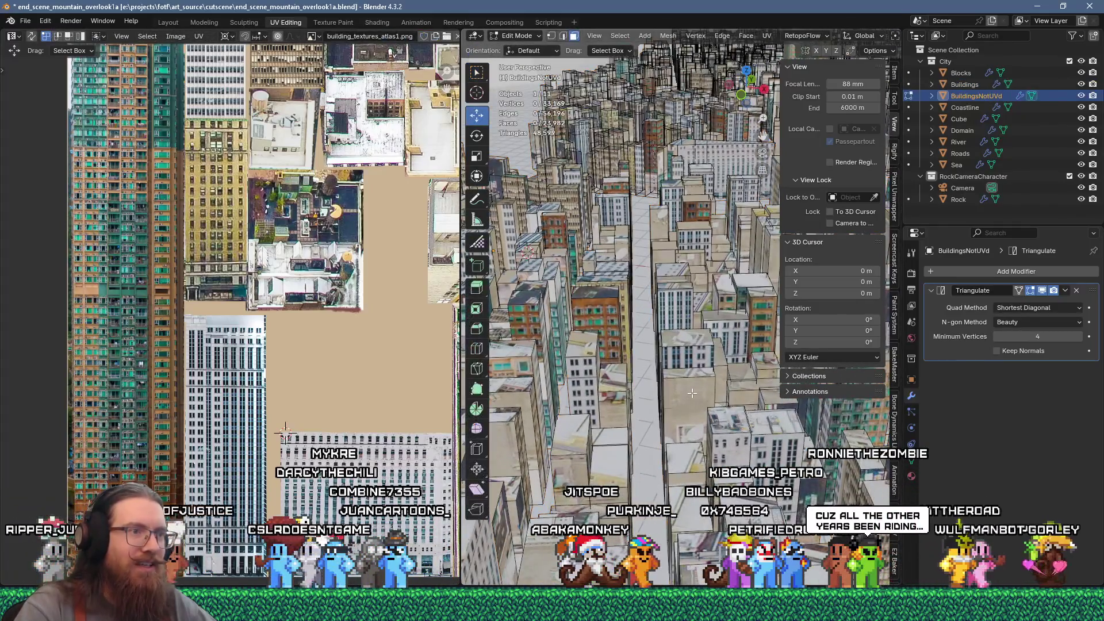
Flow-unwrap one tower face, shrink its island, and place it on a tall facade strip
left_click(692, 392)
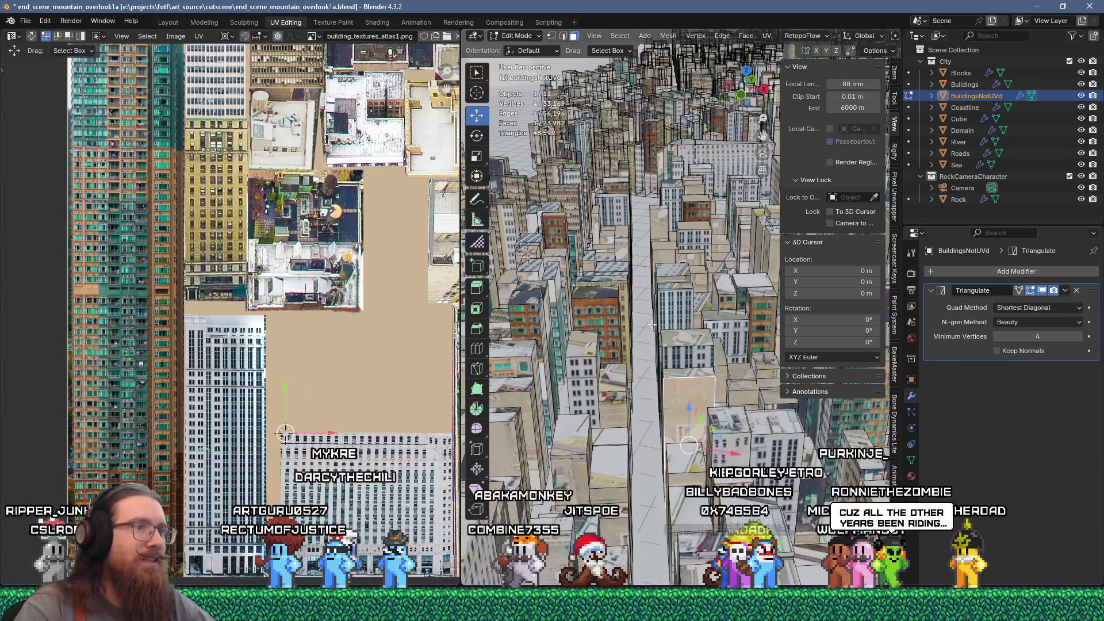
key("u")
left_click(630, 146)
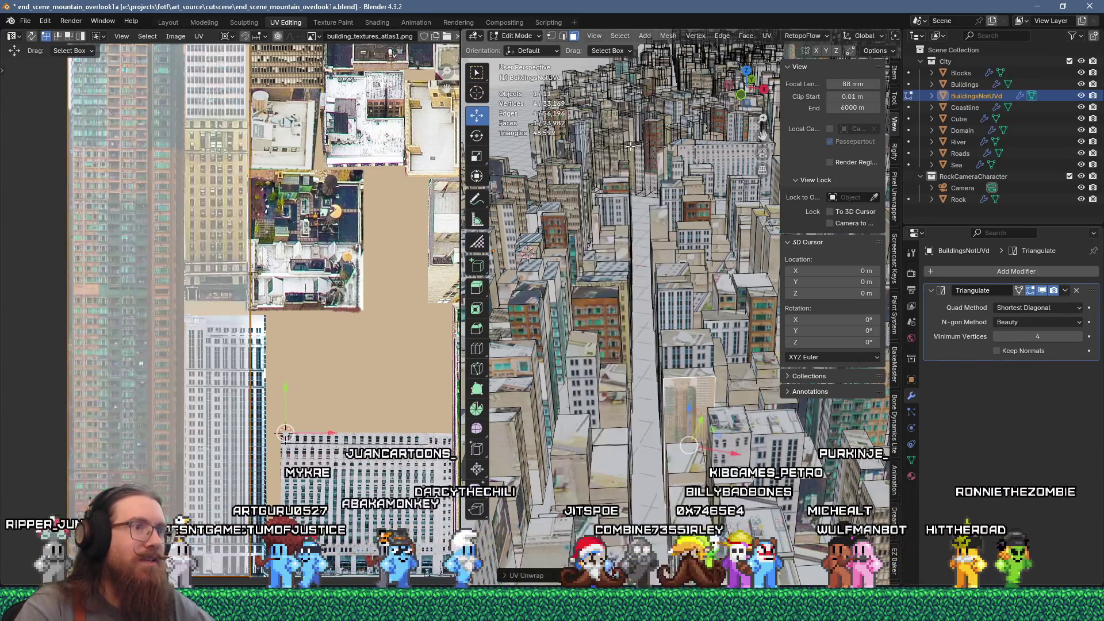
key("s")
left_click(314, 363)
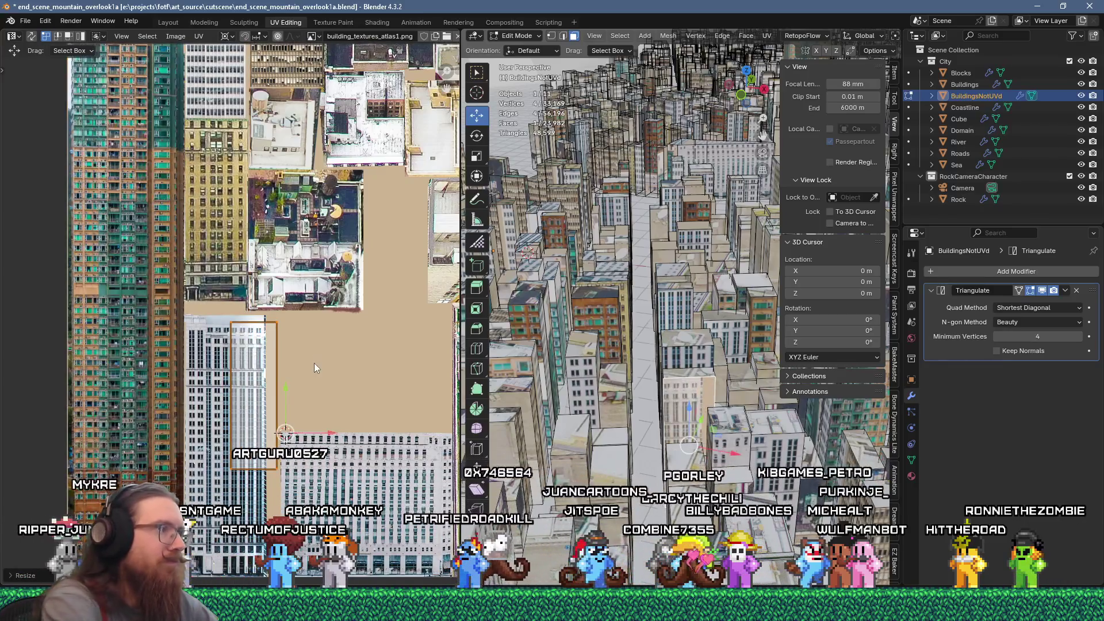
key("g")
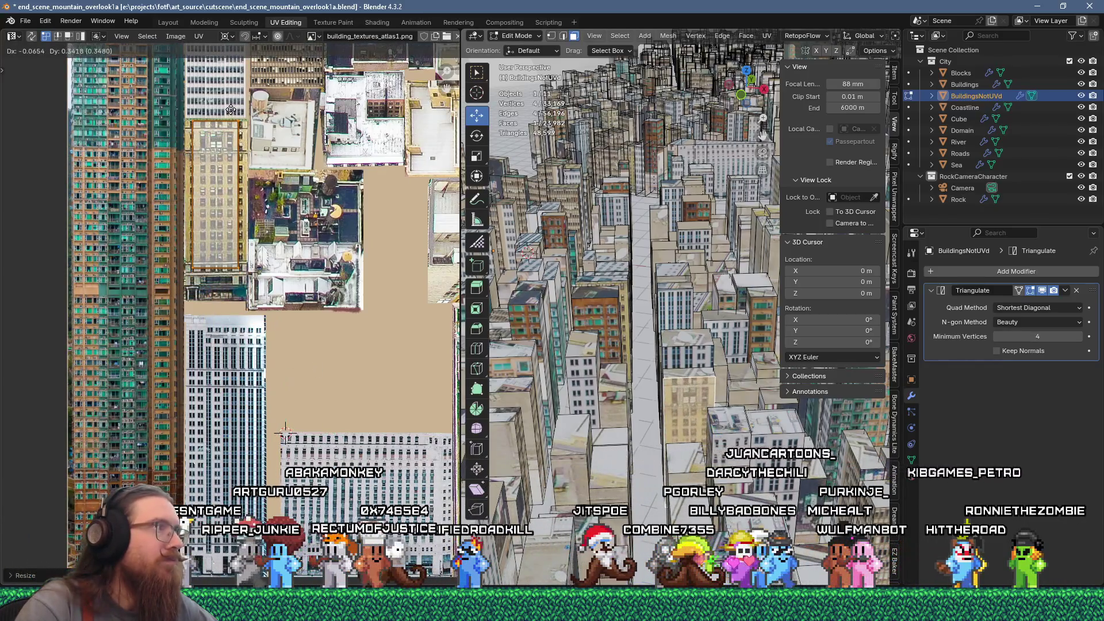
left_click(234, 118)
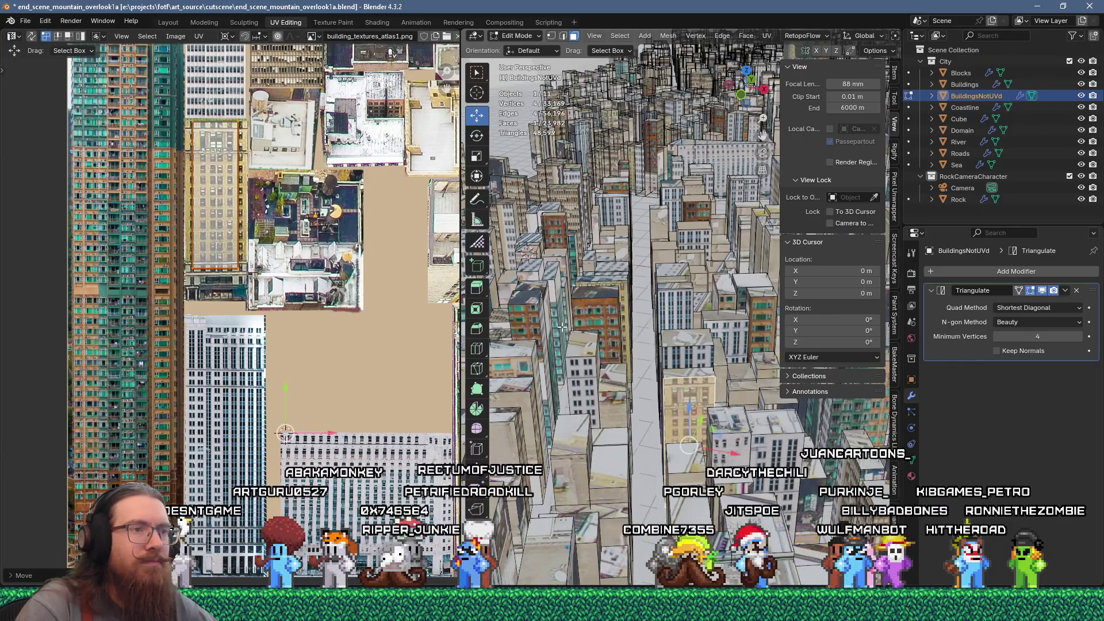
key("g")
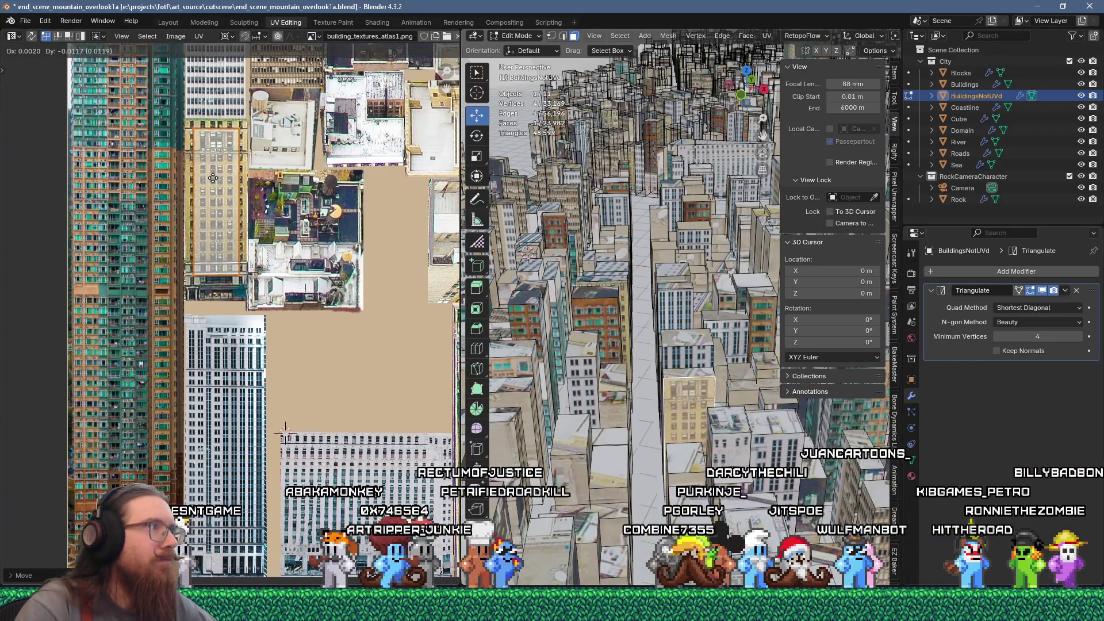
left_click(213, 178)
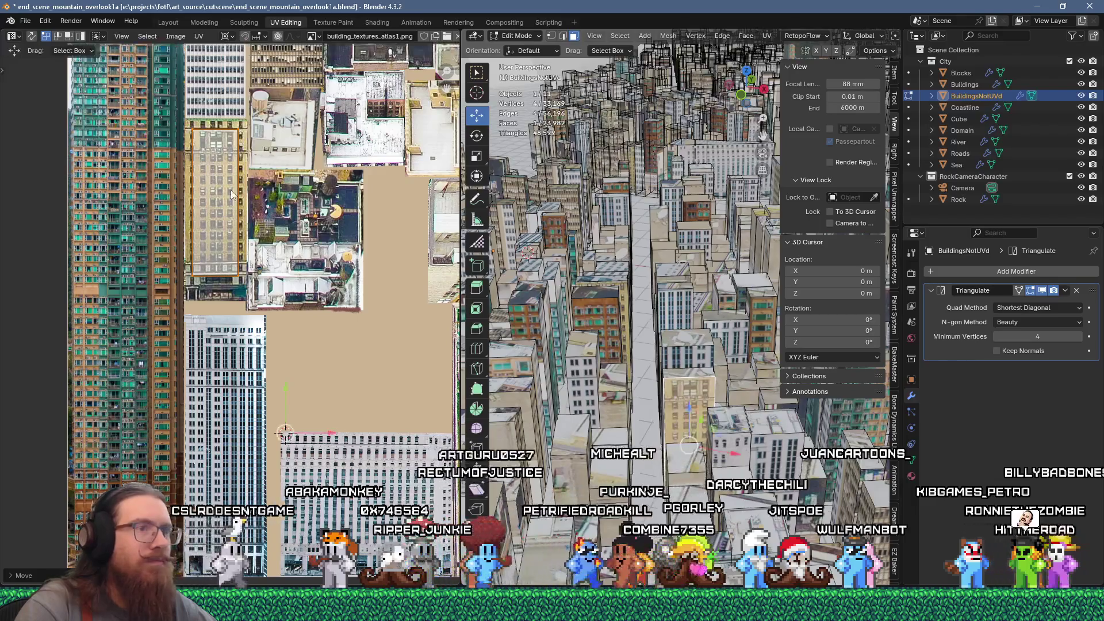
Select two rooftop faces at the building top and unwrap them
left_click(690, 373)
left_click(707, 338, "shift")
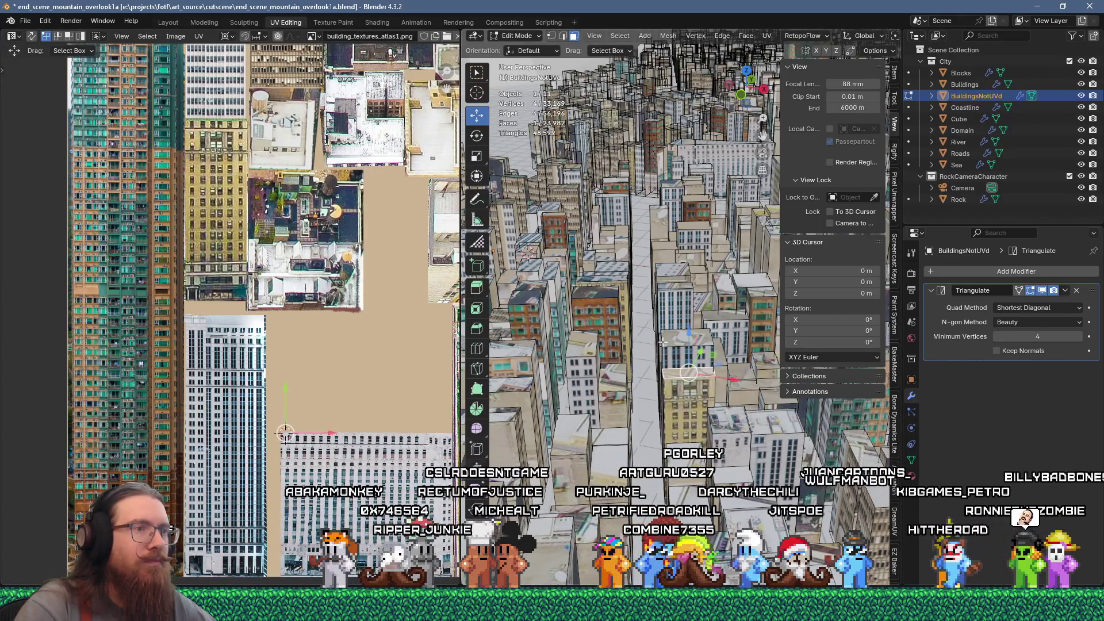
key("u")
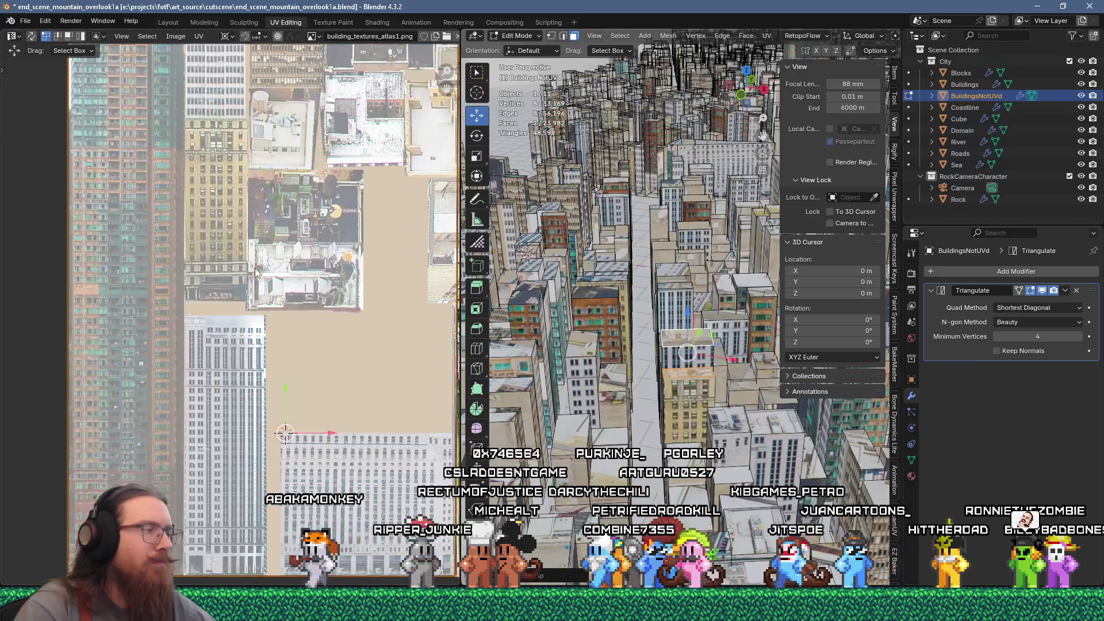
key("Home")
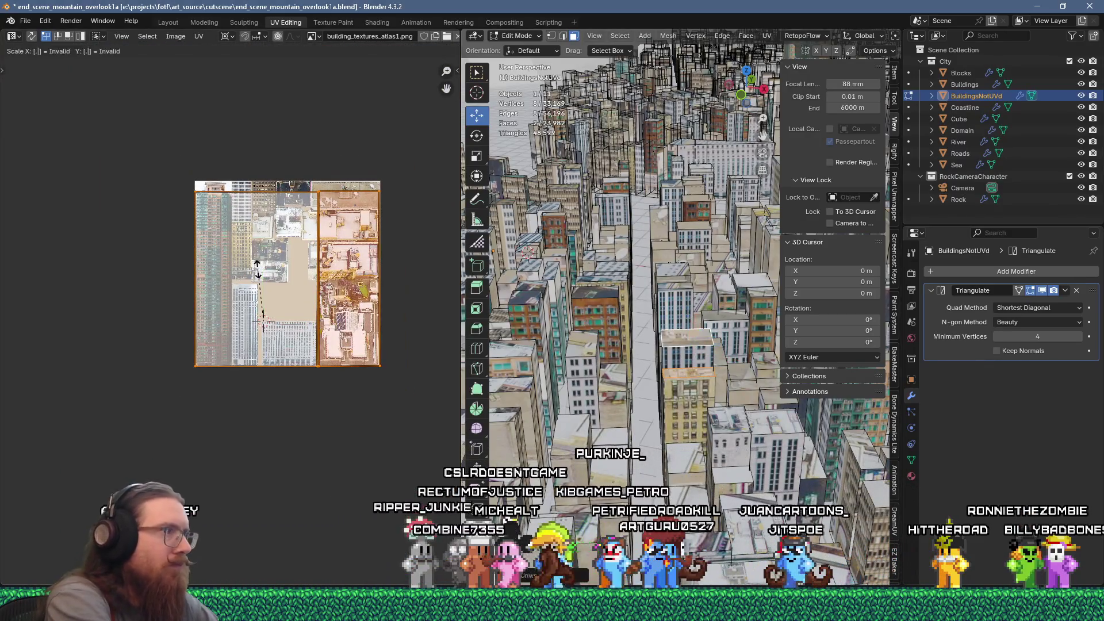
Shrink the rooftop UV islands to 0.2 and move them onto a rooftop area of the atlas
type("2")
key("Return")
scroll(331, 324, "up", 3)
key("g")
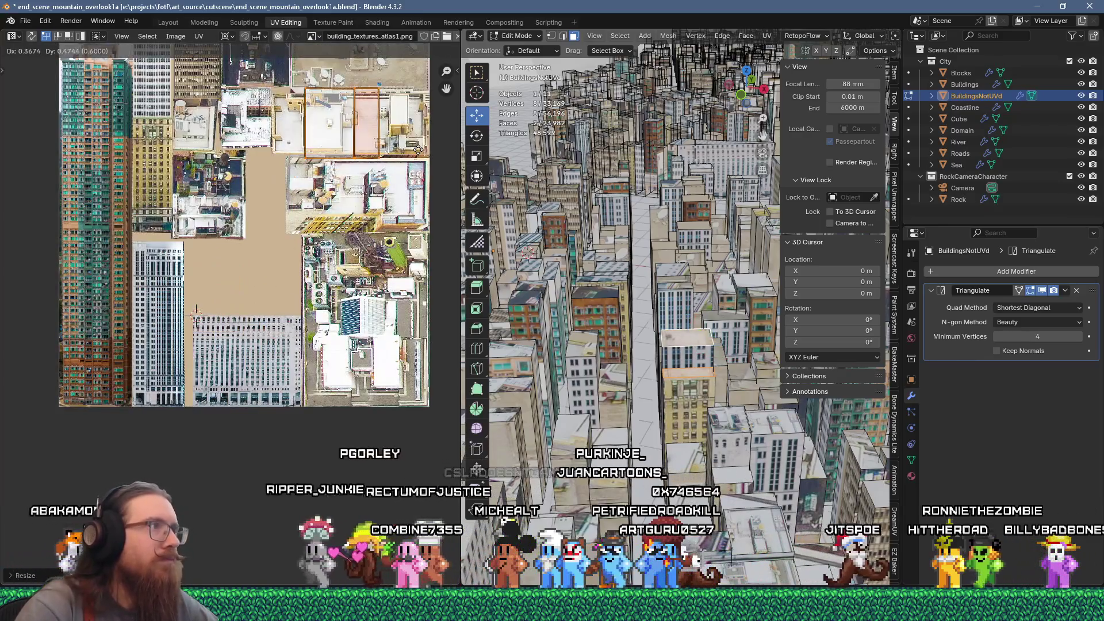
left_click(418, 151)
middle_click_drag(365, 122, 296, 290)
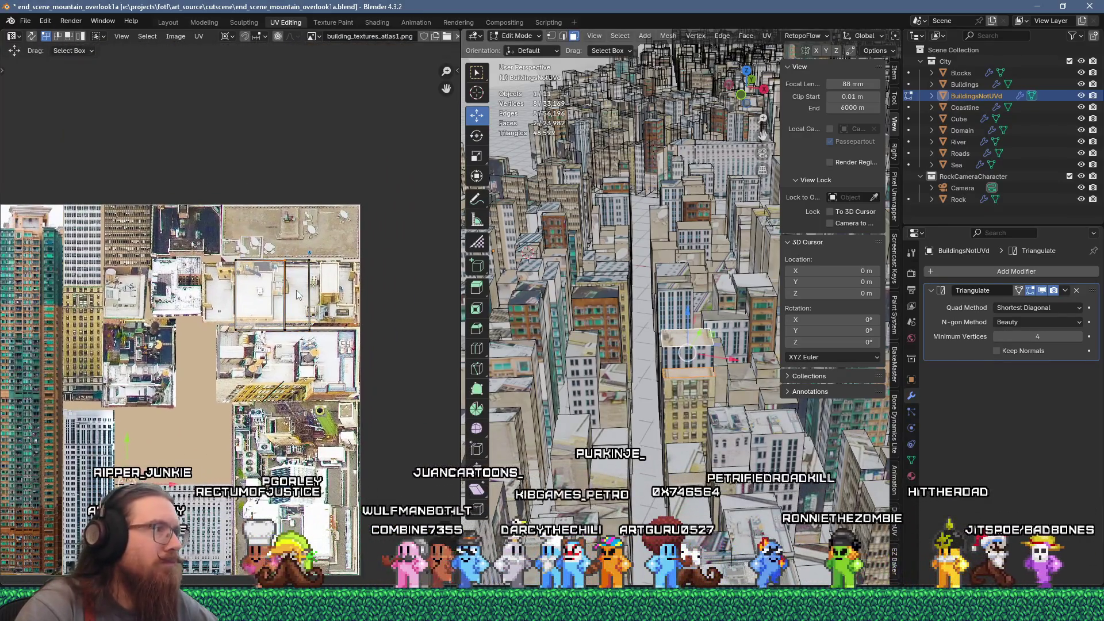
key("g")
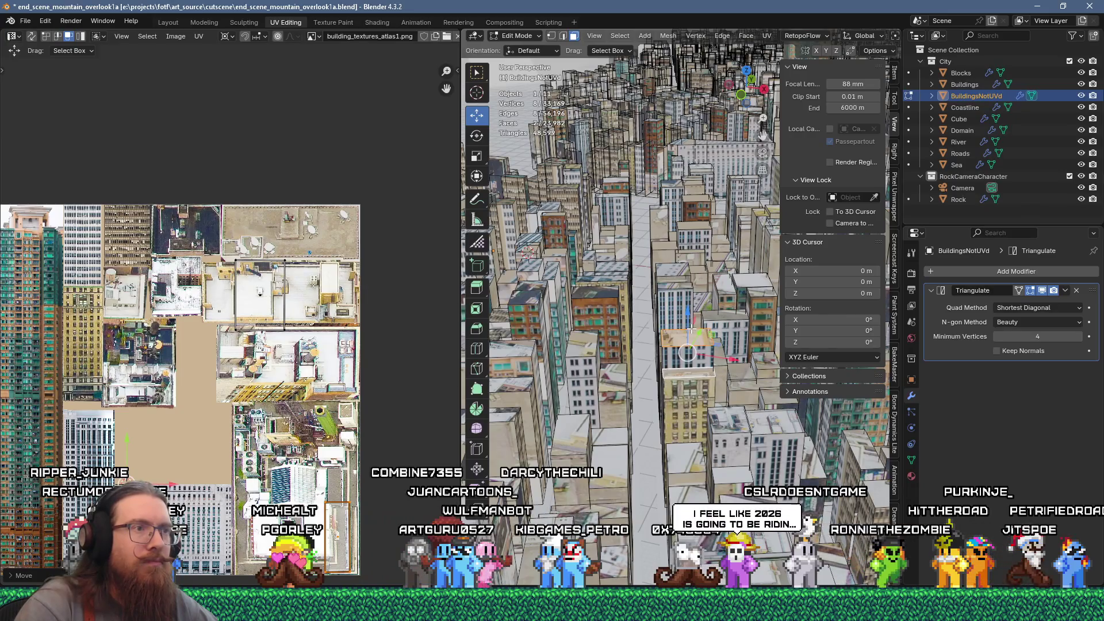
Select a row of faces plus several more on another nearby building
left_click(673, 270)
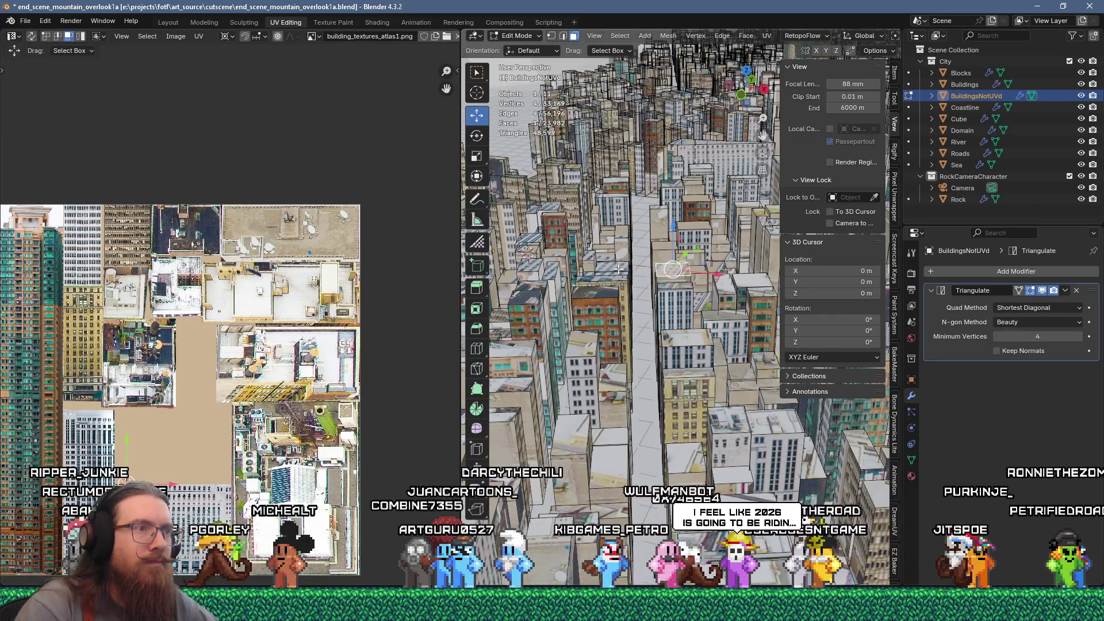
left_click(559, 268, "ctrl")
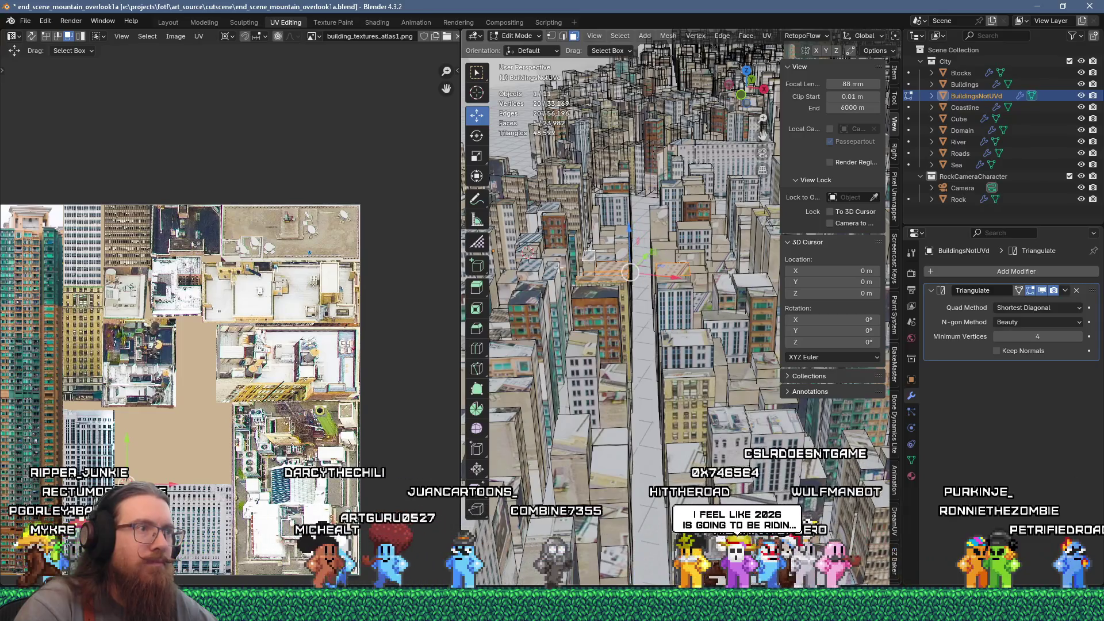
left_click(544, 209, "ctrl")
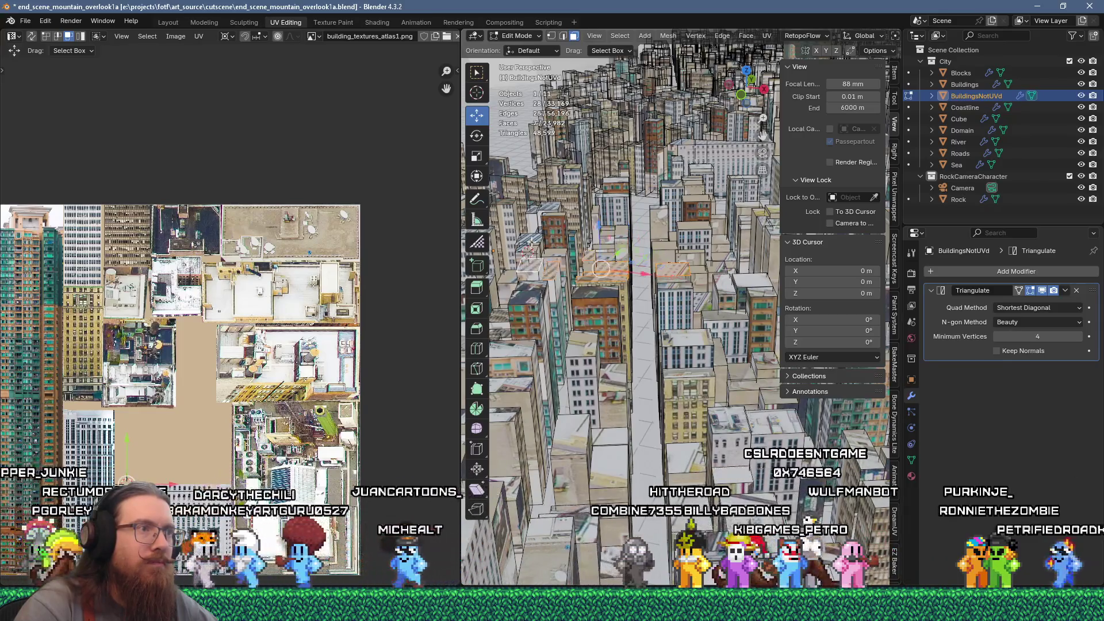
left_click(543, 209, "ctrl")
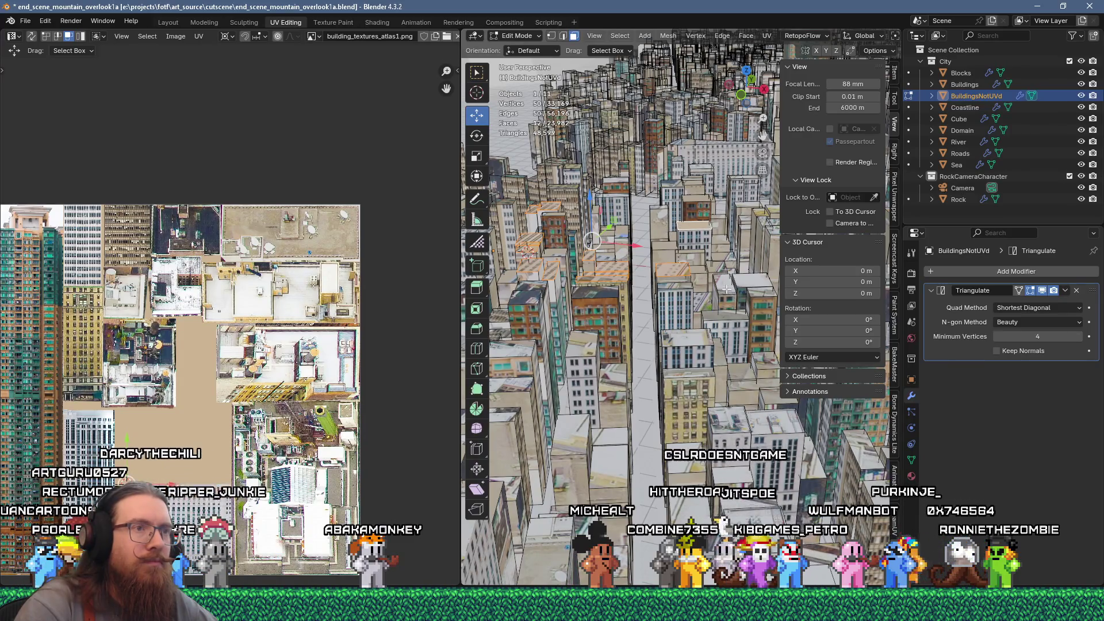
left_click(721, 318, "ctrl")
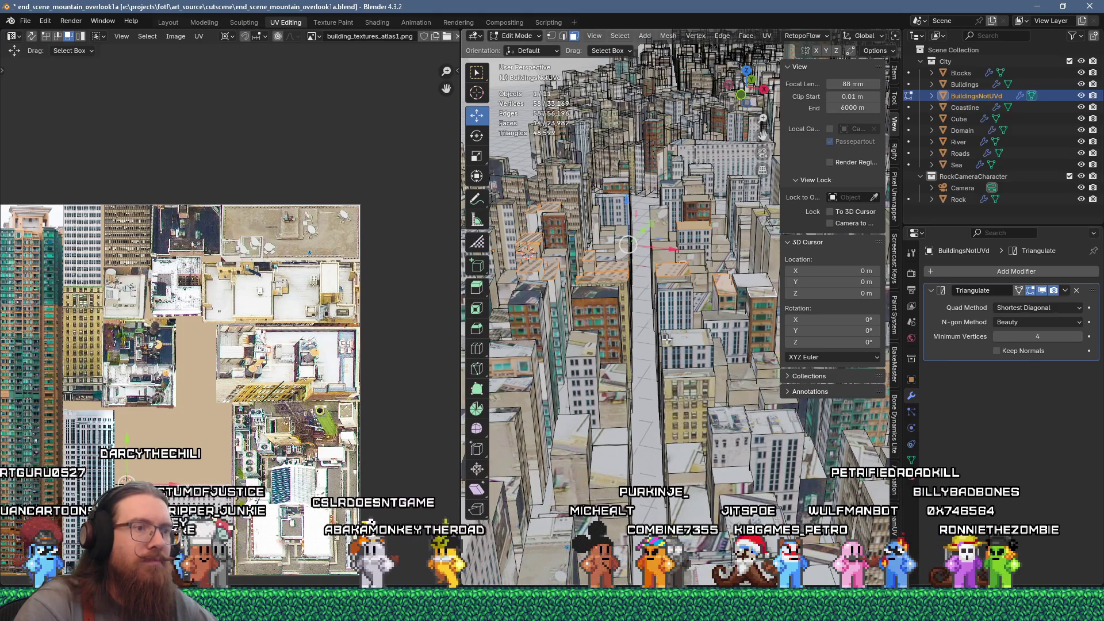
Unwrap the selected building faces, scale the islands to 0.3 and move them onto atlas rooftops
key("u")
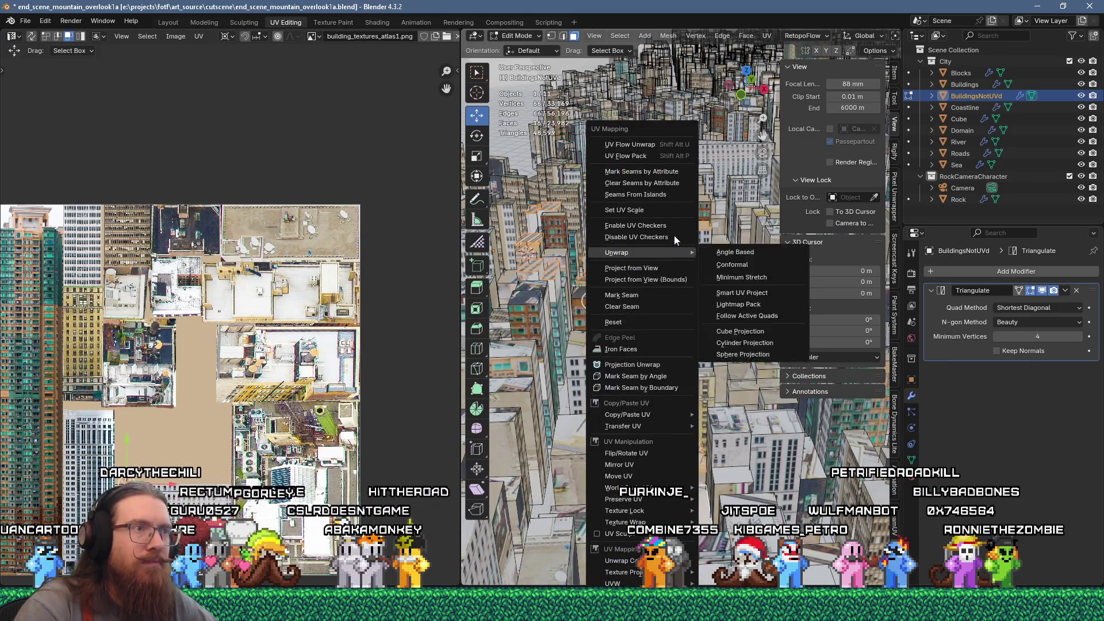
left_click(650, 148)
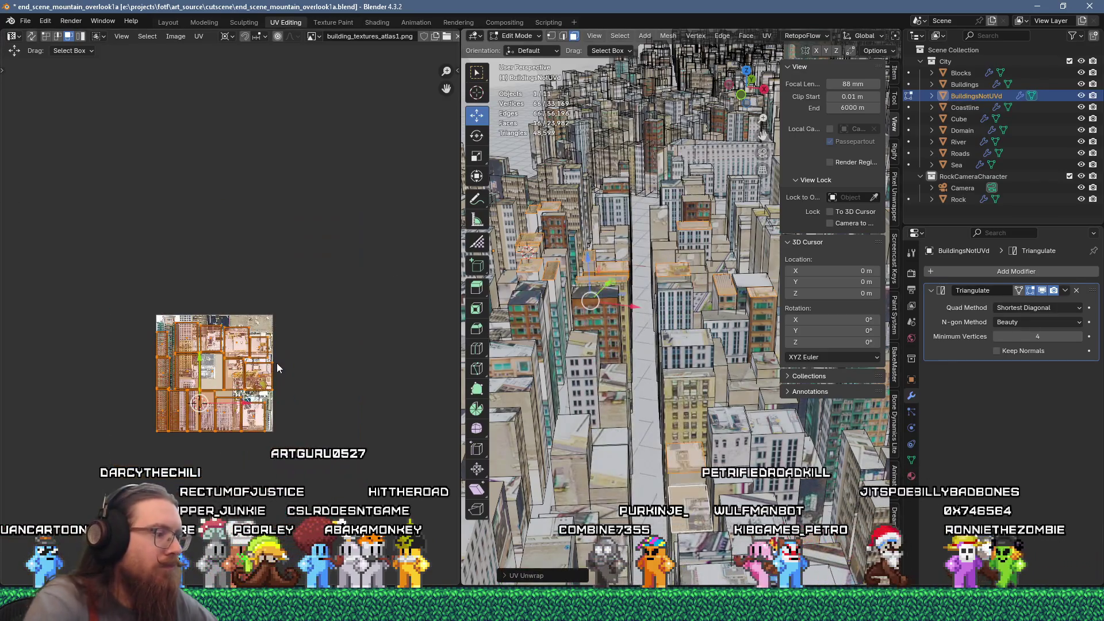
type("s0.3")
key("Return")
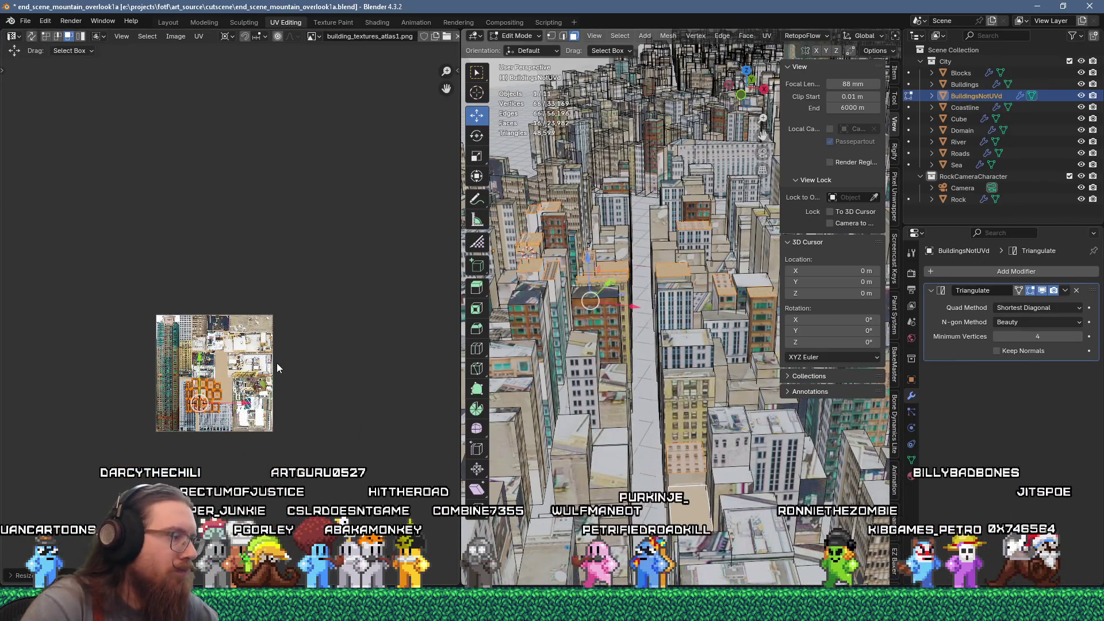
scroll(237, 377, "up", 4)
key("g")
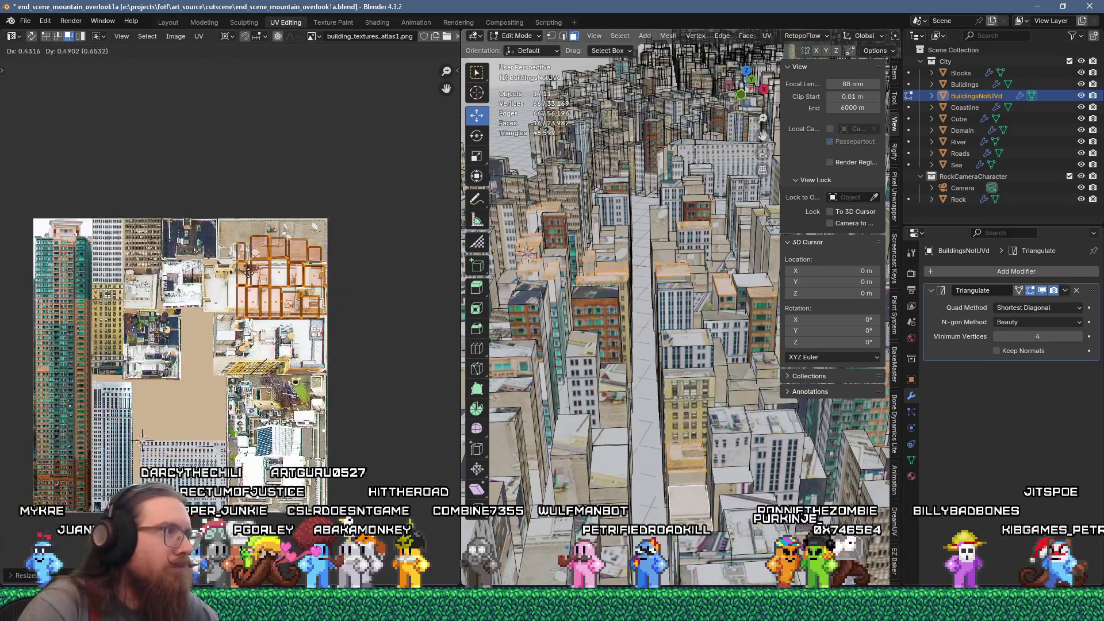
left_click(243, 277)
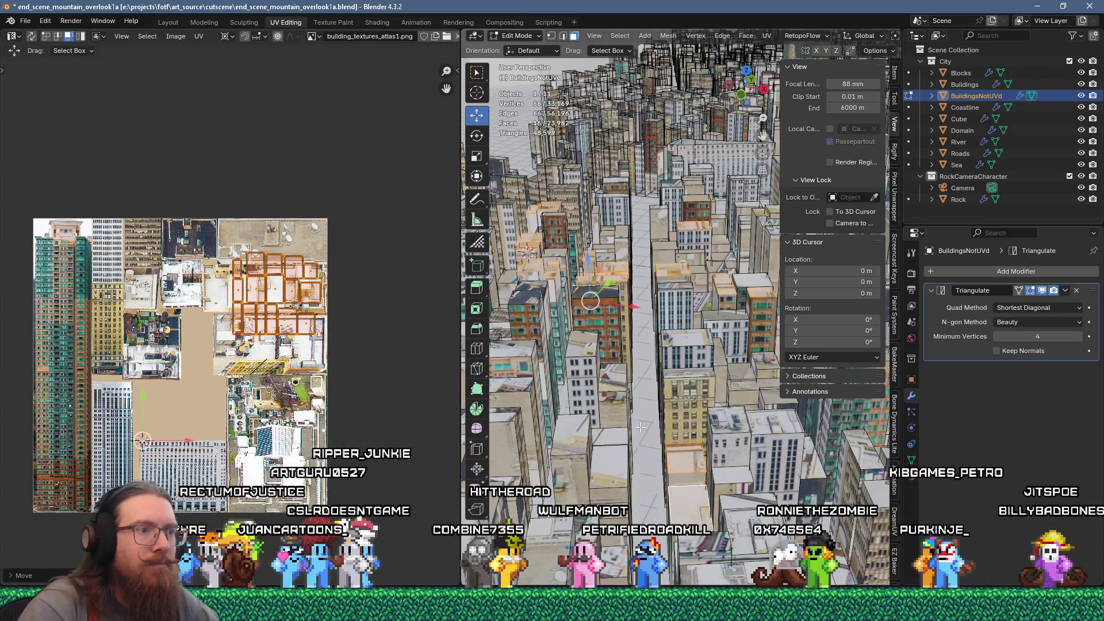
Flow-unwrap four more faces, scale them to 0.3 and drop them onto a rooftop region
left_click(584, 349)
left_click(587, 352, "shift")
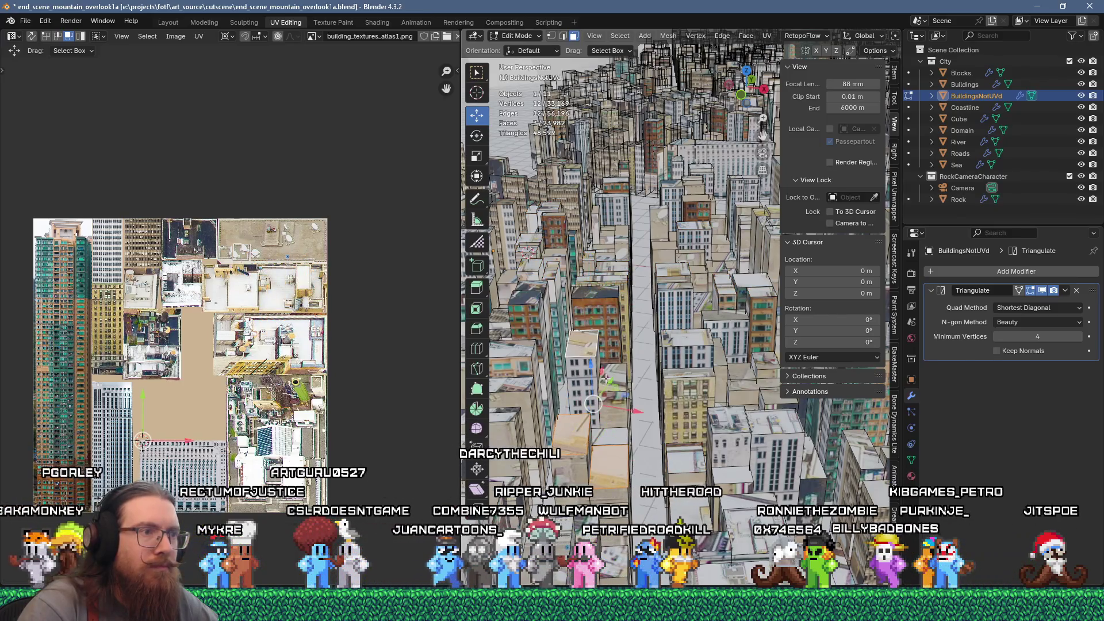
key("u")
left_click(680, 144)
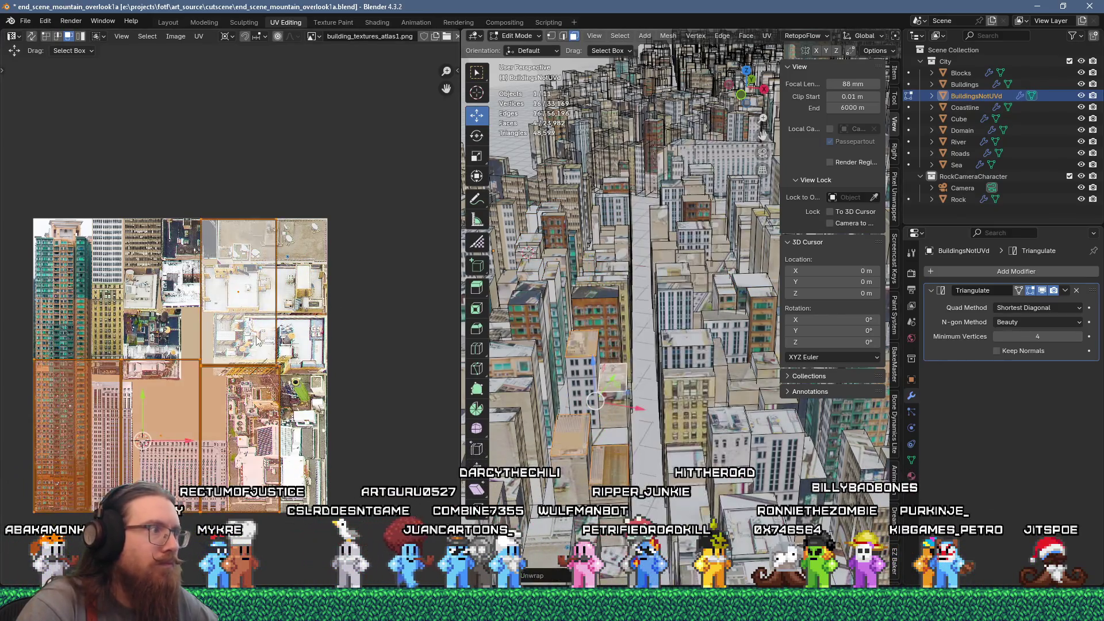
type("s.3")
key("Return")
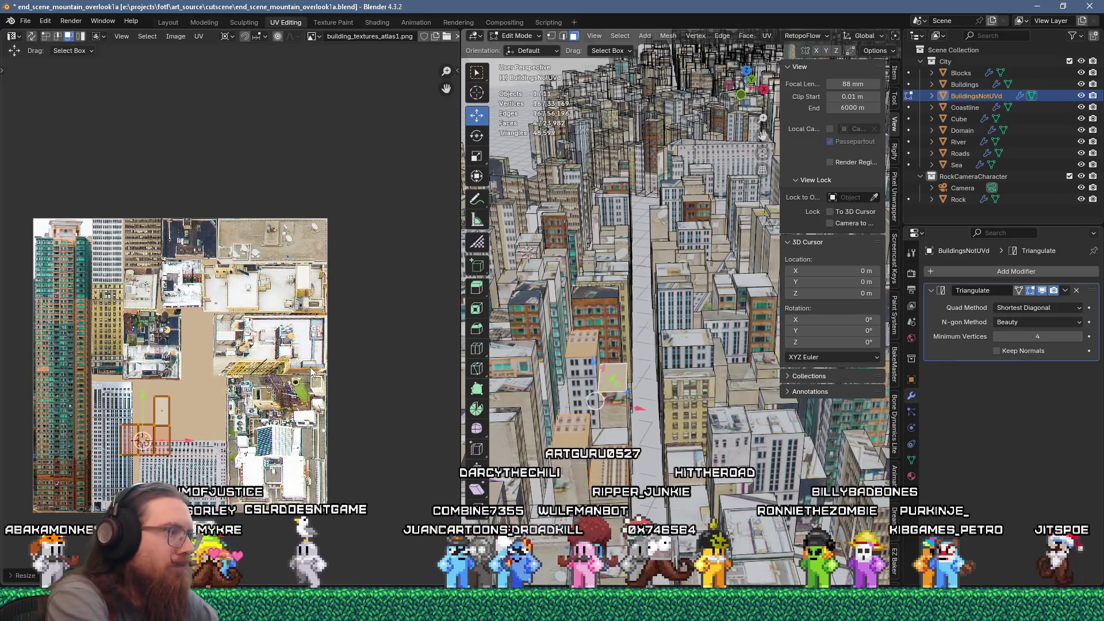
key("g")
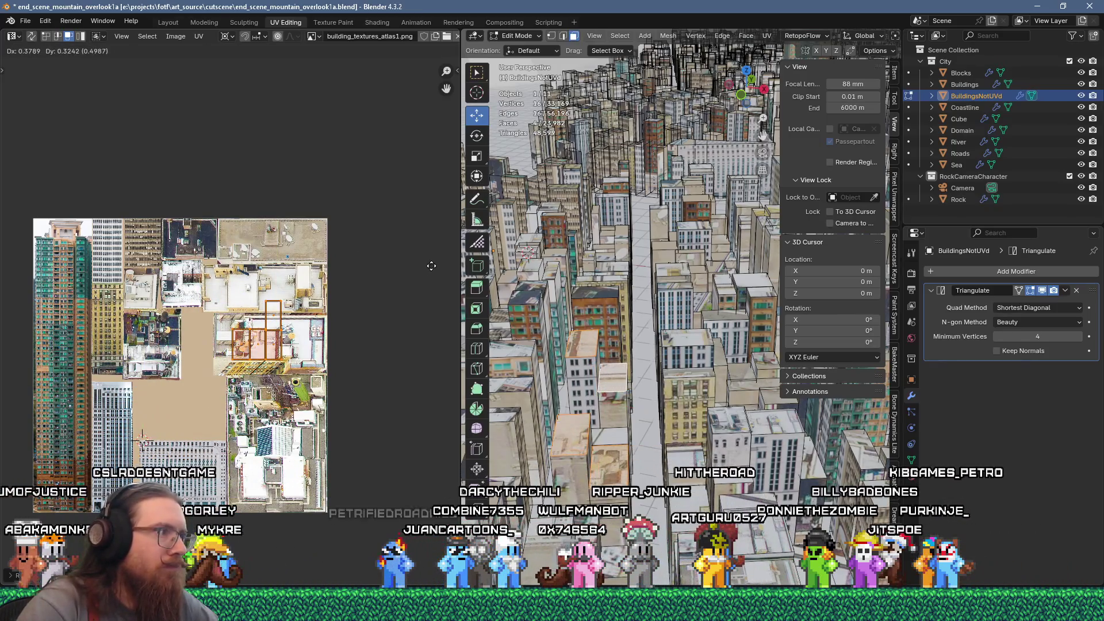
left_click(435, 262)
left_click(684, 446)
middle_click_drag(684, 446, 653, 457, "shift")
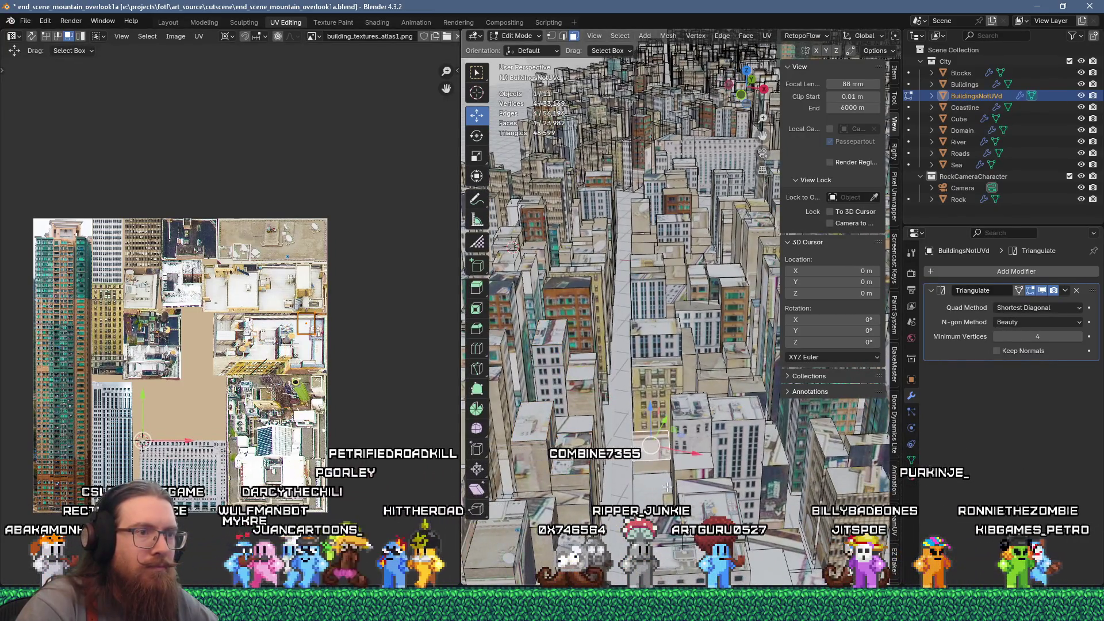
Flow-unwrap faces from several more buildings, scale them down and place them on a facade region
left_click(739, 423, "shift")
left_click(849, 465, "shift")
left_click(851, 438, "shift")
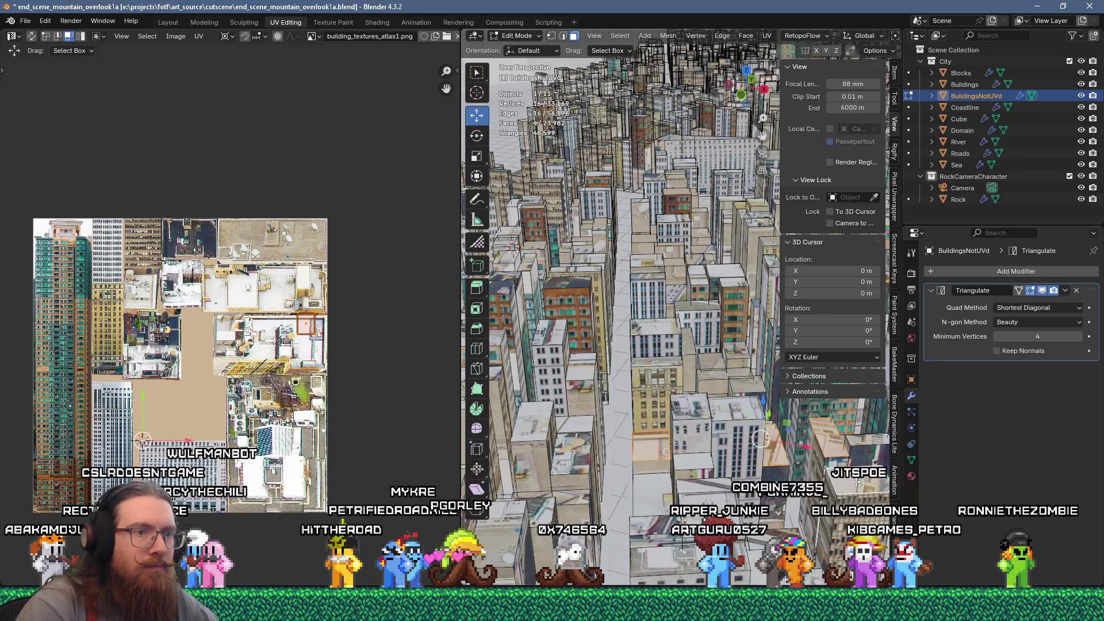
left_click(776, 454, "shift")
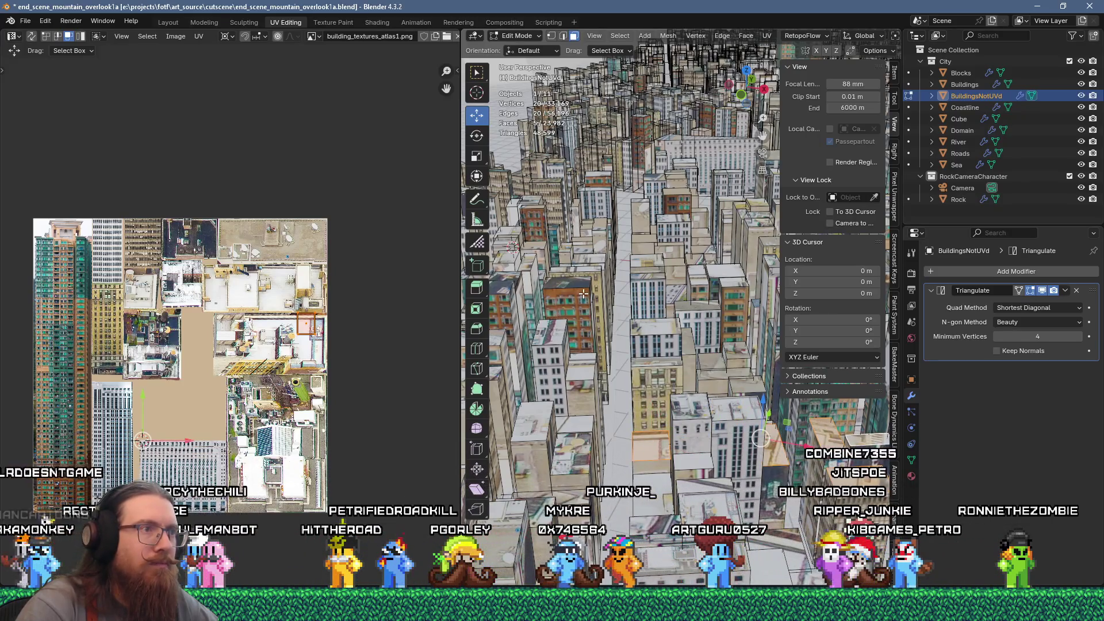
key("u")
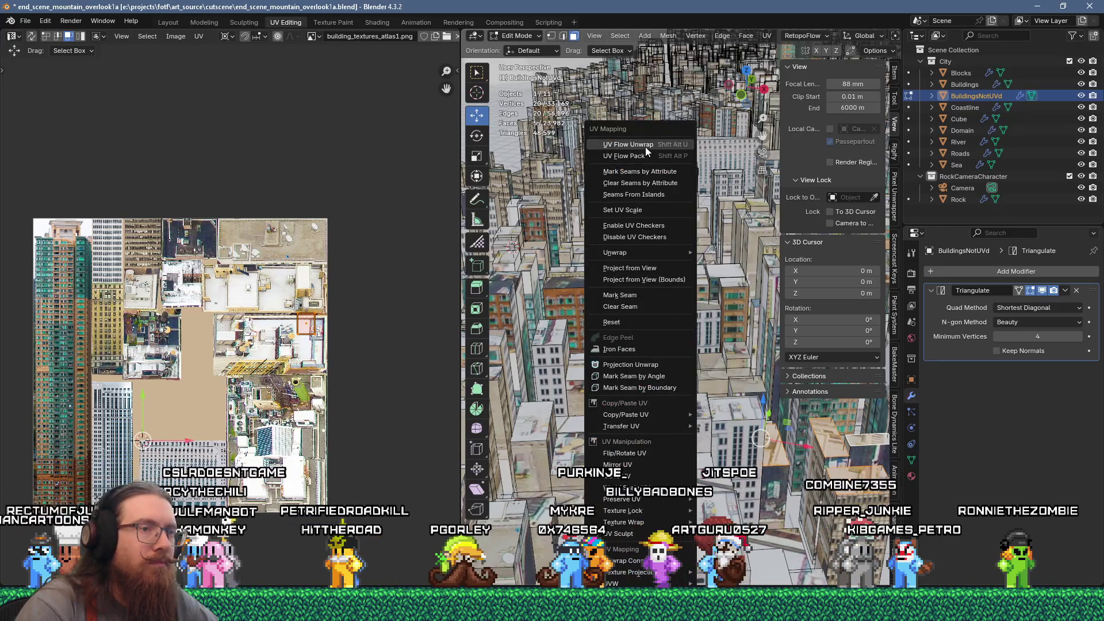
left_click(645, 145)
left_click(173, 409)
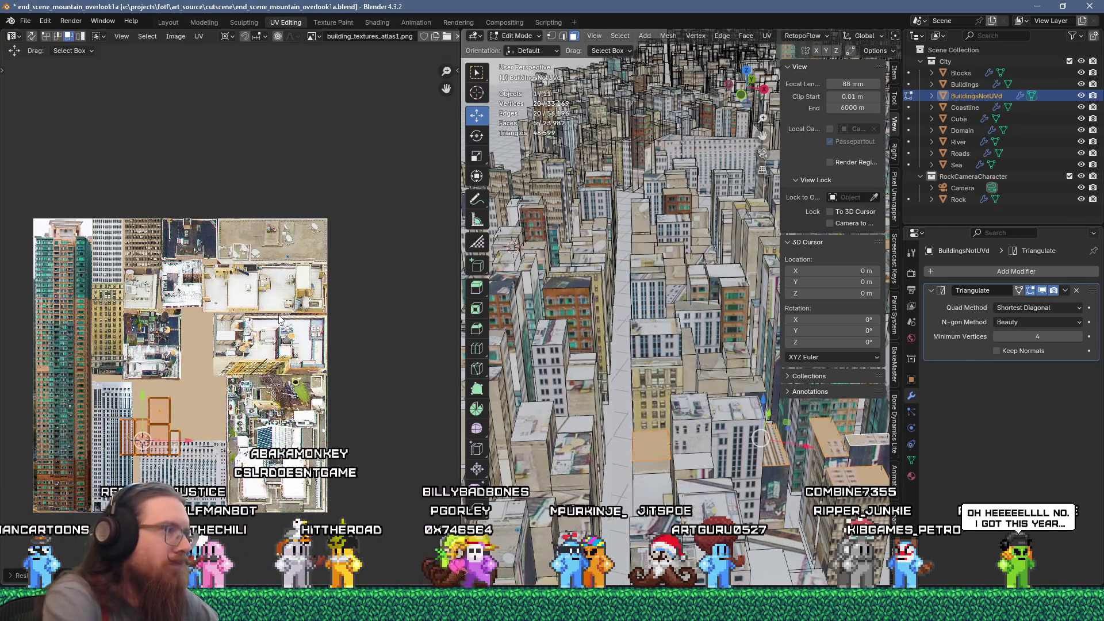
key("g")
left_click(382, 217)
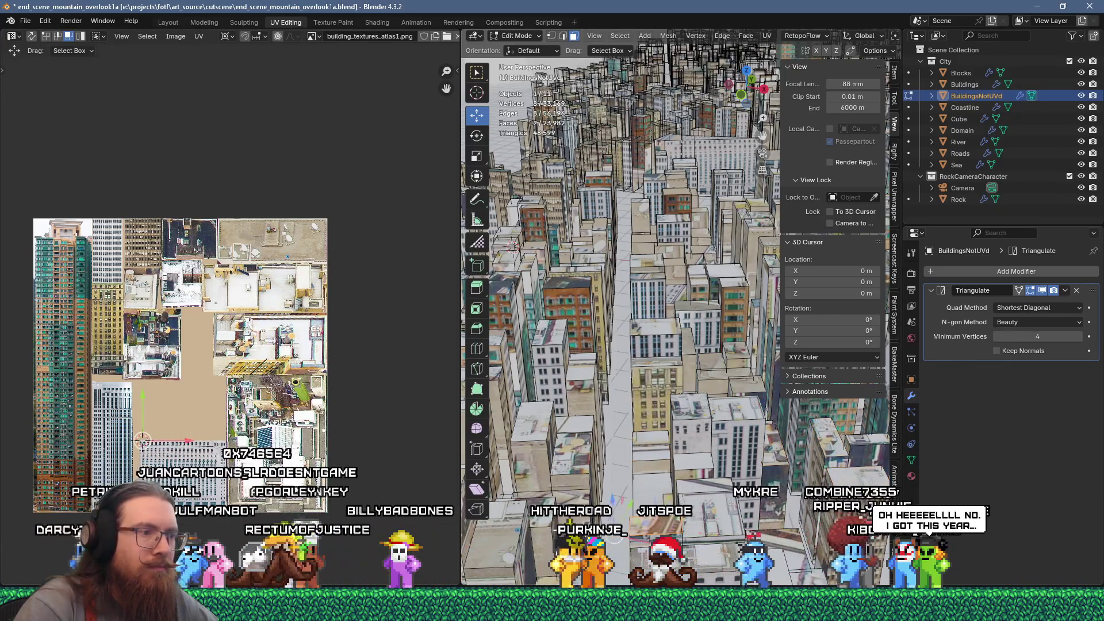
Shrink another building's UV island and move it into place on the atlas
left_click(562, 460)
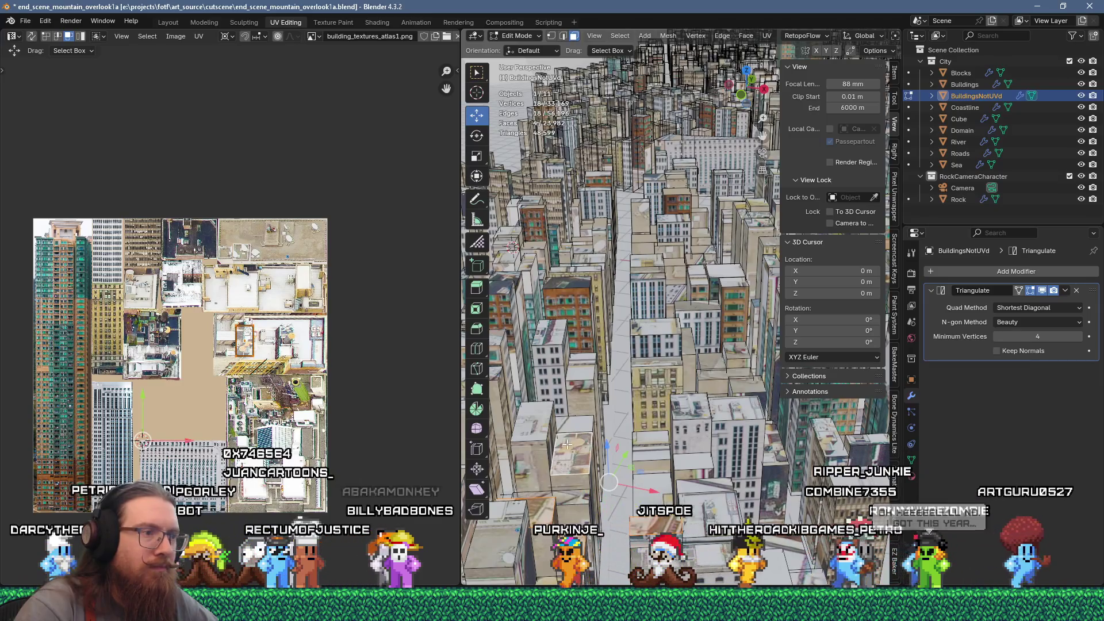
left_click(661, 424)
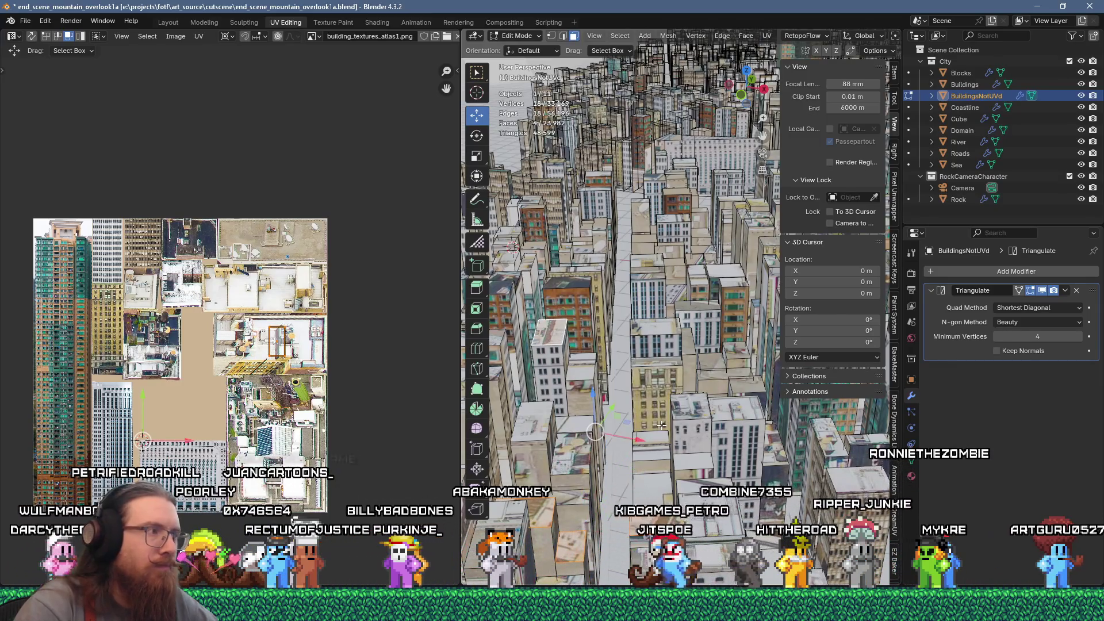
key("u")
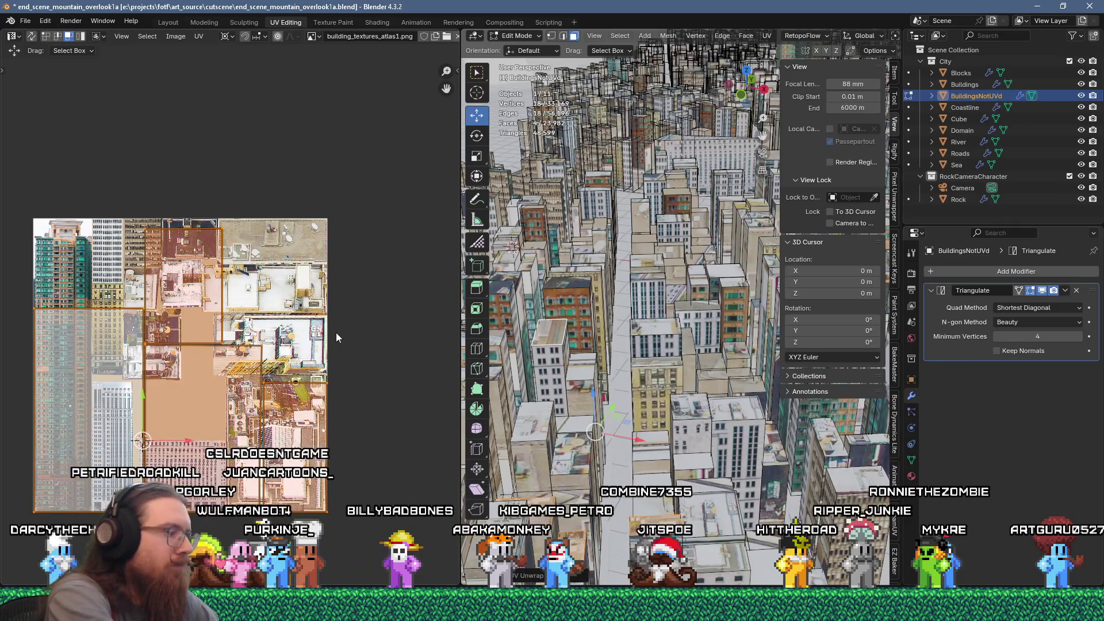
key("s")
left_click(336, 337)
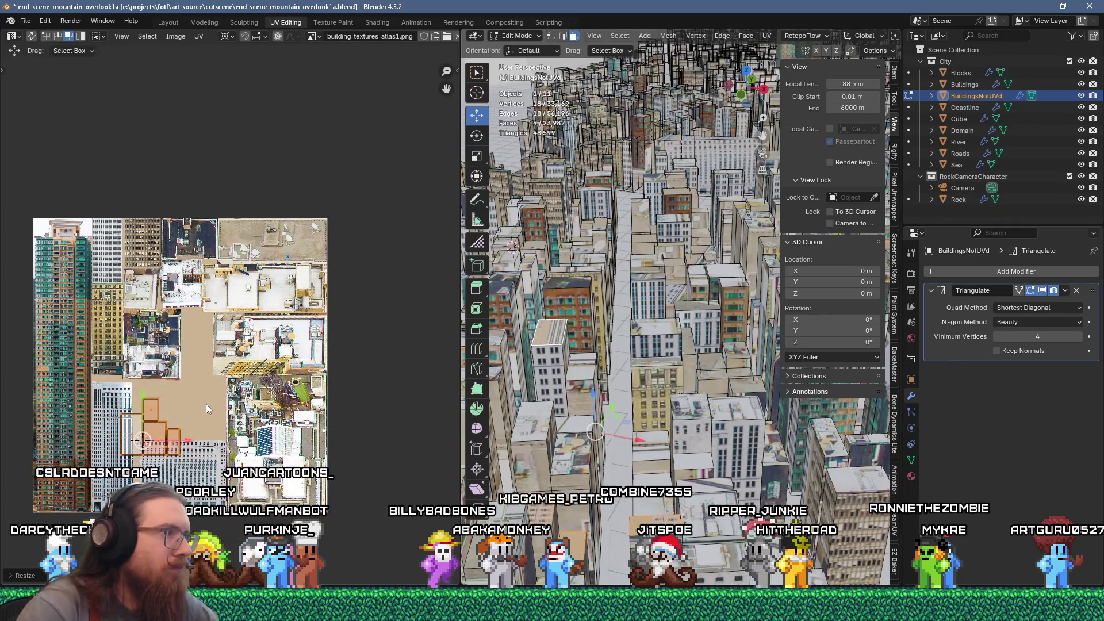
key("g")
left_click(311, 237)
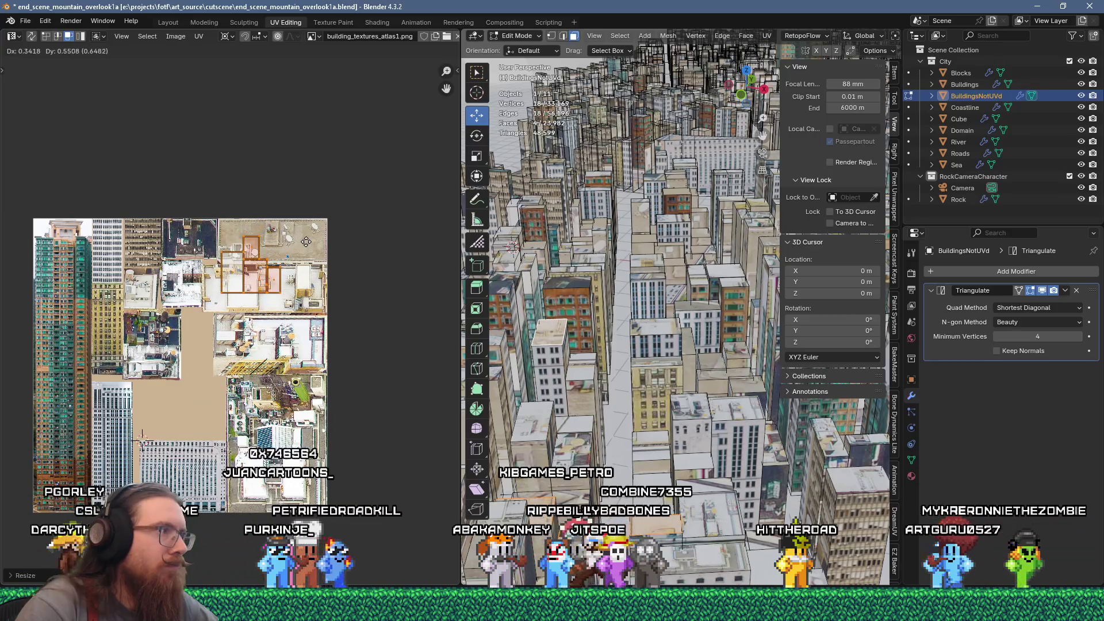
Move a single rooftop face's island onto a rooftop patch, then flow-unwrap and shrink it small
left_click(653, 454)
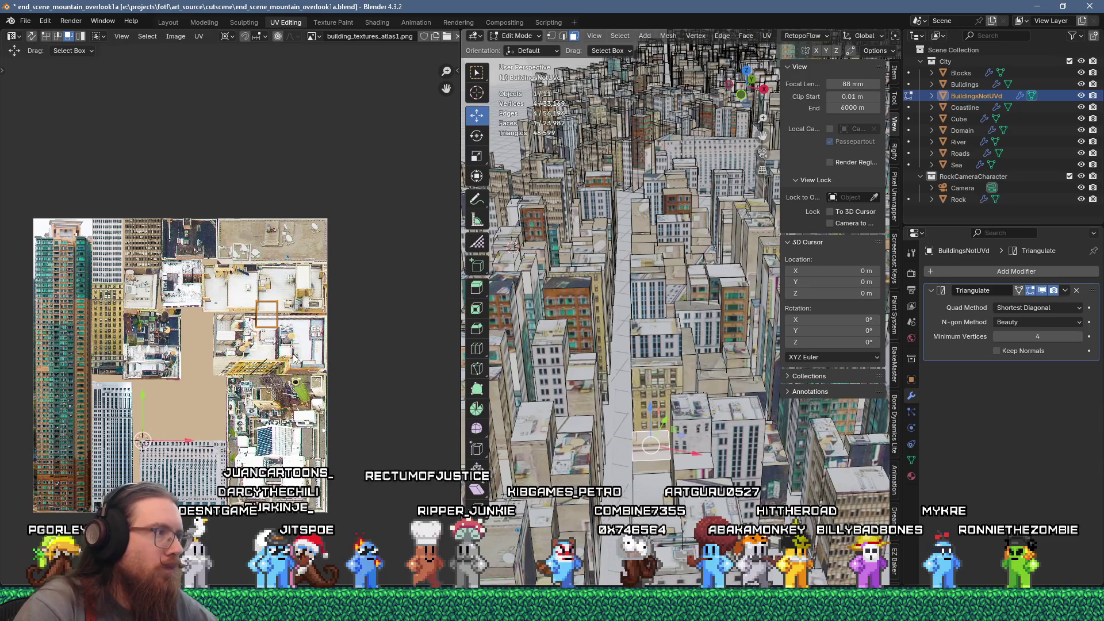
key("g")
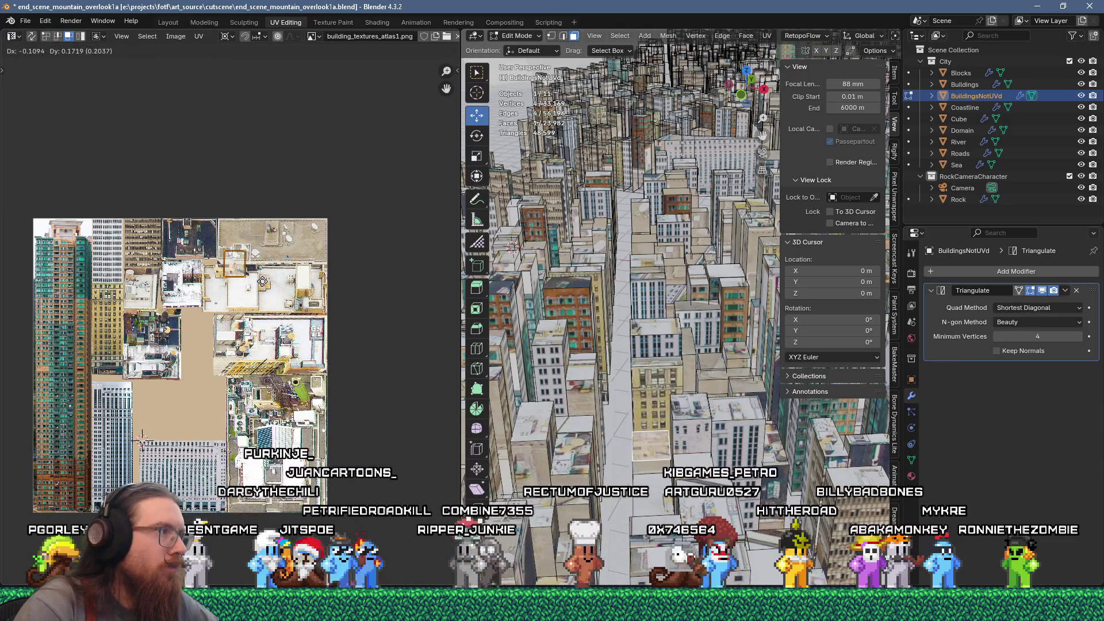
left_click(270, 262)
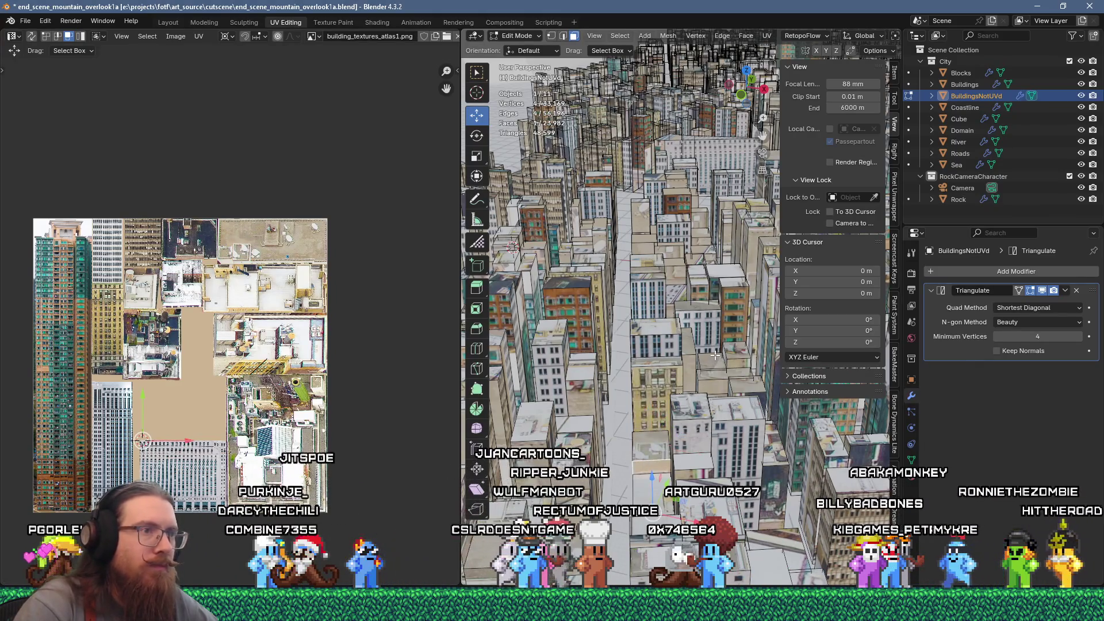
key("u")
left_click(679, 145)
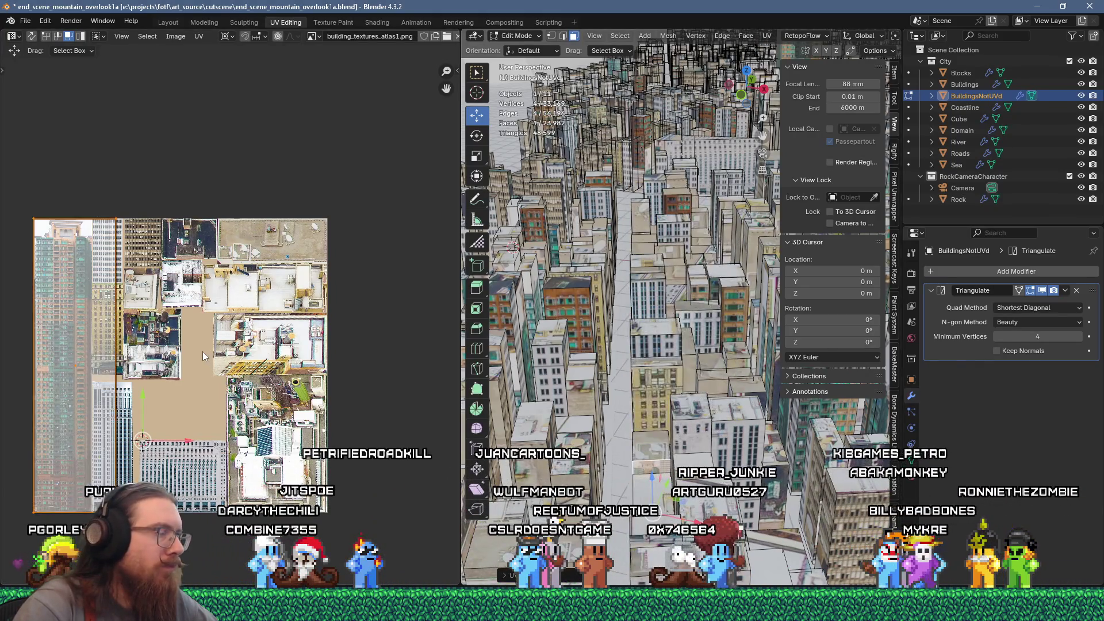
key("Escape")
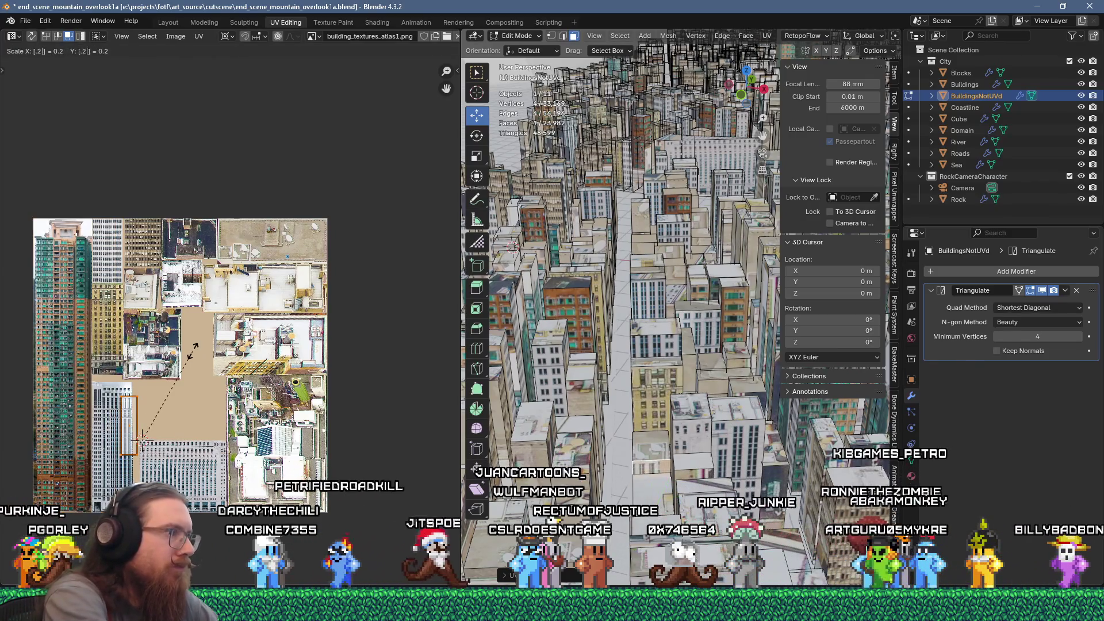
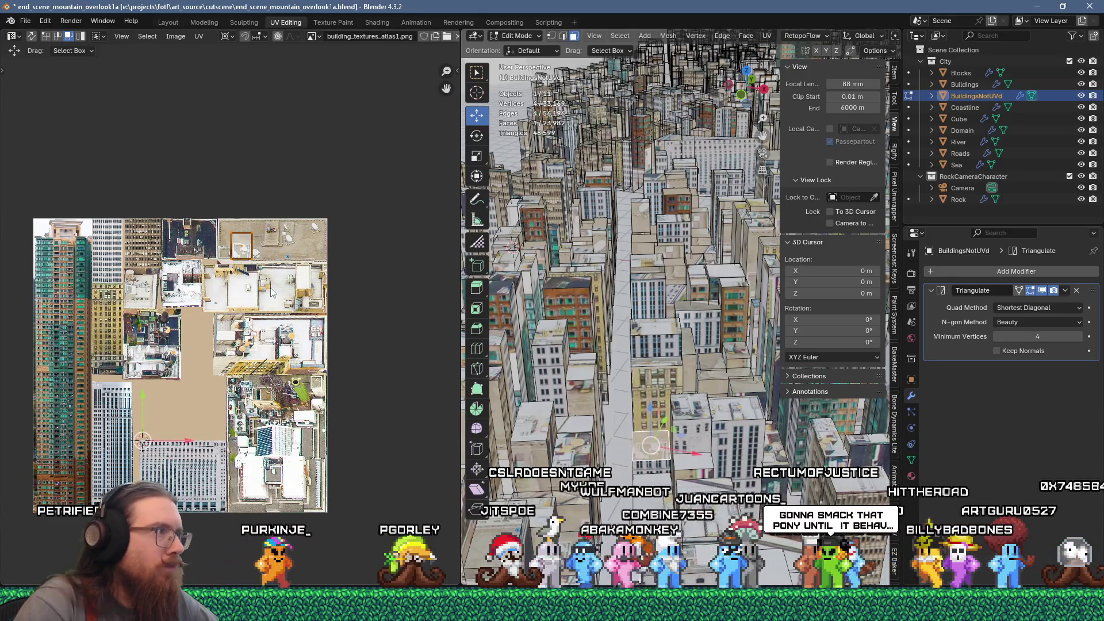
Move the orange roof UV island up-left to a new spot on the atlas
scroll(273, 293, "up", 2)
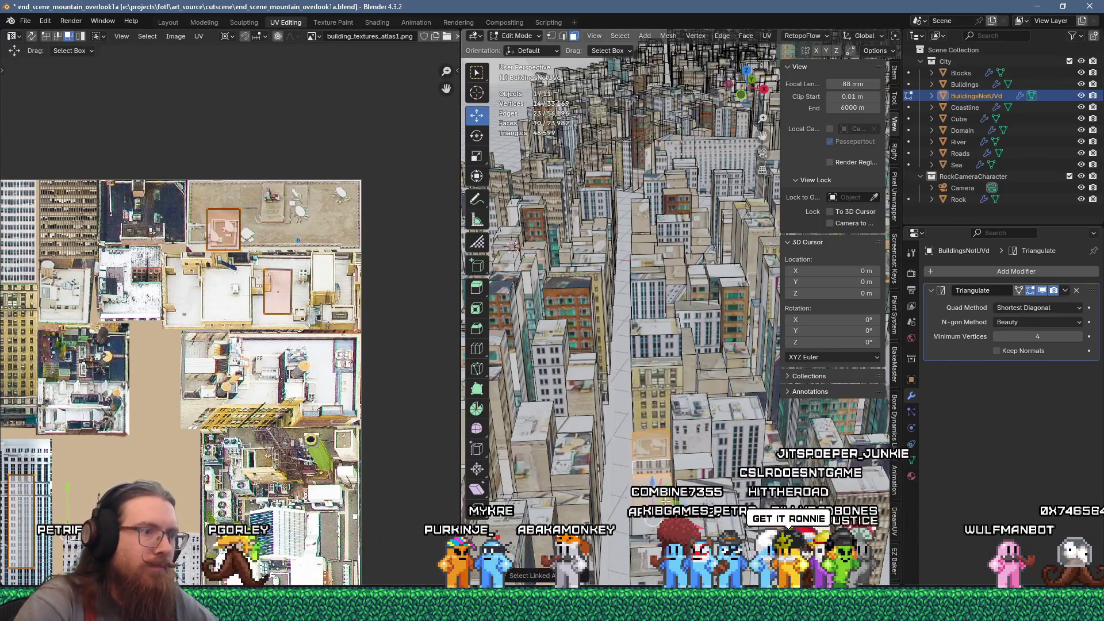
scroll(303, 346, "down", 2)
scroll(290, 326, "up", 5)
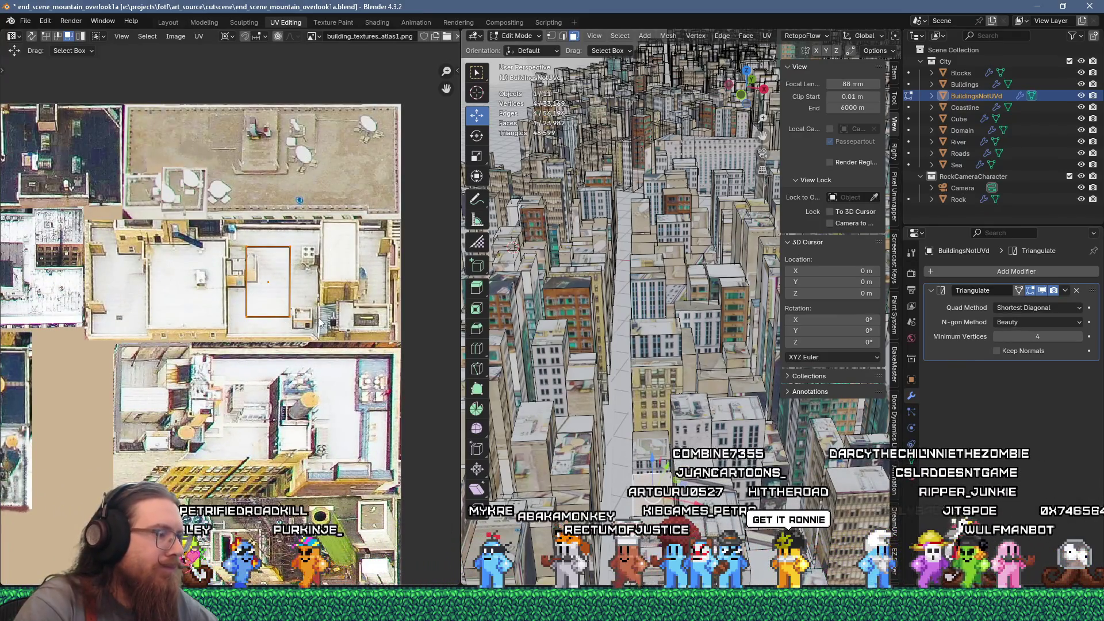
key("g")
left_click(297, 292)
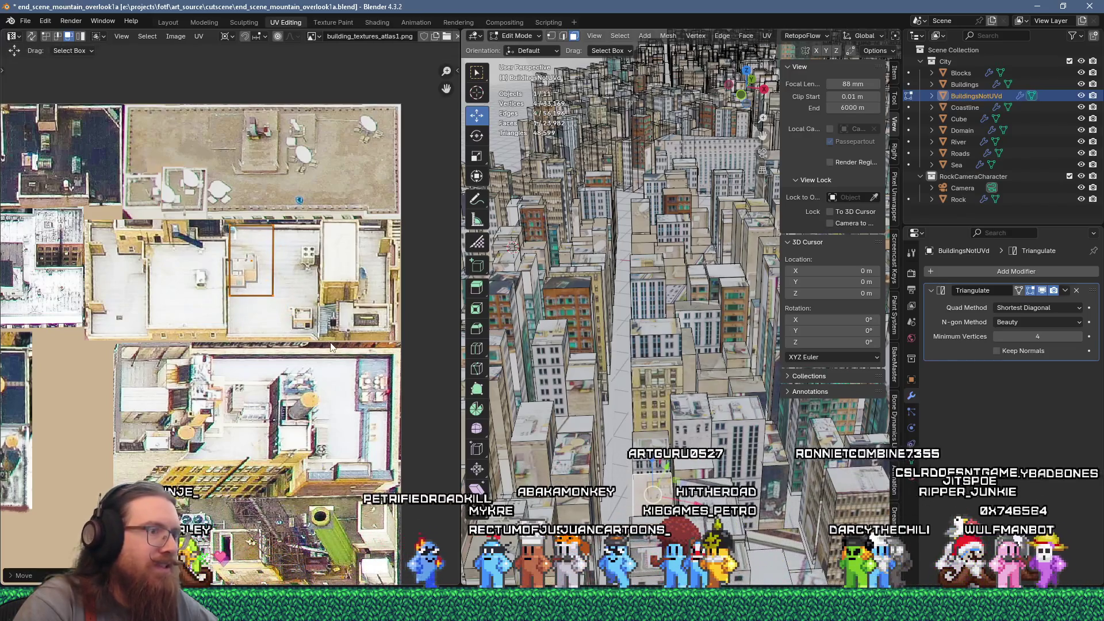
left_click(310, 288)
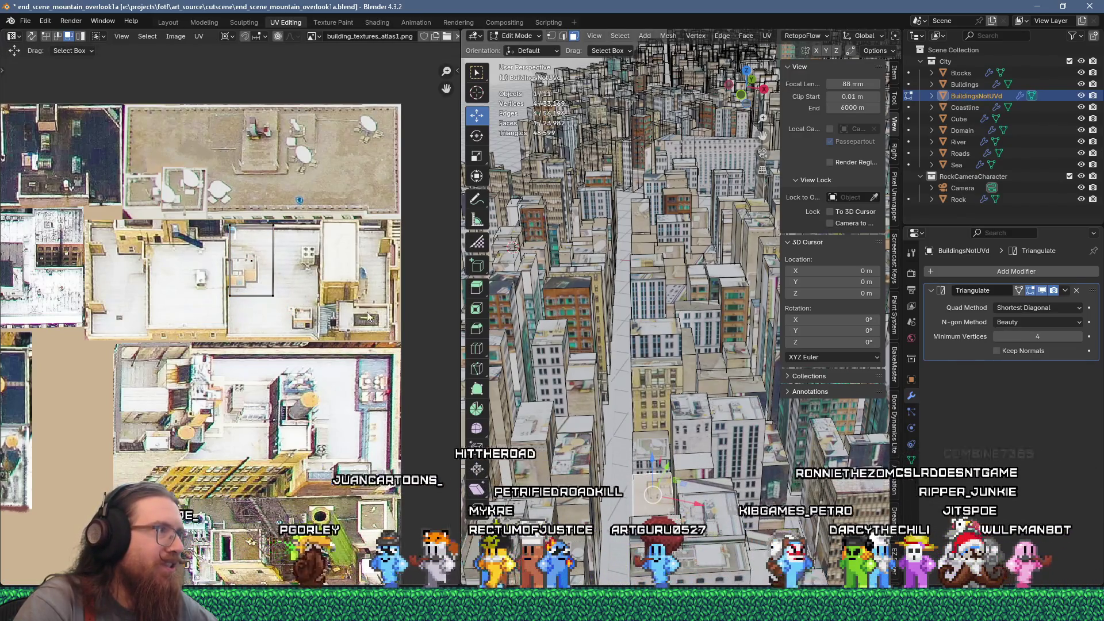
Reposition the selected UVs and separate that part into BuildingsNotUVd.001
left_click(316, 311)
key("g")
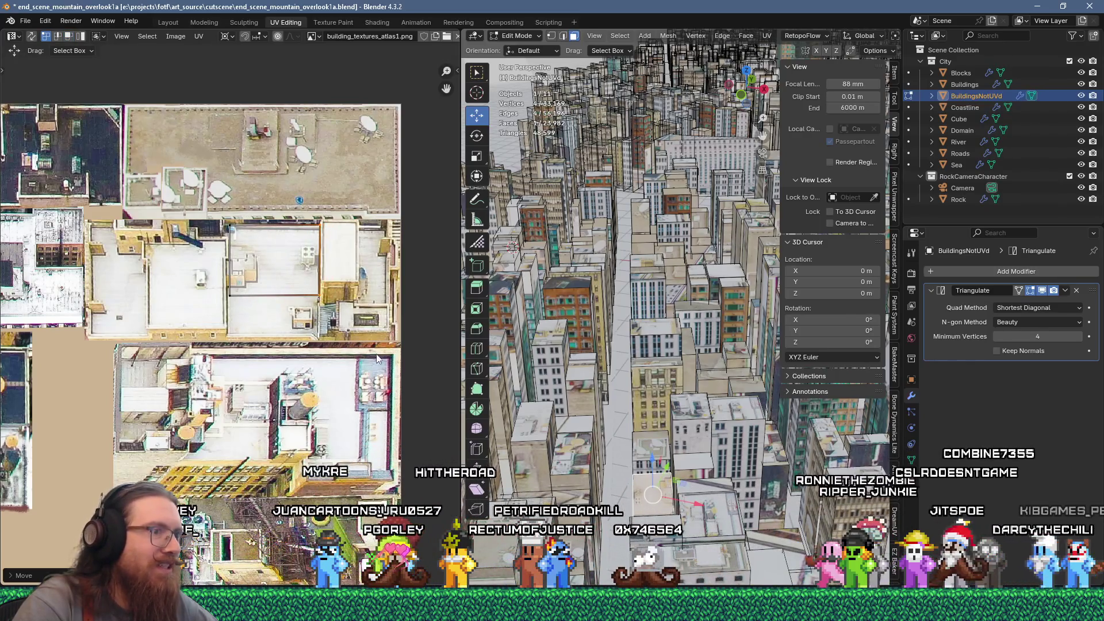
key("g")
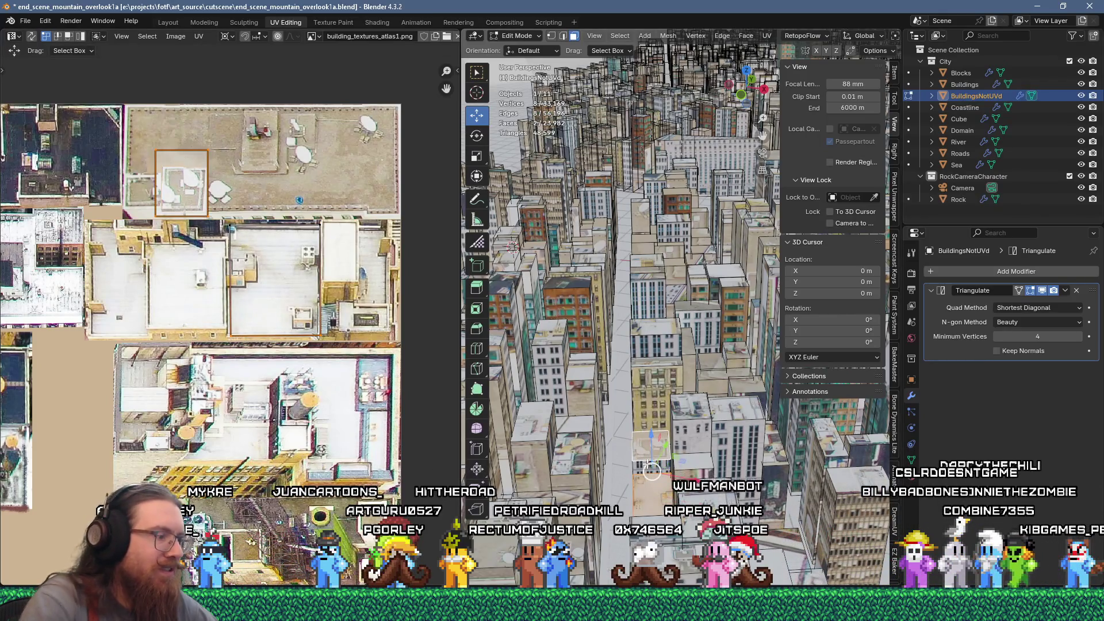
key("Return")
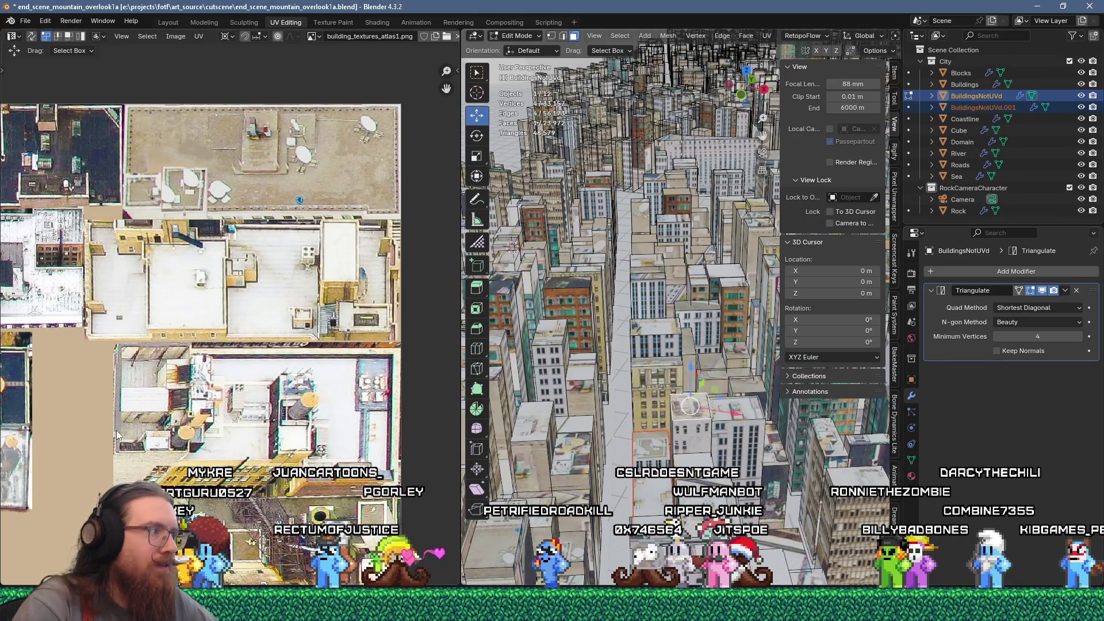
Select a single building front face and unwrap it onto the atlas
scroll(116, 435, "down", 5)
scroll(336, 446, "up", 4)
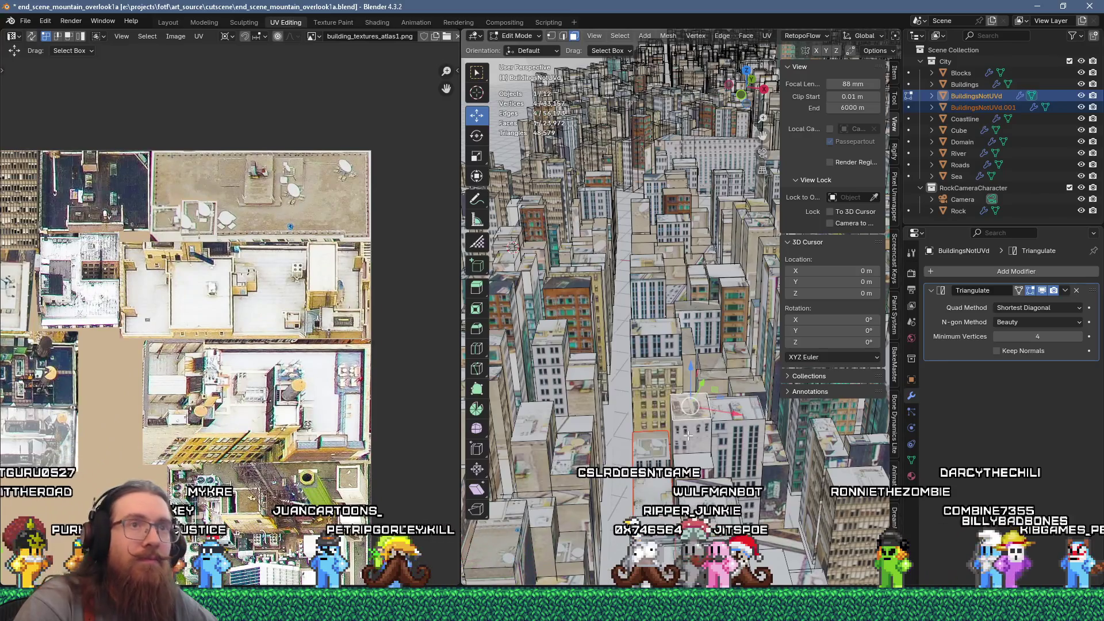
left_click(726, 442)
left_click(731, 445, "shift")
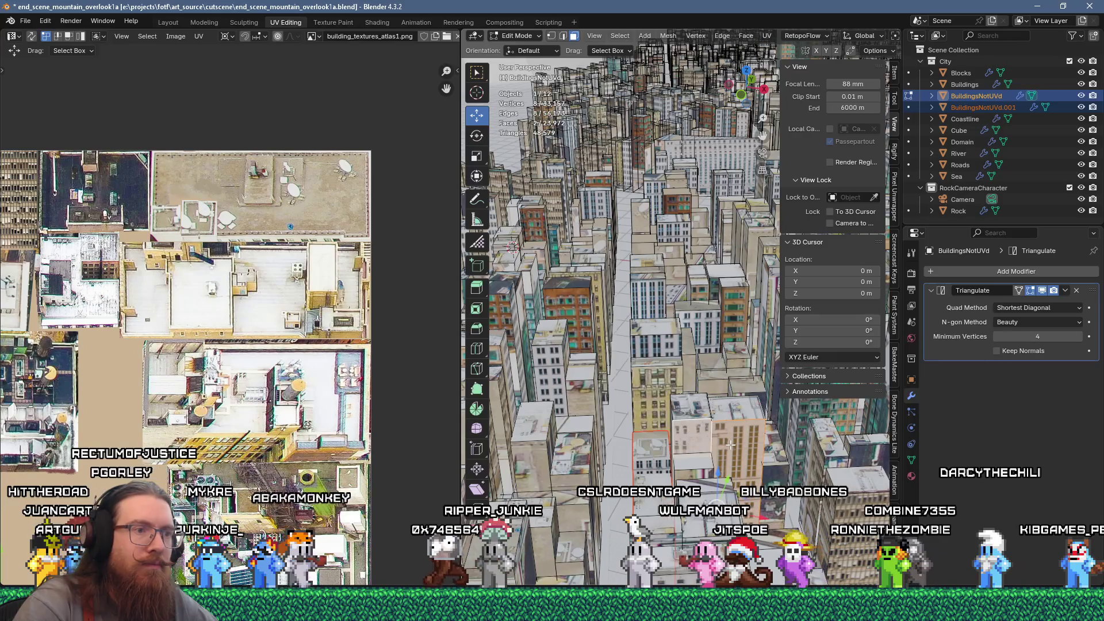
left_click(694, 461)
scroll(279, 353, "down", 6)
scroll(280, 353, "up", 2)
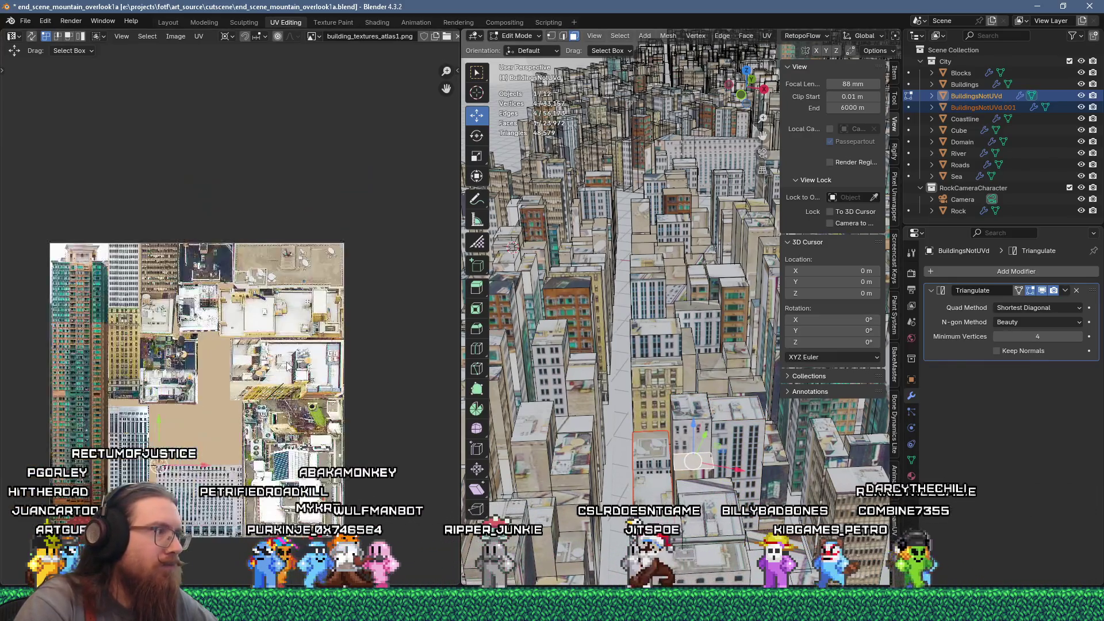
key("u")
left_click(406, 301)
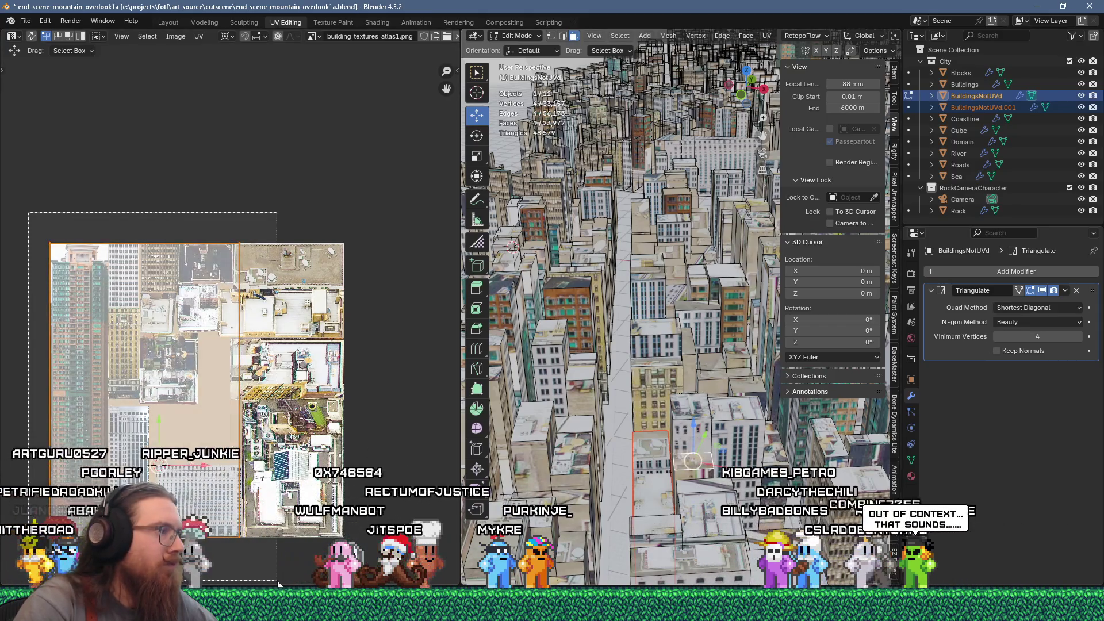
Scale the face's UVs to 0.2, rotate them 90°, and place them over a facade
type("s0.2")
key("Return")
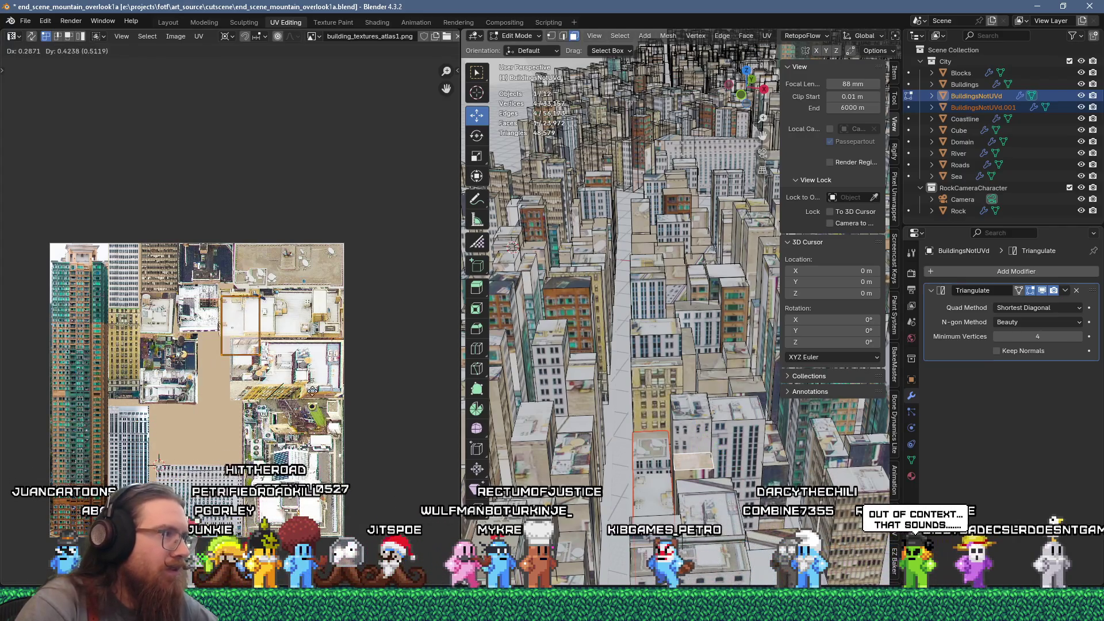
left_click_drag(313, 390, 269, 357)
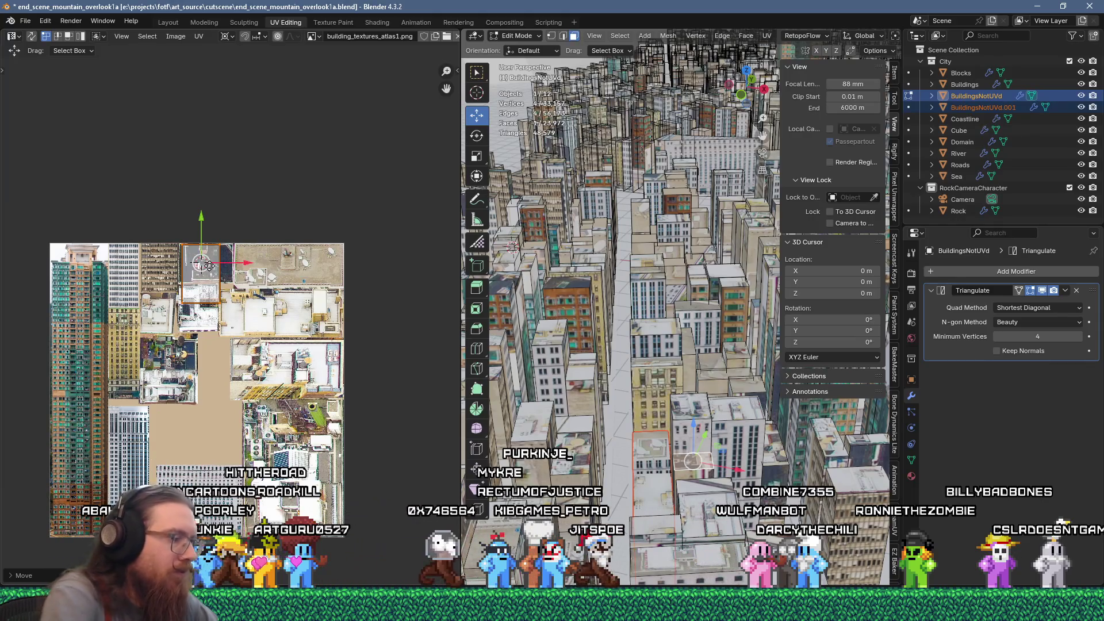
type("r90")
key("Return")
scroll(165, 254, "up", 4)
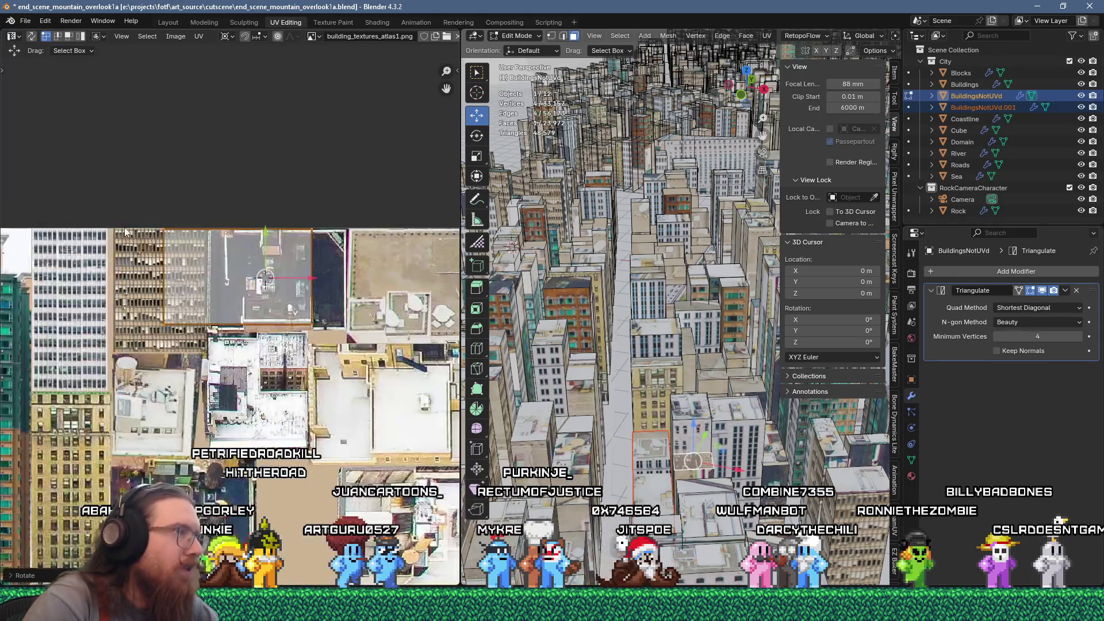
key("g")
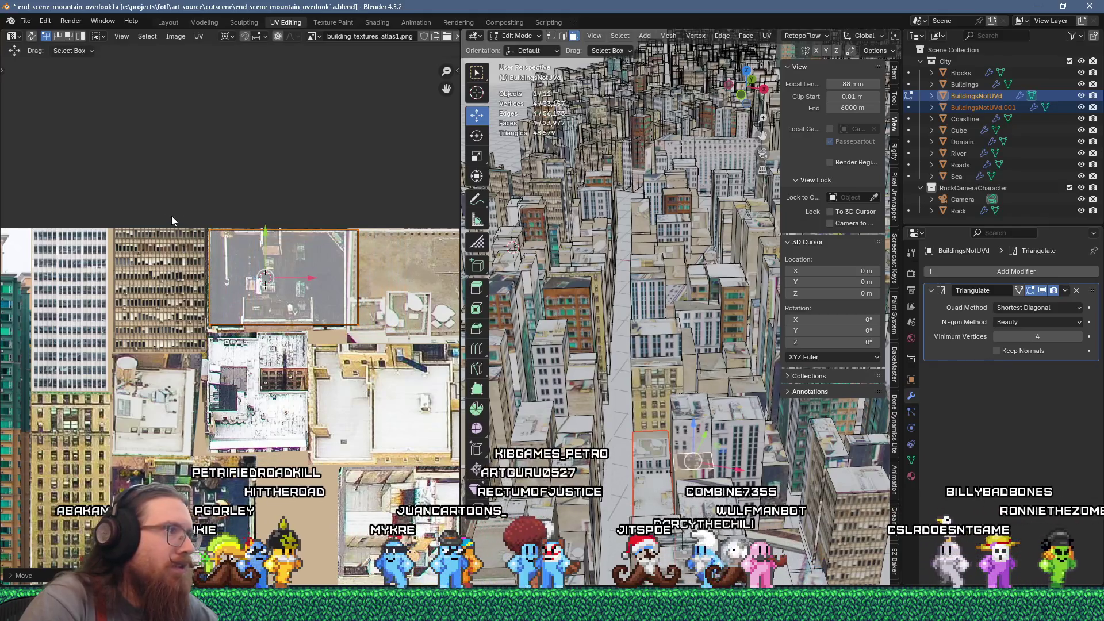
left_click(172, 216)
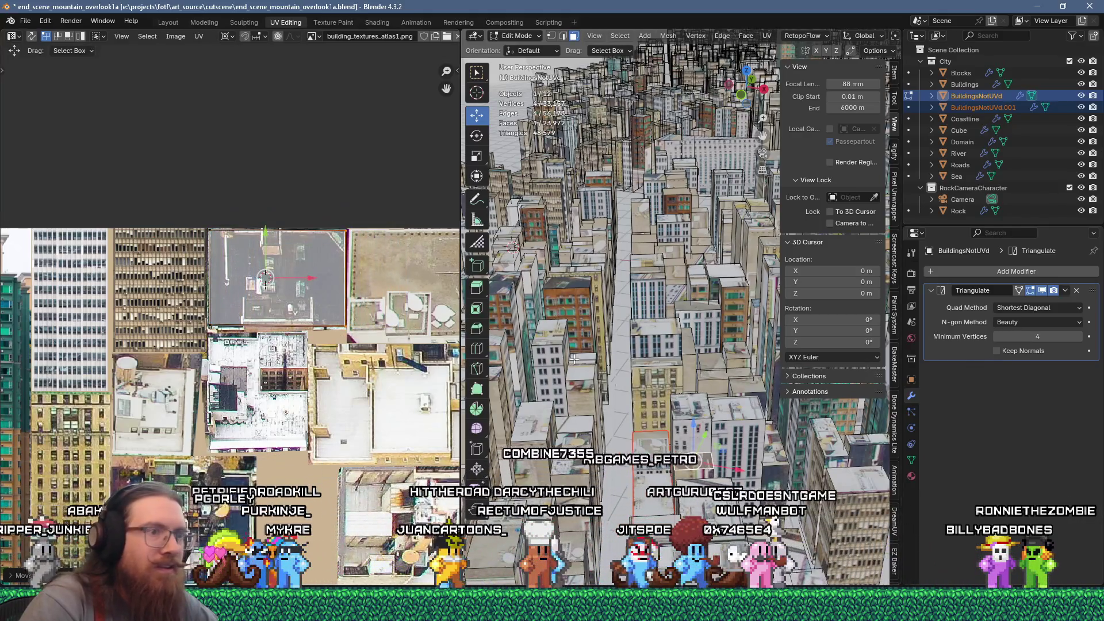
scroll(340, 402, "down", 6)
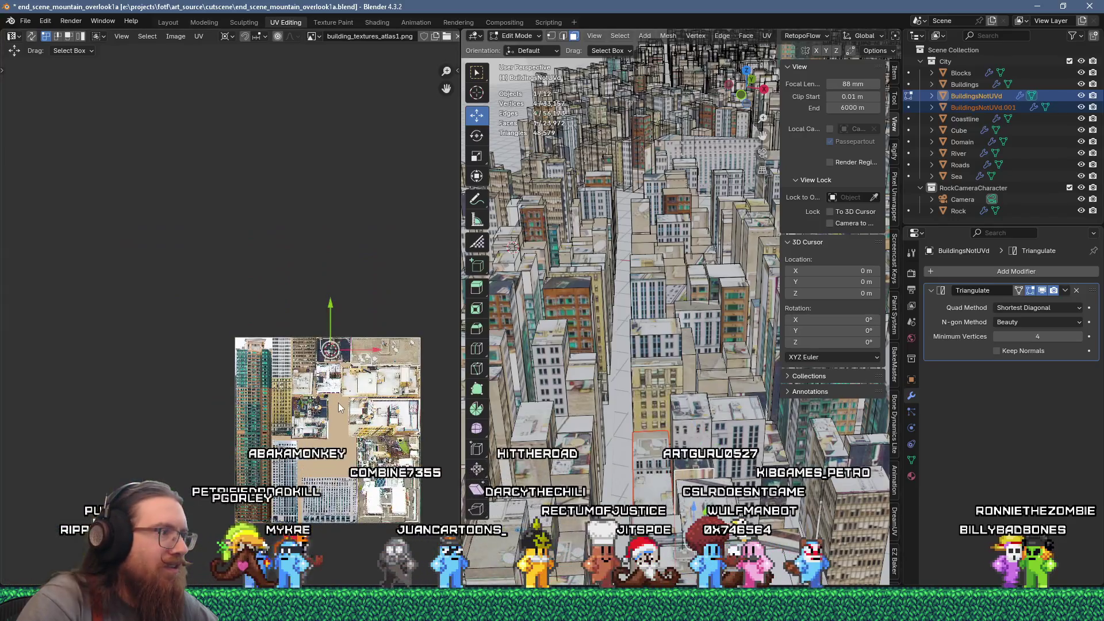
Flow-unwrap the selected roof faces and nudge the tall UV island slightly right
key("u")
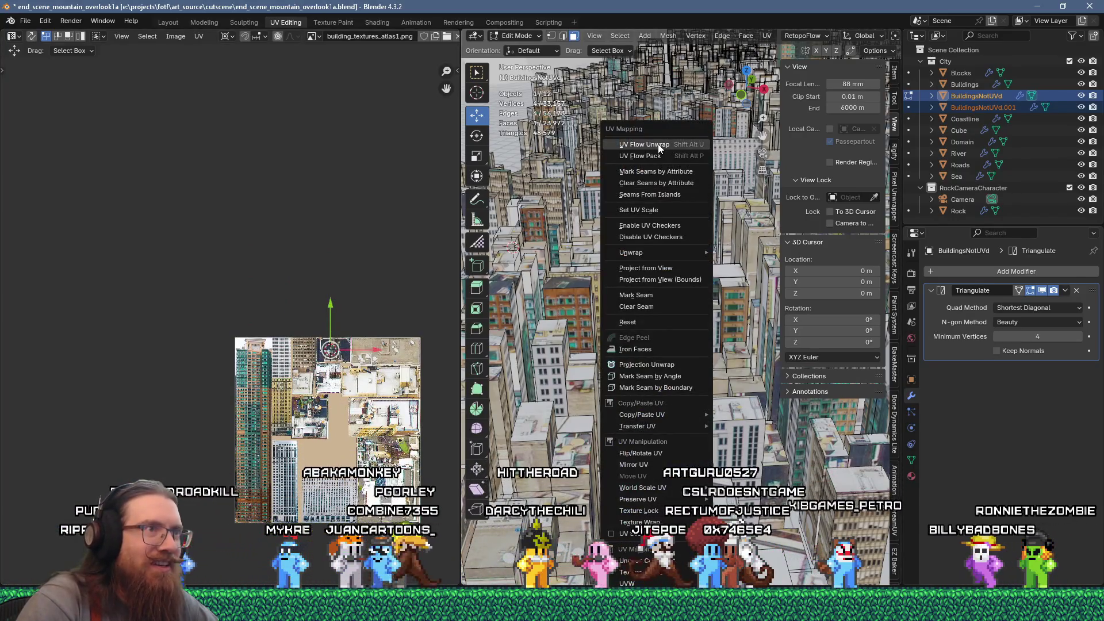
left_click(659, 149)
scroll(322, 345, "down", 2)
scroll(319, 265, "up", 5)
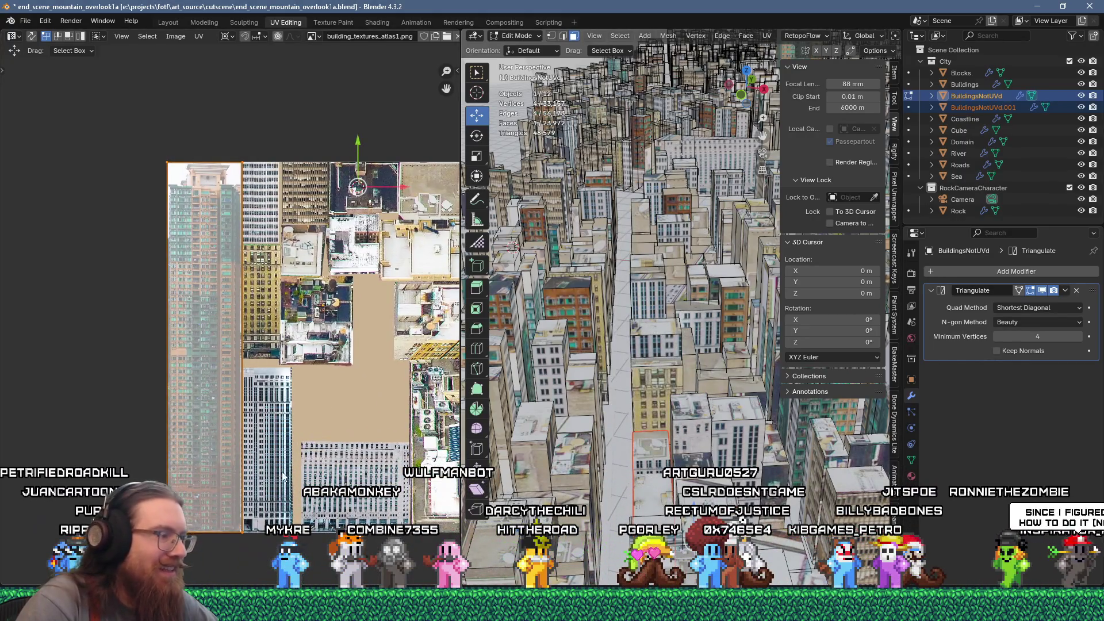
middle_click_drag(261, 465, 155, 470)
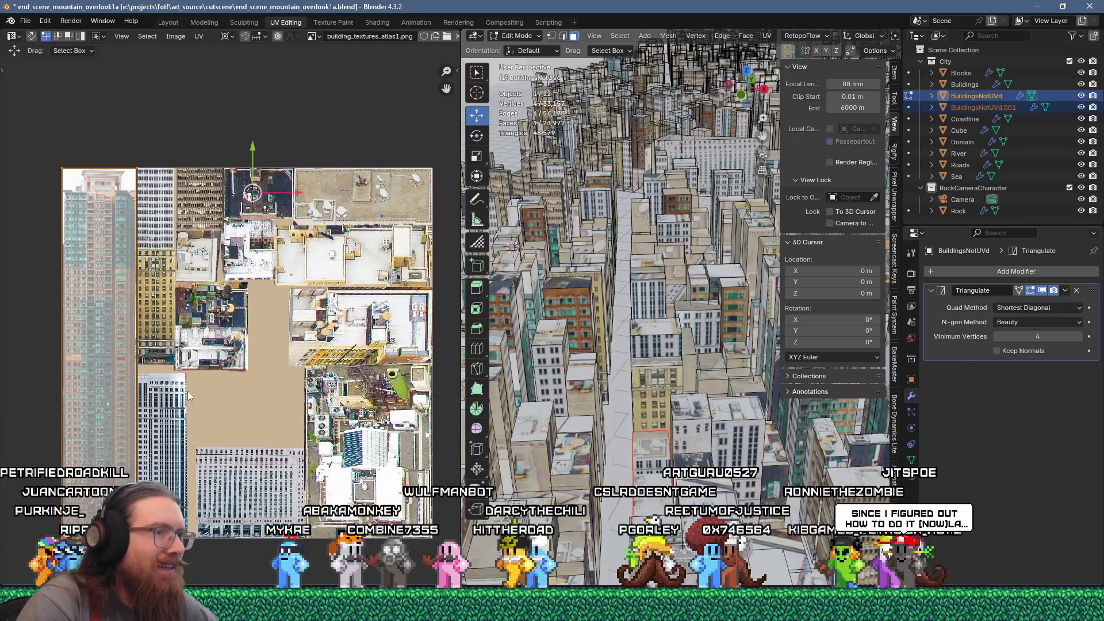
key("g")
left_click(164, 322)
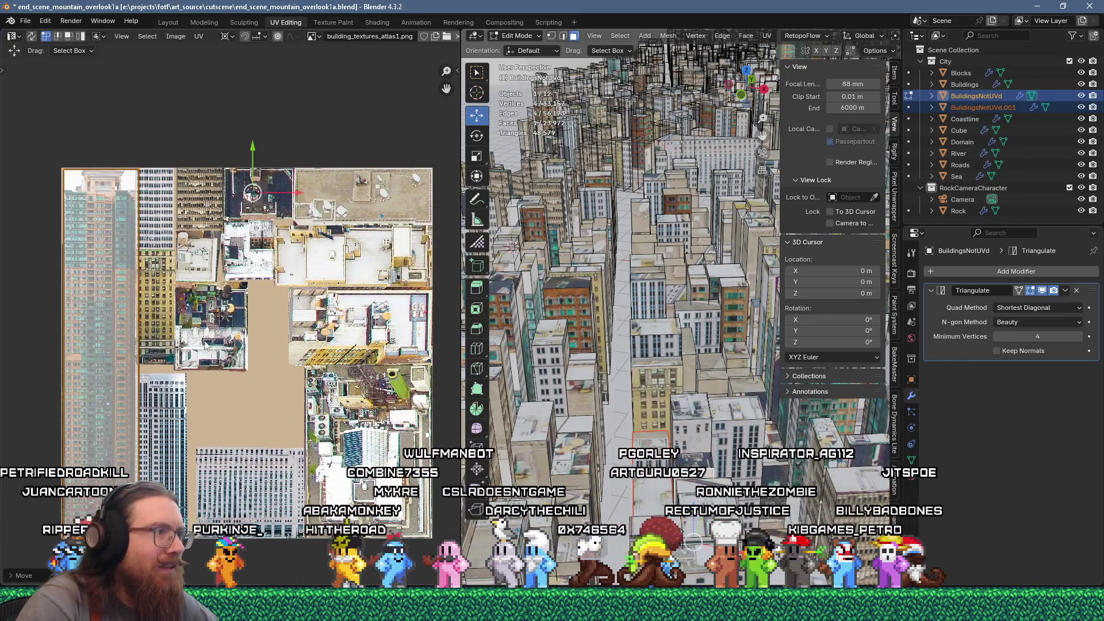
Box-select the tall UV island, move it, and rescale it with a factor of 3
scroll(245, 364, "down", 1)
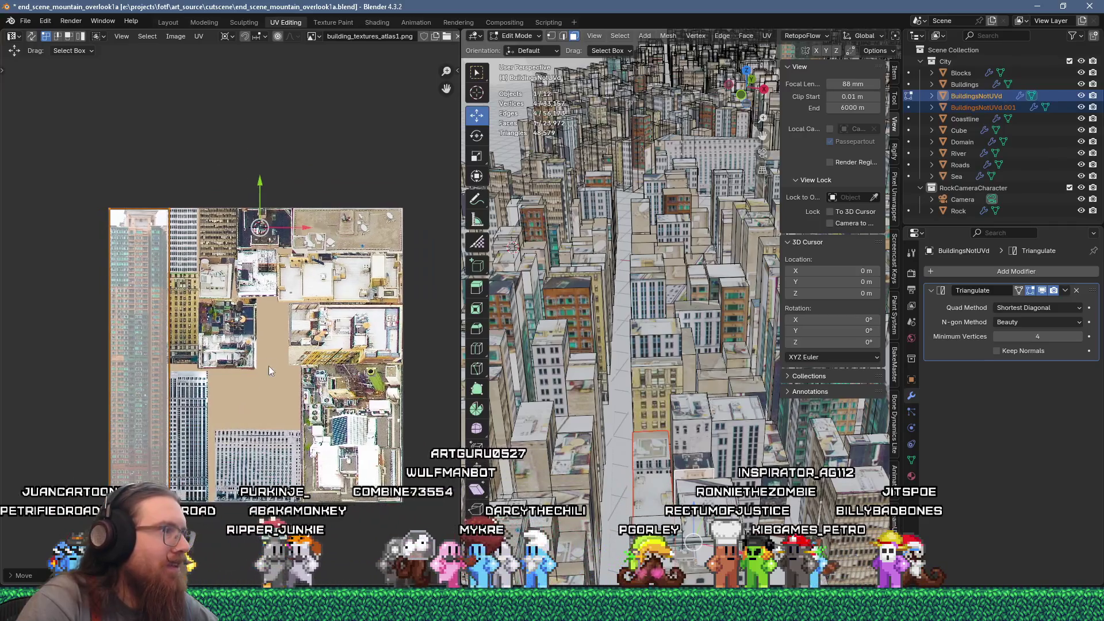
left_click_drag(103, 191, 222, 517)
key("g")
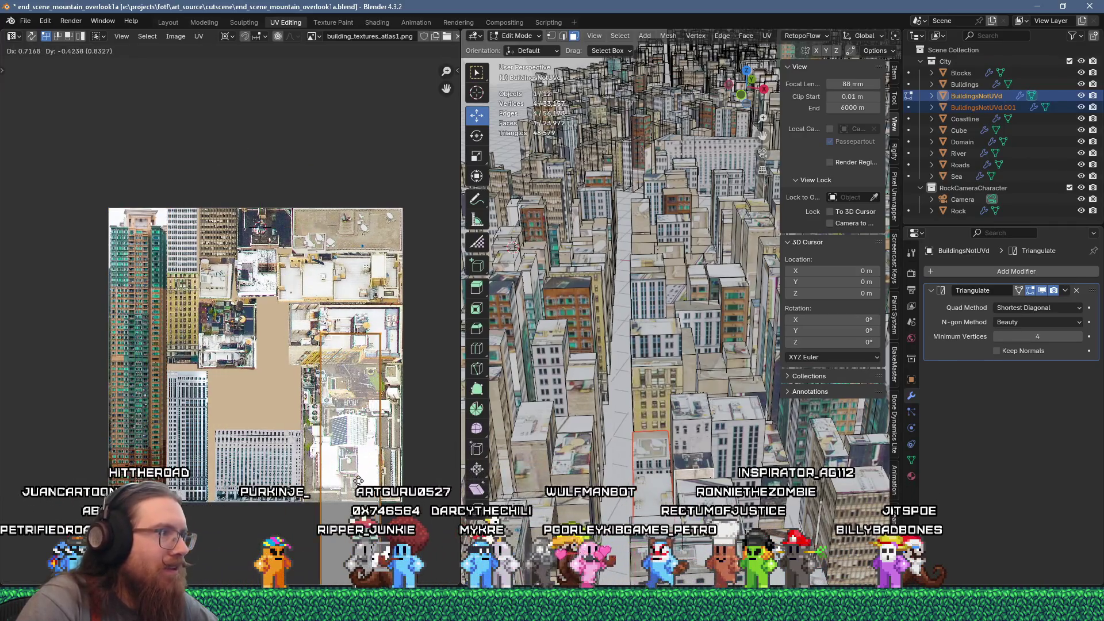
left_click(349, 486)
middle_click_drag(350, 486, 323, 375)
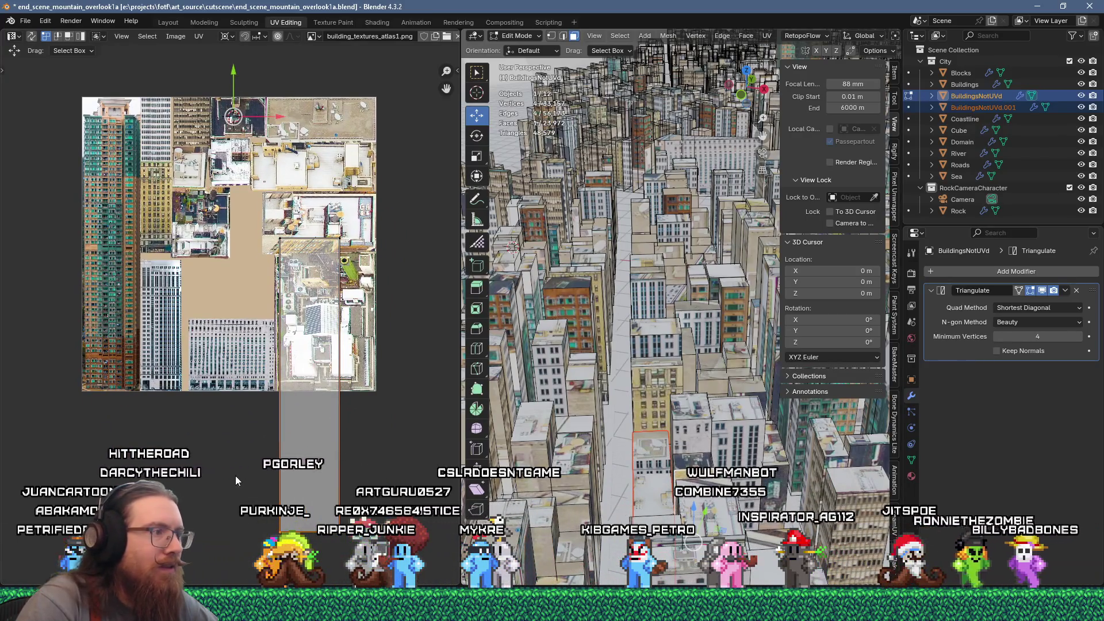
scroll(272, 273, "up", 3)
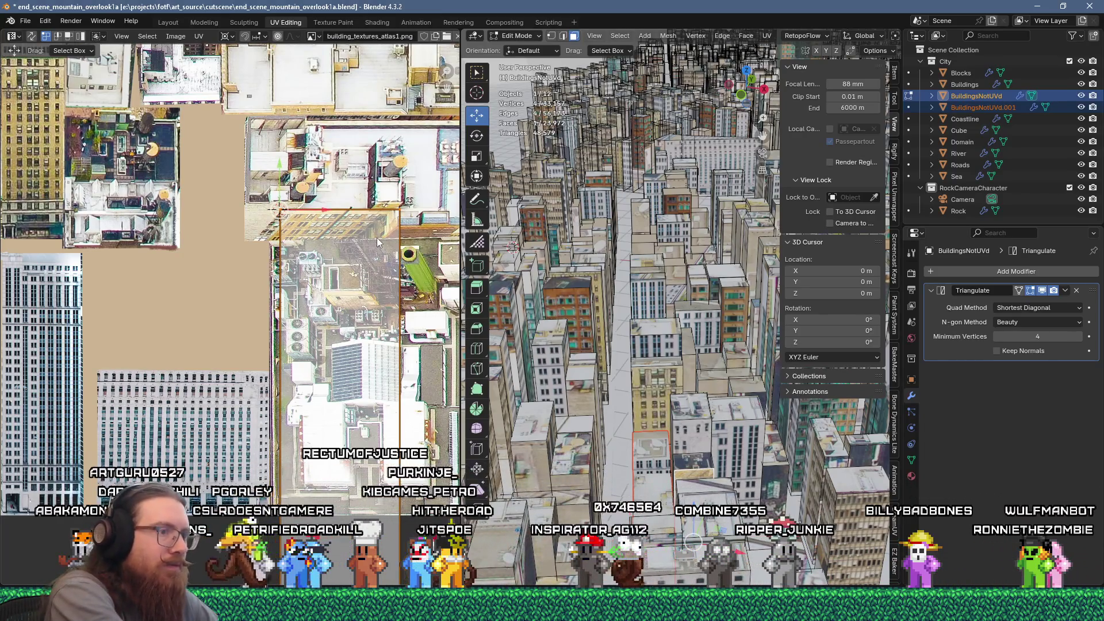
type("s3")
key("Return")
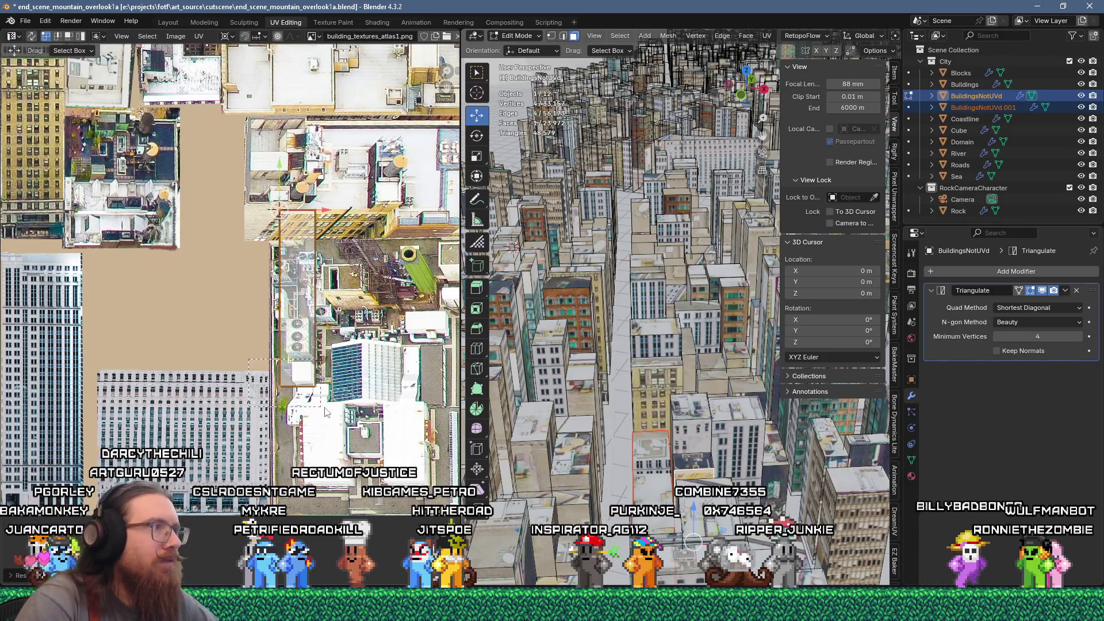
scroll(299, 224, "up", 2)
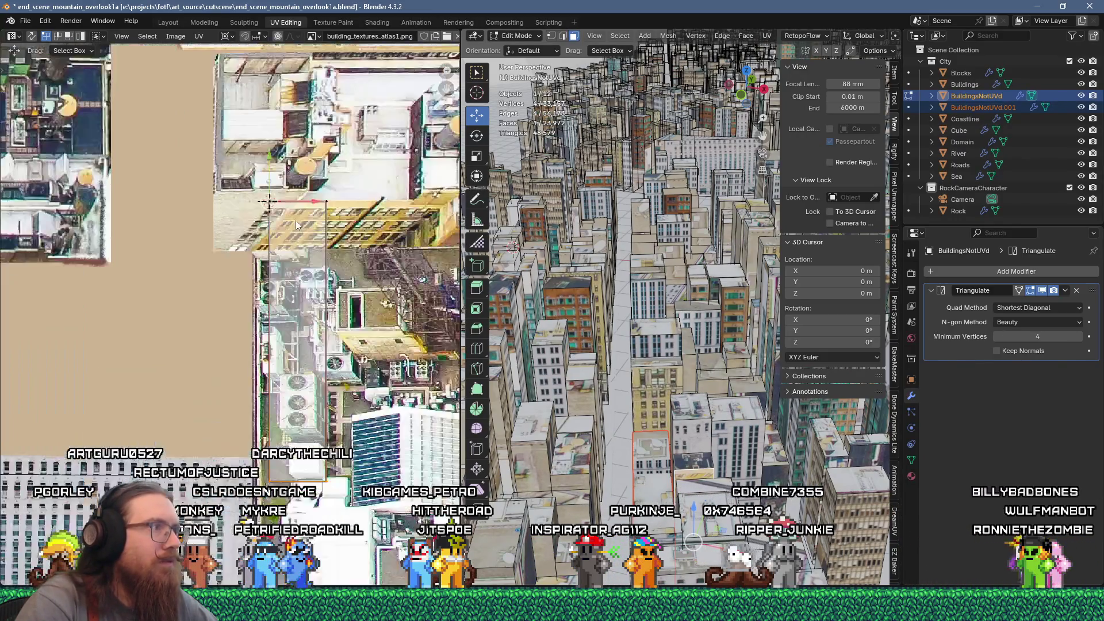
key("g")
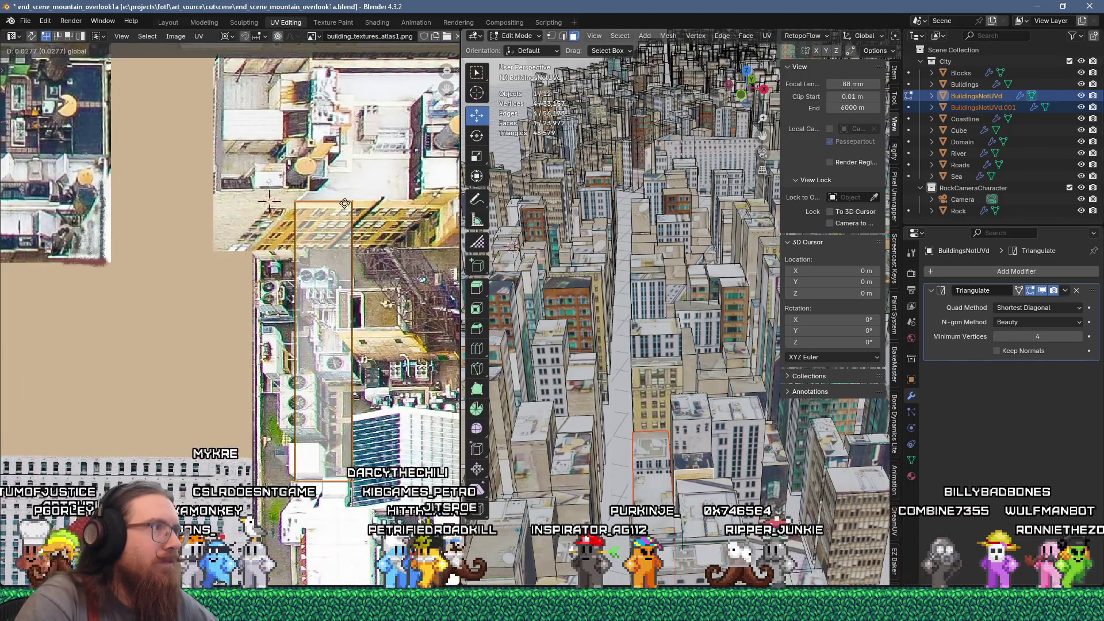
left_click(397, 480)
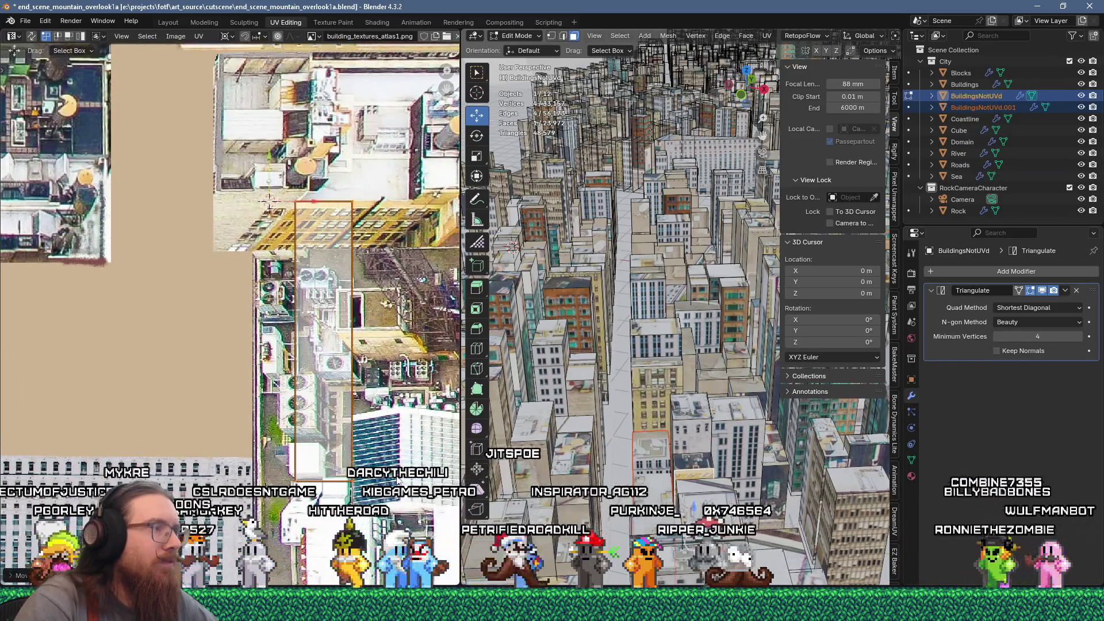
Drag the island's right edge further right and move a corner down-left
left_click(352, 219)
key("g")
left_click(351, 211)
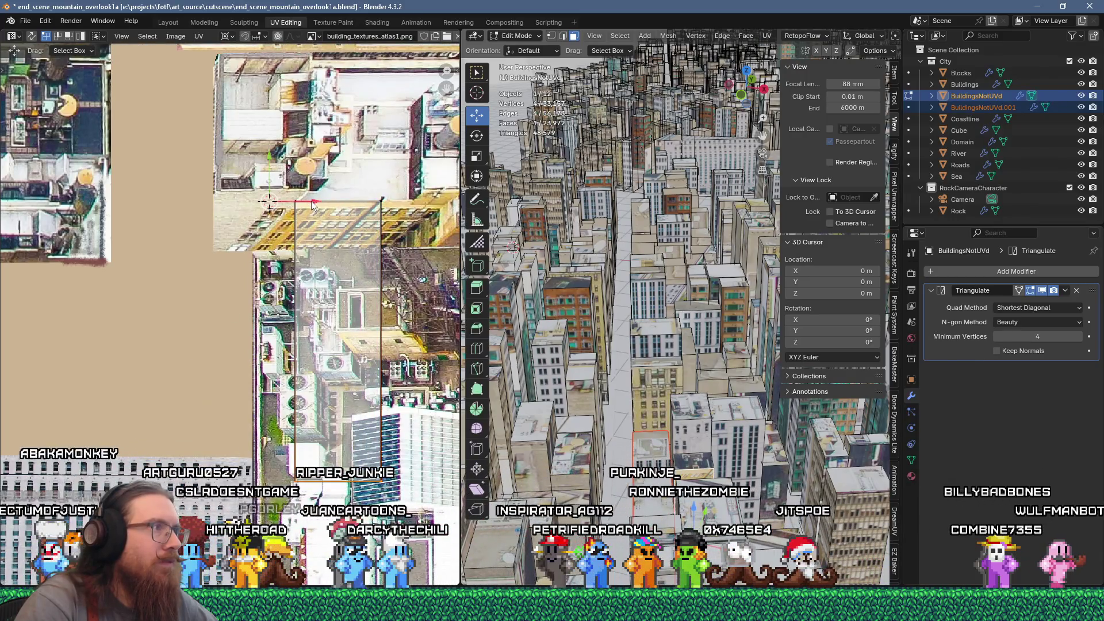
key("g")
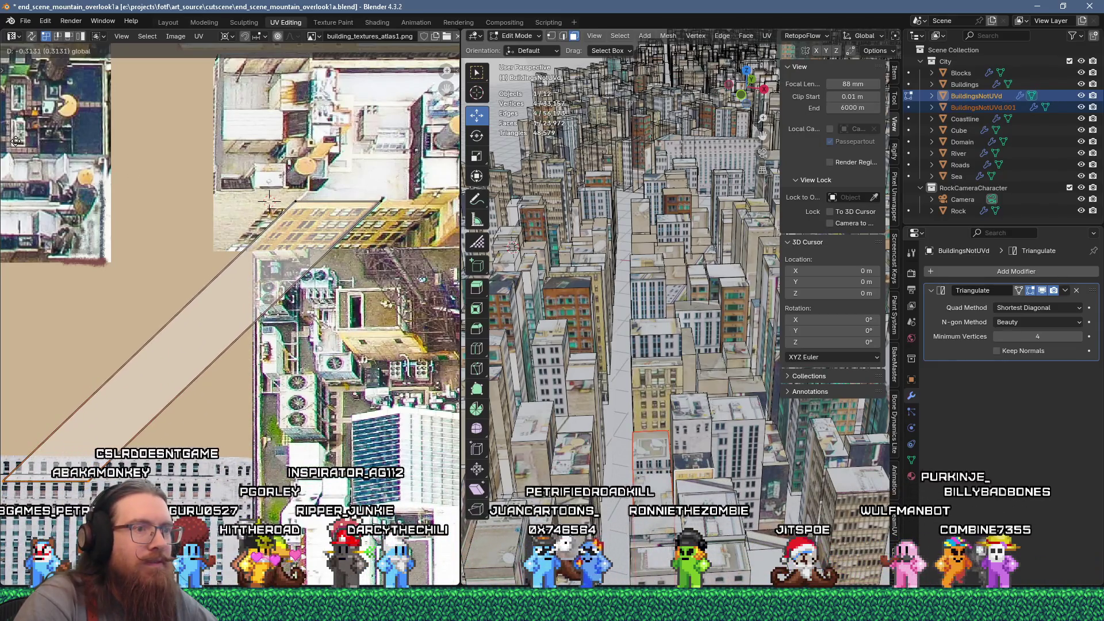
Confirm the UV corner position and save the blend file
left_click(16, 140)
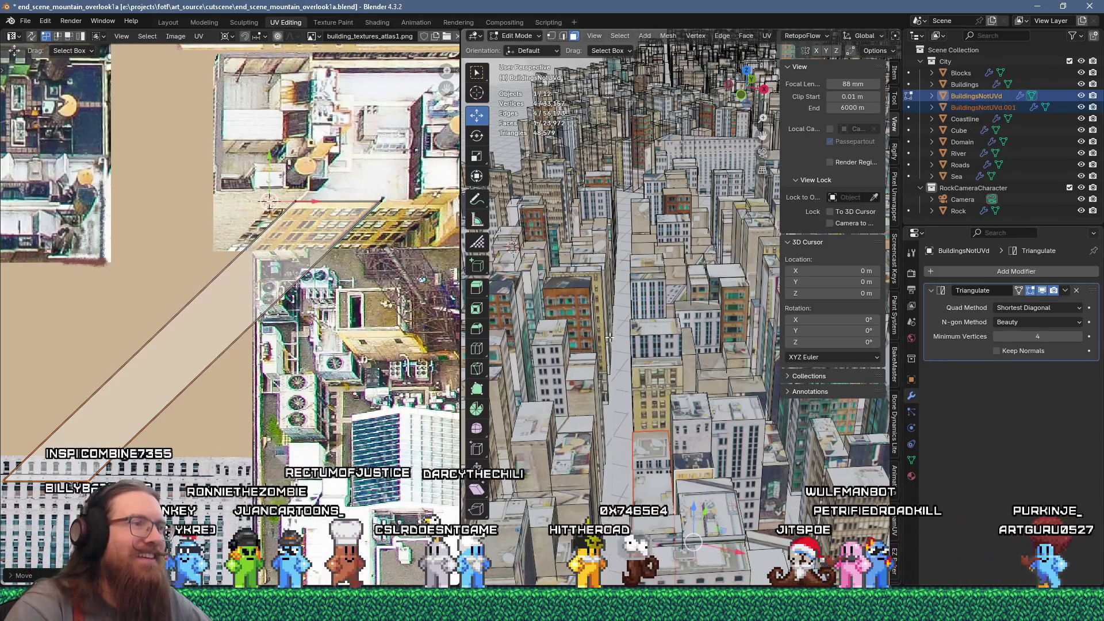
left_click(25, 23)
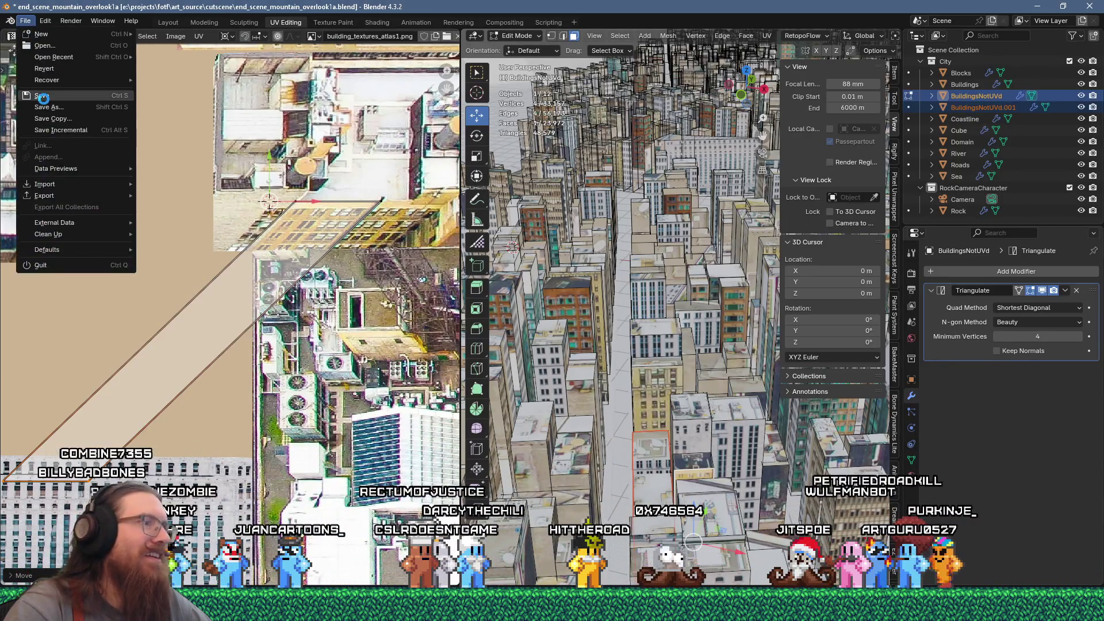
left_click(44, 97)
Tilt the city view top-down and select several rooftop faces
scroll(577, 312, "down", 10)
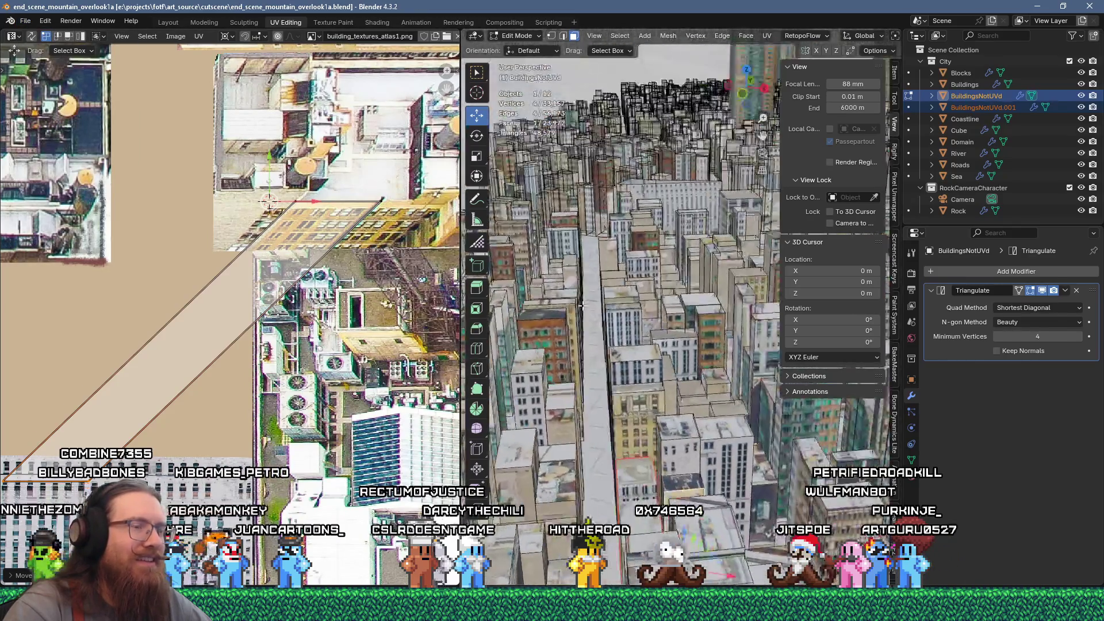
scroll(650, 360, "up", 5)
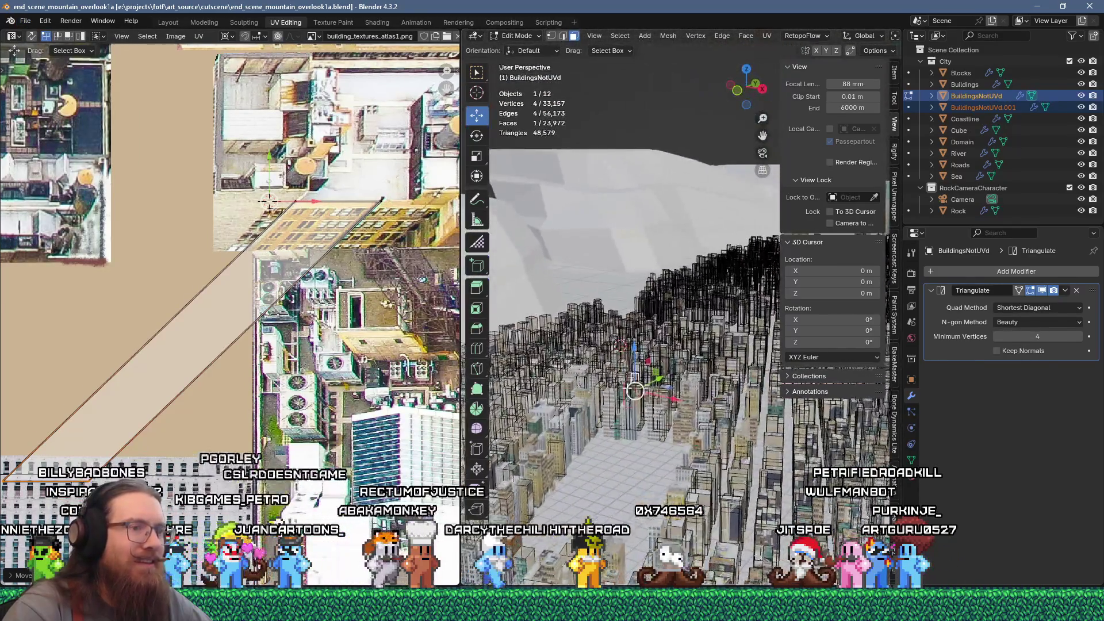
scroll(649, 360, "up", 5)
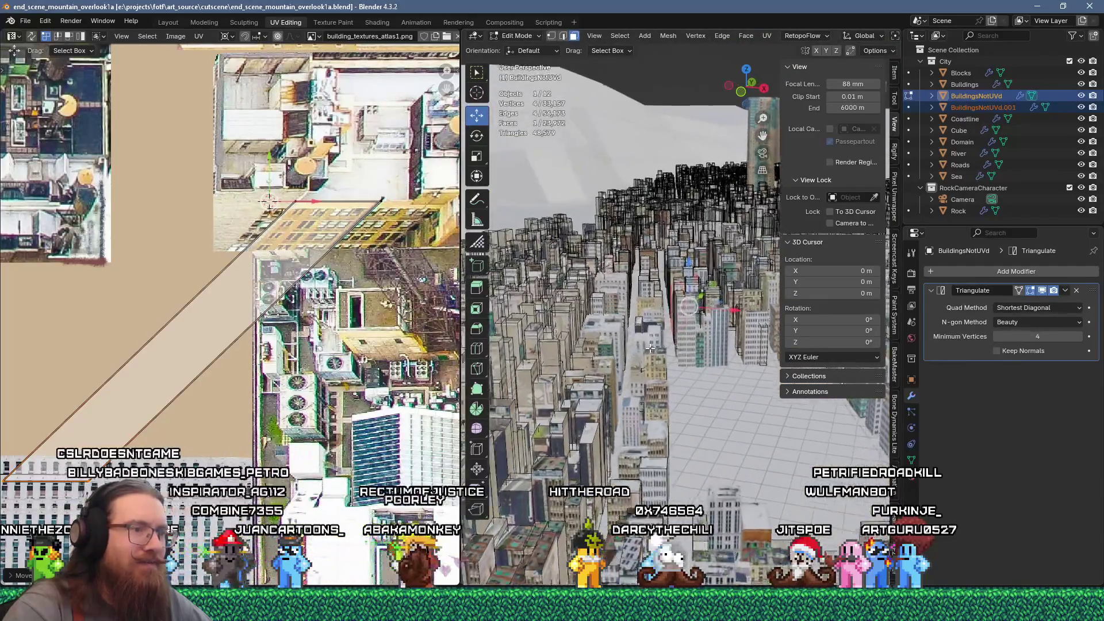
scroll(672, 338, "up", 4)
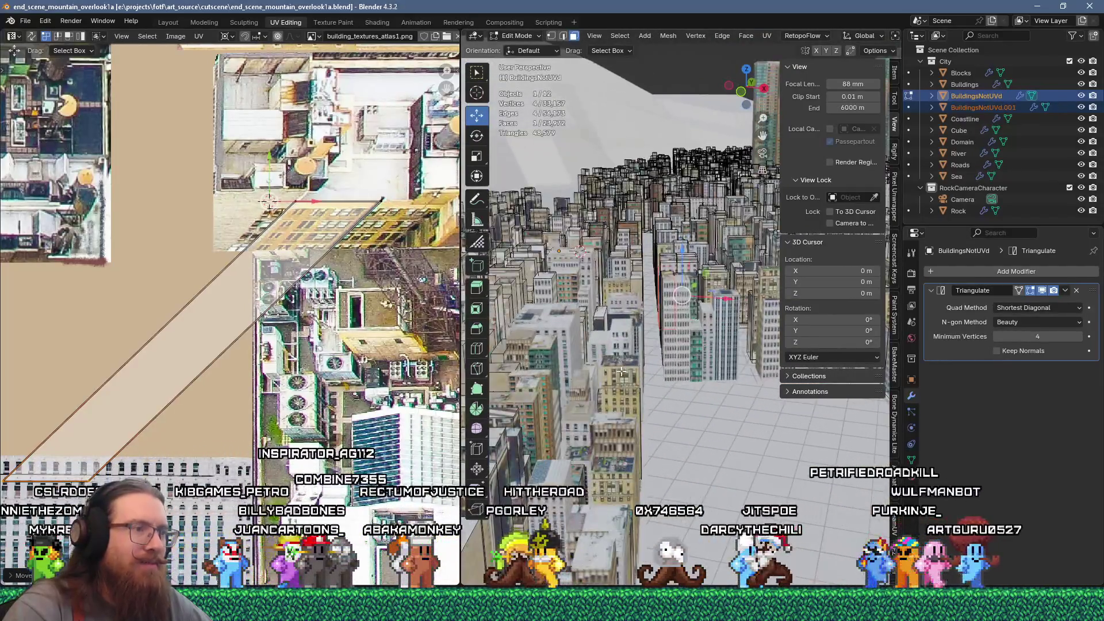
mouse_move(671, 338)
middle_mouse_down()
mouse_move(691, 273)
mouse_move(647, 358)
middle_mouse_up()
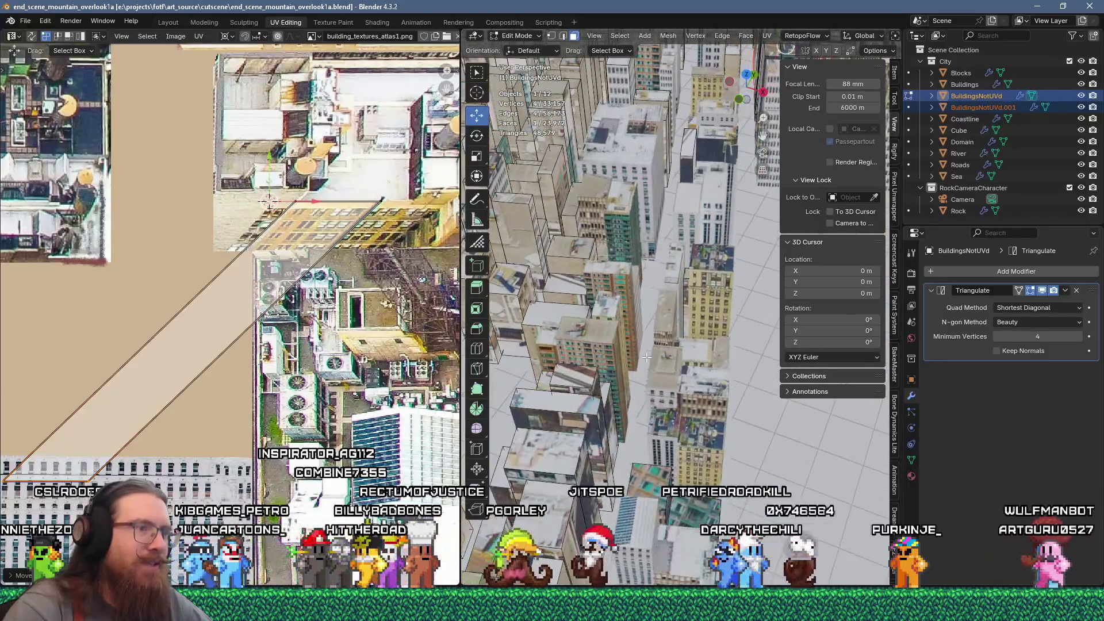
left_click(594, 403)
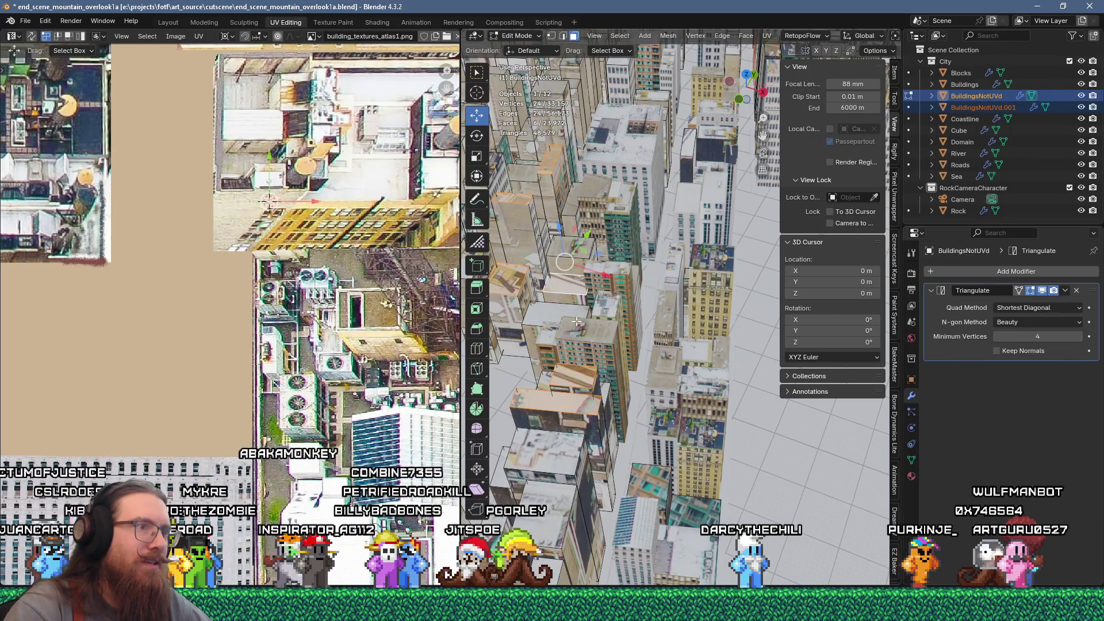
middle_click_drag(550, 349, 598, 418, "shift")
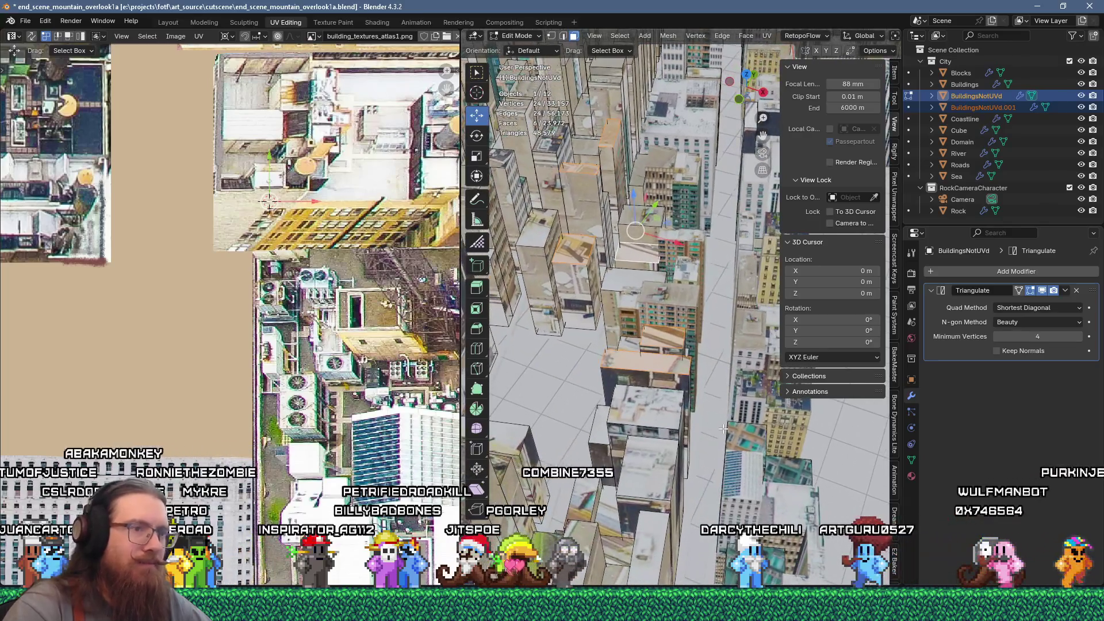
left_click_drag(690, 333, 598, 417, "shift")
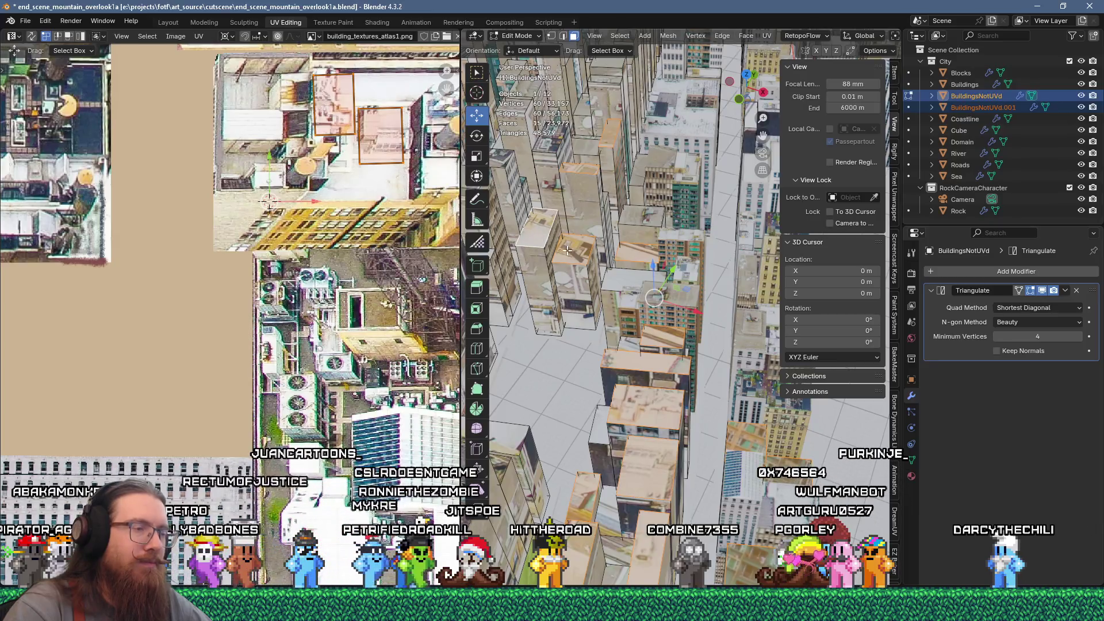
scroll(592, 281, "down", 4)
Flow-unwrap the rooftop faces, scale their UVs to 0.4, and shift them left
key("u")
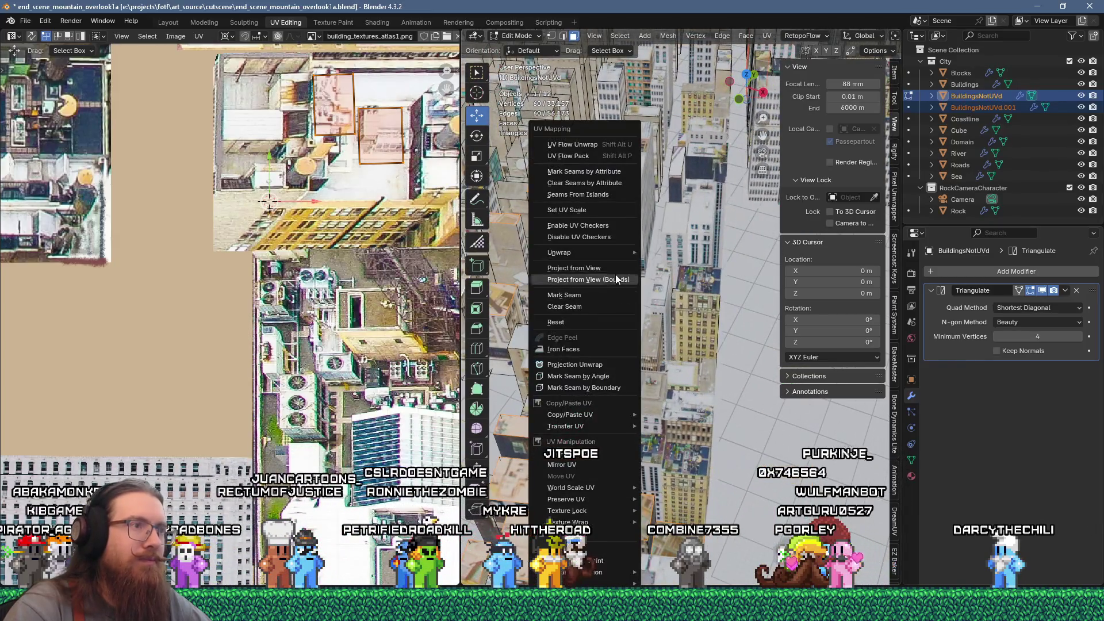
left_click(607, 144)
scroll(326, 315, "down", 5)
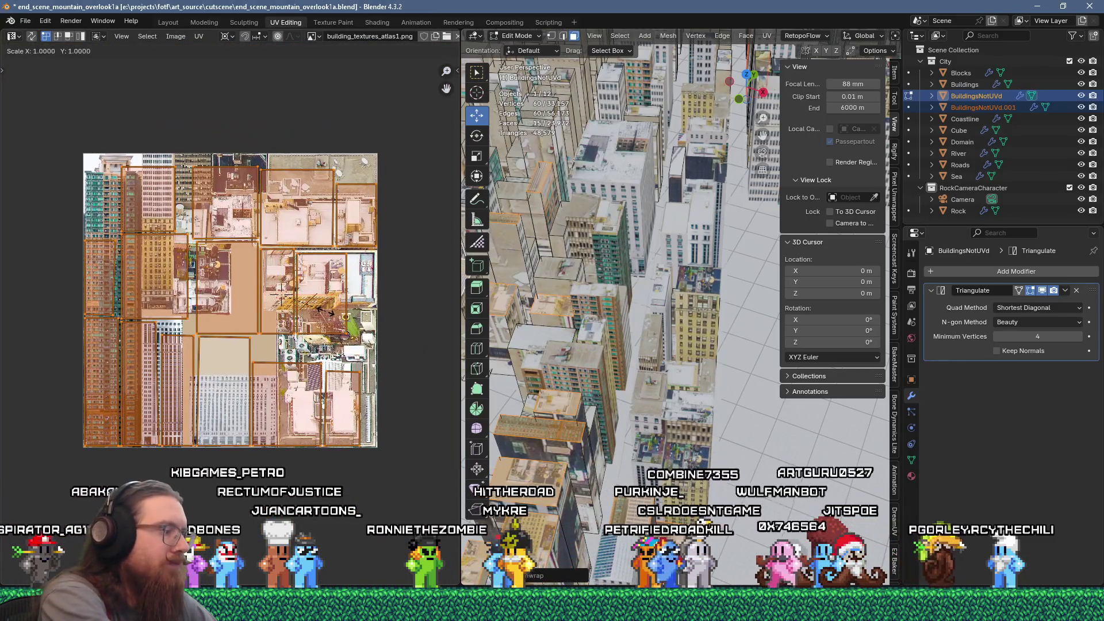
type(".4g")
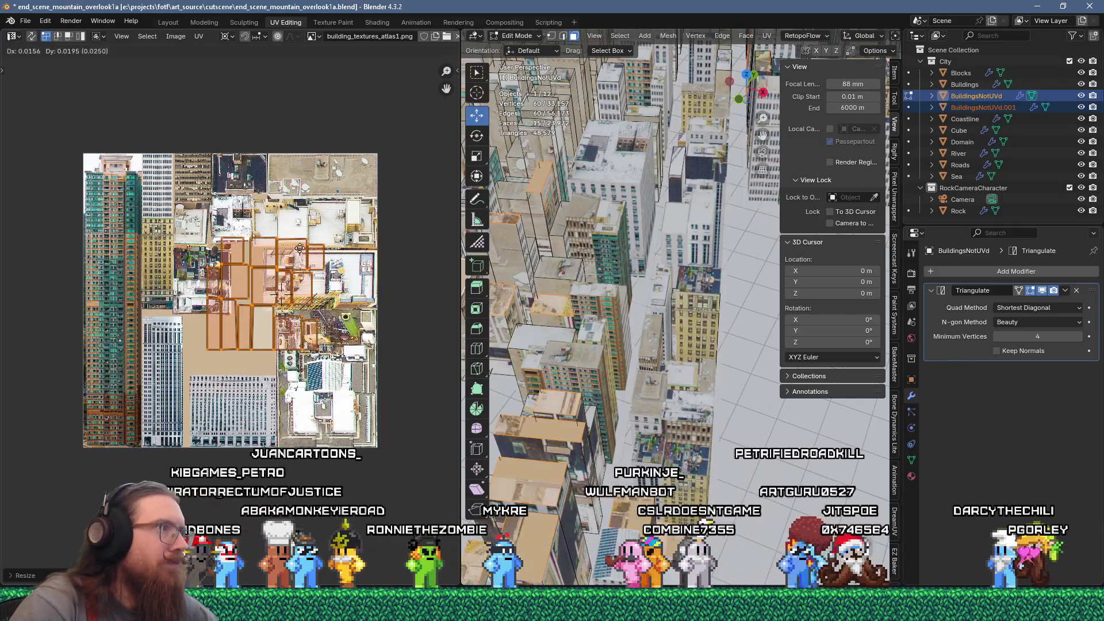
left_click(321, 229)
scroll(344, 208, "up", 3)
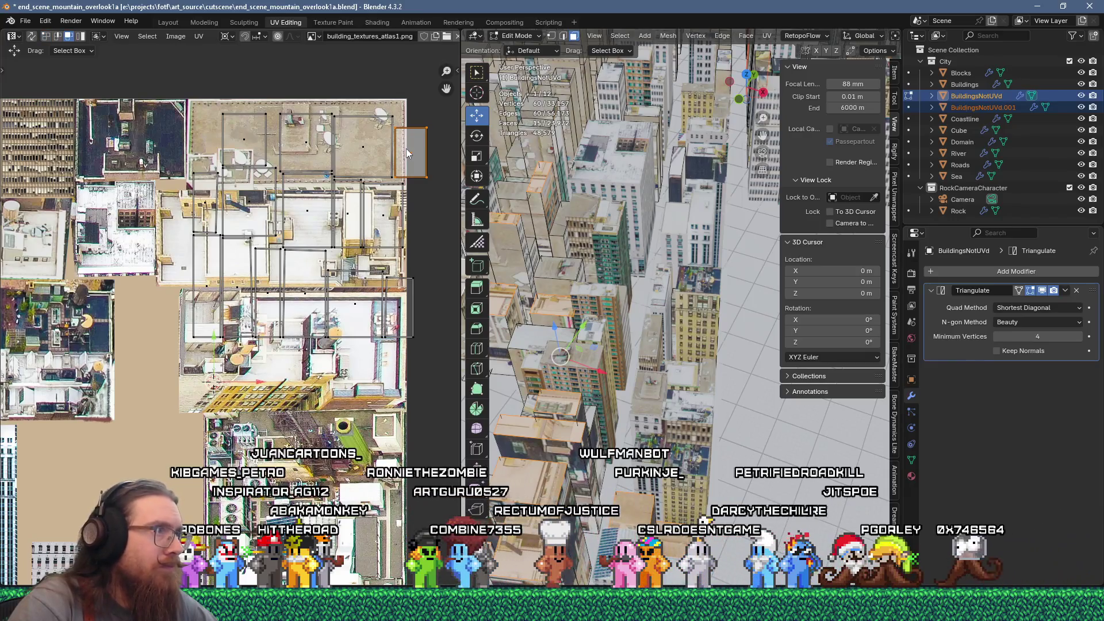
key("g")
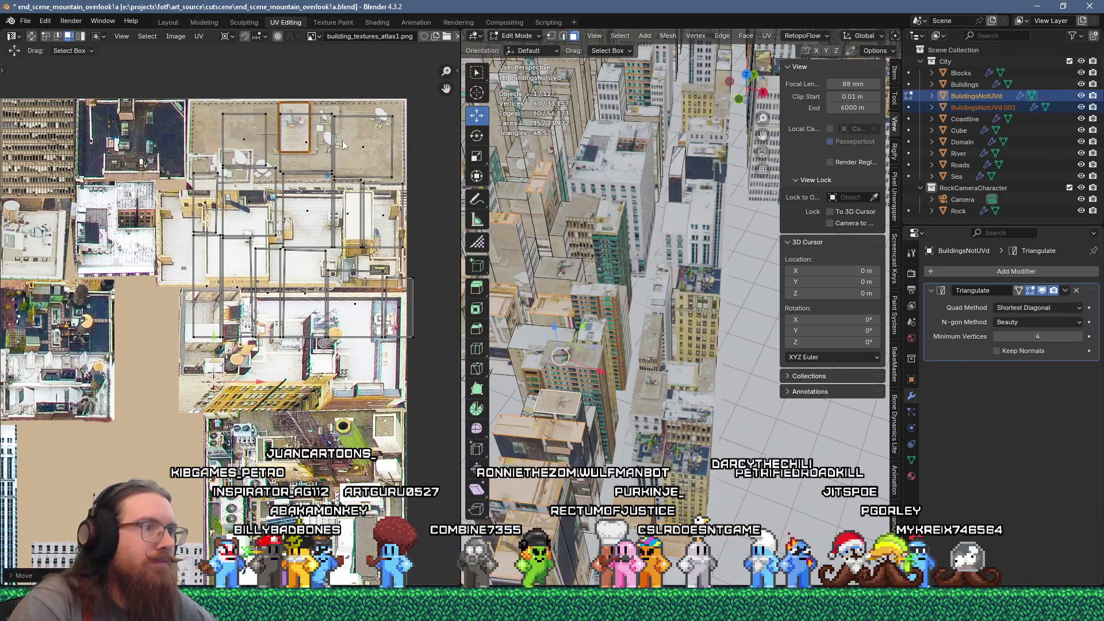
Move individual rooftop faces' UV islands onto rooftop areas of the atlas
left_click(577, 440)
scroll(299, 316, "down", 3)
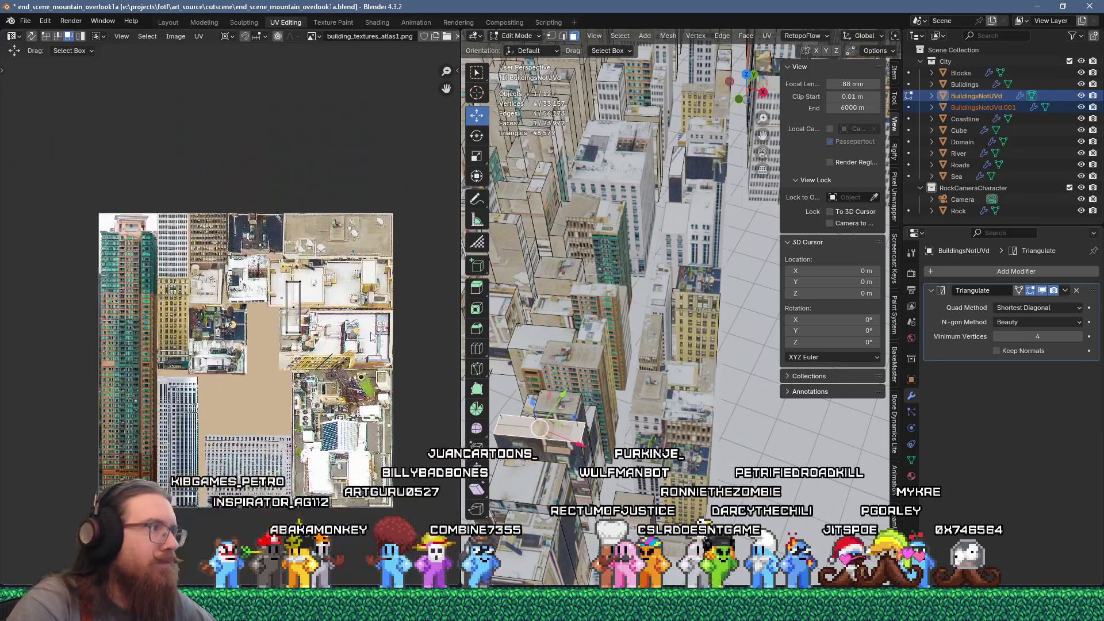
scroll(299, 316, "up", 4)
key("g")
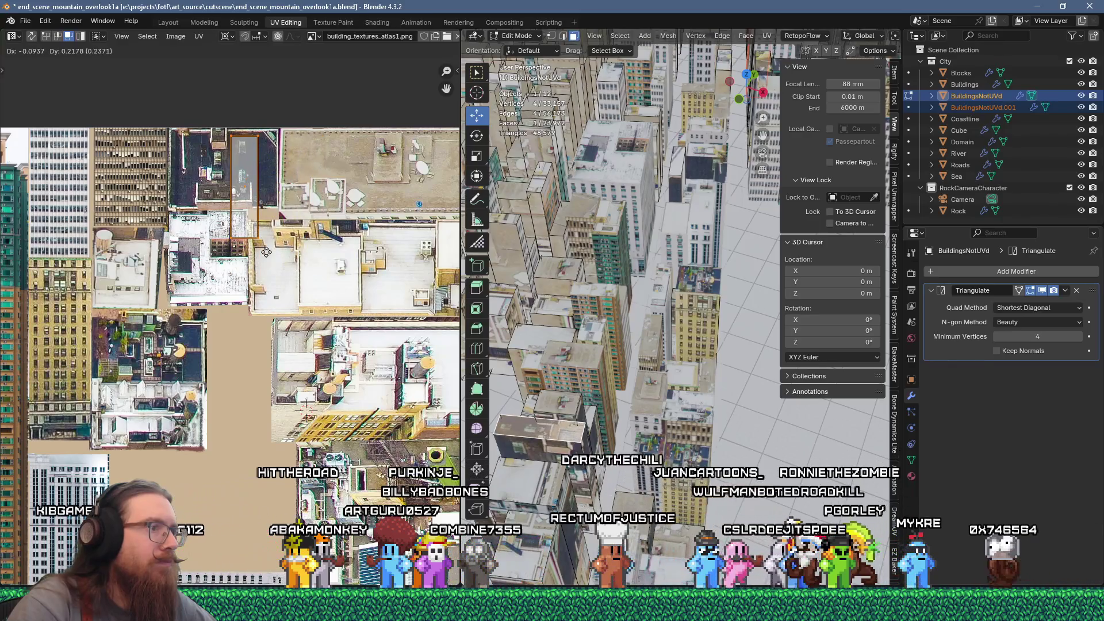
left_click(529, 478)
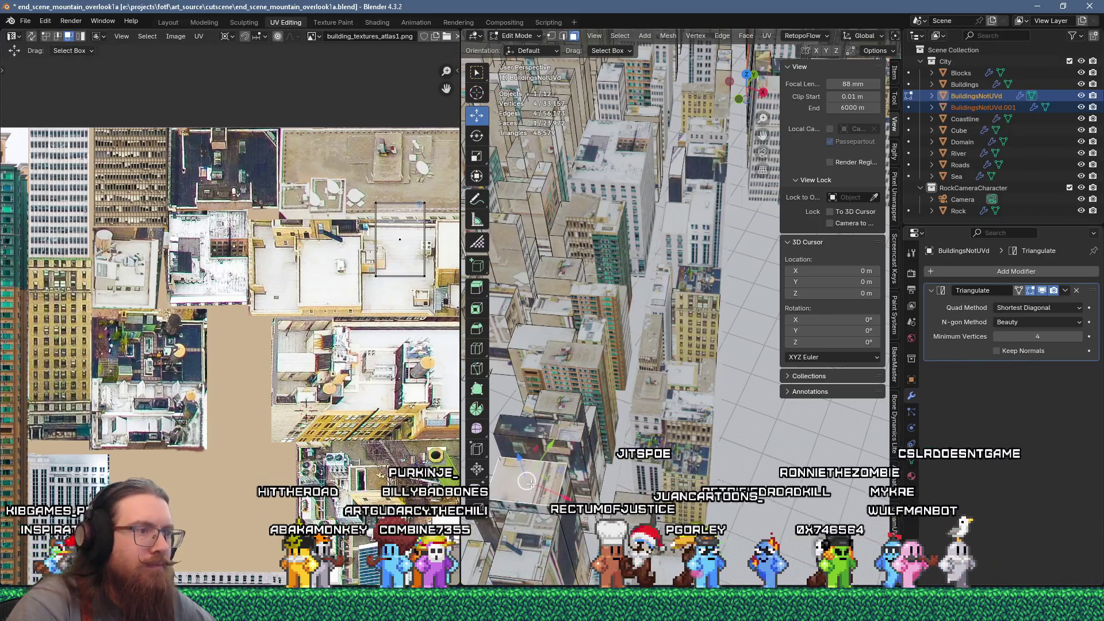
key("g")
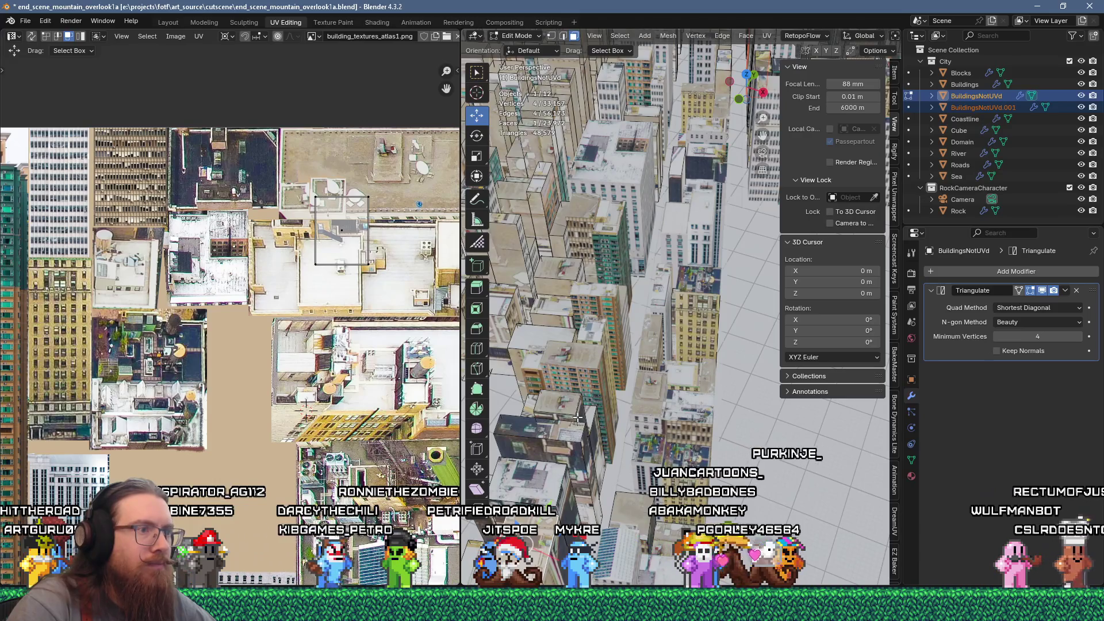
left_click(571, 358)
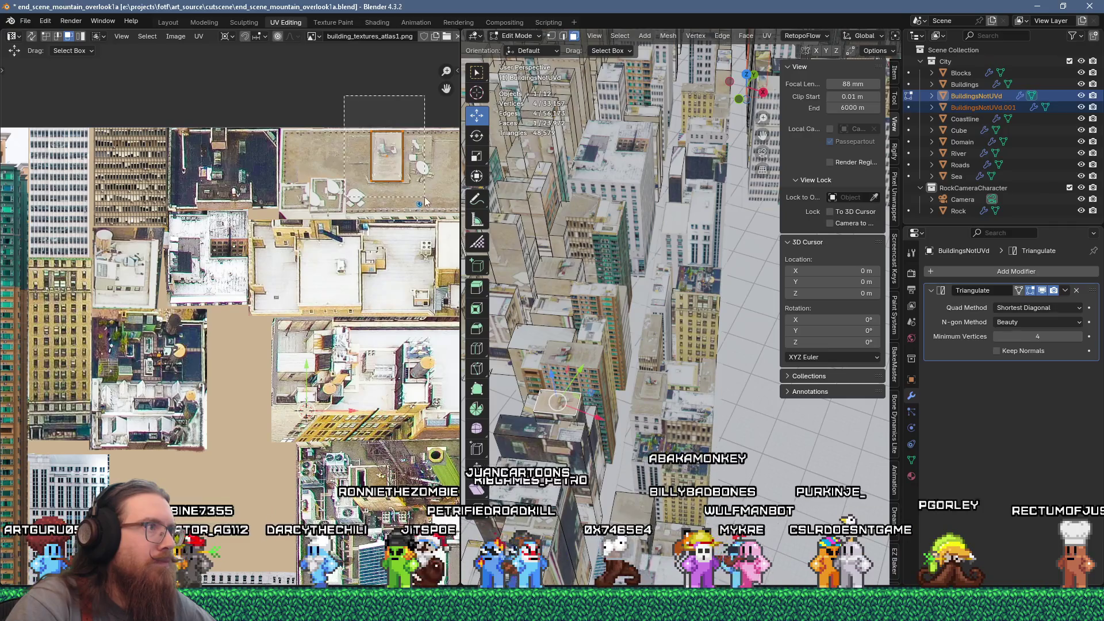
left_click_drag(387, 156, 326, 187)
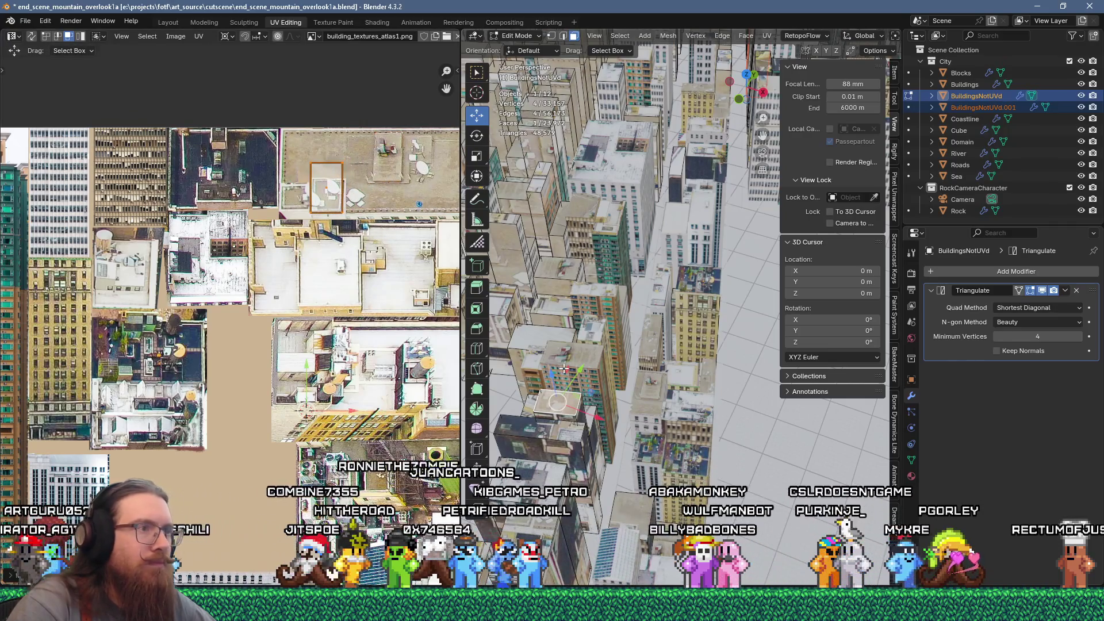
left_click(539, 185)
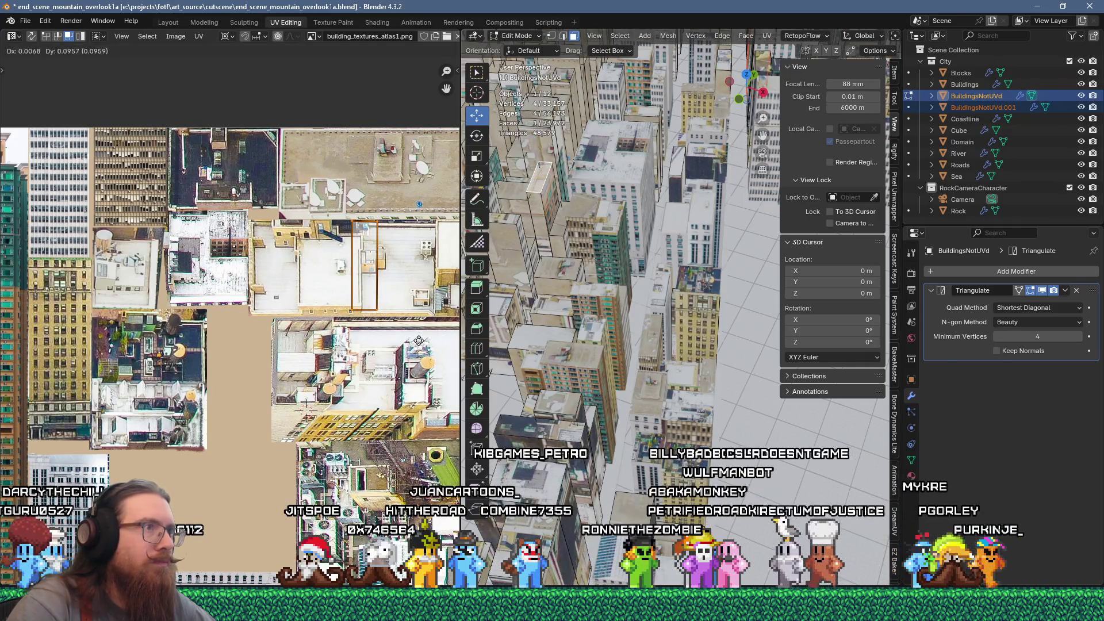
scroll(556, 284, "down", 5)
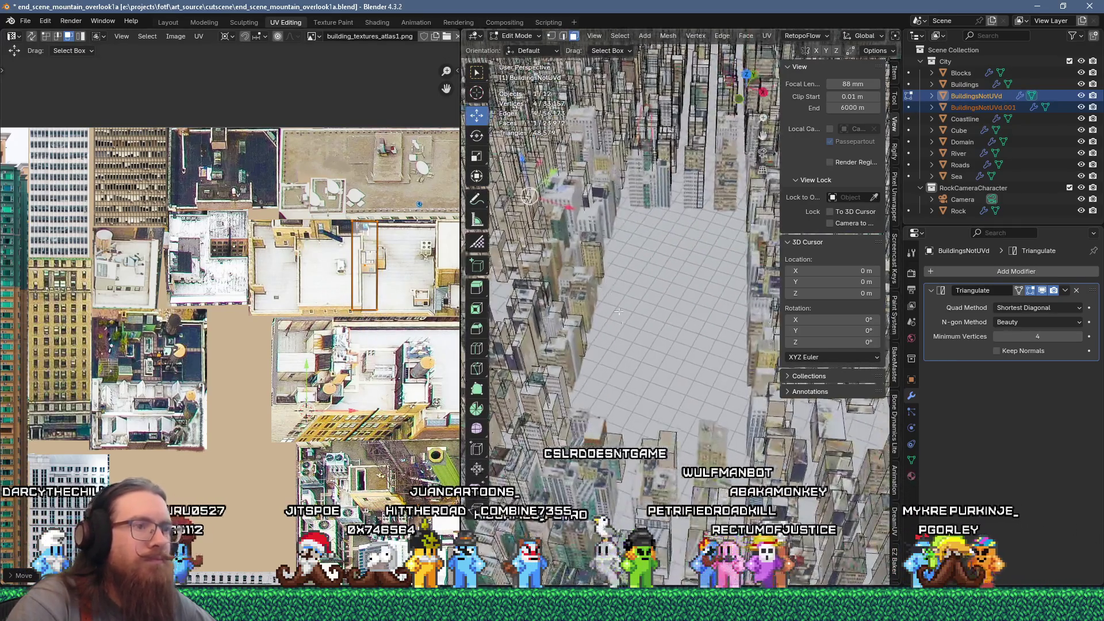
Unwrap the selected building face and select its new UV islands
scroll(619, 348, "up", 8)
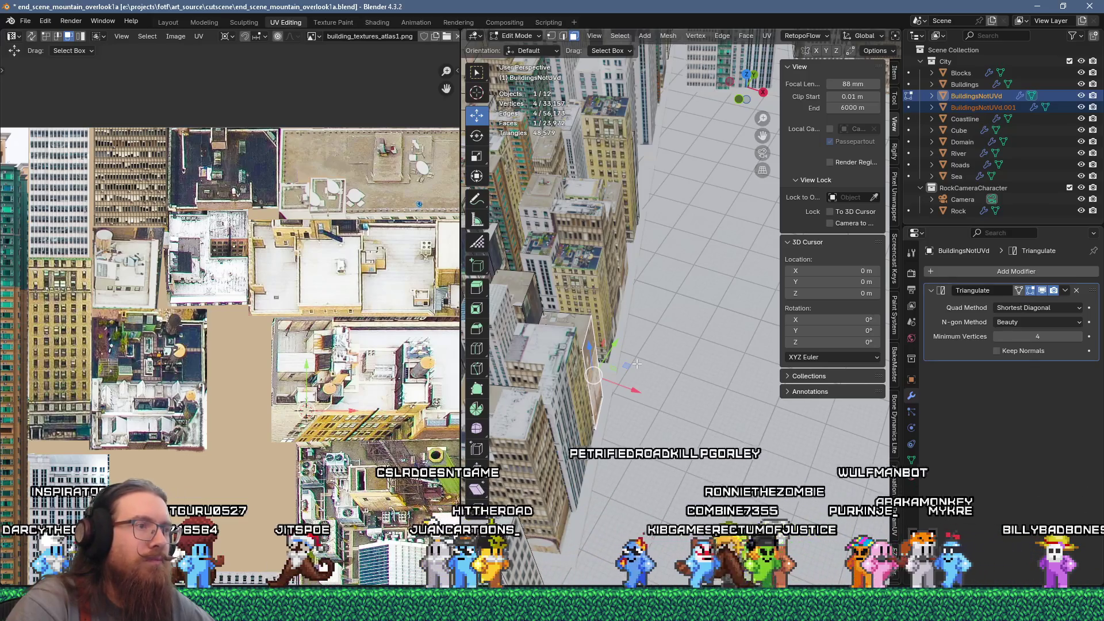
key("u")
left_click(592, 141)
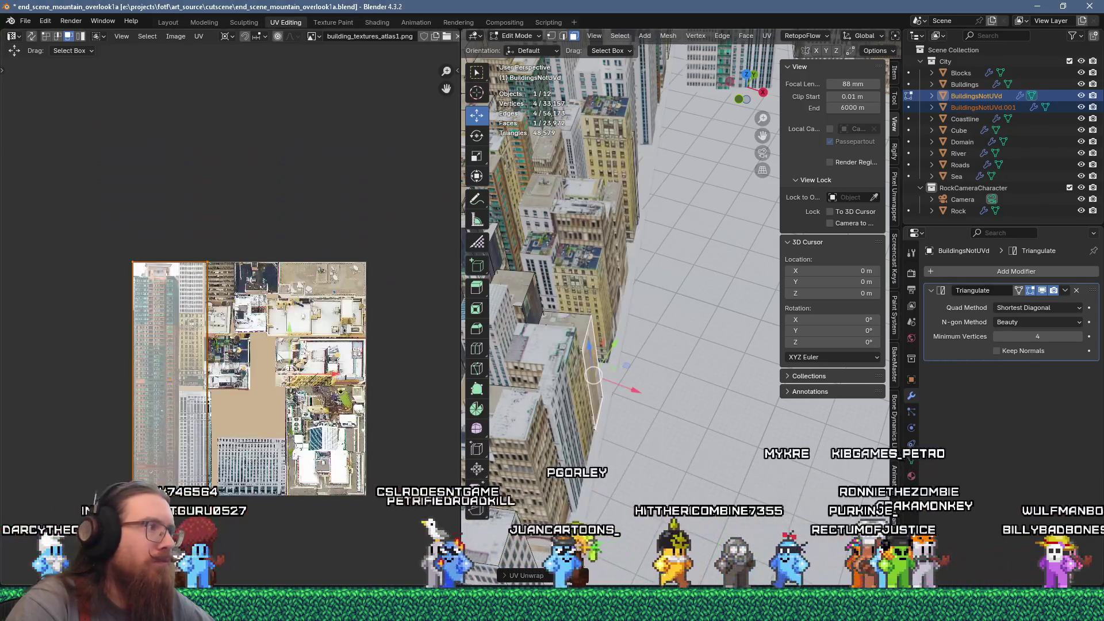
scroll(278, 356, "up", 2)
scroll(273, 353, "down", 2)
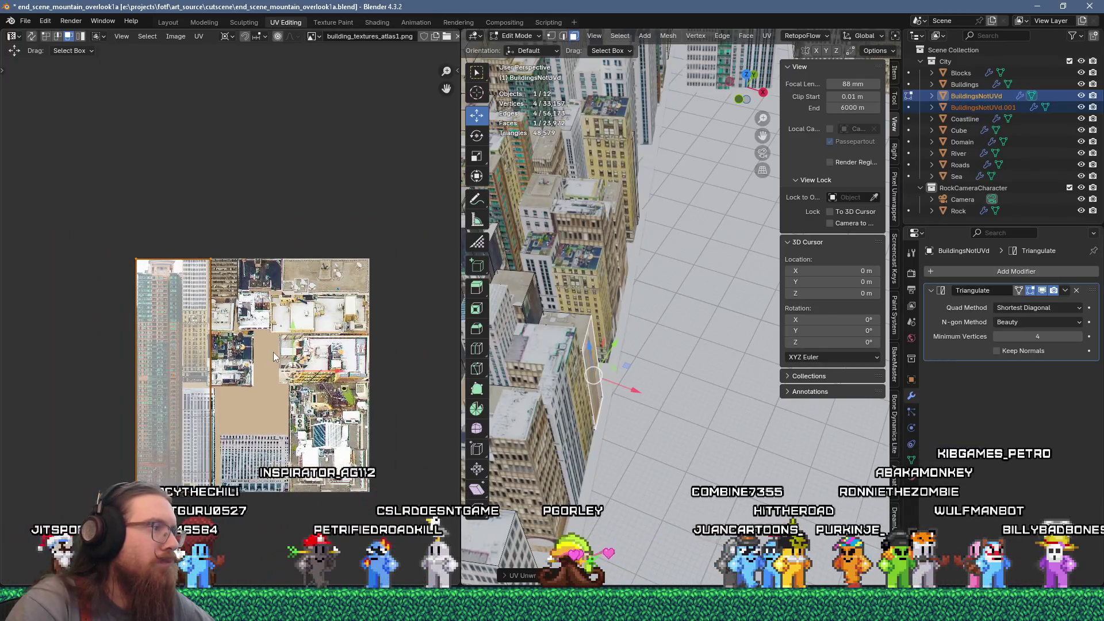
left_click_drag(91, 231, 264, 519)
scroll(175, 364, "up", 3)
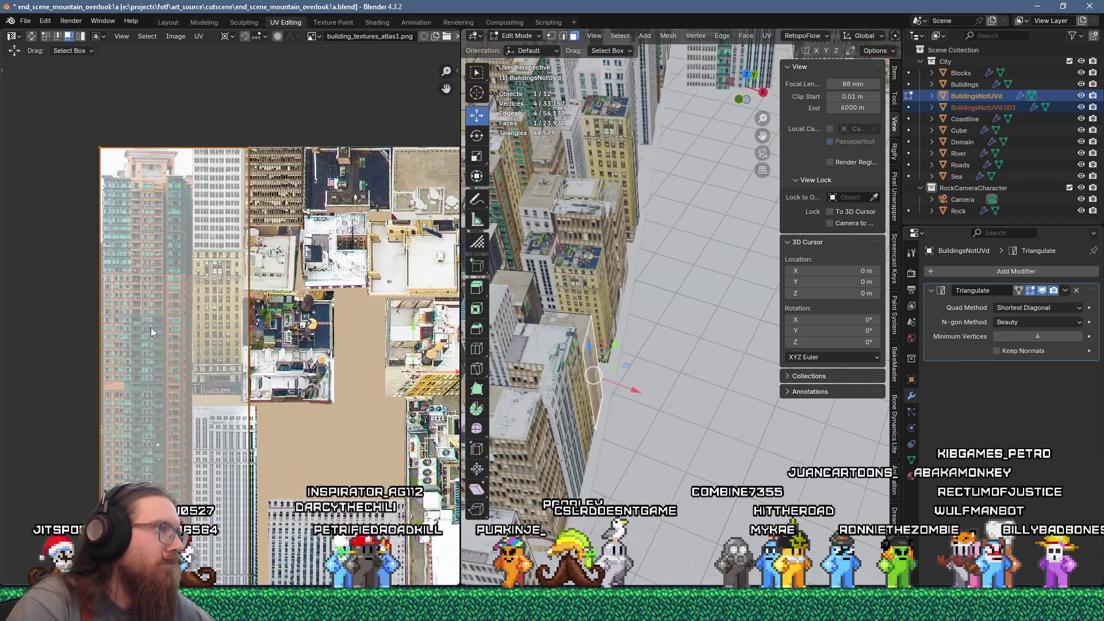
Scale the UVs to 0.2 around the 2D cursor and fit them over the teal tower
right_click(132, 317, "shift")
type("s.")
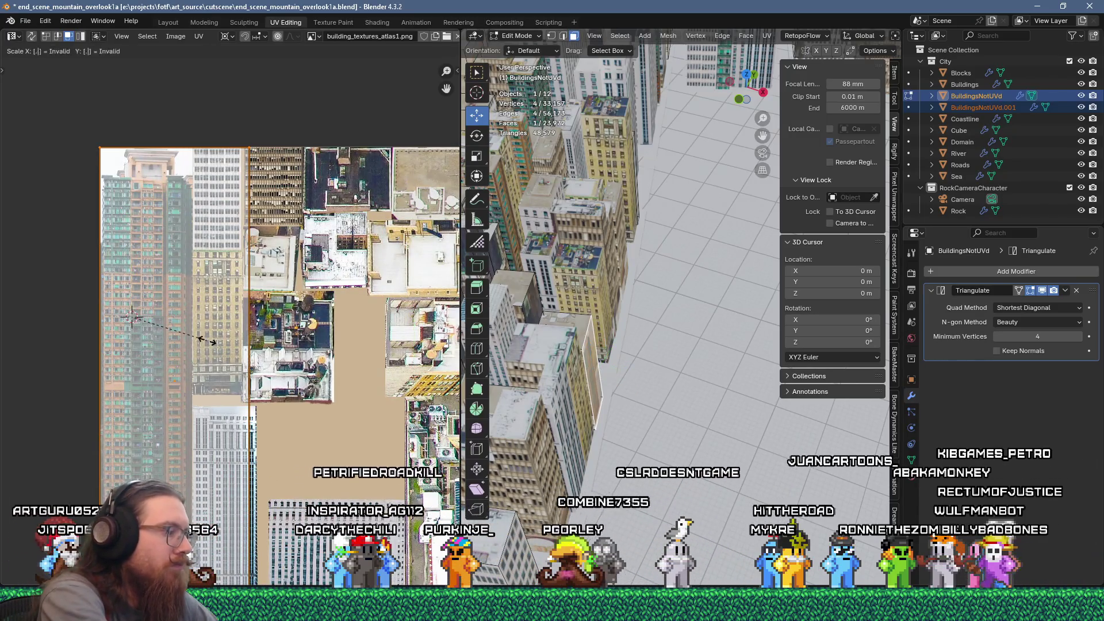
type("2")
key("Return")
scroll(175, 305, "up", 2)
key("g")
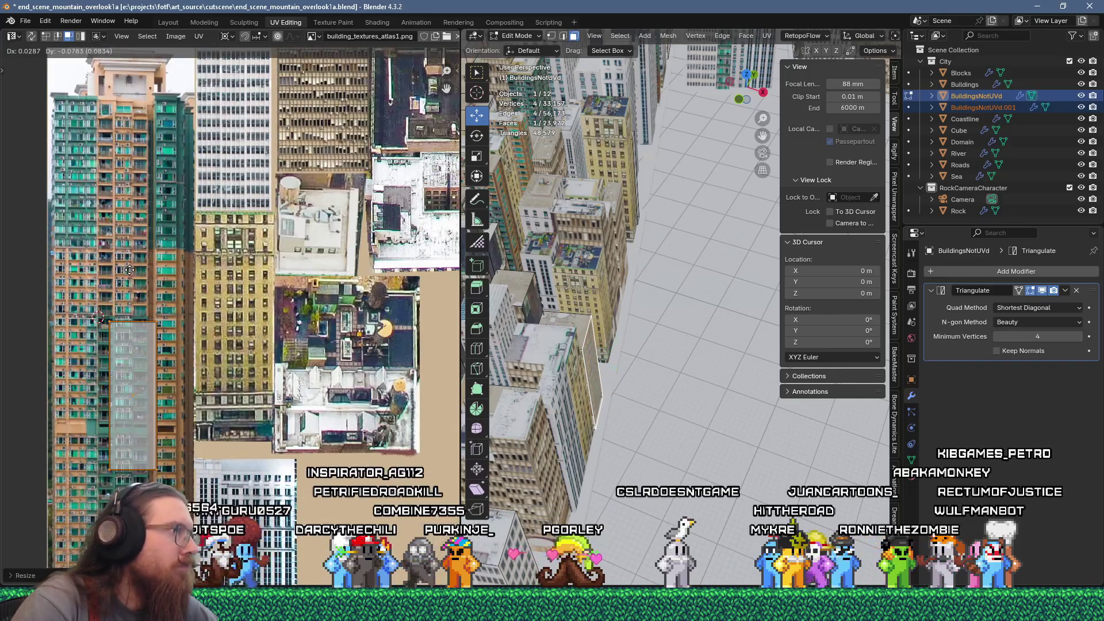
left_click(118, 265)
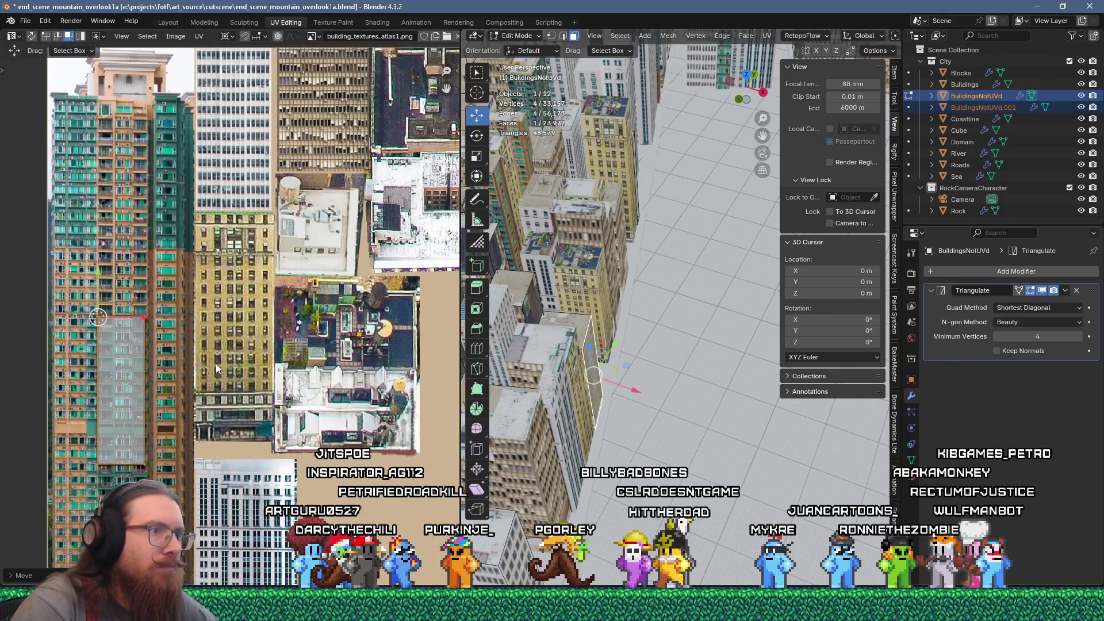
scroll(140, 348, "up", 4)
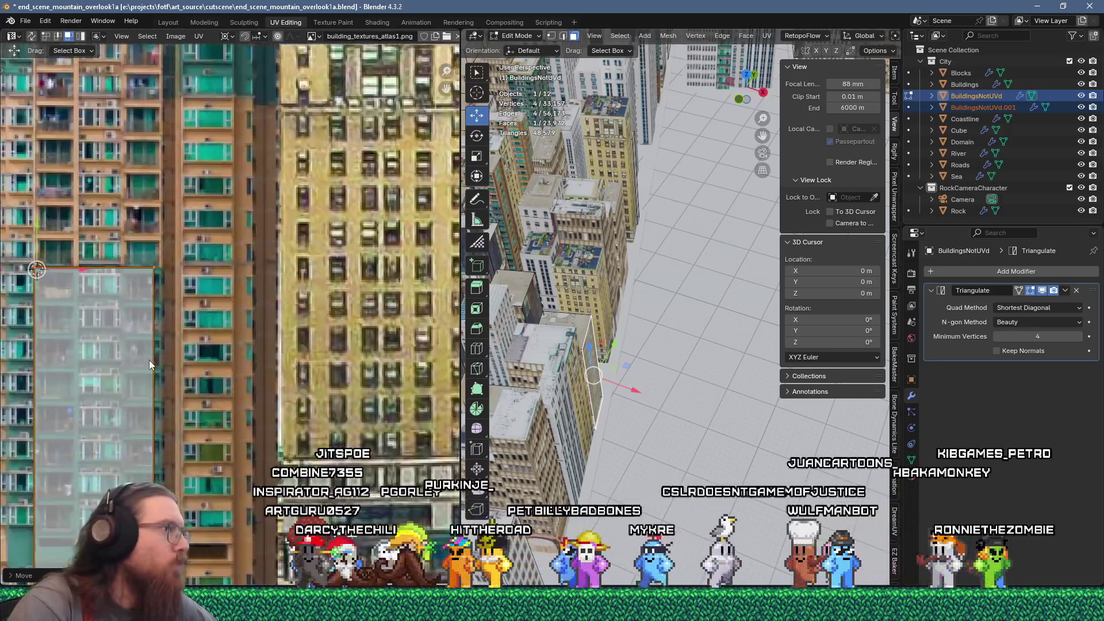
key("s")
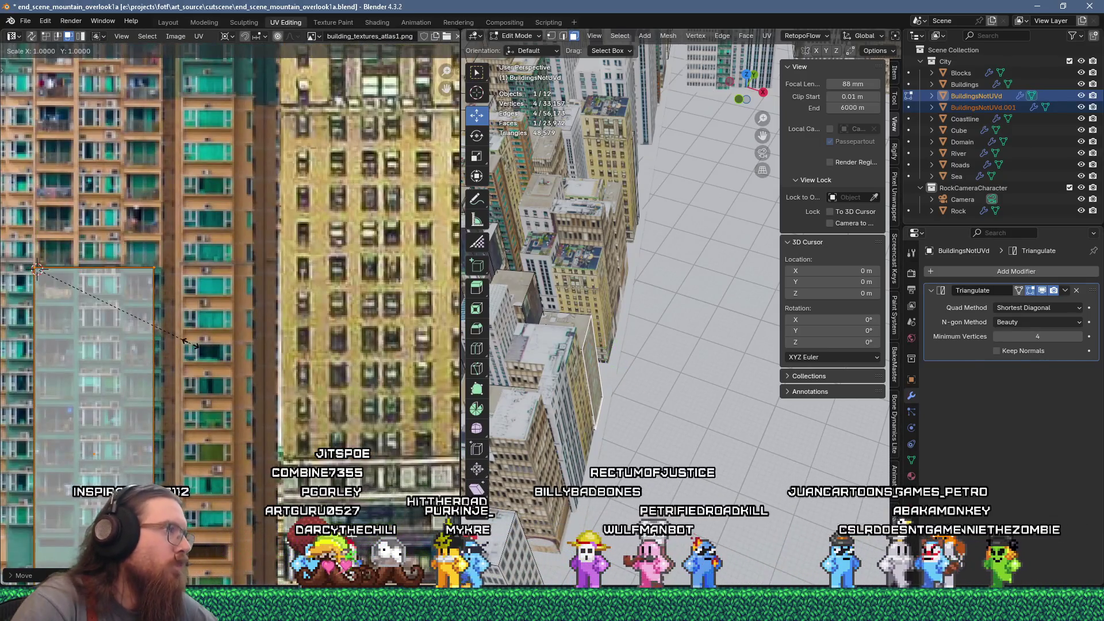
left_click(201, 348)
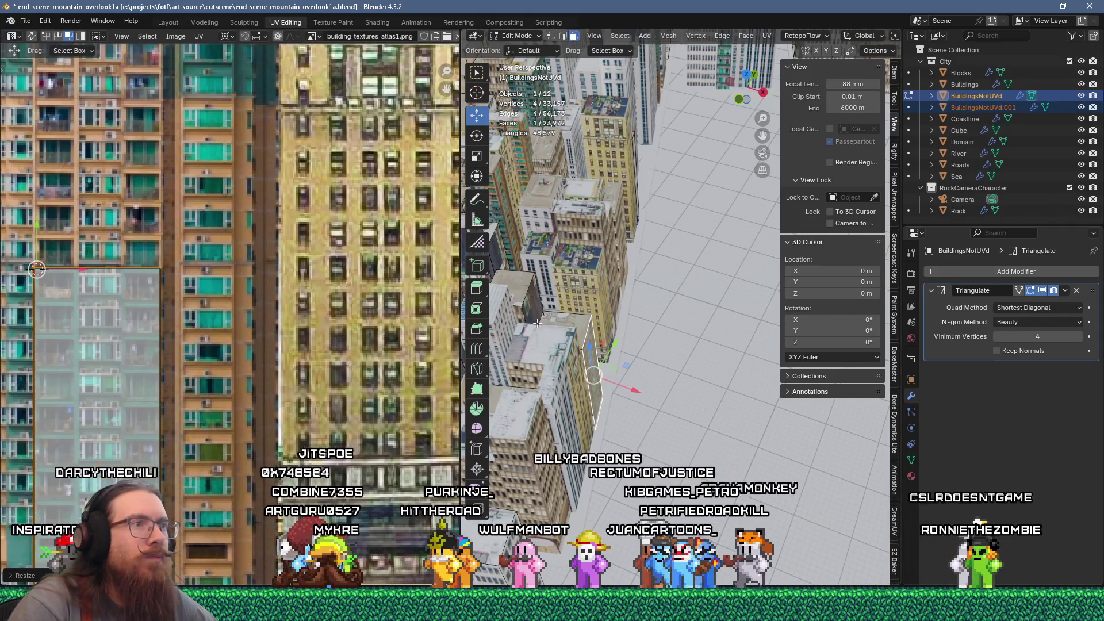
scroll(644, 309, "down", 4)
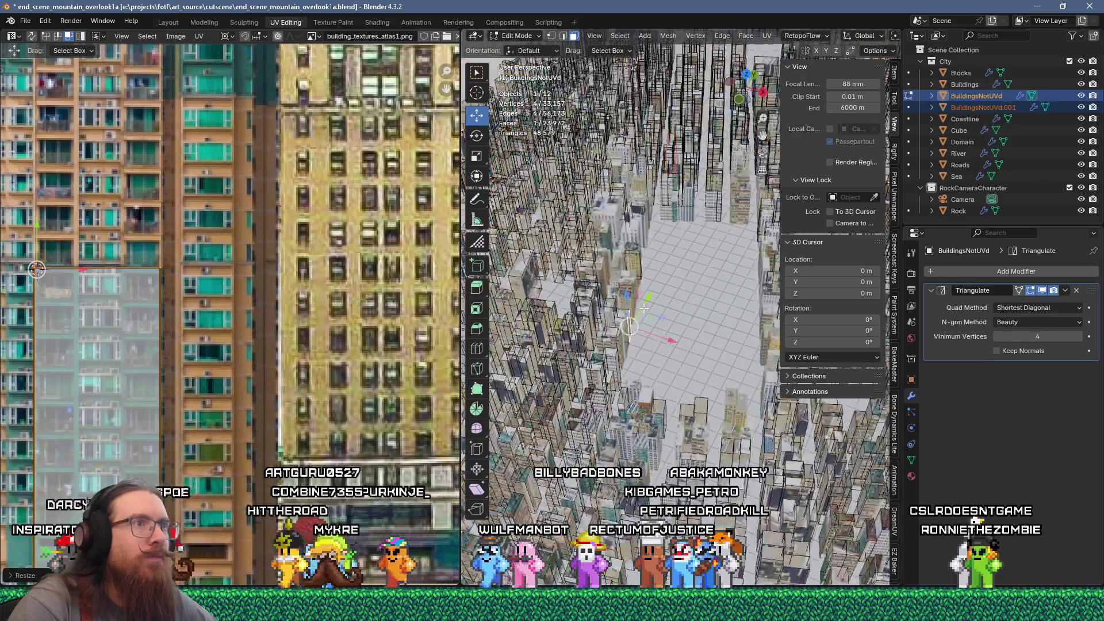
scroll(641, 309, "up", 3)
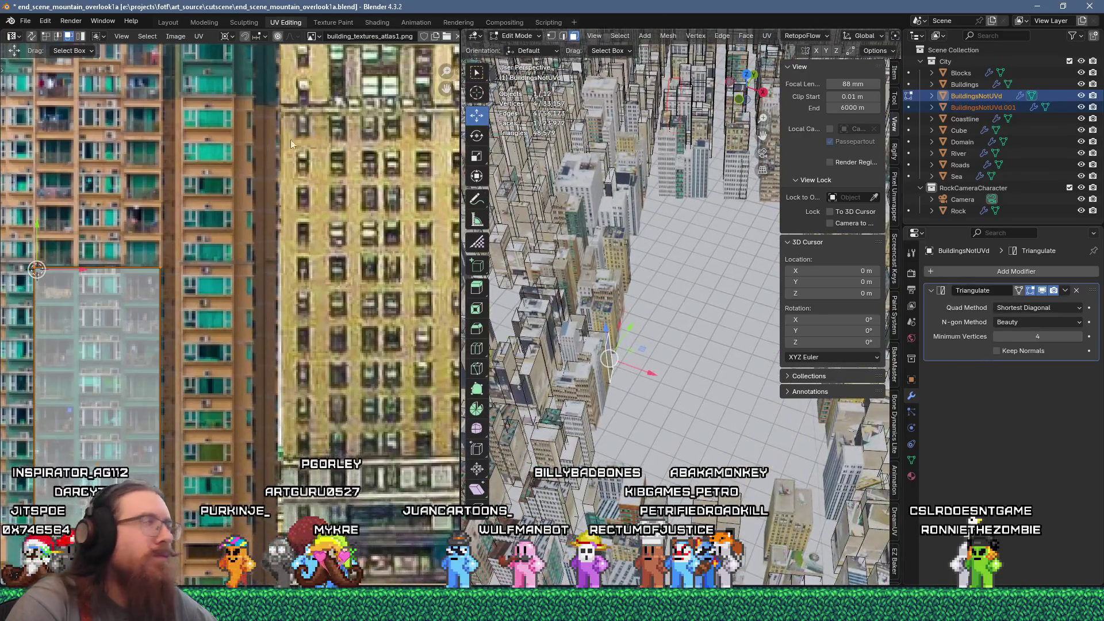
left_click(23, 21)
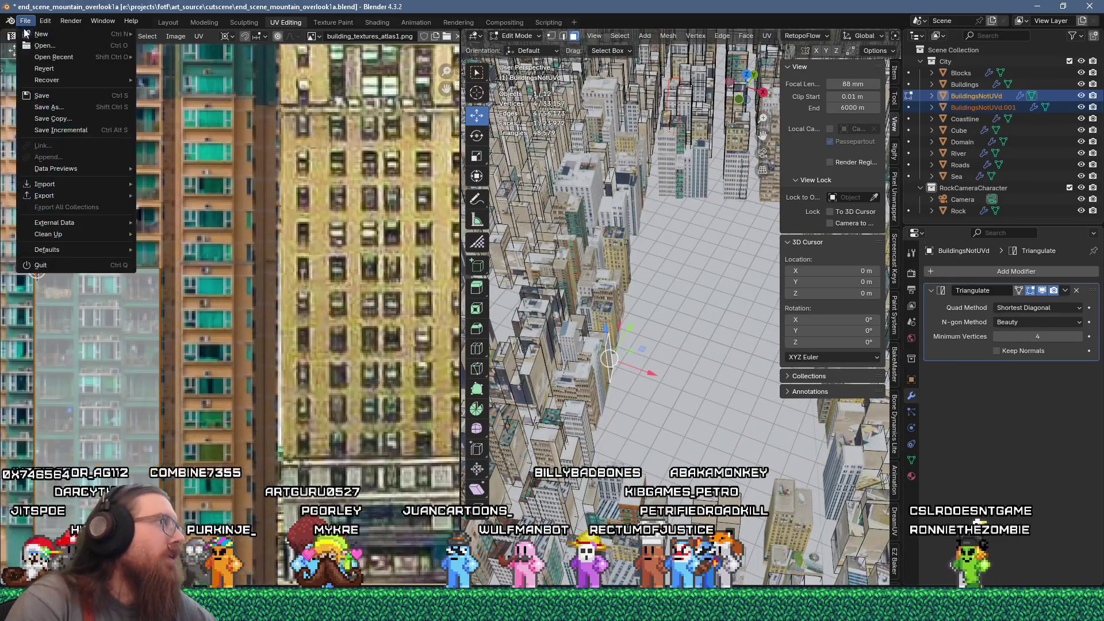
Save the blend file and orbit the city to a new angle
left_click(40, 98)
middle_click_drag(575, 345, 616, 345)
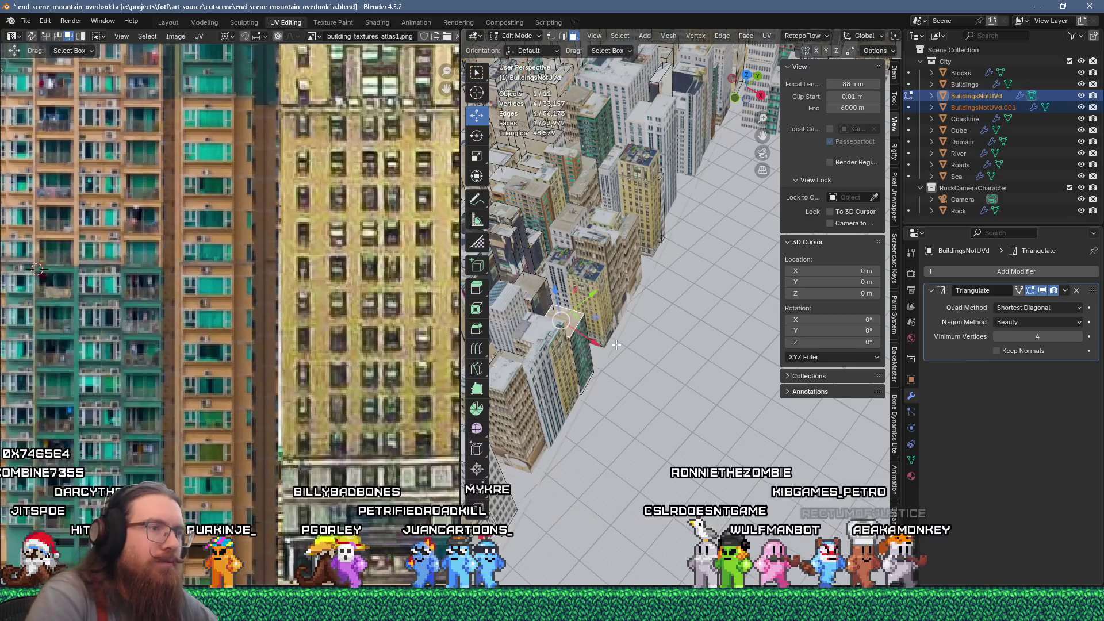
scroll(573, 395, "up", 3)
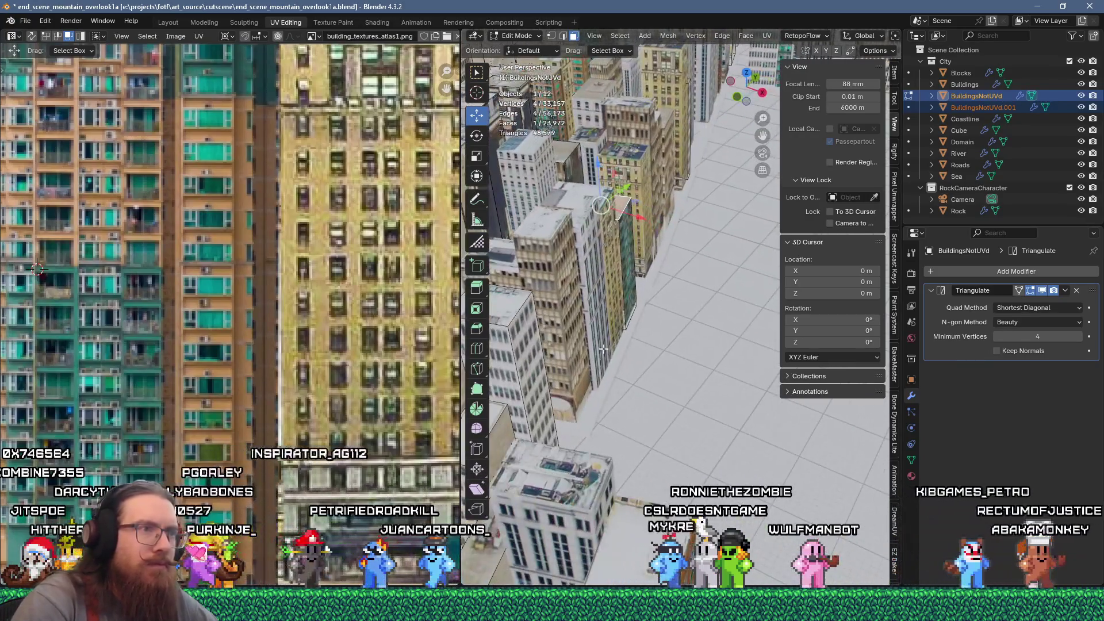
scroll(624, 349, "up", 1)
scroll(624, 349, "up", 2)
Select a tall building-side face and unwrap it
left_click(616, 321, "shift")
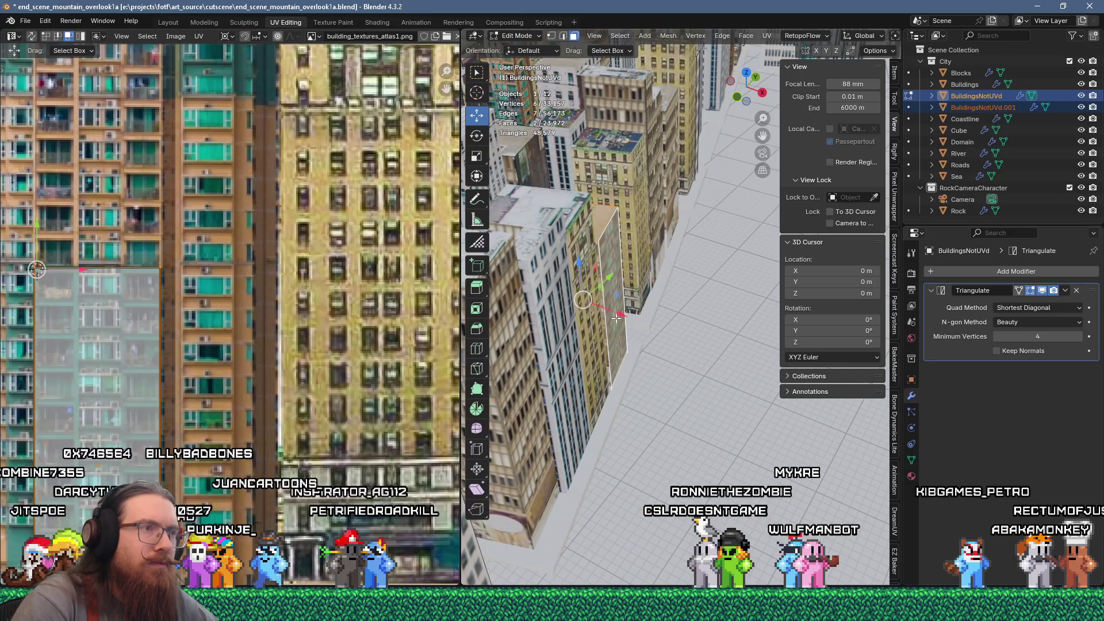
left_click(600, 272, "shift")
scroll(160, 332, "down", 3)
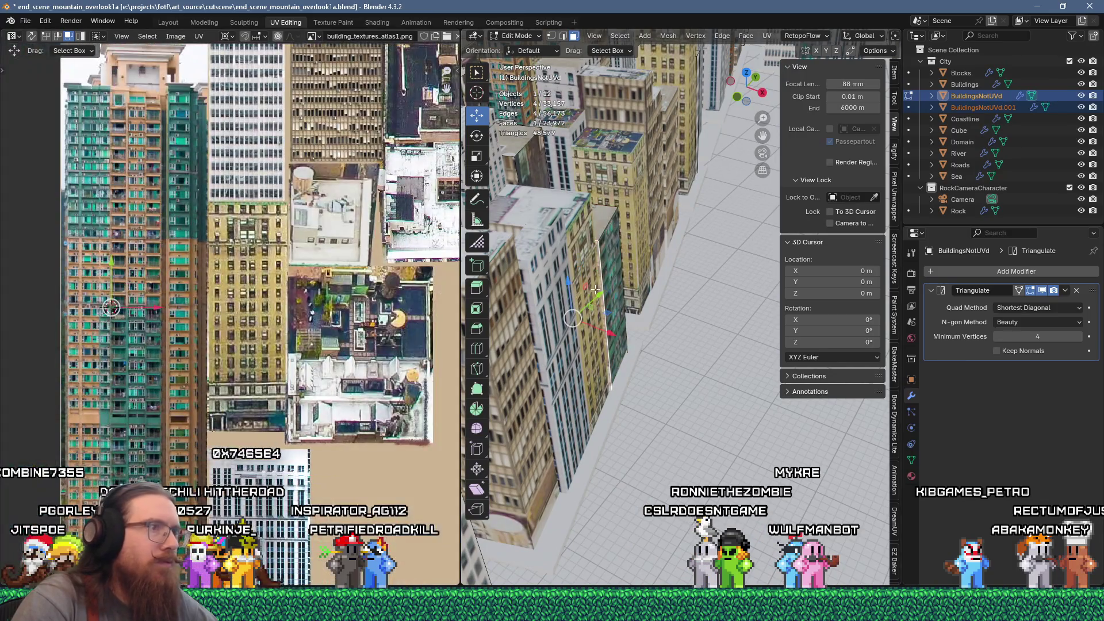
key("u")
left_click(572, 146)
scroll(226, 373, "down", 2)
scroll(226, 372, "up", 3)
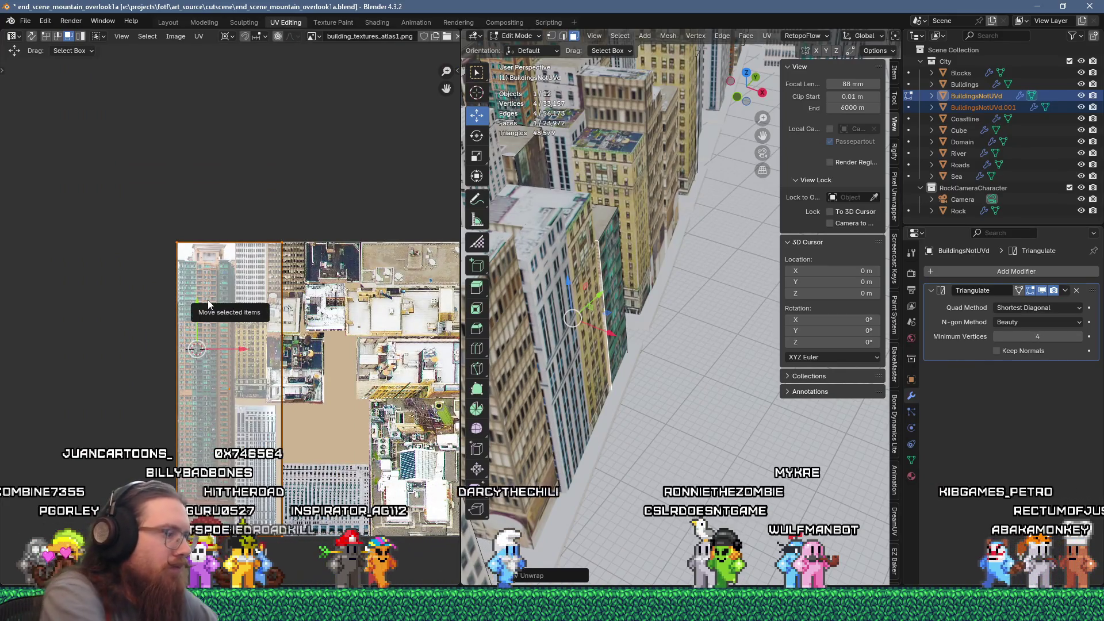
Shrink the new UV island to 0.2 and place it over the teal tower facade
key("s")
key("period")
type("2")
key("Return")
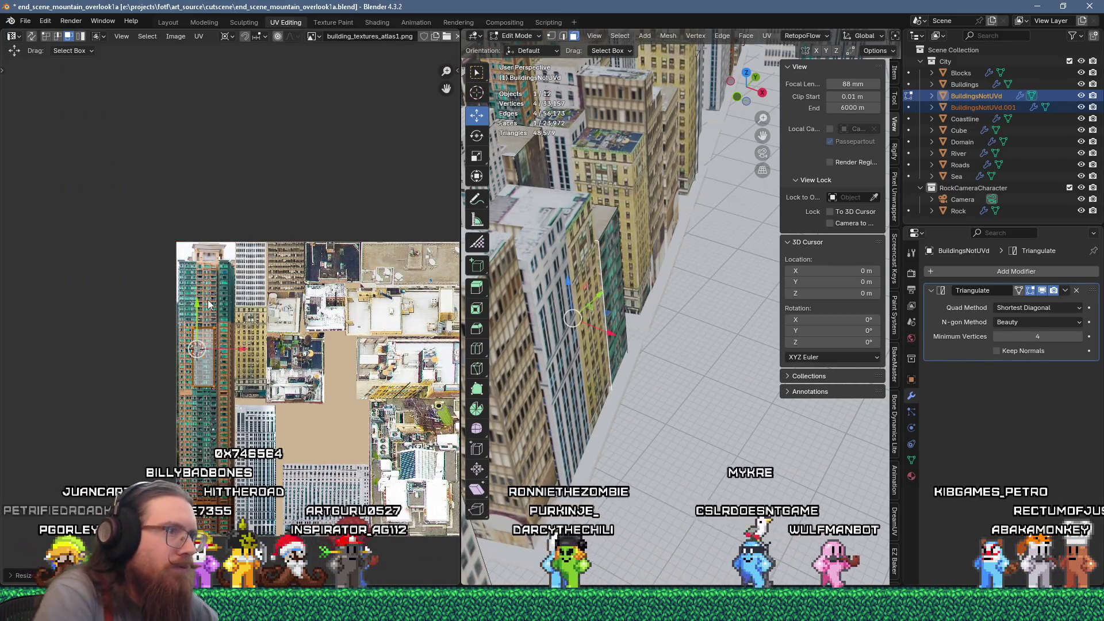
scroll(229, 326, "up", 3)
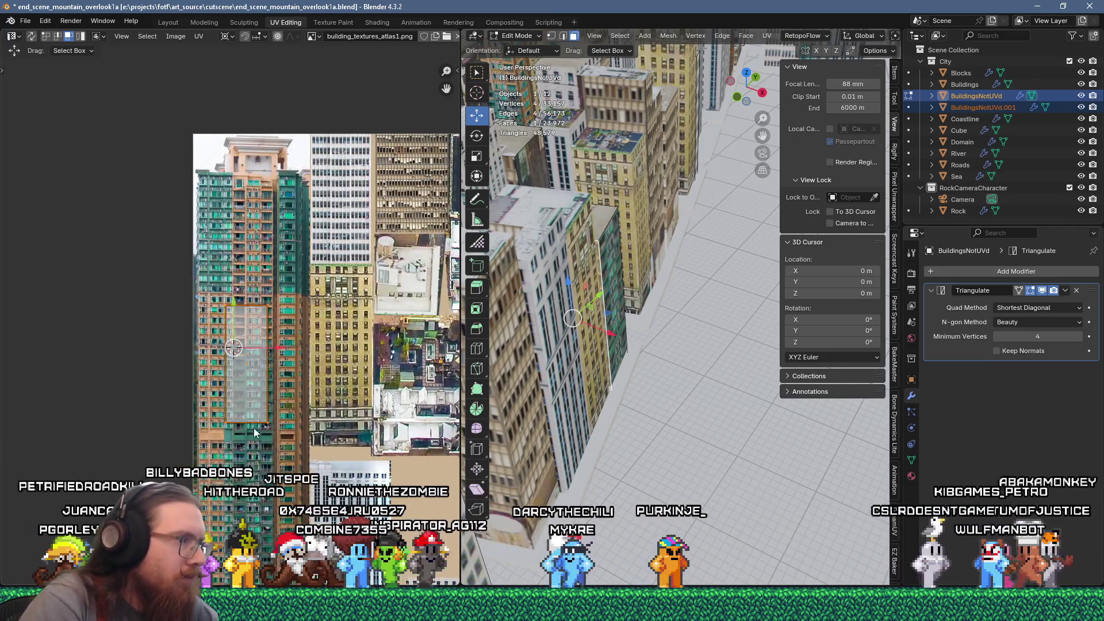
scroll(229, 326, "up", 2)
key("g")
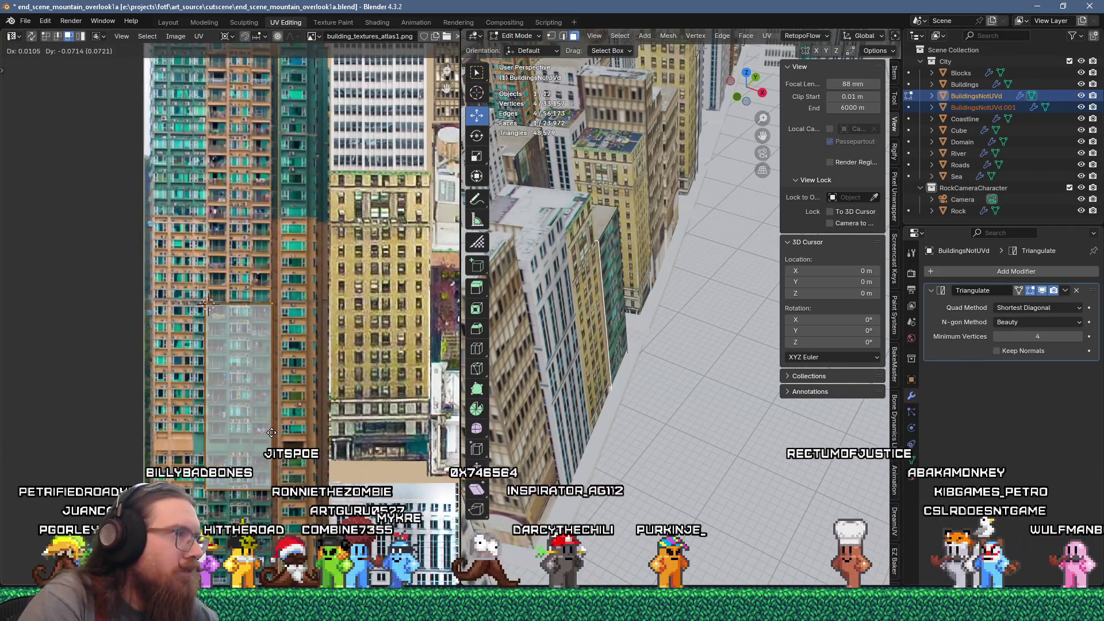
left_click(208, 305)
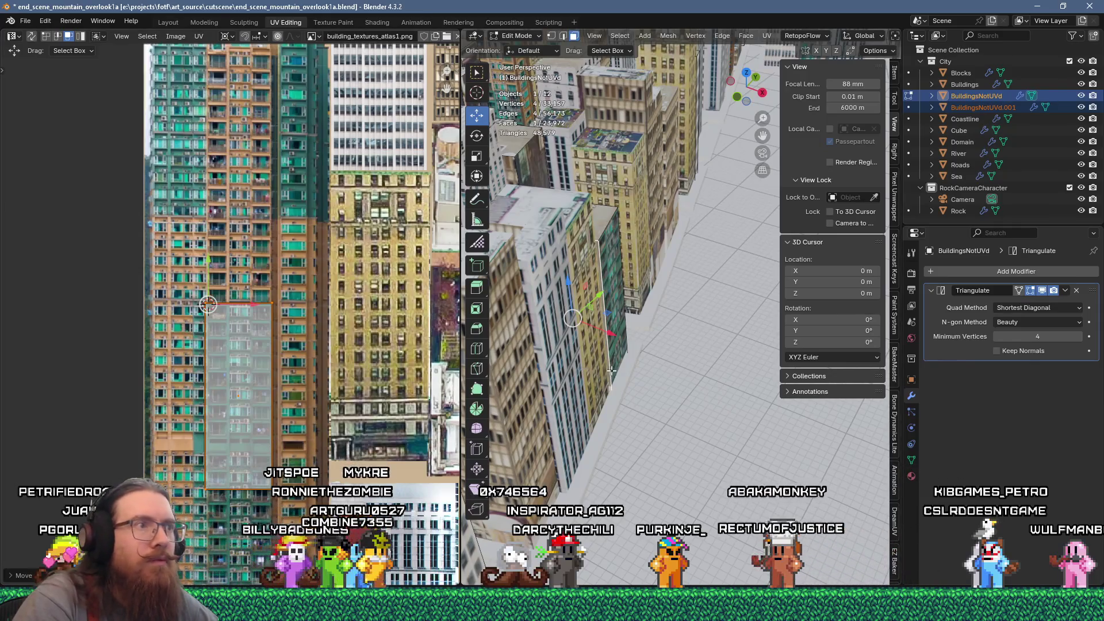
Select two adjacent faces near the top of the building side
left_click(626, 262)
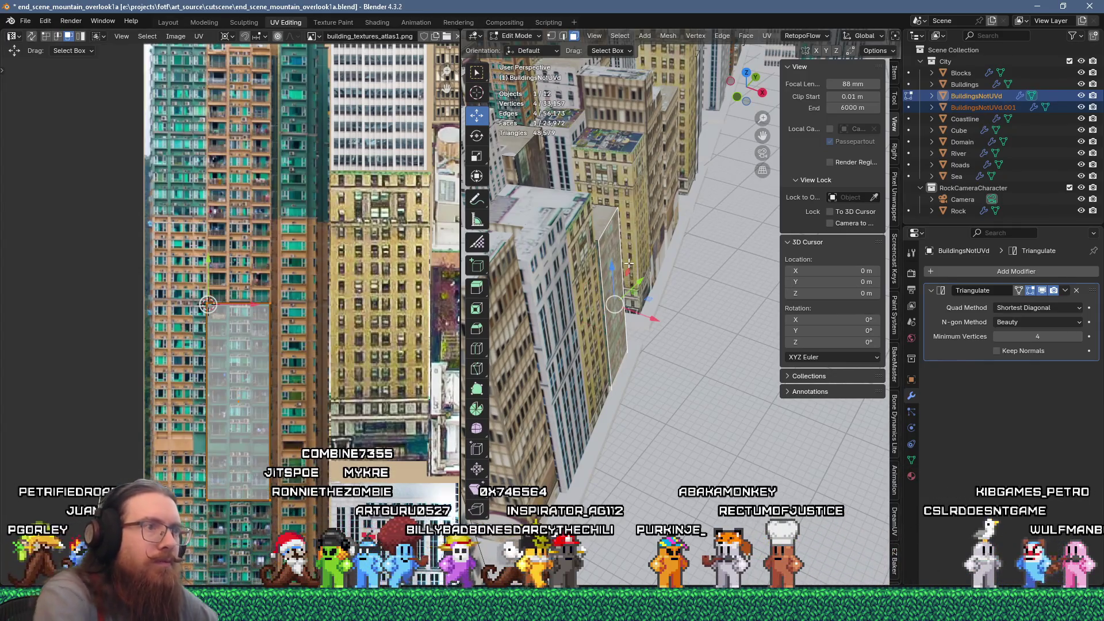
key("ctrl+l")
left_click(512, 171)
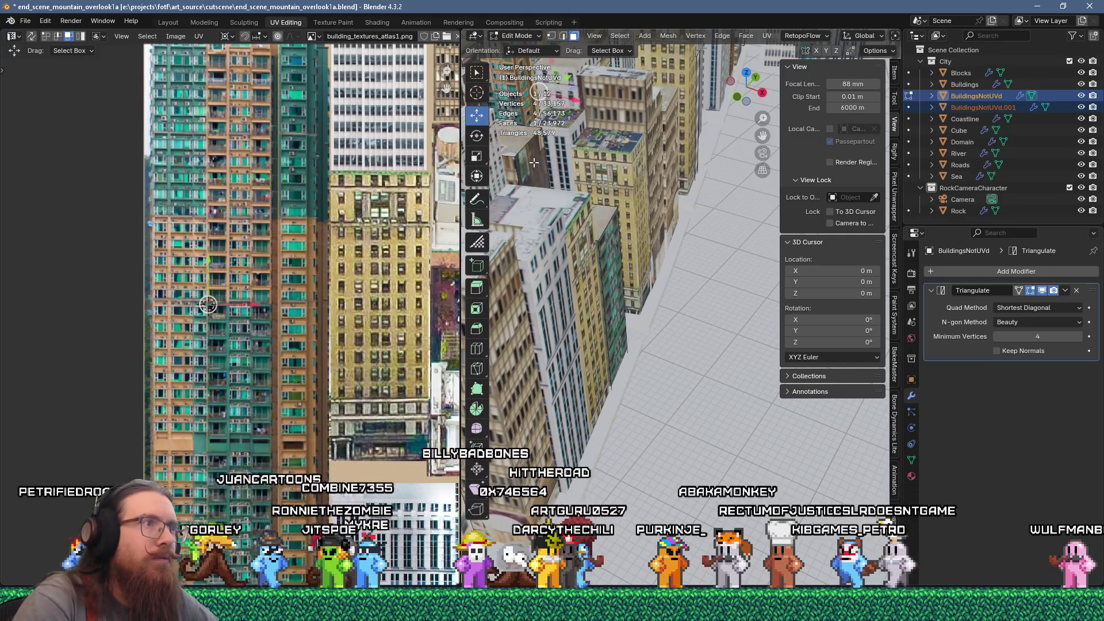
left_click(520, 160, "shift")
Flow-unwrap the two faces, scale them to 0.2, and shift the strips left
key("u")
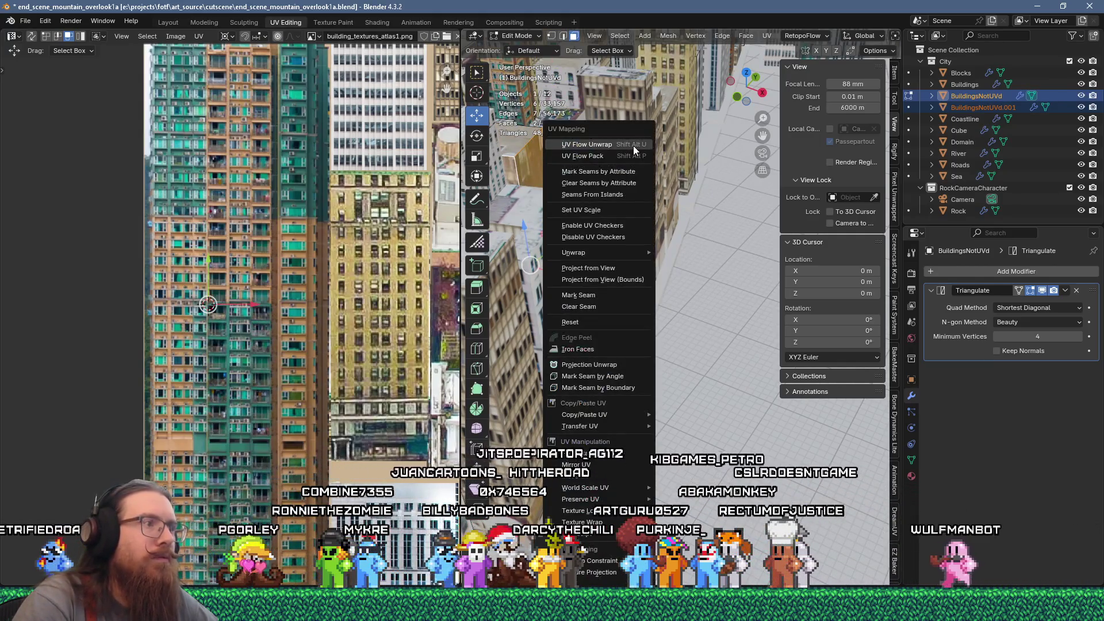
left_click(634, 146)
type("s")
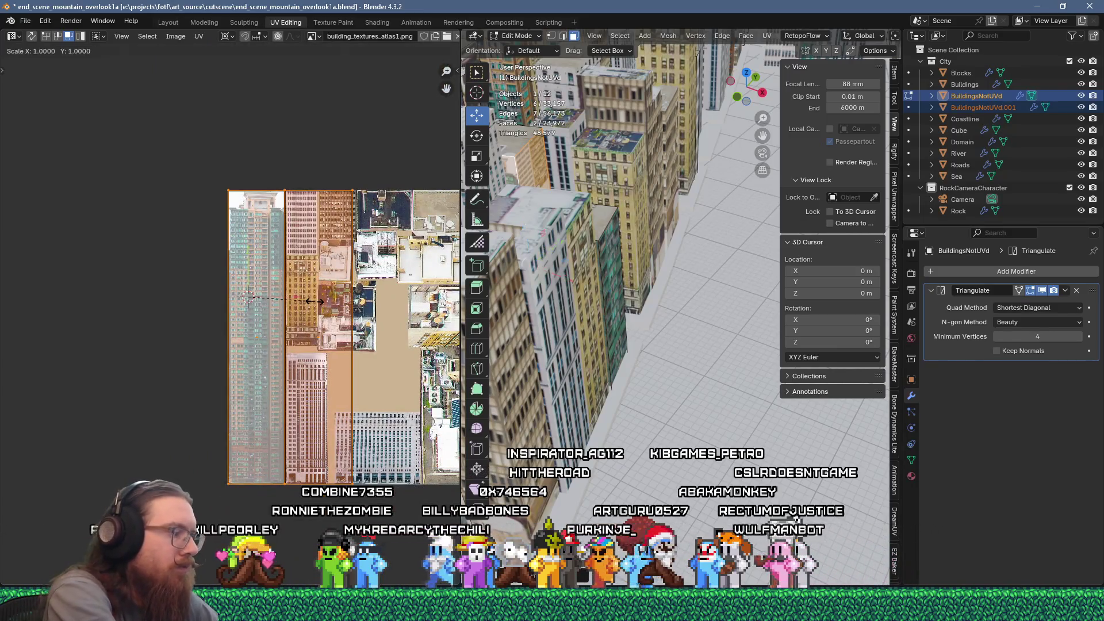
type(".2")
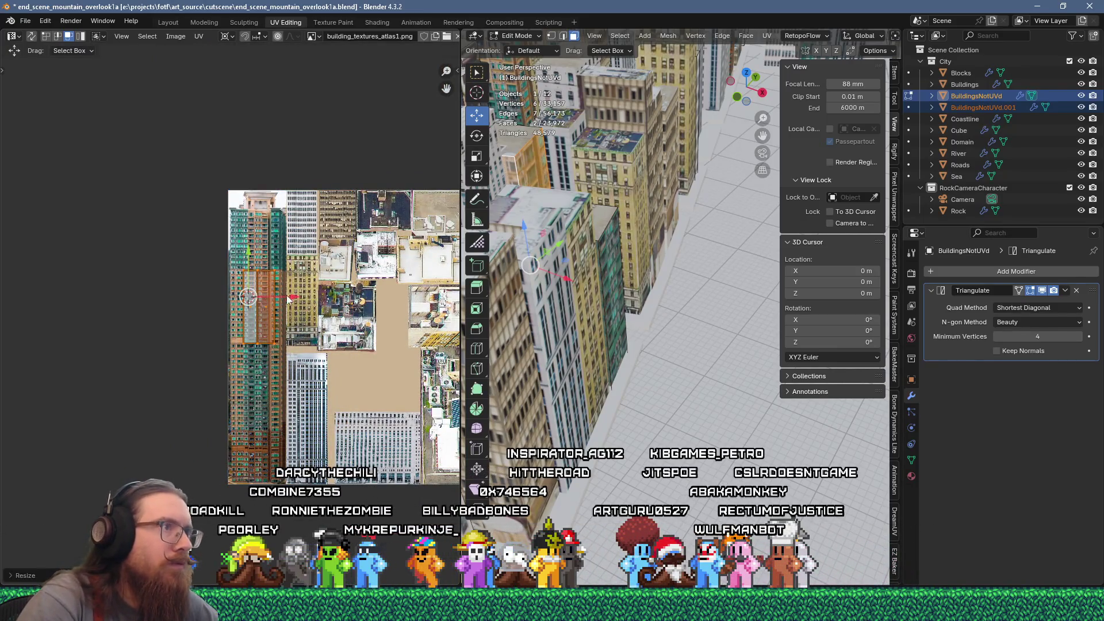
scroll(233, 255, "up", 5)
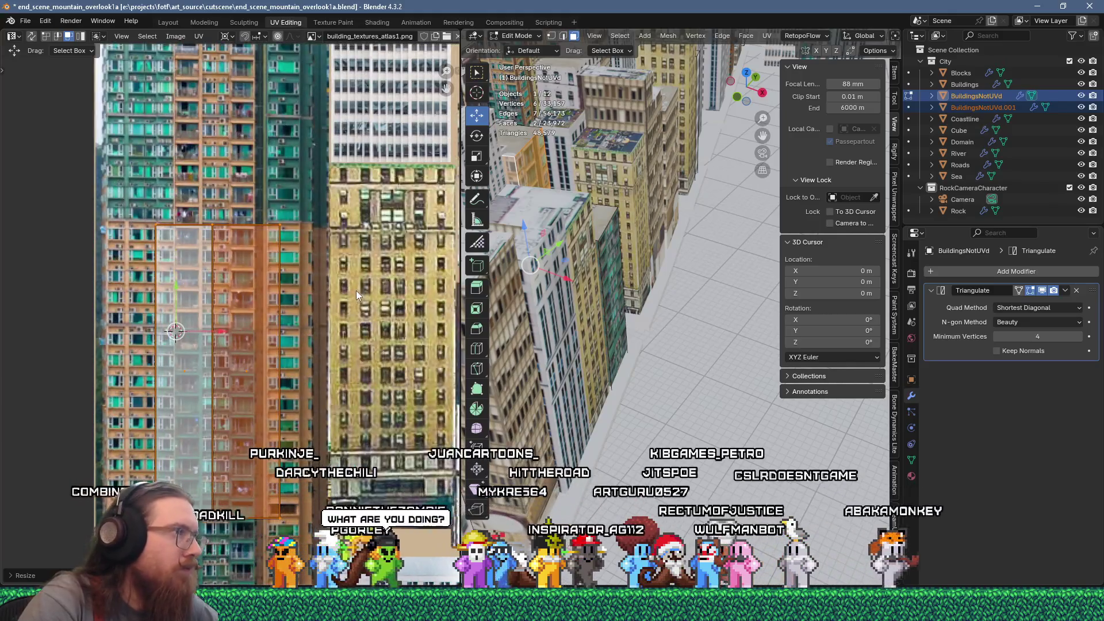
key("g")
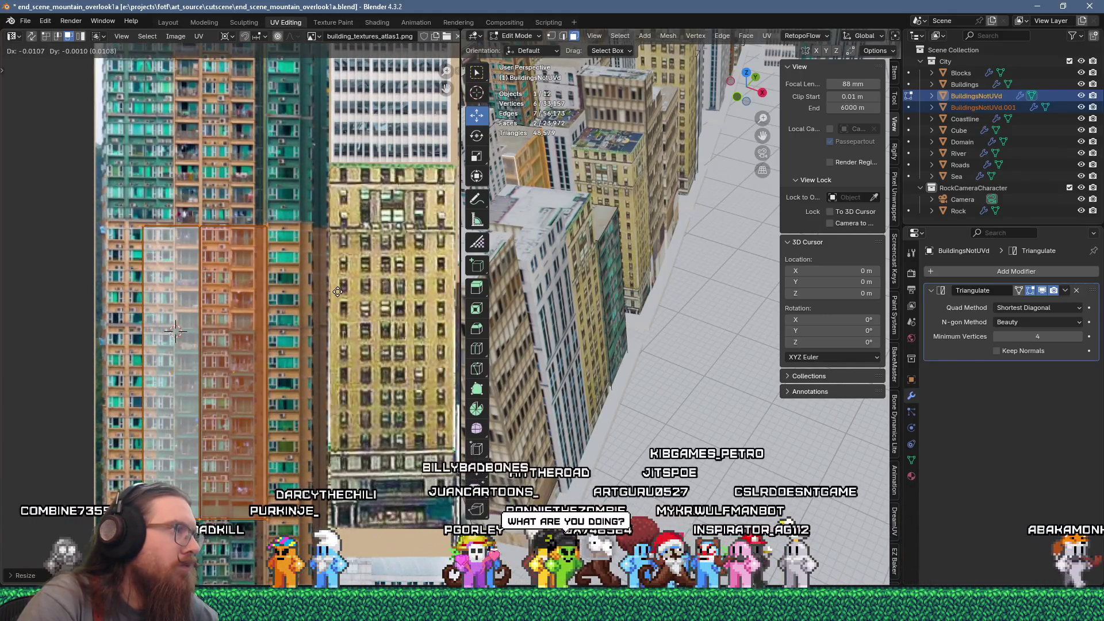
left_click(338, 291)
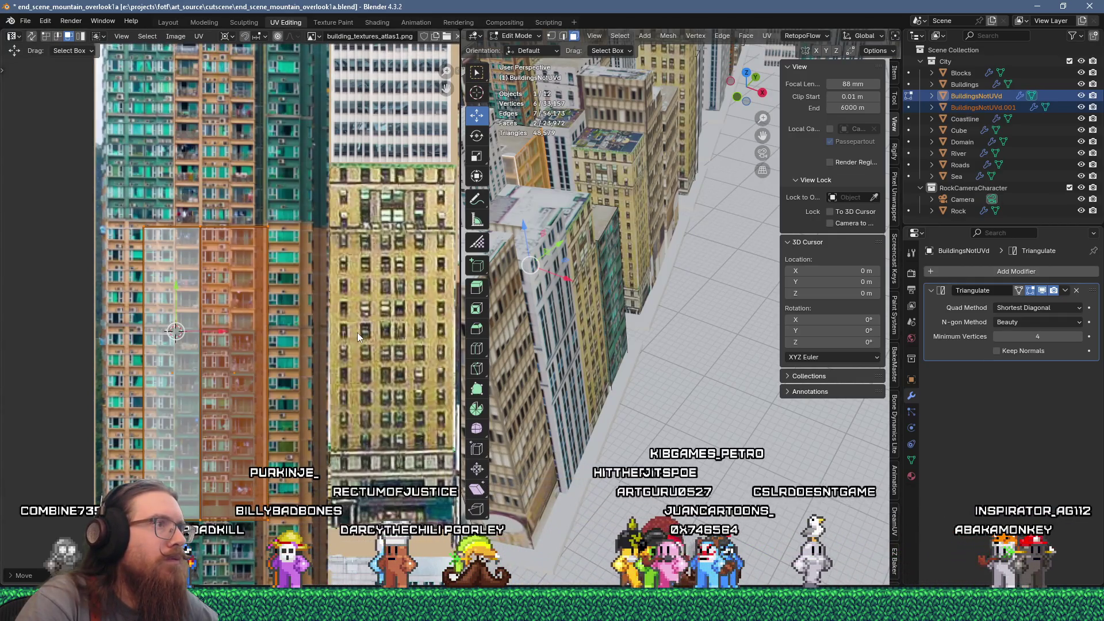
key("g")
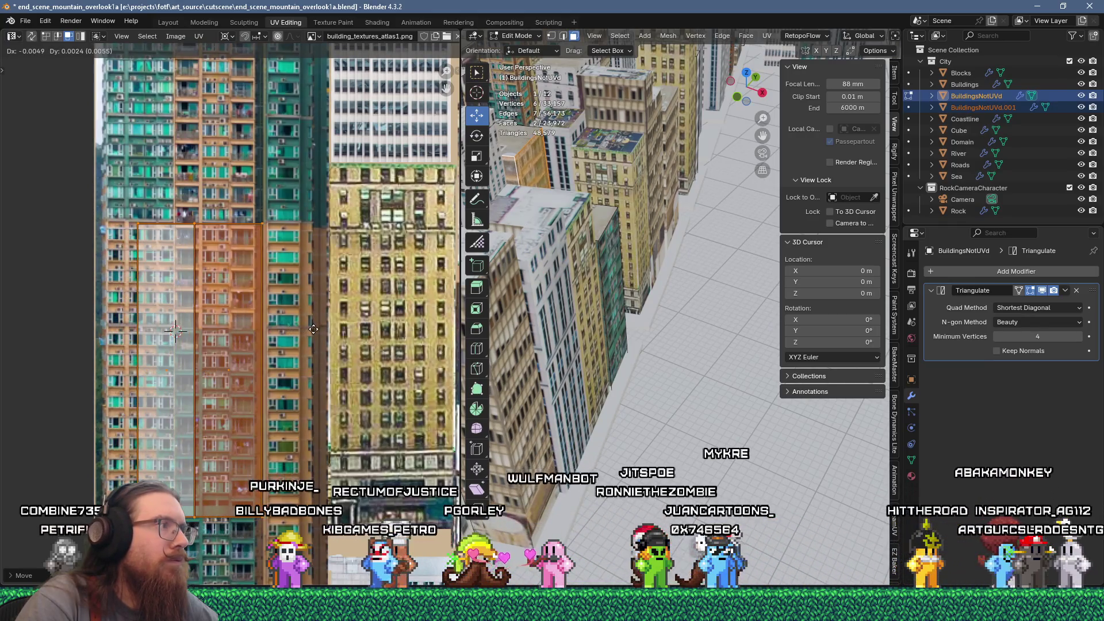
left_click(318, 329)
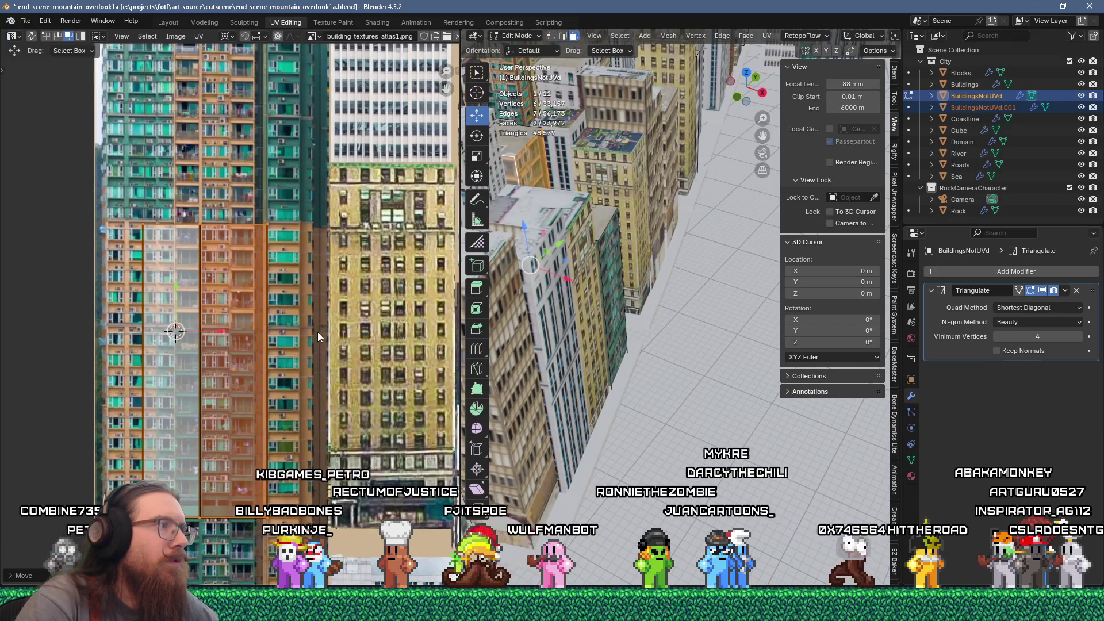
Save the city scene blend file
left_click(25, 20)
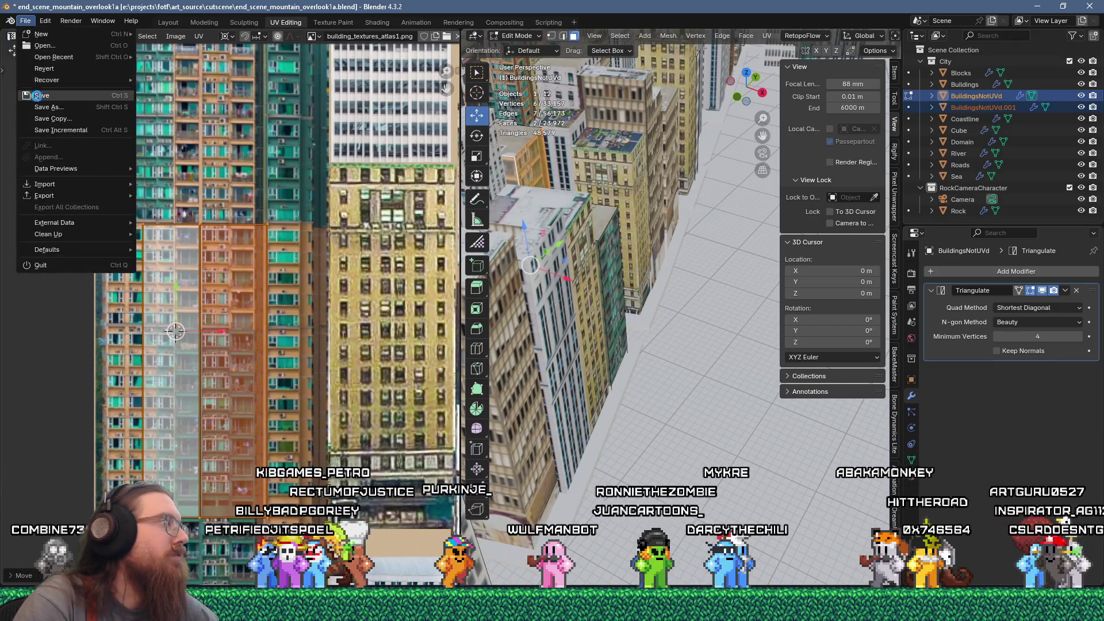
left_click(36, 94)
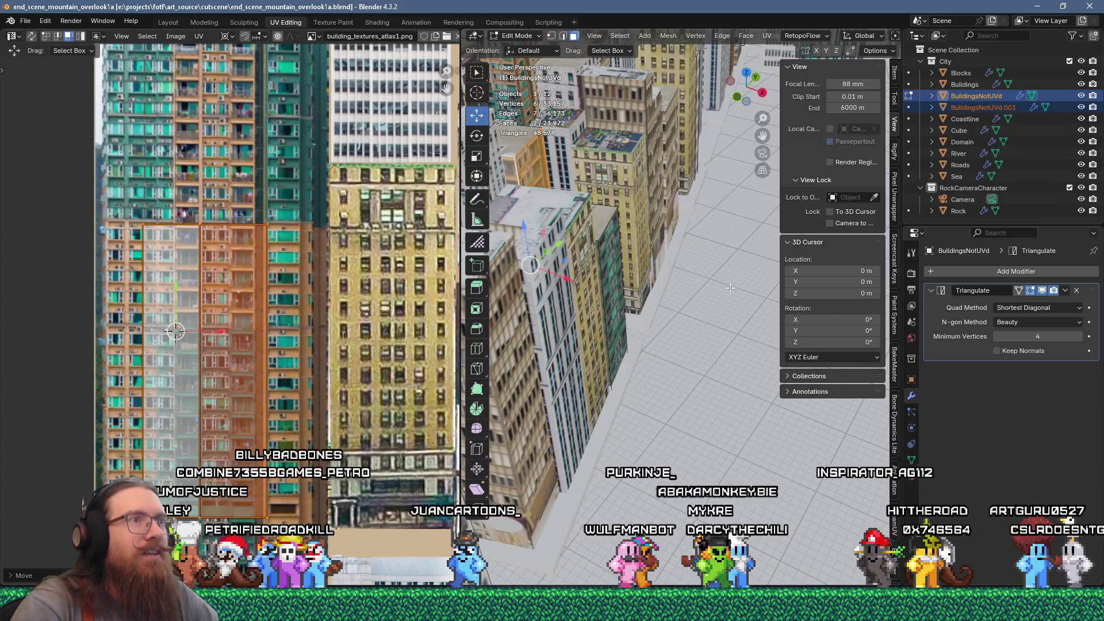
scroll(651, 324, "down", 5)
Separate the selected faces into BuildingsNotUVd.002 and select it in the Outliner
mouse_move(652, 324)
middle_mouse_down()
mouse_move(538, 361)
mouse_move(576, 352)
mouse_move(566, 349)
mouse_move(665, 413)
middle_mouse_up()
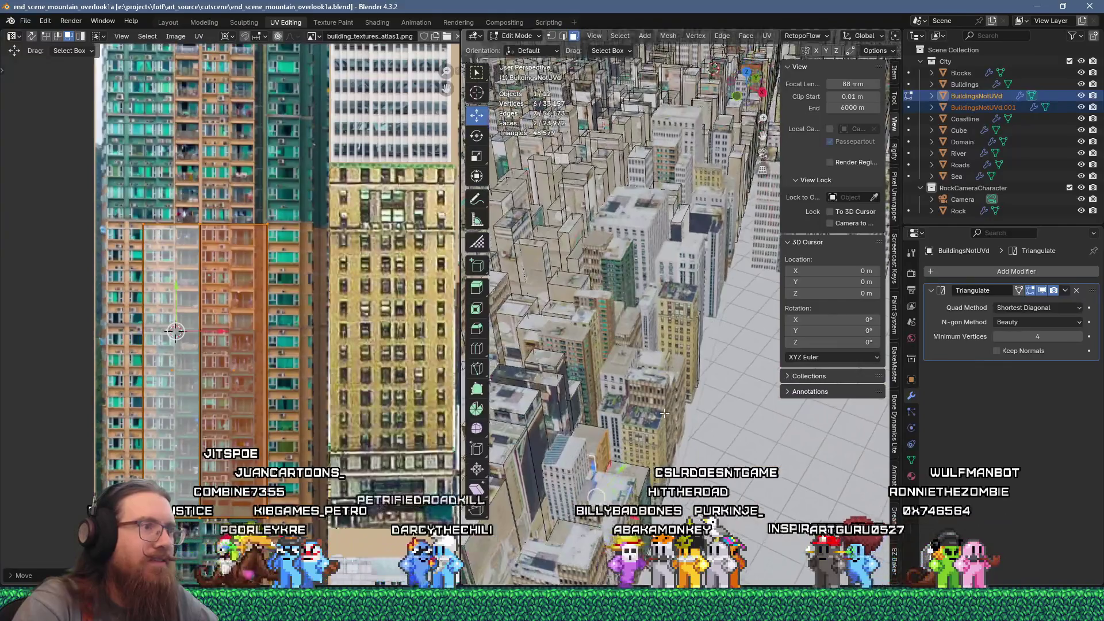
key("p")
left_click(677, 410)
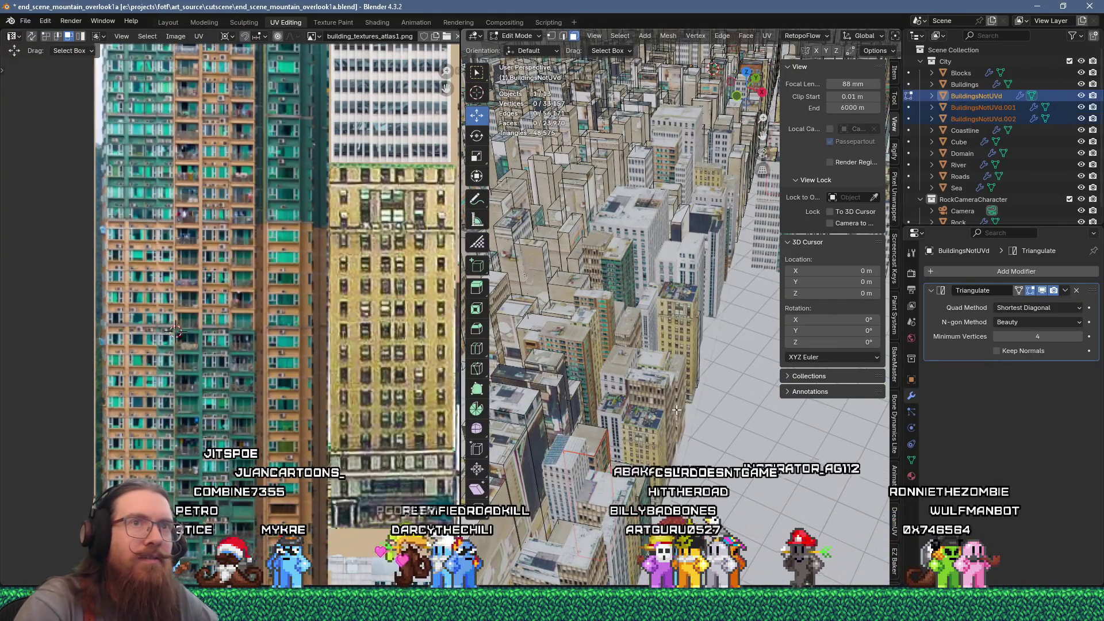
left_click(983, 118)
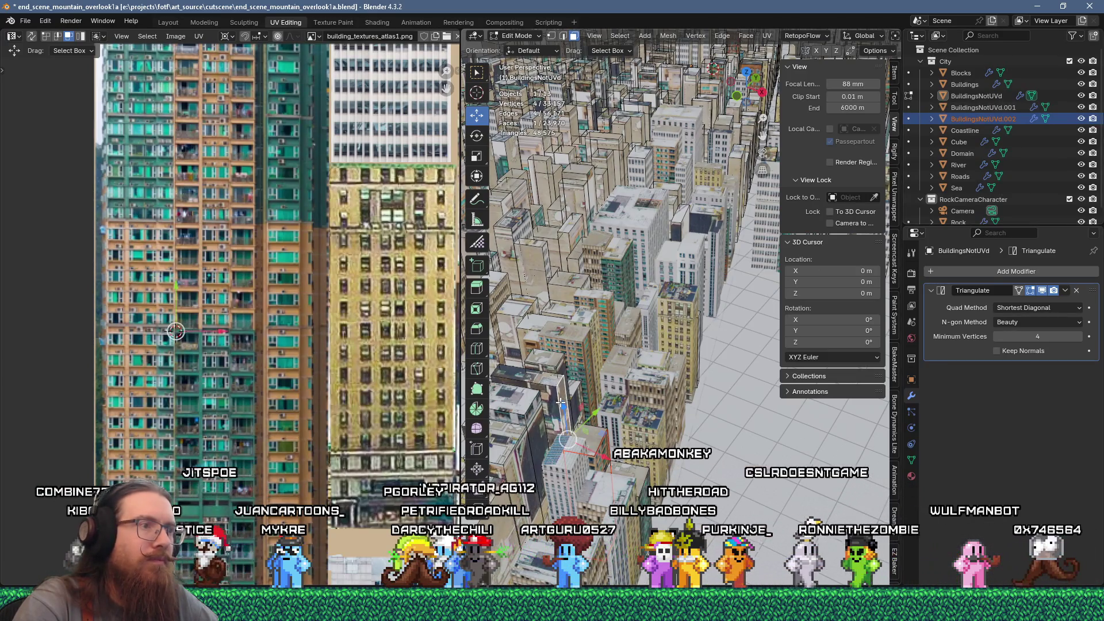
Unwrap the separated faces, scale the UV island to 0.25 and move it onto the beige building facade
key("u")
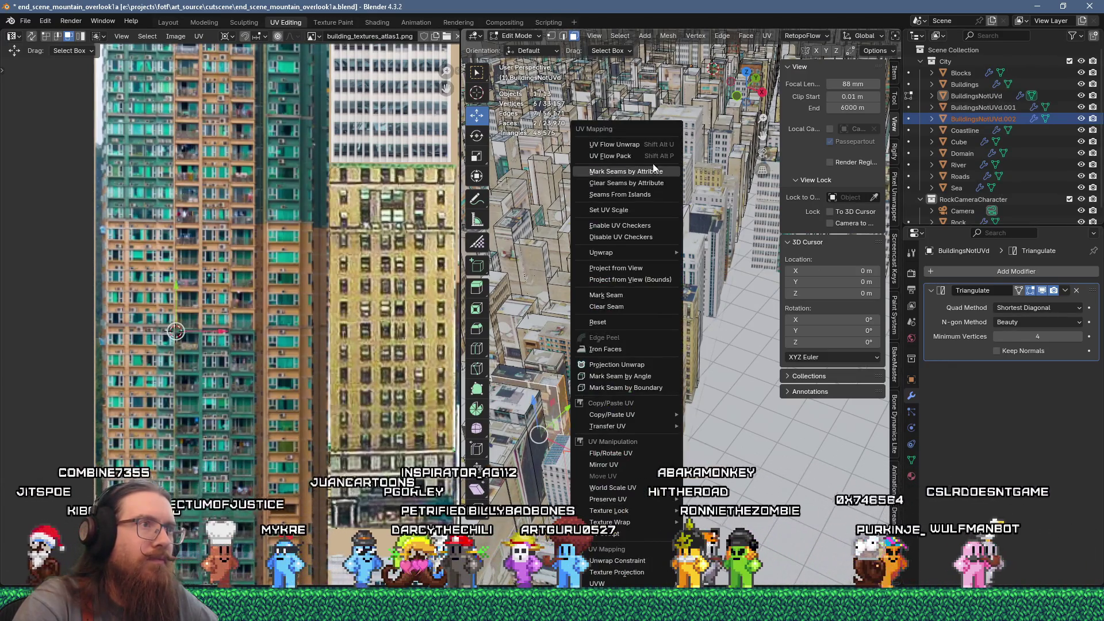
left_click(650, 144)
scroll(294, 324, "down", 8)
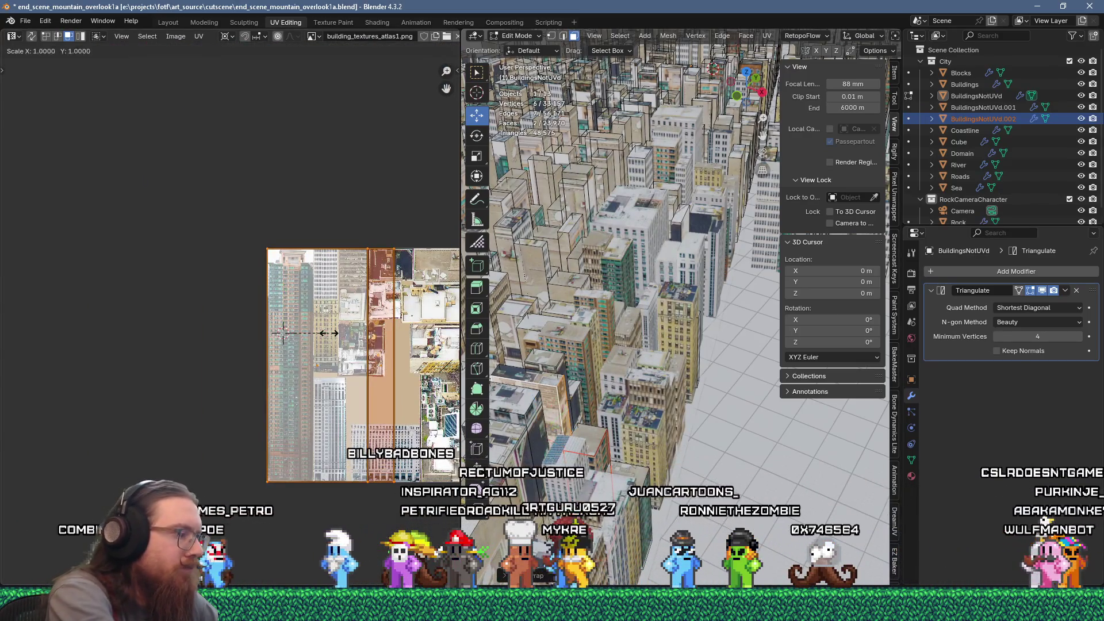
type("s0.25")
key("Return")
scroll(331, 338, "up", 5)
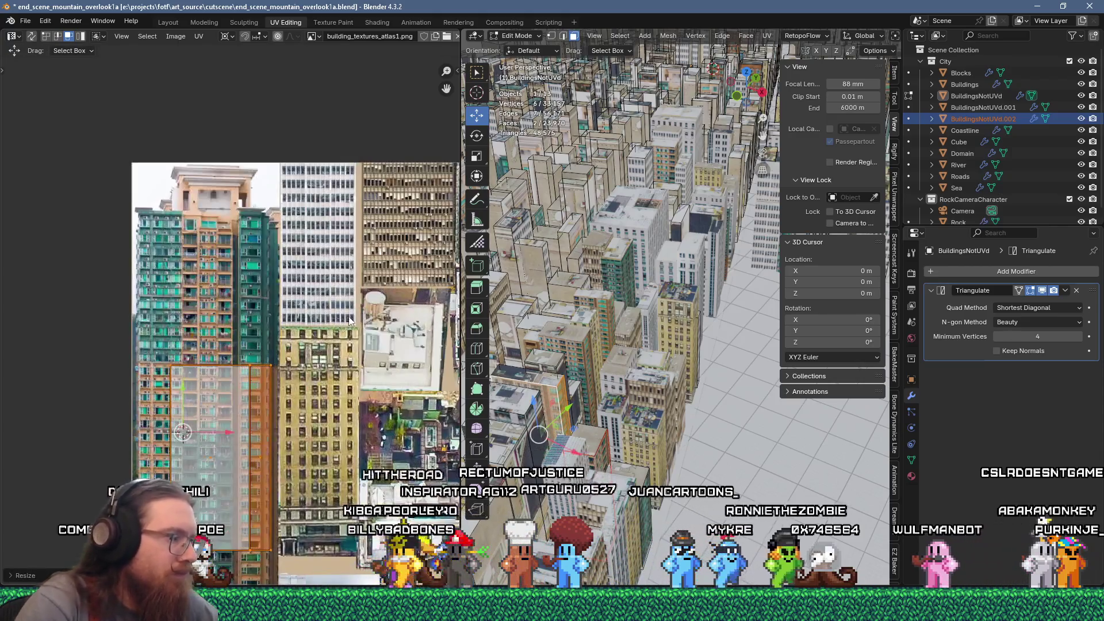
key("g")
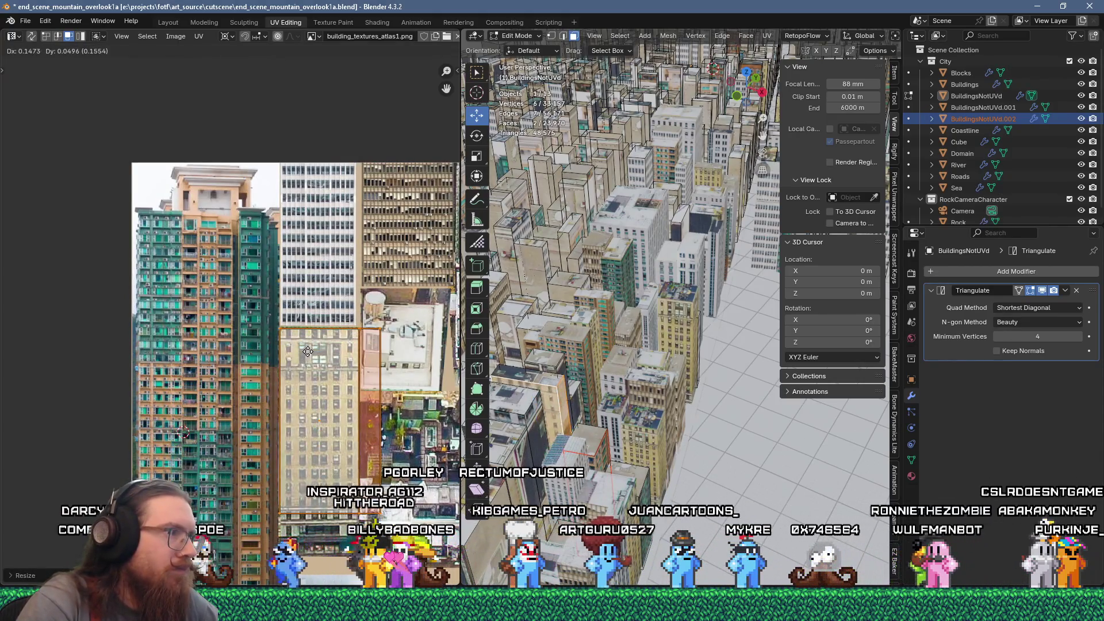
left_click(307, 352)
Slide the selected UV edge horizontally left to fit the island to the facade
scroll(353, 402, "up", 2)
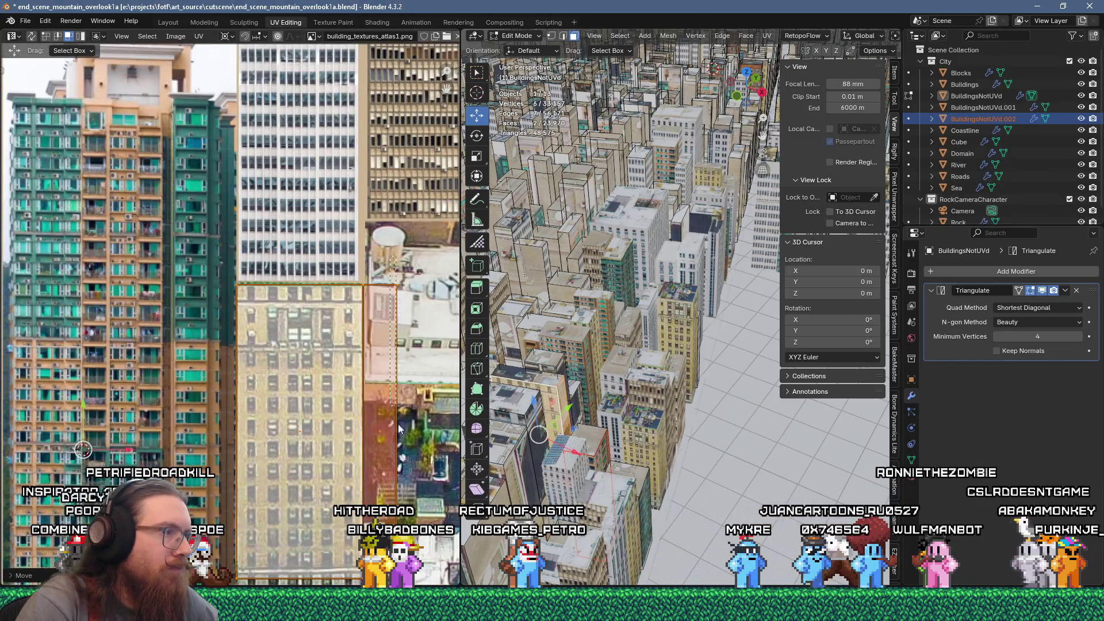
left_click(362, 350)
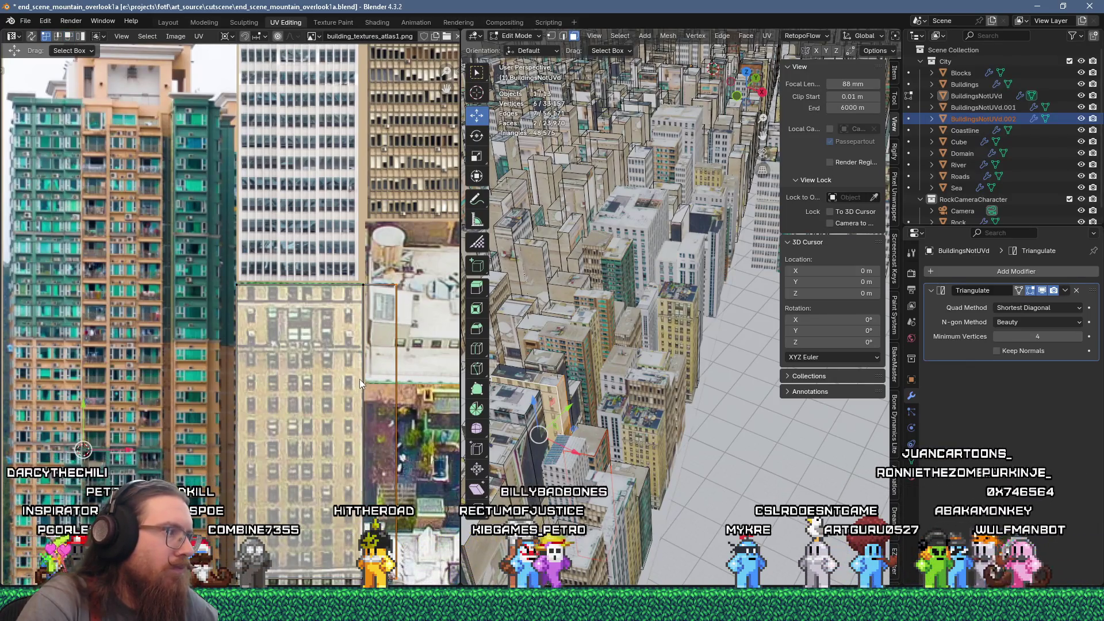
key("g")
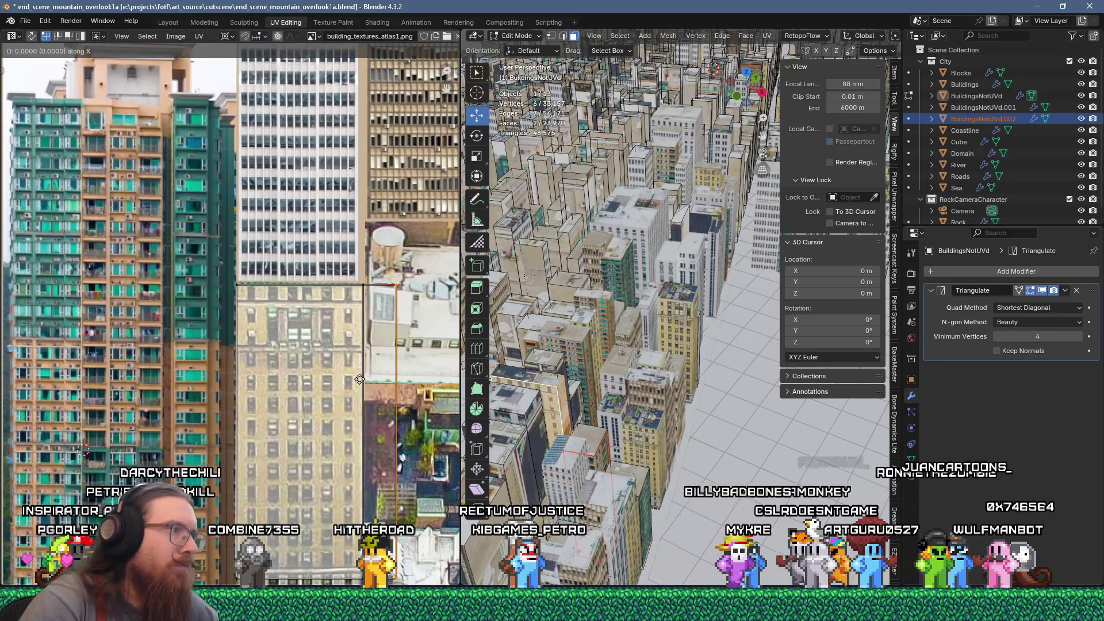
key("x")
left_click(281, 368)
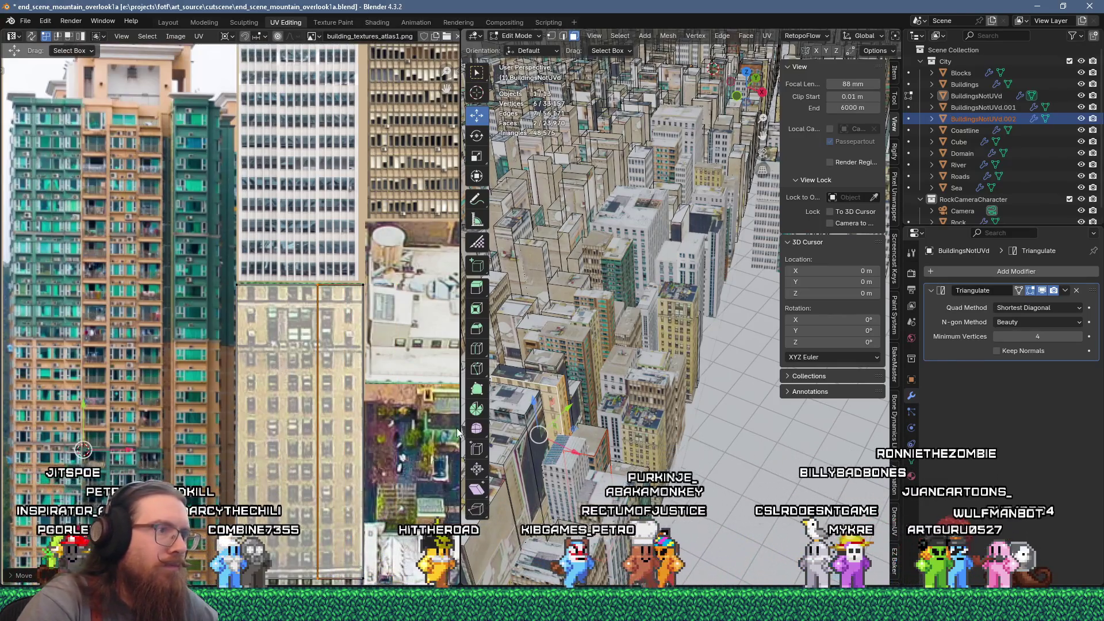
key("ctrl+z")
scroll(331, 423, "down", 6)
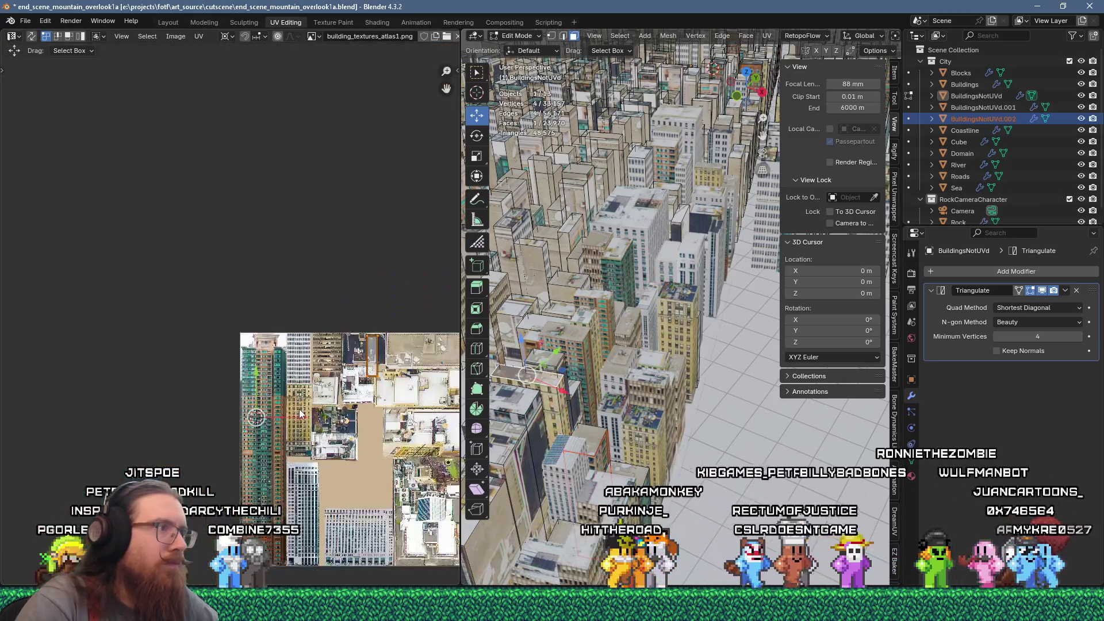
Rotate the other UV island and shift it slightly left onto the rooftop area of the atlas
scroll(284, 415, "up", 3)
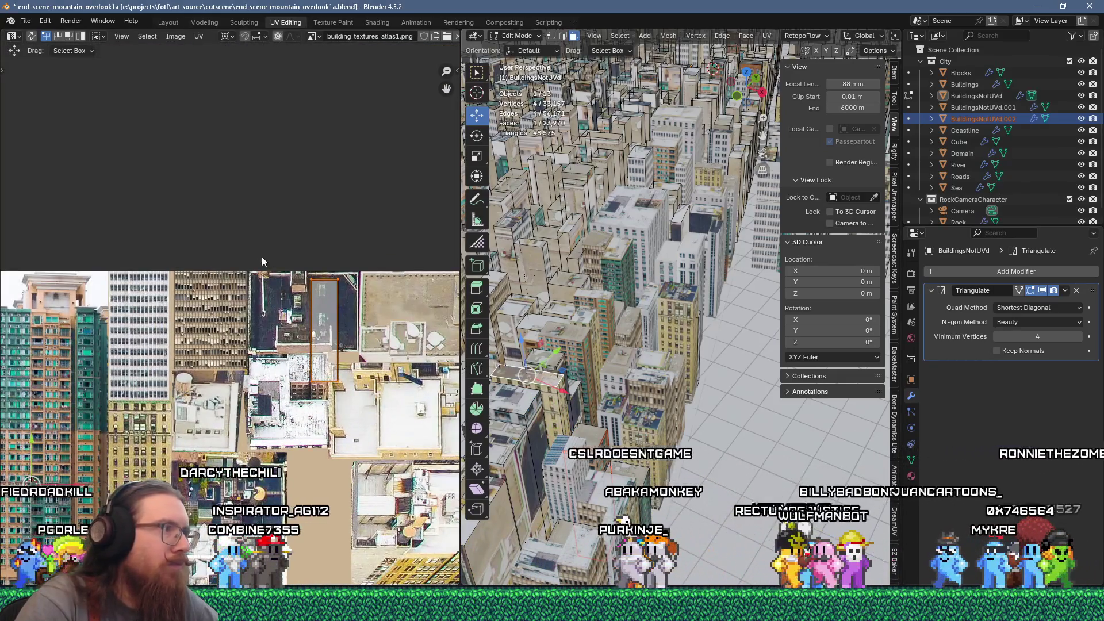
key("r")
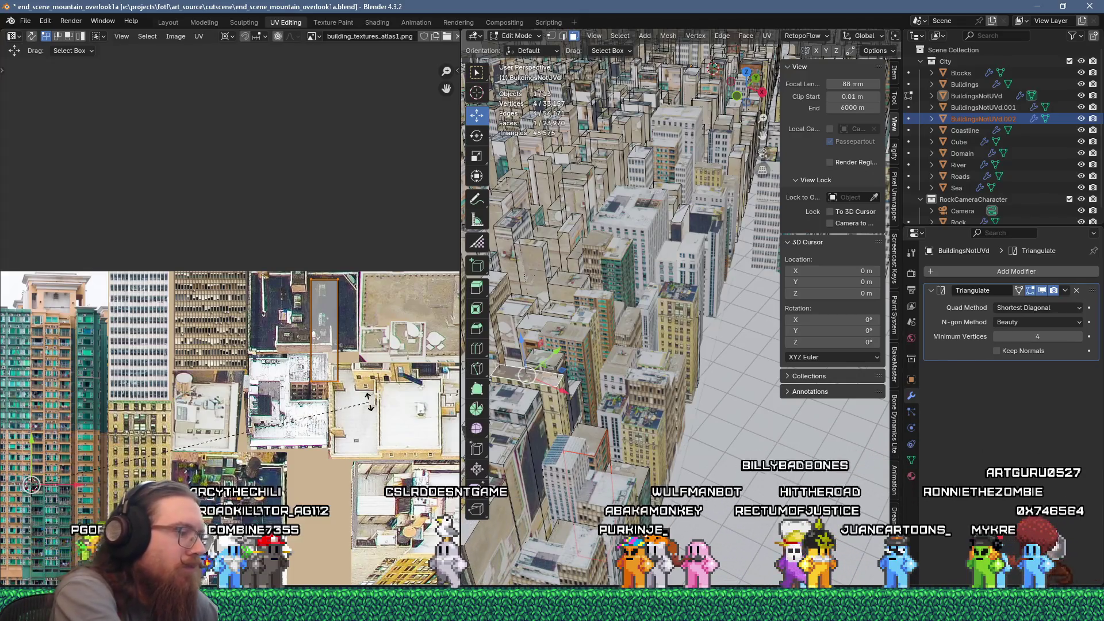
left_click(368, 402)
scroll(368, 402, "down", 3)
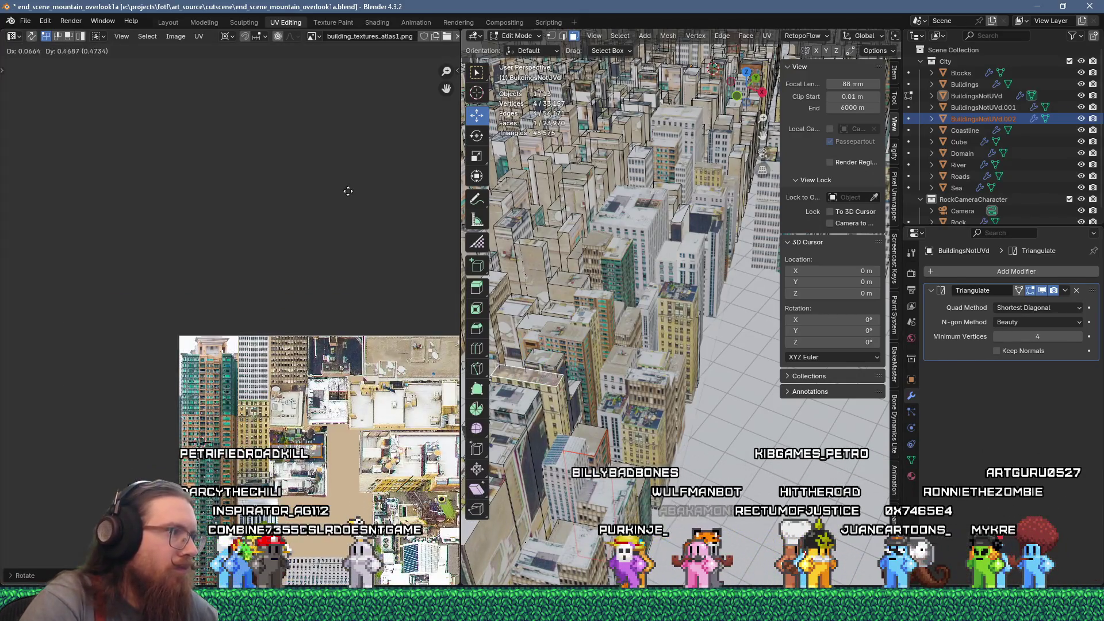
left_click(397, 175)
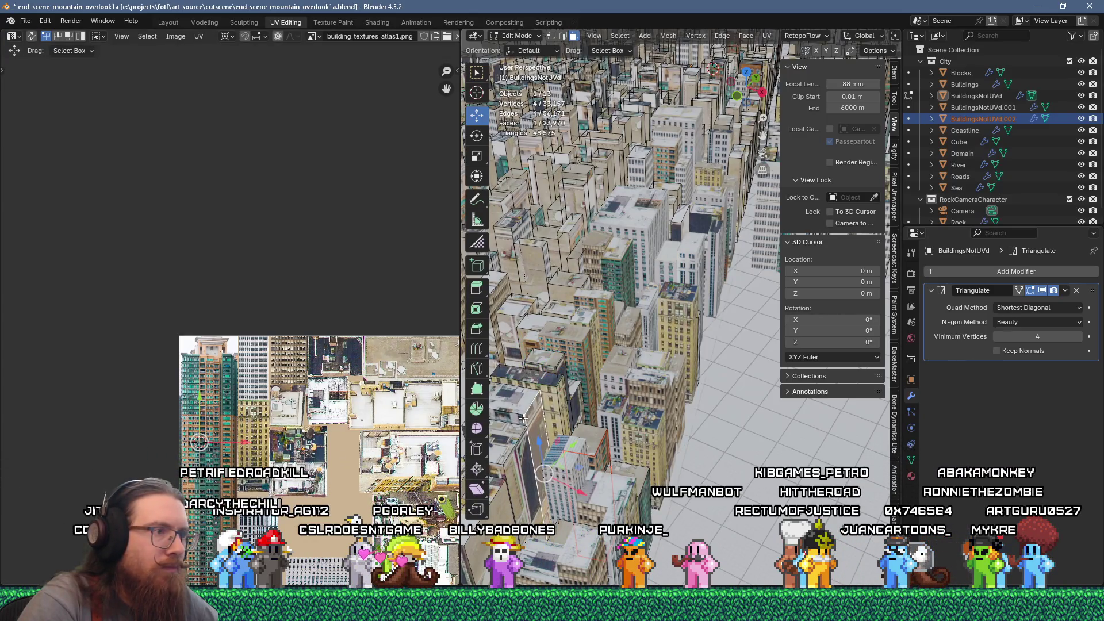
scroll(546, 409, "up", 2)
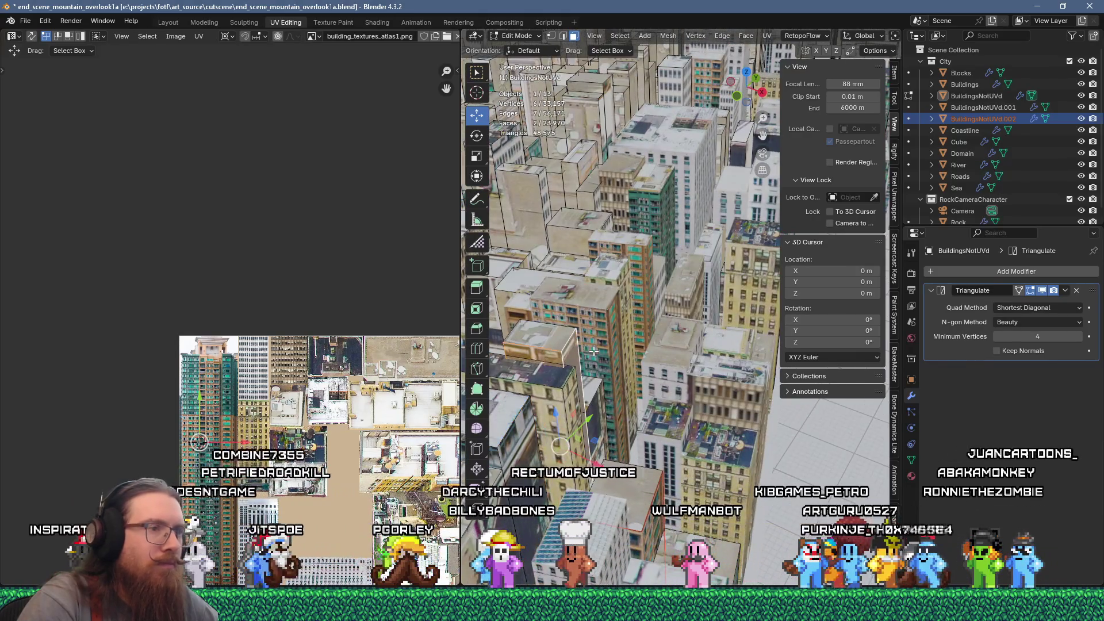
mouse_move(550, 349)
middle_mouse_down()
mouse_move(583, 323)
mouse_move(528, 367)
mouse_move(589, 399)
middle_mouse_up()
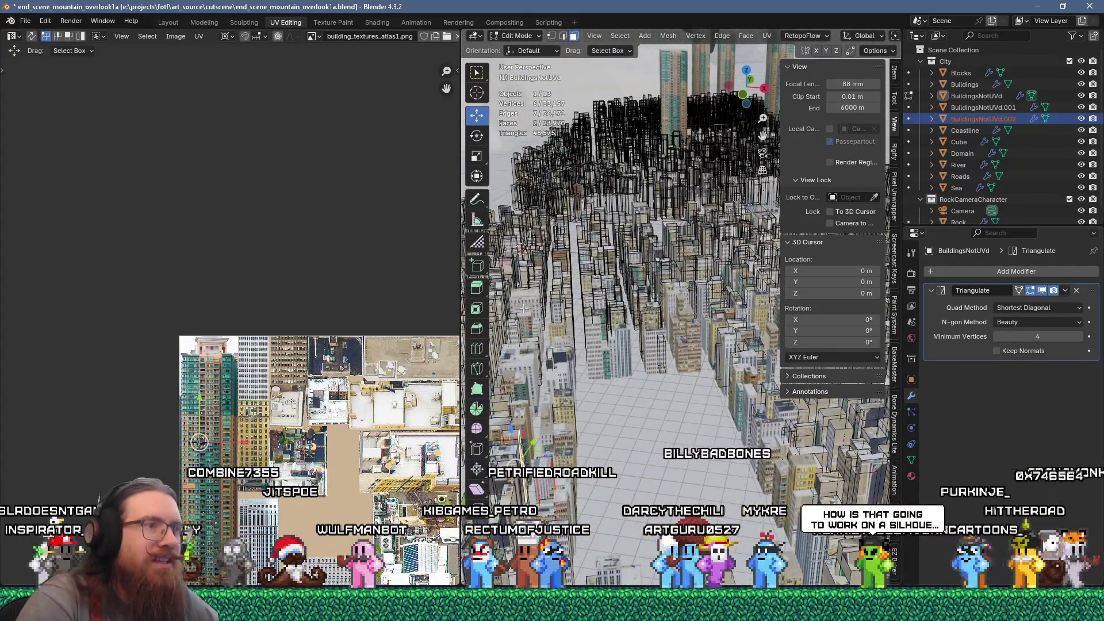
Save the blend file, then reload the changed file in Notepad++ and close its .blend tab
left_click(24, 20)
left_click(40, 98)
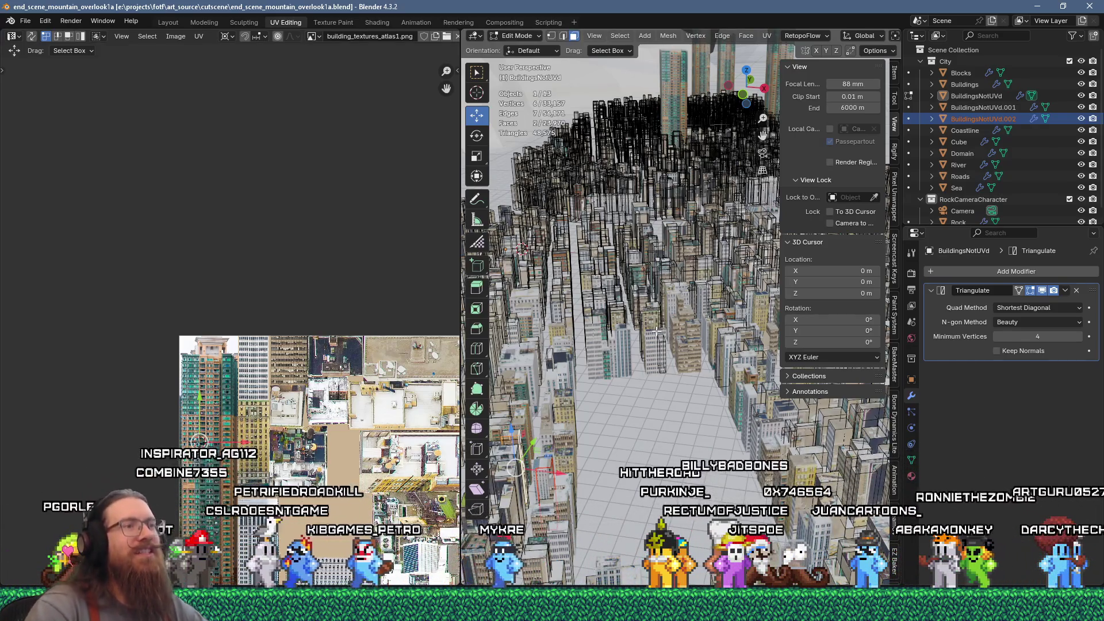
key("alt+Tab")
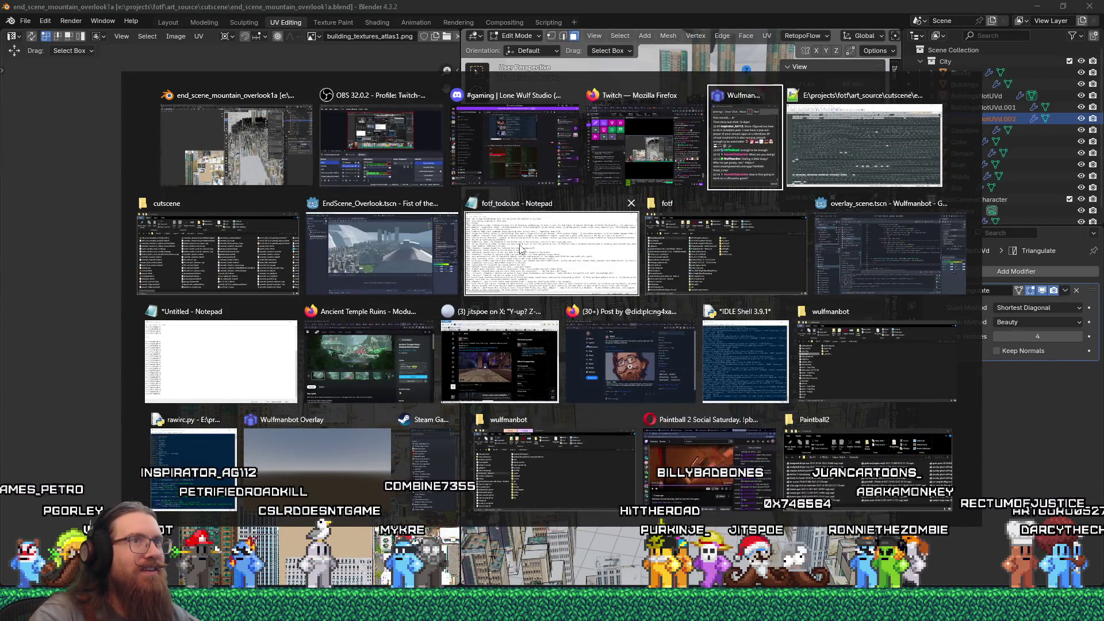
left_click(878, 140)
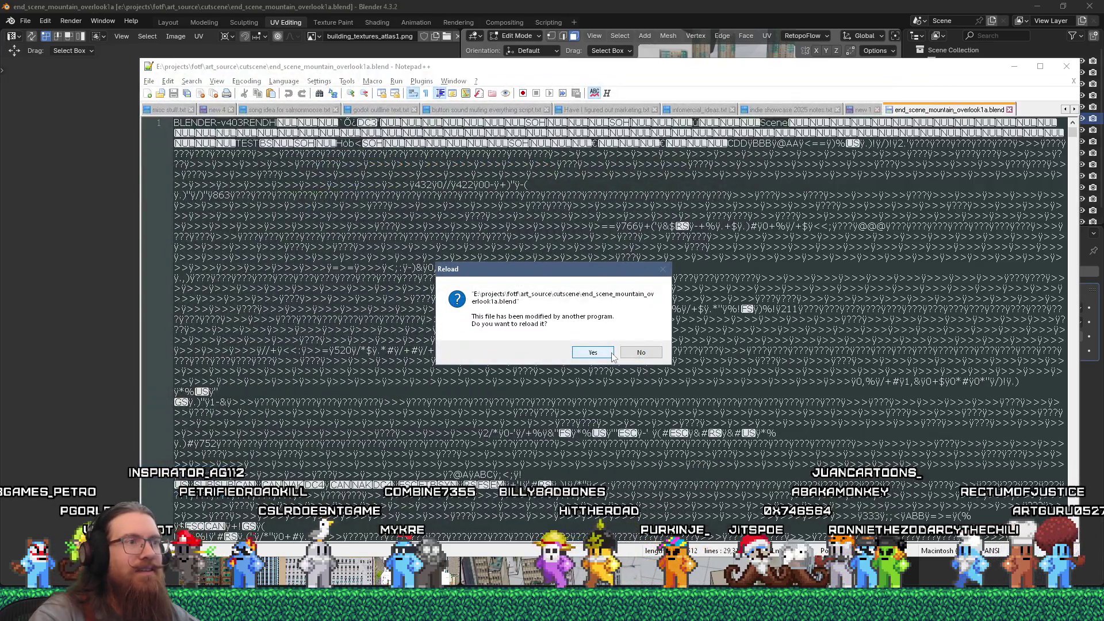
left_click(611, 354)
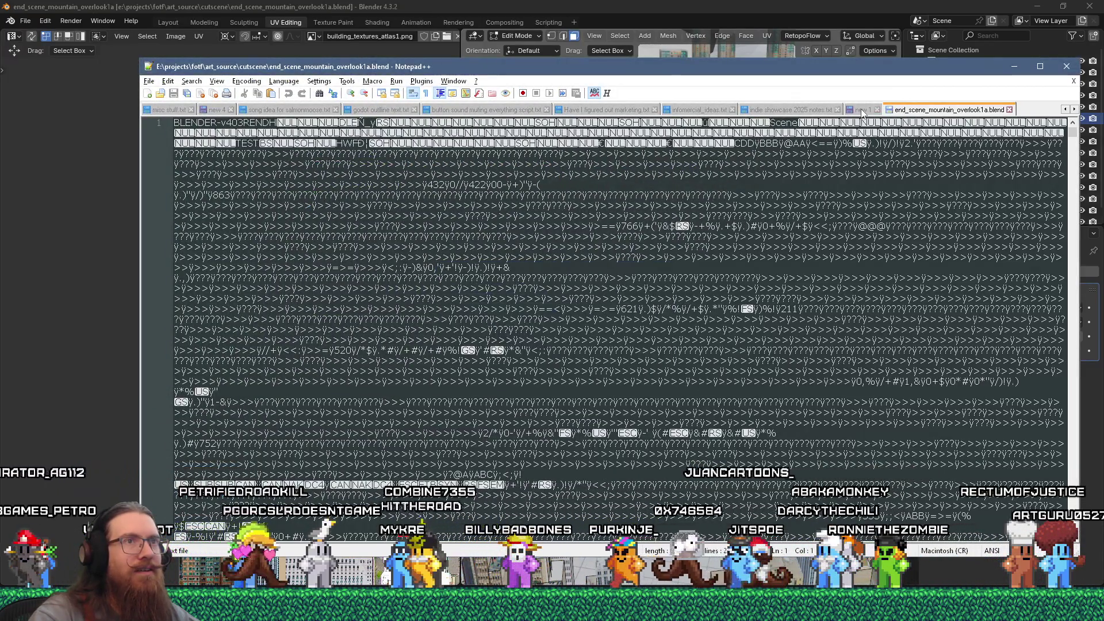
left_click(1010, 109)
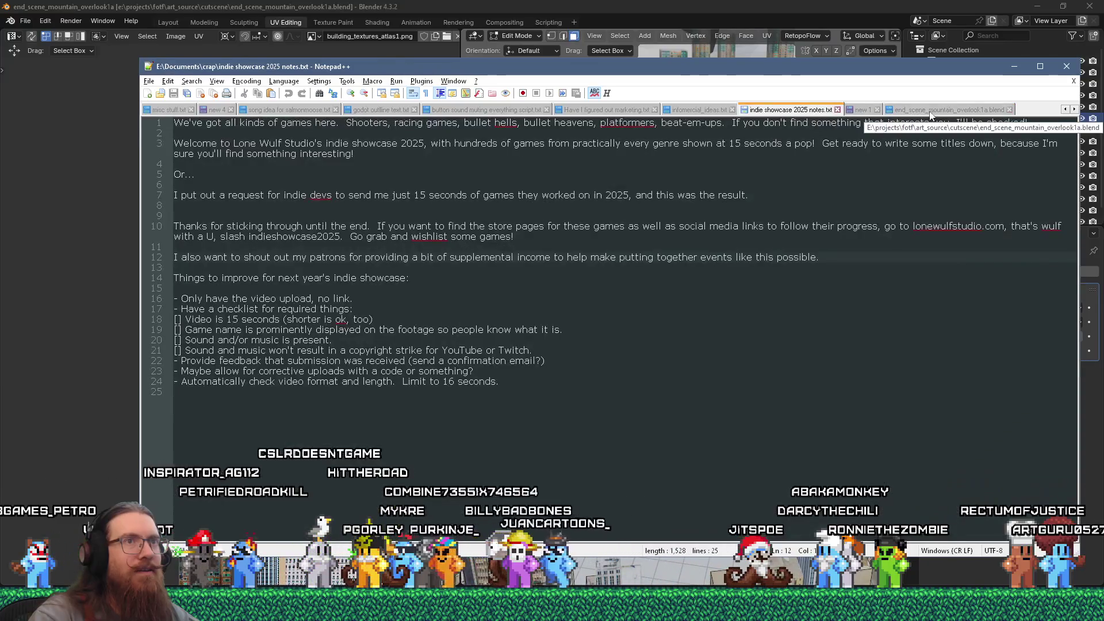
Back in Blender, save the file, inspect the textured buildings and leave Edit Mode for Object Mode
left_click(1016, 67)
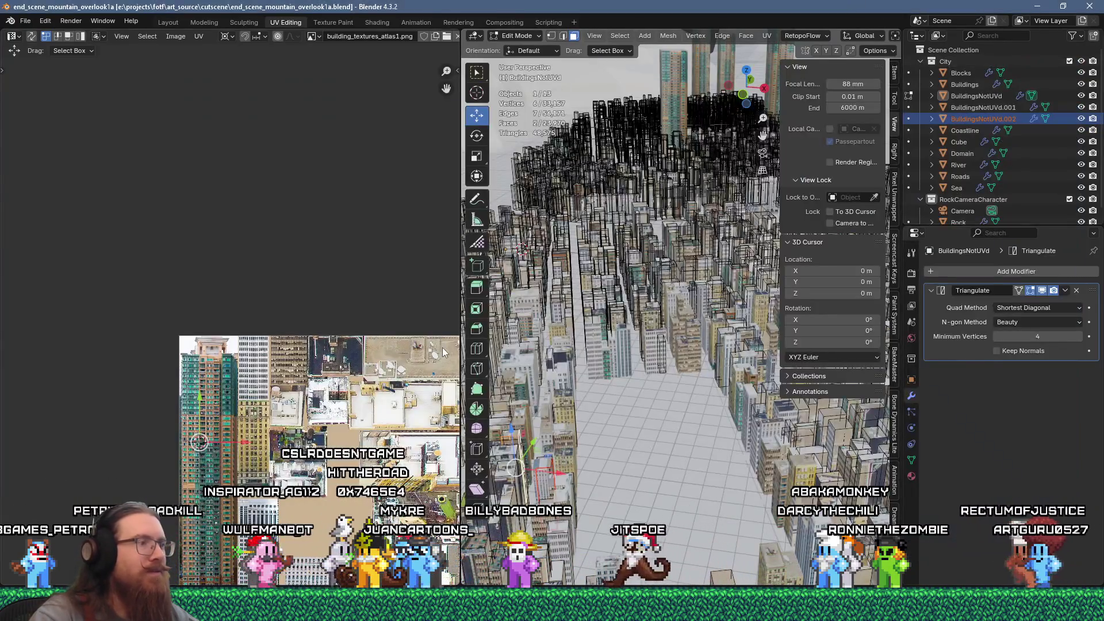
middle_click_drag(361, 378, 318, 289)
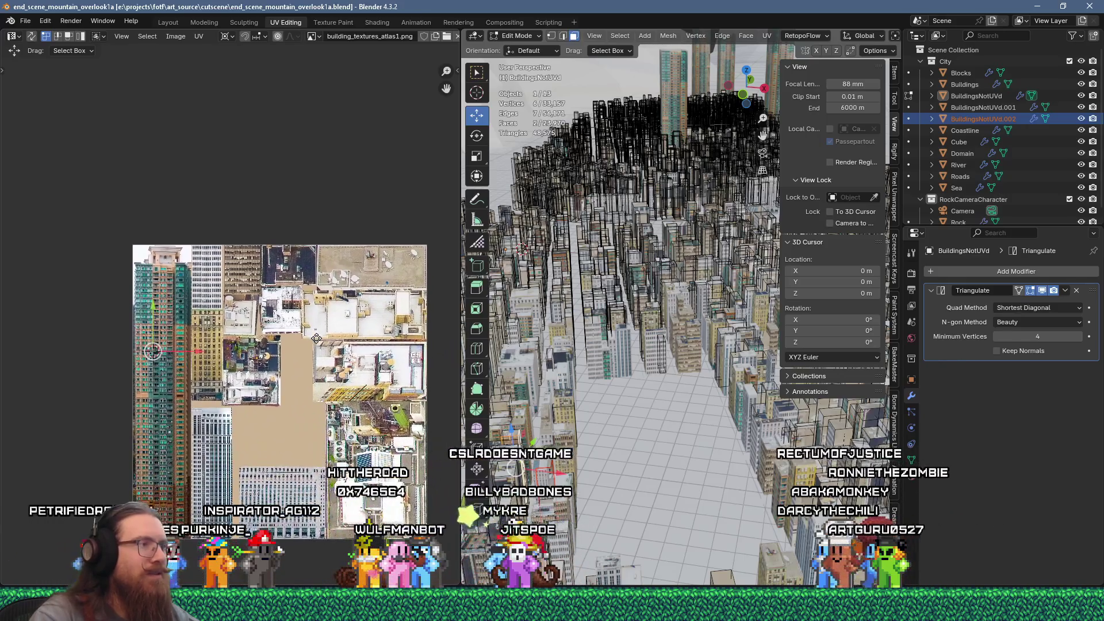
scroll(218, 396, "up", 1)
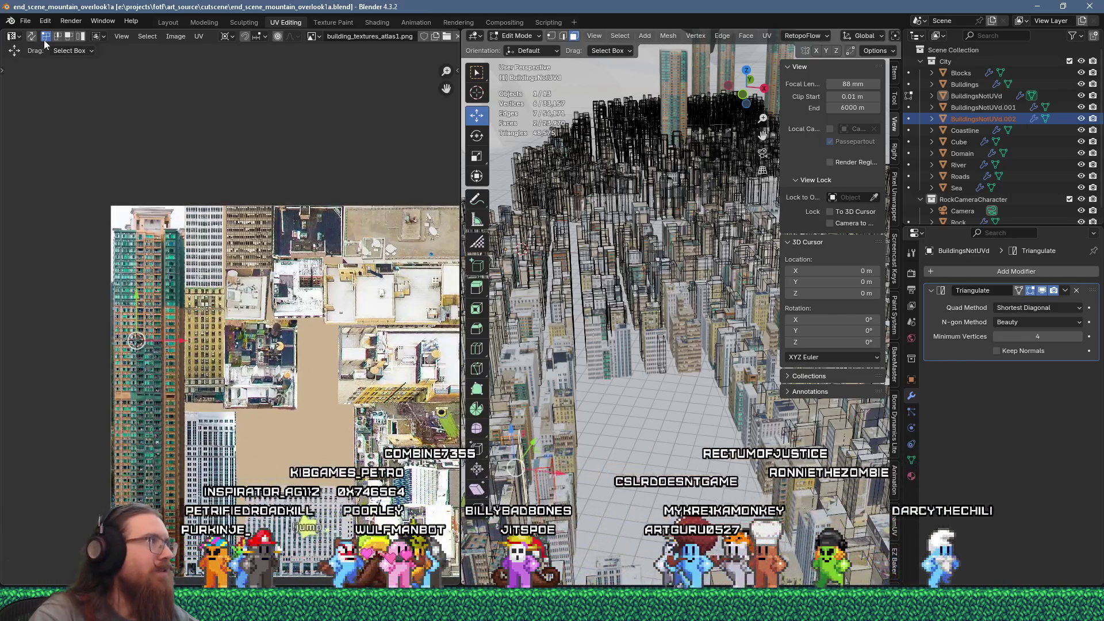
left_click(25, 20)
left_click(39, 96)
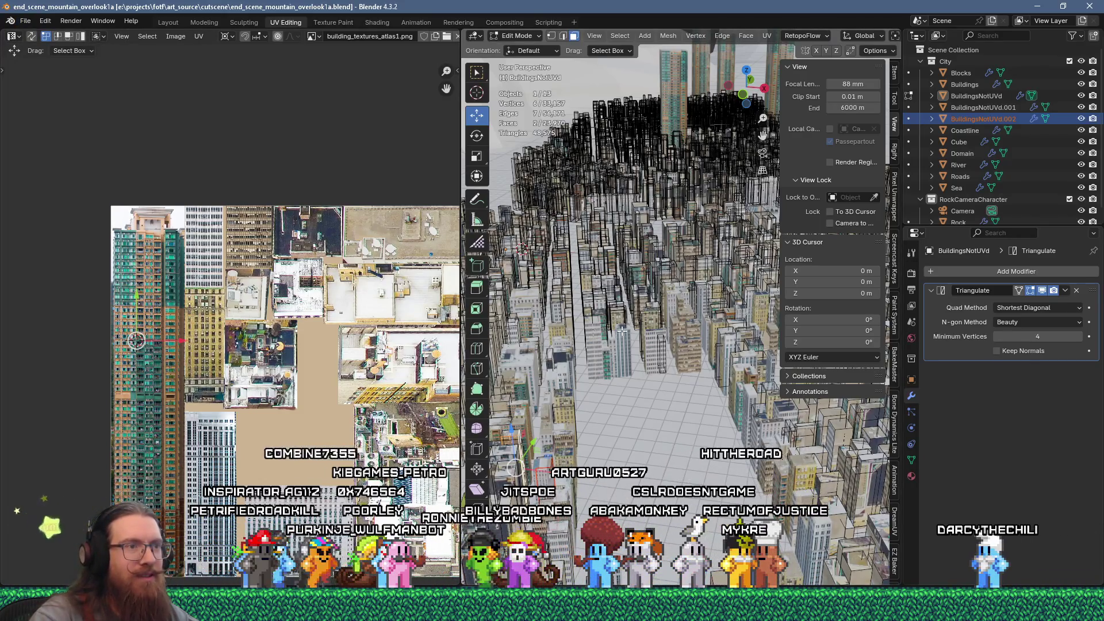
mouse_move(623, 330)
middle_mouse_down()
mouse_move(630, 416)
mouse_move(686, 380)
mouse_move(594, 457)
middle_mouse_up()
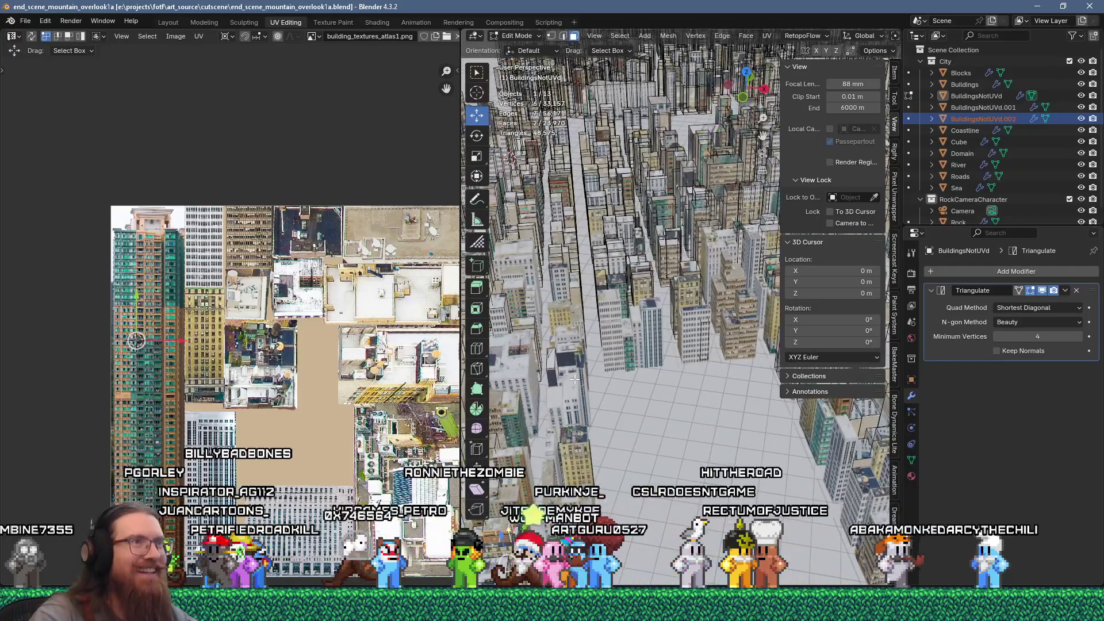
middle_click_drag(621, 372, 648, 412)
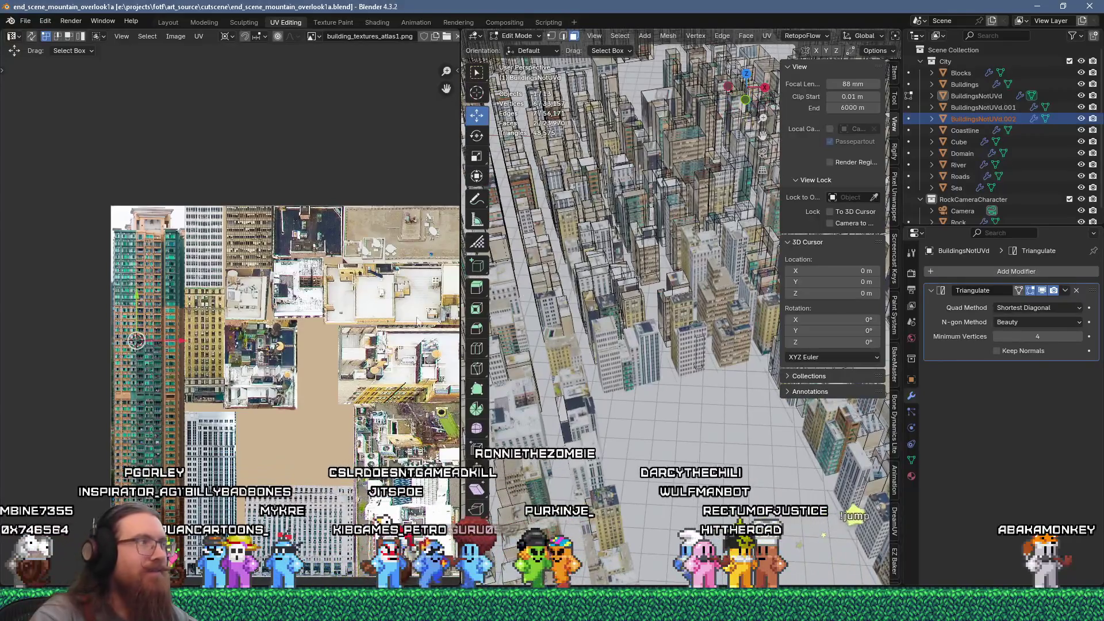
key("Tab")
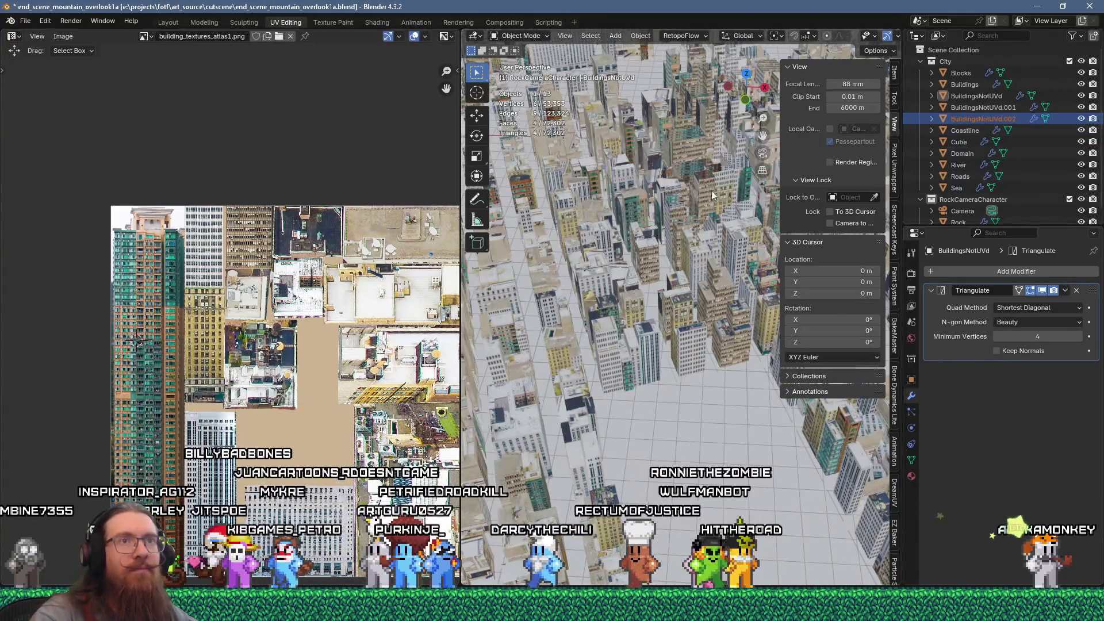
Join BuildingsNotUVd.001 and .002 into the active Buildings object and save the file
left_click(986, 107, "ctrl")
left_click(975, 85, "ctrl")
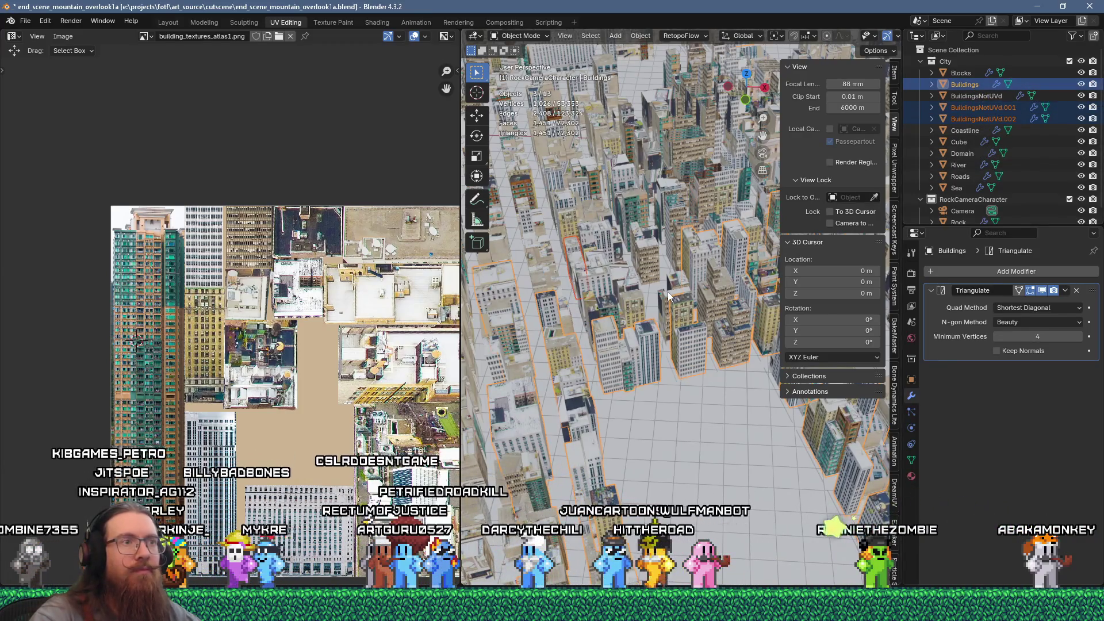
key("ctrl+j")
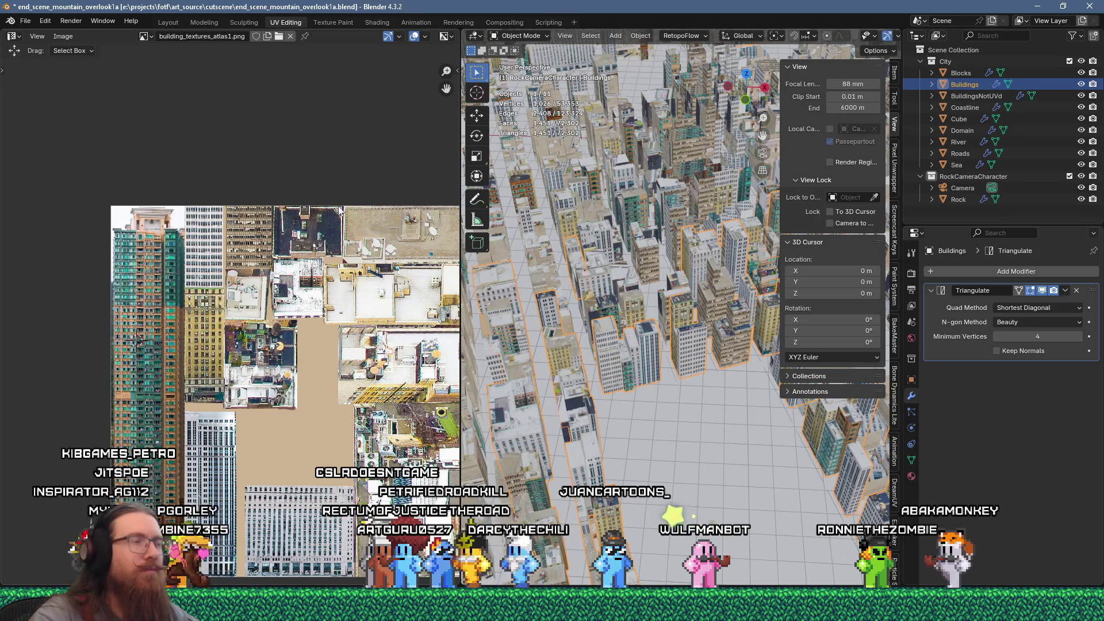
left_click(28, 21)
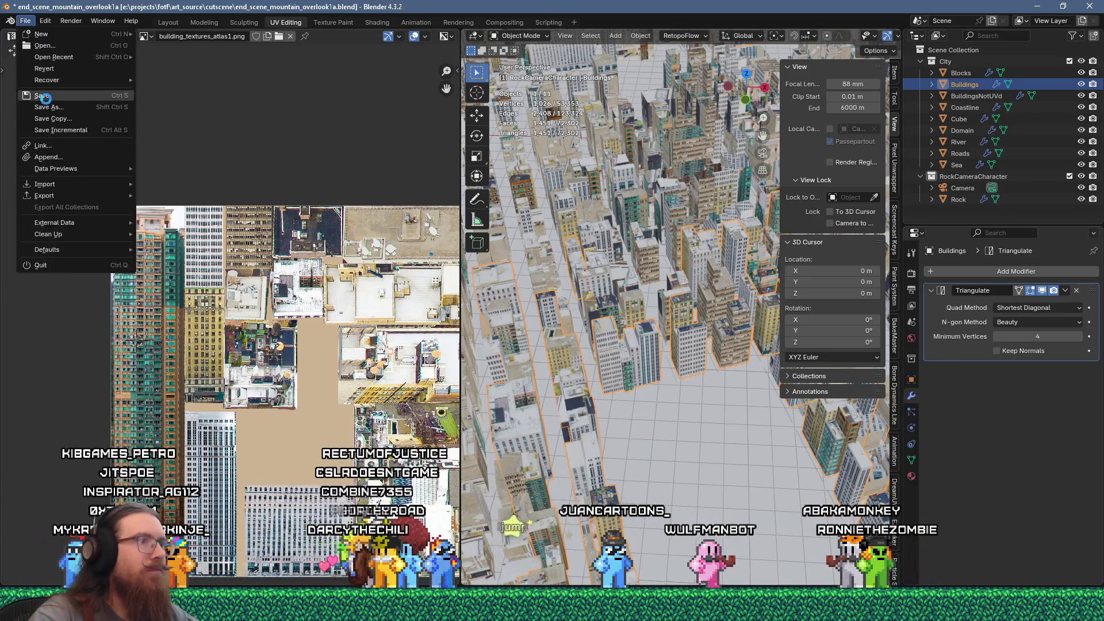
left_click(43, 96)
Select the BuildingsNotUVd object, view the city from higher and save again
left_click(978, 95)
scroll(572, 333, "down", 5)
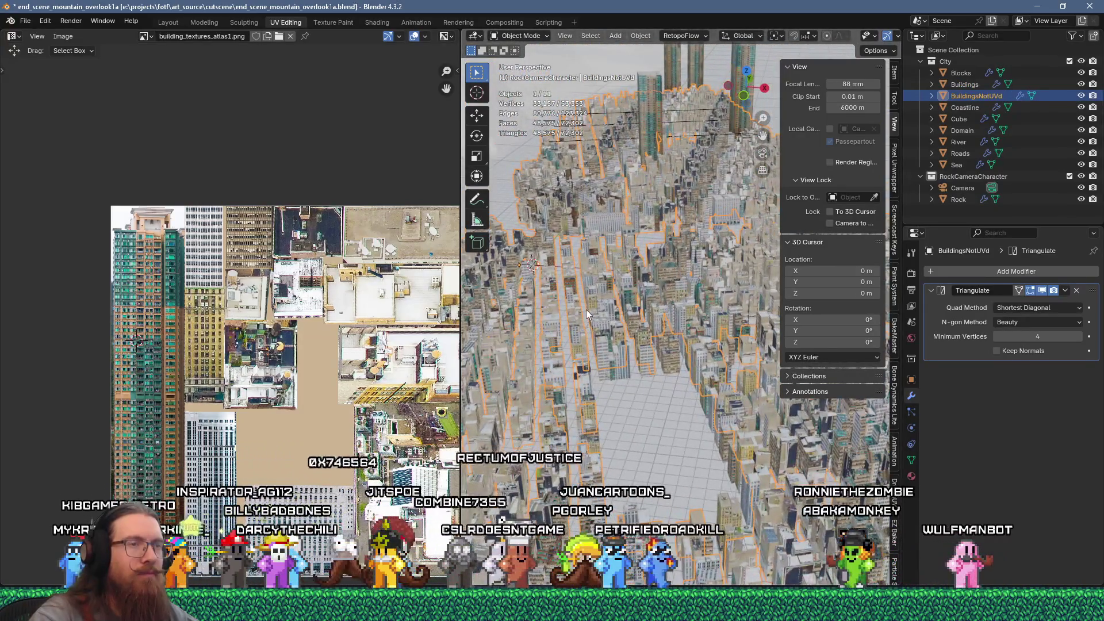
middle_click_drag(586, 310, 594, 371)
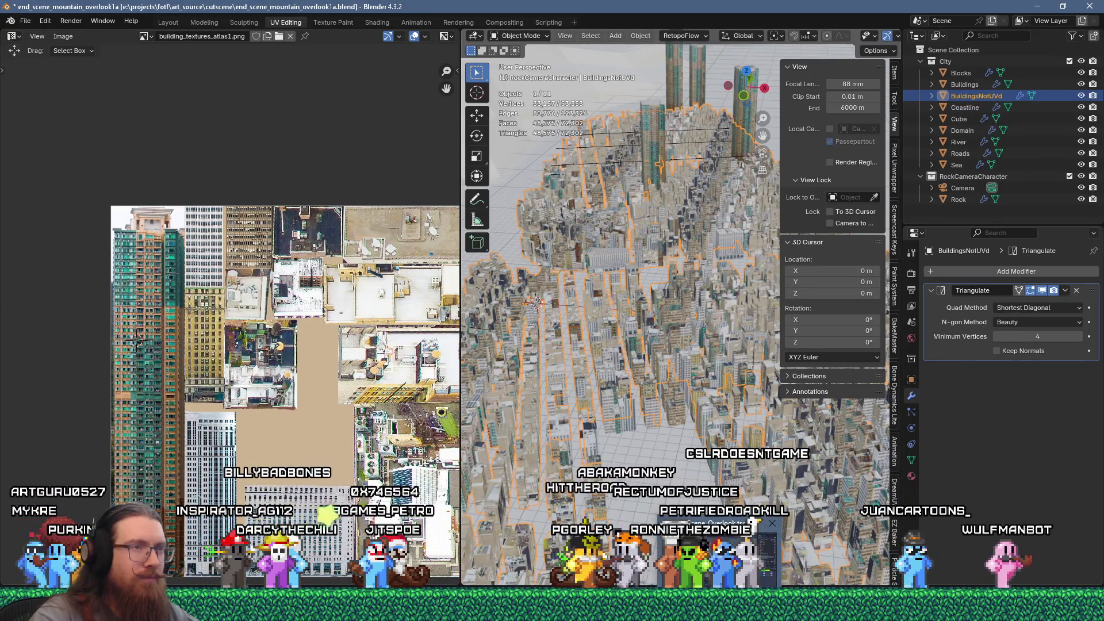
left_click(25, 22)
left_click(32, 95)
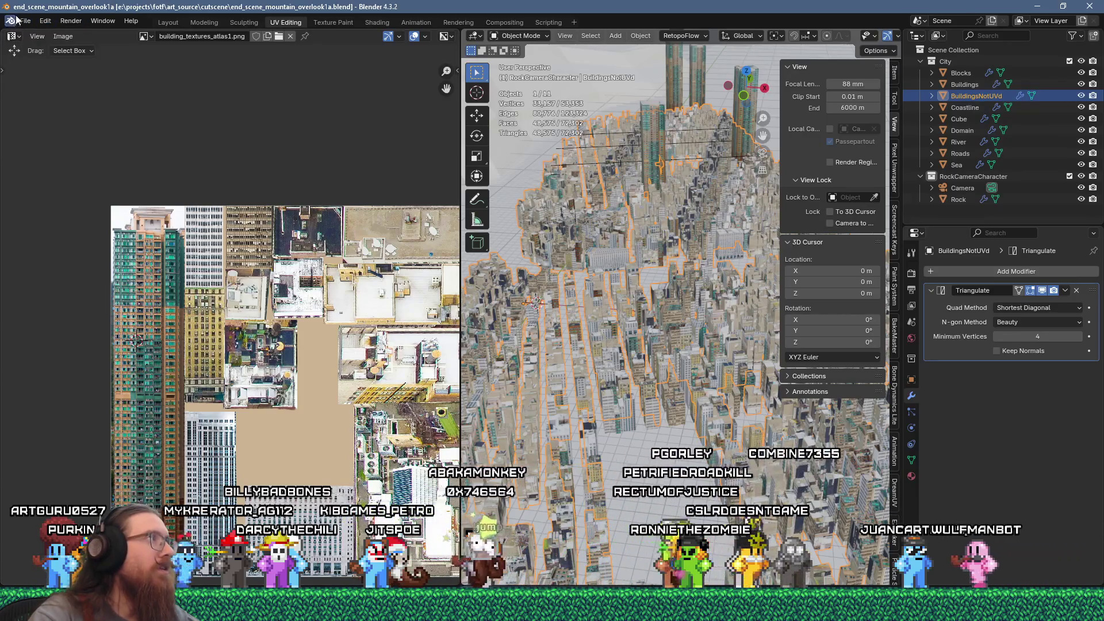
Start a glTF 2.0 export and navigate to the fotf_godot project's toimport folder
left_click(25, 21)
mouse_move(50, 198)
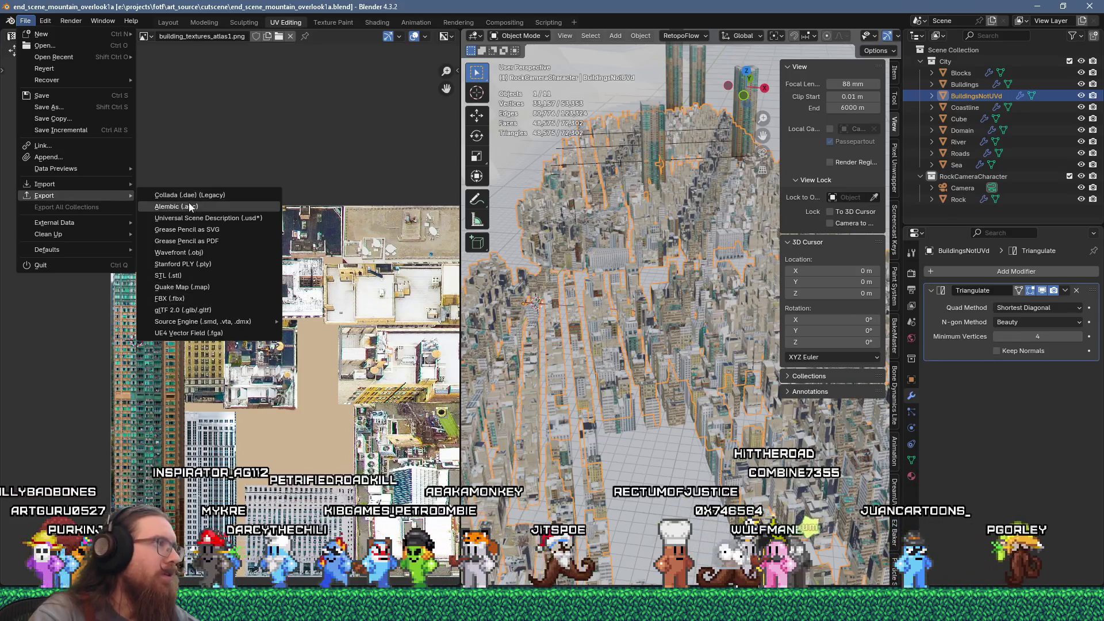
left_click(189, 310)
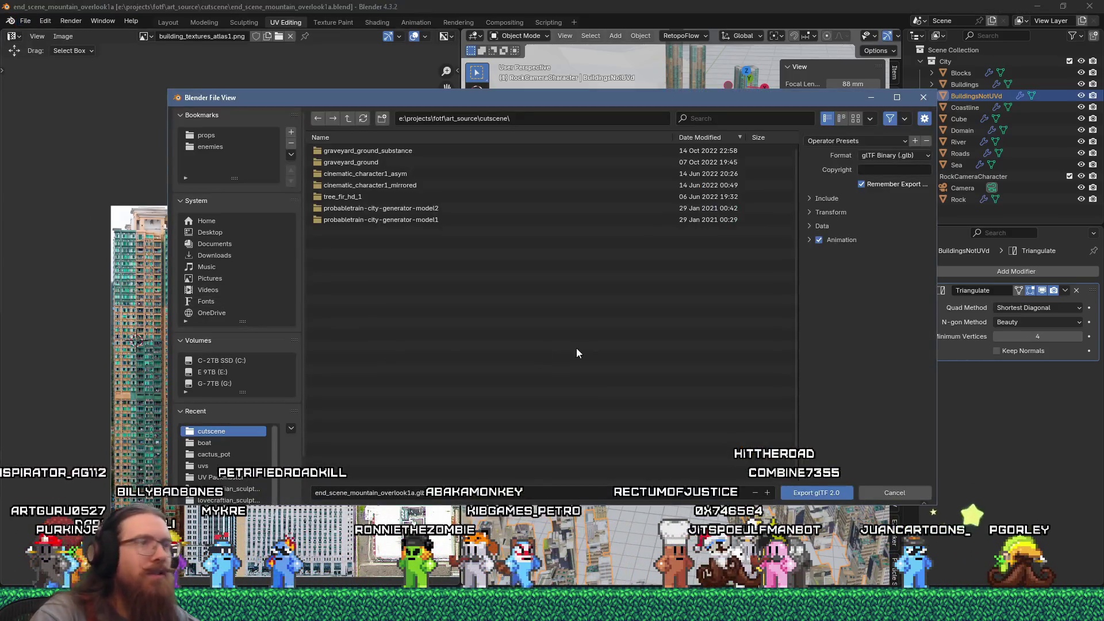
left_click(348, 119)
left_click(347, 120)
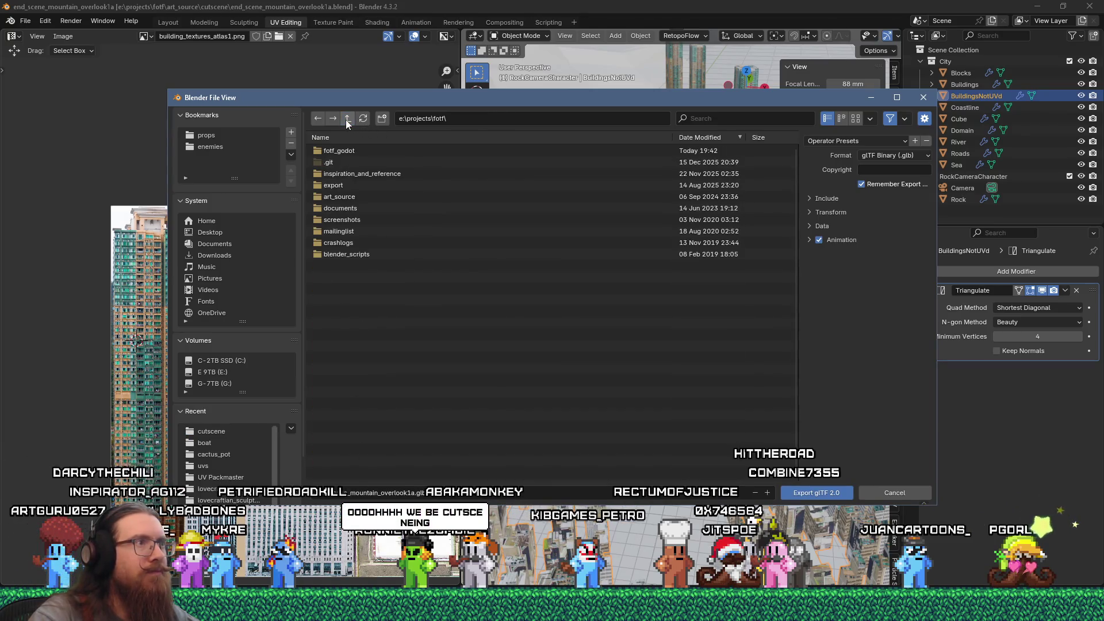
double_click(334, 151)
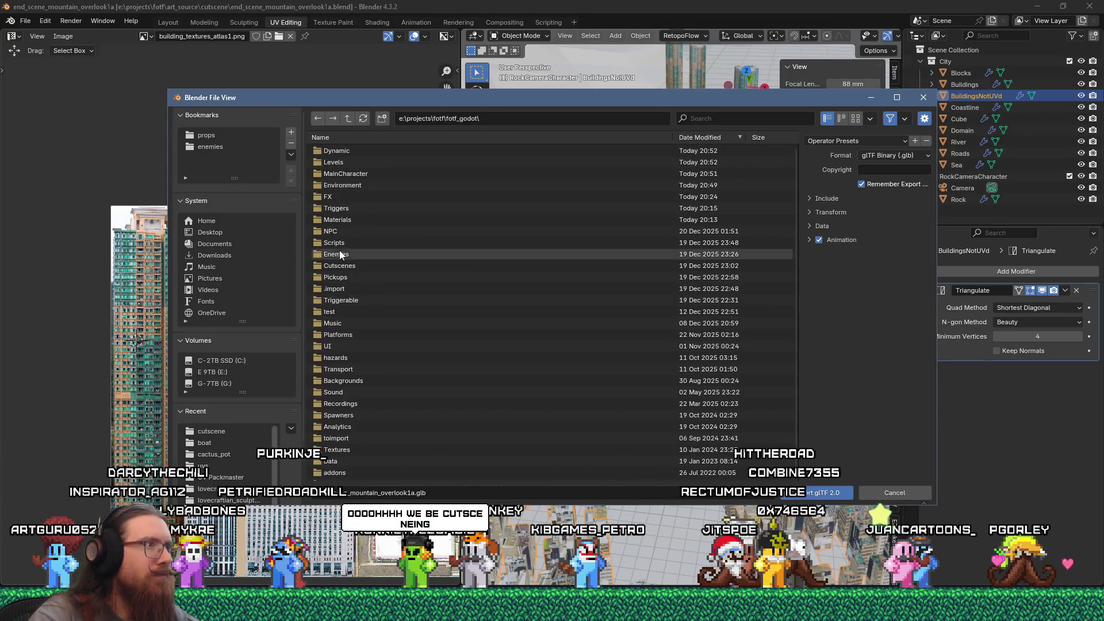
left_click(501, 119)
left_click(500, 119)
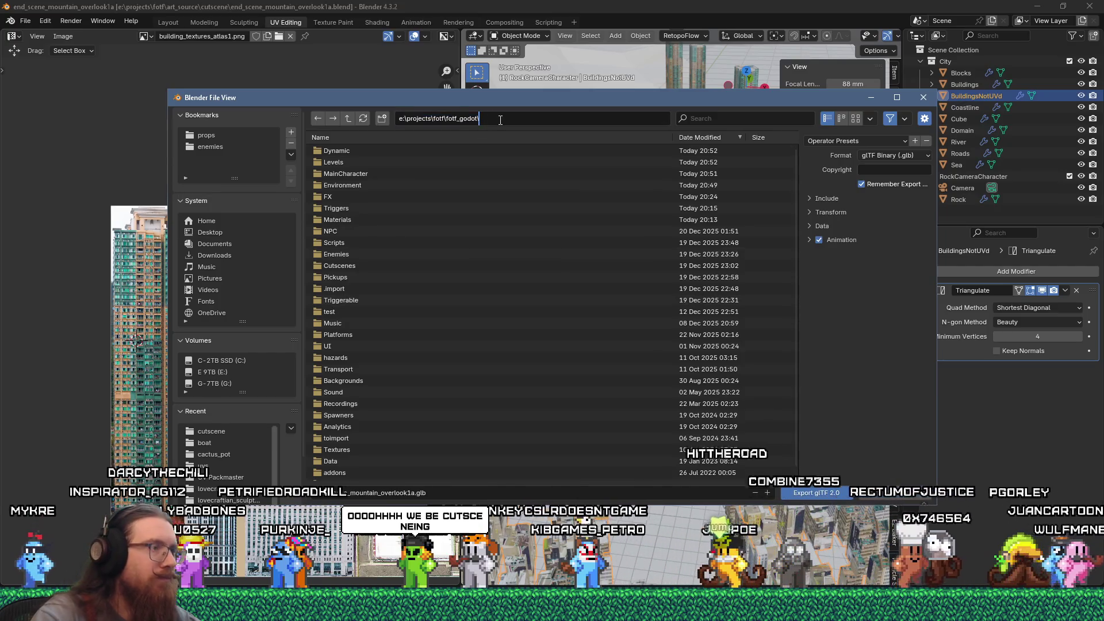
type("toimport\\")
key("Return")
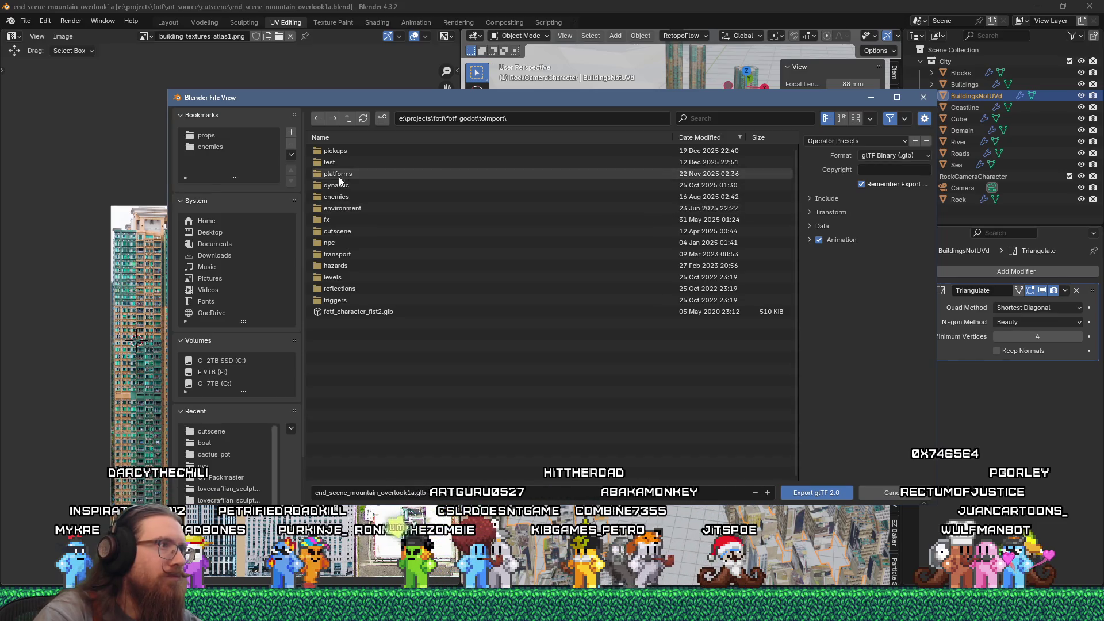
Export the city into the cutscene folder, overwriting end_scene_mountain_overlook1.glb
left_click(344, 232)
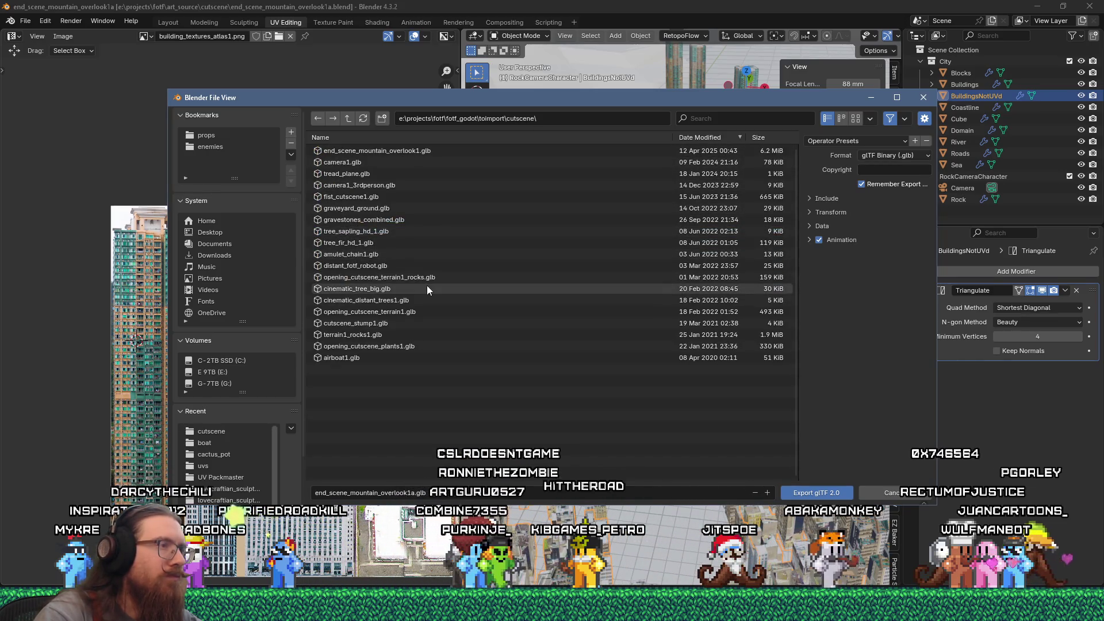
left_click(402, 150)
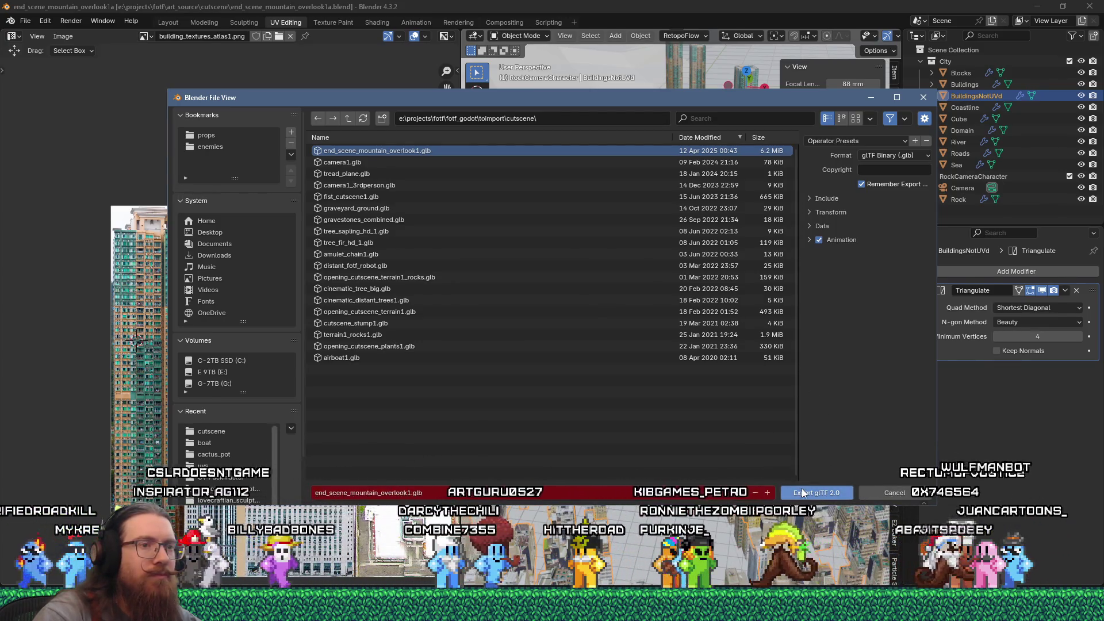
left_click(805, 492)
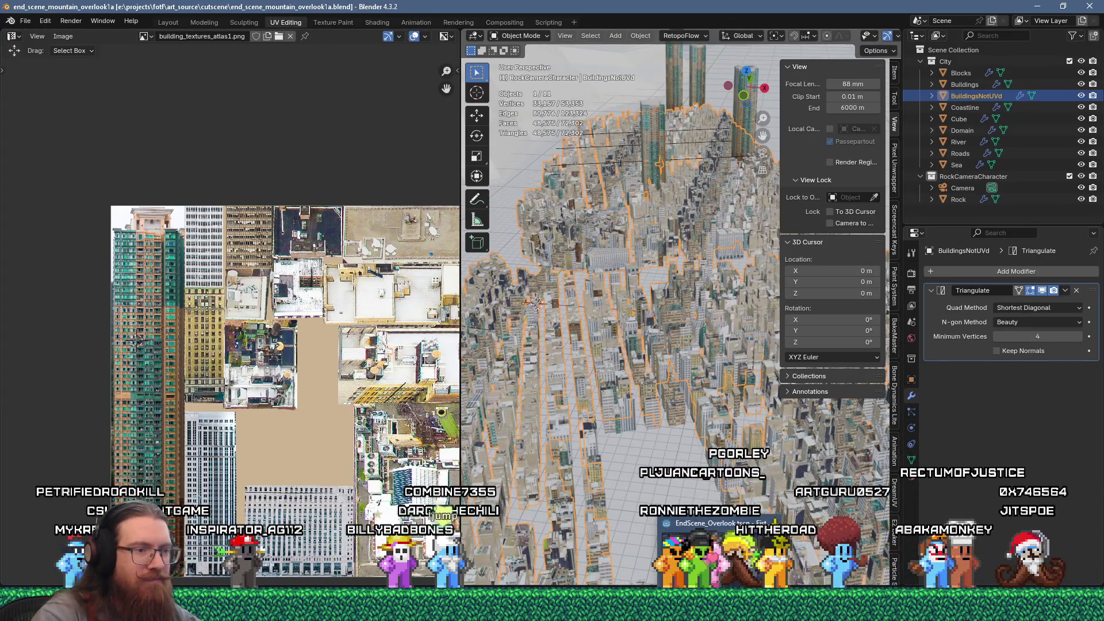
left_click(719, 552)
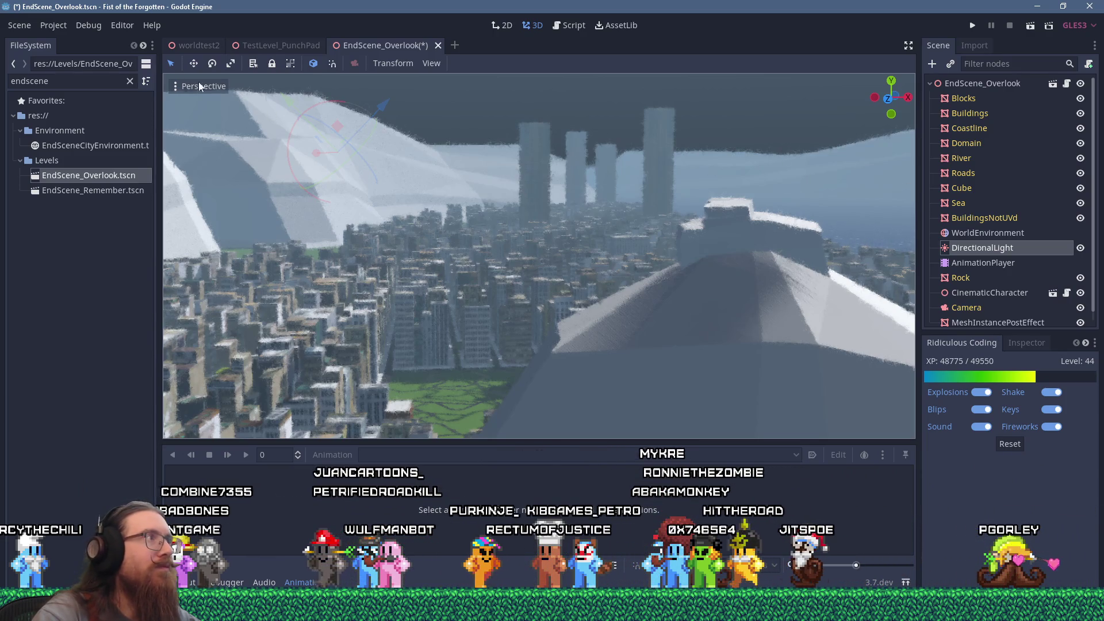
Reload the current Godot project, discarding unsaved scene changes
left_click(29, 26)
mouse_move(52, 26)
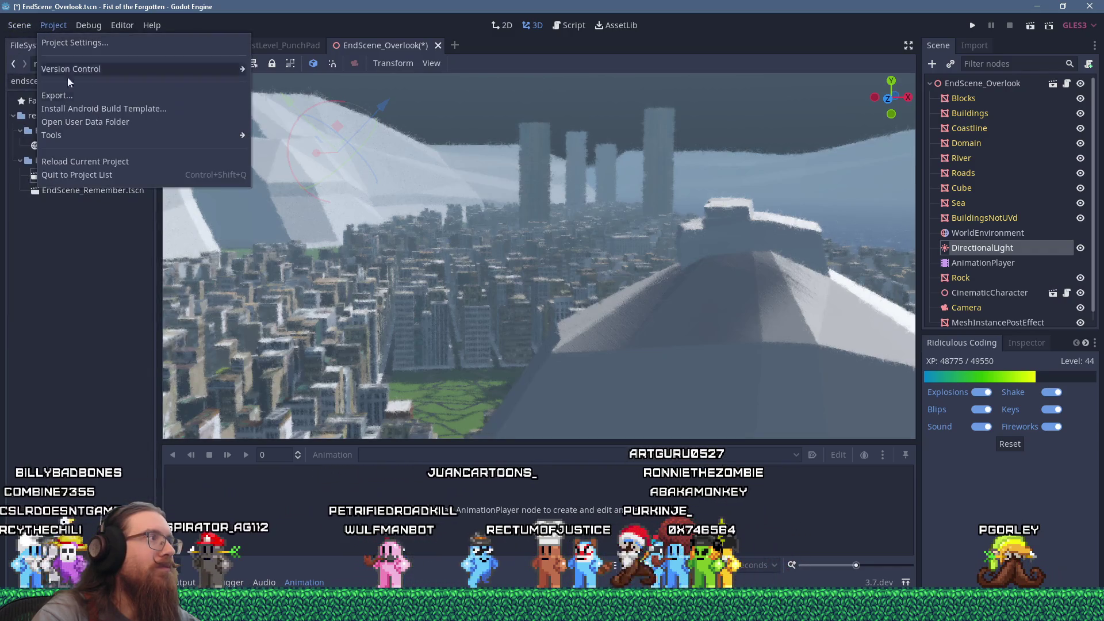
left_click(111, 164)
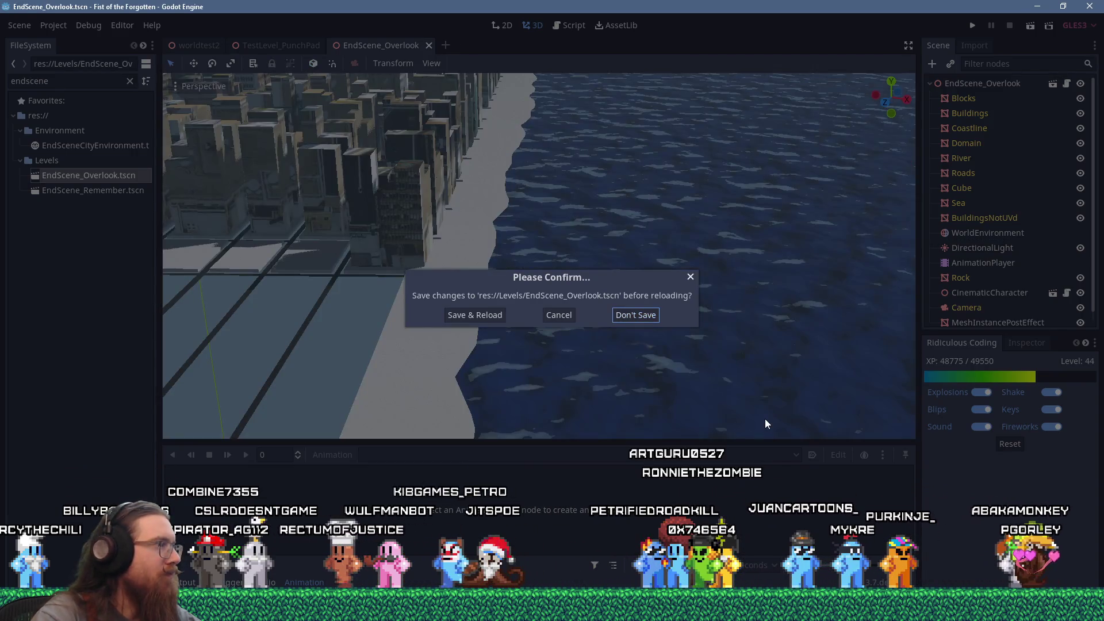
key("alt+Tab")
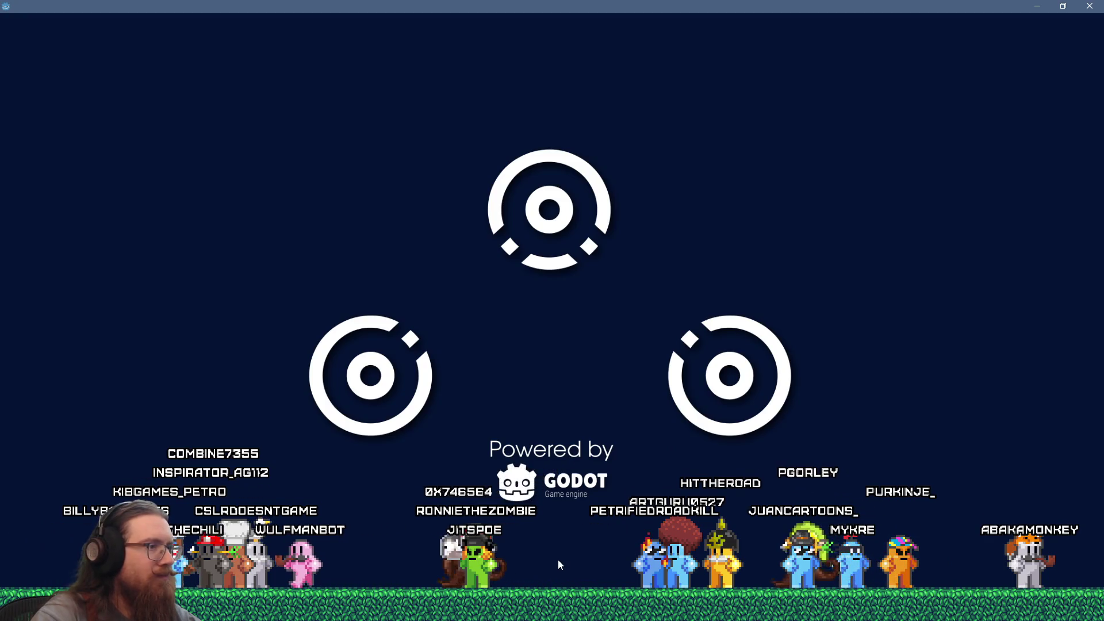
key("alt+Tab")
key("alt+Tab")
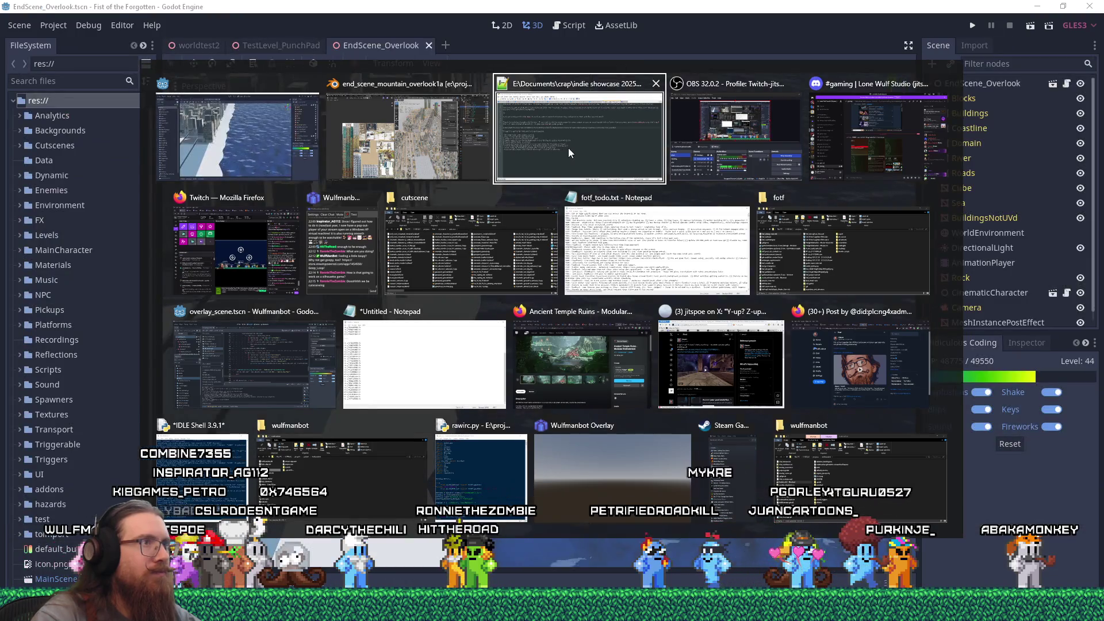
Preview the reloaded overlook scene through the Camera node, then return to Blender's city view
key("Escape")
scroll(471, 163, "down", 10)
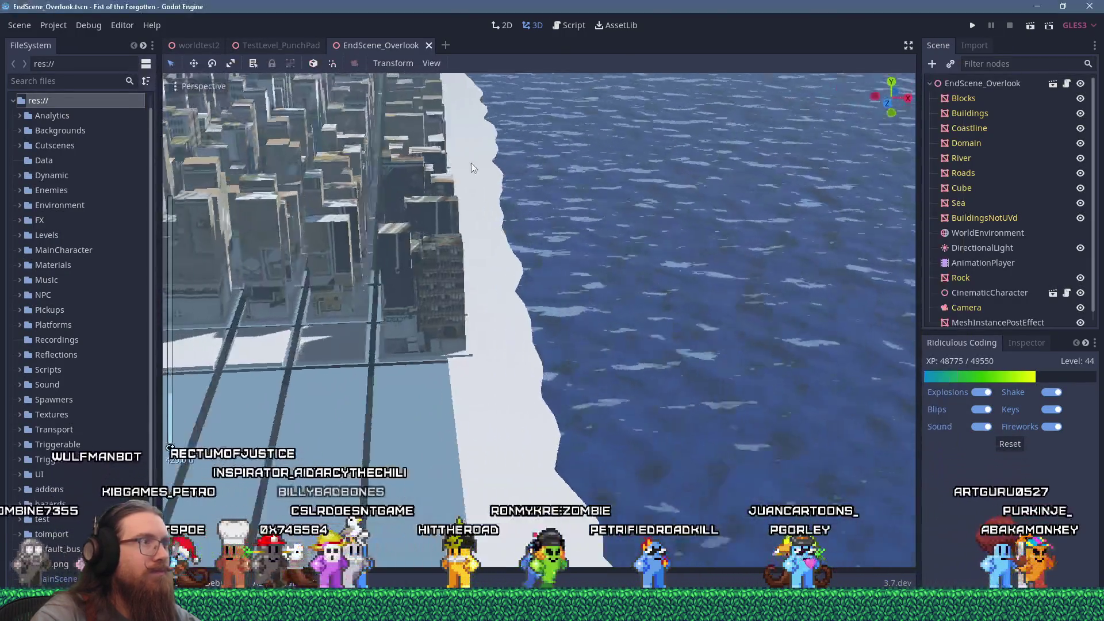
scroll(533, 184, "up", 4)
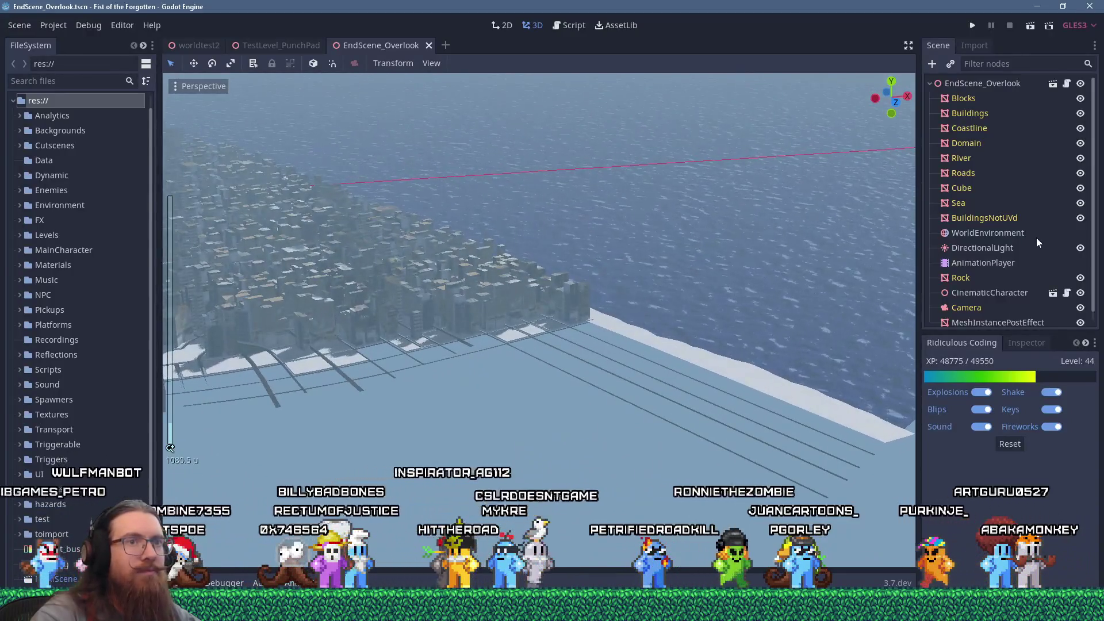
left_click(1026, 296)
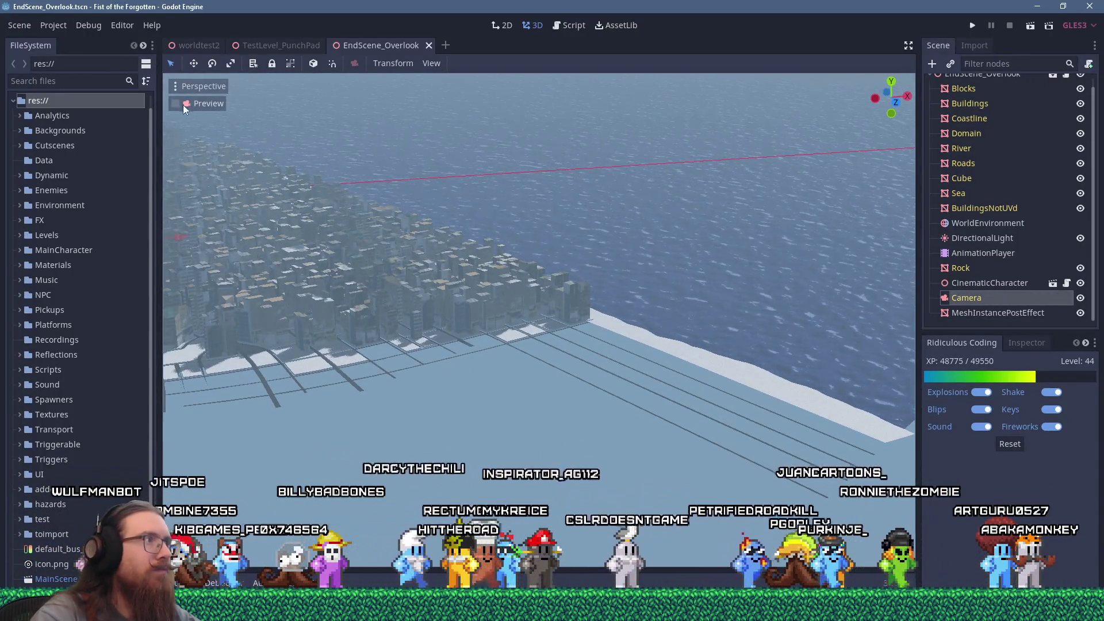
left_click(184, 104)
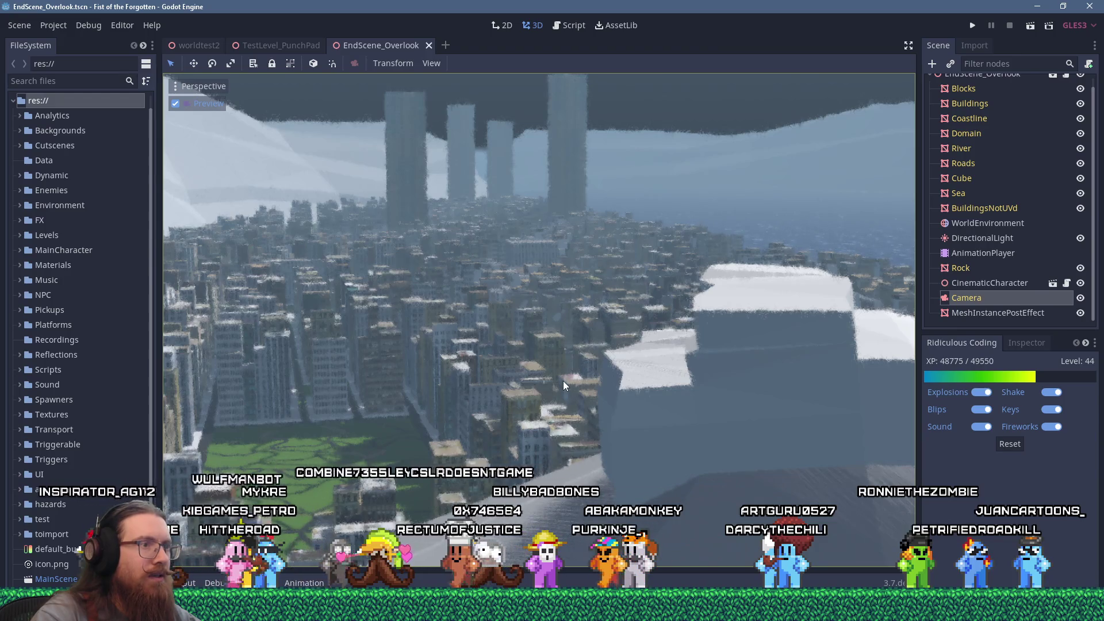
key("alt+Tab")
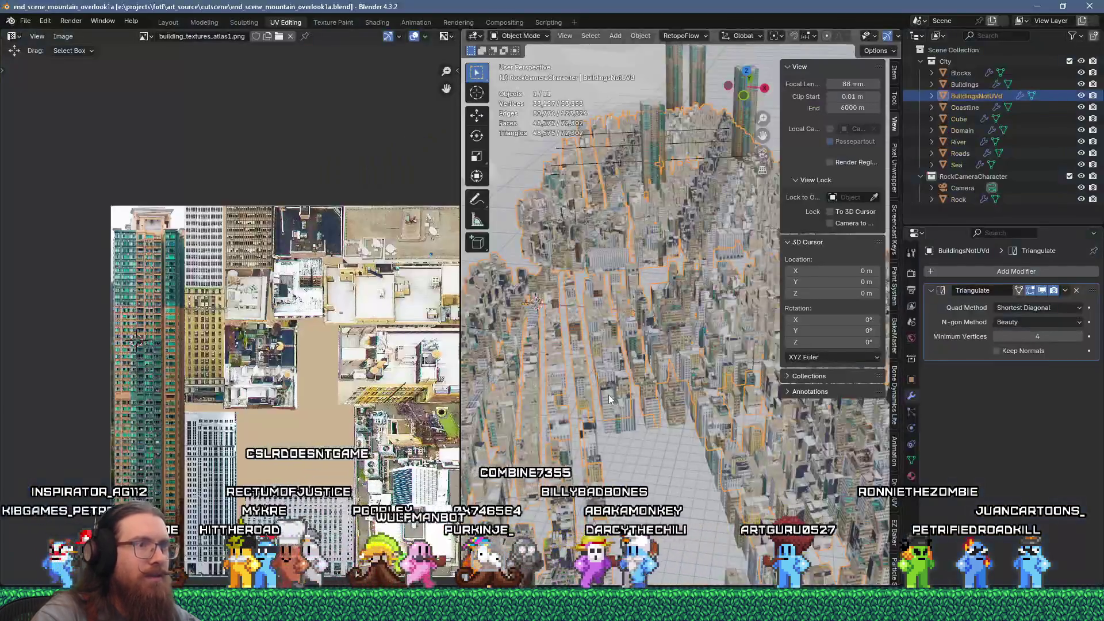
mouse_move(611, 400)
middle_mouse_down()
mouse_move(664, 430)
mouse_move(688, 430)
mouse_move(658, 460)
middle_mouse_up()
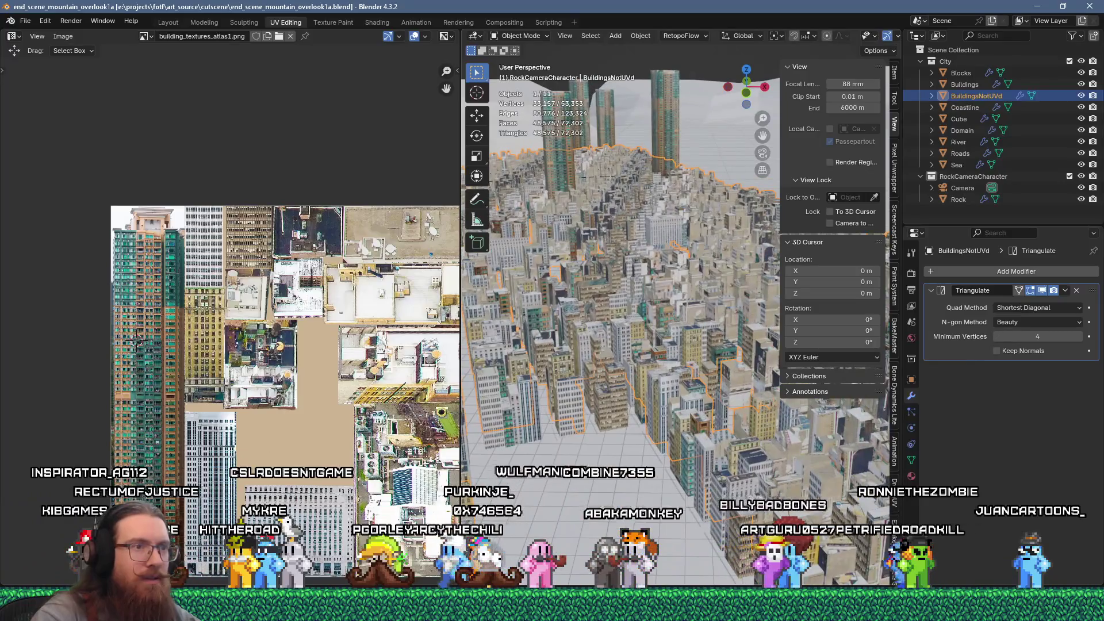
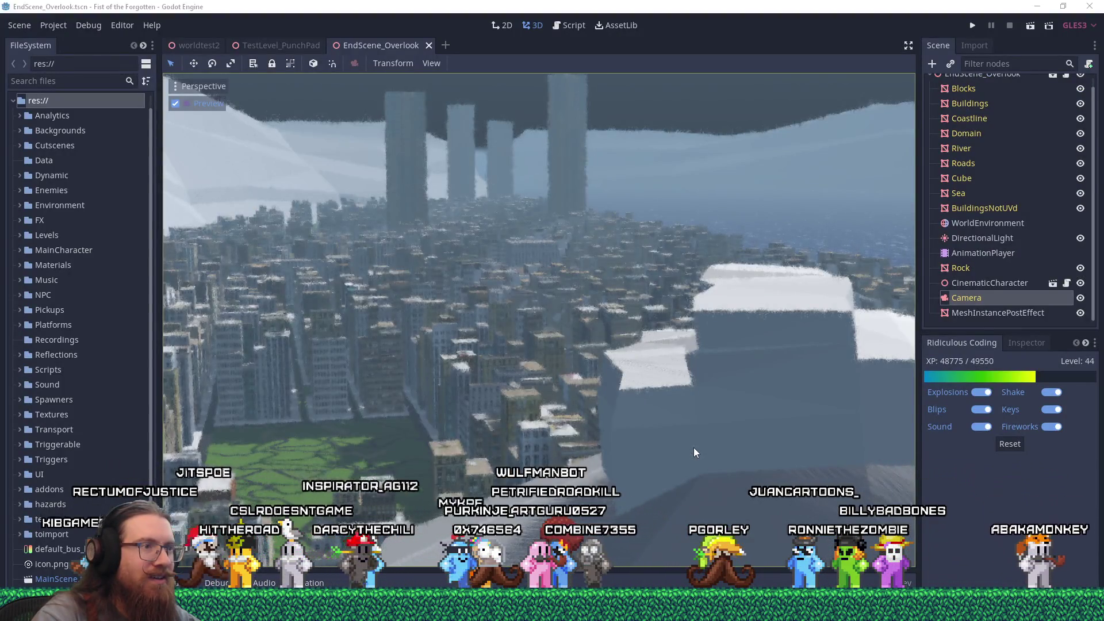
Compare the Blender city, viewed from above, with Godot's EndScene_Overlook scene, ending in Blender
key("alt+Tab")
mouse_move(737, 448)
middle_mouse_down()
mouse_move(702, 442)
mouse_move(740, 470)
mouse_move(727, 471)
middle_mouse_up()
key("alt+Tab")
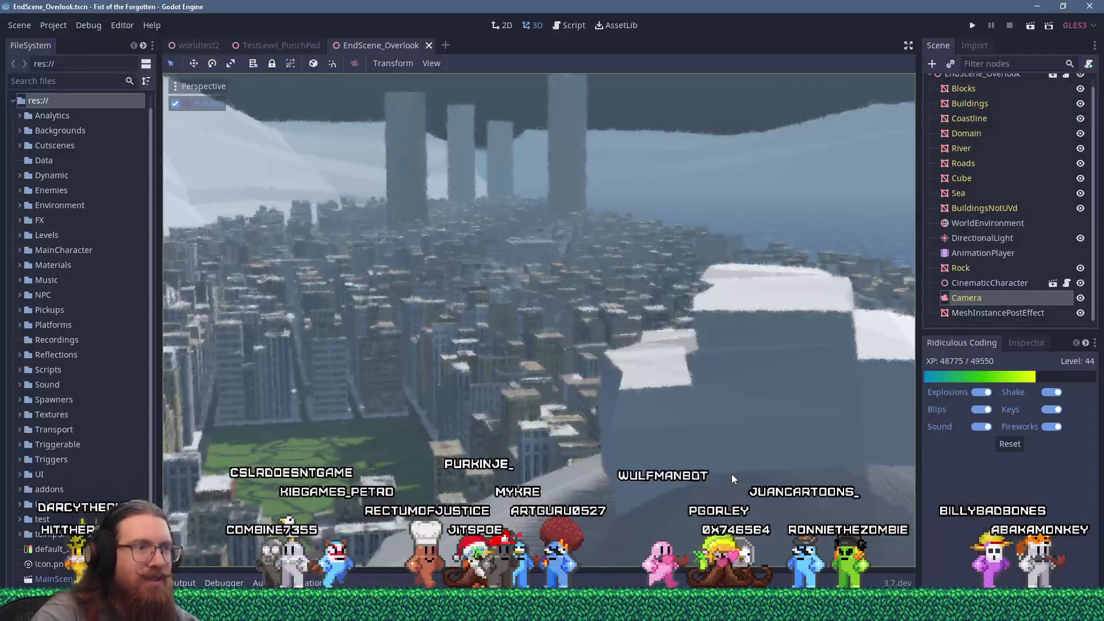
key("alt+Tab")
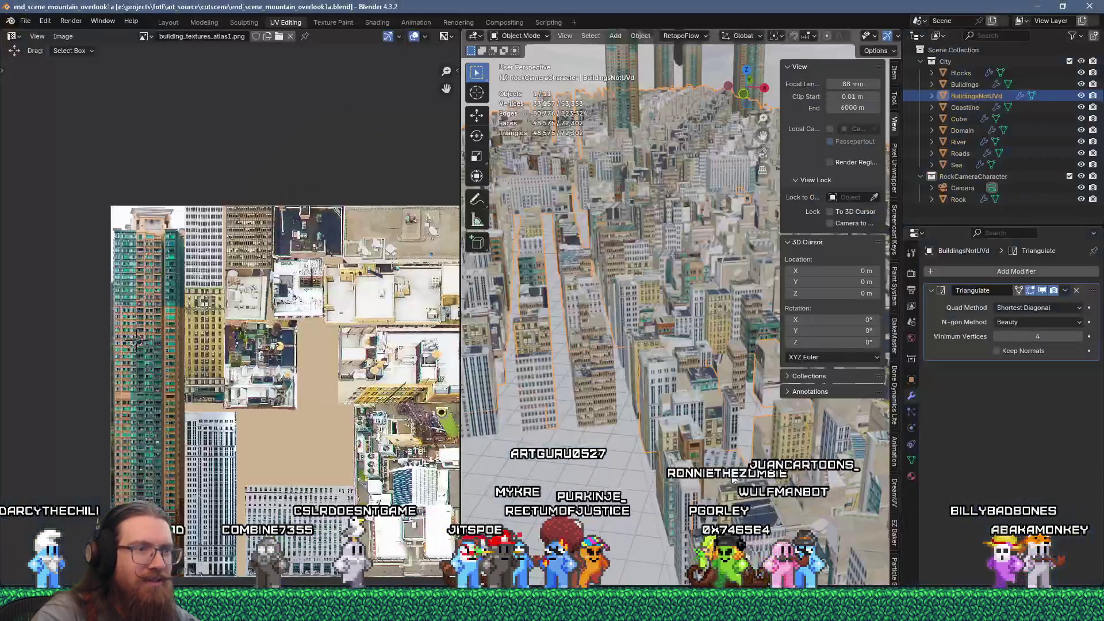
Hide the N sidebar, orbit lower over the city and recheck it against Godot
middle_click_drag(730, 463, 731, 471)
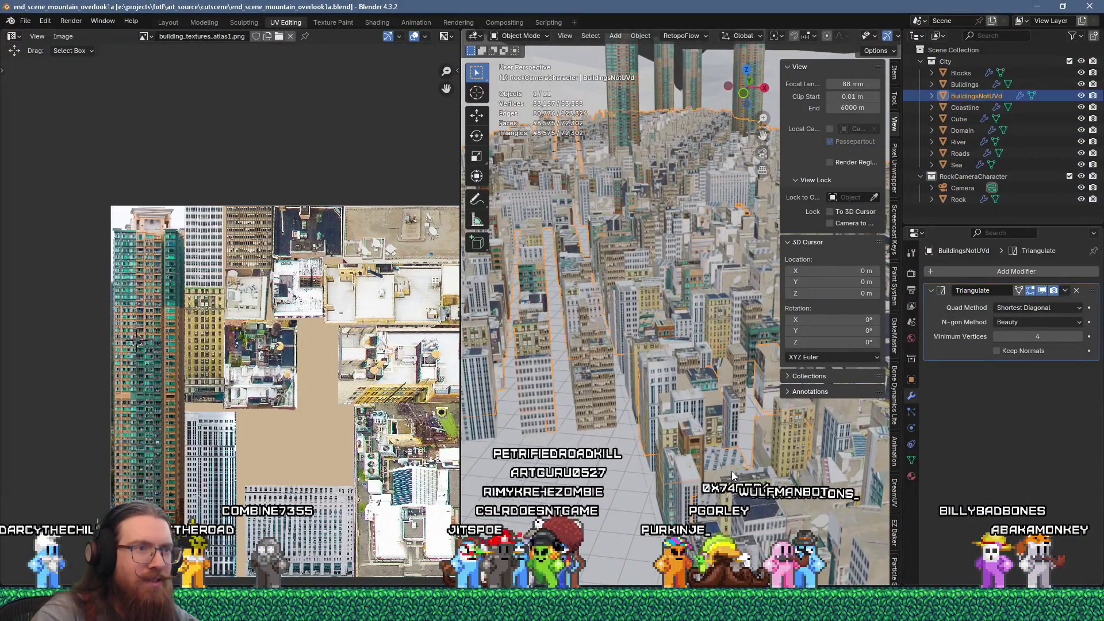
key("n")
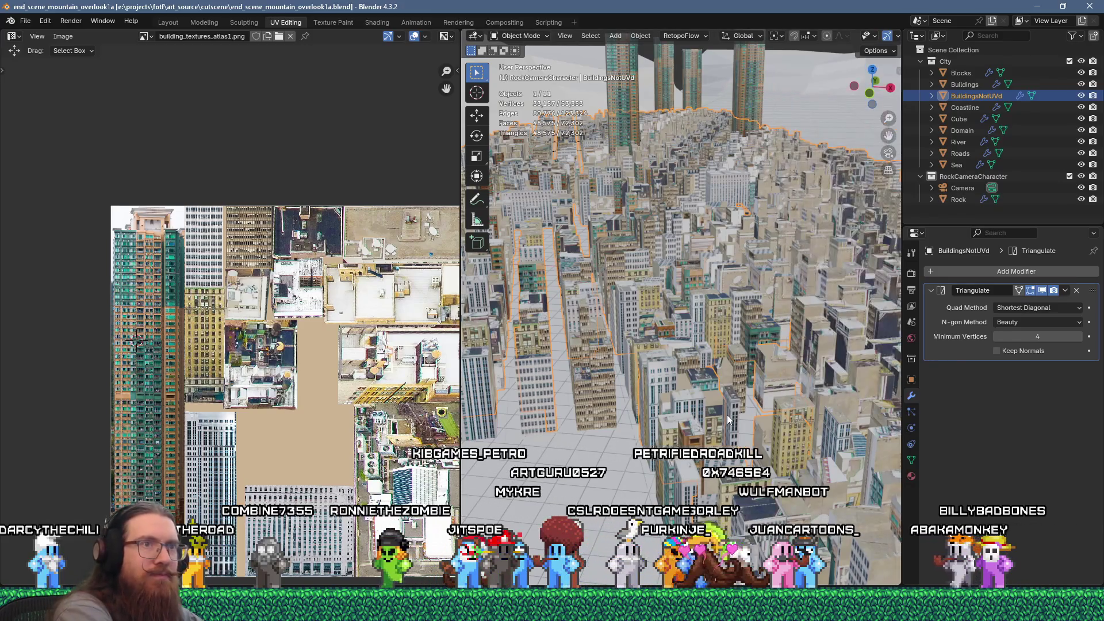
mouse_move(727, 415)
middle_mouse_down()
mouse_move(715, 367)
mouse_move(713, 405)
mouse_move(708, 375)
middle_mouse_up()
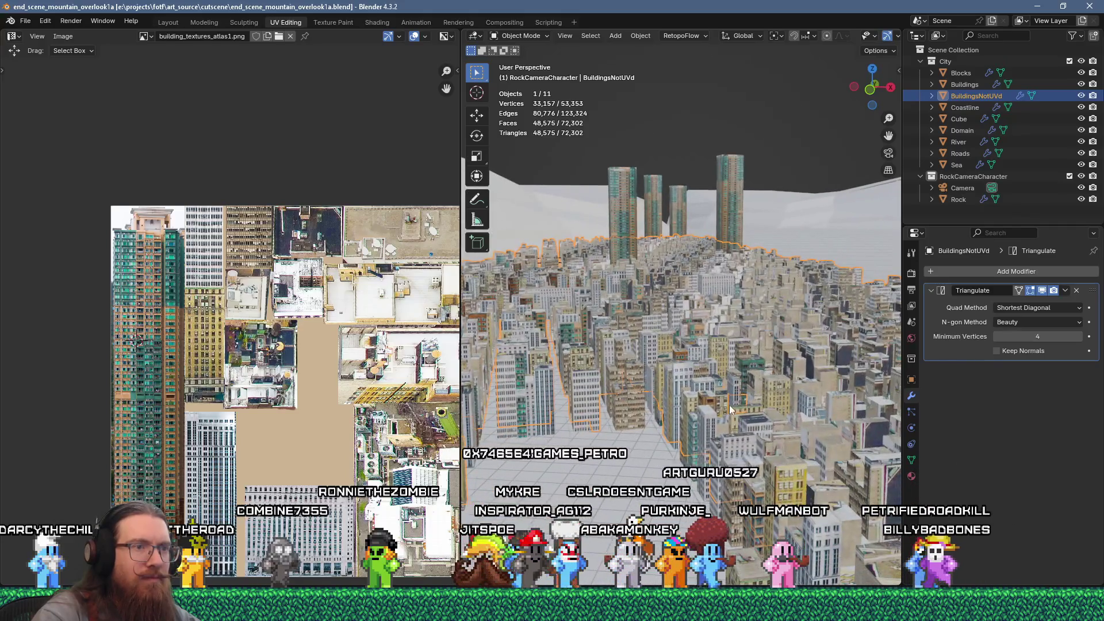
key("alt+Tab")
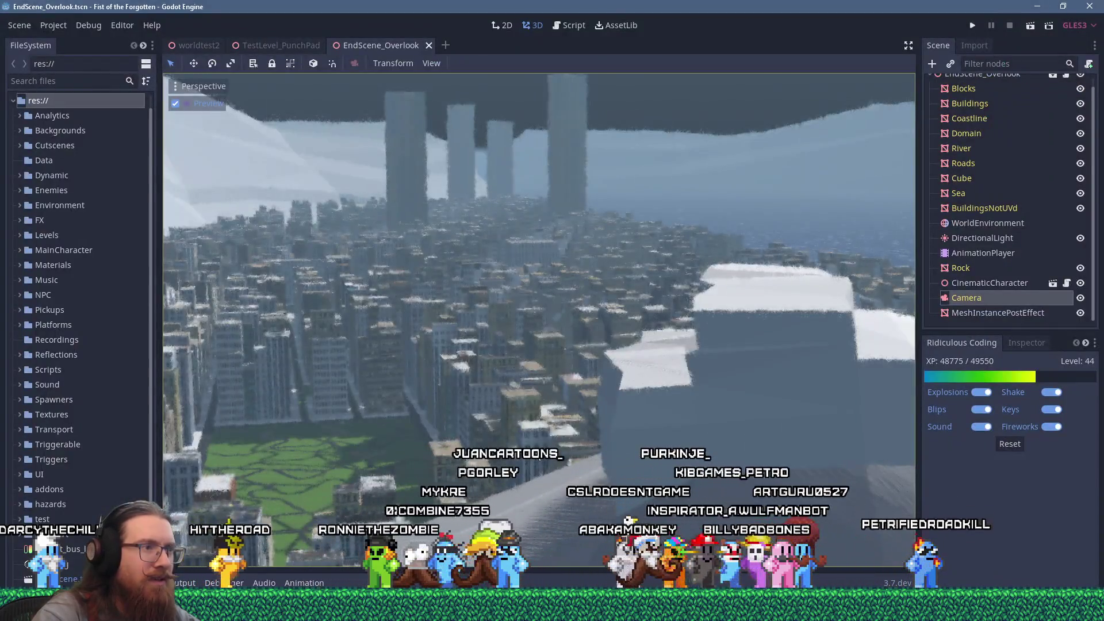
key("alt+Tab")
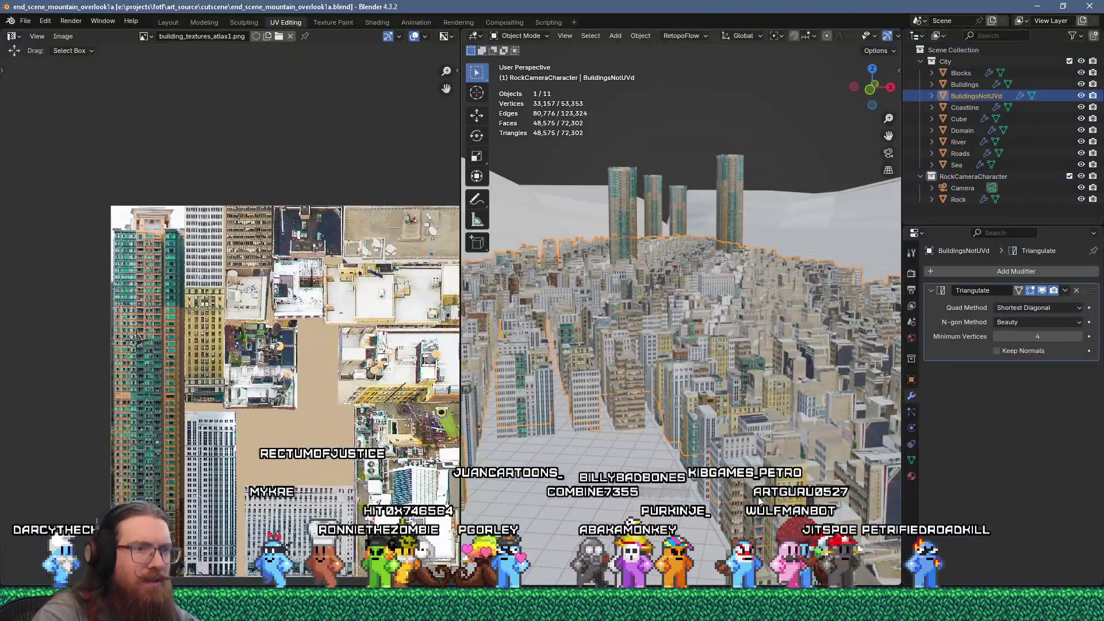
Enter Edit Mode on BuildingsNotUVd and orbit to a lower angle over the city
key("Tab")
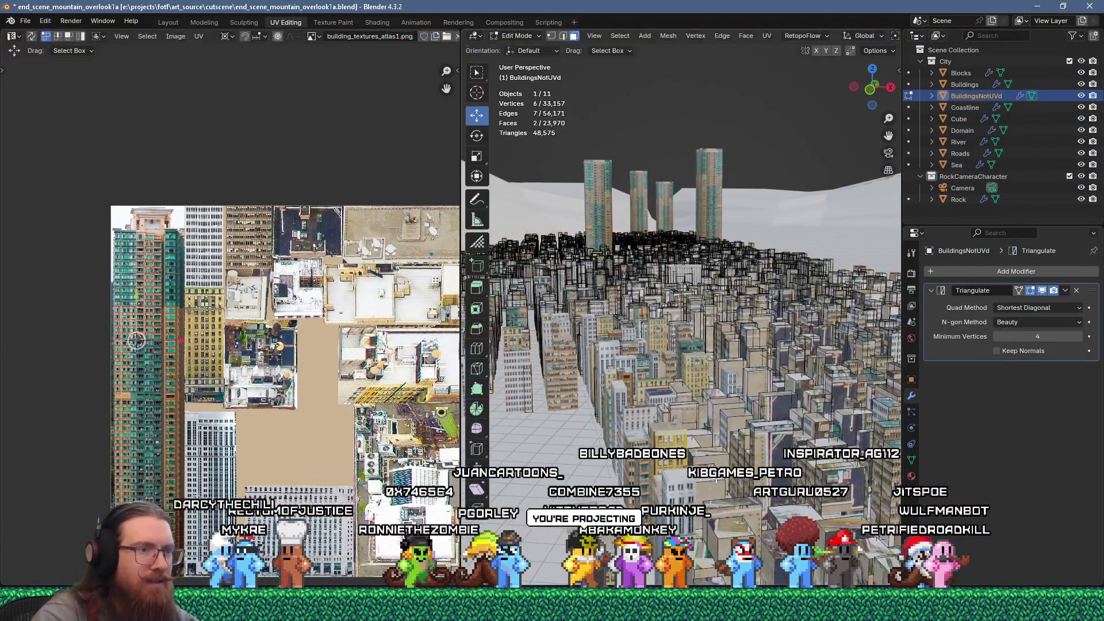
key("alt+Tab")
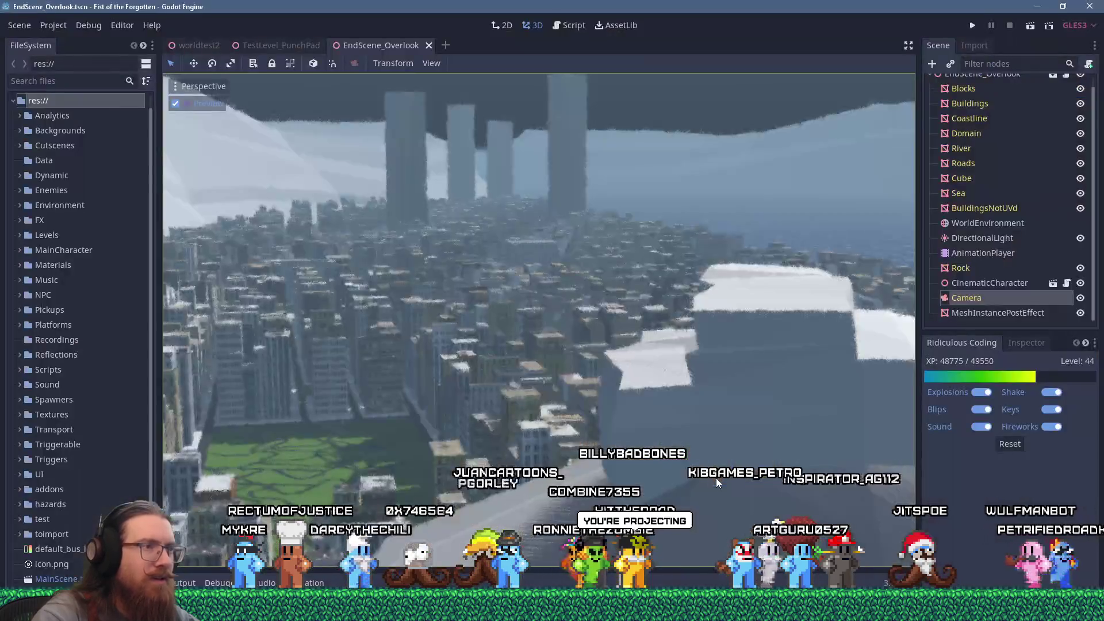
key("alt+Tab")
scroll(722, 492, "up", 2)
scroll(722, 492, "up", 5)
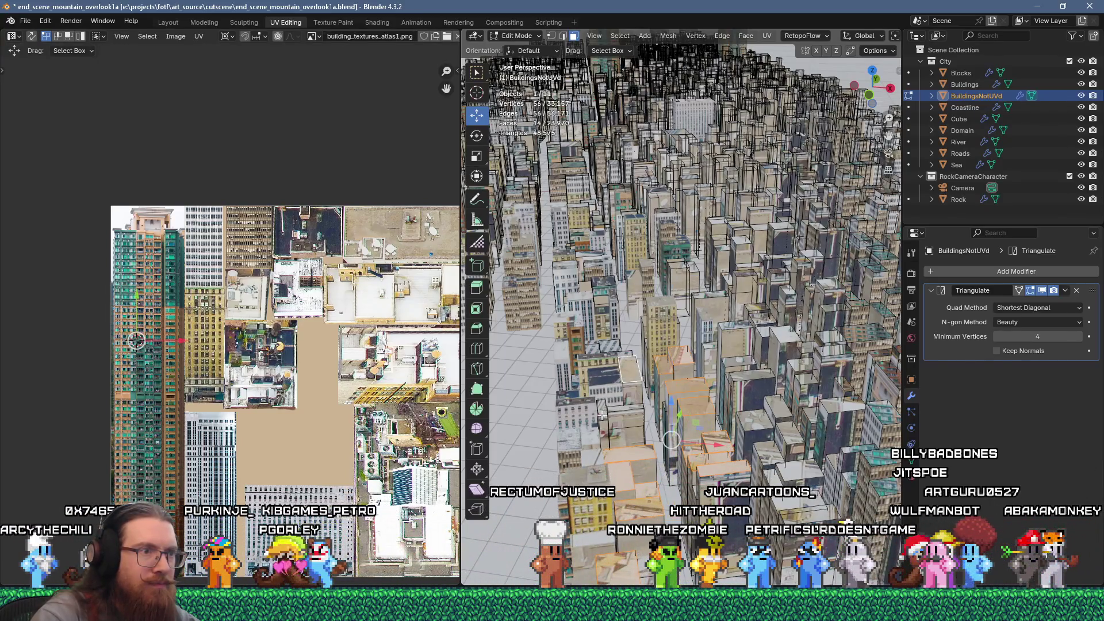
mouse_move(621, 424)
middle_mouse_down()
mouse_move(634, 413)
mouse_move(647, 198)
middle_mouse_up()
Flow-unwrap the selected building faces and scale their UV islands to 0.3
key("u")
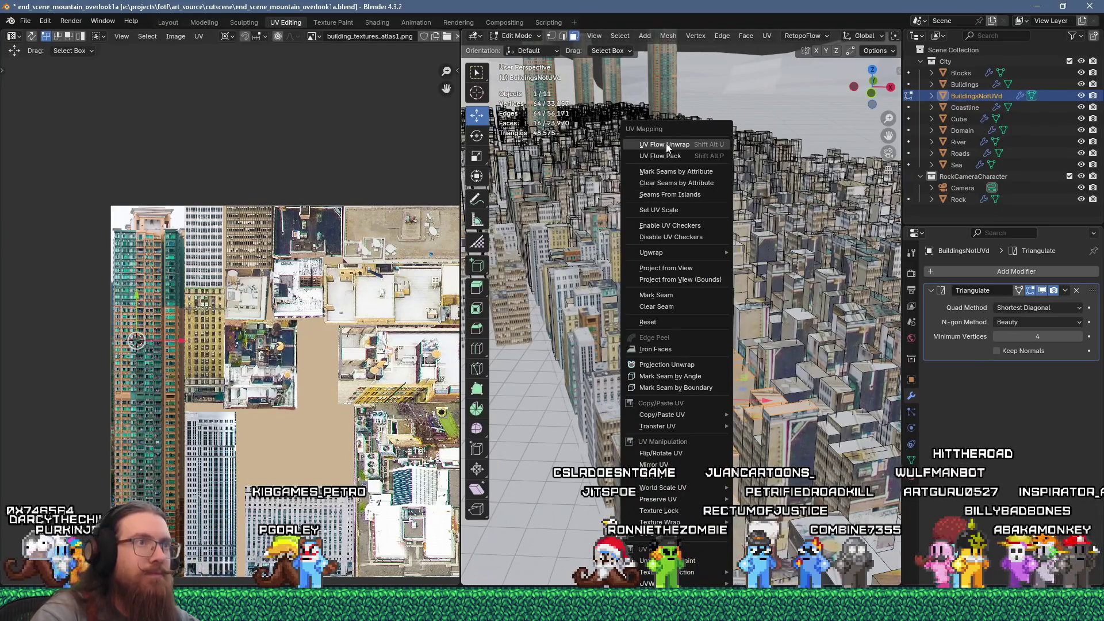
left_click(668, 148)
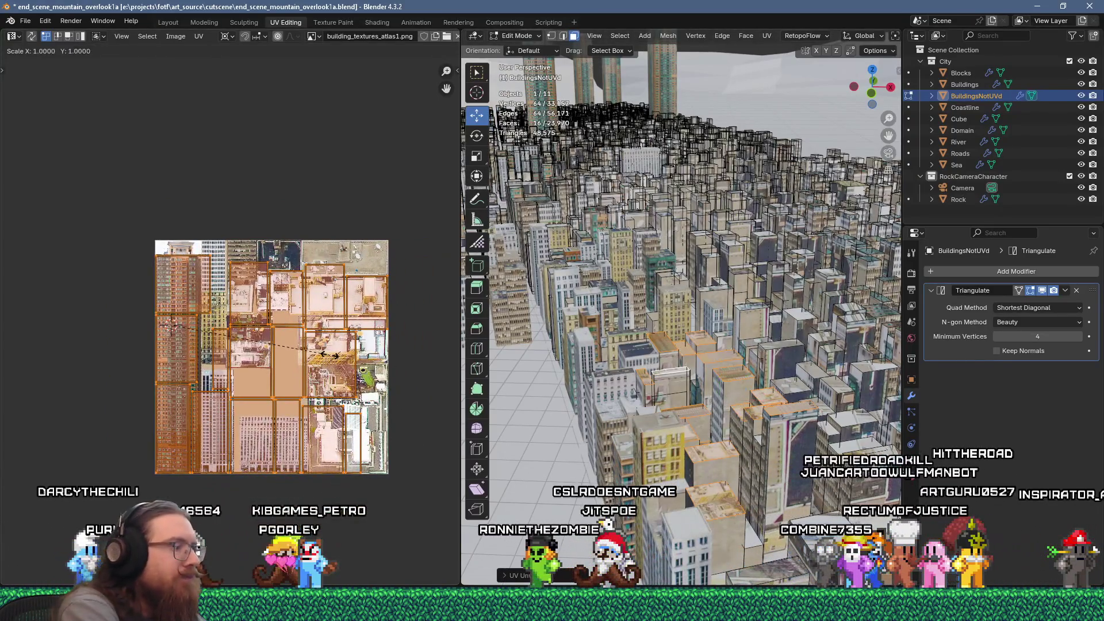
type("0.3")
key("Return")
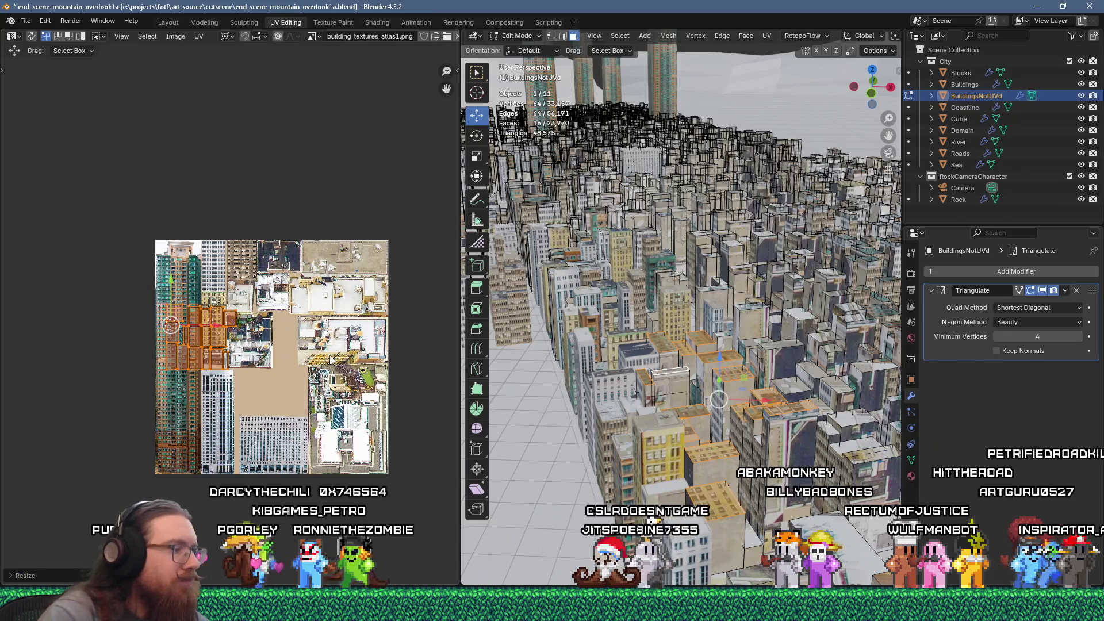
Move the selected face's UVs down-right onto a roof image in the atlas
key("g")
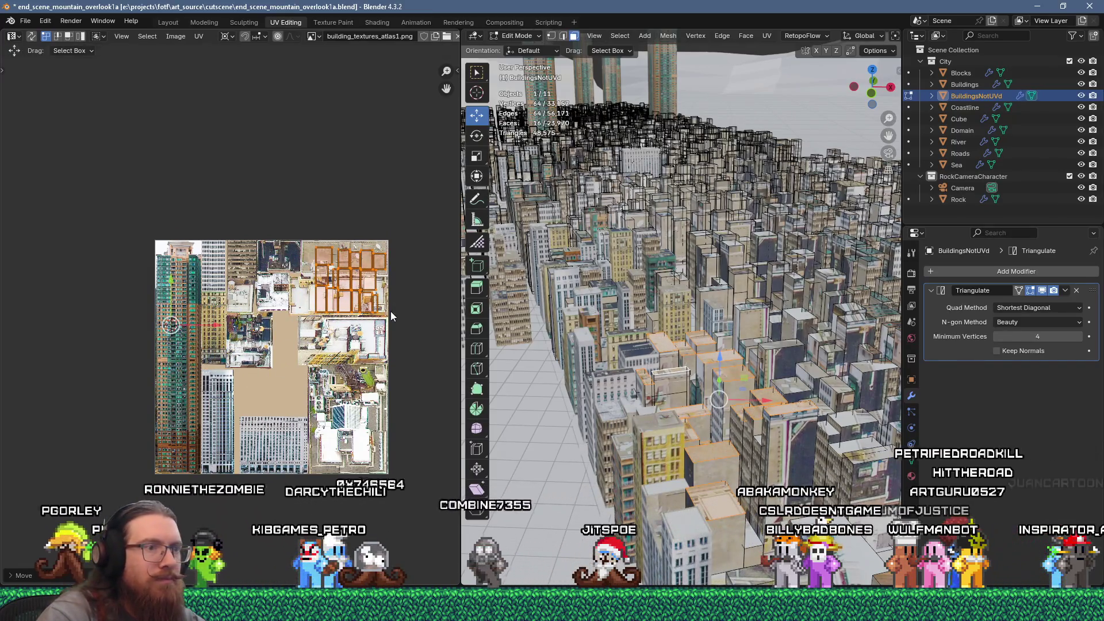
scroll(364, 330, "up", 4)
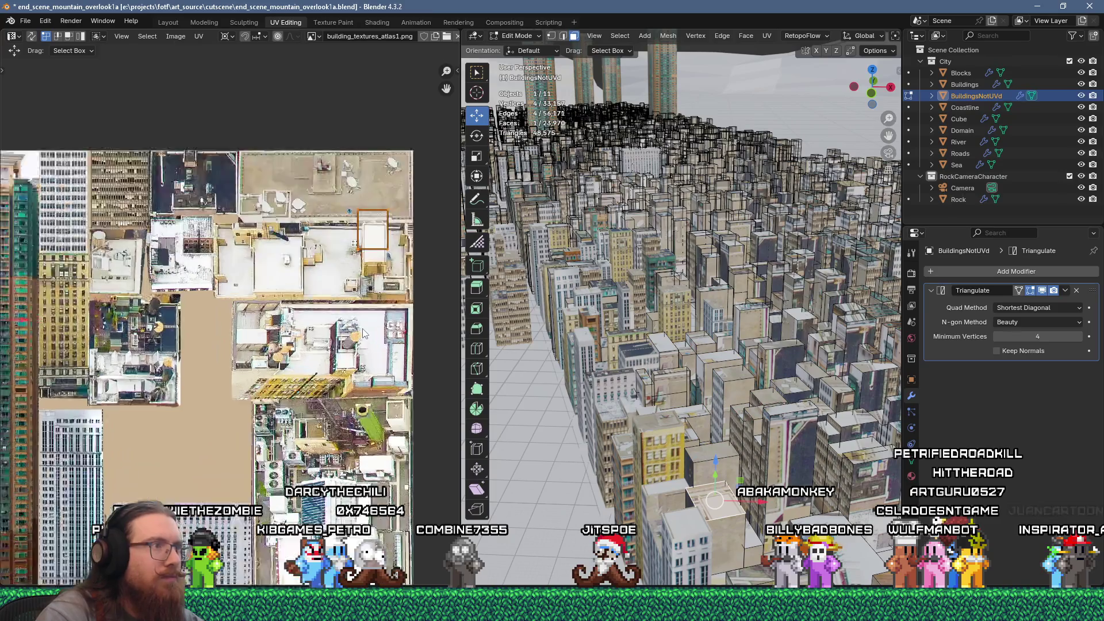
key("g")
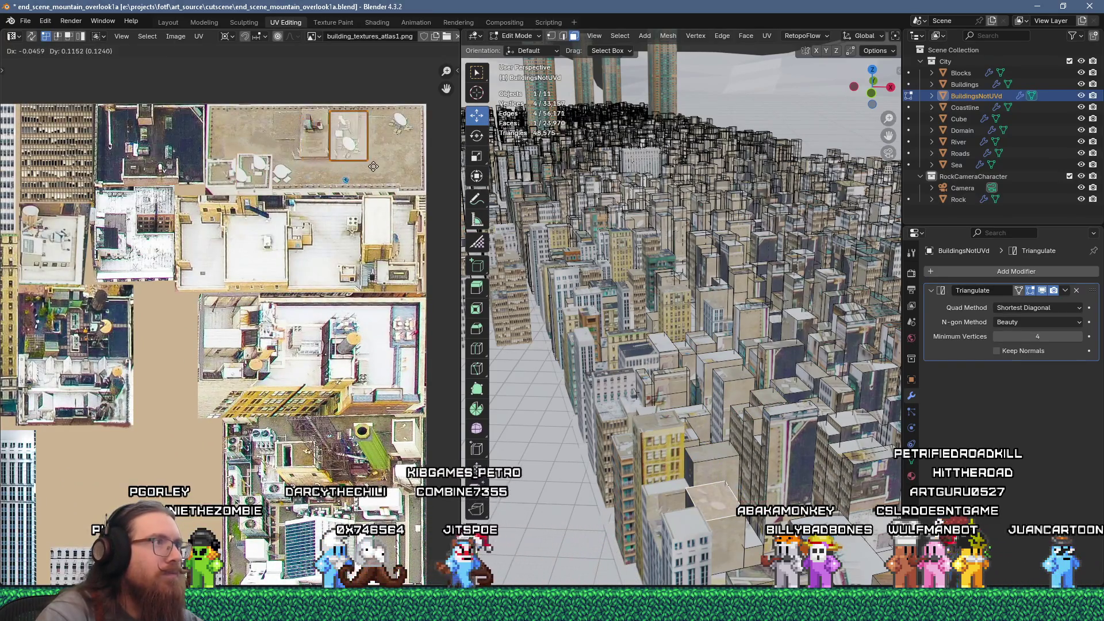
key("Escape")
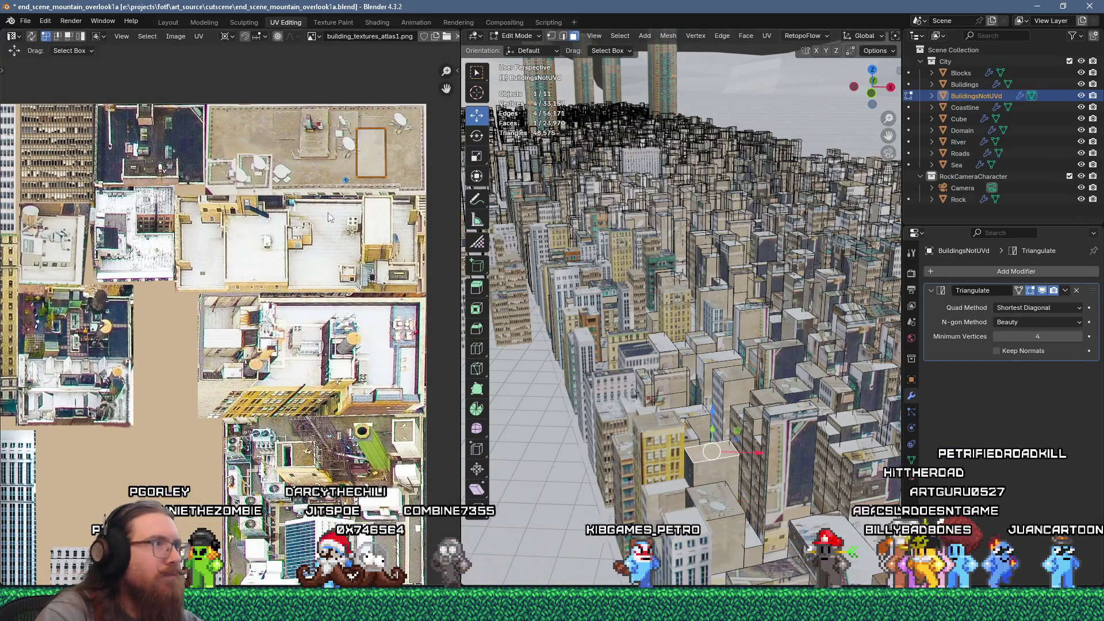
key("g")
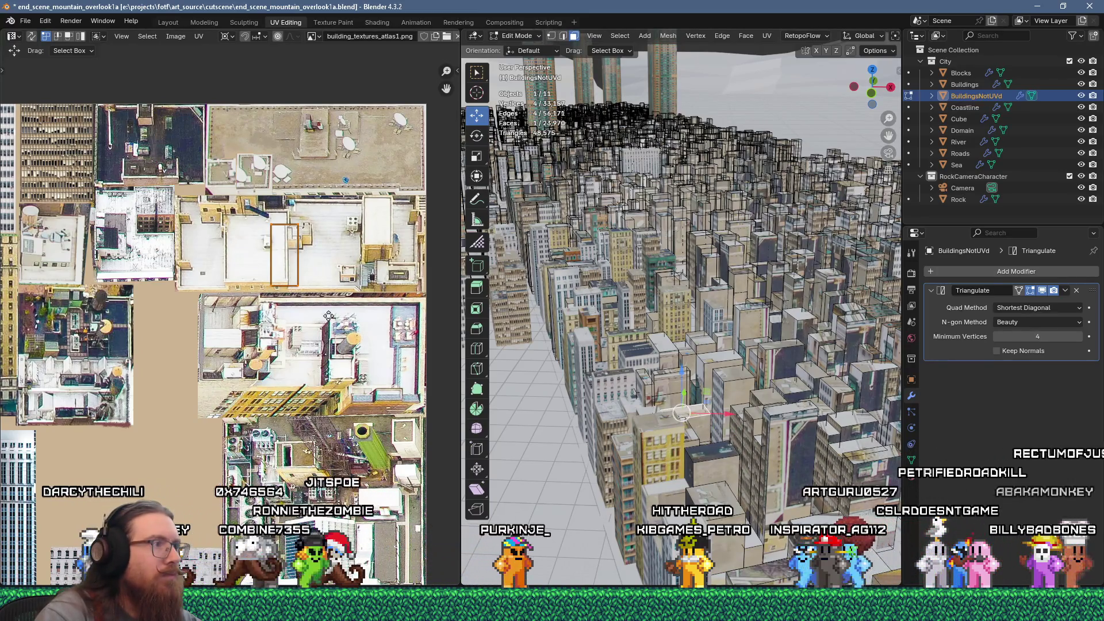
key("g")
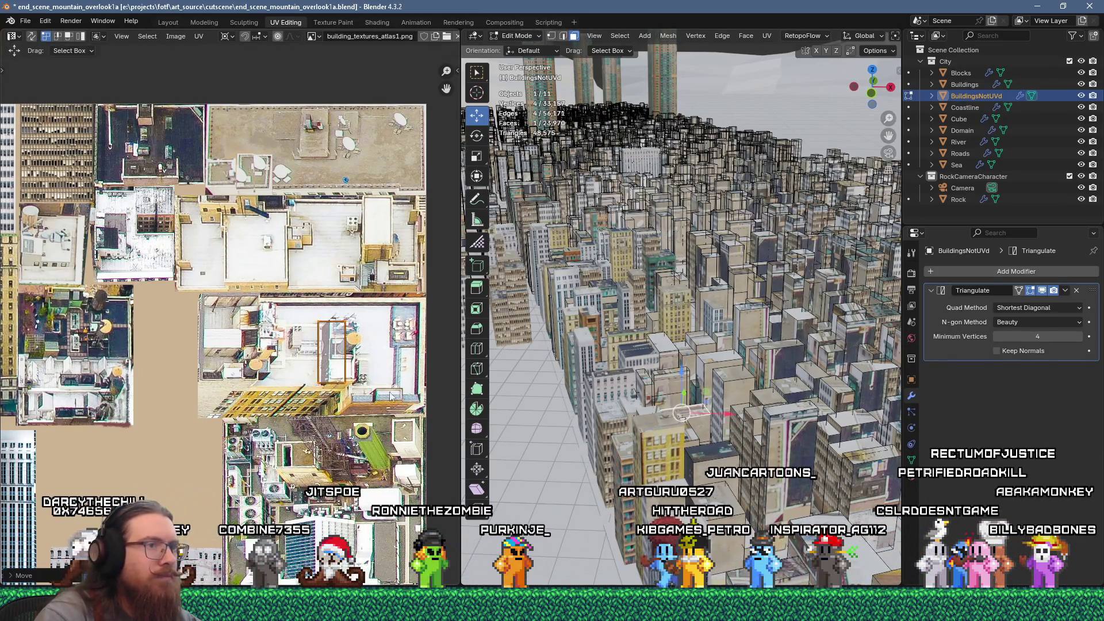
Select another building face and move its UVs left onto a different roof
left_click(662, 373)
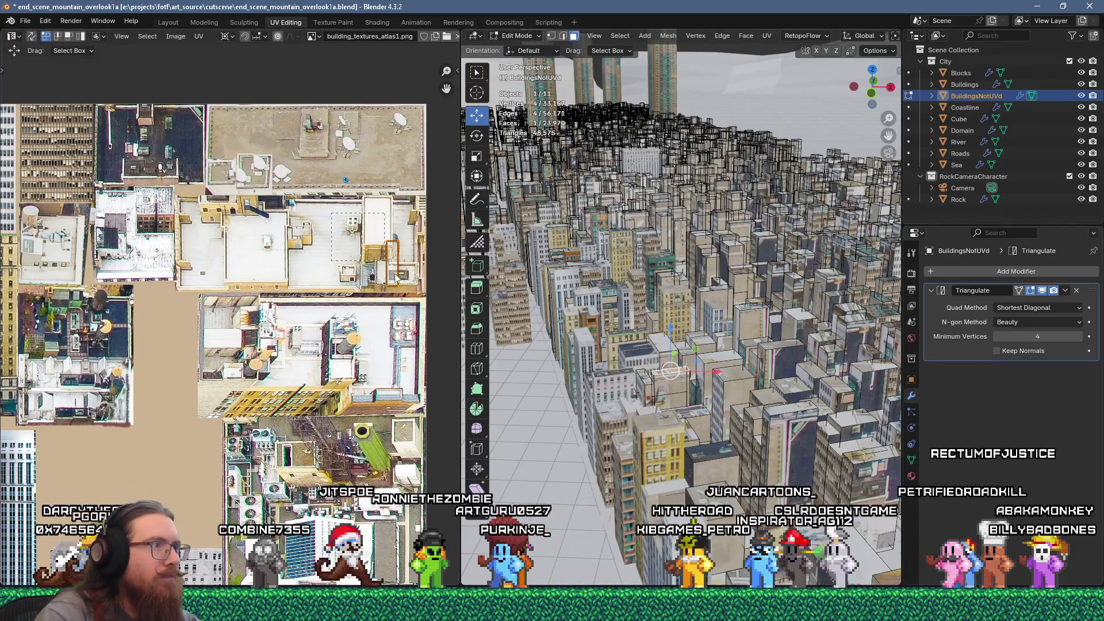
key("g")
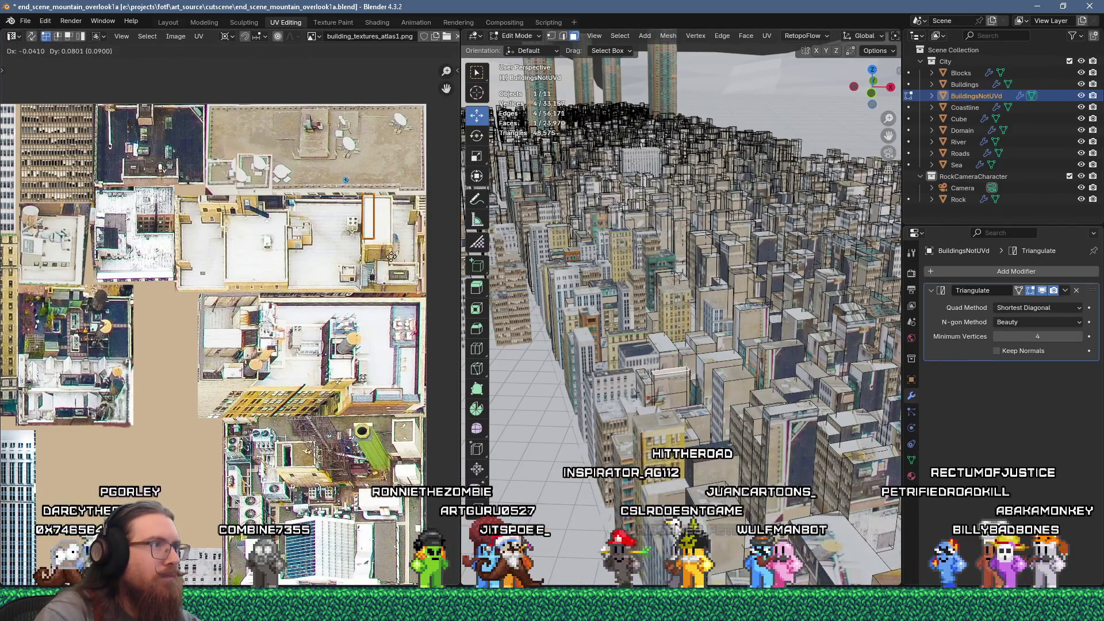
left_click(316, 239)
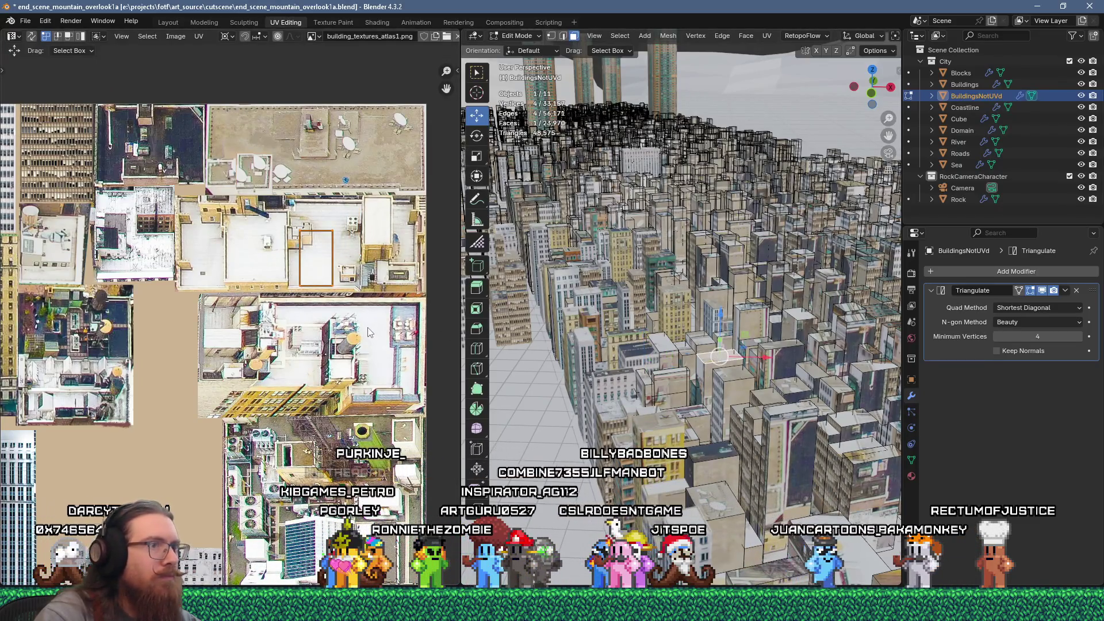
key("g")
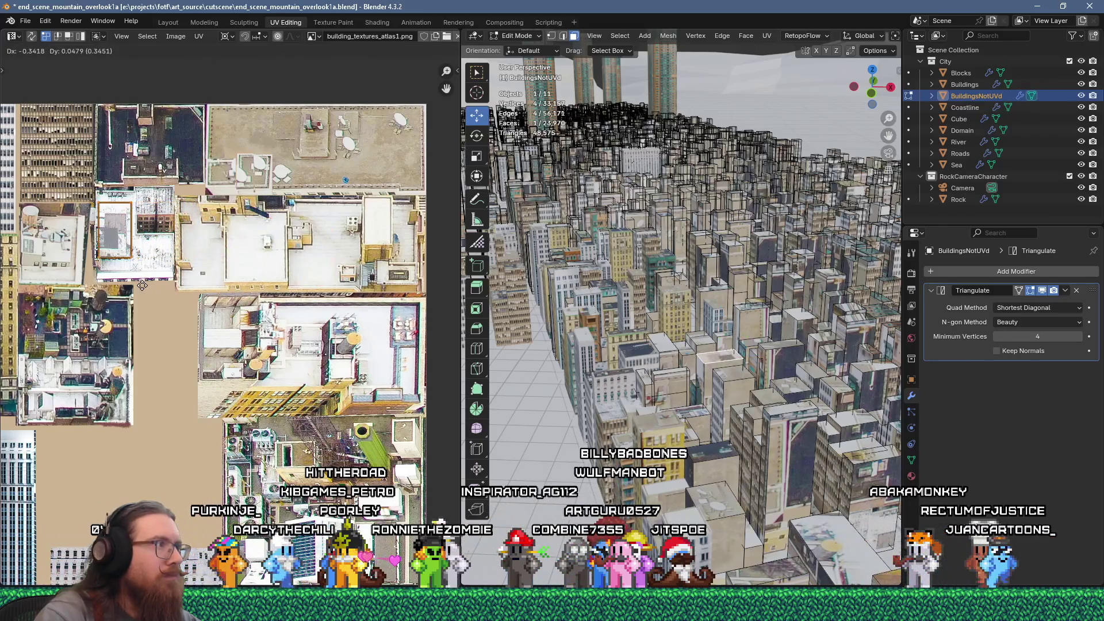
left_click(148, 290)
Place two more faces' UVs on atlas rooftop areas, then select two further faces
left_click(704, 342)
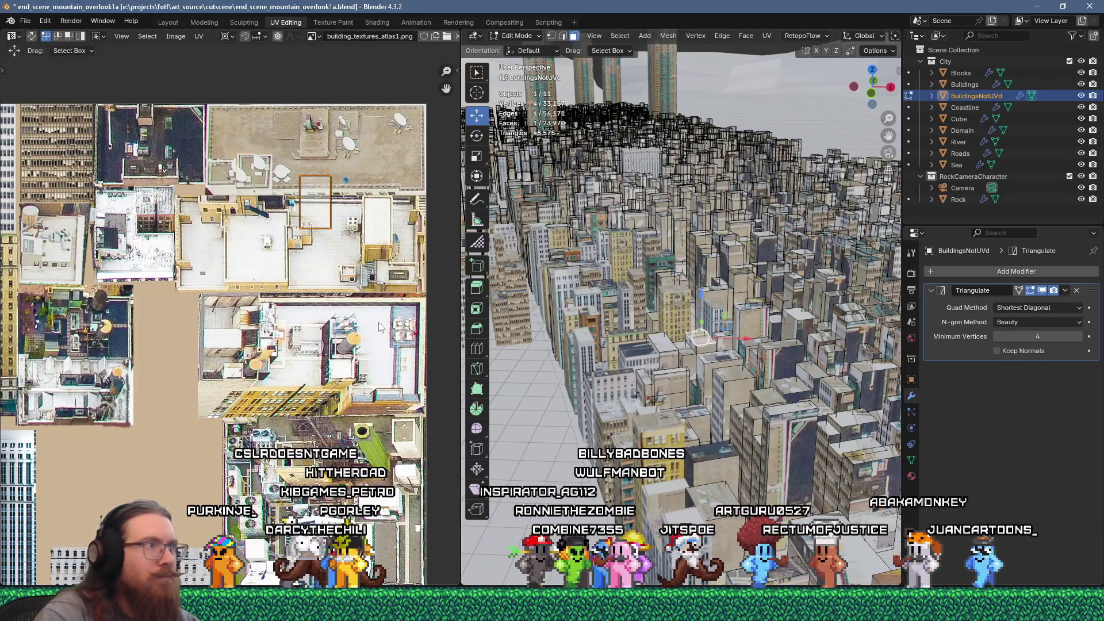
left_click(267, 199)
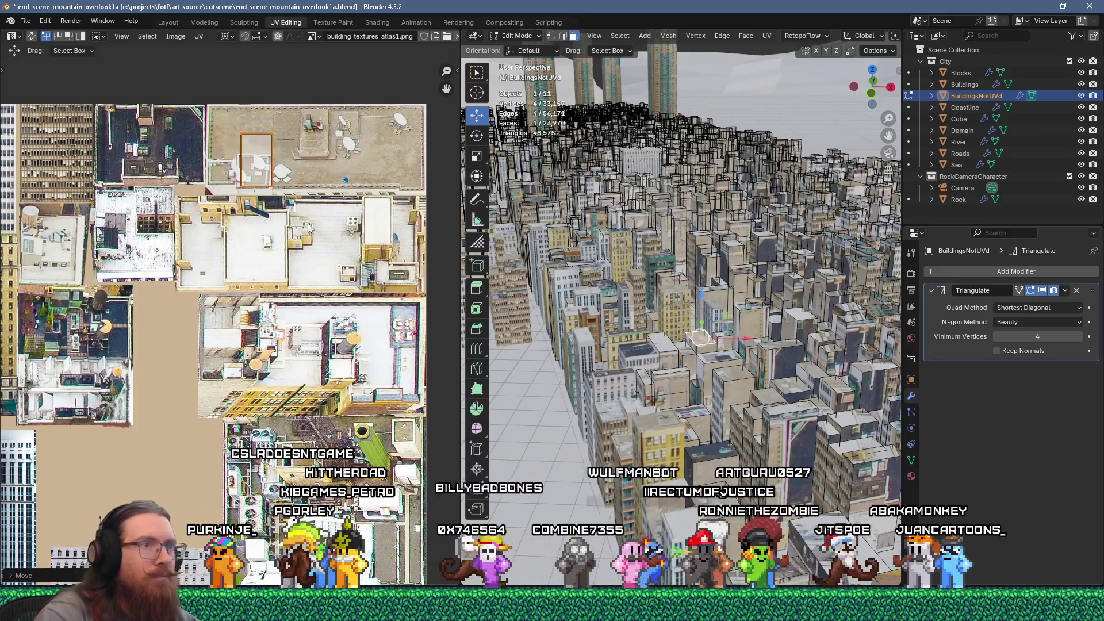
left_click(719, 357)
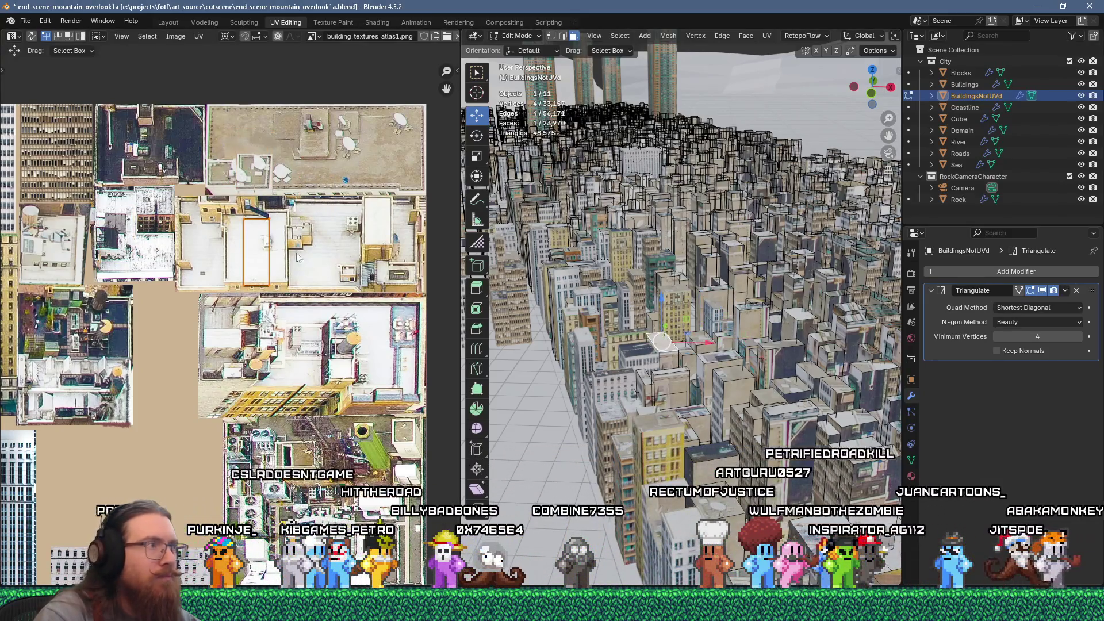
key("g")
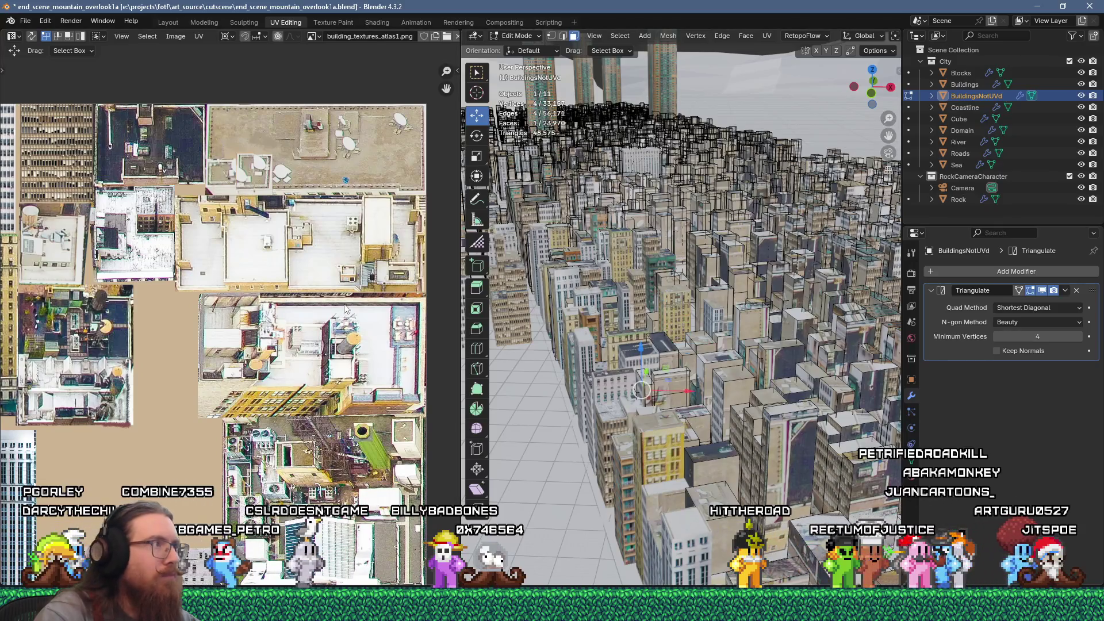
left_click(678, 415)
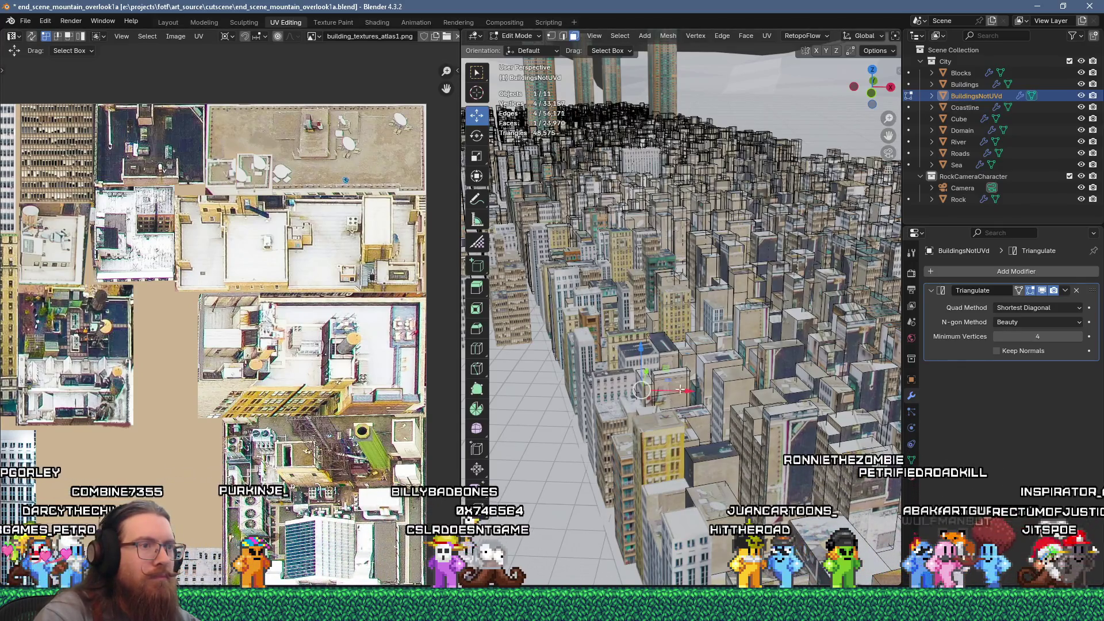
scroll(678, 415, "up", 3)
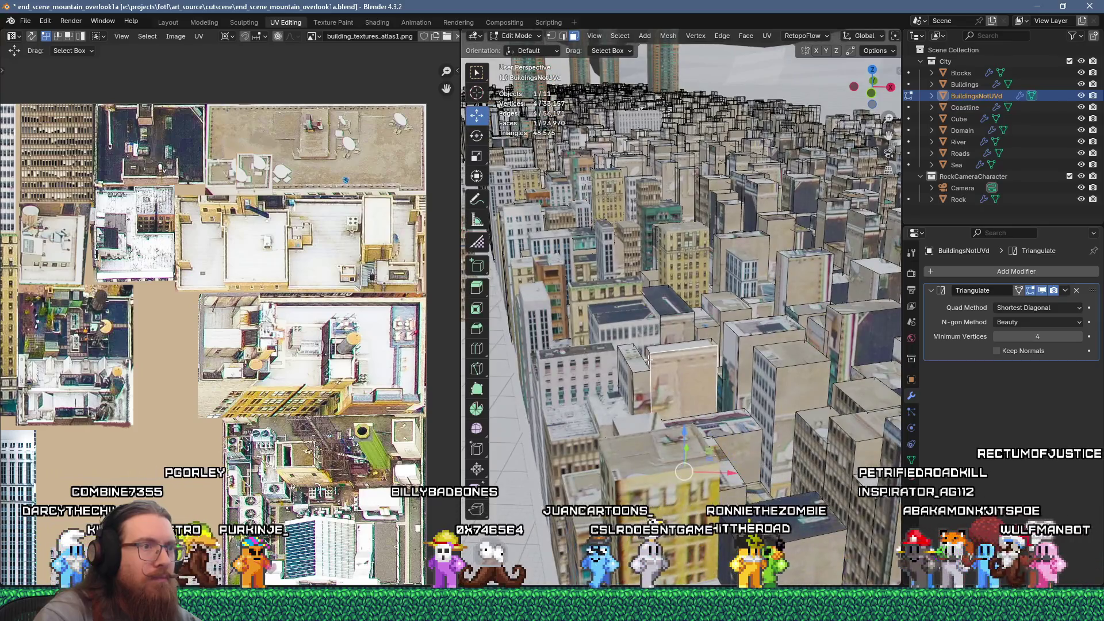
left_click(598, 389, "shift")
scroll(230, 333, "down", 3)
Unwrap the two selected yellow building front faces into a new UV island
key("u")
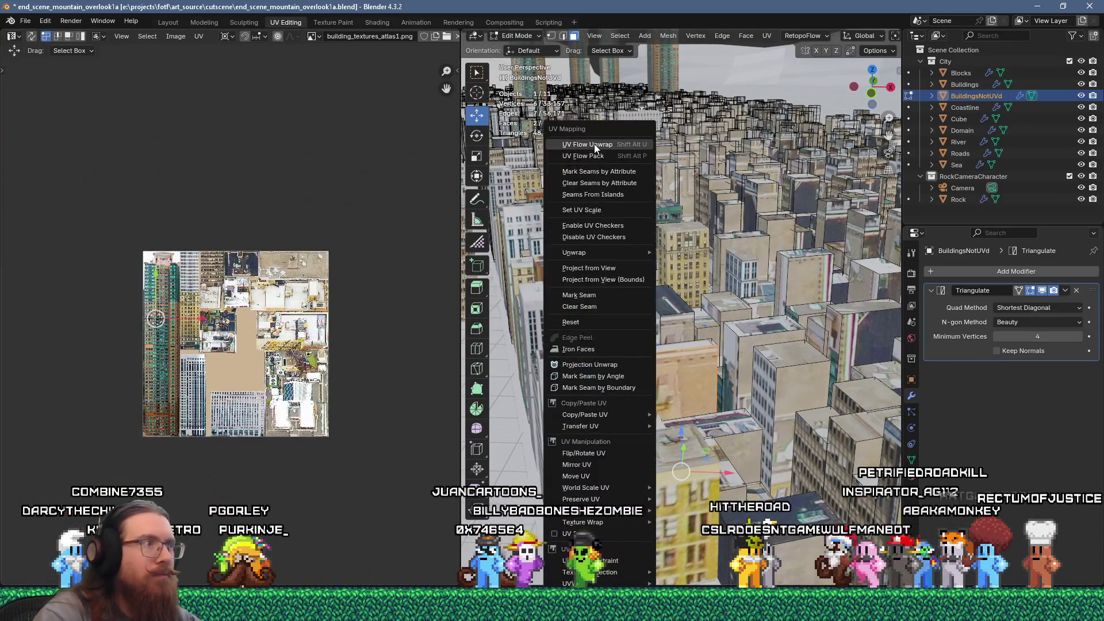
left_click(555, 131)
scroll(233, 376, "up", 3)
key("g")
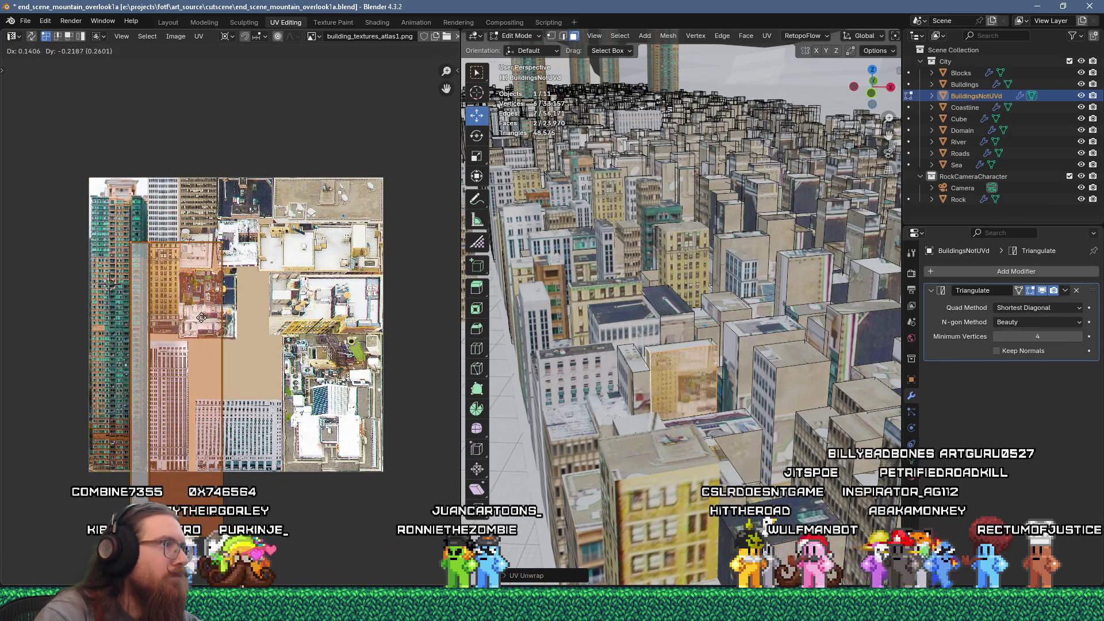
scroll(144, 265, "up", 3)
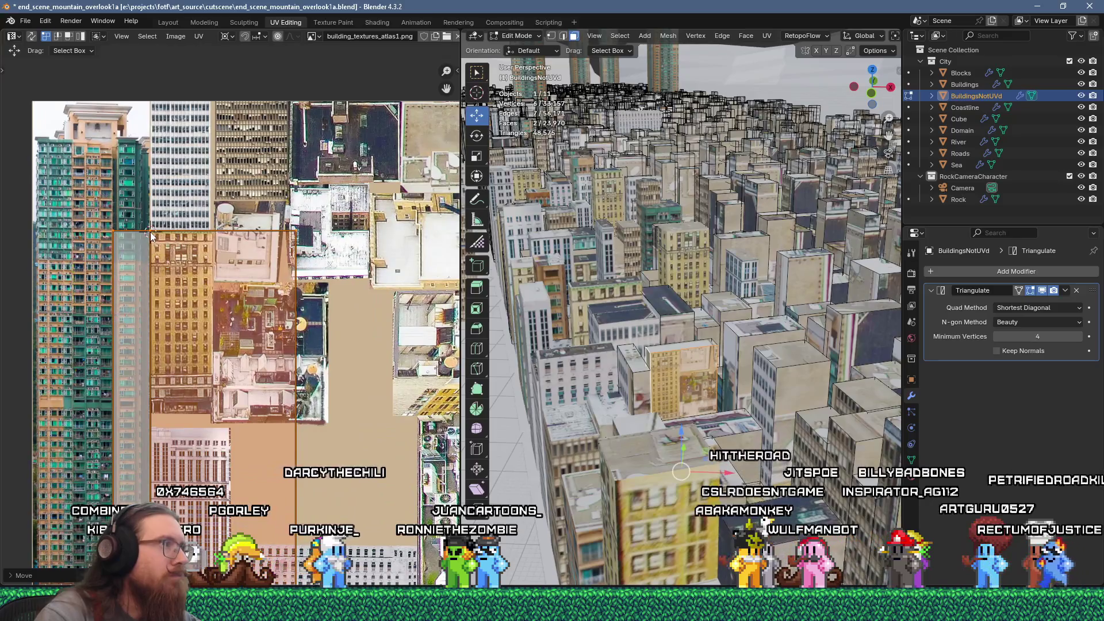
key("n")
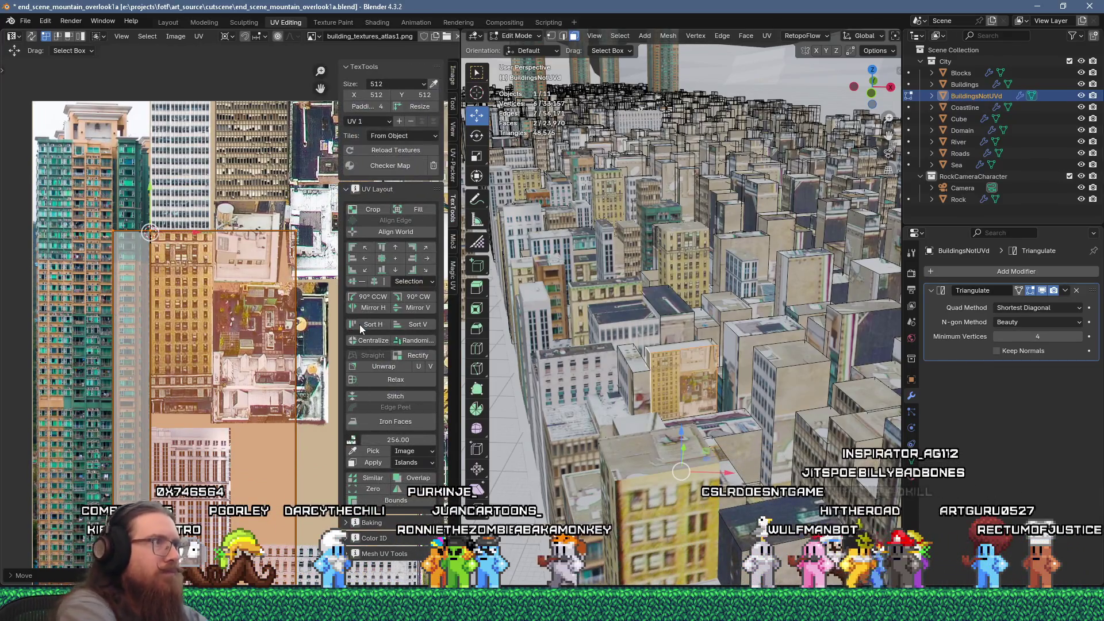
key("n")
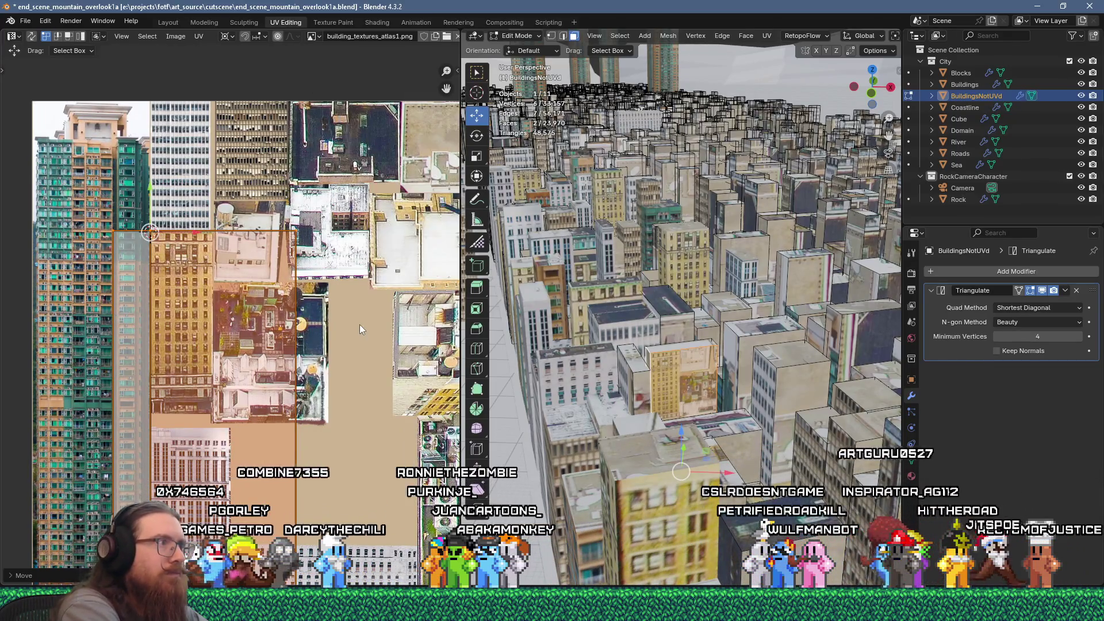
Shrink the island to about 0.42 and slide it onto the tan highrise facade
key("s")
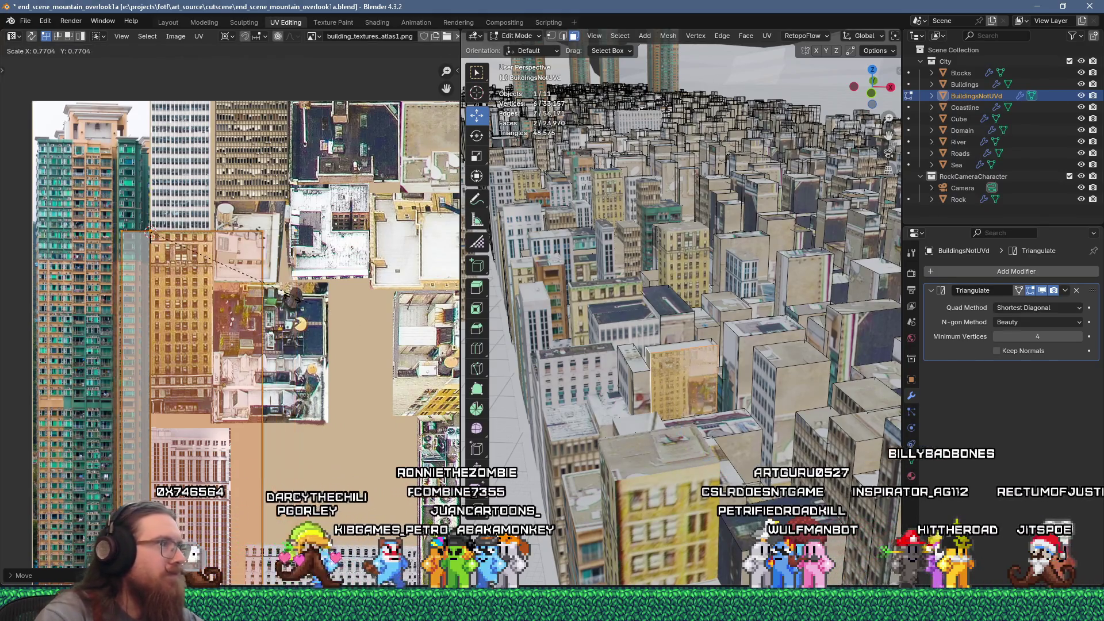
left_click(228, 277)
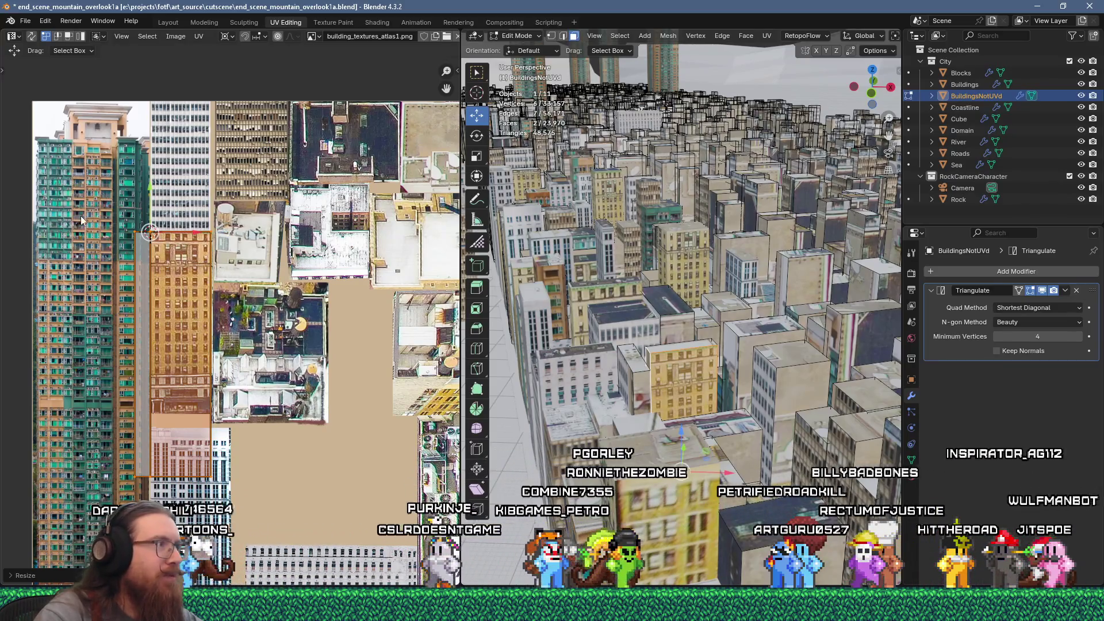
scroll(144, 269, "up", 1)
key("g")
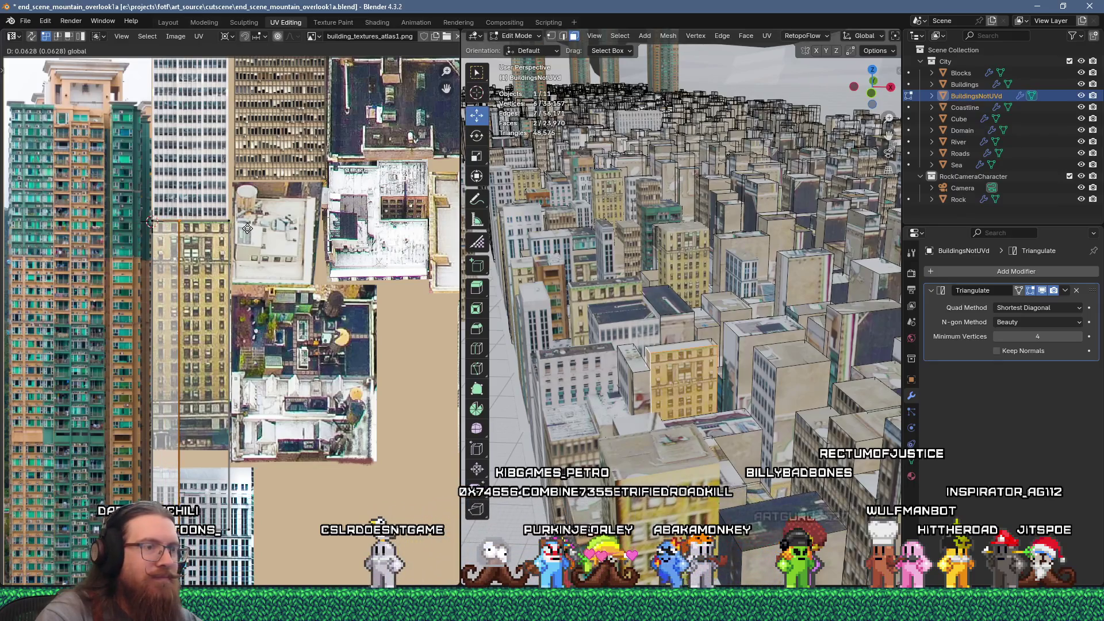
left_click(622, 378)
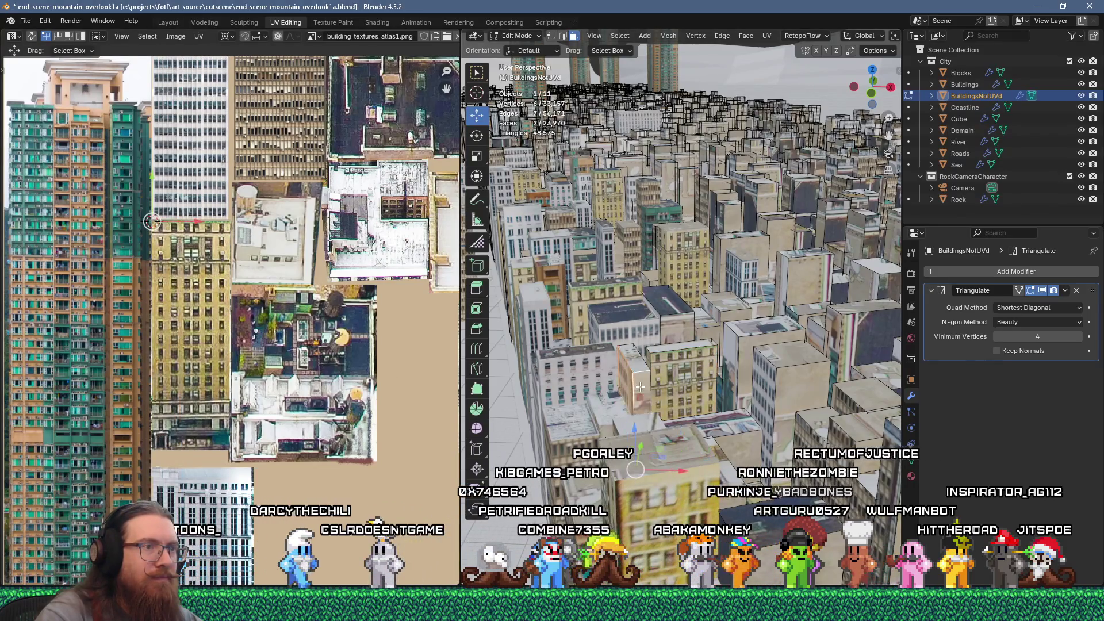
right_click(640, 377)
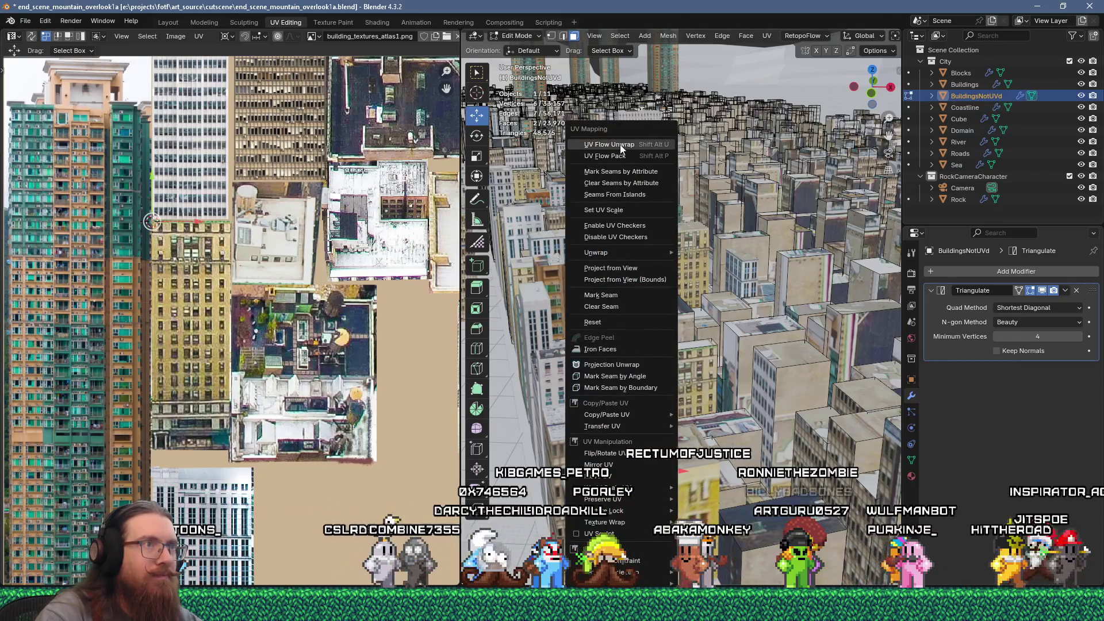
Unwrap the building's side face and select its new UV island
left_click(623, 121)
scroll(249, 415, "down", 3)
scroll(248, 416, "down", 5)
scroll(230, 345, "up", 2)
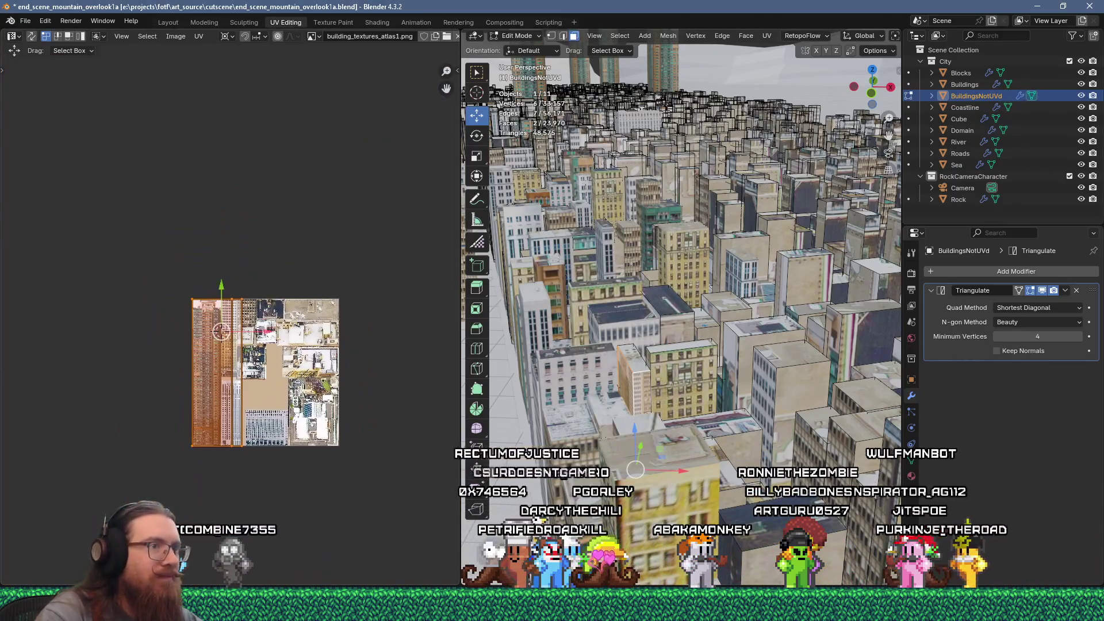
left_click_drag(151, 219, 261, 466)
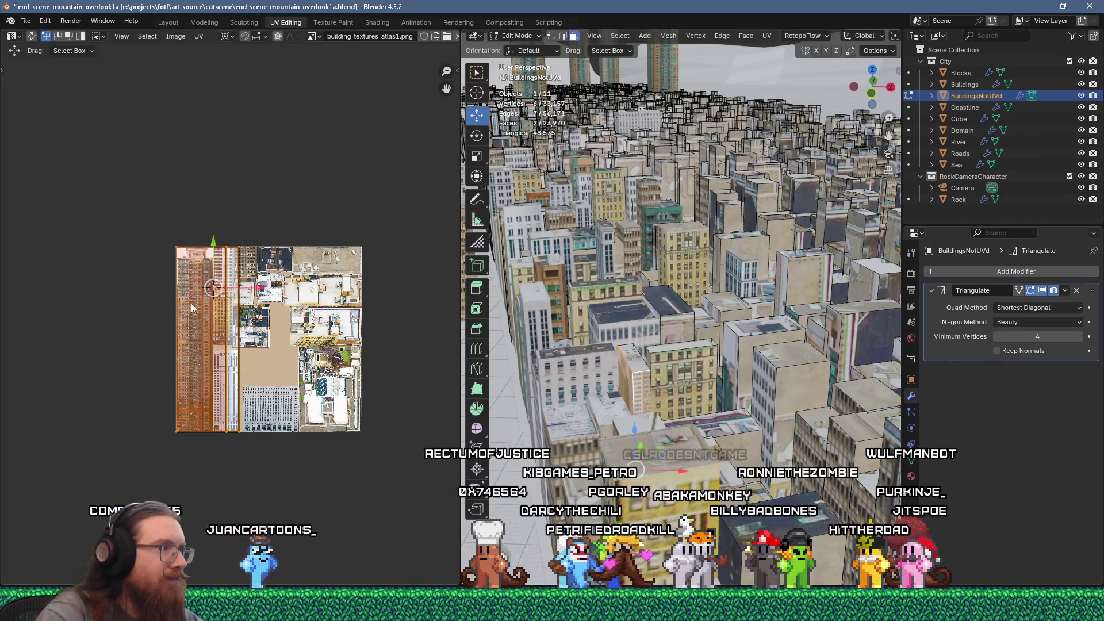
key("g")
left_click(205, 382)
Move the side-face island onto the facade and stretch it horizontally
scroll(204, 383, "up", 2)
scroll(204, 383, "up", 6)
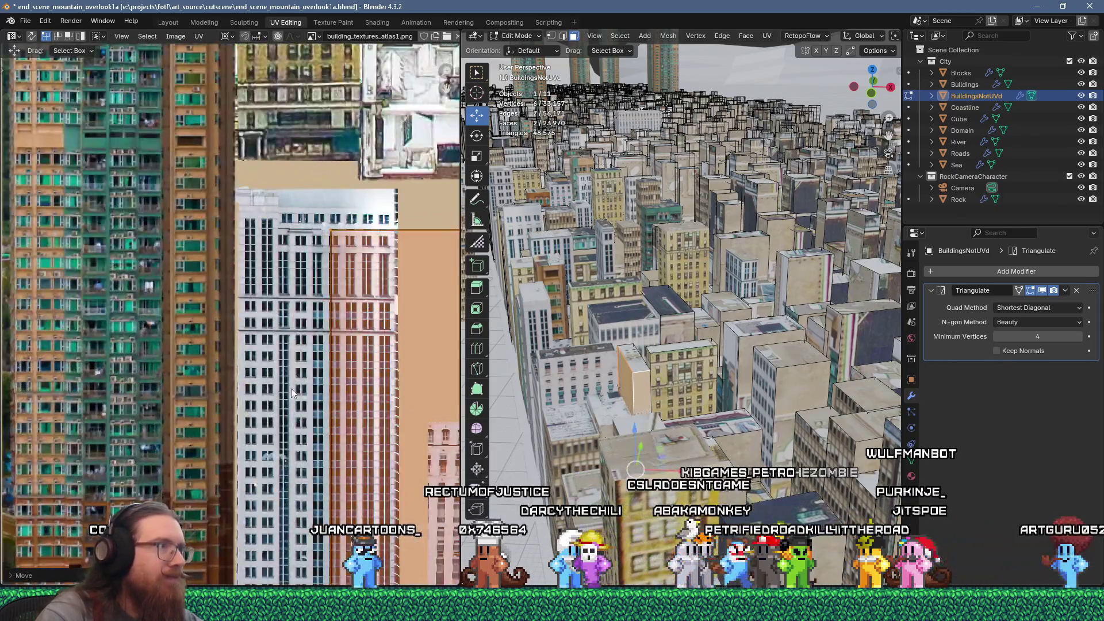
key("g")
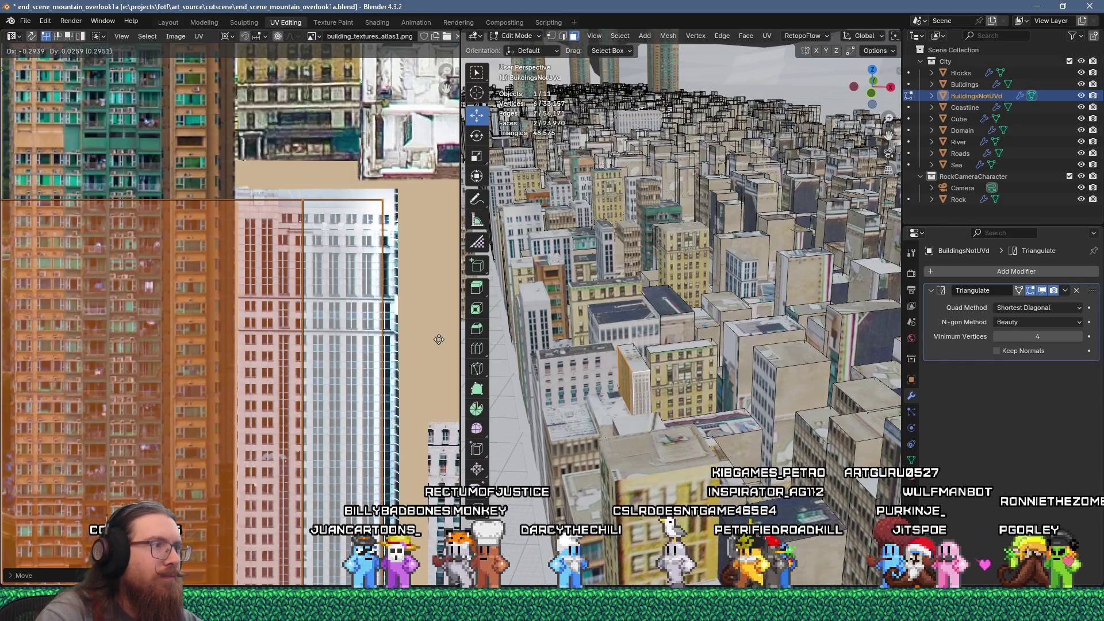
left_click(440, 344)
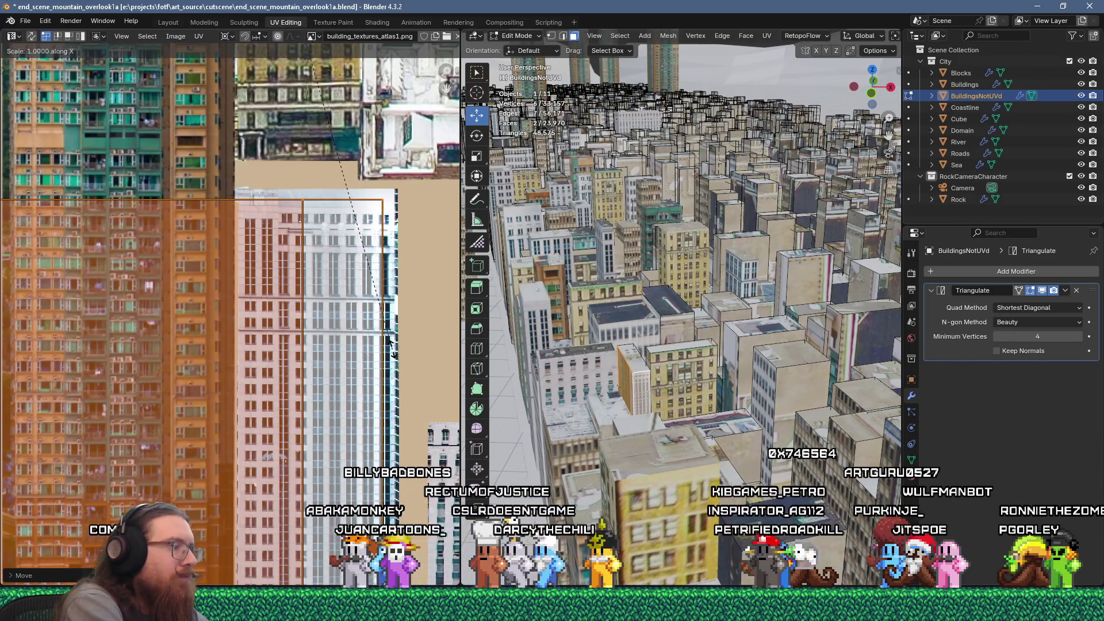
left_click(393, 353)
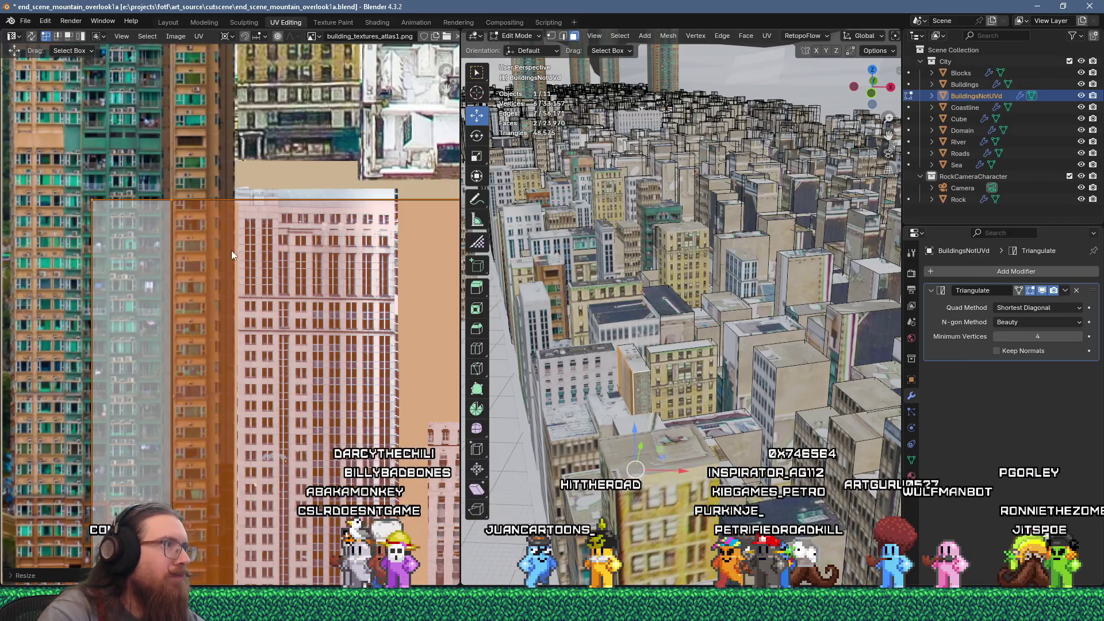
Align the island to the facade edge and enlarge it from the top-left corner pivot
right_click(239, 209, "shift")
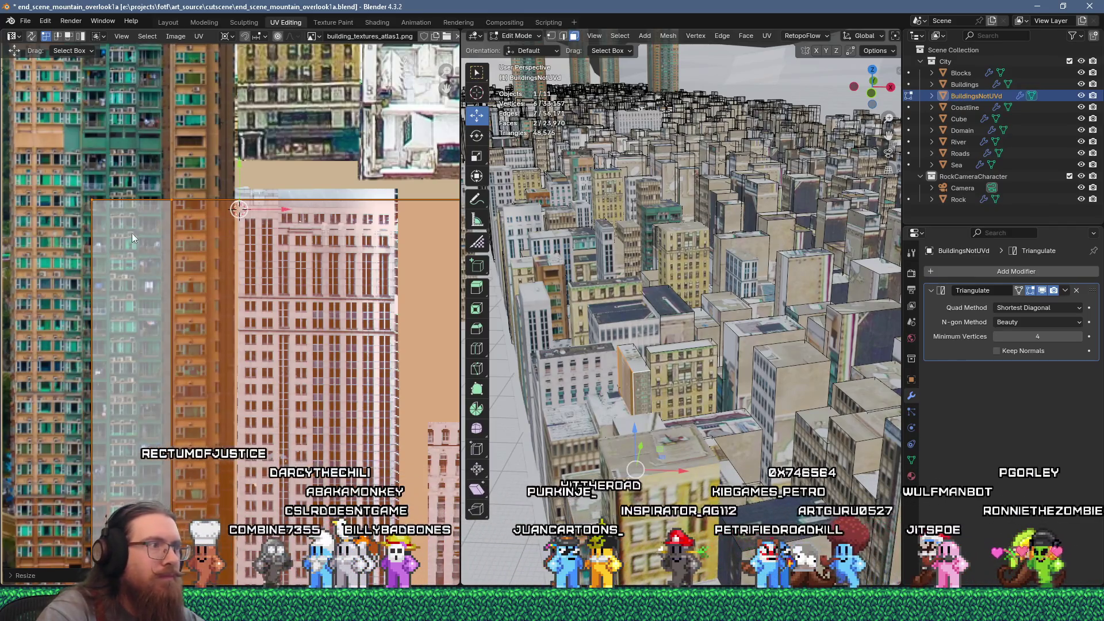
key("g")
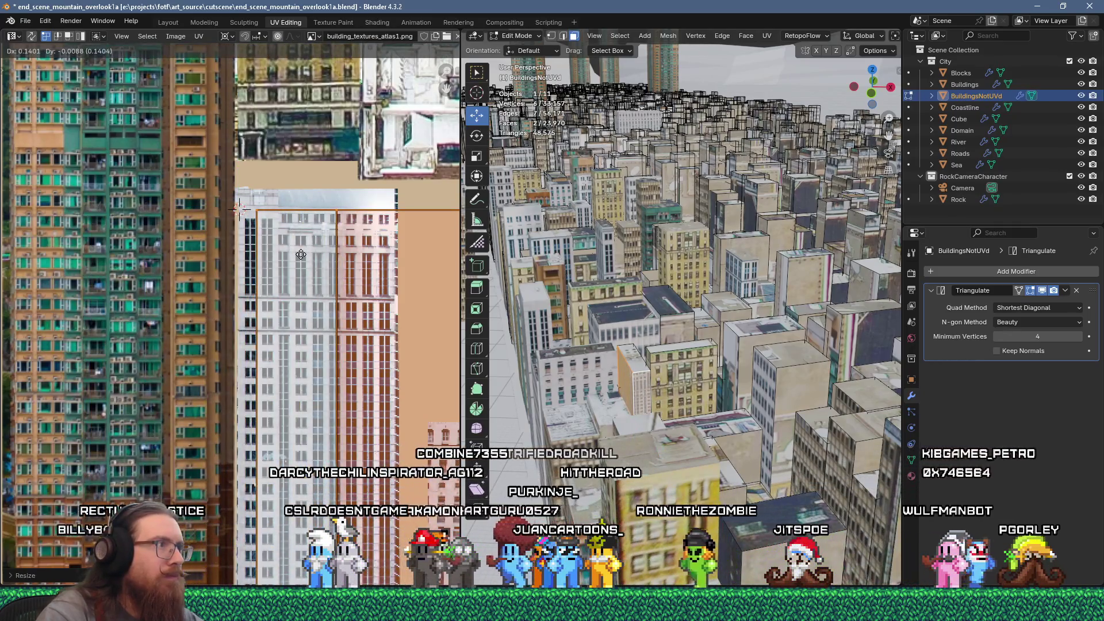
left_click(301, 254)
scroll(298, 222, "up", 2)
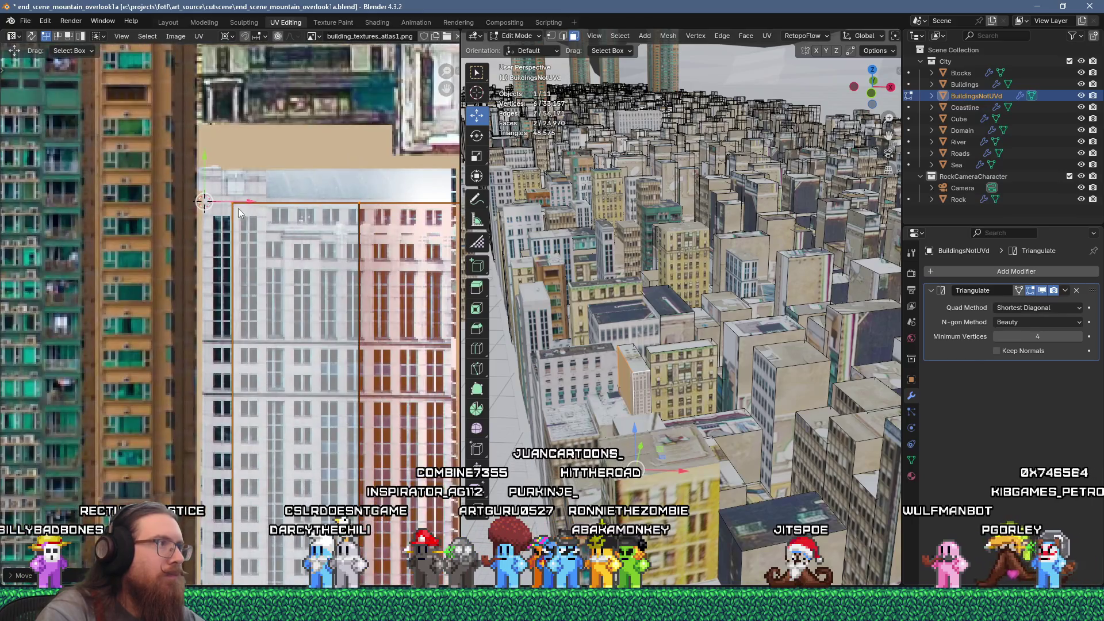
right_click(232, 205, "shift")
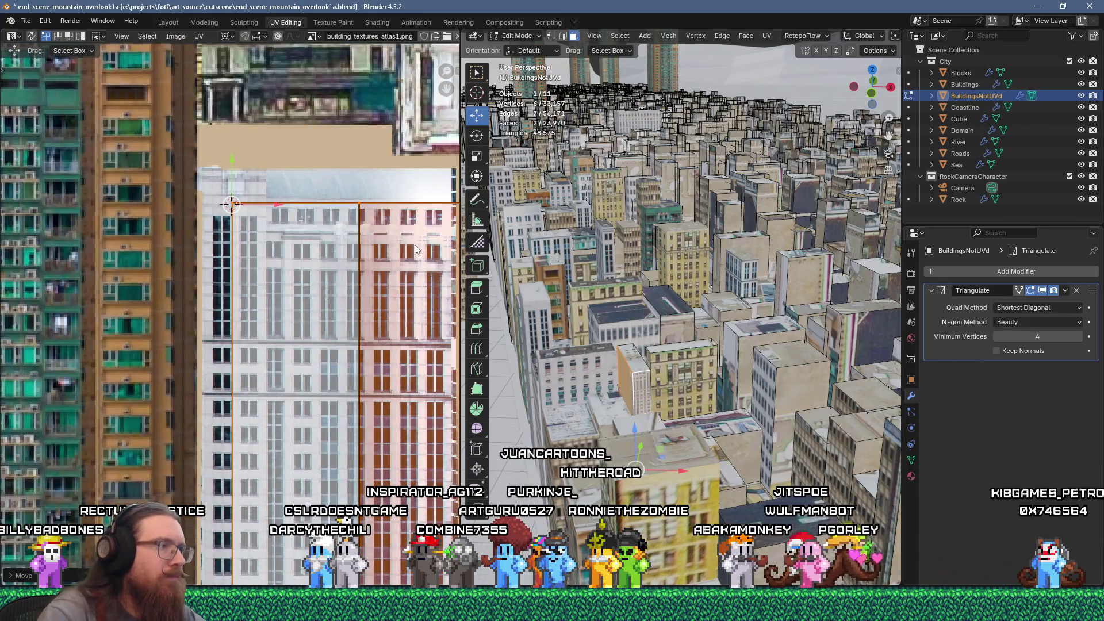
key("s")
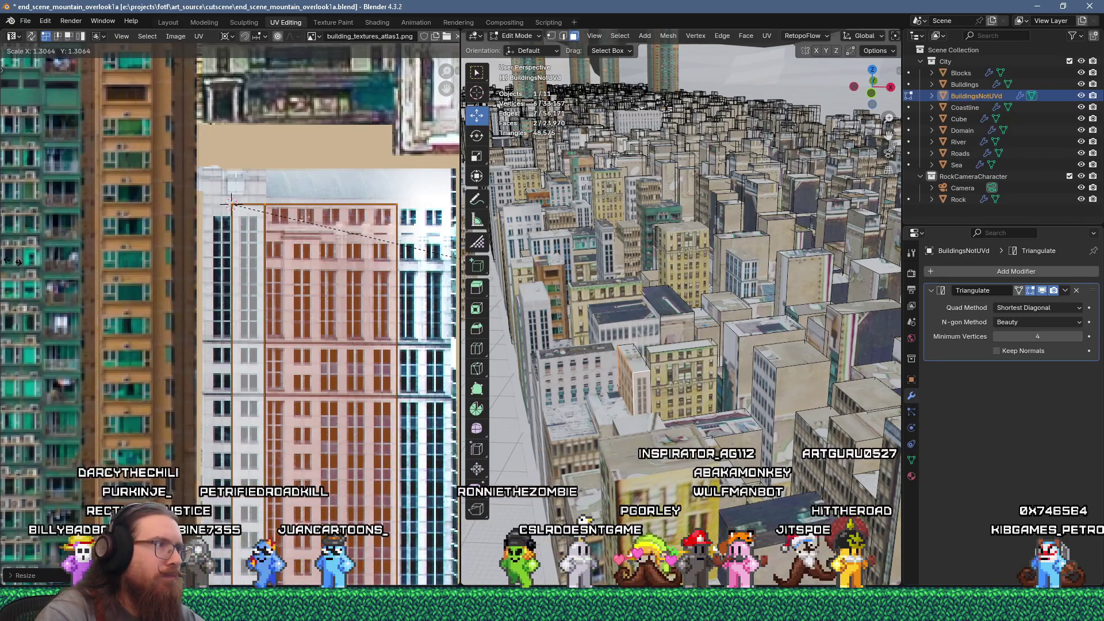
left_click(12, 261)
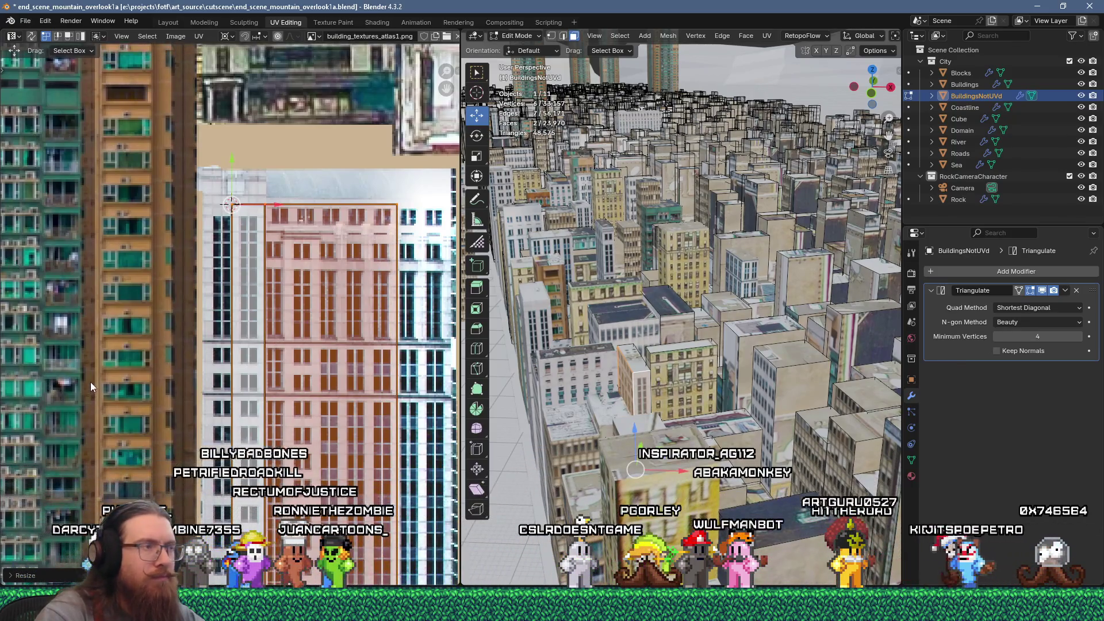
key("g")
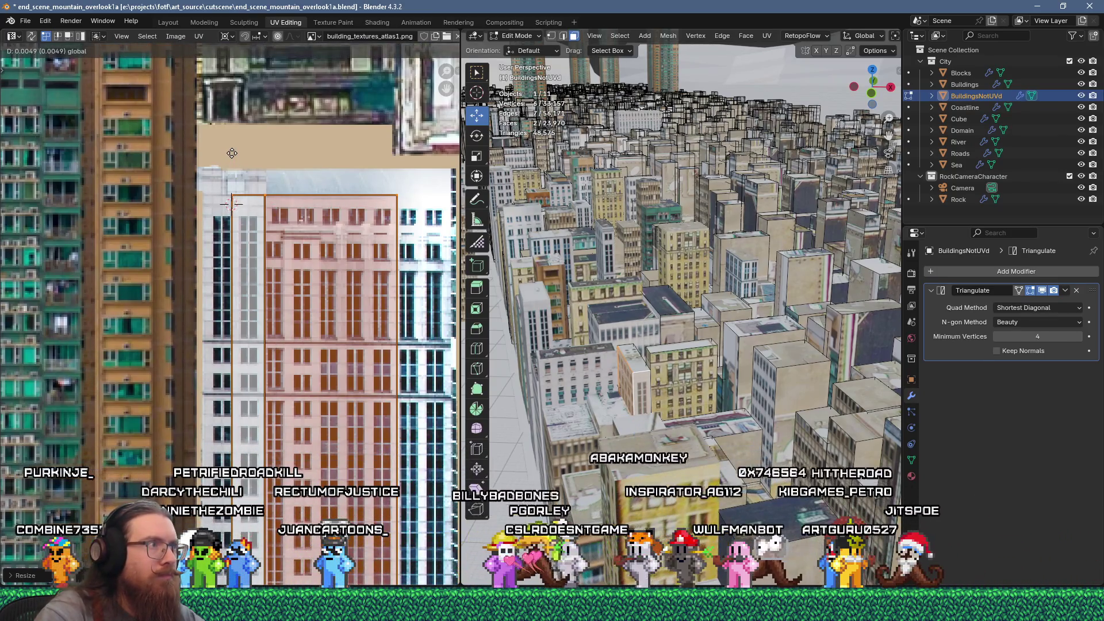
left_click(229, 167)
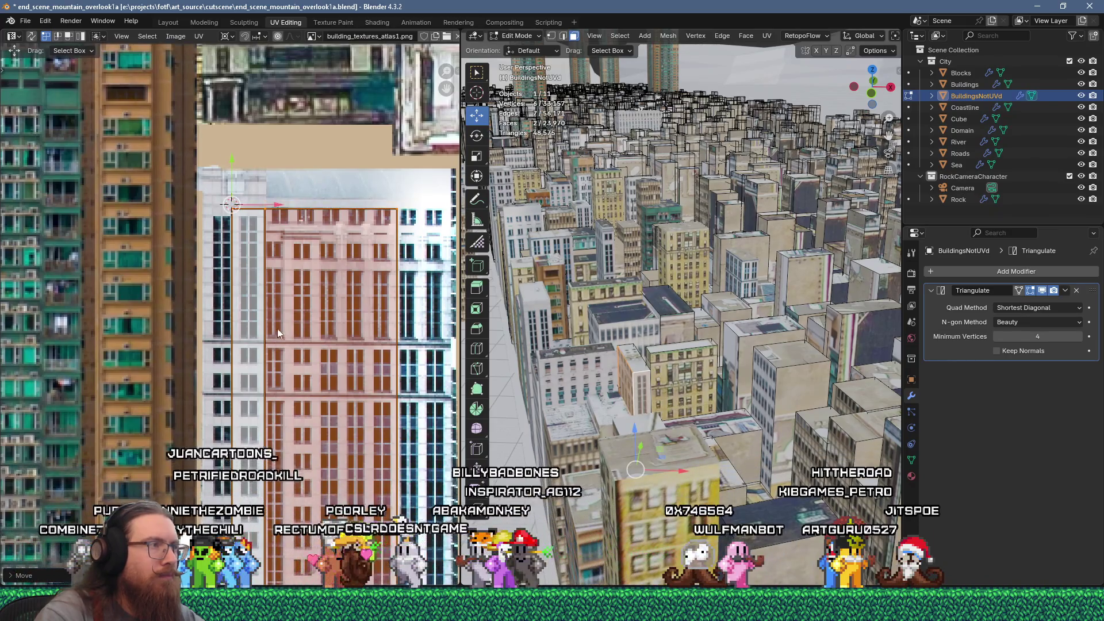
Select another building face and move its UVs onto the white tower texture
left_click(305, 362)
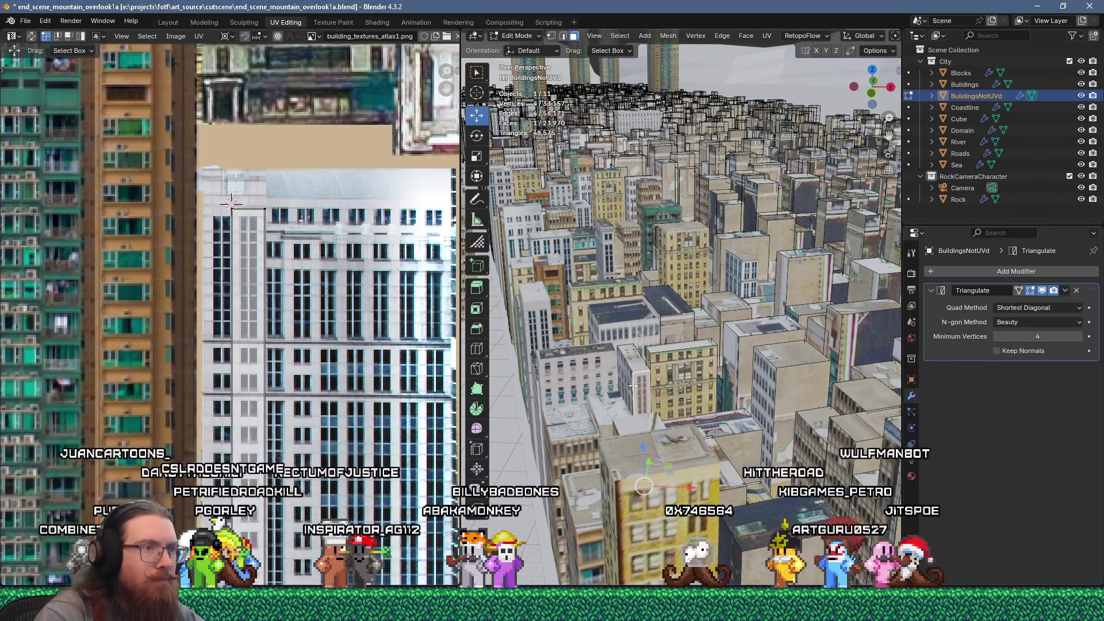
left_click(311, 384)
scroll(302, 348, "down", 3)
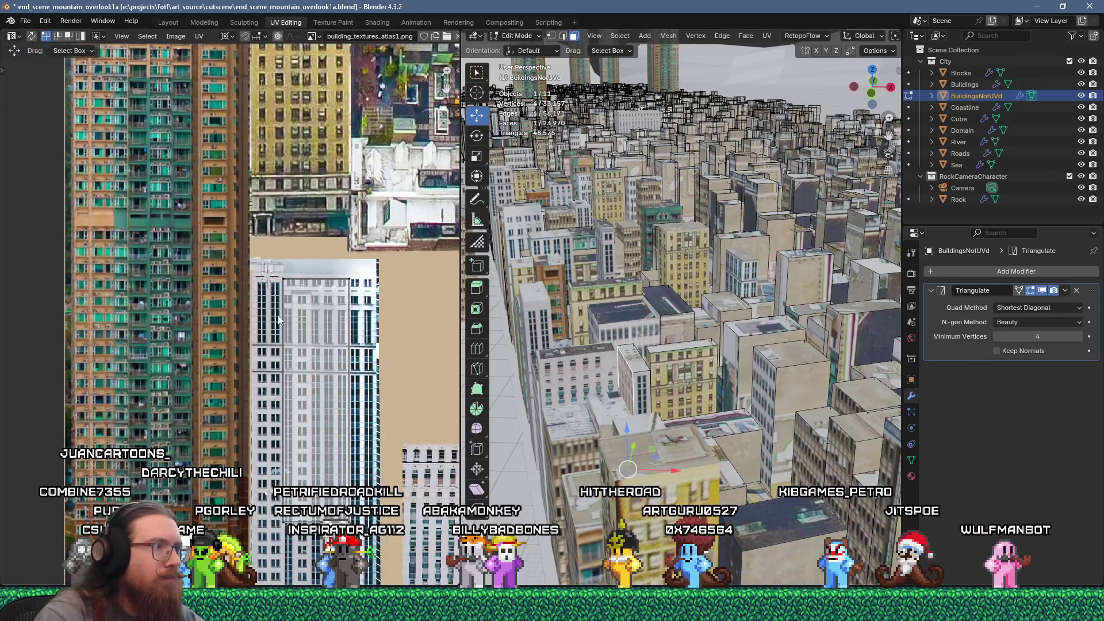
scroll(313, 437, "up", 3)
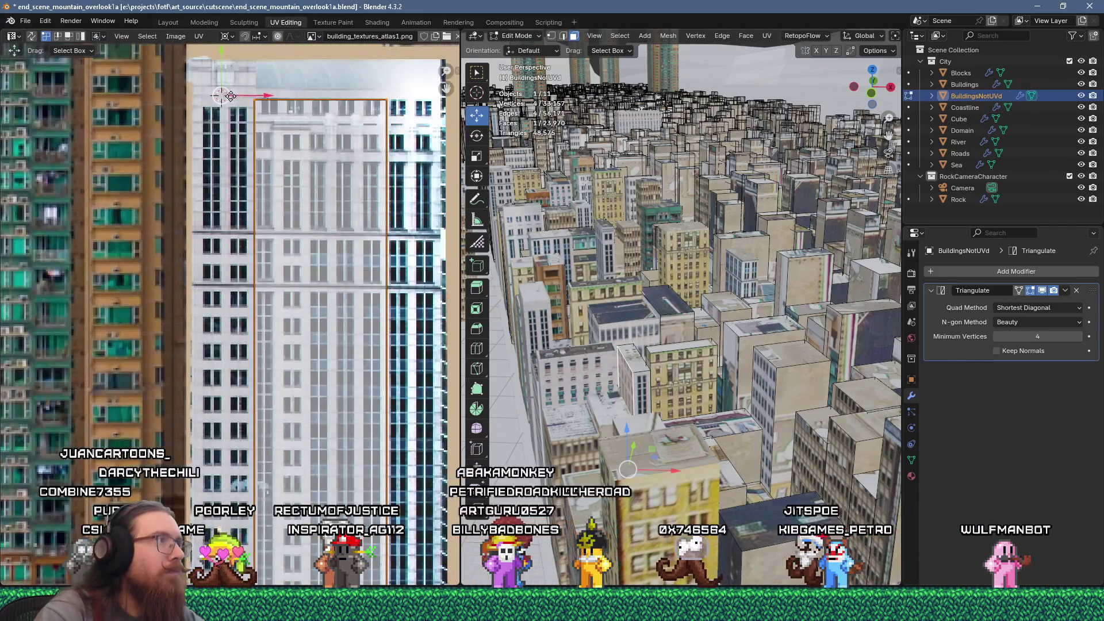
key("g")
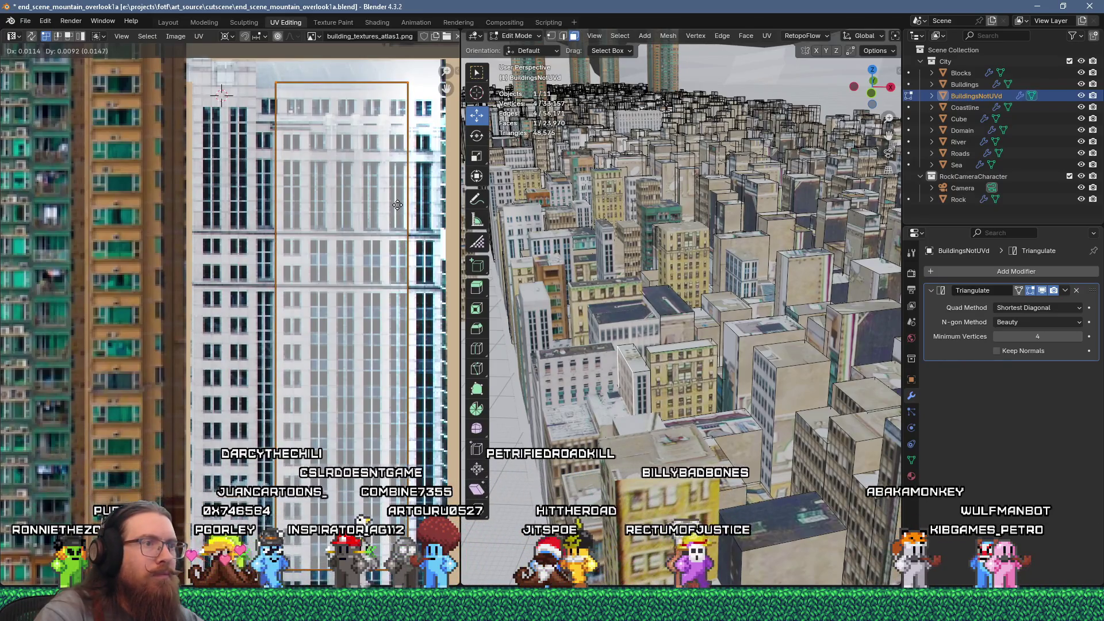
left_click(396, 206)
scroll(283, 266, "down", 2)
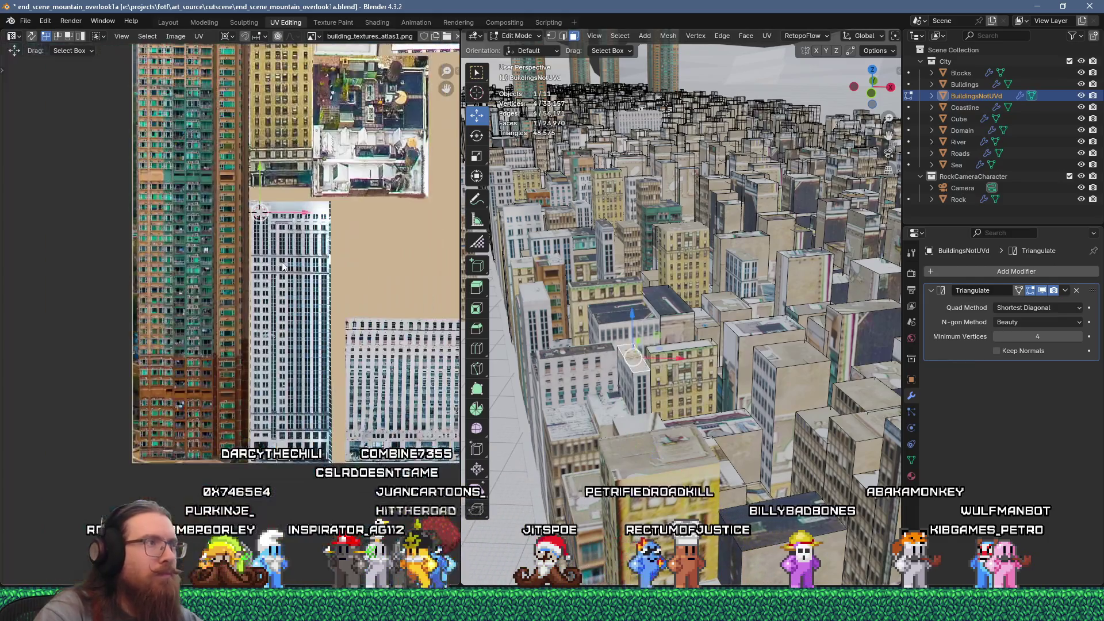
Enlarge and reposition the rooftop UV island on the atlas
scroll(283, 266, "down", 4)
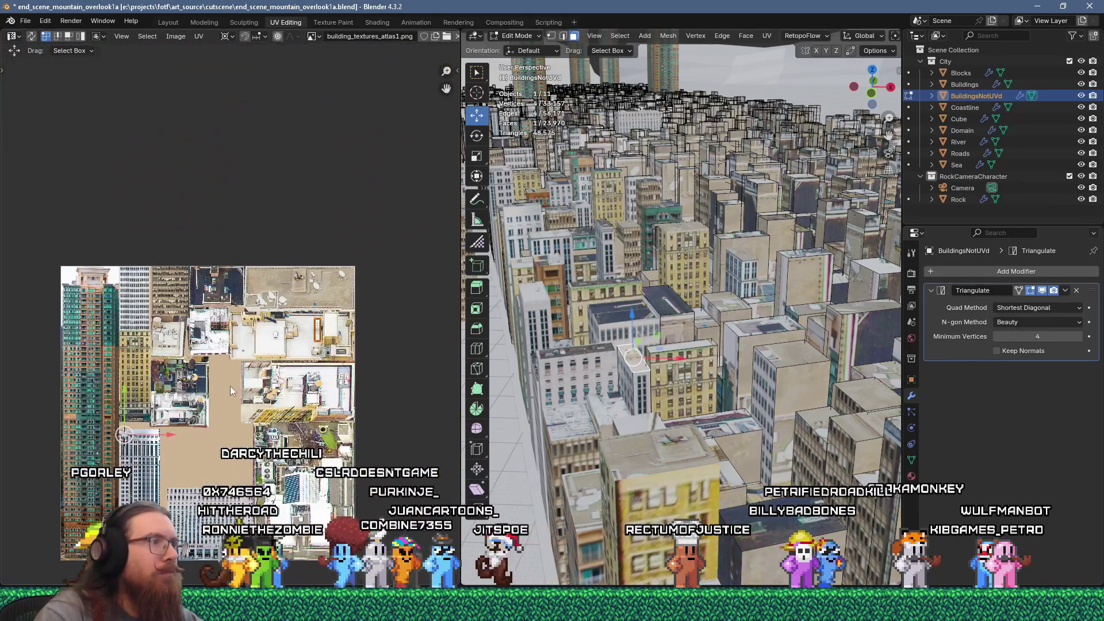
scroll(313, 339, "up", 5)
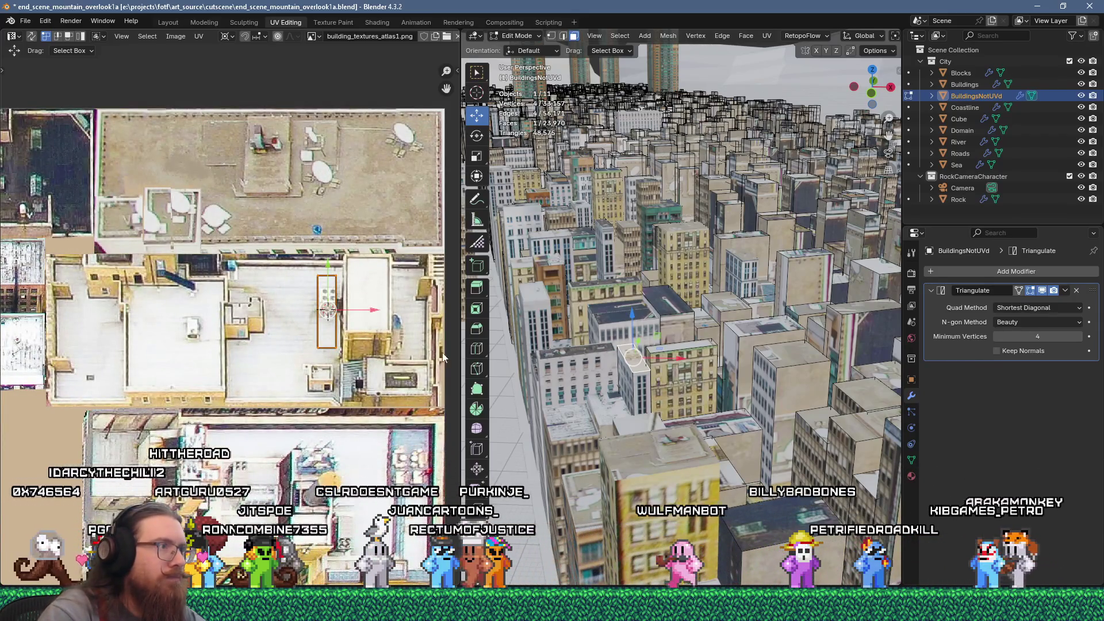
key("s")
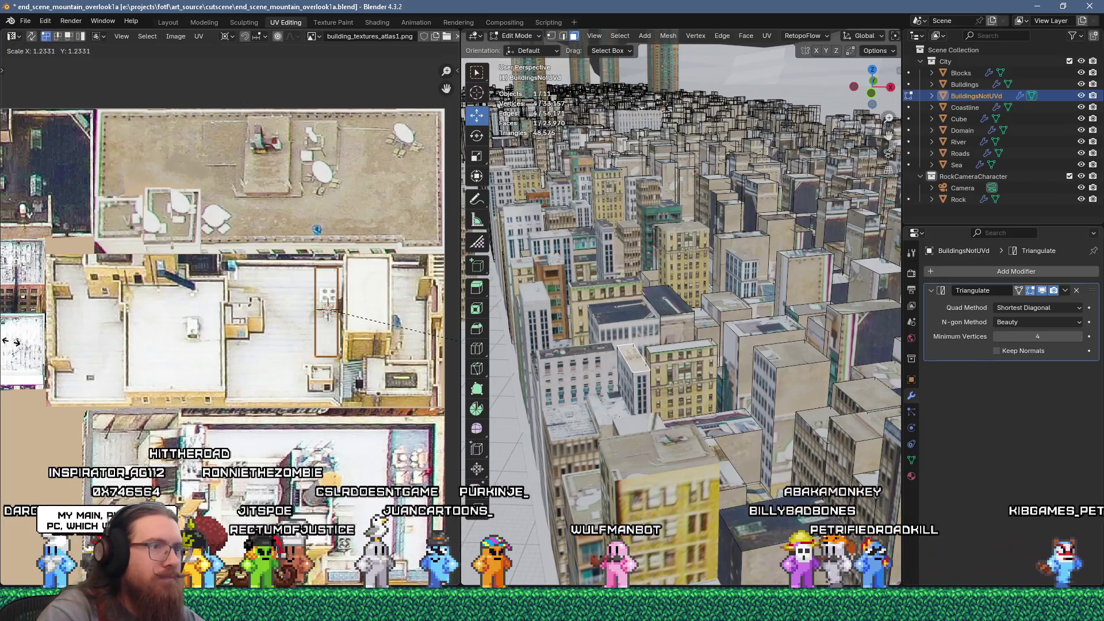
key("g")
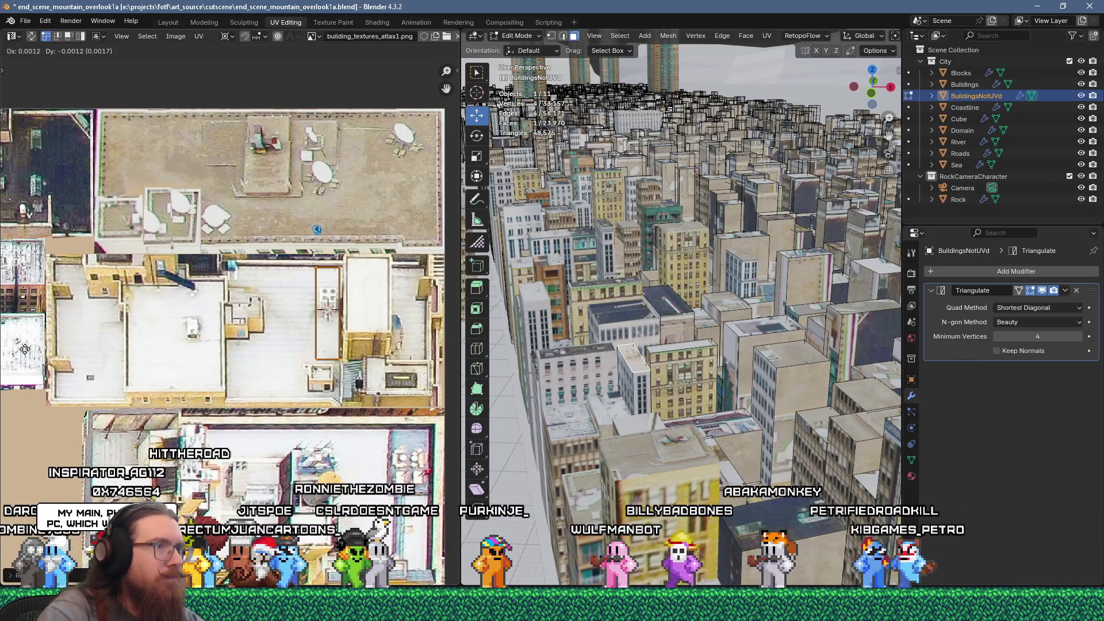
key("Escape")
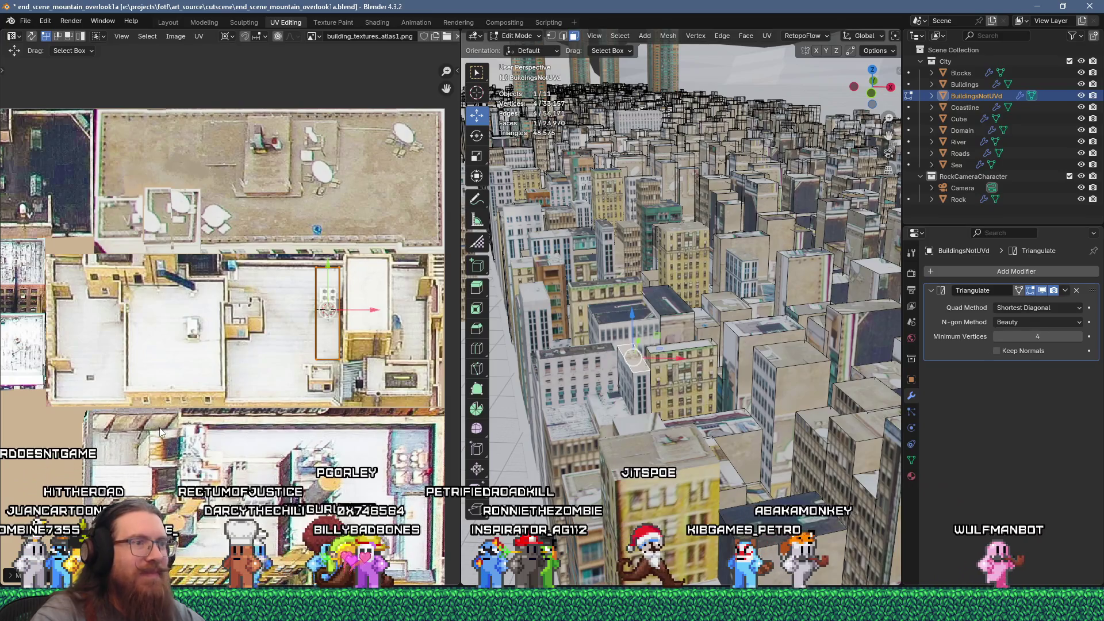
Move another rooftop face's UVs onto an atlas roof, then switch editing to Buildings
left_click(713, 424)
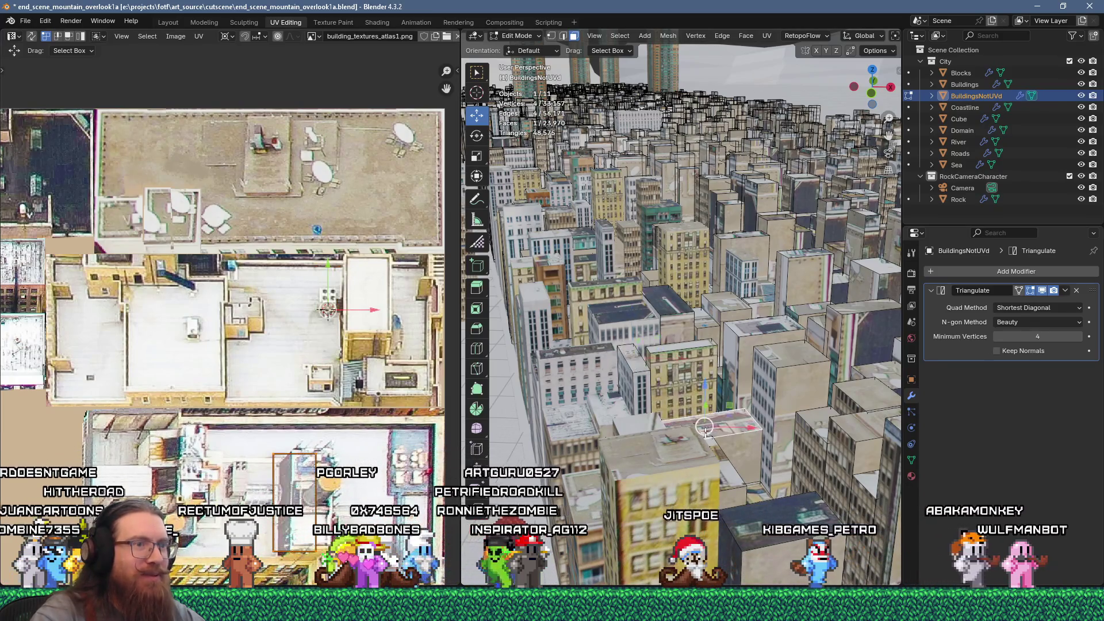
left_click_drag(223, 421, 343, 578)
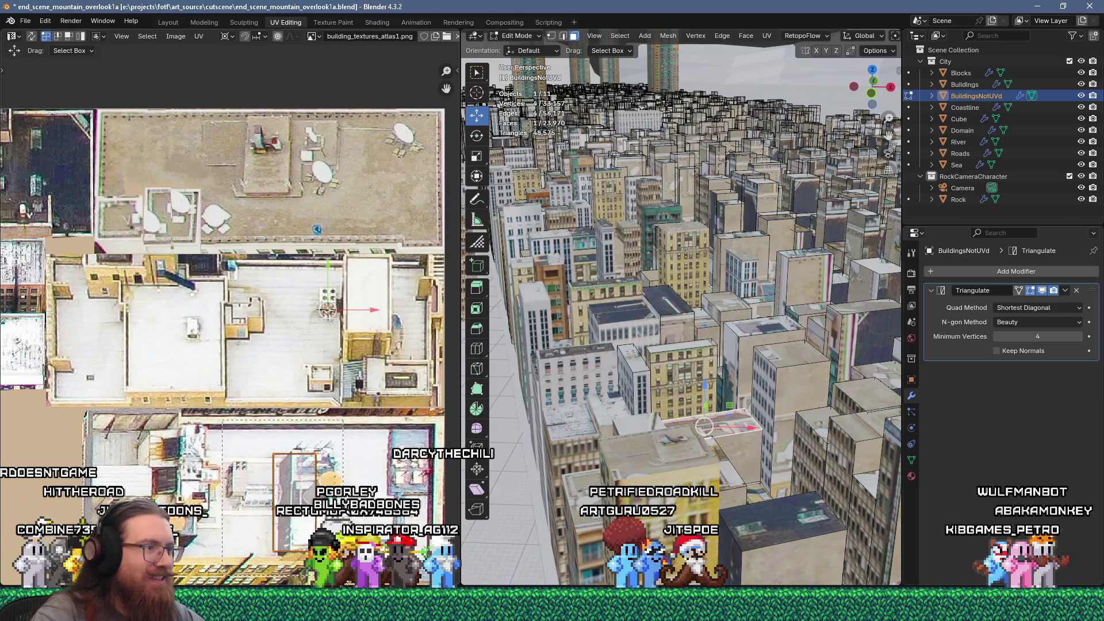
key("g")
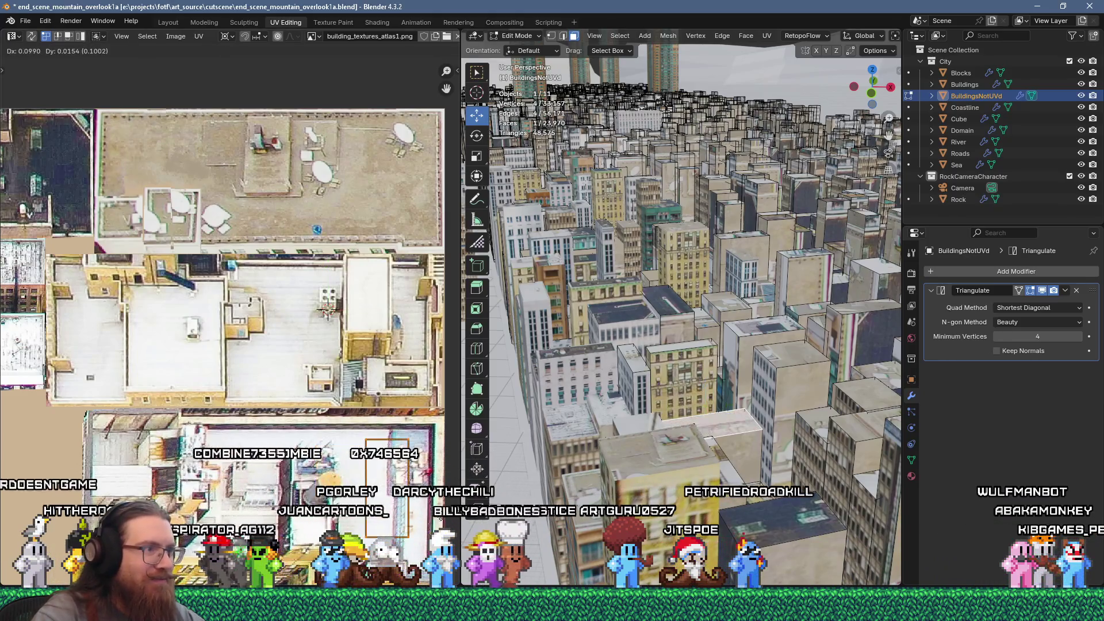
left_click(436, 512)
left_click(637, 426)
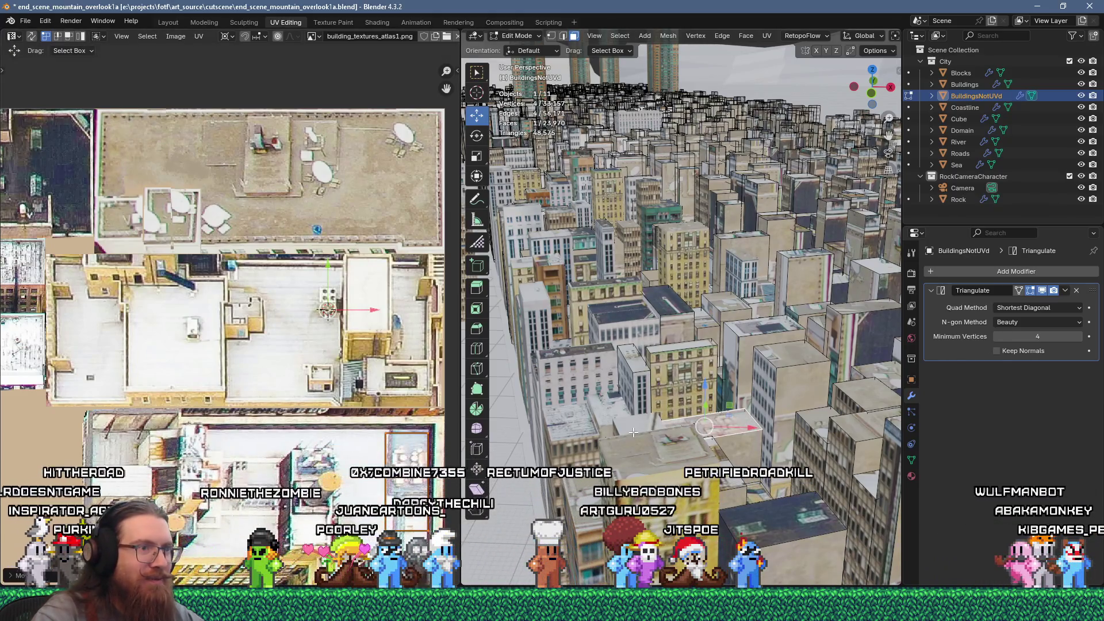
key("alt+q")
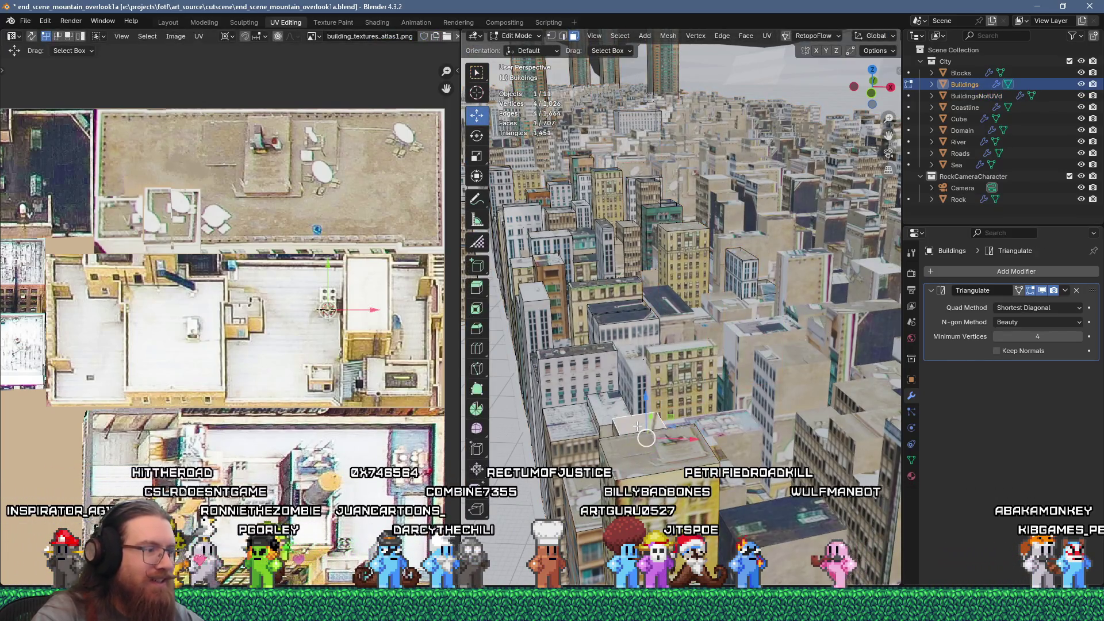
Unwrap the selected Buildings rooftop face and shrink its UV island
key("u")
left_click(656, 172)
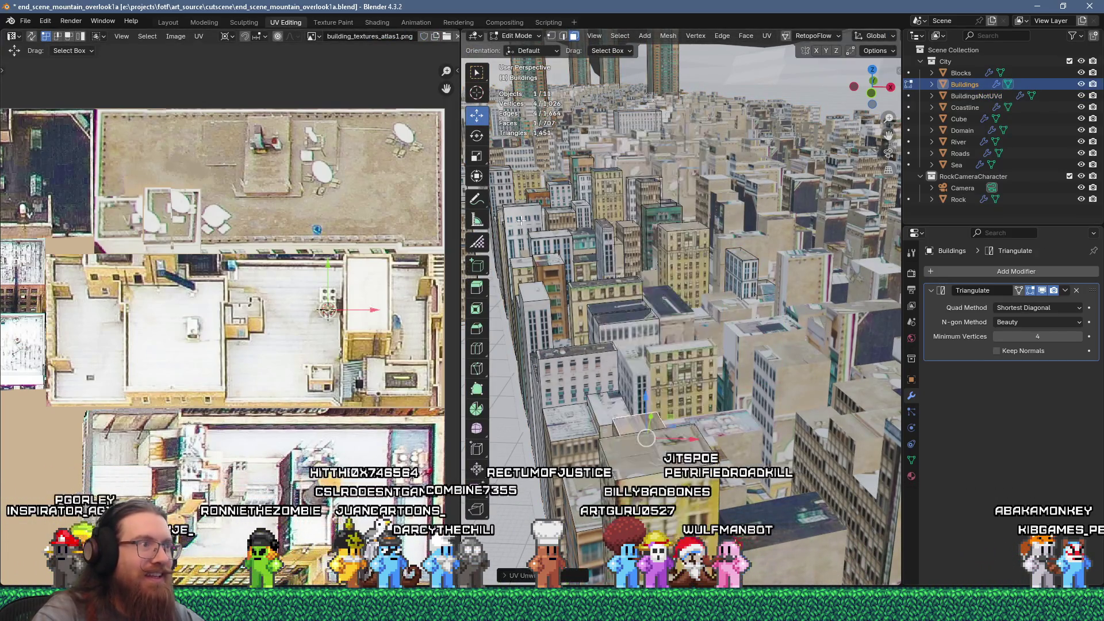
scroll(282, 402, "down", 5)
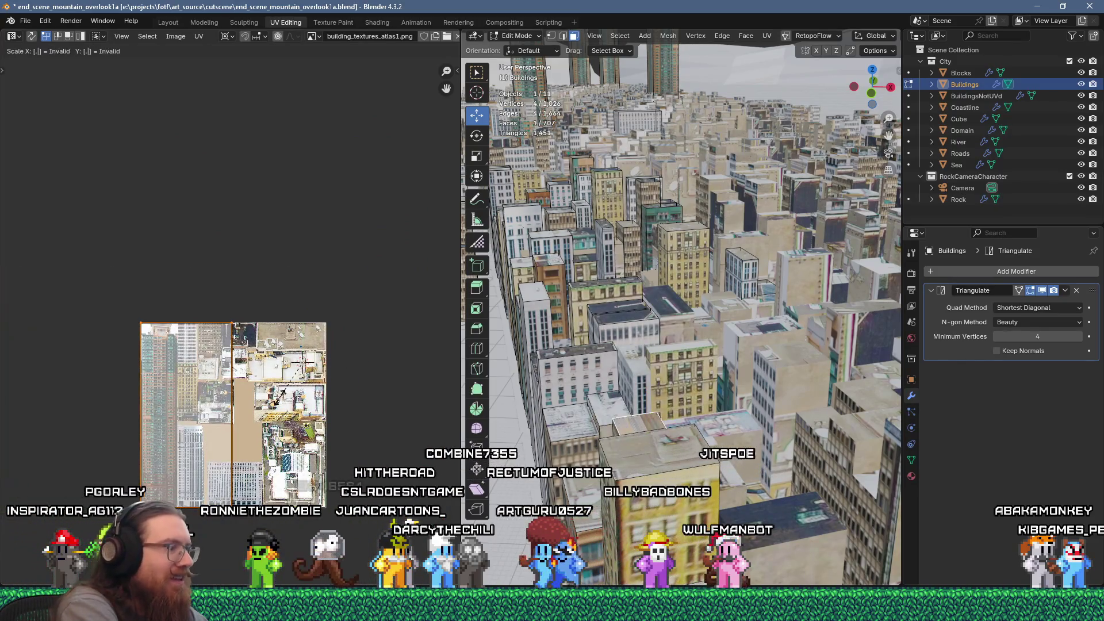
key("ctrl+z")
scroll(290, 403, "up", 6)
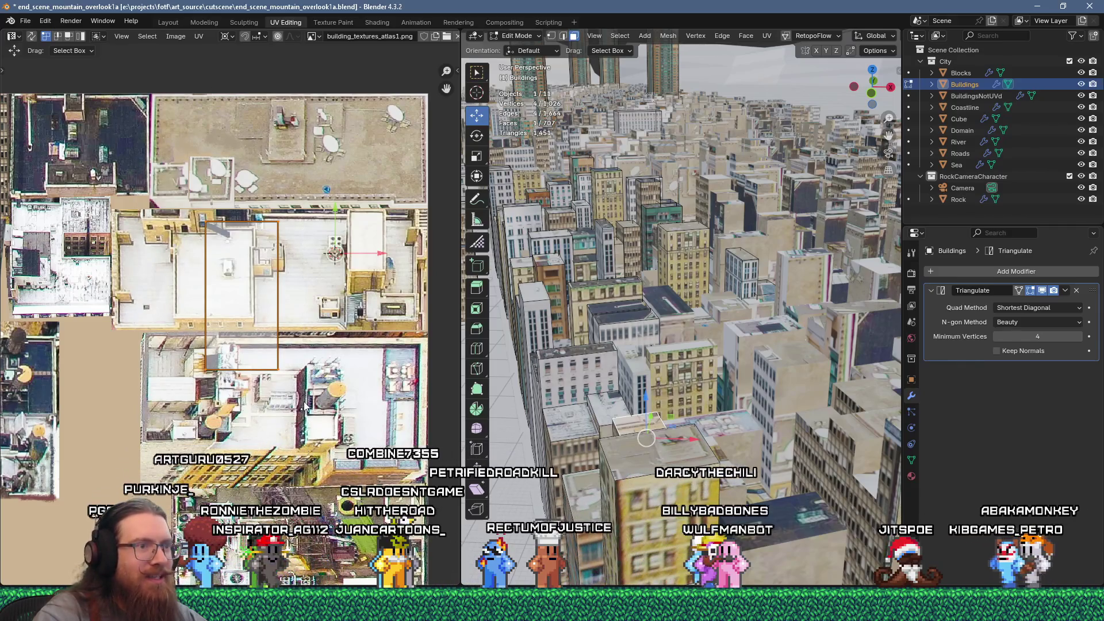
Rotate the rooftop island 90° and place it on a rooftop in the atlas
key("g")
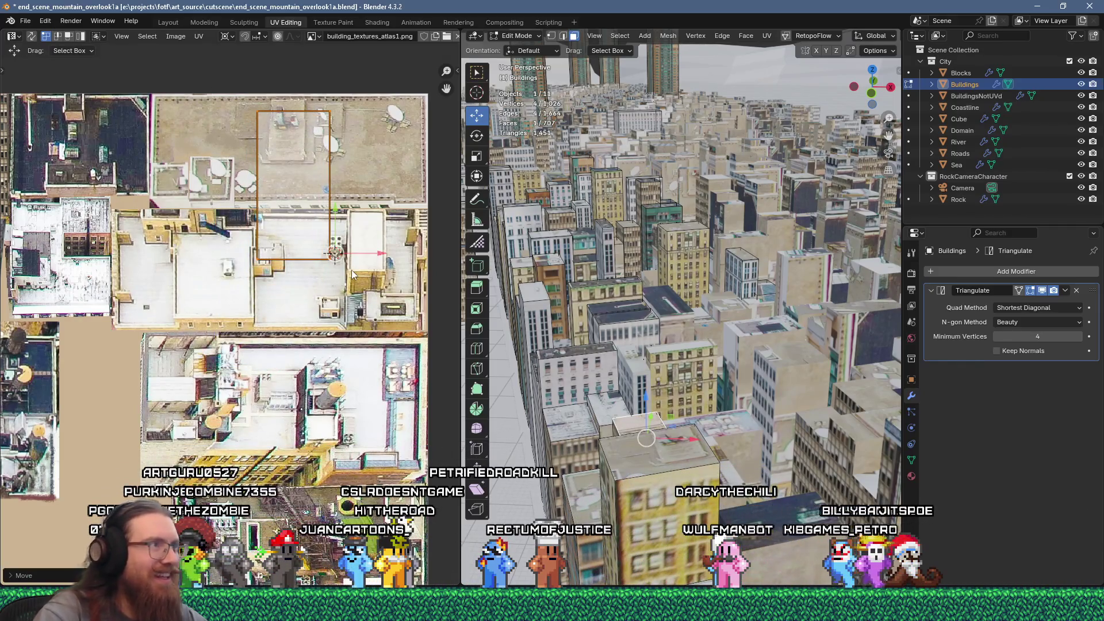
key("r")
key("9")
key("0")
key("Return")
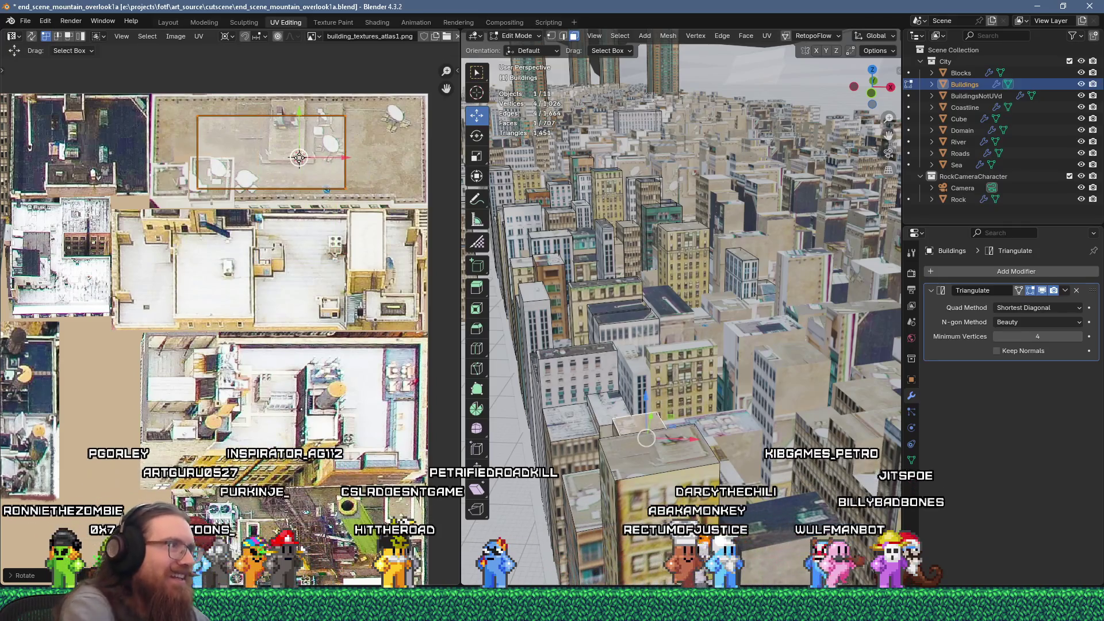
key("g")
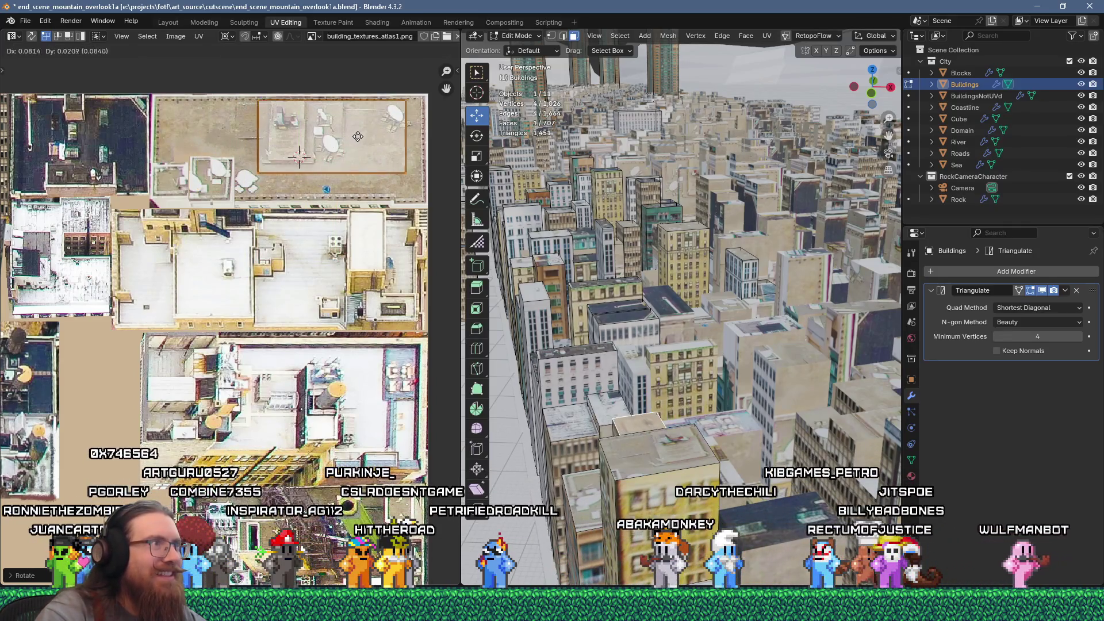
left_click(358, 136)
Re-enter Buildings Edit Mode and select another rooftop face
key("Tab")
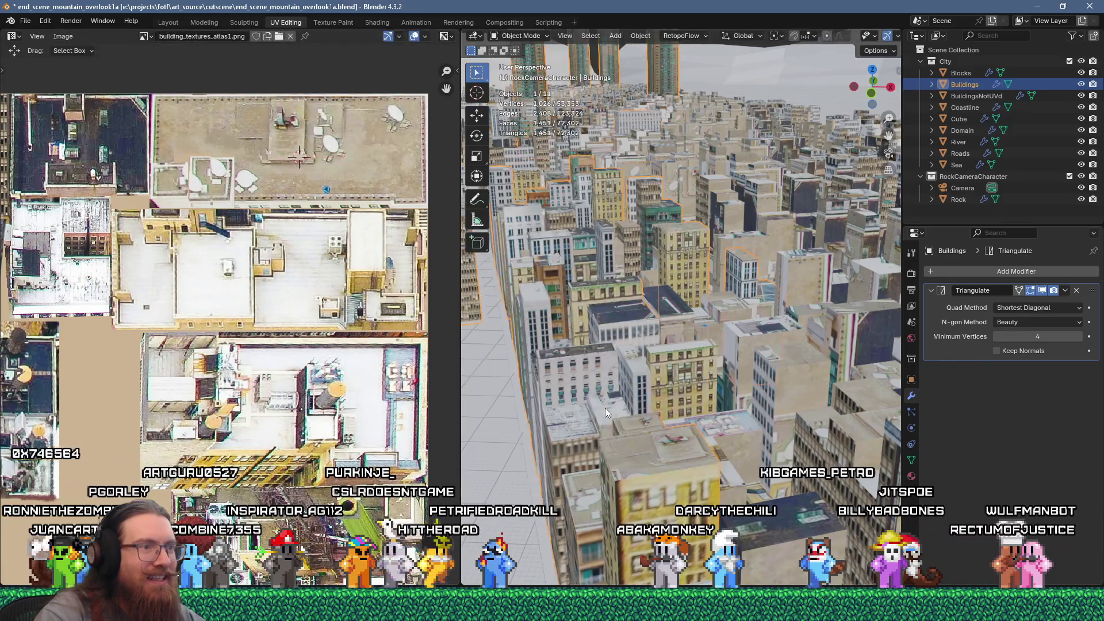
key("Tab")
left_click(607, 406)
scroll(296, 302, "down", 8)
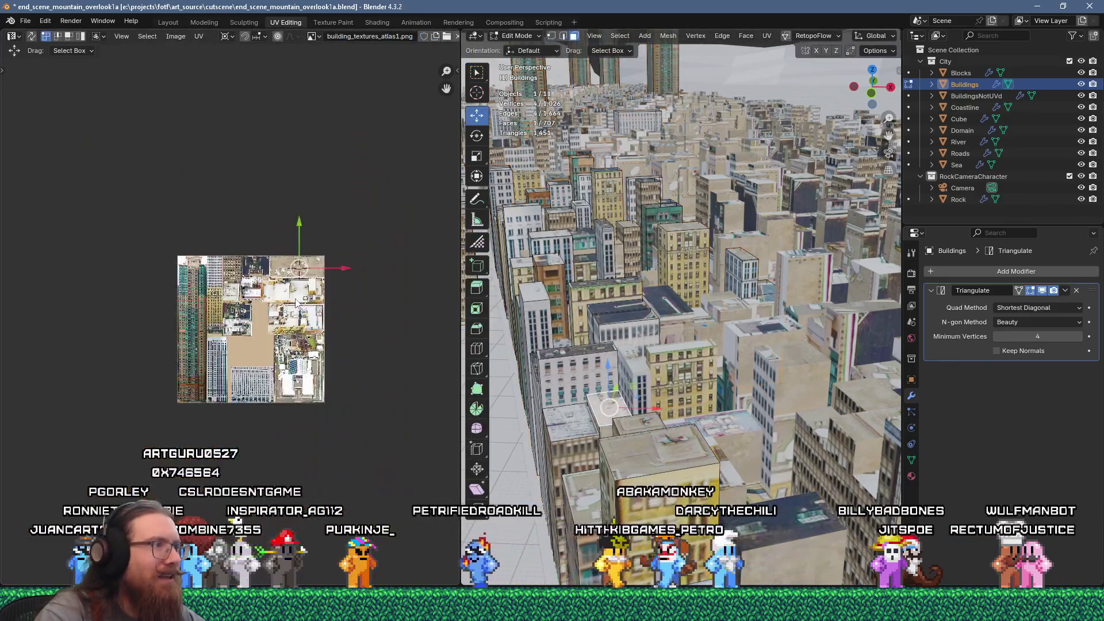
scroll(296, 302, "up", 6)
Unwrap that rooftop face, scale its island to 0.2, and return editing to BuildingsNotUVd
key("u")
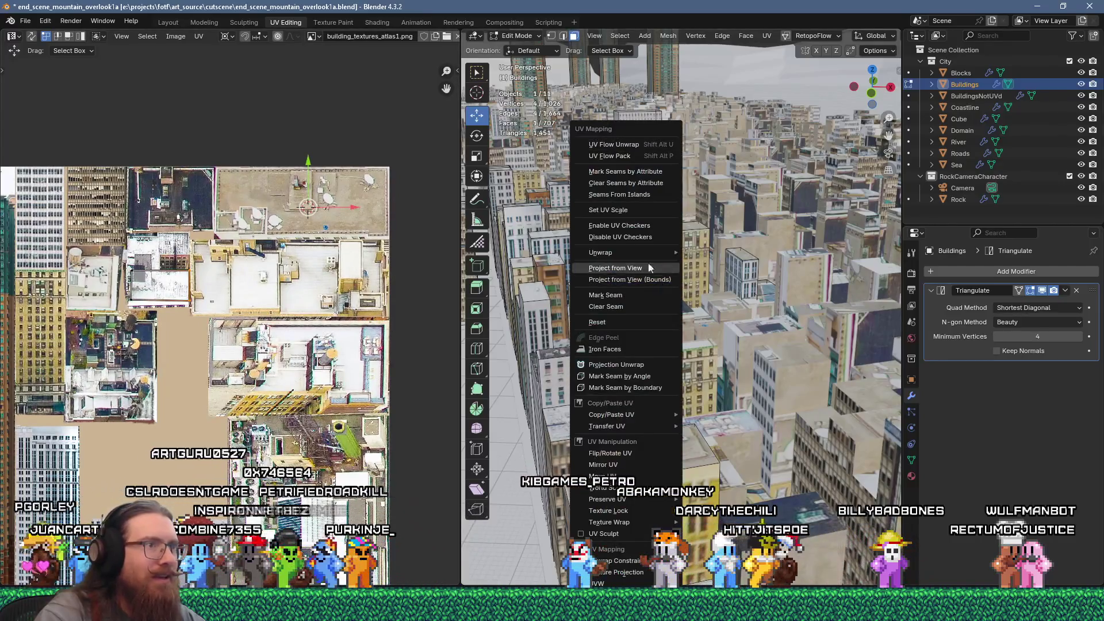
left_click(634, 144)
scroll(234, 357, "down", 6)
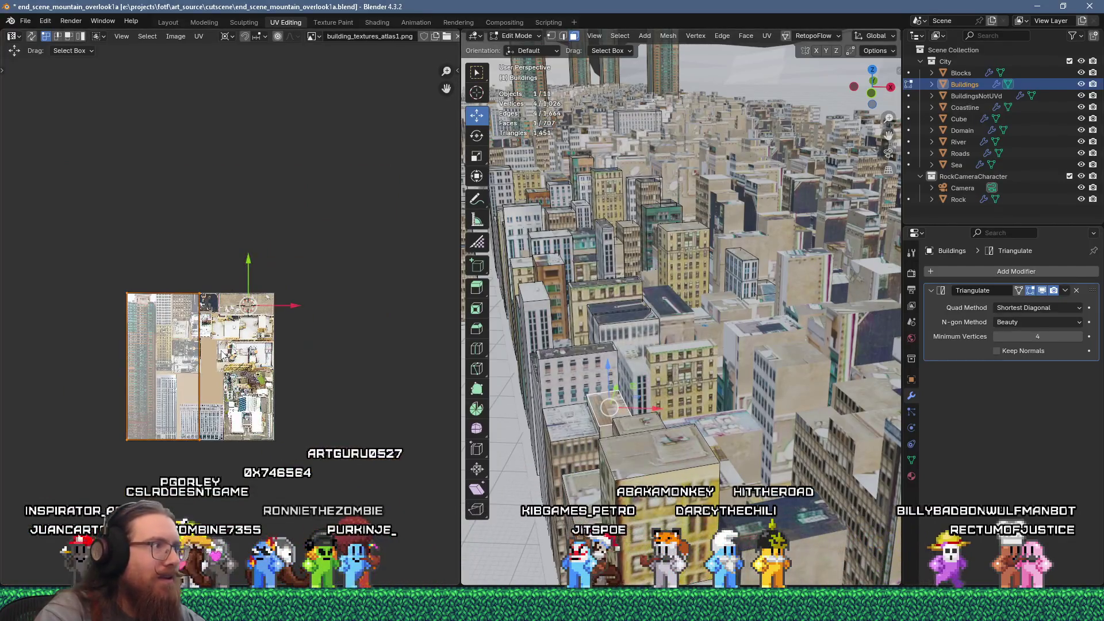
type("s.2")
key("Return")
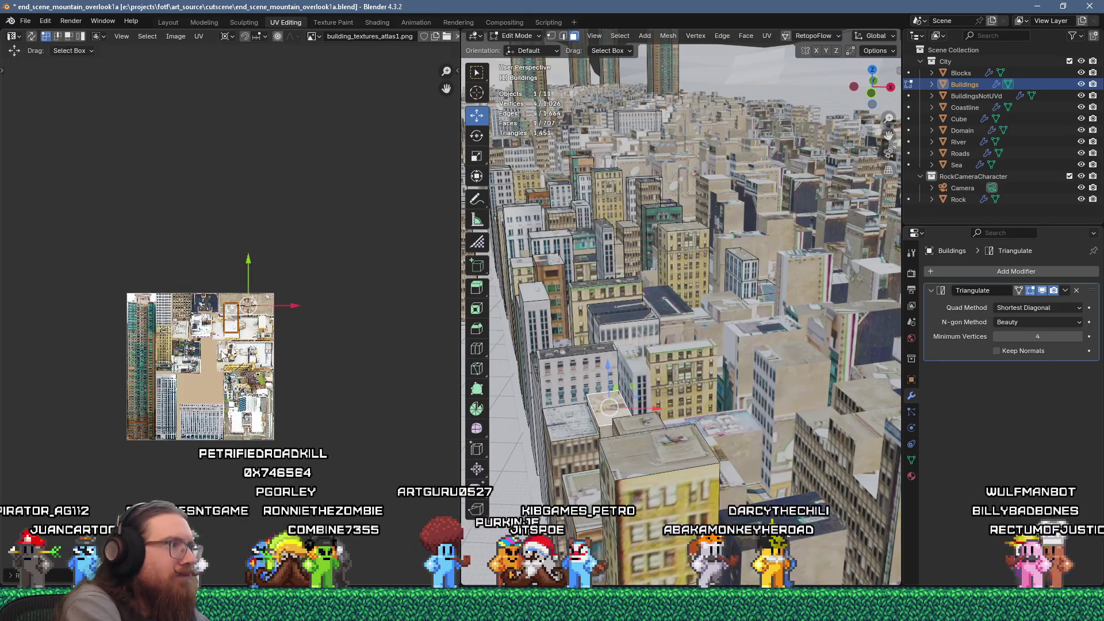
scroll(196, 350, "up", 6)
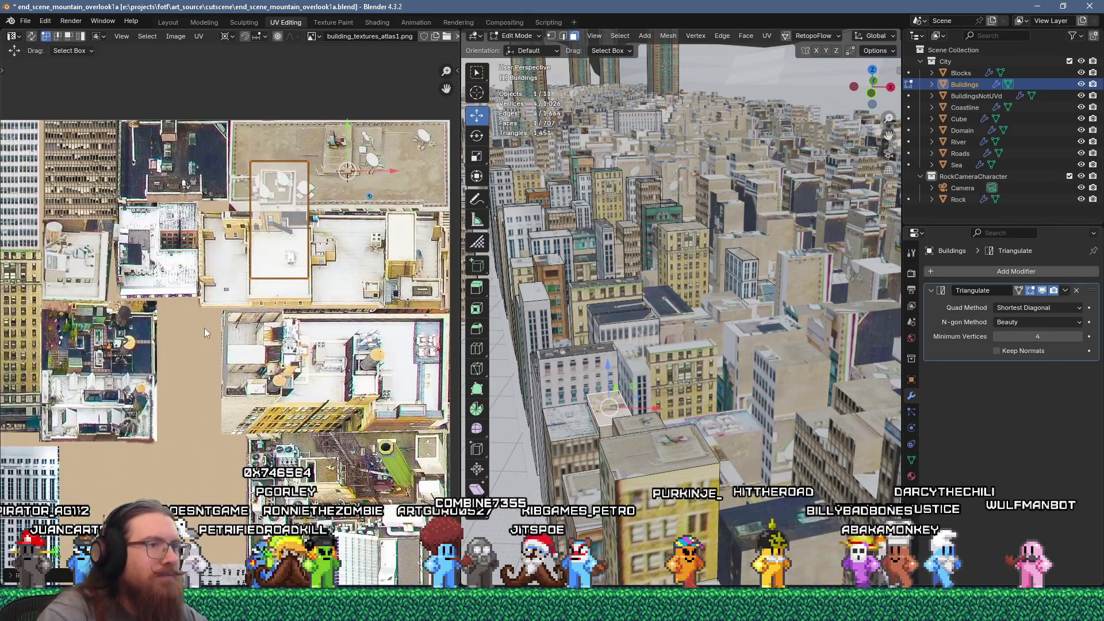
key("alt+q")
left_click(780, 518)
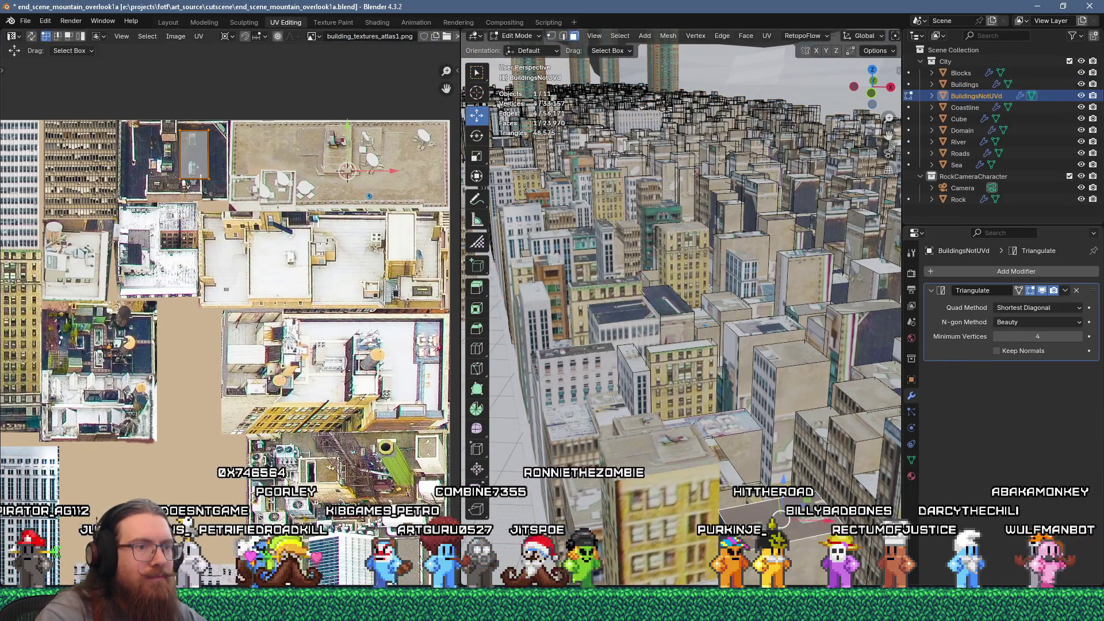
Unwrap two selected BuildingsNotUVd wall faces and scale their island to 0.3
left_click(759, 567)
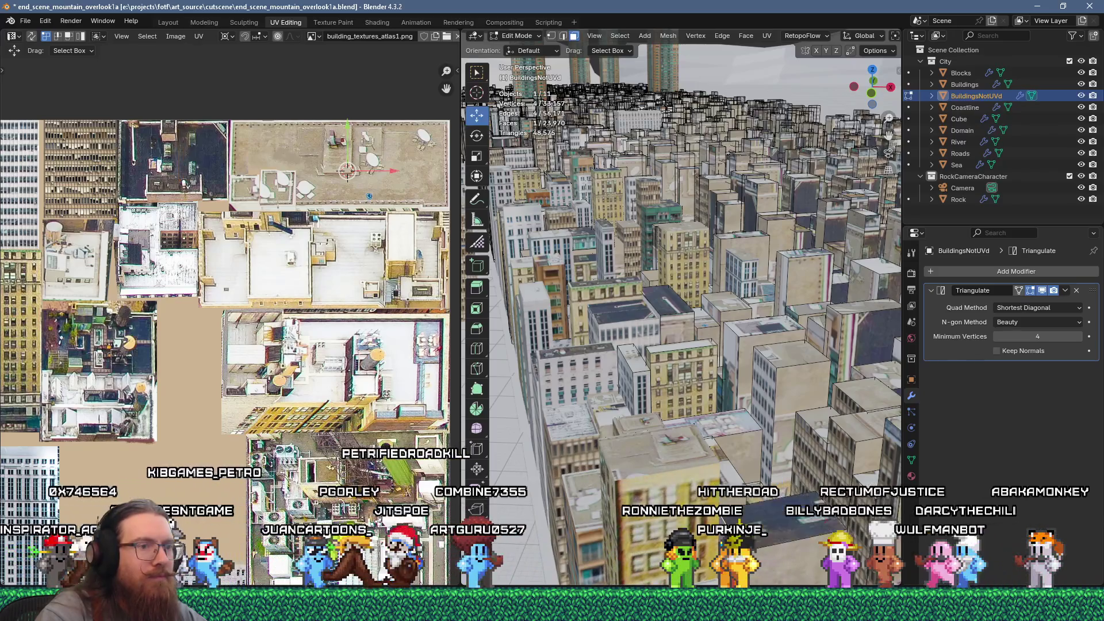
left_click(760, 567, "shift")
key("u")
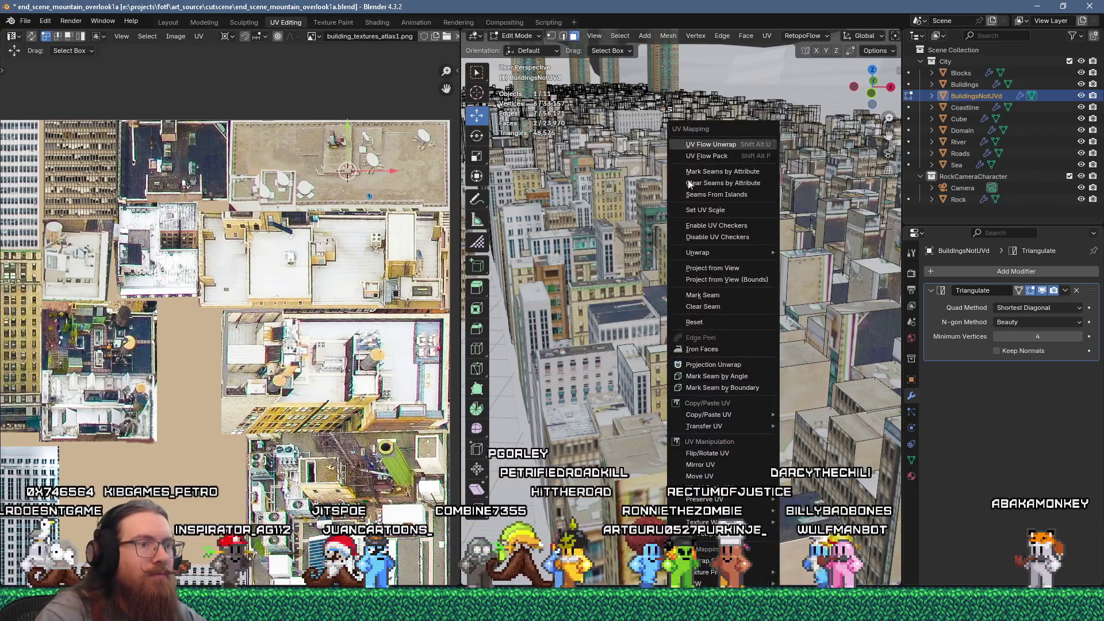
left_click(711, 144)
scroll(208, 372, "down", 3)
type("s")
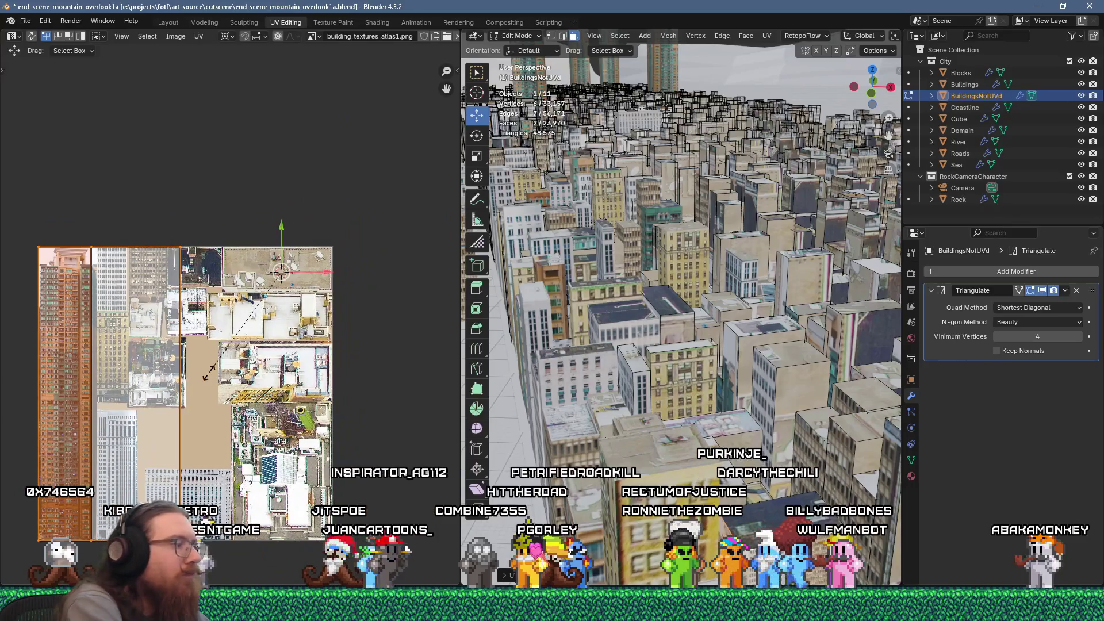
type(".3")
scroll(189, 410, "up", 2)
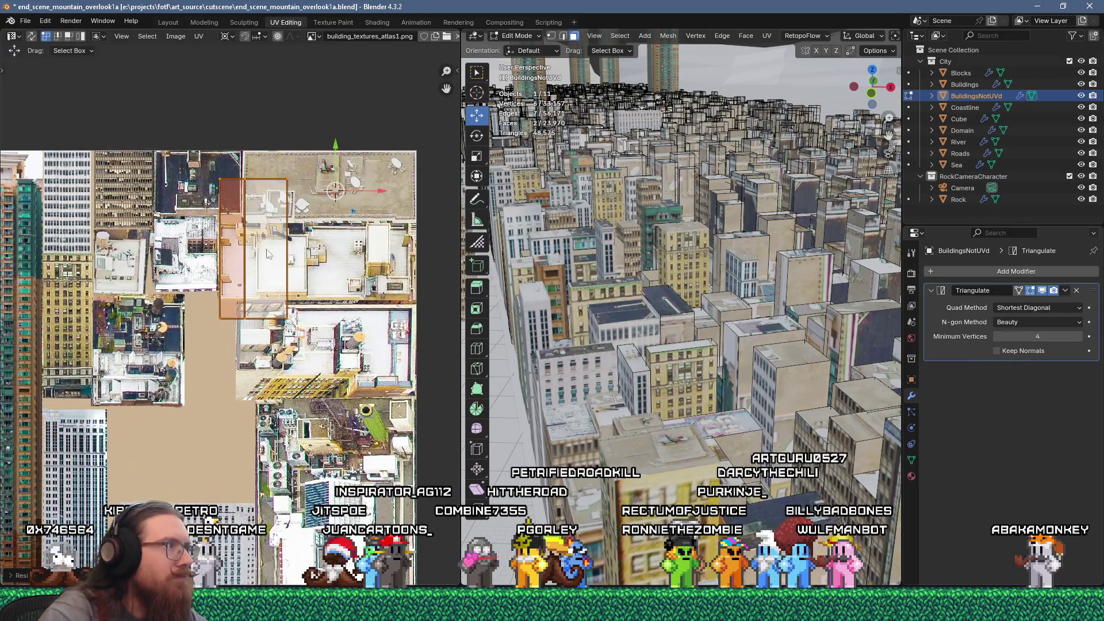
Move the island onto the left tower texture, aligning it with the window grid
key("g")
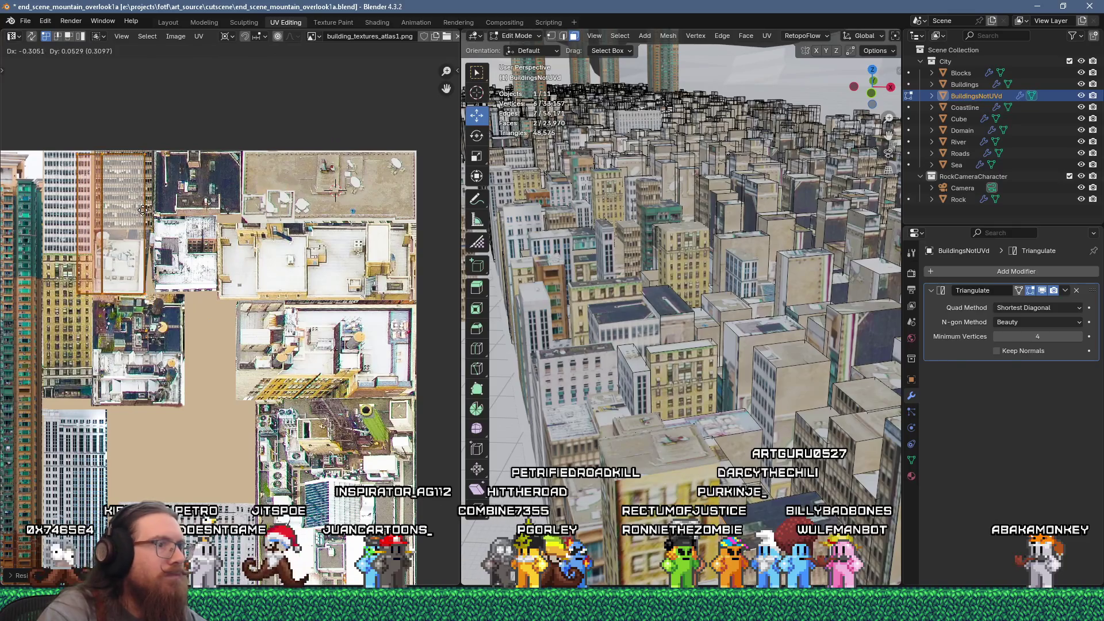
scroll(151, 220, "up", 7)
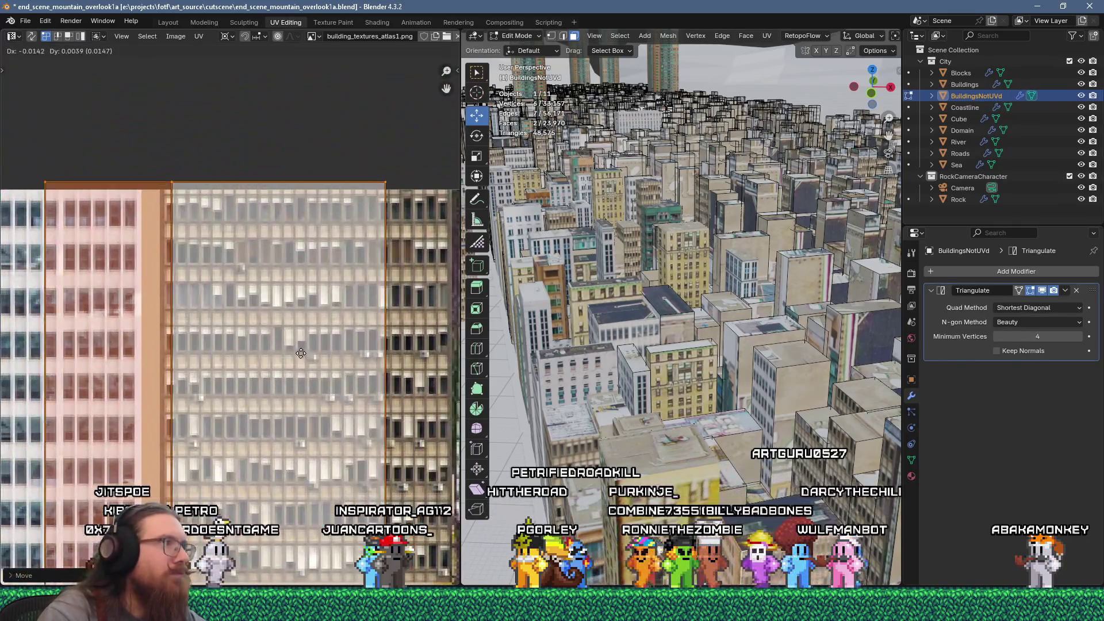
key("g")
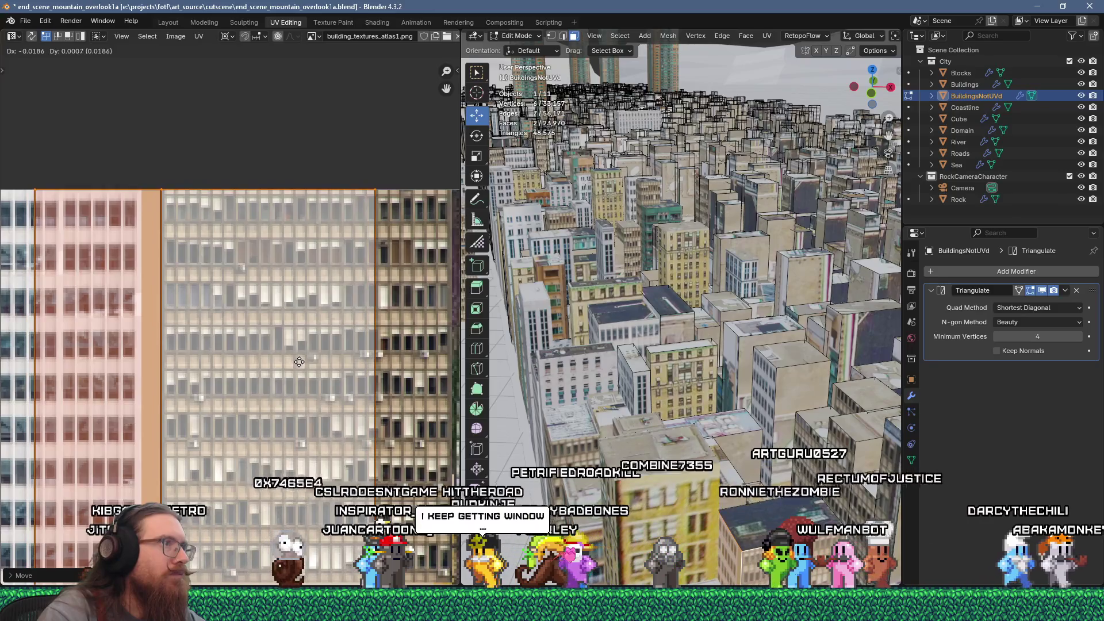
left_click(298, 361)
scroll(298, 362, "down", 4)
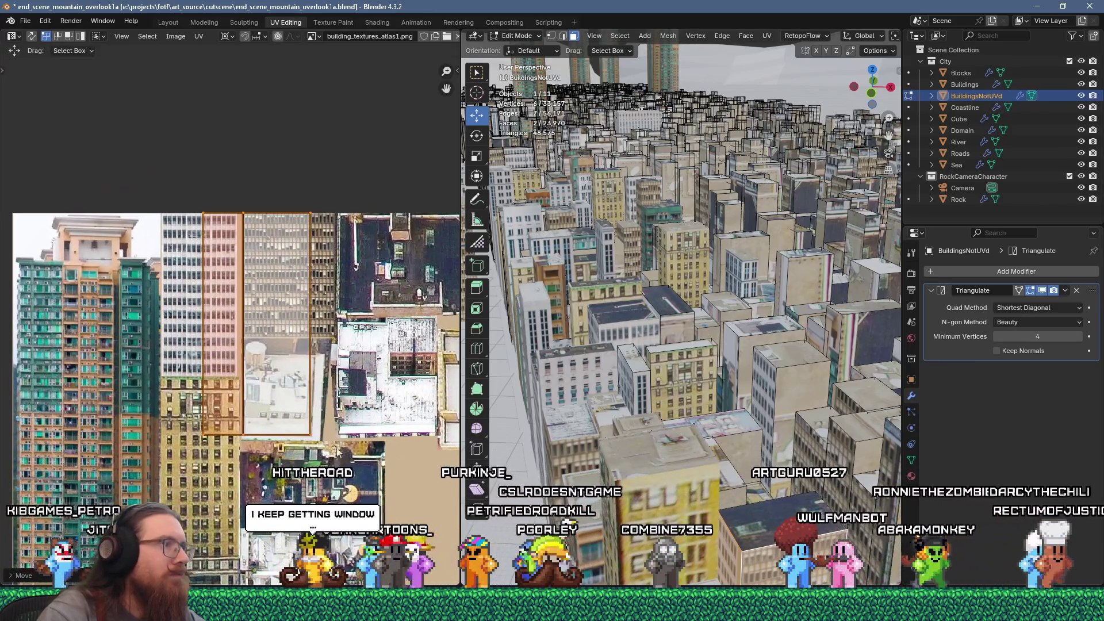
Stretch one island edge across the facade texture, then select another wall face
left_click_drag(342, 477, 299, 208)
scroll(304, 253, "up", 2)
scroll(321, 185, "up", 1)
left_click(358, 189)
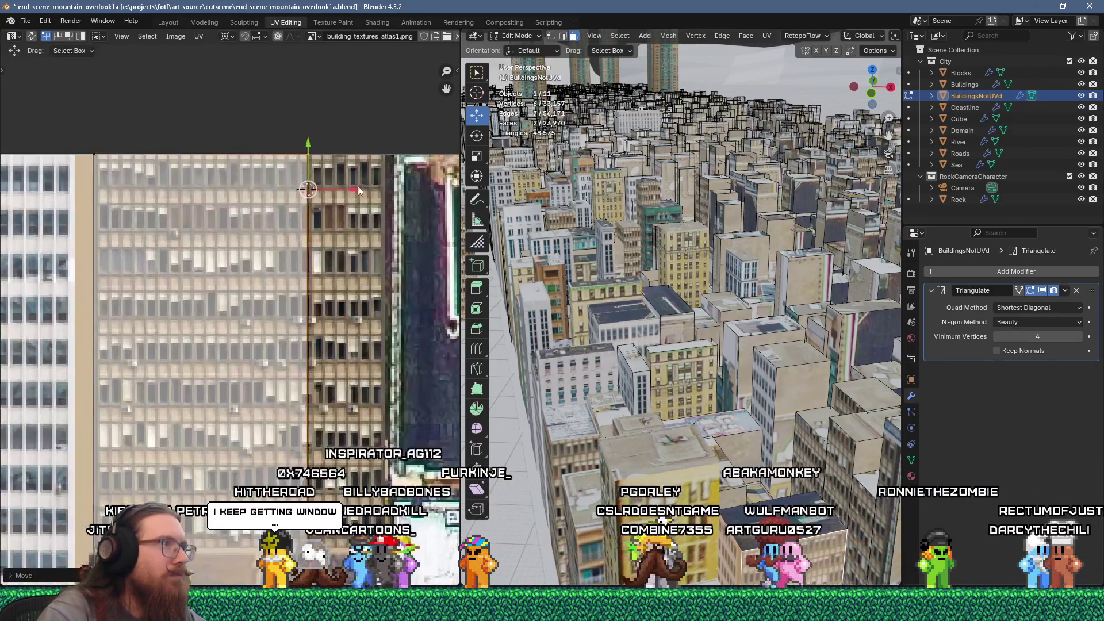
left_click_drag(356, 188, 352, 202)
scroll(214, 282, "down", 2)
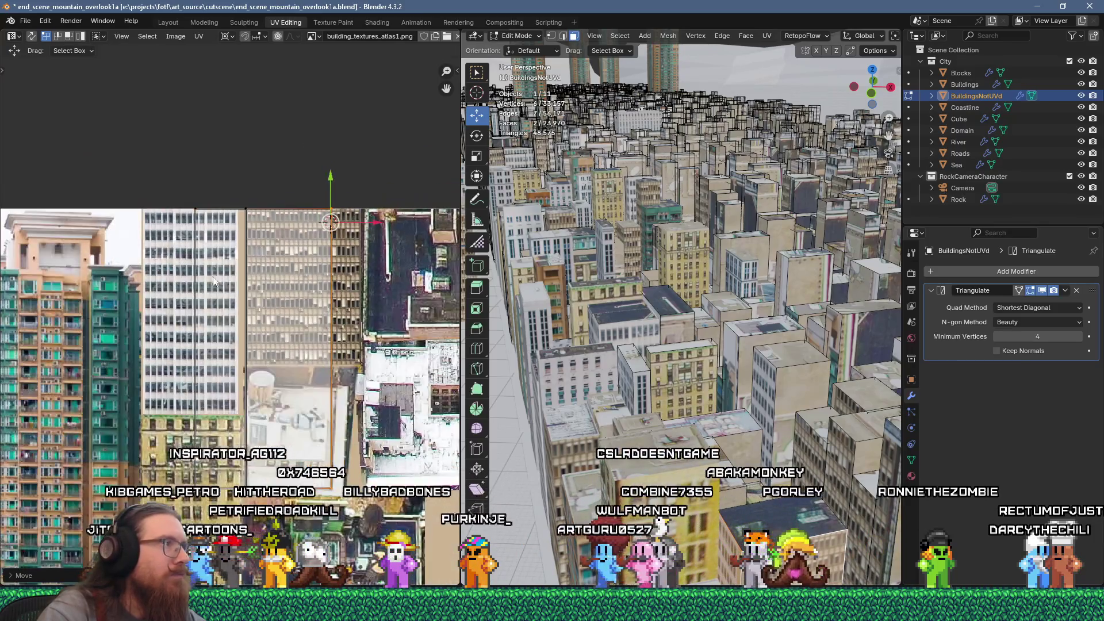
scroll(259, 320, "up", 2)
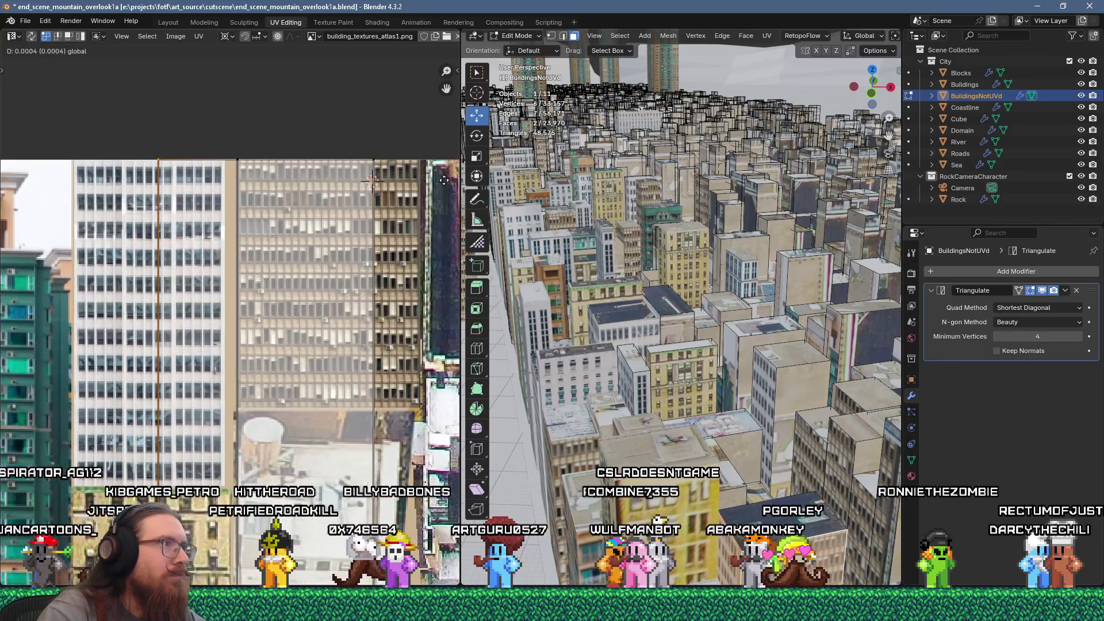
mouse_move(444, 180)
left_mouse_down()
mouse_move(46, 181)
mouse_move(123, 181)
left_mouse_up()
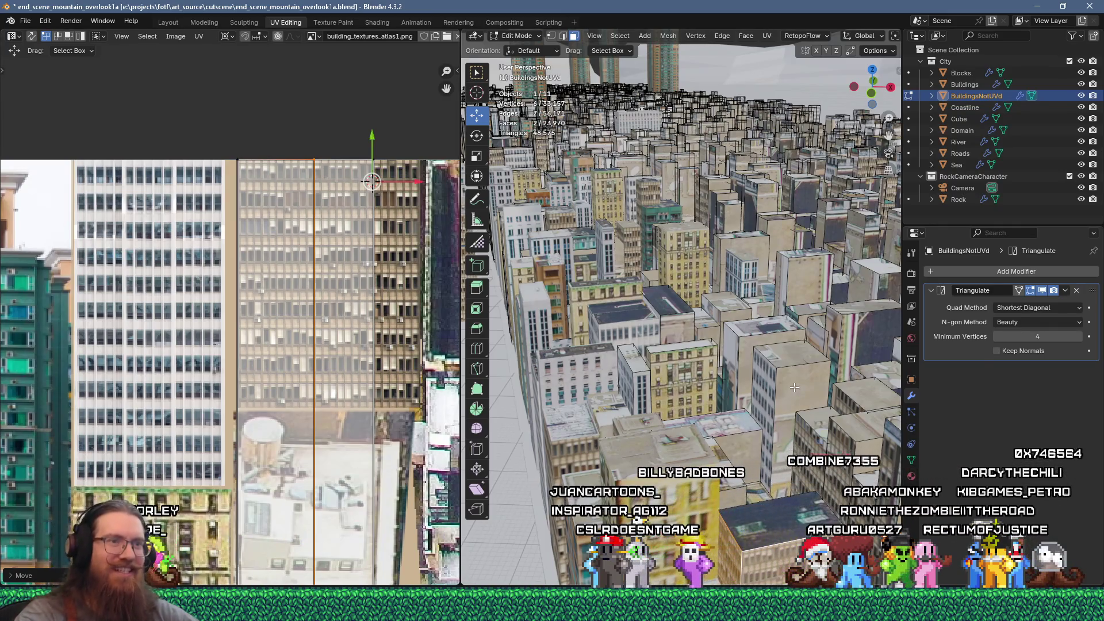
left_click(778, 419)
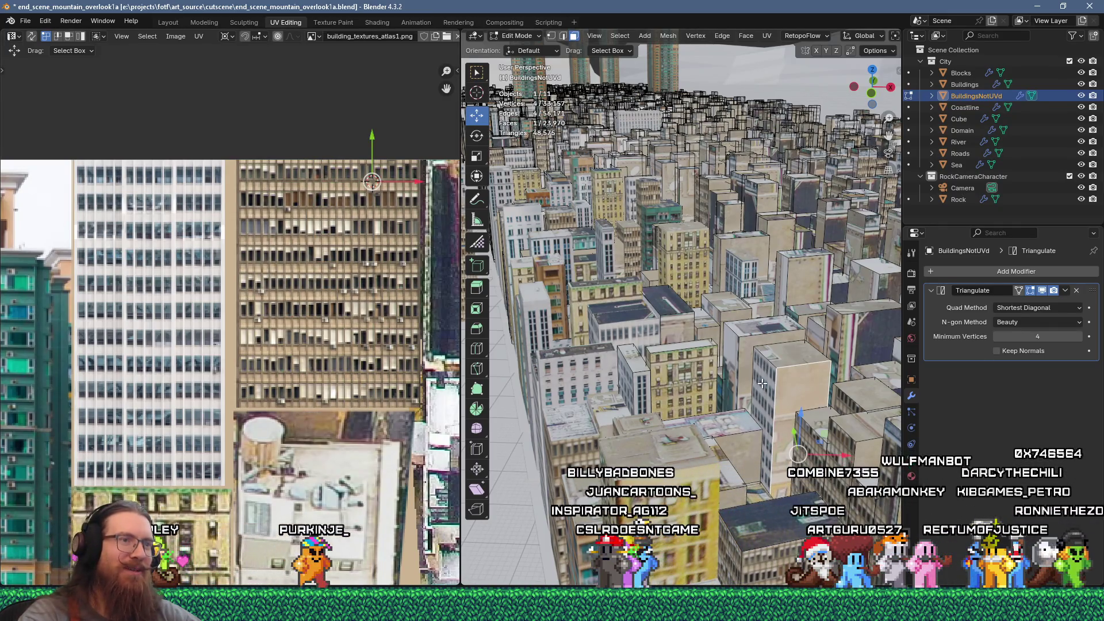
scroll(781, 382, "down", 3)
Unwrap the wall face, widen its UV island along X and shift it right over the white office tower
key("u")
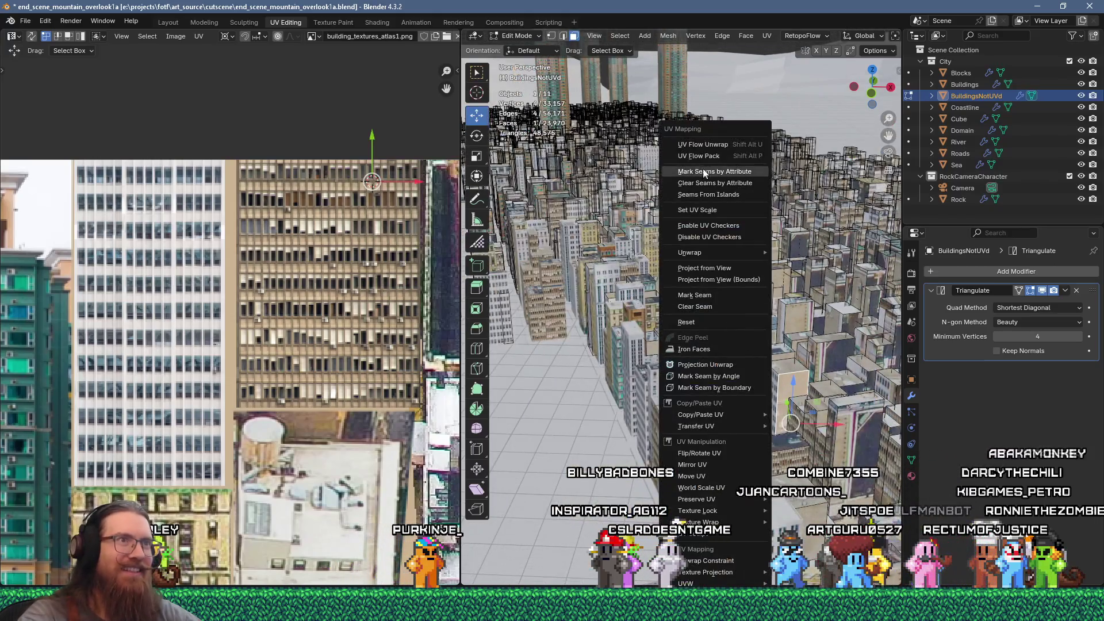
left_click(707, 147)
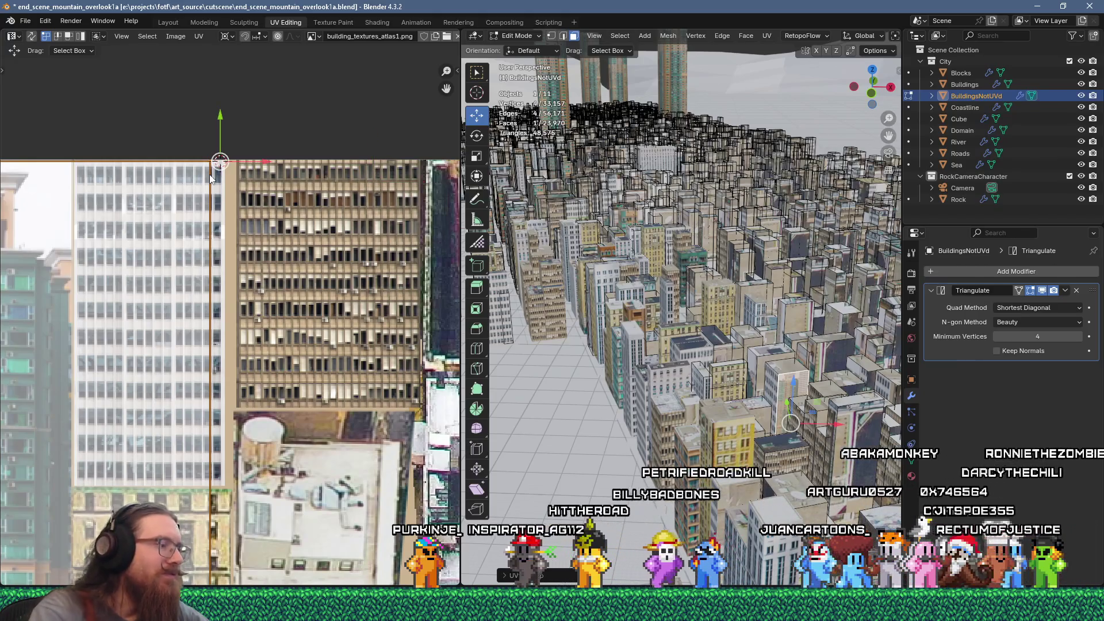
key("s")
key("x")
key("Return")
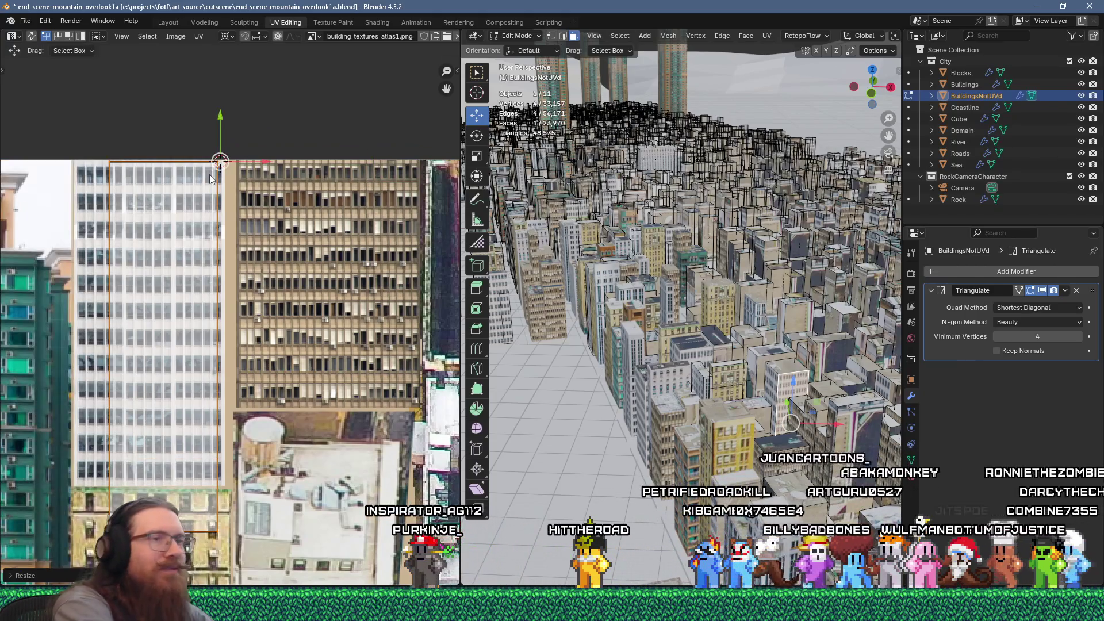
scroll(155, 199, "up", 4)
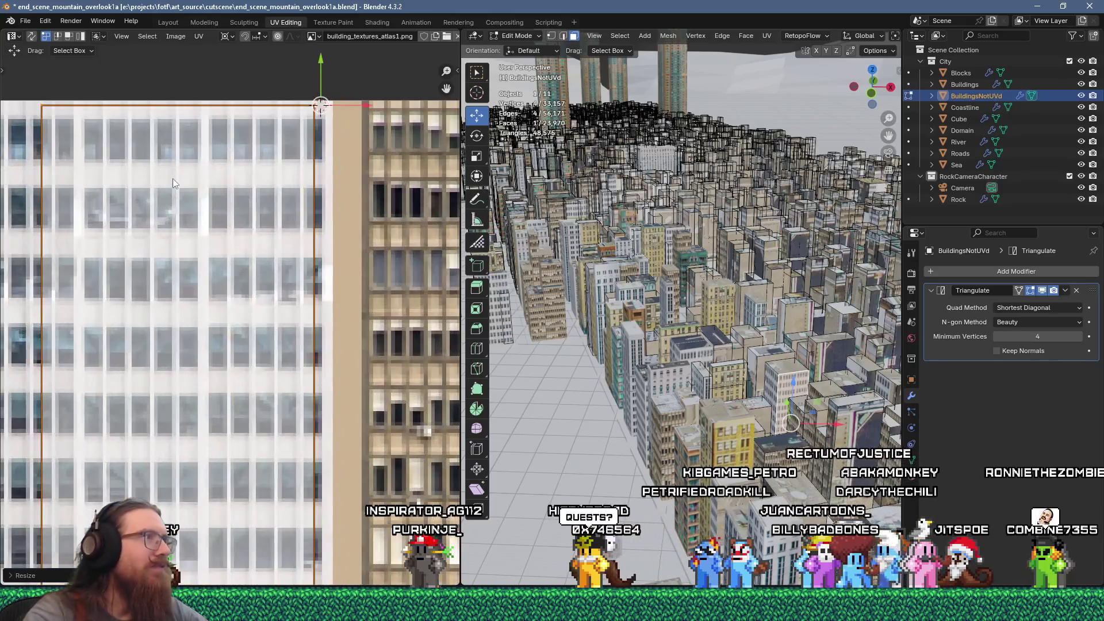
key("g")
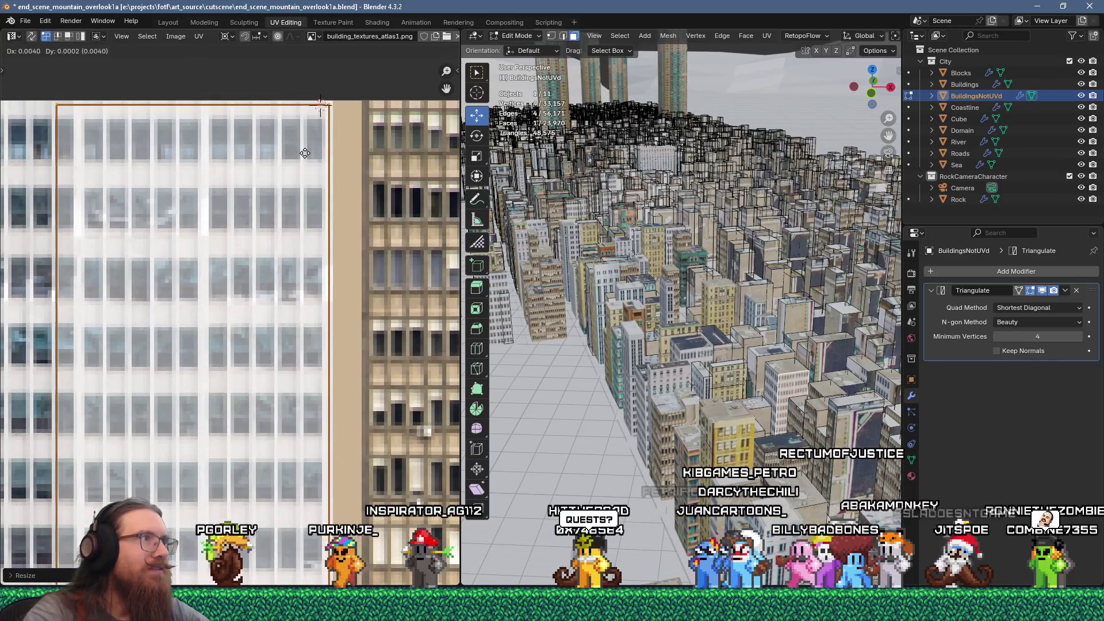
left_click(305, 151)
scroll(306, 144, "up", 3)
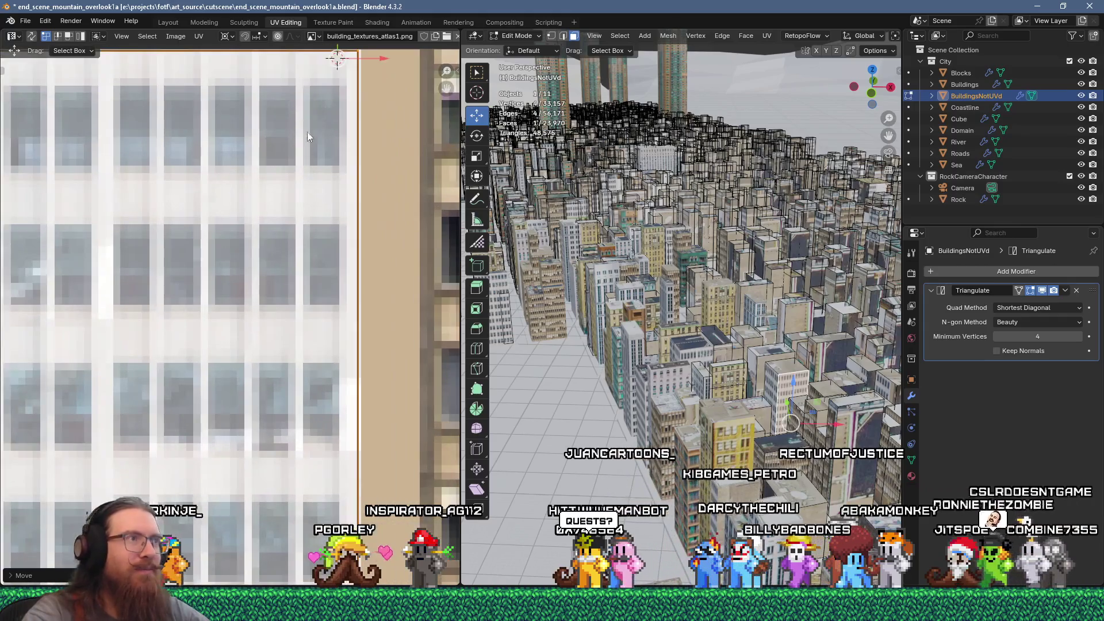
middle_click_drag(339, 121, 361, 147)
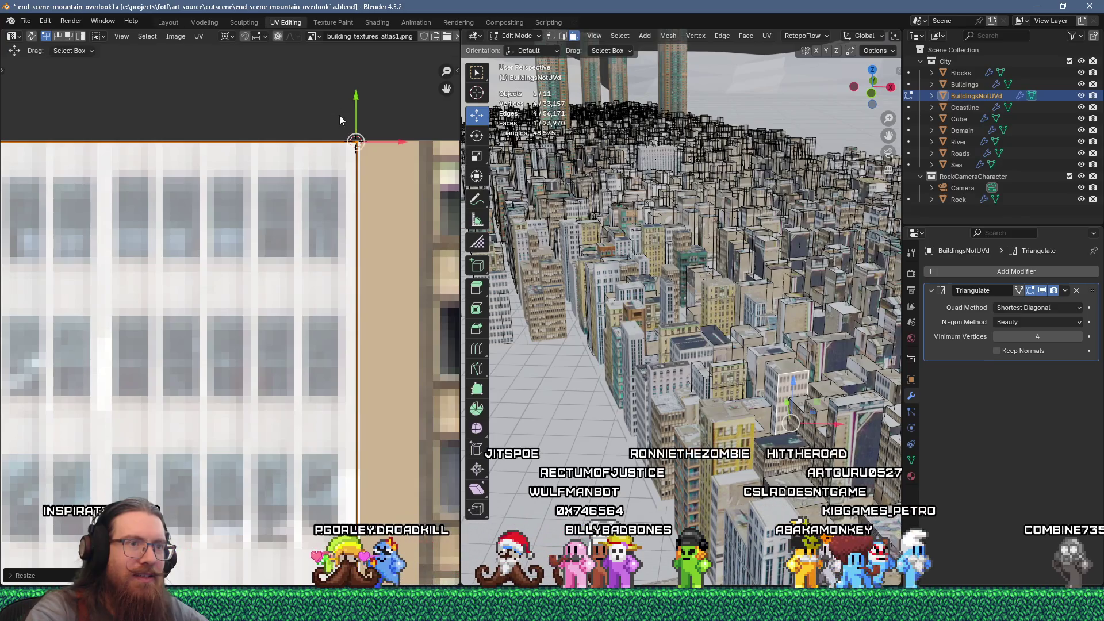
Select the next building wall face in the 3D viewport
left_click(856, 430)
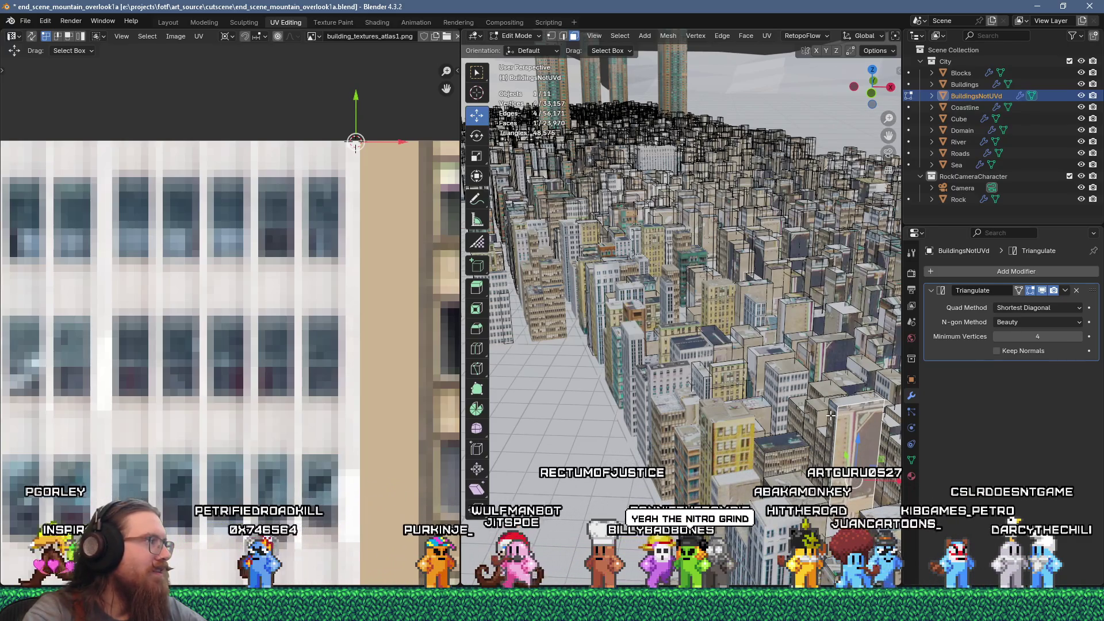
scroll(848, 433, "down", 2)
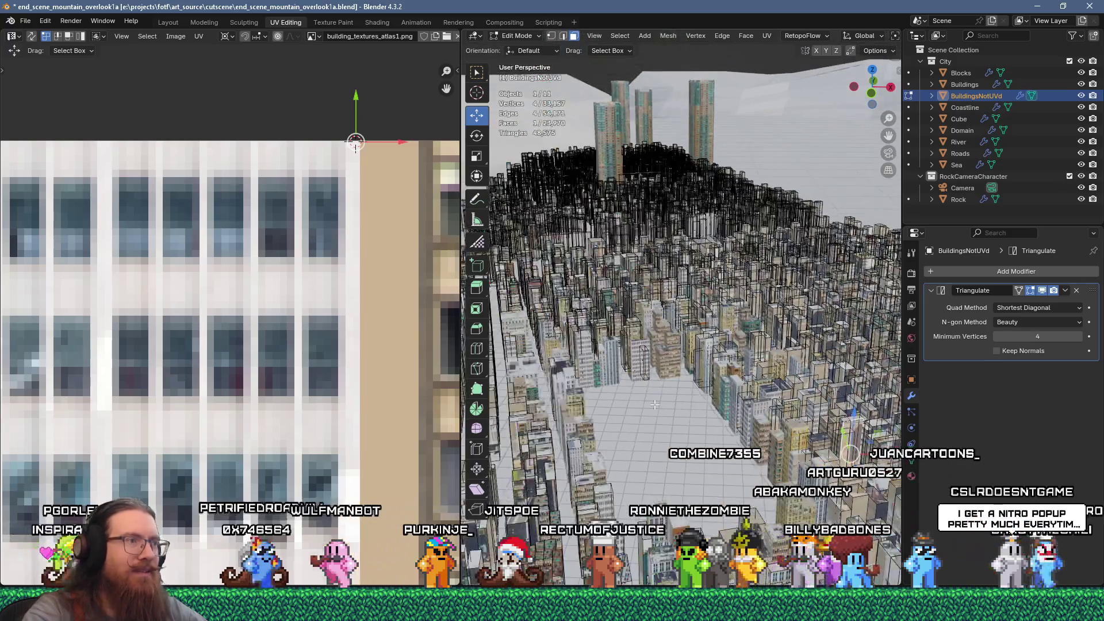
scroll(391, 378, "down", 6)
Unwrap the newly selected face and slide its UV island right across the atlas
key("u")
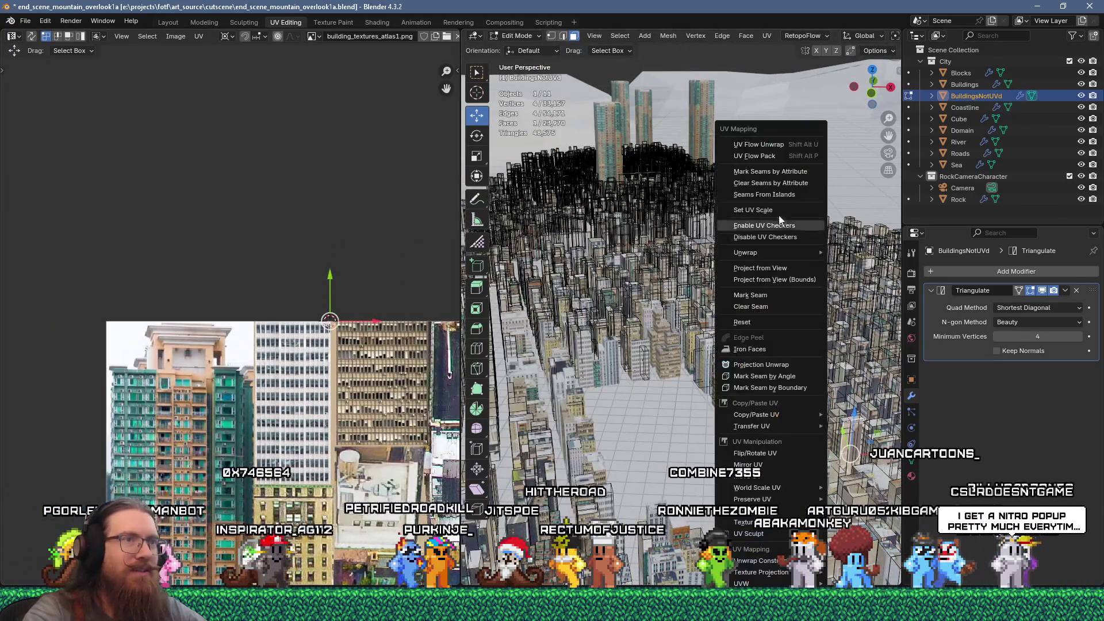
left_click(764, 144)
scroll(337, 308, "up", 3)
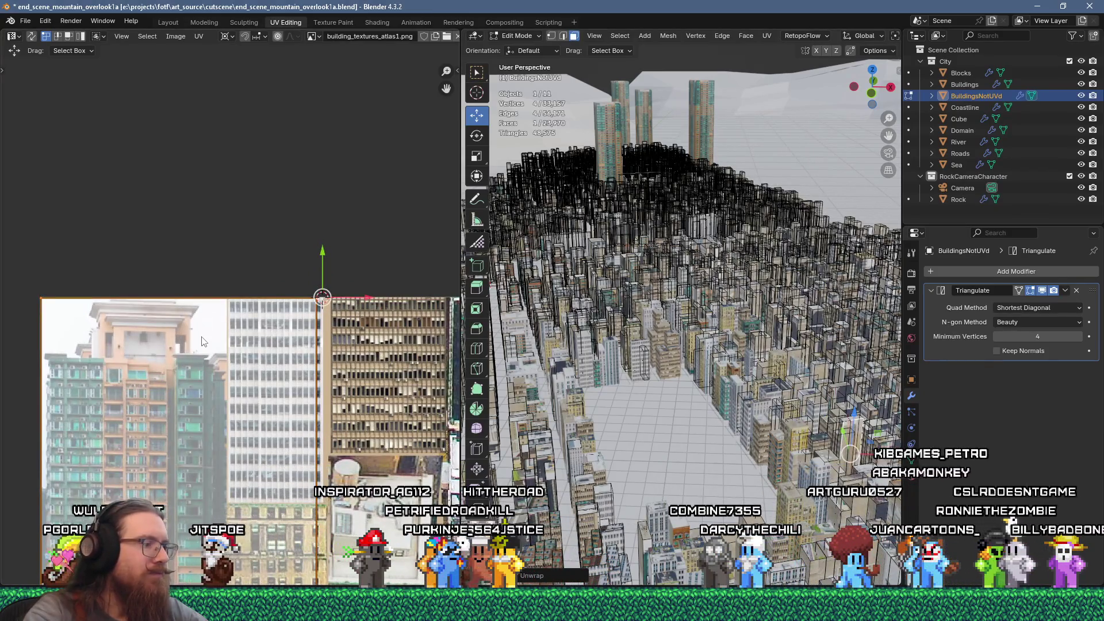
mouse_move(282, 338)
left_mouse_down()
mouse_move(437, 336)
mouse_move(35, 334)
left_mouse_up()
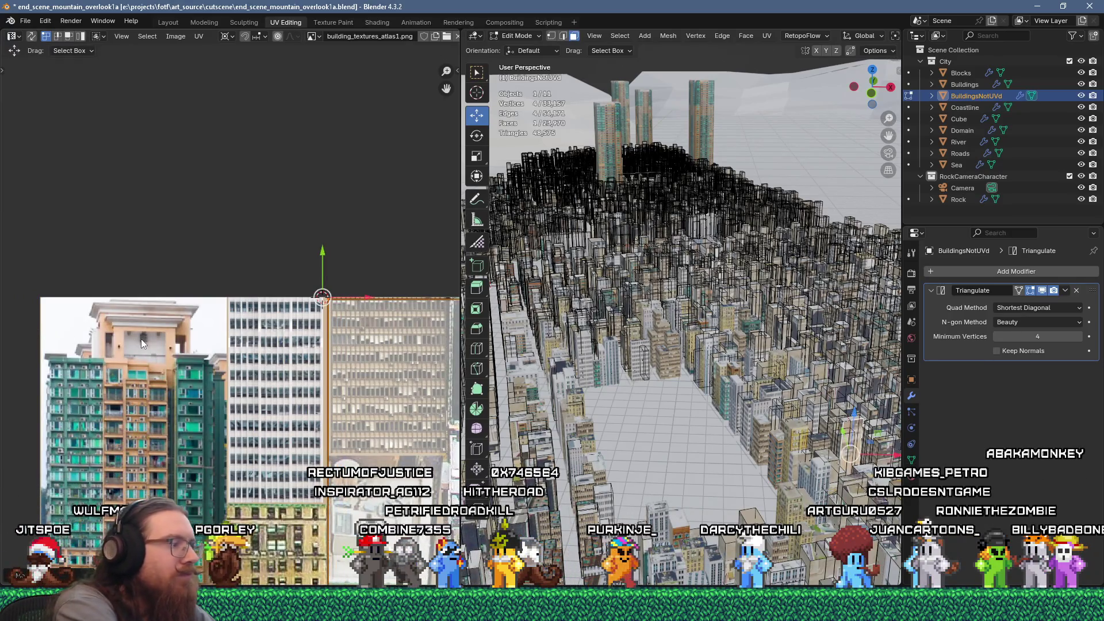
key("Escape")
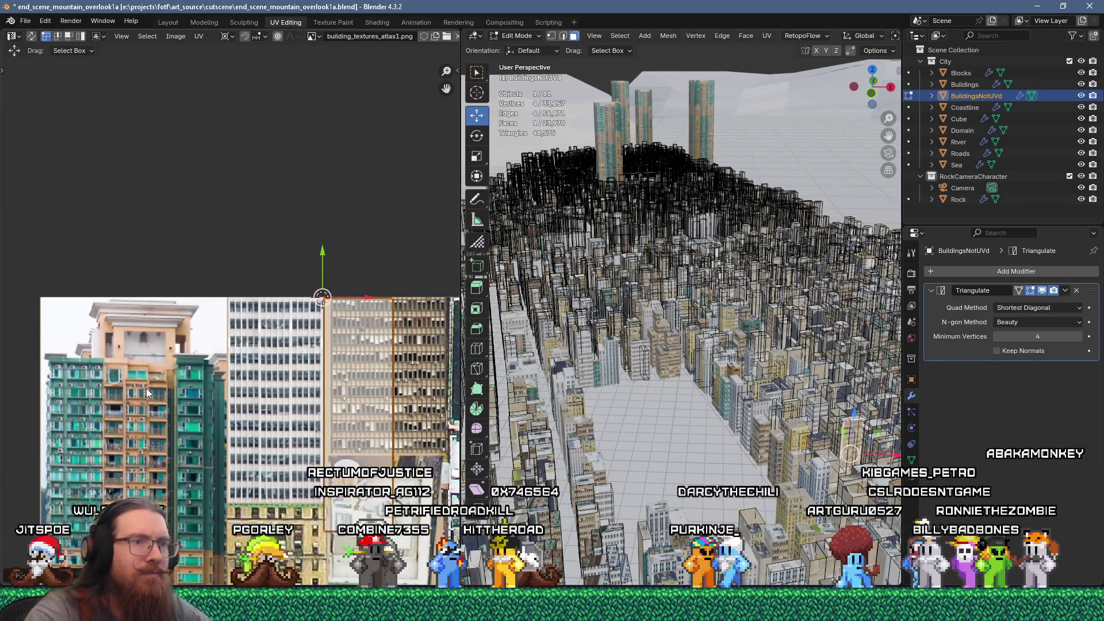
scroll(259, 426, "up", 5)
scroll(263, 428, "right", 5, "ctrl")
scroll(602, 323, "up", 3)
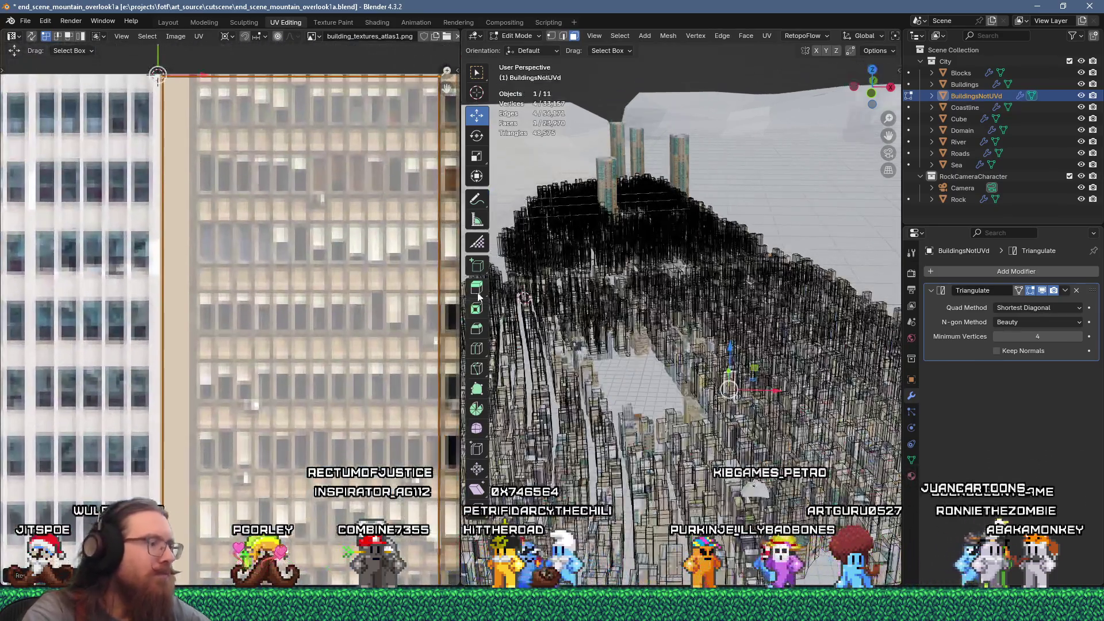
Move the UV island further to the right on the atlas
key("g")
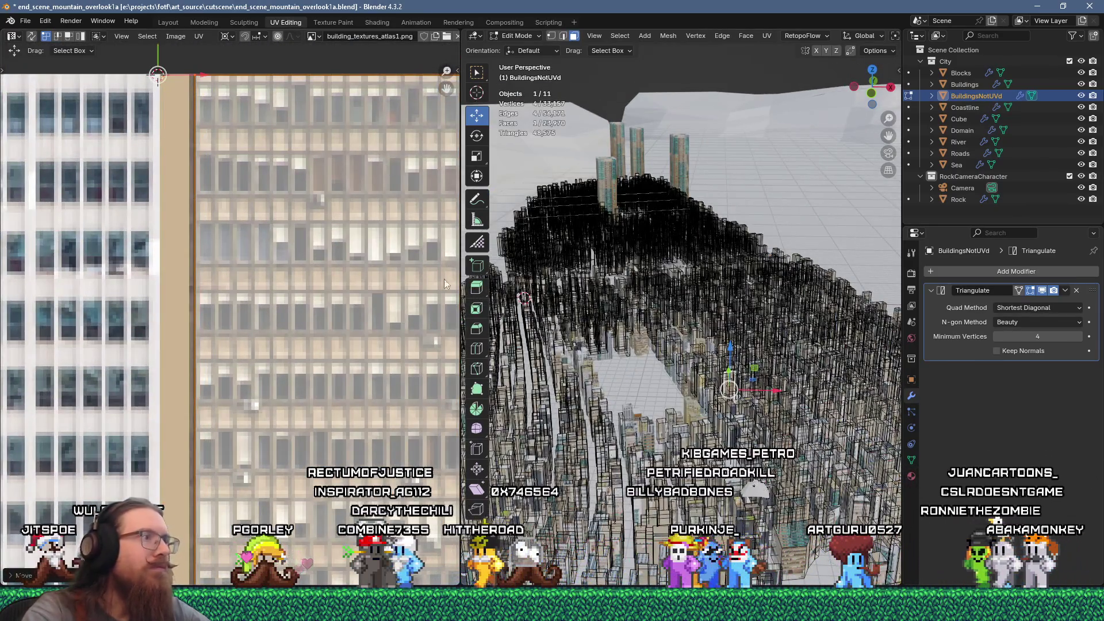
scroll(673, 373, "up", 10)
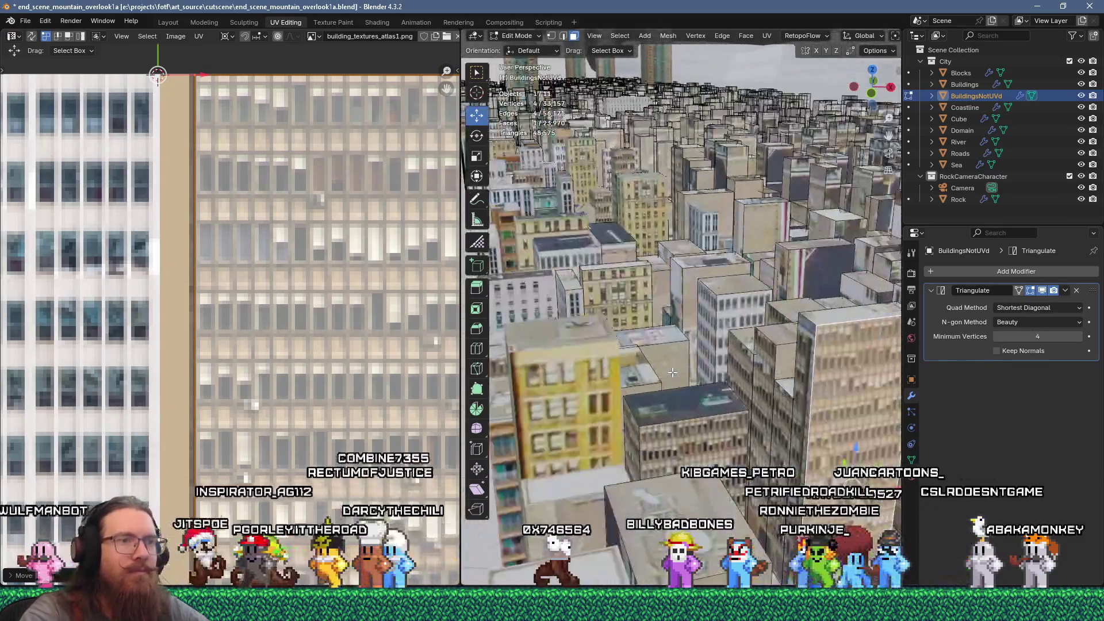
scroll(771, 439, "down", 6)
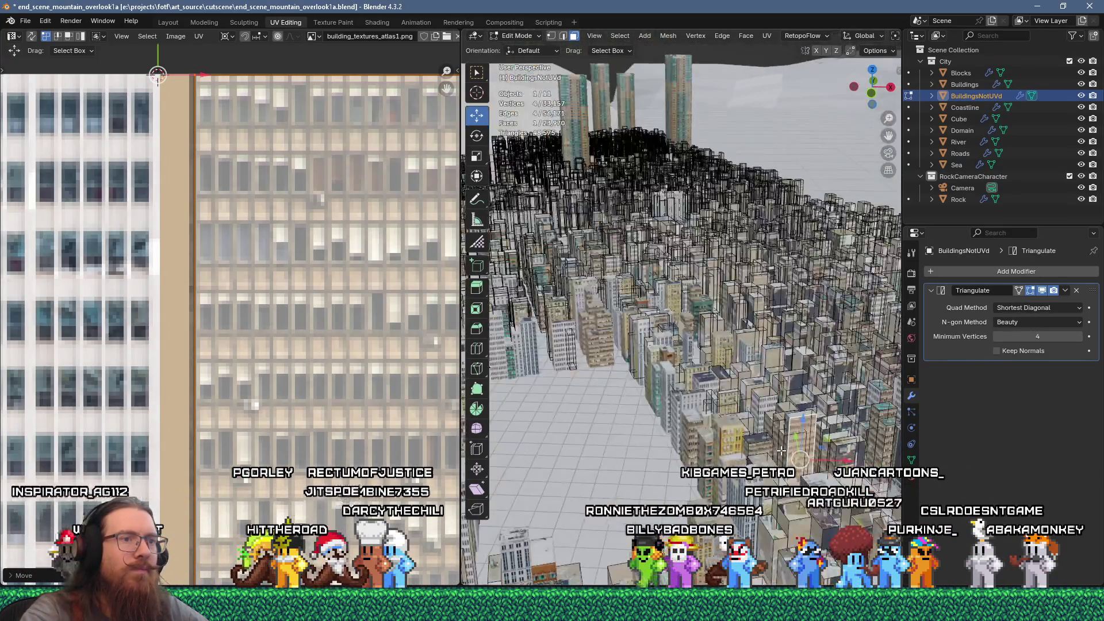
scroll(797, 440, "up", 3)
scroll(796, 440, "up", 6)
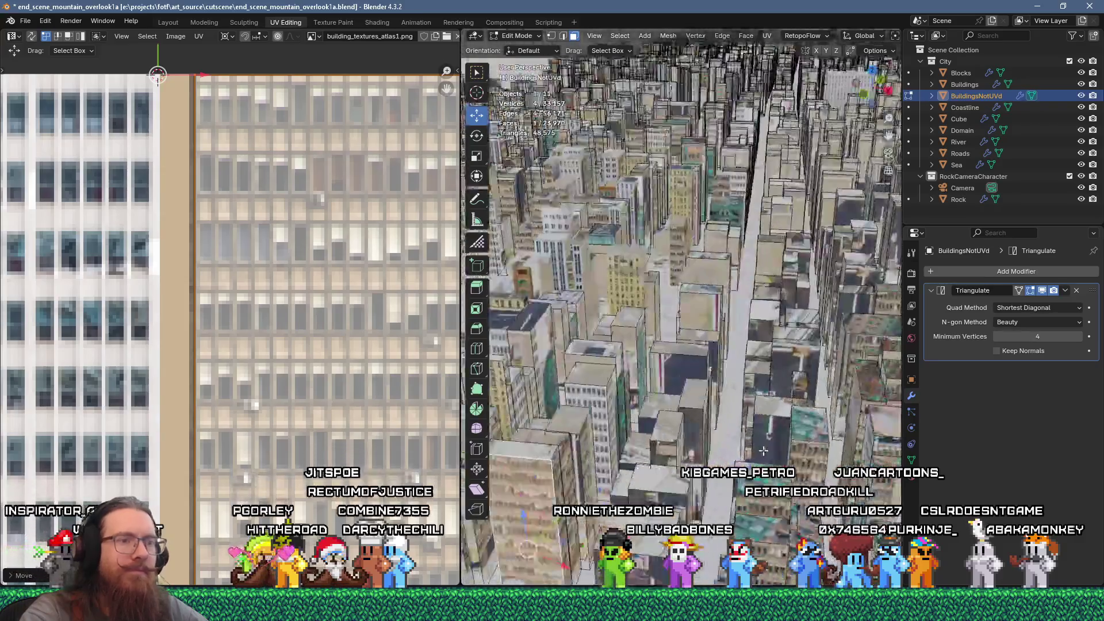
Switch to the neighbouring wall face, unwrap it, and set its UV width and position
left_click(770, 440, "shift")
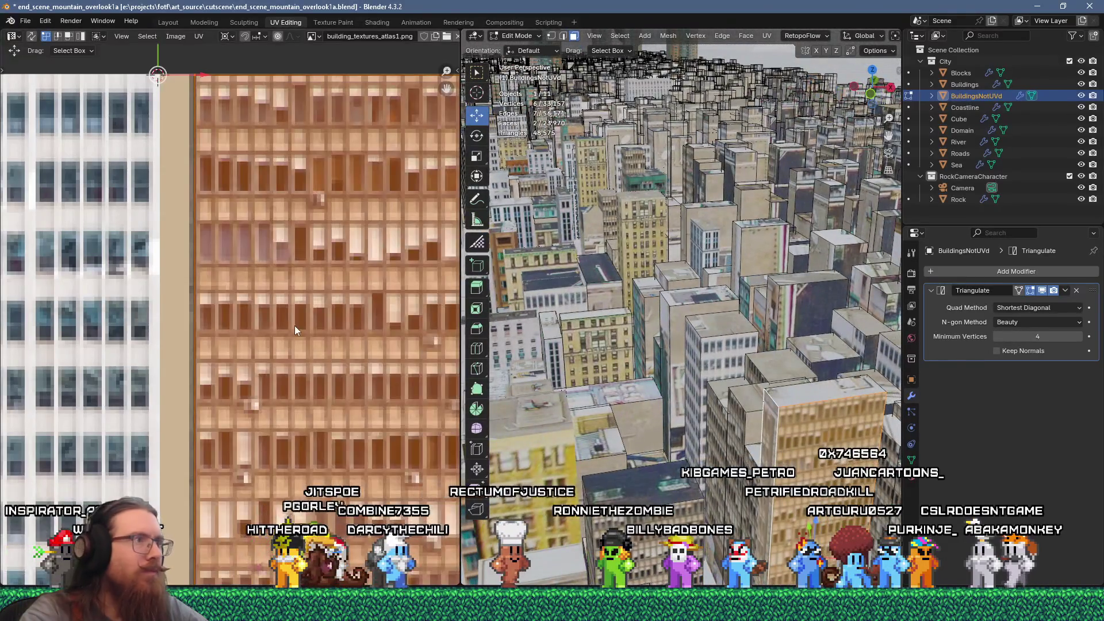
key("KP_Decimal")
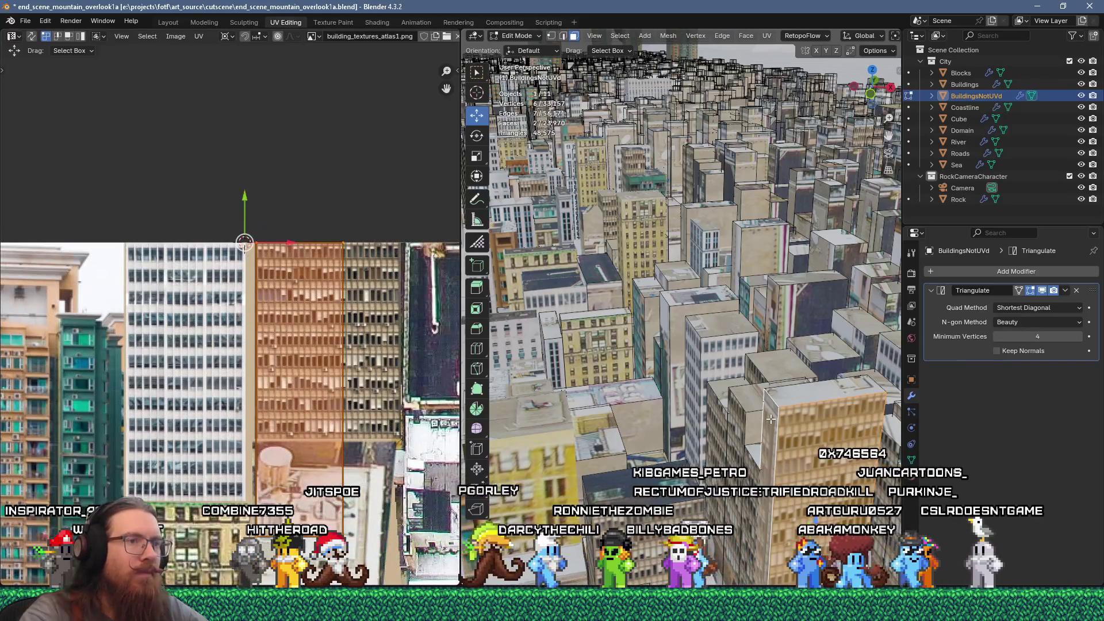
left_click(771, 420, "shift")
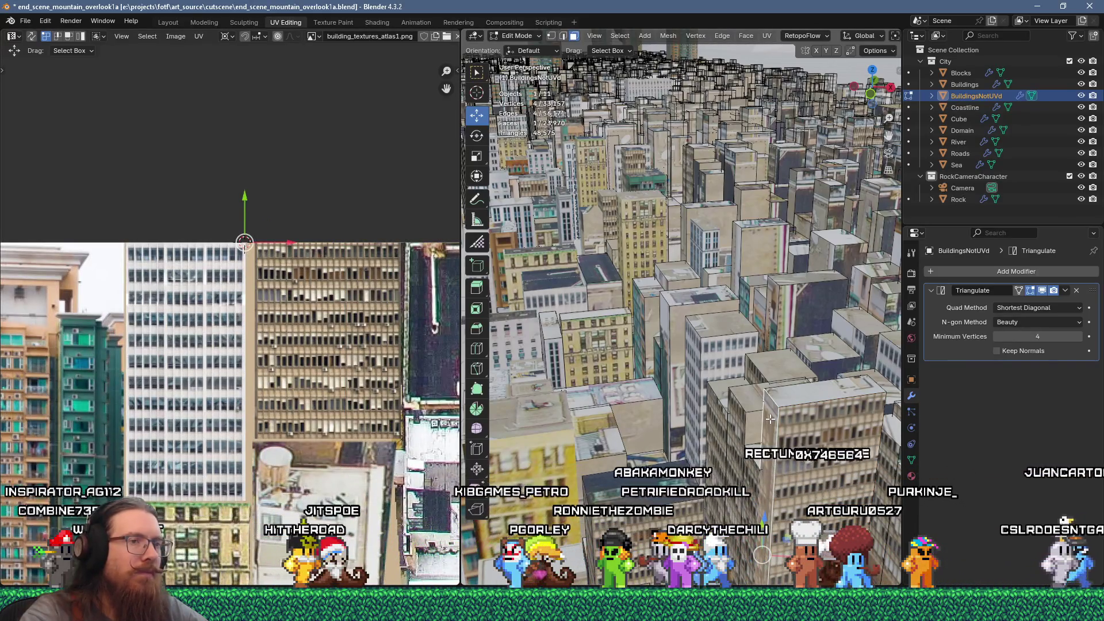
key("u")
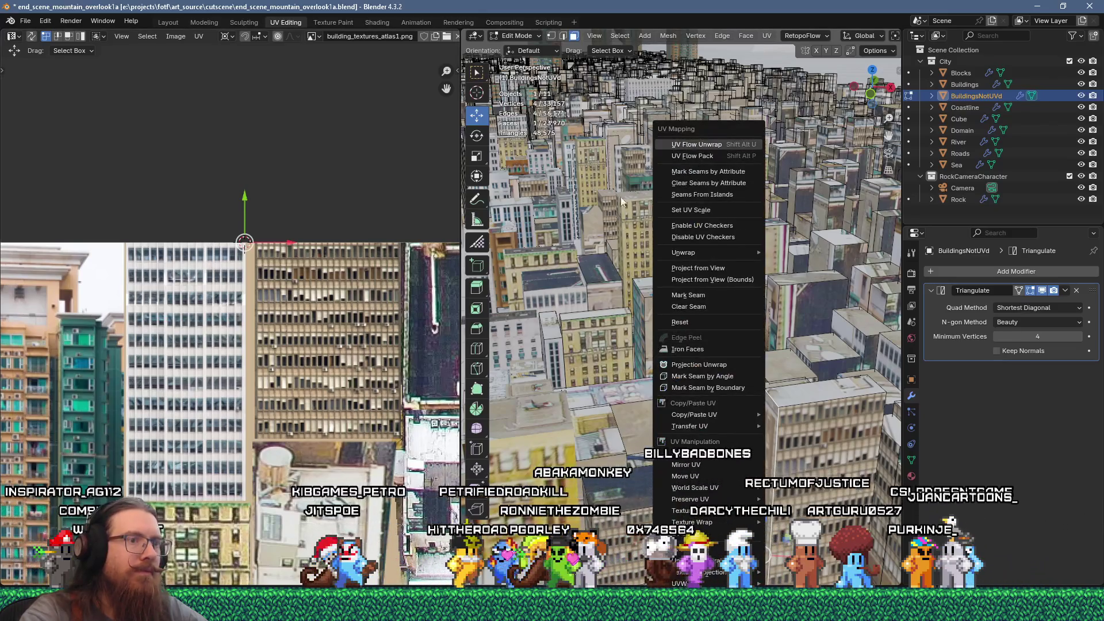
left_click(267, 272)
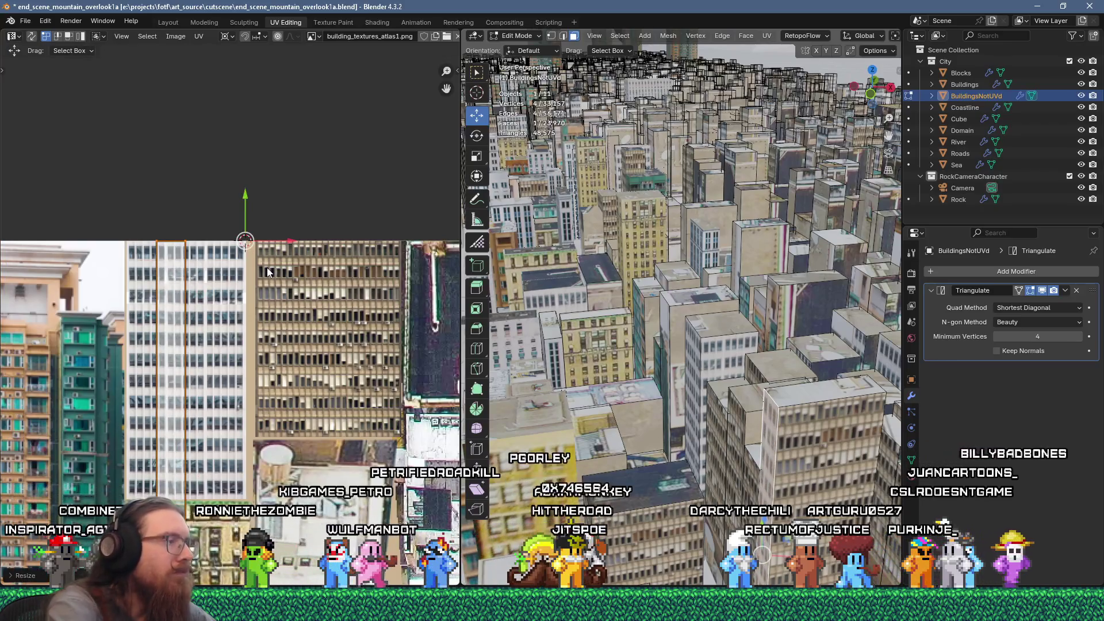
key("g")
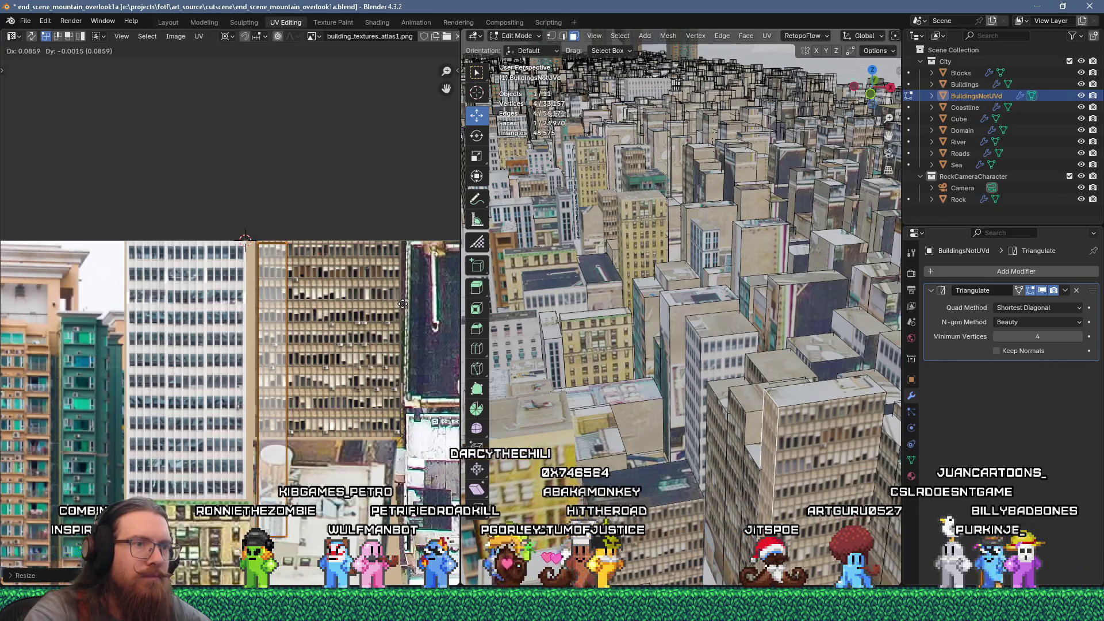
left_click(405, 301)
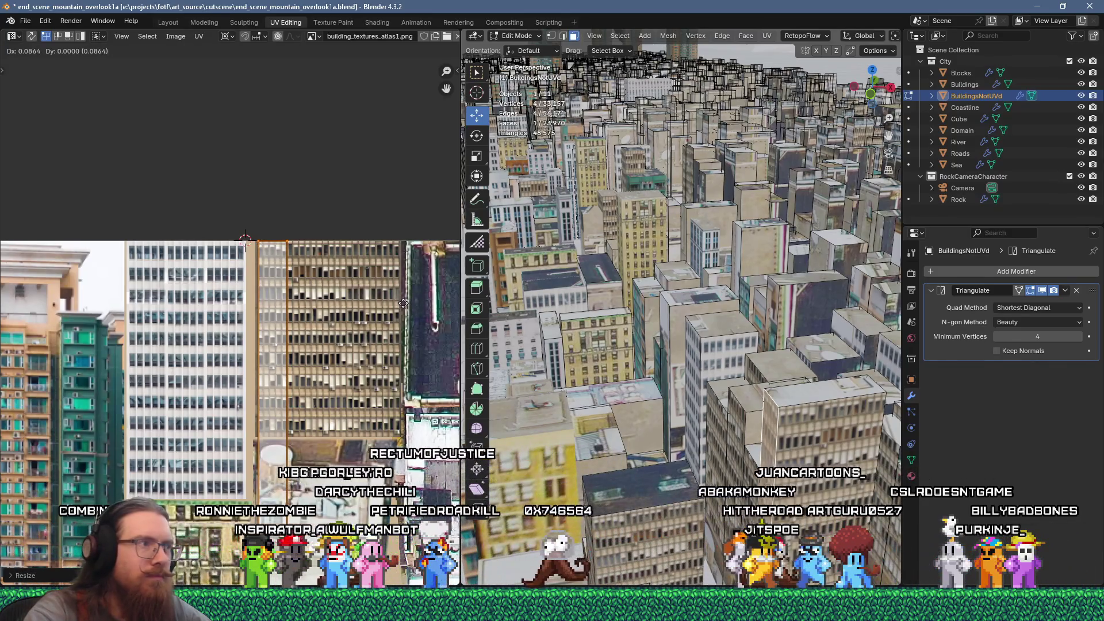
Nudge the UV edge slightly left against the white highrise facade and bring up UV Mapping options
scroll(278, 309, "up", 3)
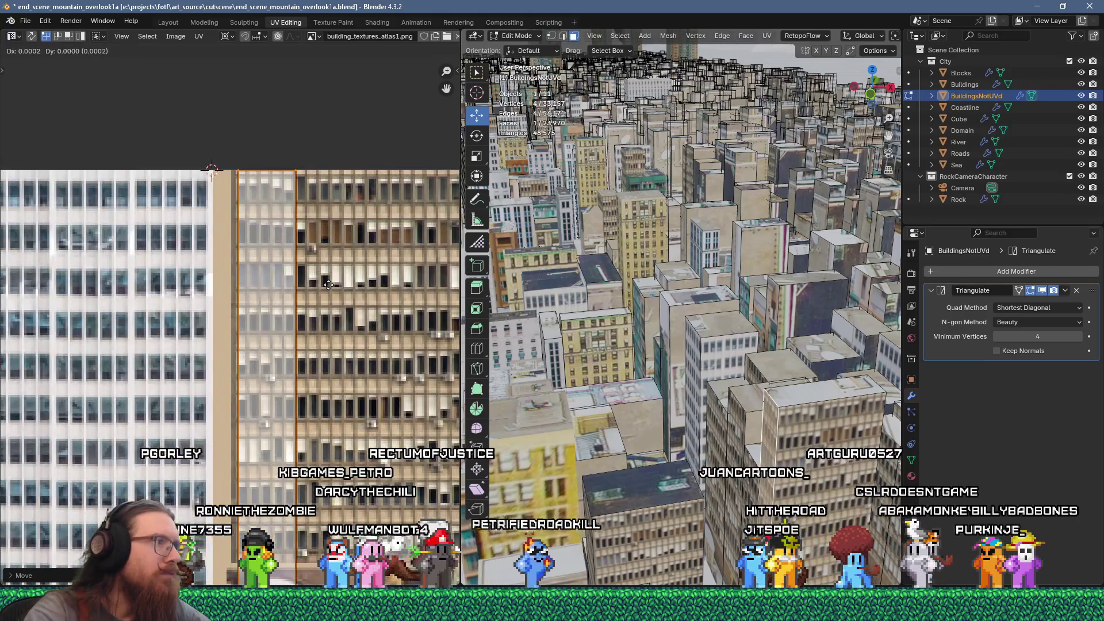
scroll(278, 285, "down", 3)
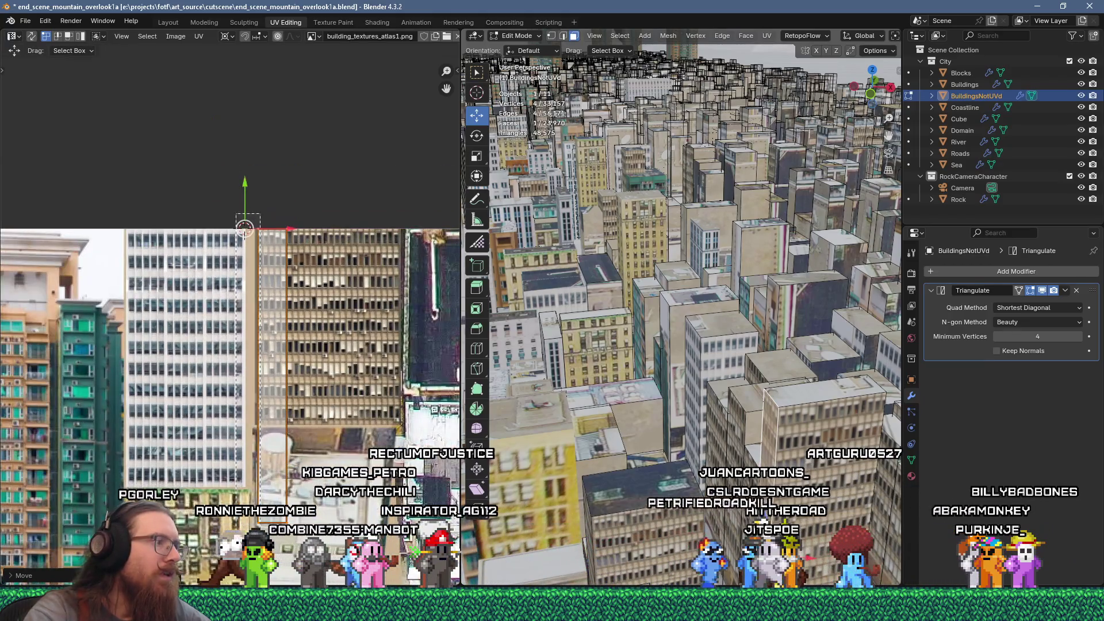
scroll(263, 469, "up", 3)
scroll(262, 219, "up", 3, "shift")
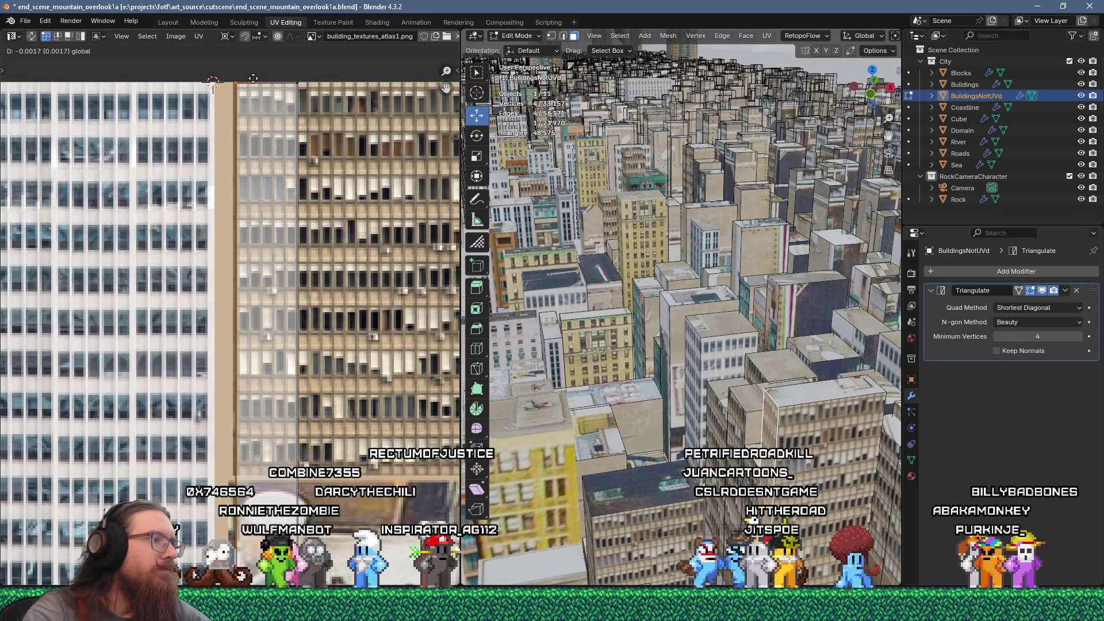
left_click(250, 79)
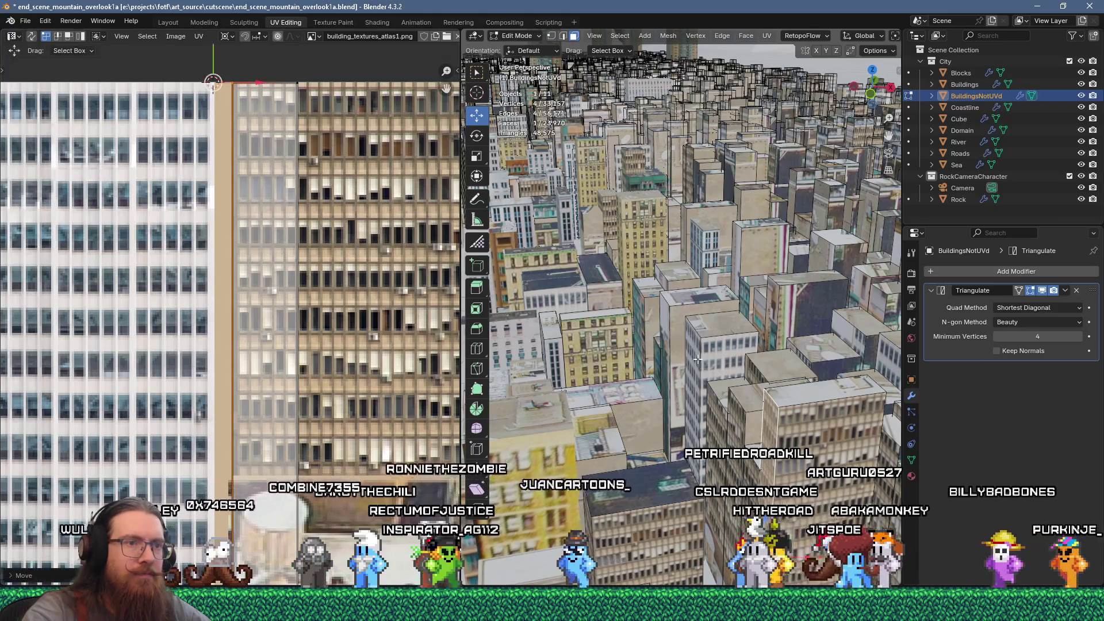
scroll(238, 296, "down", 6)
scroll(237, 296, "up", 3)
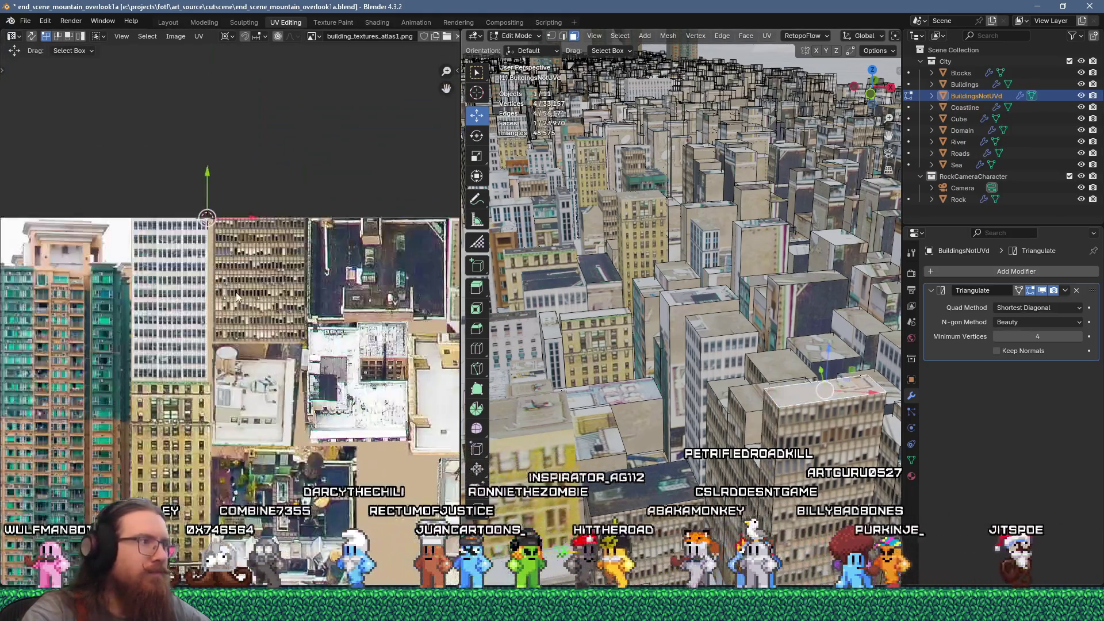
scroll(238, 297, "down", 4)
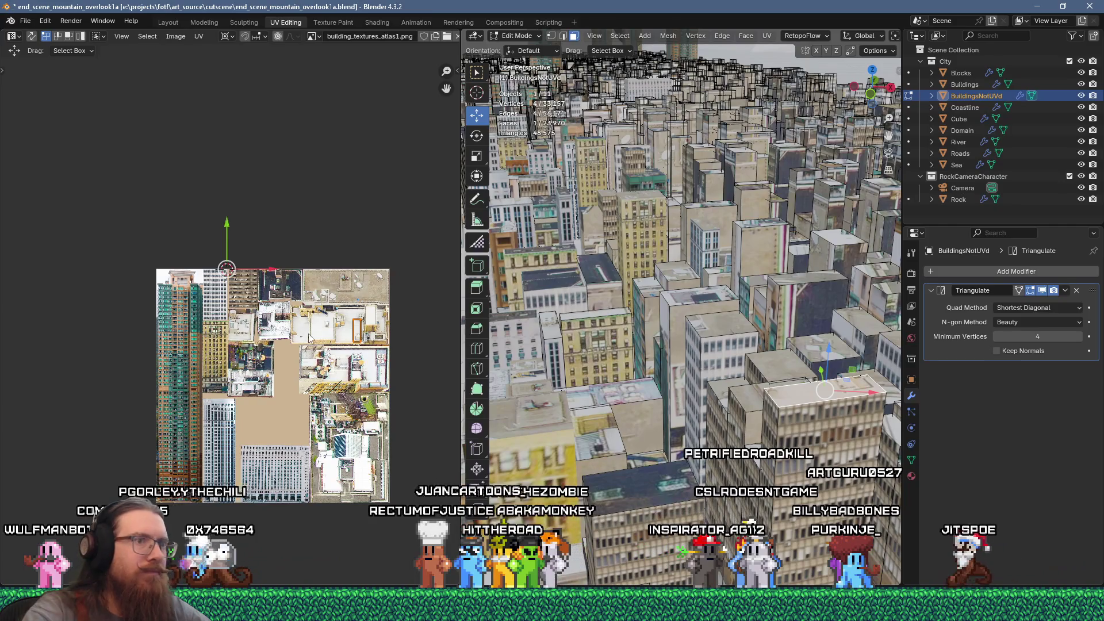
right_click(837, 345)
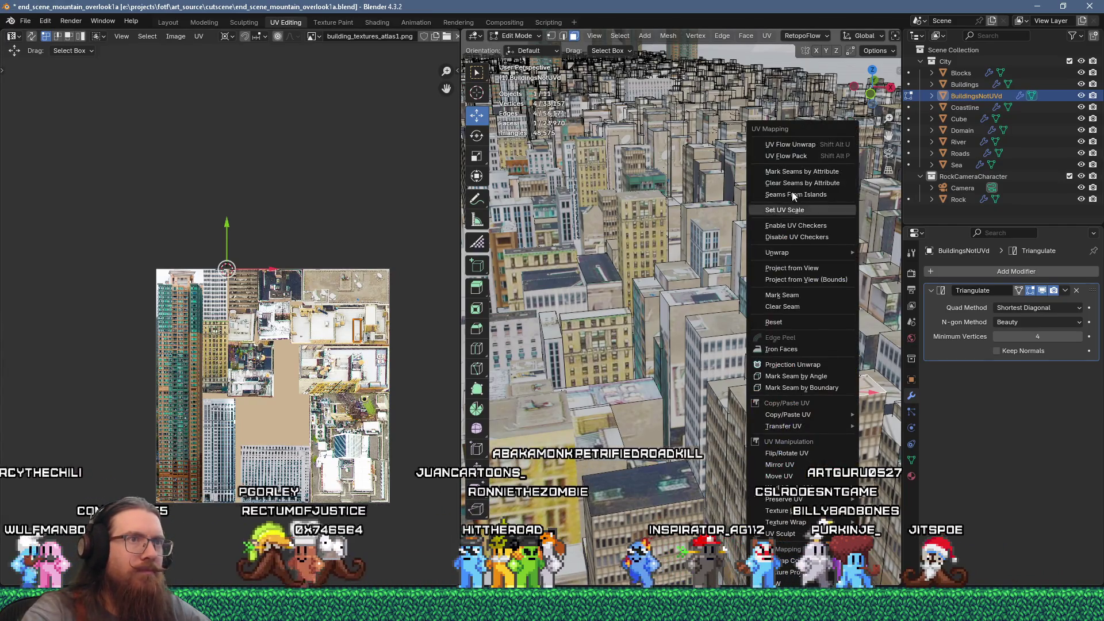
Unwrap the face, scale its island to 0.2, rotate it 90°, and place it on a rooftop tile
left_click(801, 148)
scroll(298, 341, "up", 1)
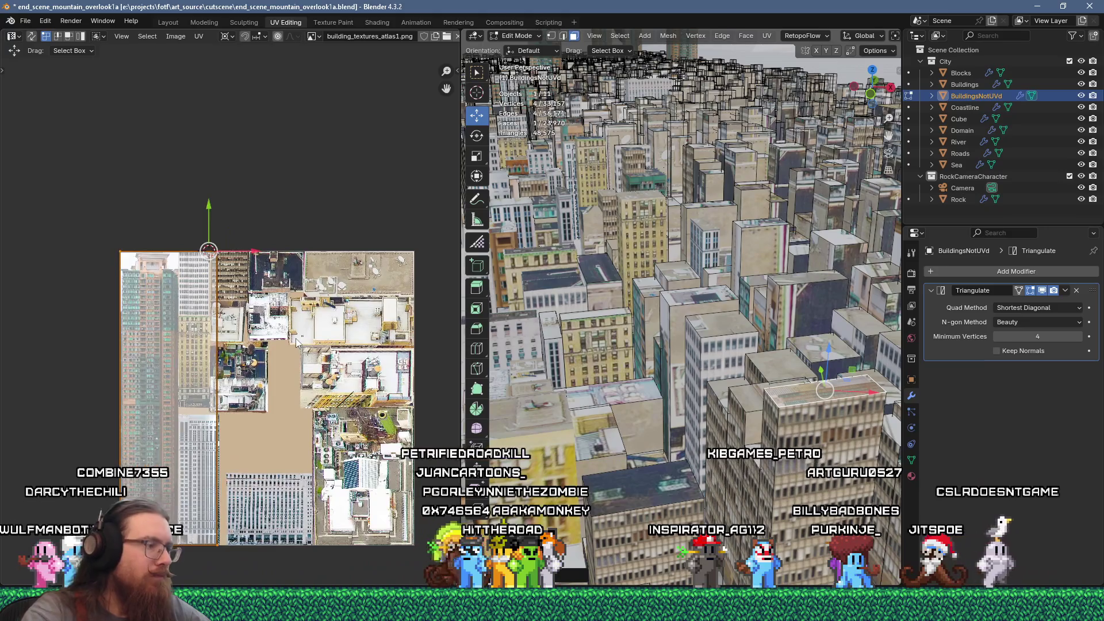
type("s.2")
key("Return")
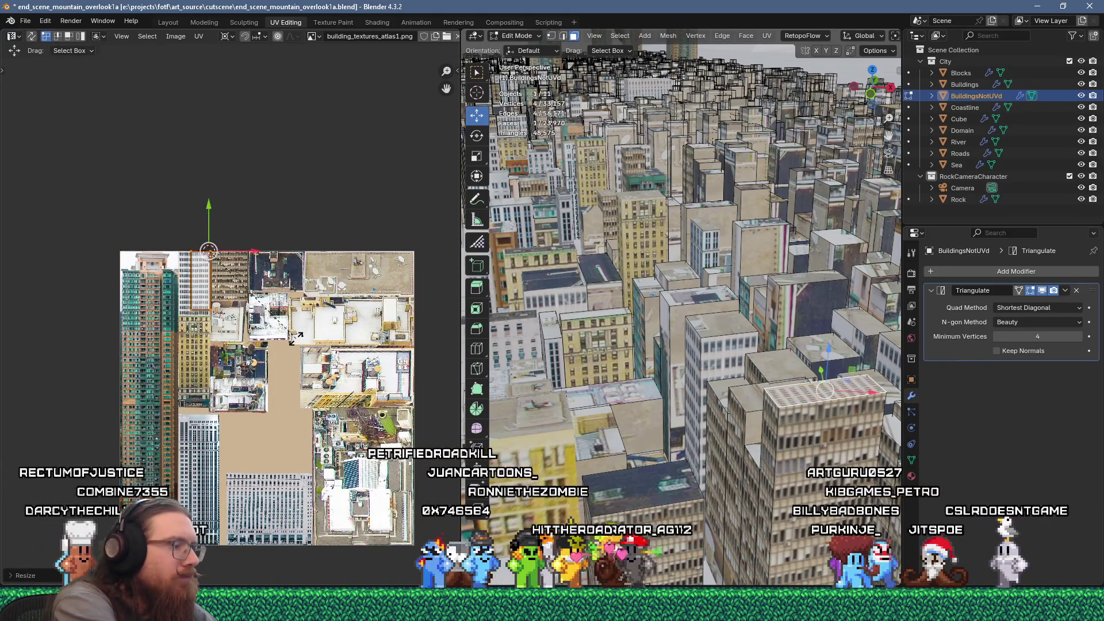
type("r9")
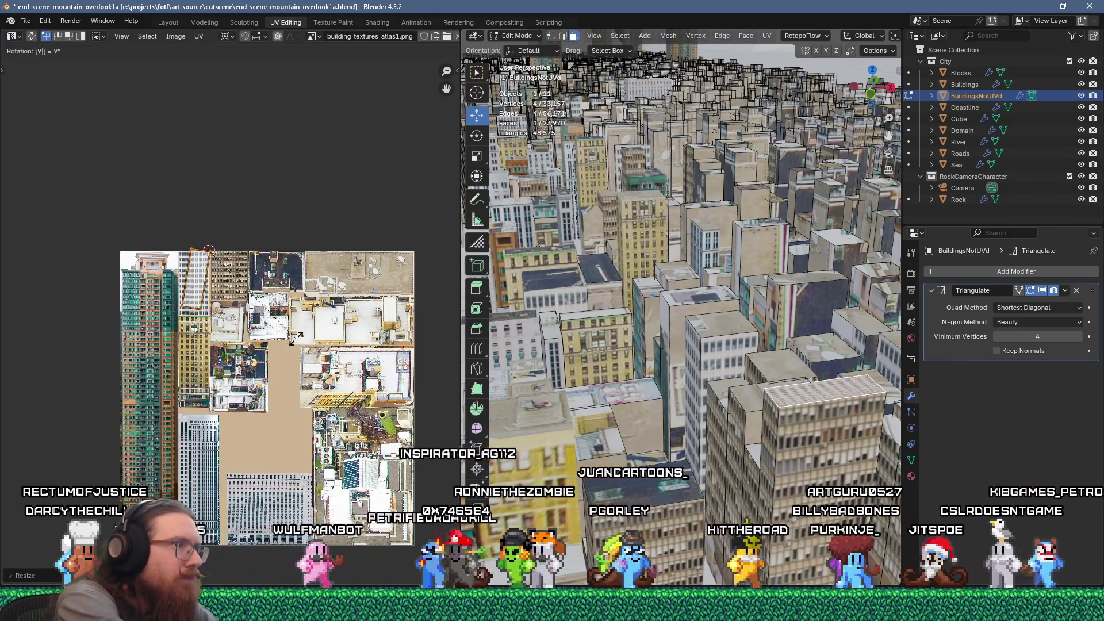
type("0")
key("Return")
scroll(336, 391, "up", 2)
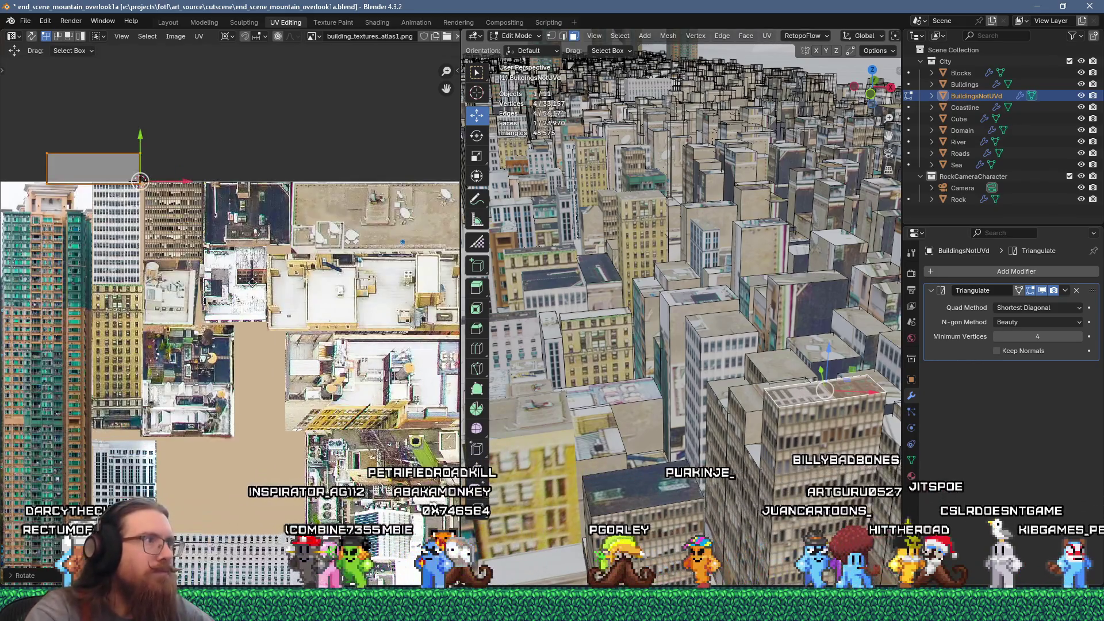
key("g")
left_click(449, 317)
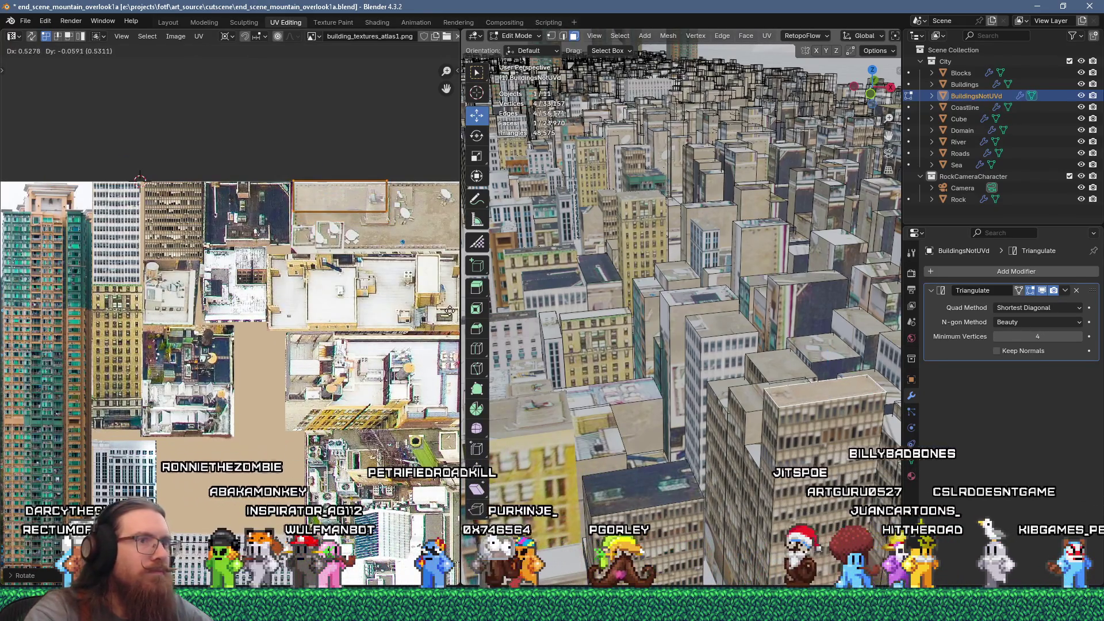
middle_click_drag(433, 319, 297, 345)
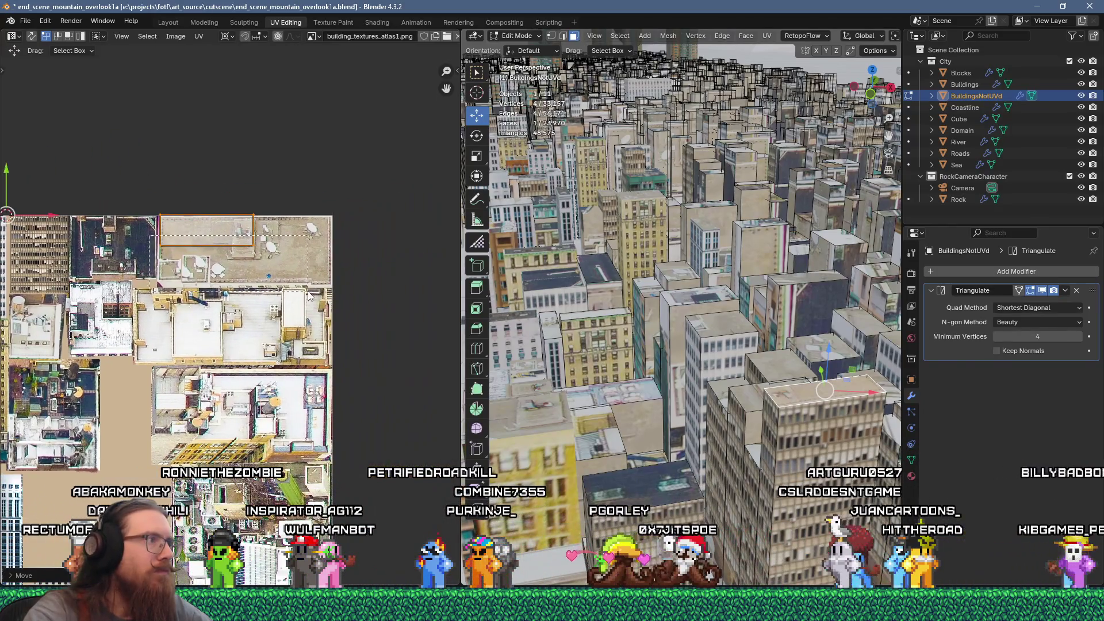
key("g")
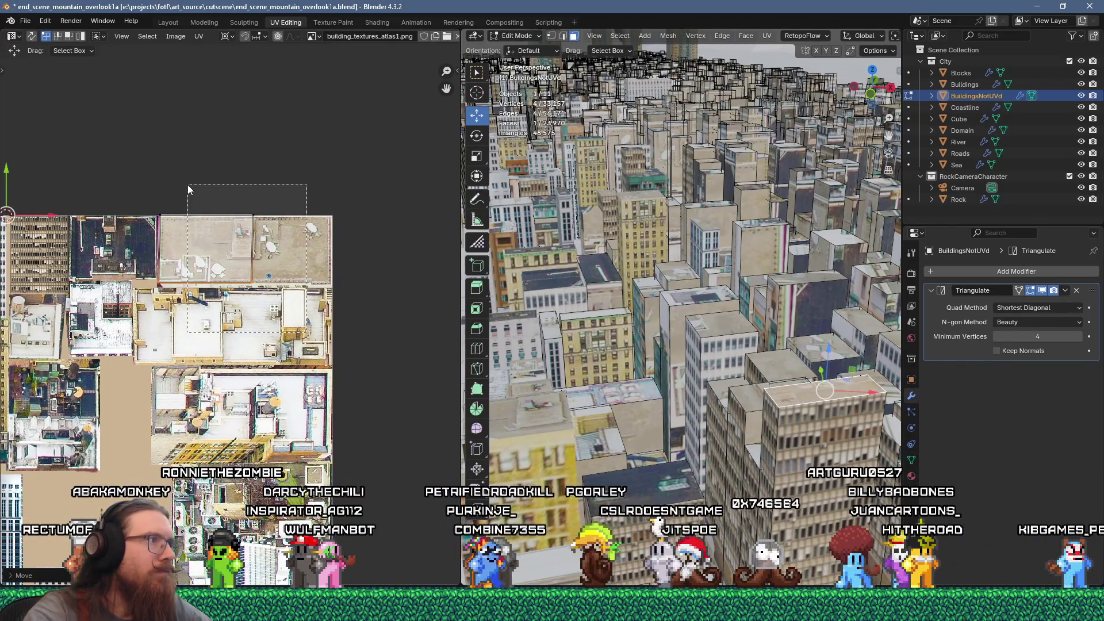
left_click(329, 205)
scroll(330, 292, "up", 3)
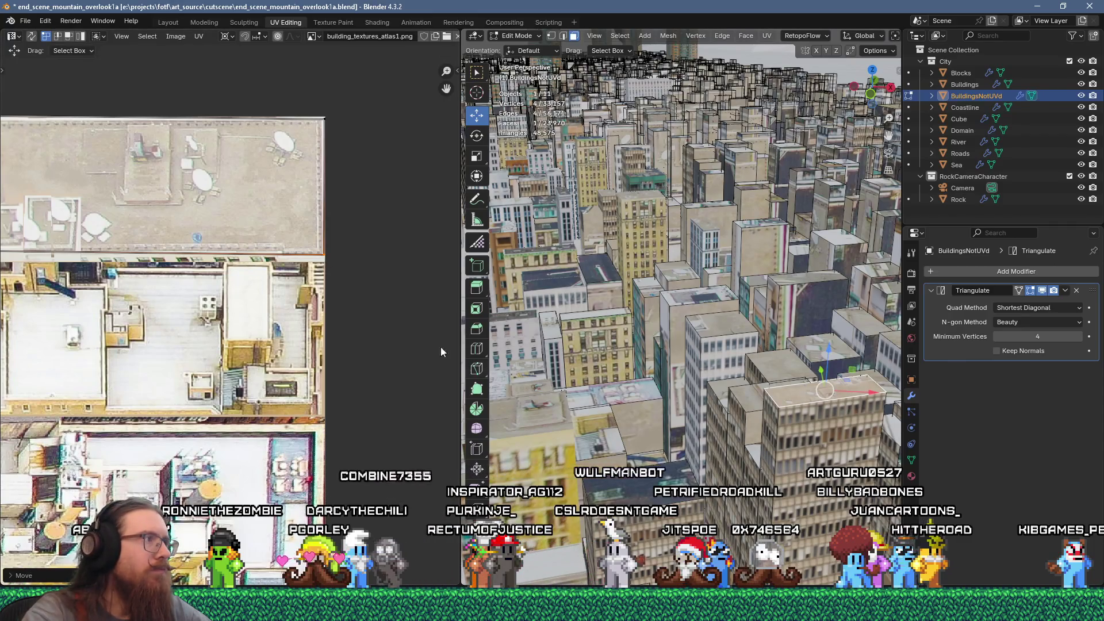
Unwrap another building face, scale it to 0.2, turn it horizontal, and place it top-right
left_click(740, 396)
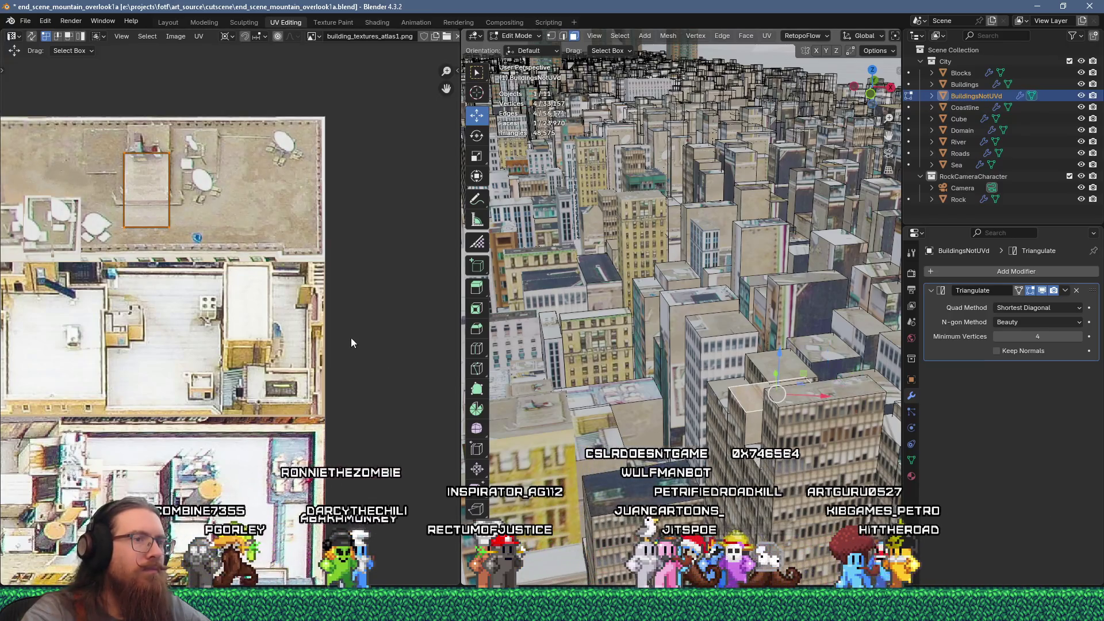
left_click(794, 438)
scroll(262, 348, "down", 5)
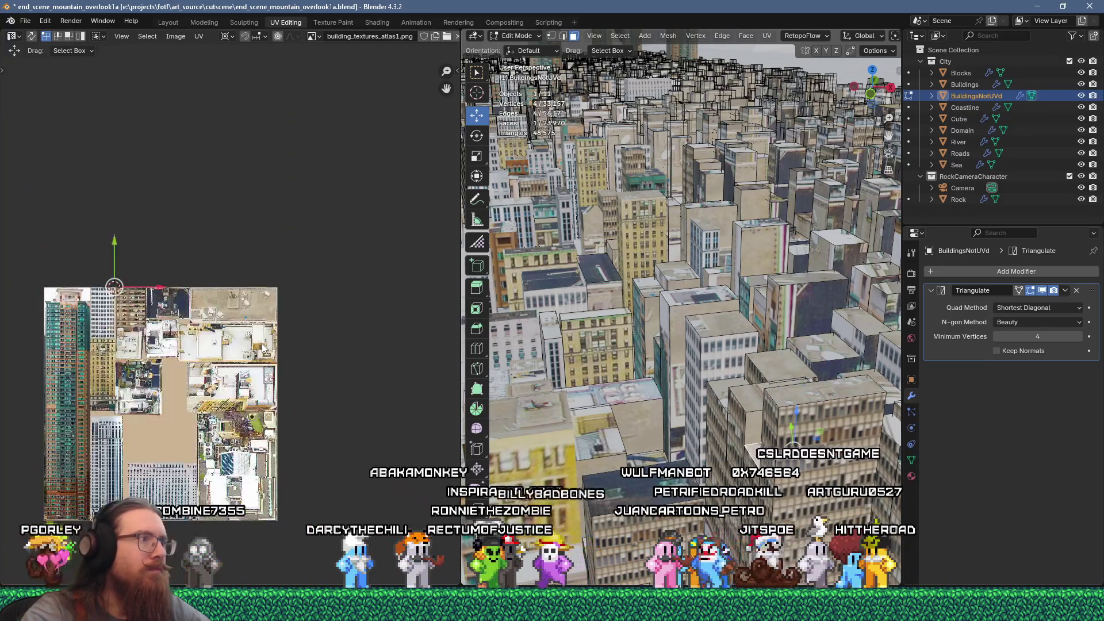
key("u")
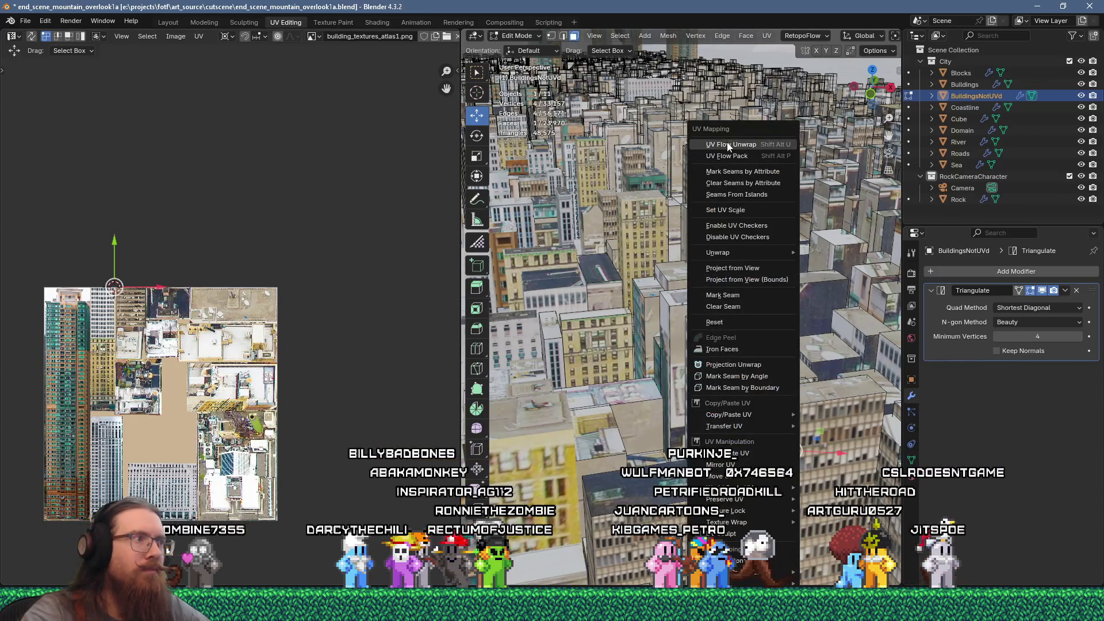
left_click(728, 144)
type("0.2")
key("Return")
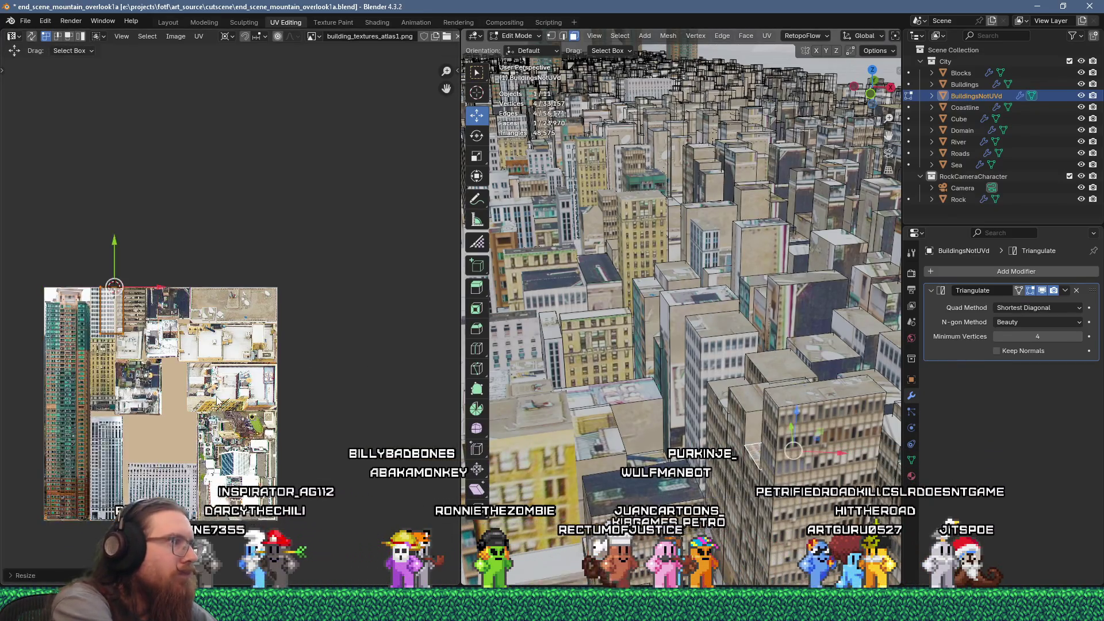
left_click(283, 351)
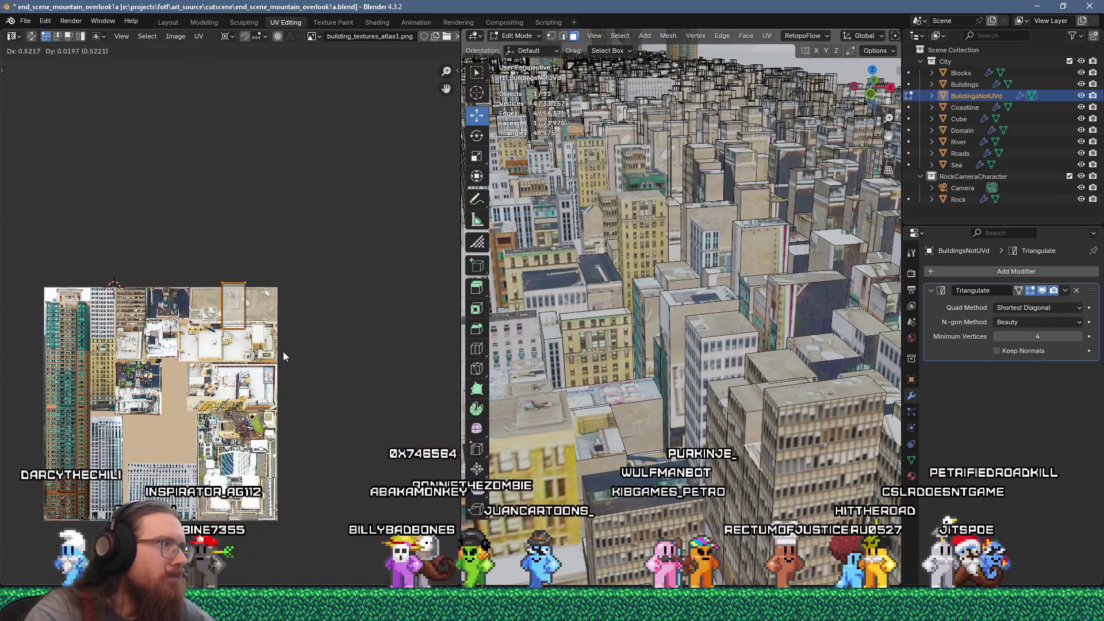
key("g")
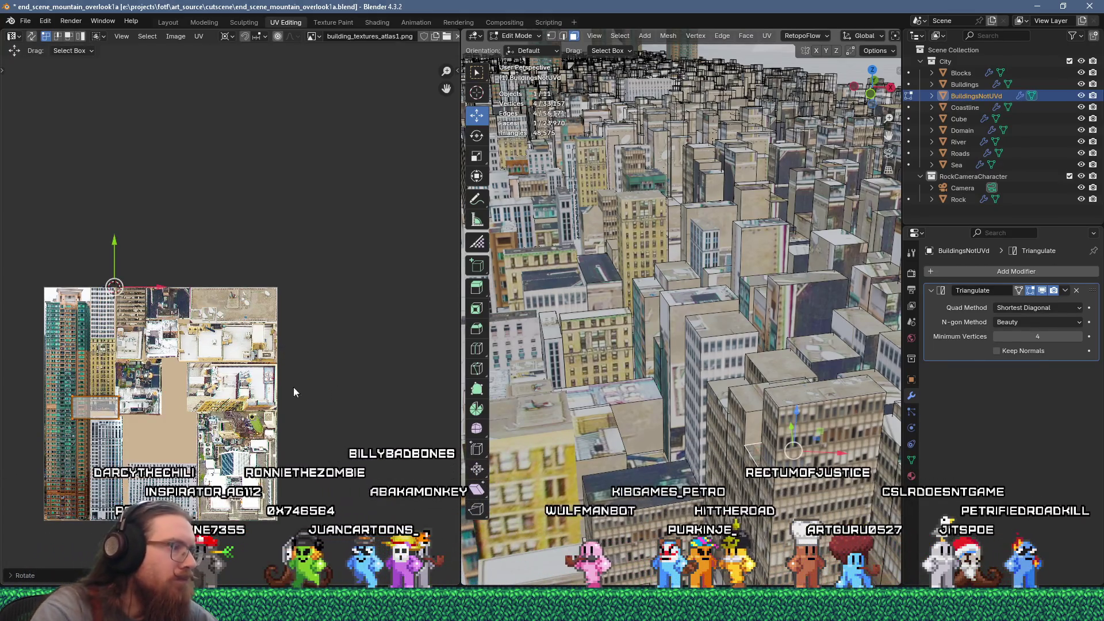
left_click(309, 313)
key("g")
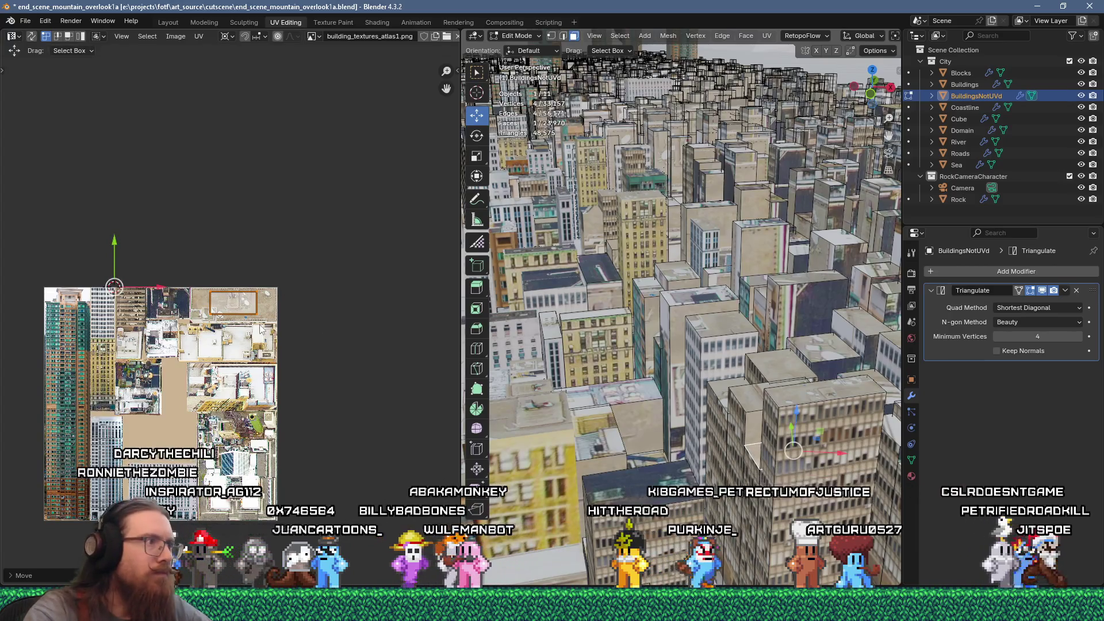
left_click(277, 321)
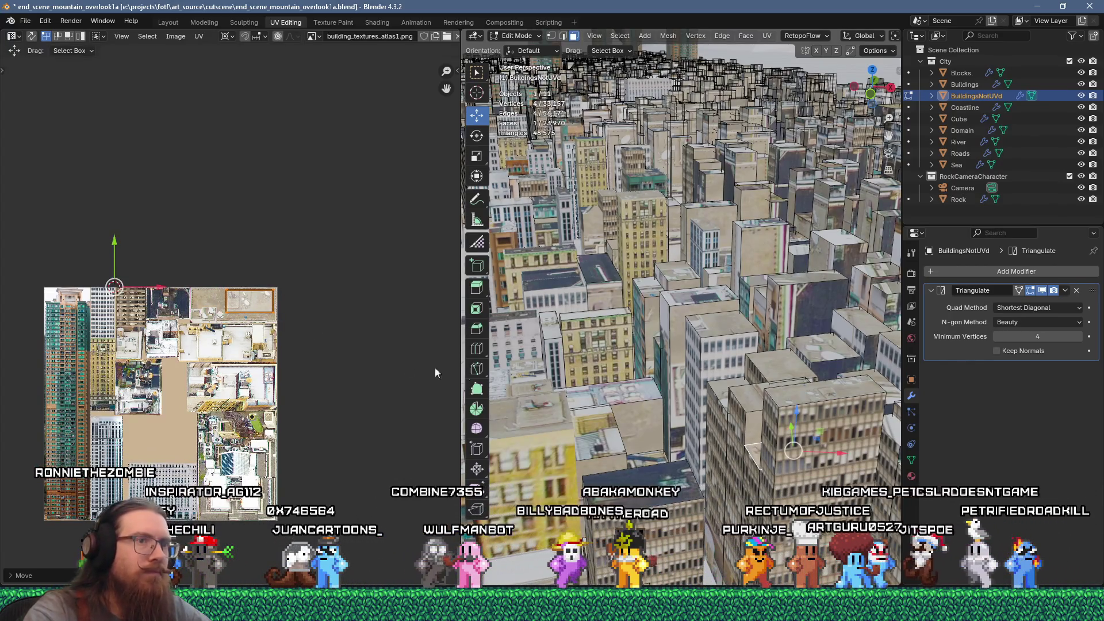
Unwrap a third building face, scale it to 0.2, and drop it onto a rooftop tile
left_click(811, 357)
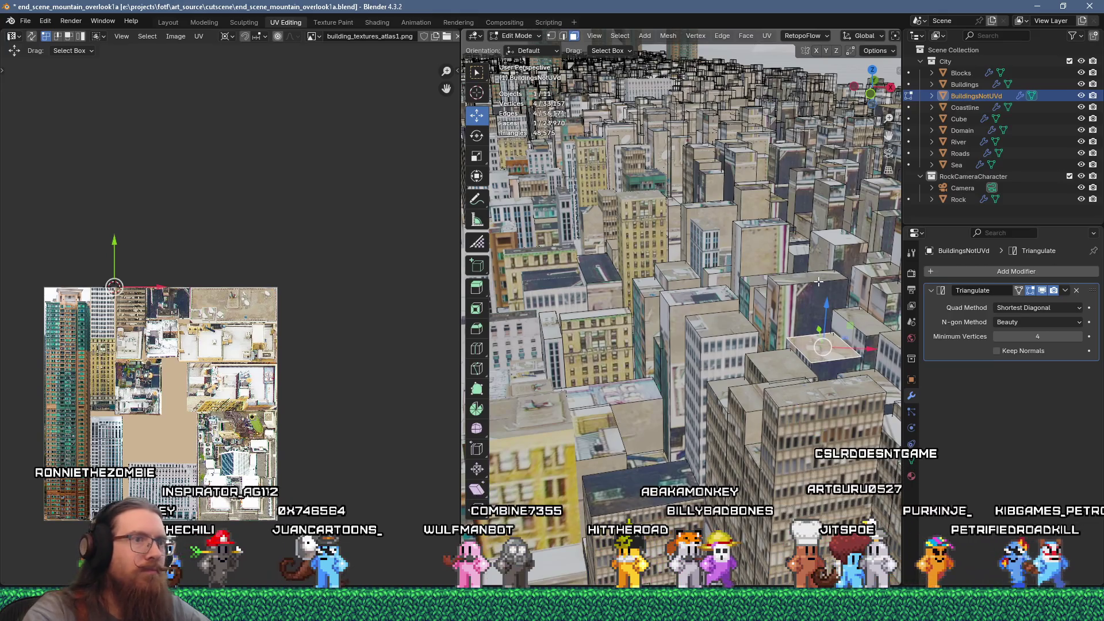
key("u")
left_click(789, 147)
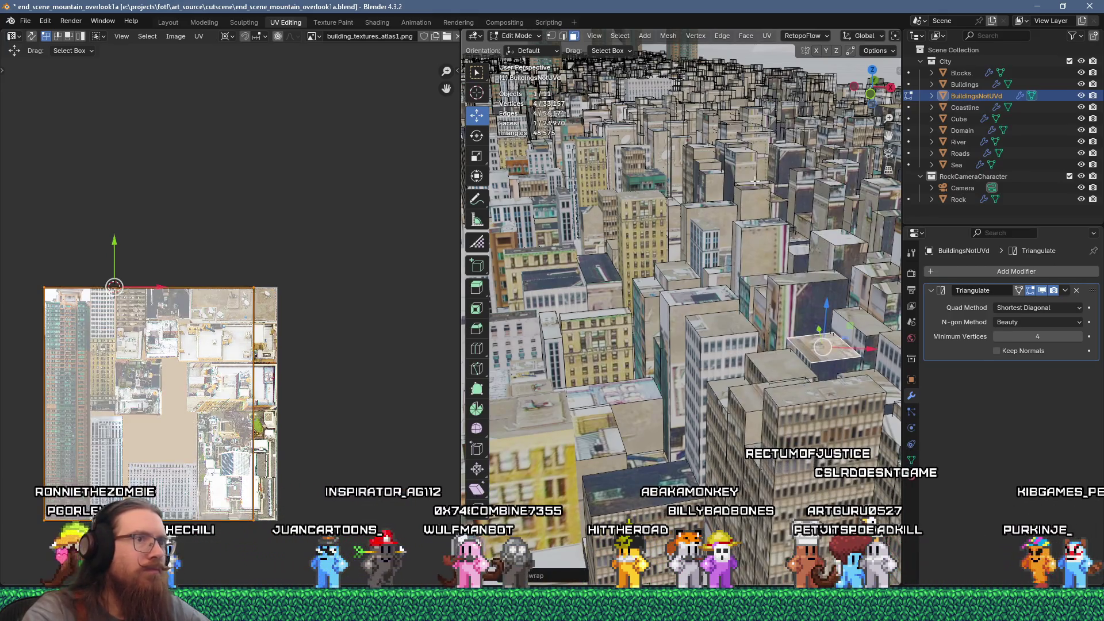
type("s0.2")
key("Return")
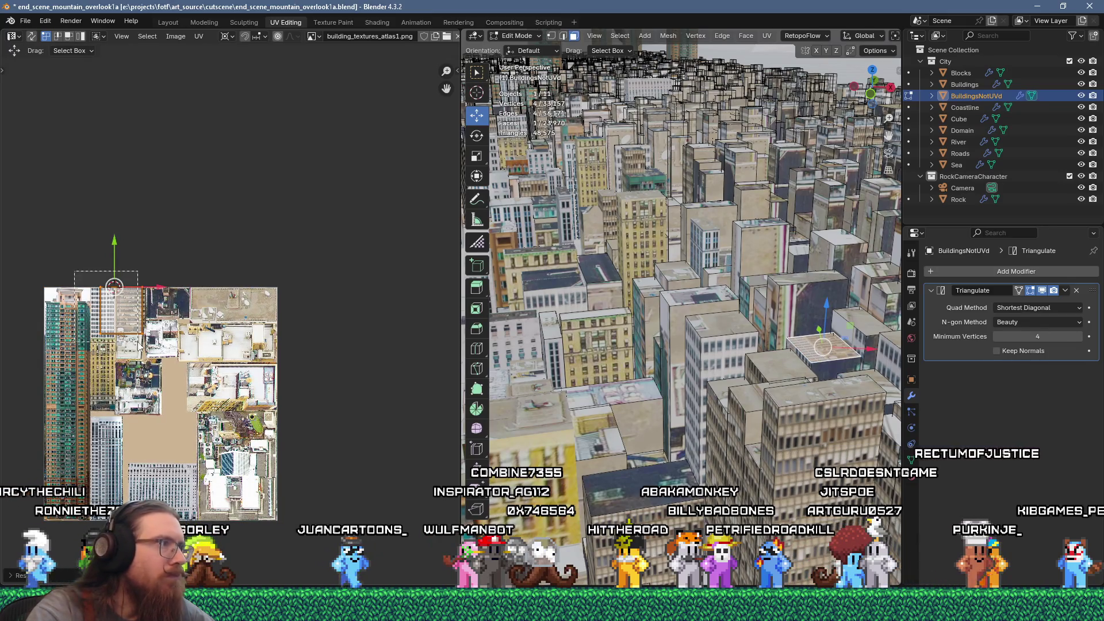
key("g")
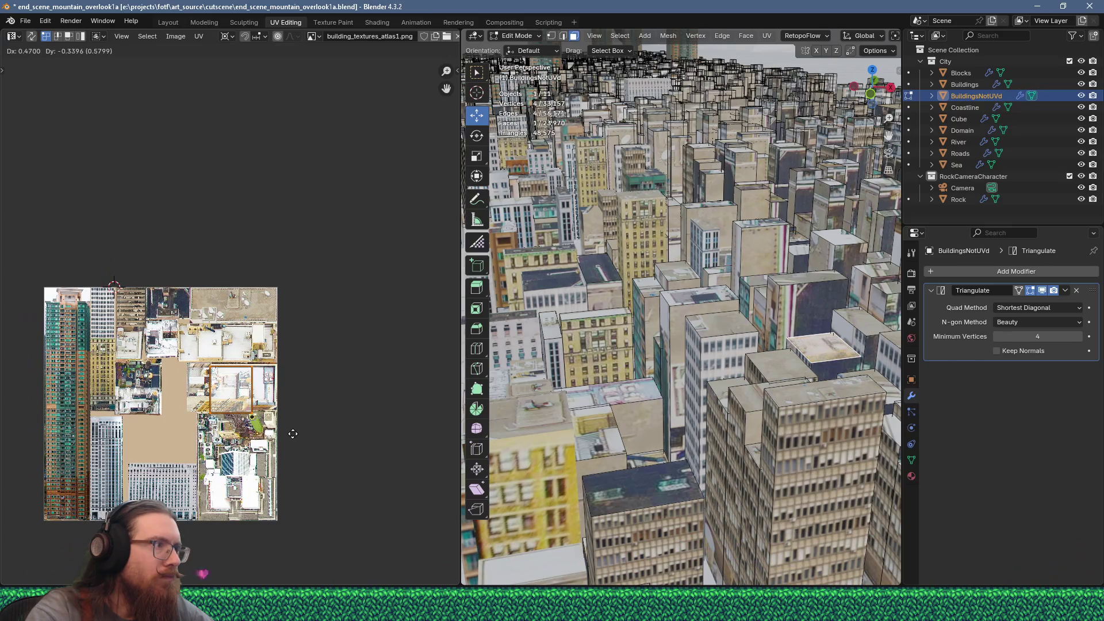
left_click(293, 433)
scroll(277, 426, "up", 5)
middle_click_drag(204, 377, 262, 417)
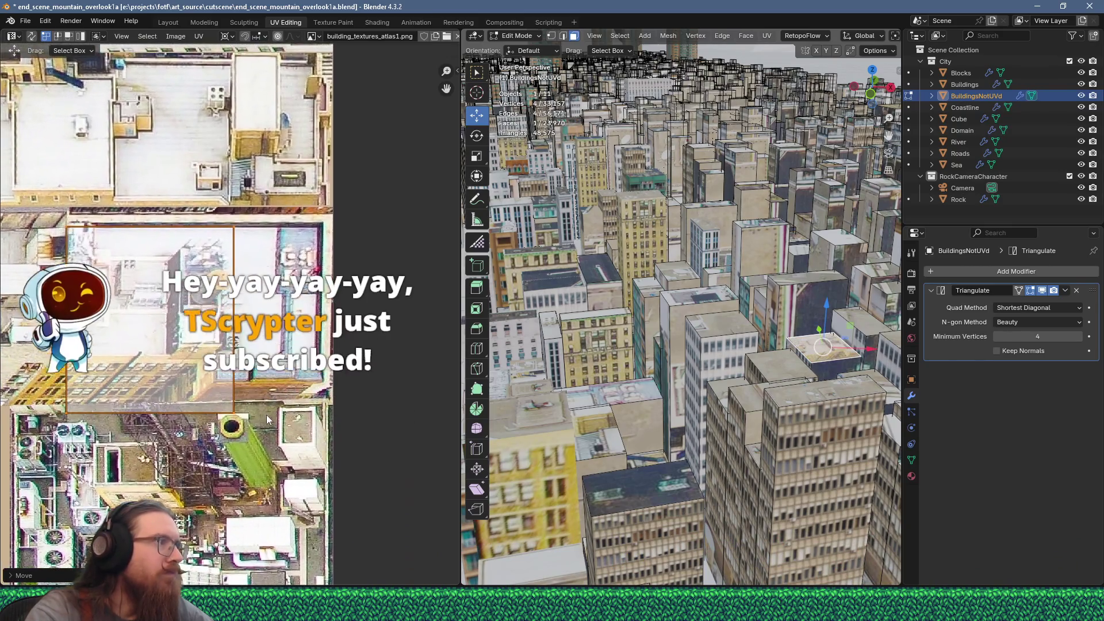
Nudge the rooftop island slightly lower-left onto its tile, then add a building side face to the selection
key("g")
left_click(253, 400)
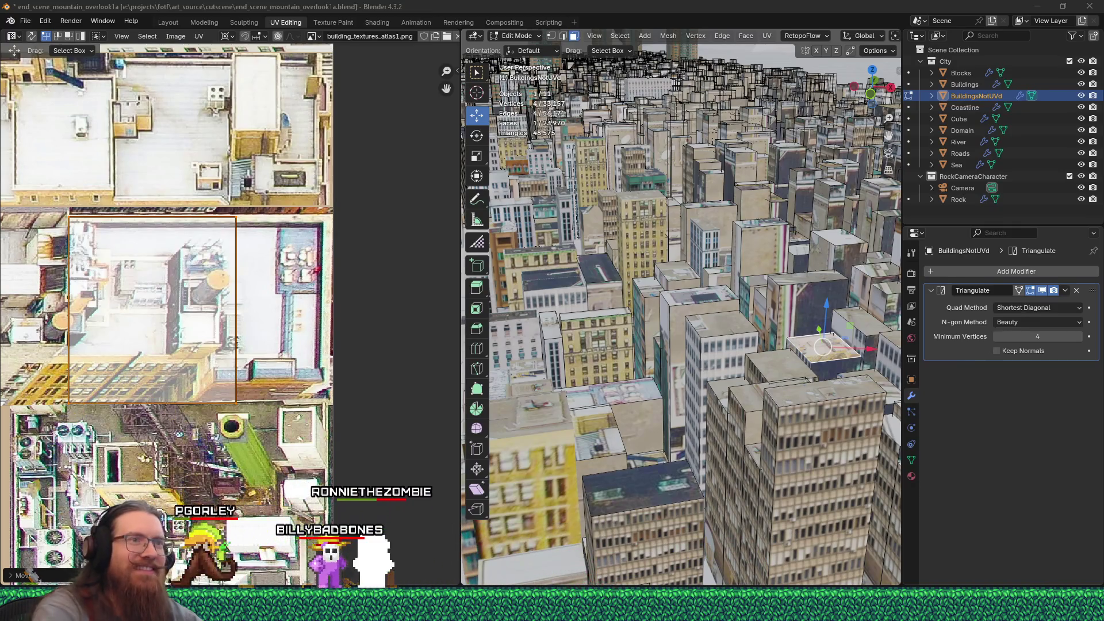
left_click(784, 314, "shift")
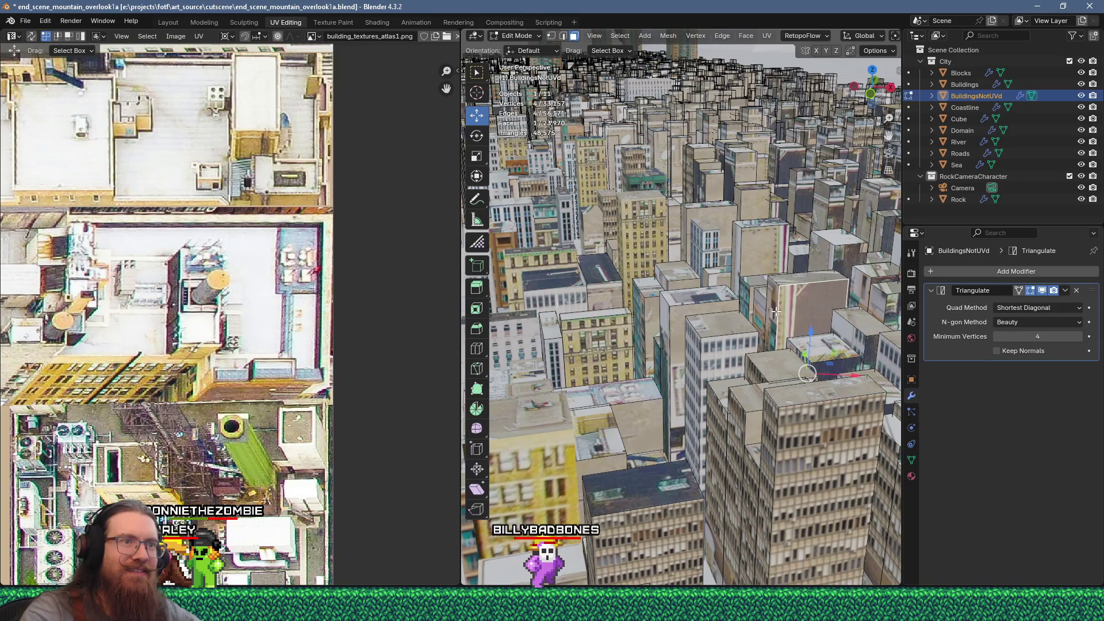
Unwrap the two selected faces and move and resize their island onto the atlas facade area
right_click(784, 314)
left_click(747, 147)
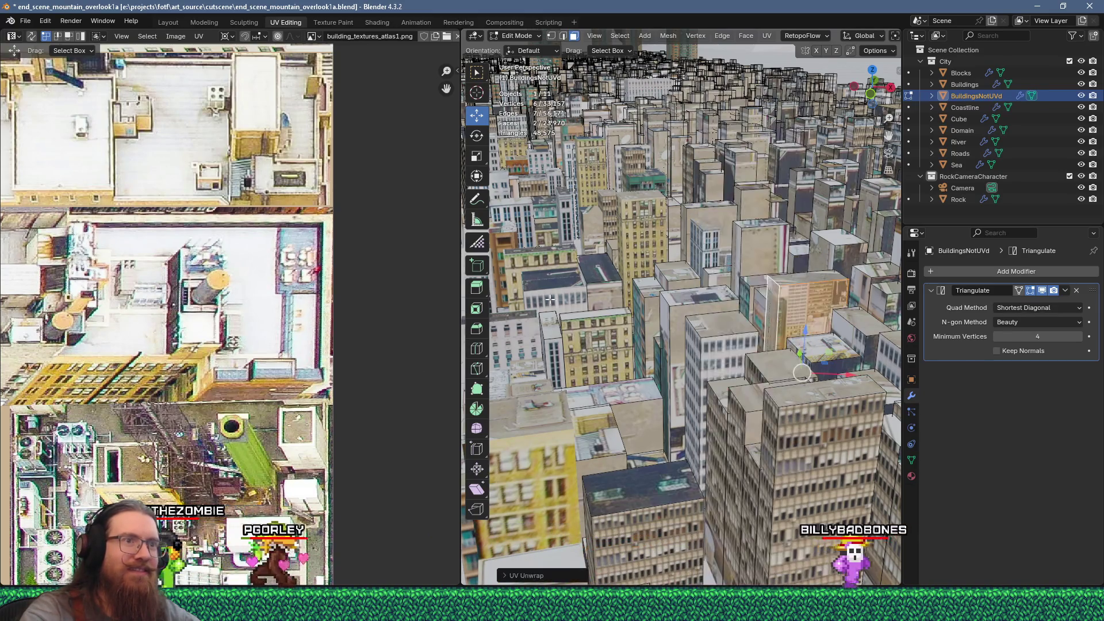
scroll(179, 387, "down", 6)
scroll(216, 335, "up", 4)
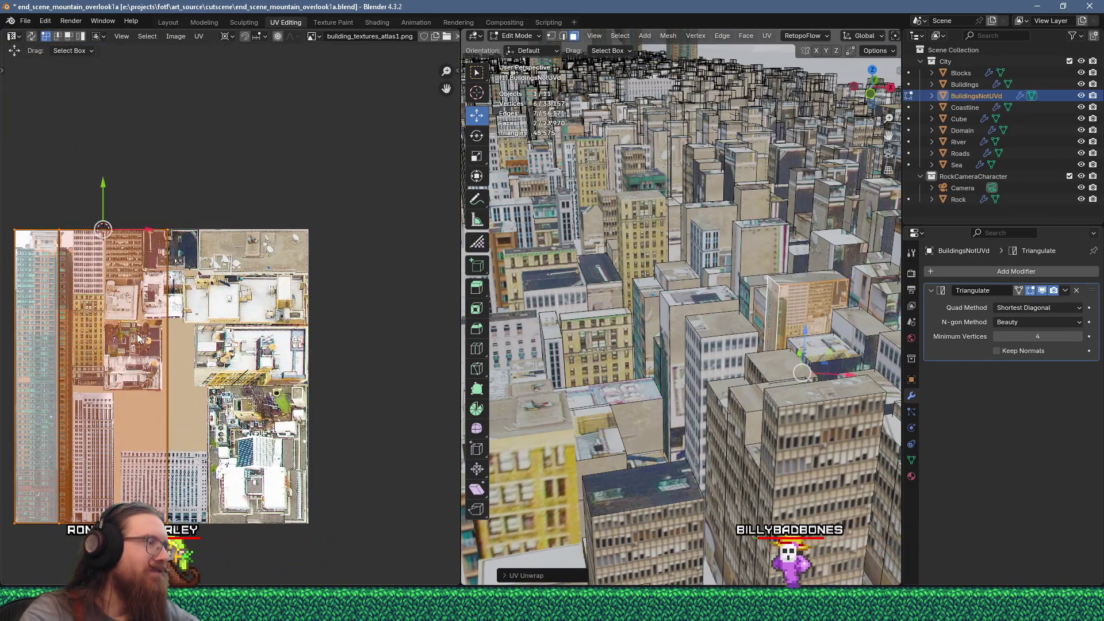
middle_click_drag(105, 321, 214, 314)
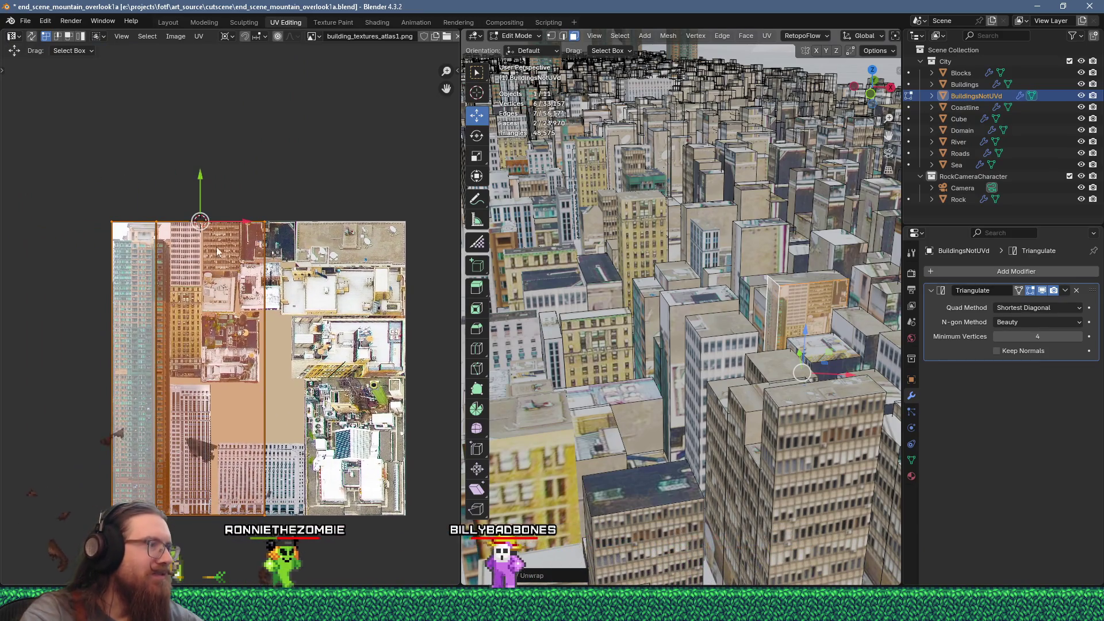
key("g")
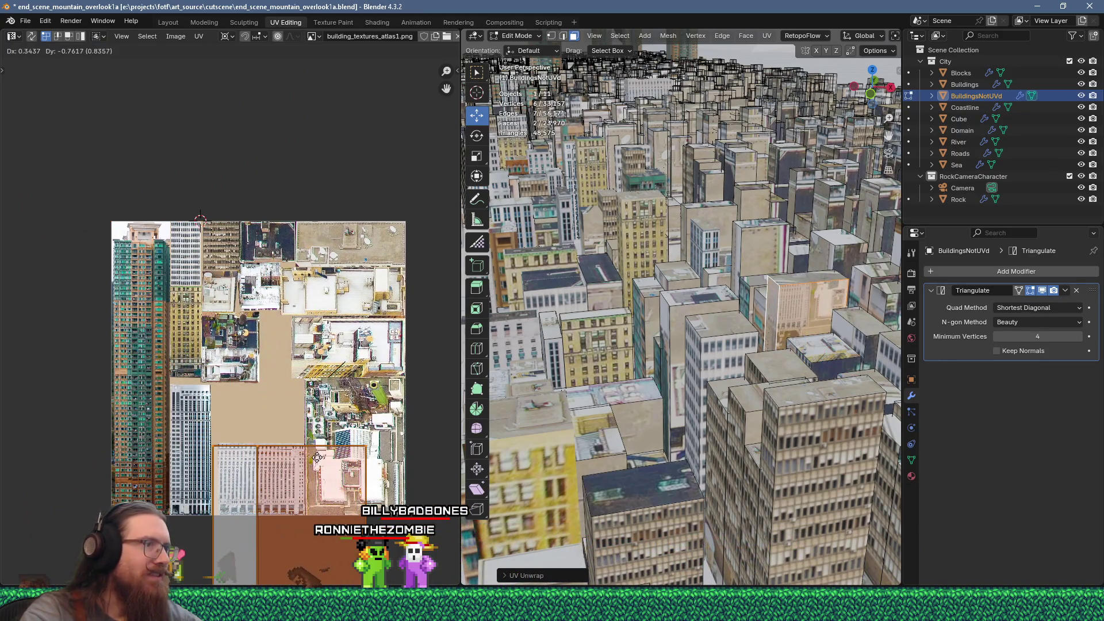
scroll(266, 454, "up", 5)
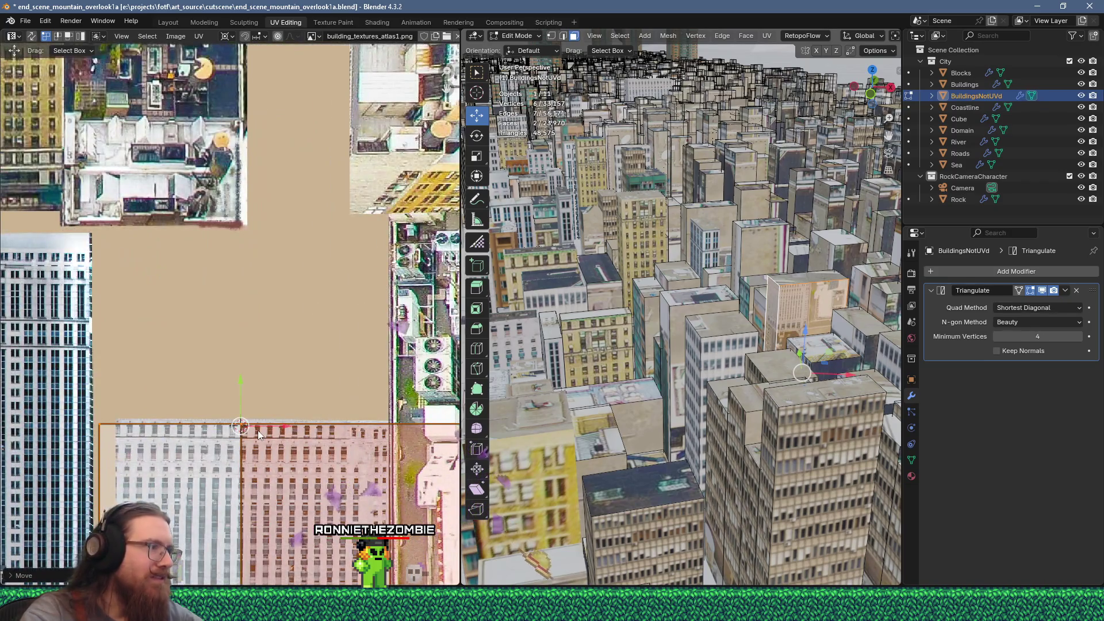
key("s")
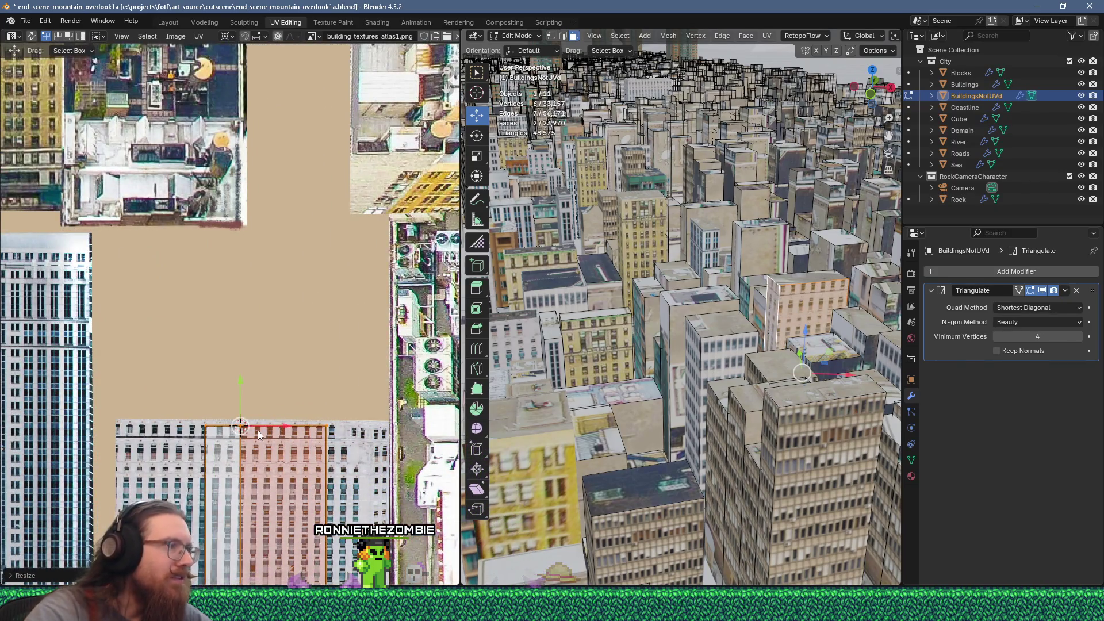
scroll(269, 443, "up", 3)
key("g")
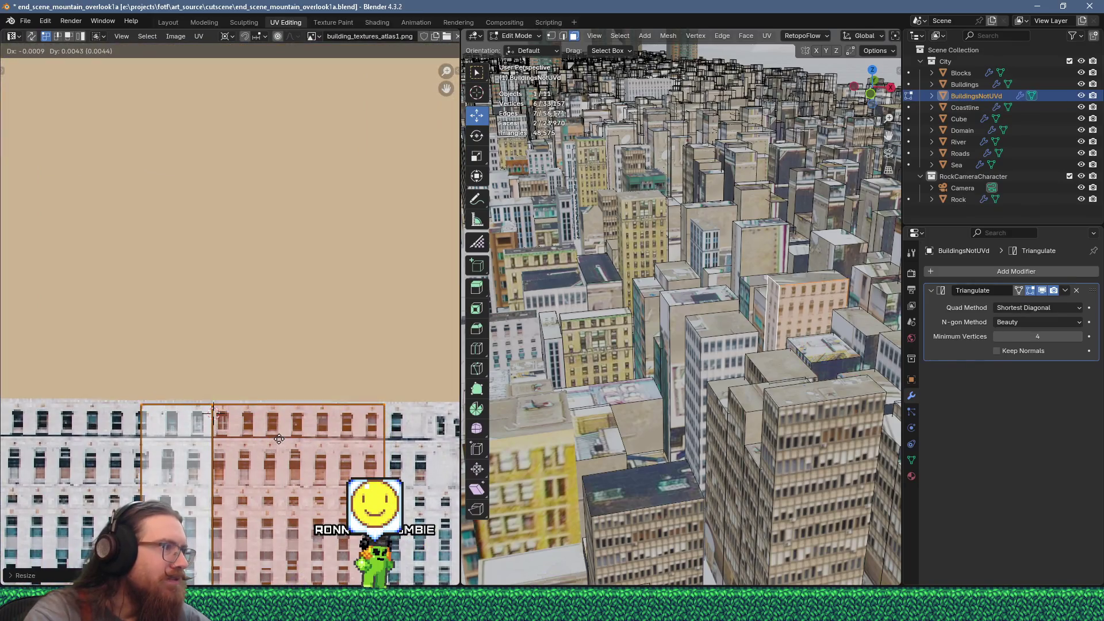
left_click(279, 441)
Slide the island's edge sideways and nudge the facade faces left to fit the pale grey office facade
scroll(292, 477, "down", 3)
middle_click_drag(292, 477, 332, 311)
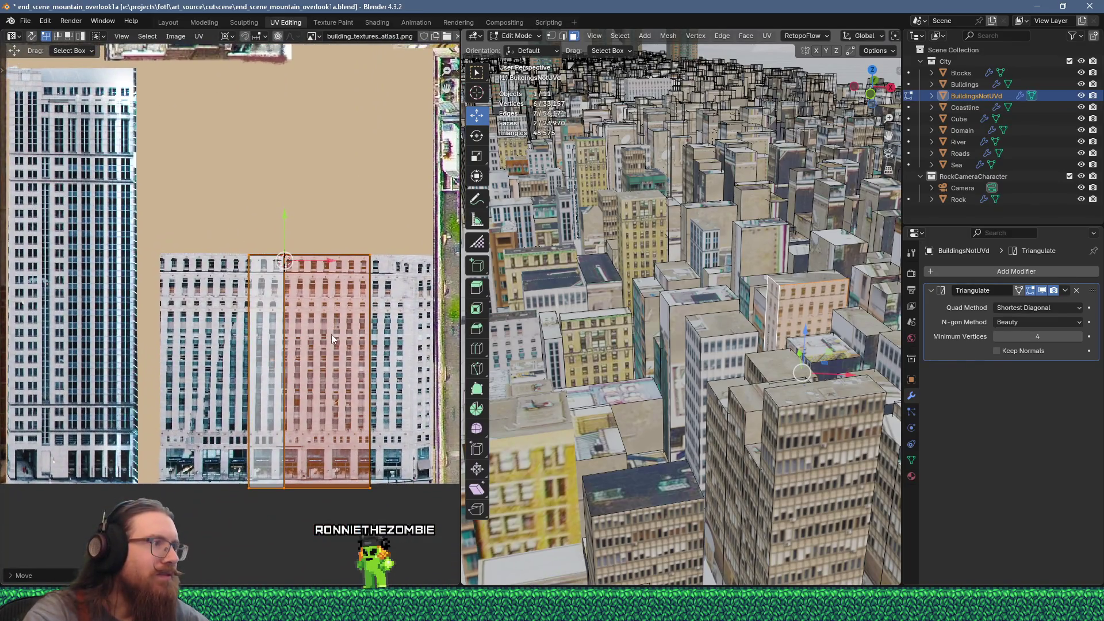
scroll(329, 361, "up", 1)
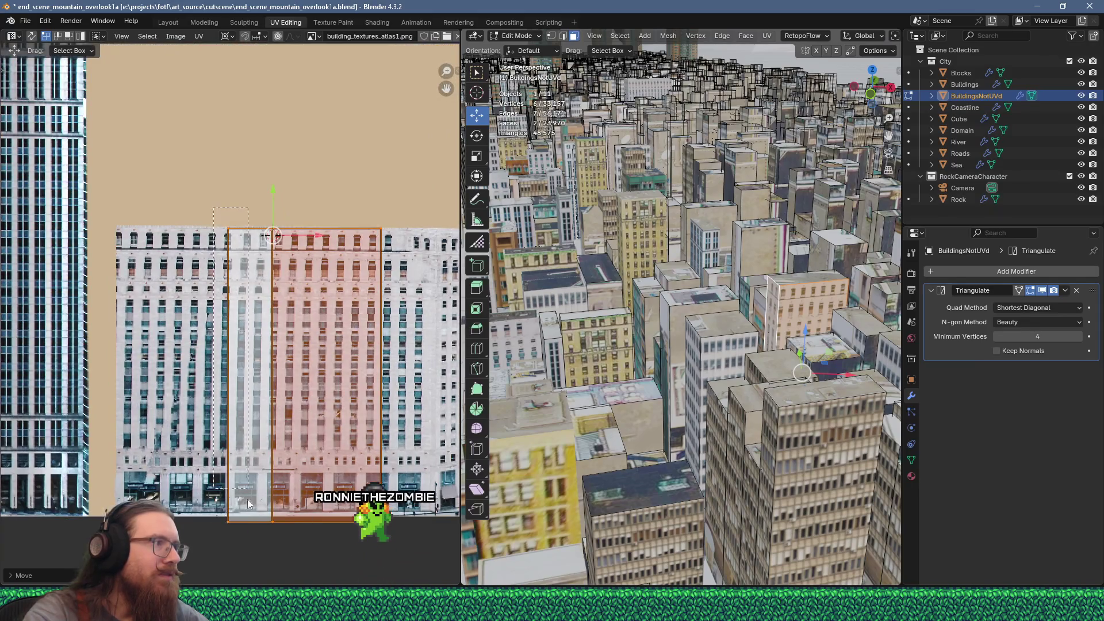
left_click(252, 569)
key("g")
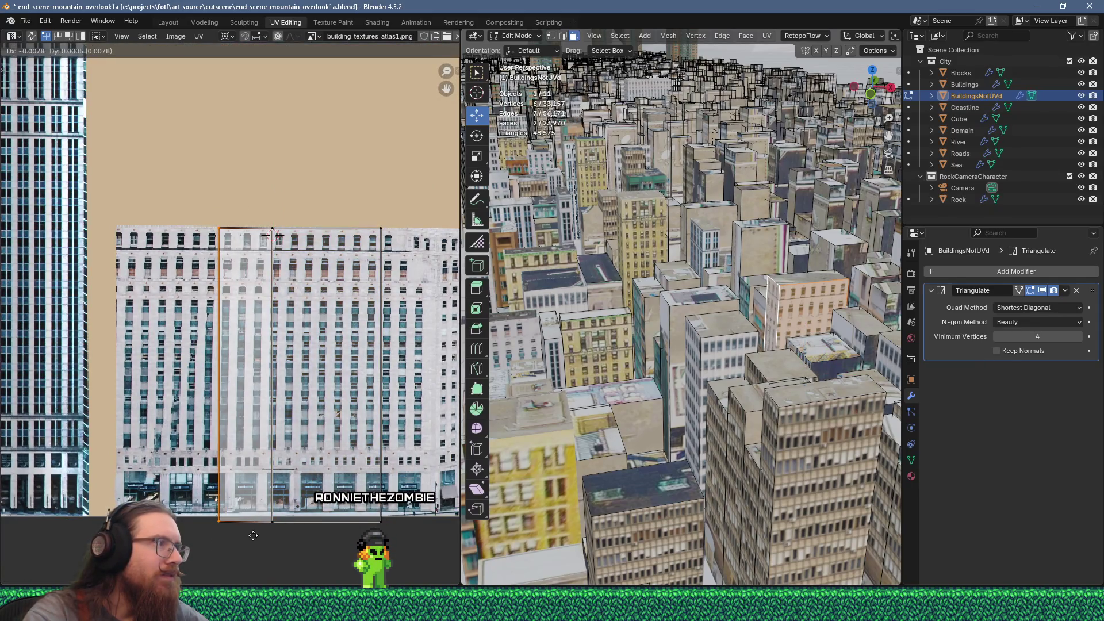
left_click(254, 537)
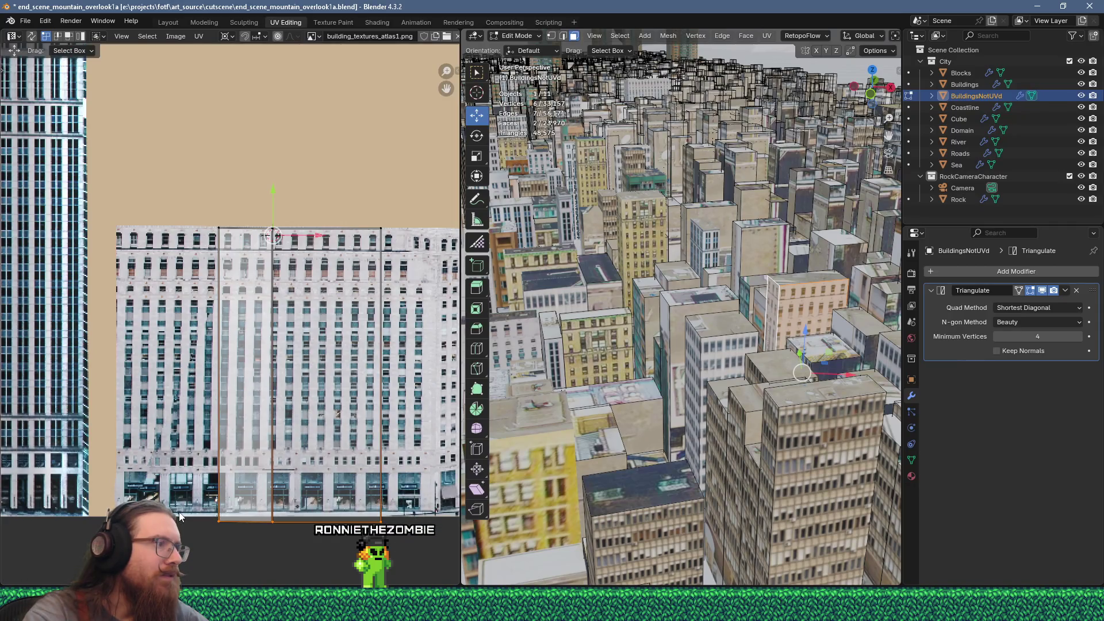
key("g")
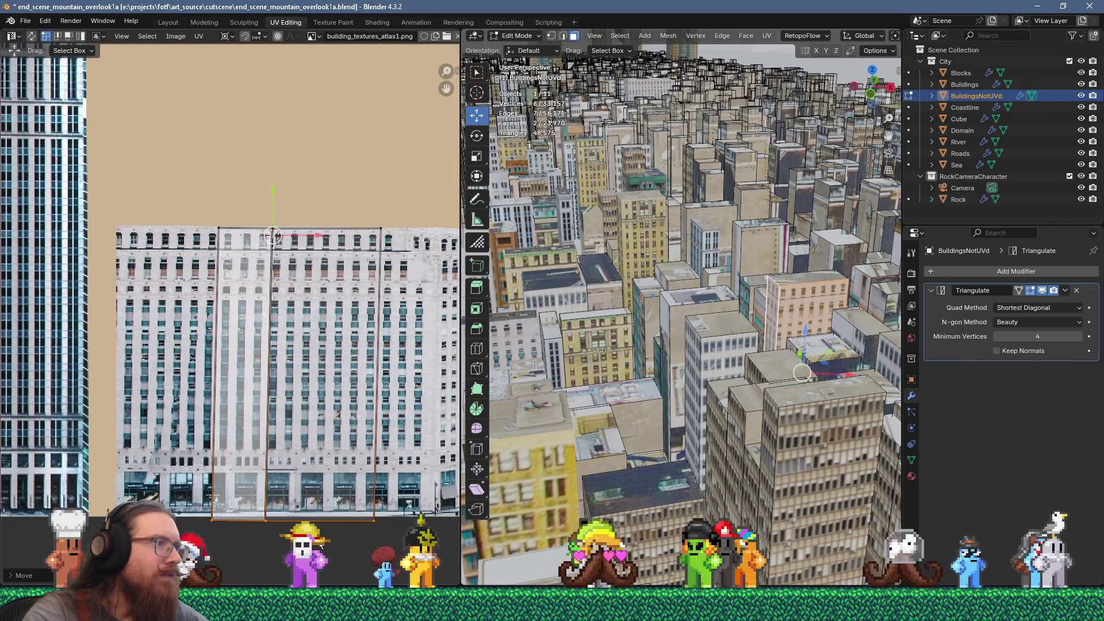
left_click(280, 205)
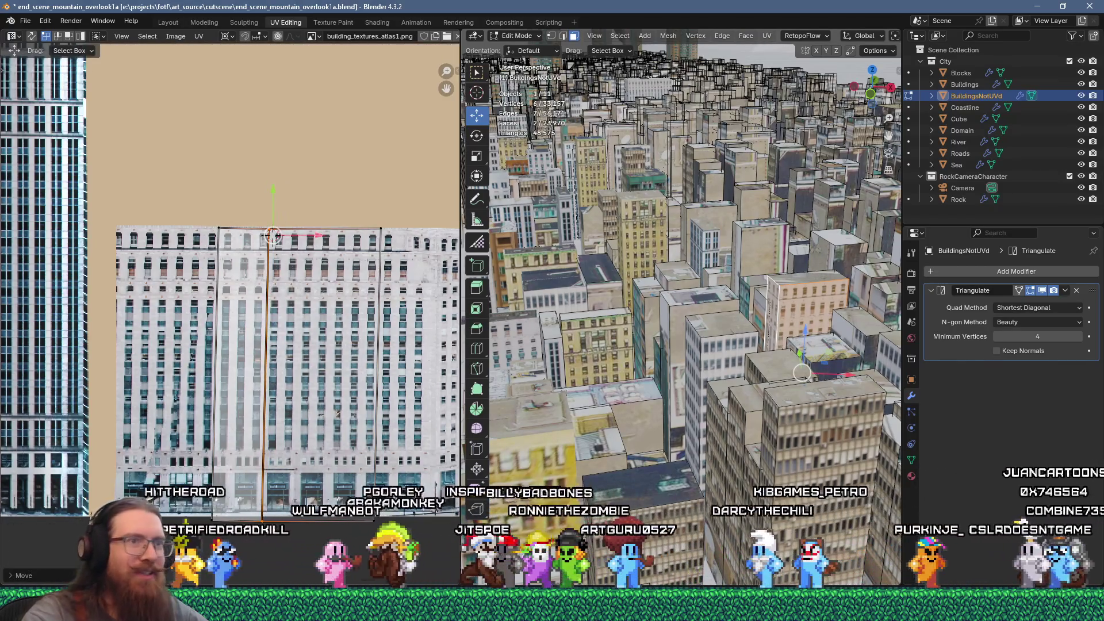
scroll(774, 321, "up", 10)
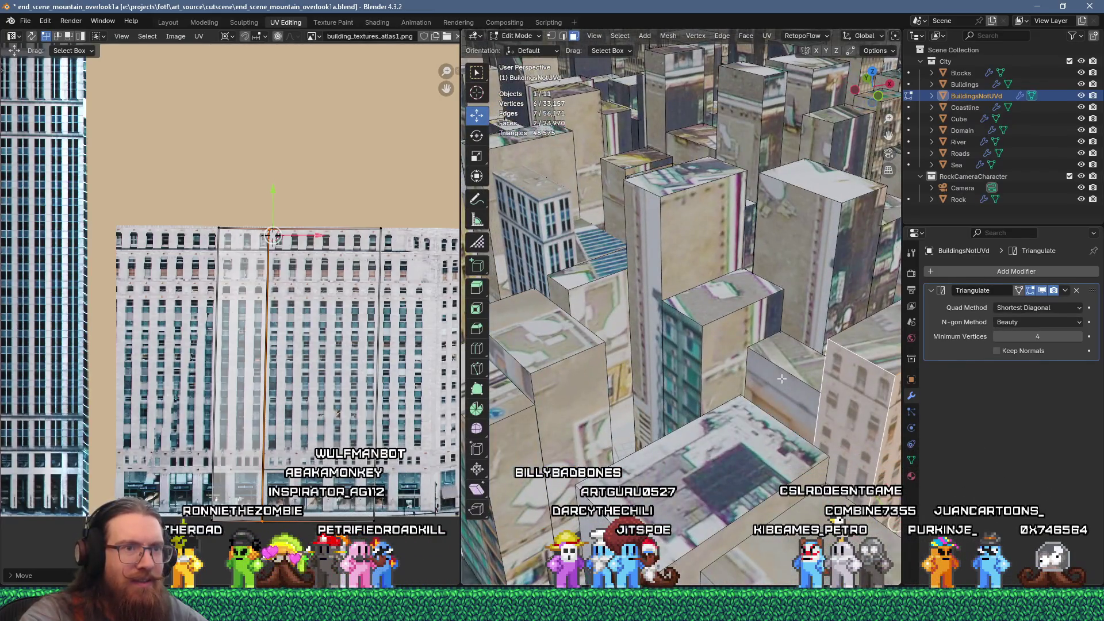
Select a building face plus seven more building rooftop faces in the viewport
left_click(789, 375)
scroll(797, 373, "down", 5)
scroll(759, 380, "up", 3)
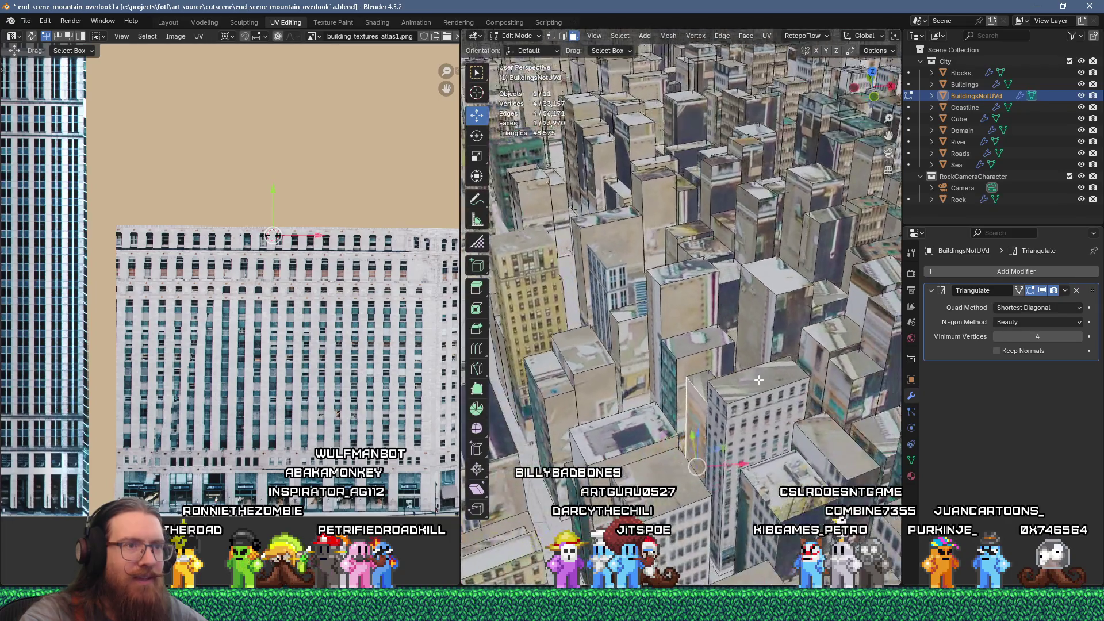
left_click(693, 344, "shift")
left_click(705, 255, "shift")
left_click(684, 237, "shift")
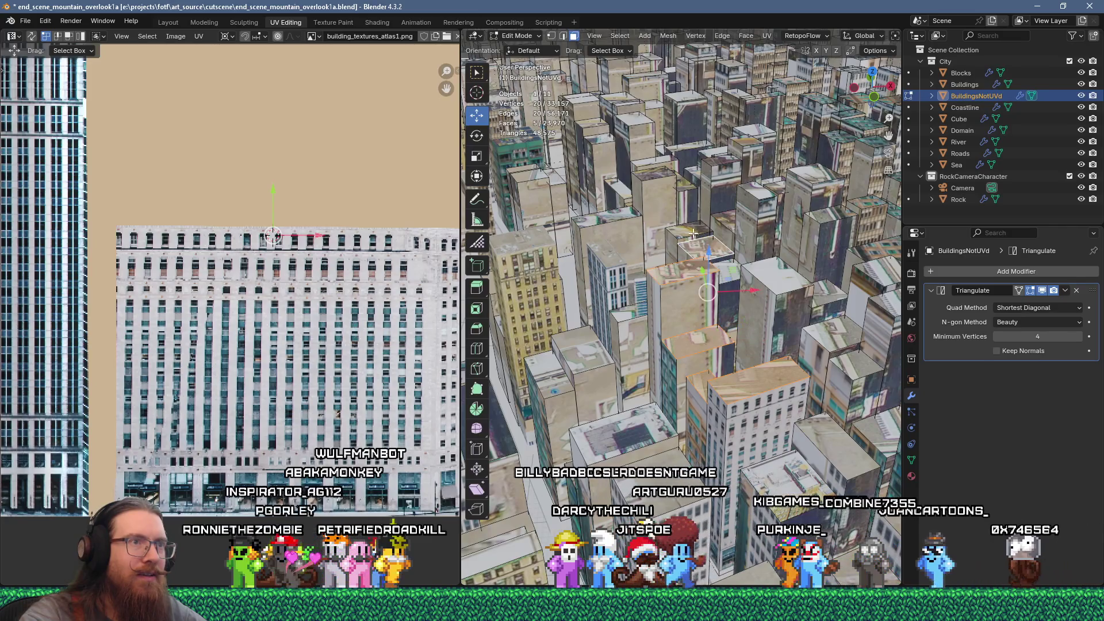
left_click(716, 238, "shift")
left_click(654, 172, "shift")
left_click(716, 162, "shift")
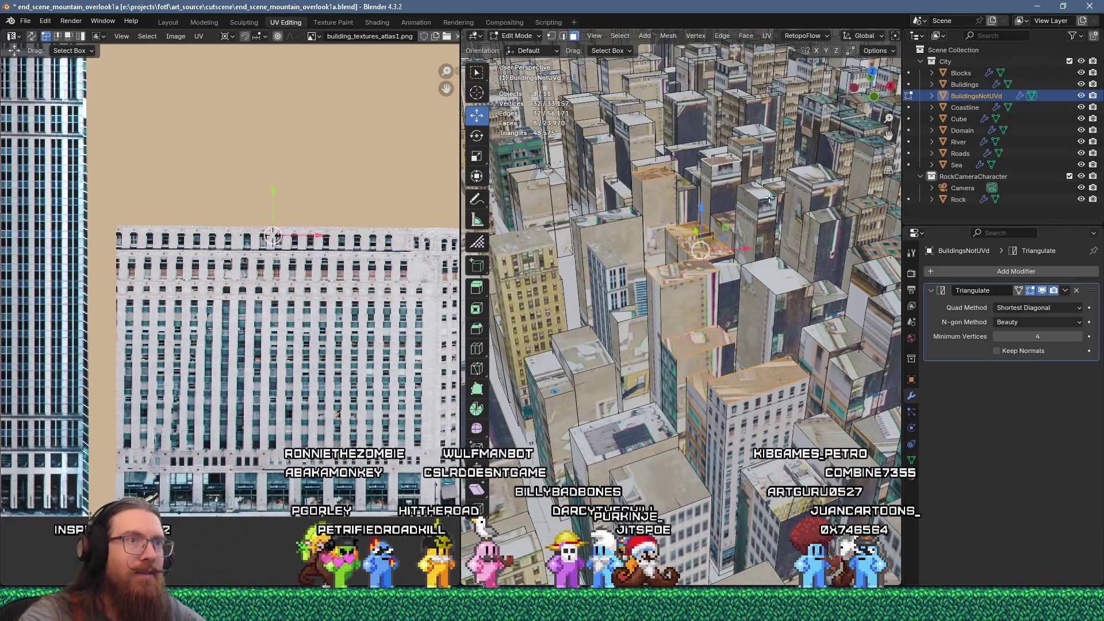
left_click(761, 192, "shift")
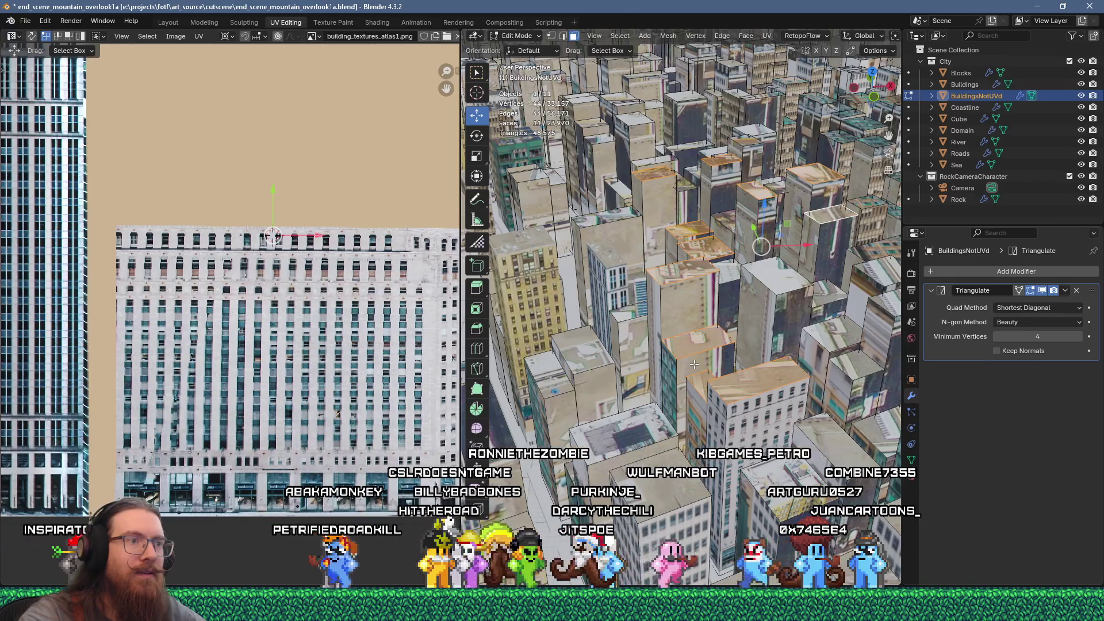
scroll(661, 380, "down", 2)
scroll(661, 379, "down", 1)
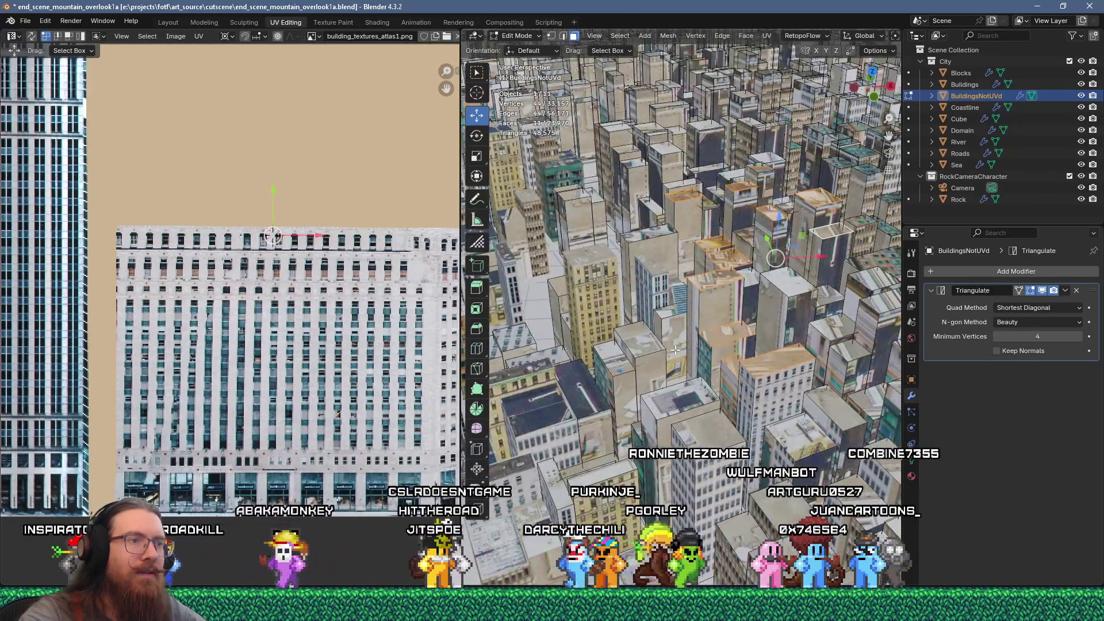
scroll(675, 350, "down", 2)
Unwrap the selected rooftops and move their islands onto the atlas rooftop area
key("u")
left_click(657, 141)
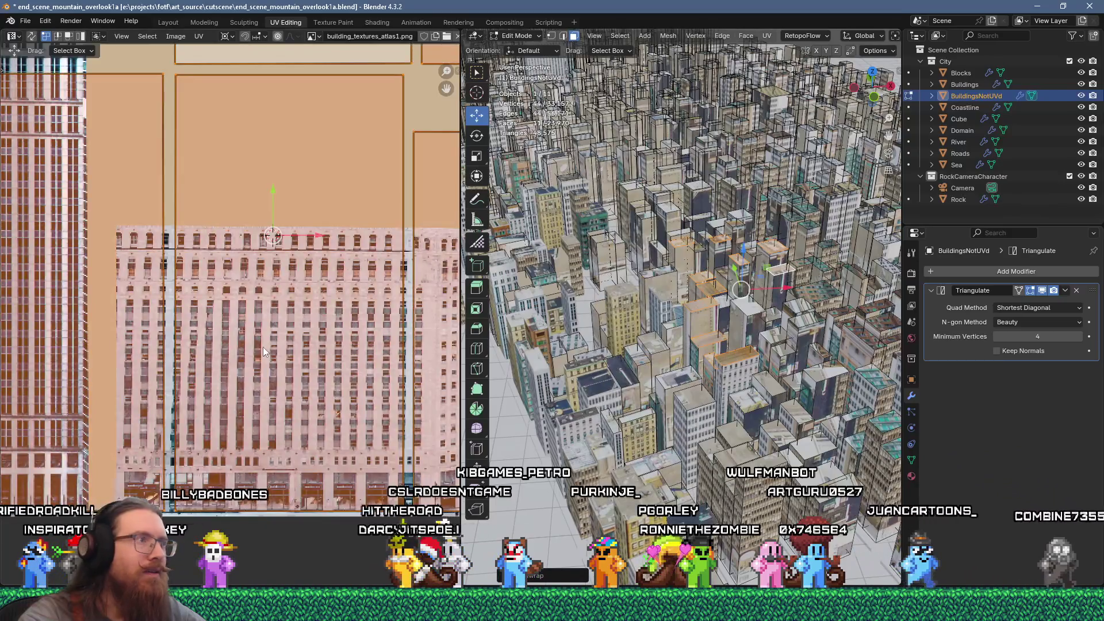
key("Home")
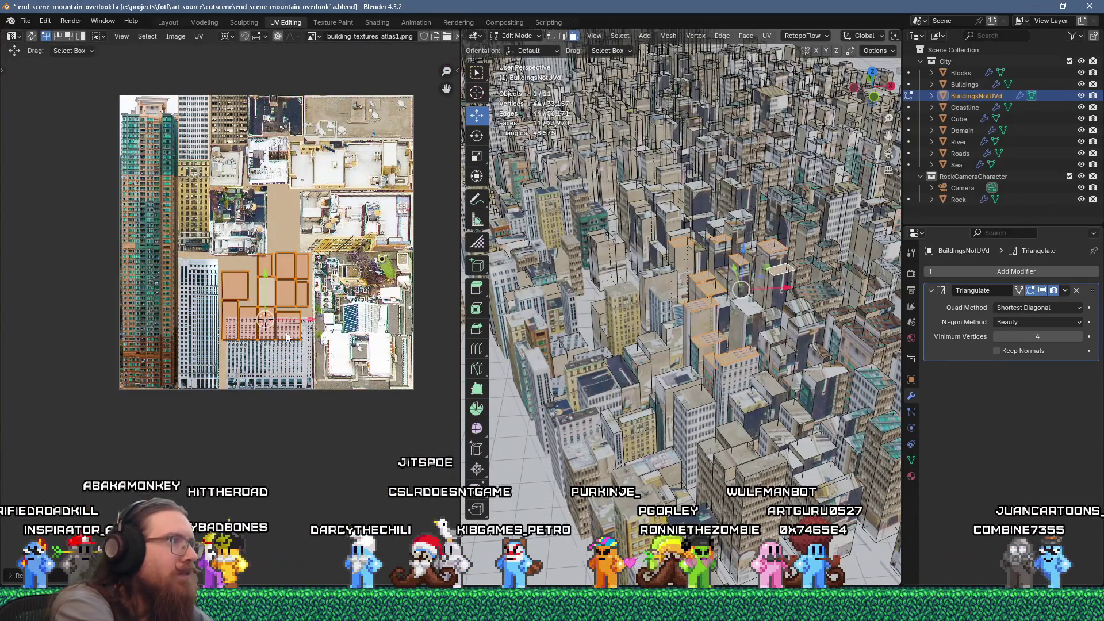
key("g")
left_click(380, 227)
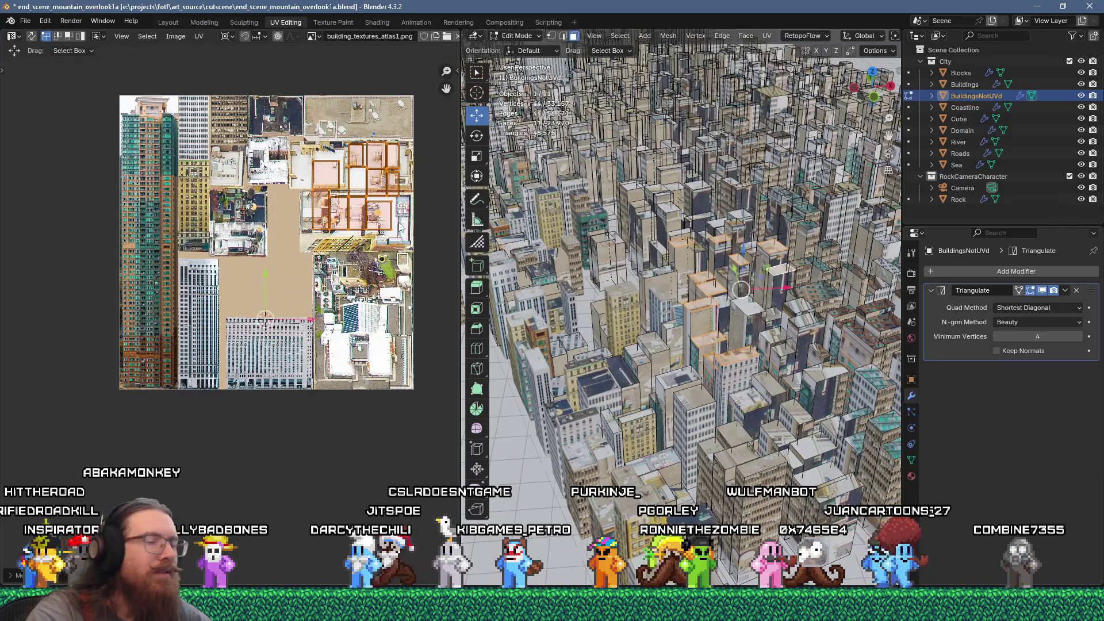
scroll(773, 402, "up", 3)
scroll(773, 403, "up", 2)
Select another batch of about eleven rooftop faces and unwrap them
left_click(762, 340)
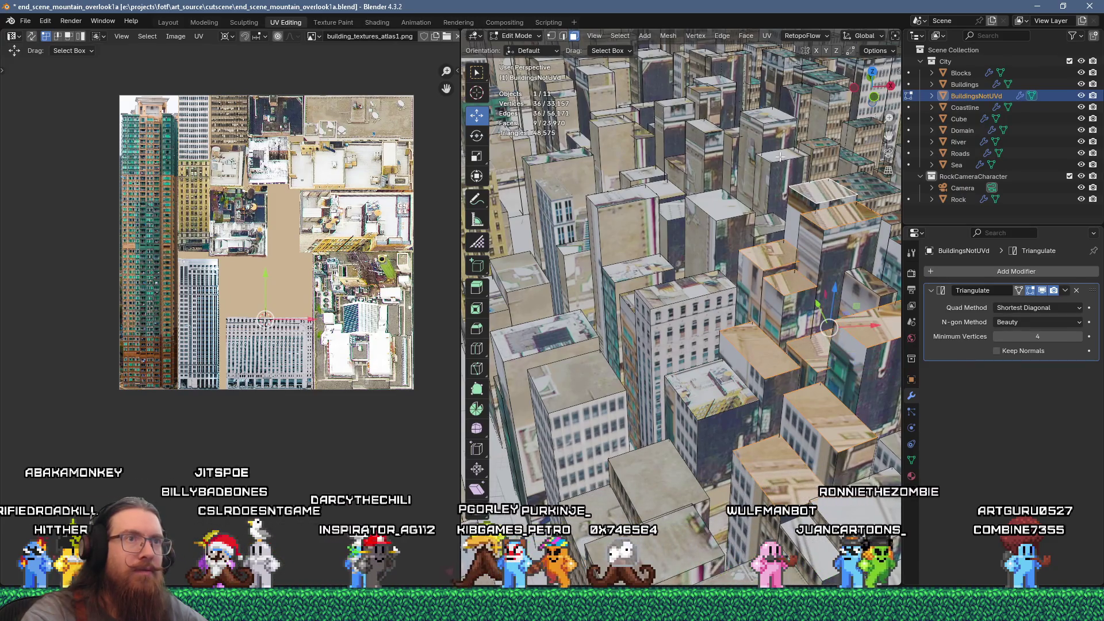
left_click(806, 150, "shift")
left_click(811, 146, "shift")
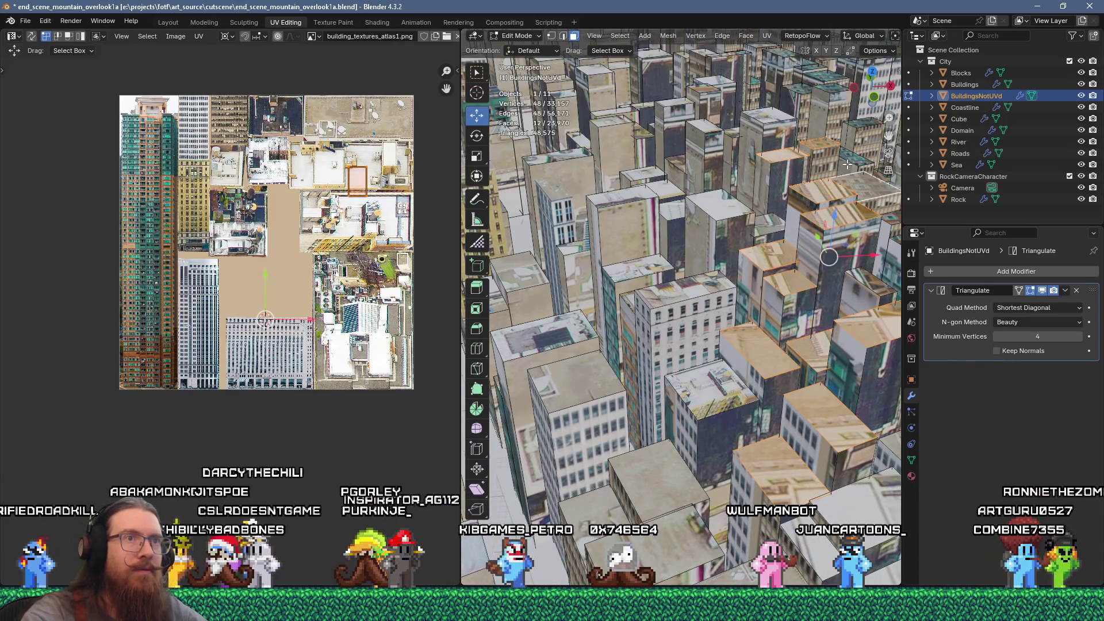
left_click(834, 138, "shift")
left_click(851, 130, "shift")
left_click(866, 122, "shift")
left_click(829, 91, "shift")
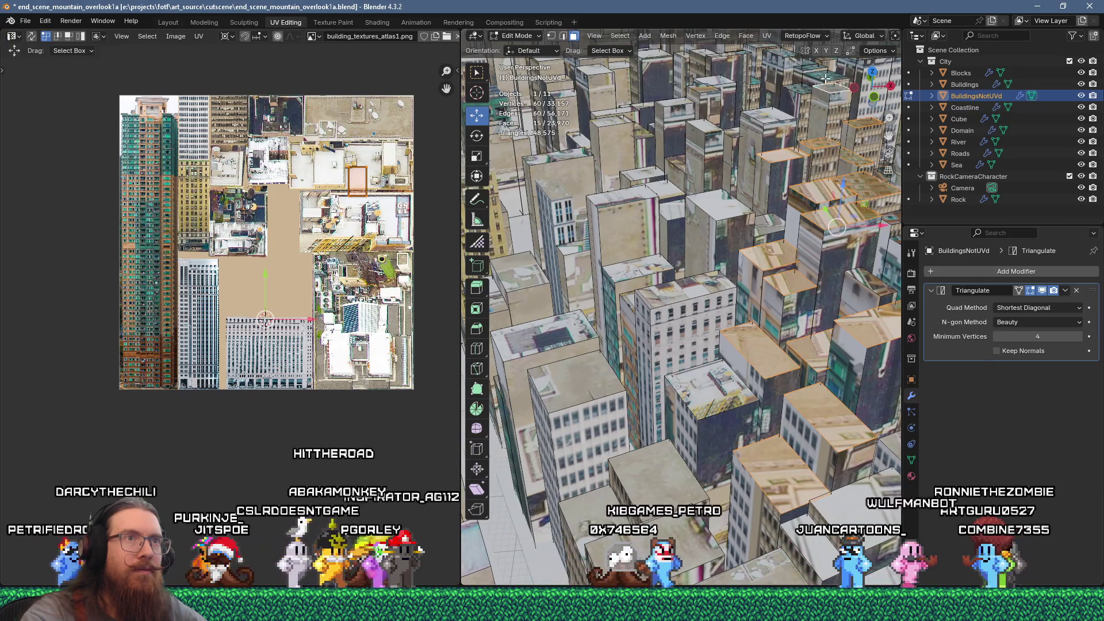
left_click(842, 87, "shift")
left_click(857, 82, "shift")
mouse_move(817, 115)
middle_mouse_down()
mouse_move(782, 194)
mouse_move(680, 249)
mouse_move(698, 263)
middle_mouse_up()
left_click(679, 249, "shift")
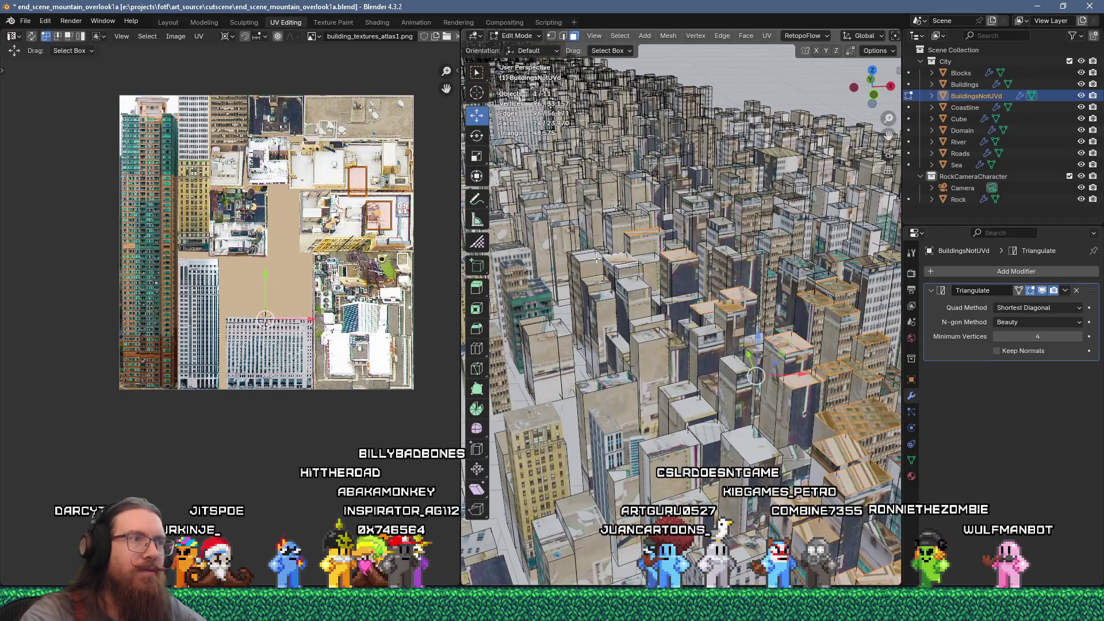
left_click(534, 220, "shift")
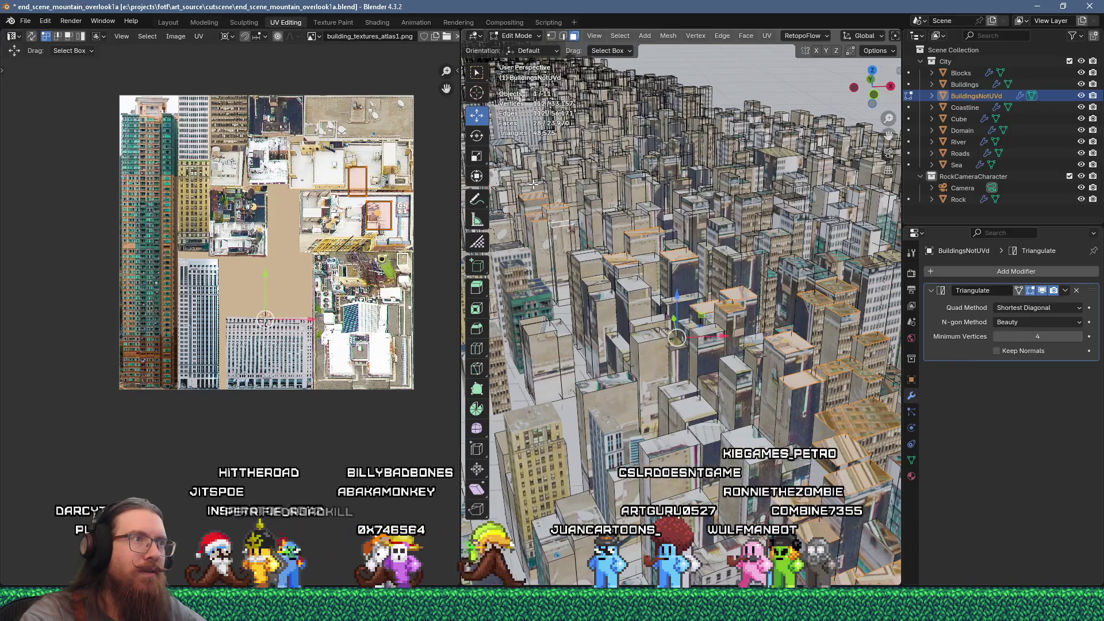
key("u")
left_click(656, 145)
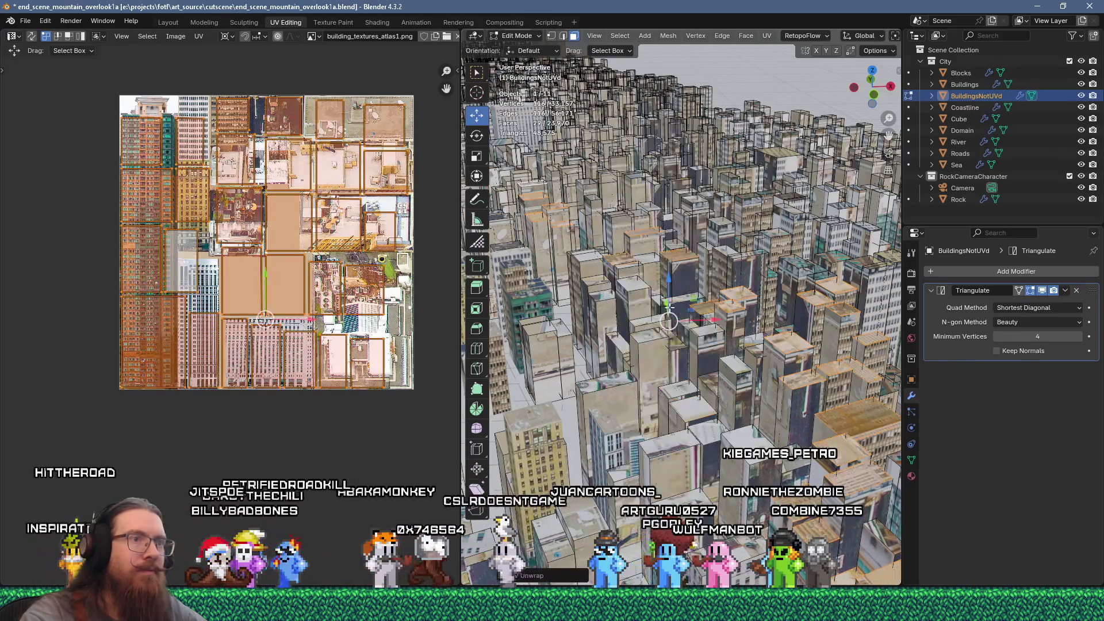
Scale the new rooftop islands to 0.3, then drag a single rooftop face to the atlas's top edge
type(".3")
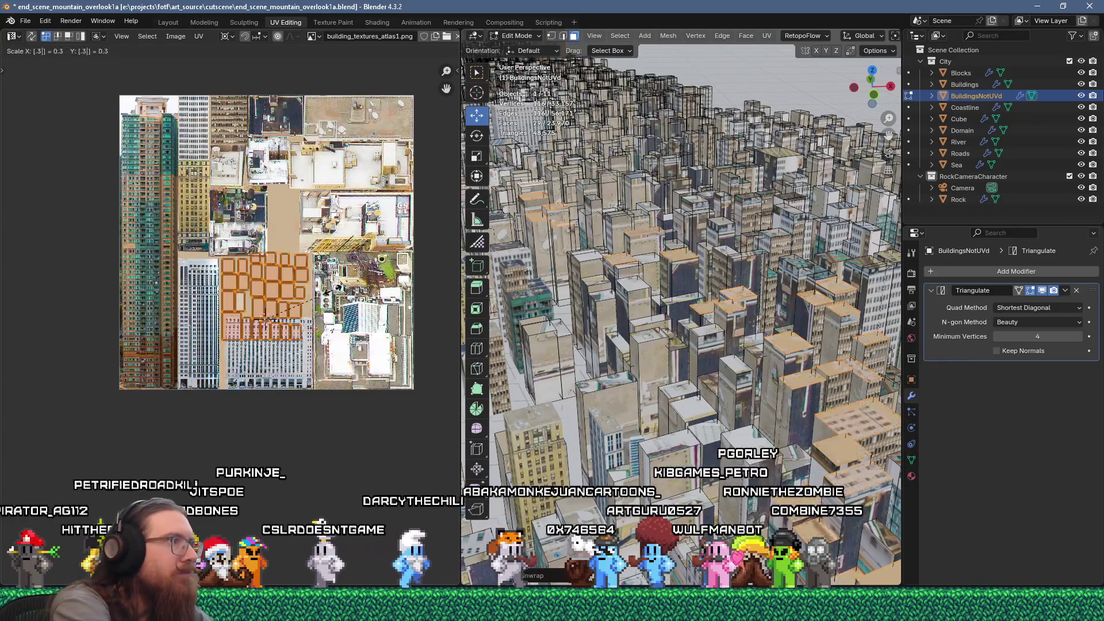
type("g")
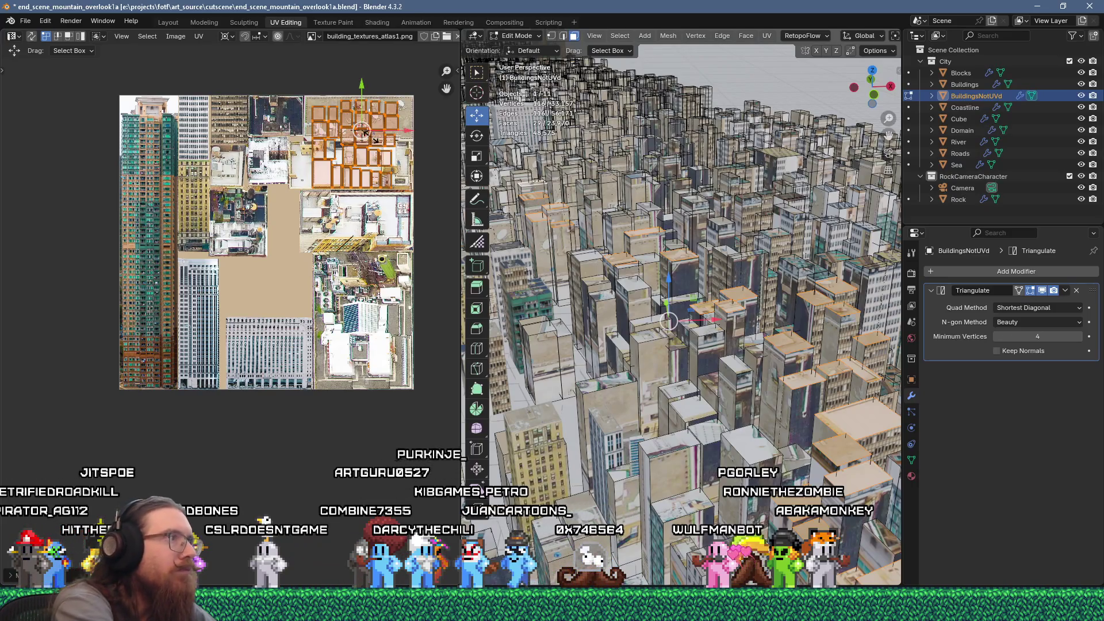
key("ctrl+z")
middle_click_drag(383, 147, 328, 238)
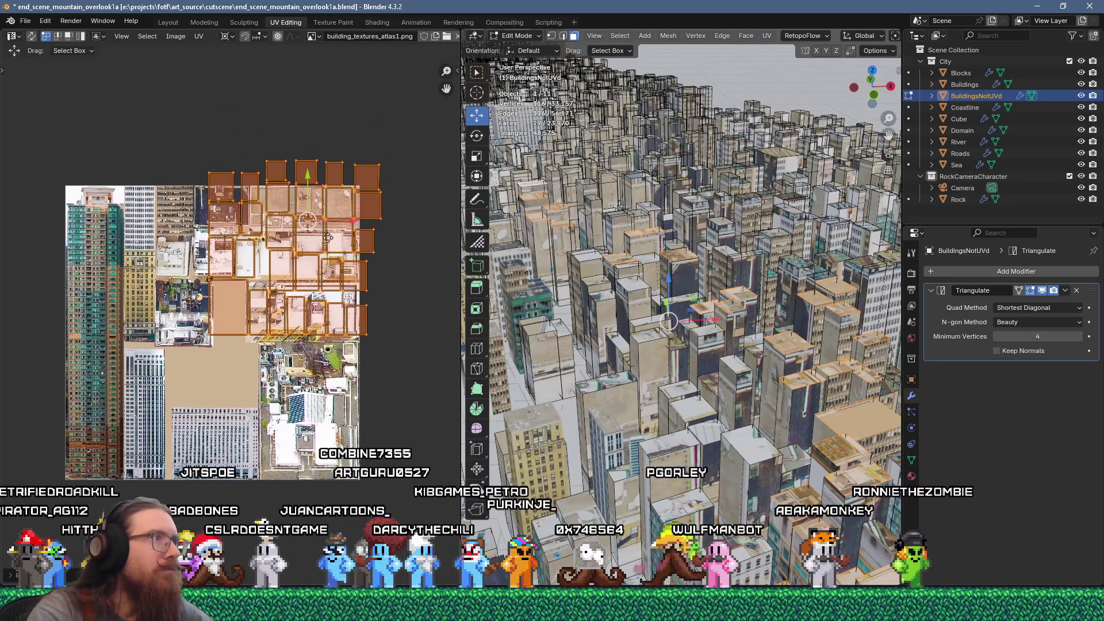
scroll(328, 238, "up", 1)
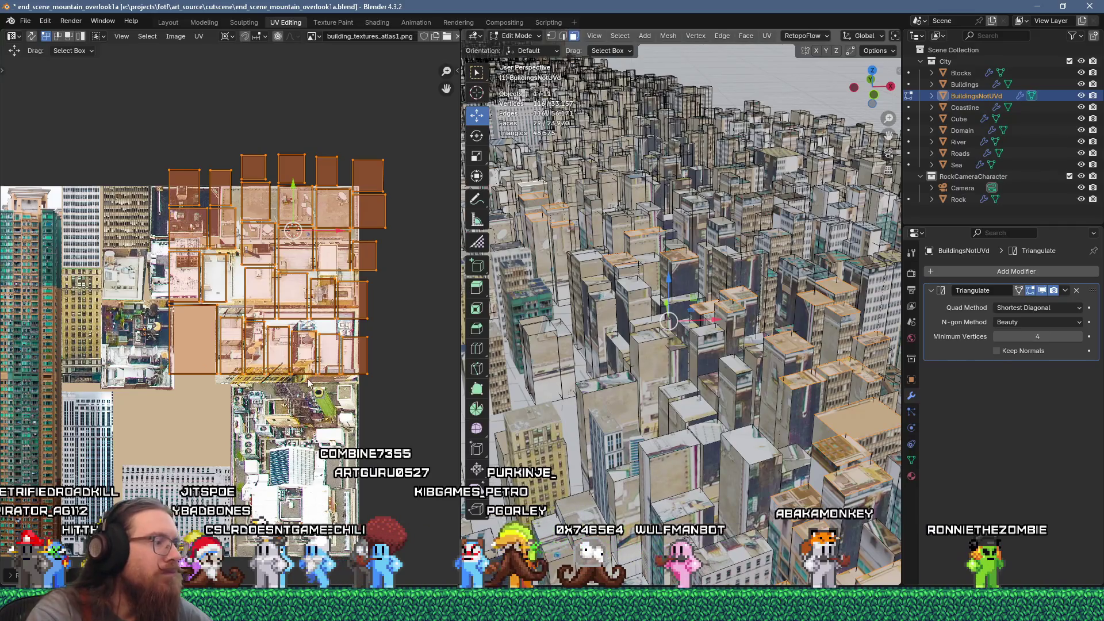
key("3")
left_click(186, 343)
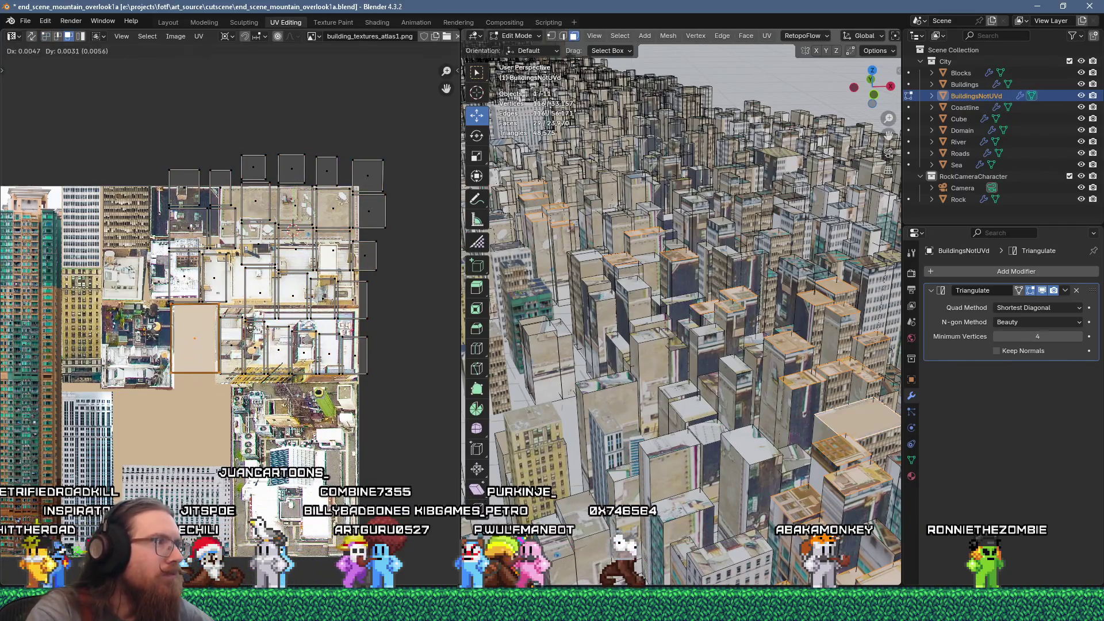
mouse_move(251, 328)
left_mouse_down()
mouse_move(260, 198)
mouse_move(115, 348)
mouse_move(103, 355)
mouse_move(43, 334)
mouse_move(132, 312)
mouse_move(91, 318)
mouse_move(12, 390)
mouse_move(458, 393)
left_mouse_up()
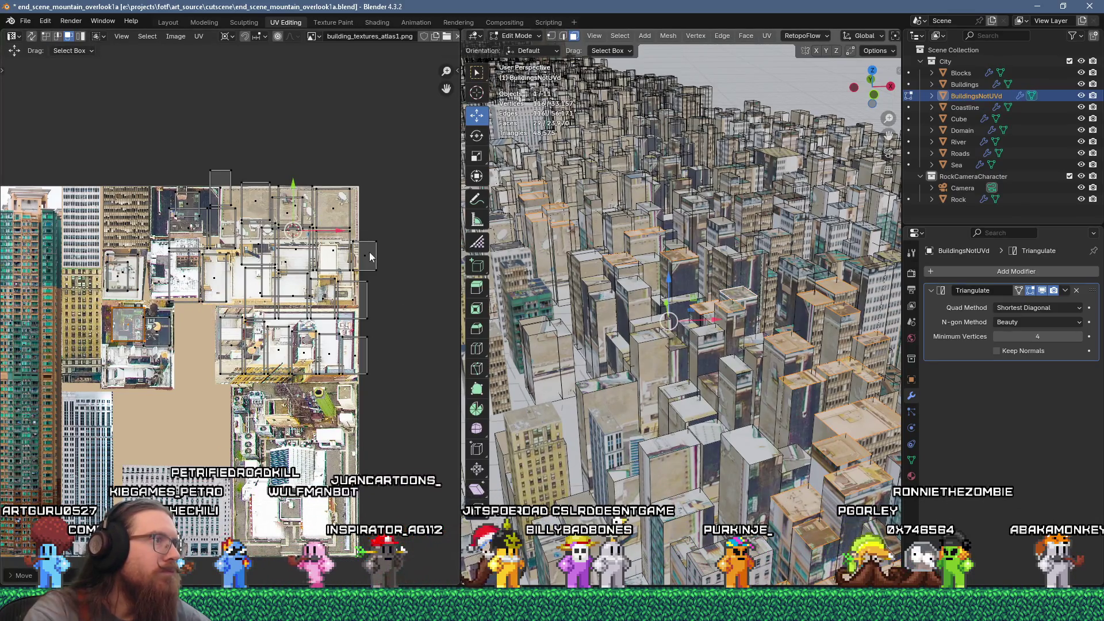